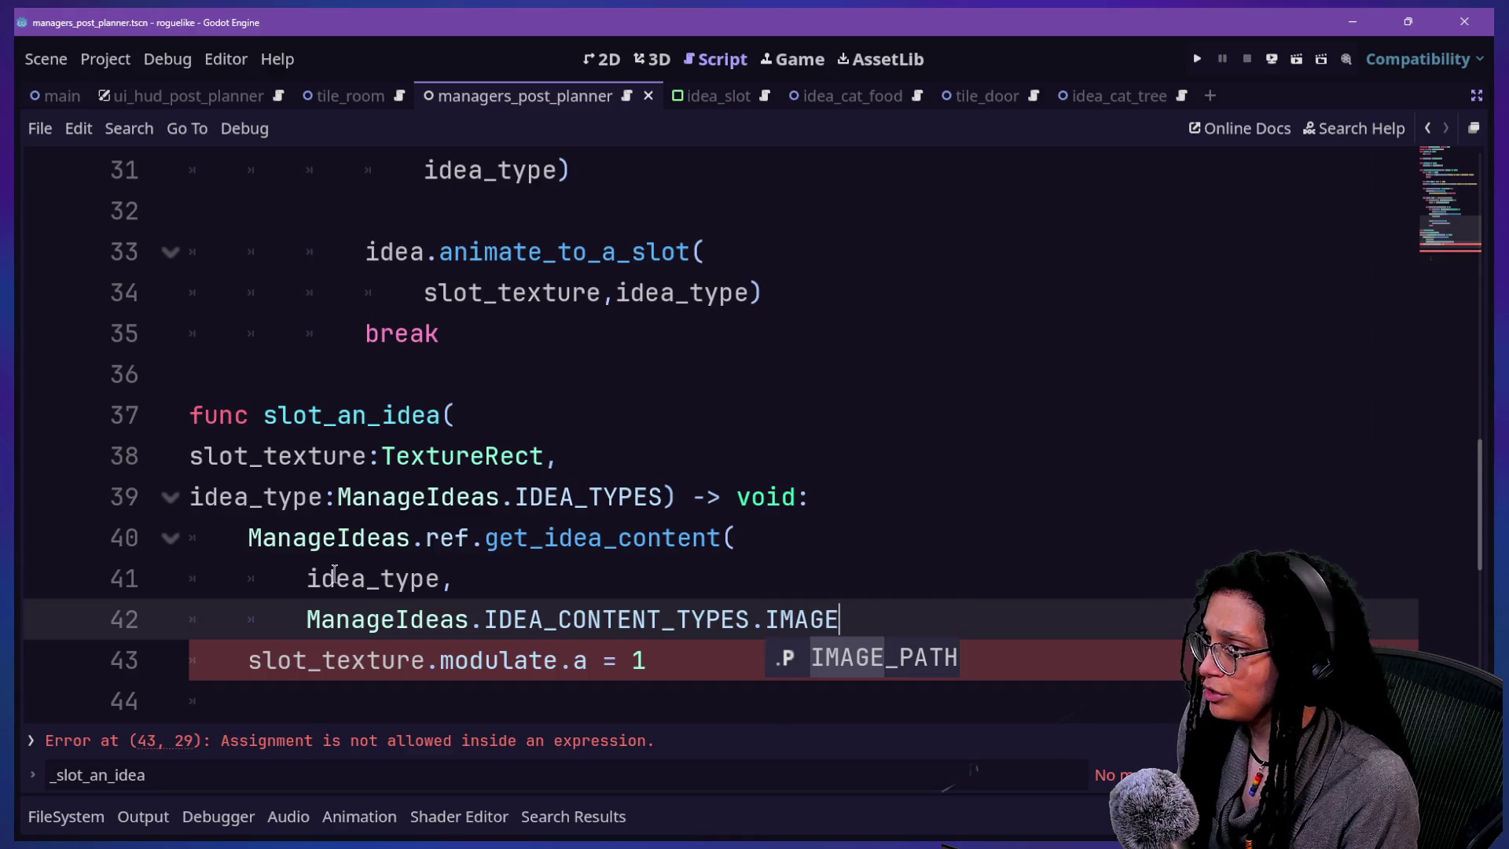
# - Prefix the get_idea_content(IMAGE_PATH) call with 'var new_texture_path: String = \' and indent its argument lines
pyautogui.press('Return')
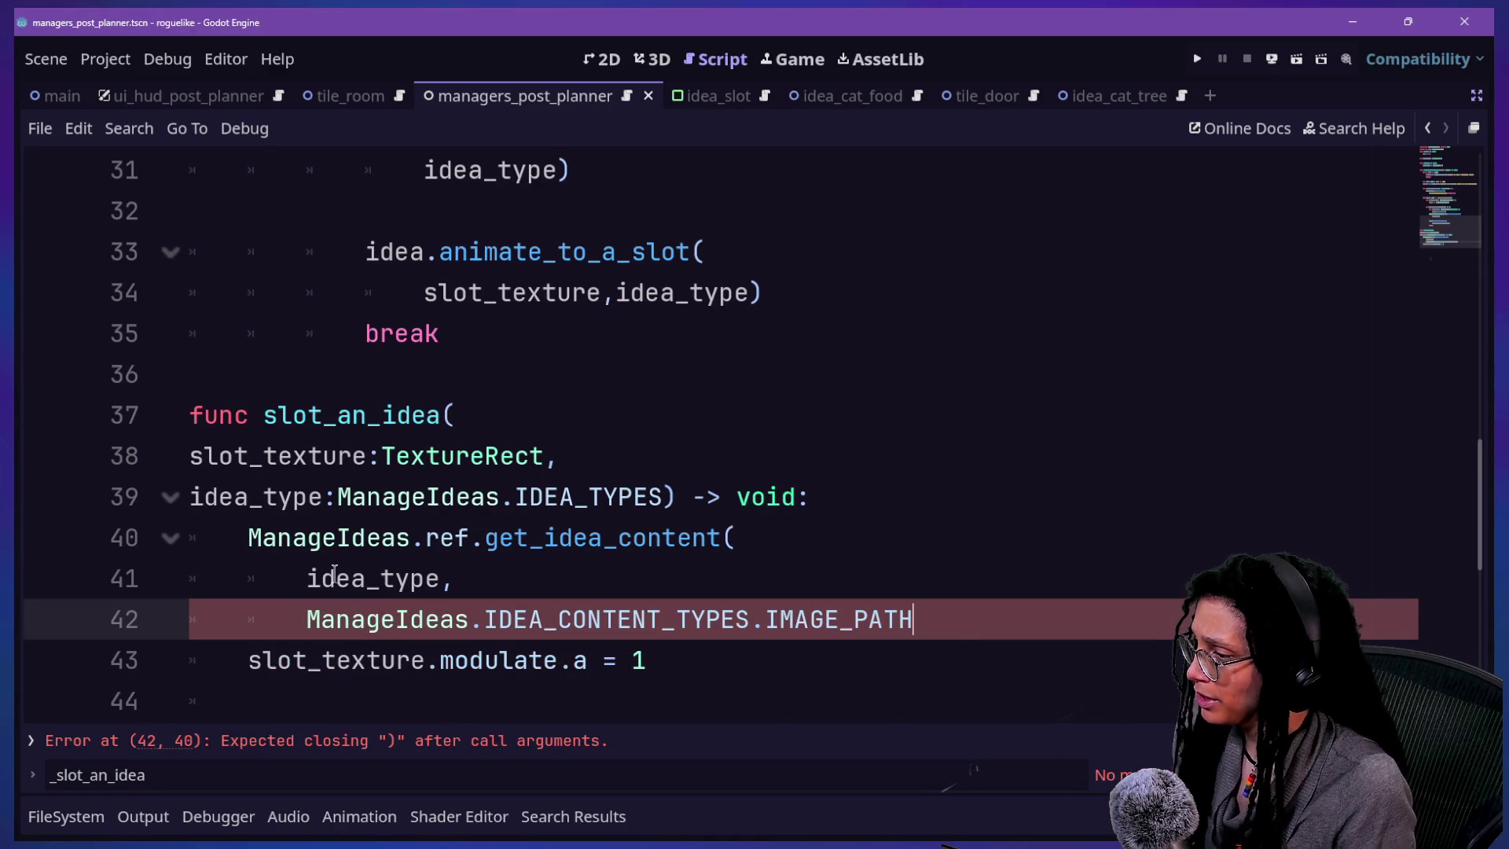
pyautogui.moveTo(346, 579); pyautogui.dragTo(909, 549)
pyautogui.click(943, 547)
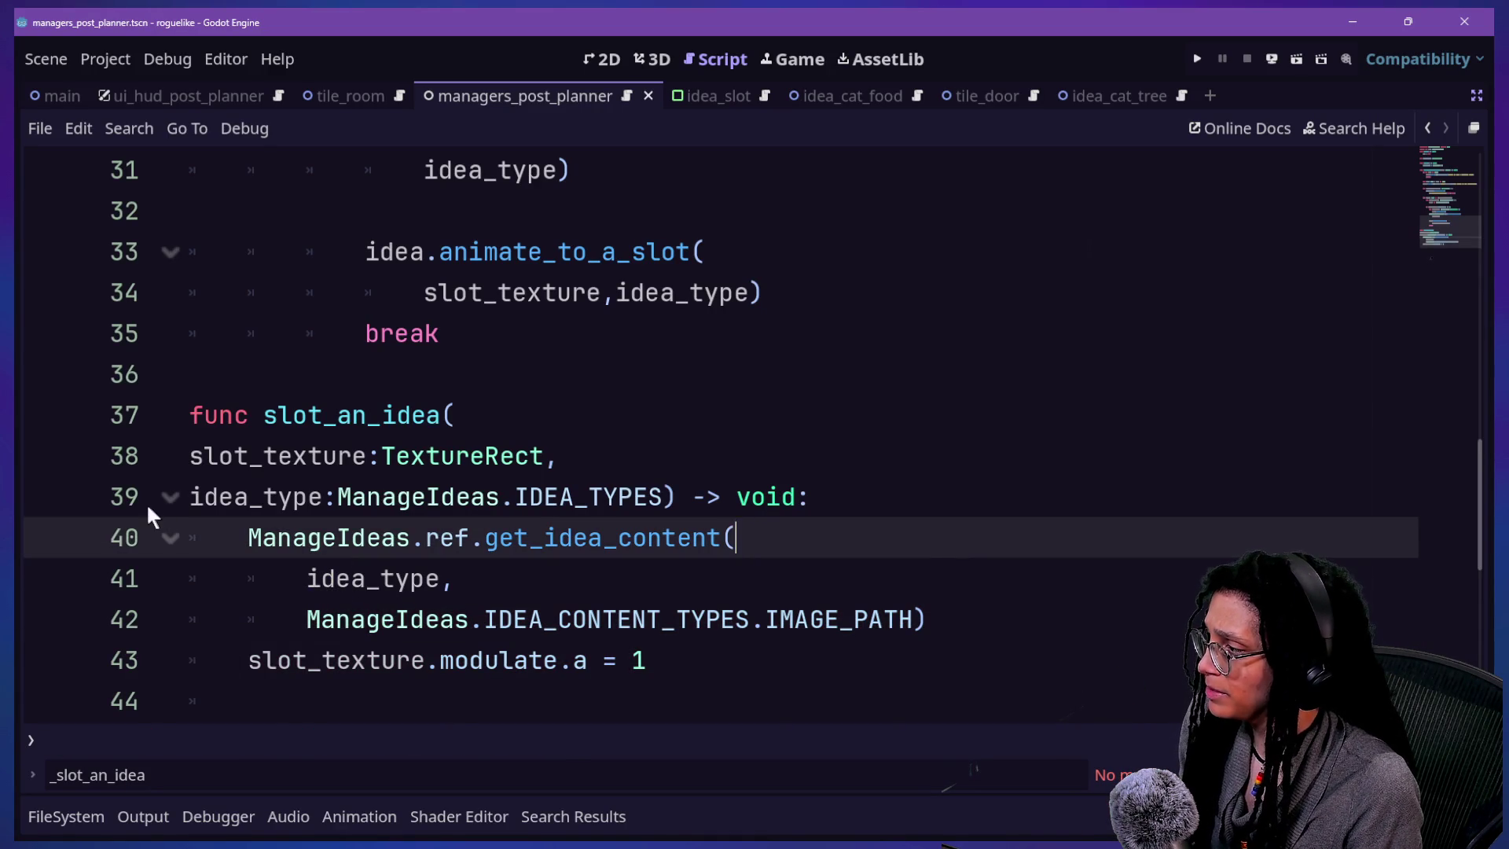
pyautogui.write('var ')
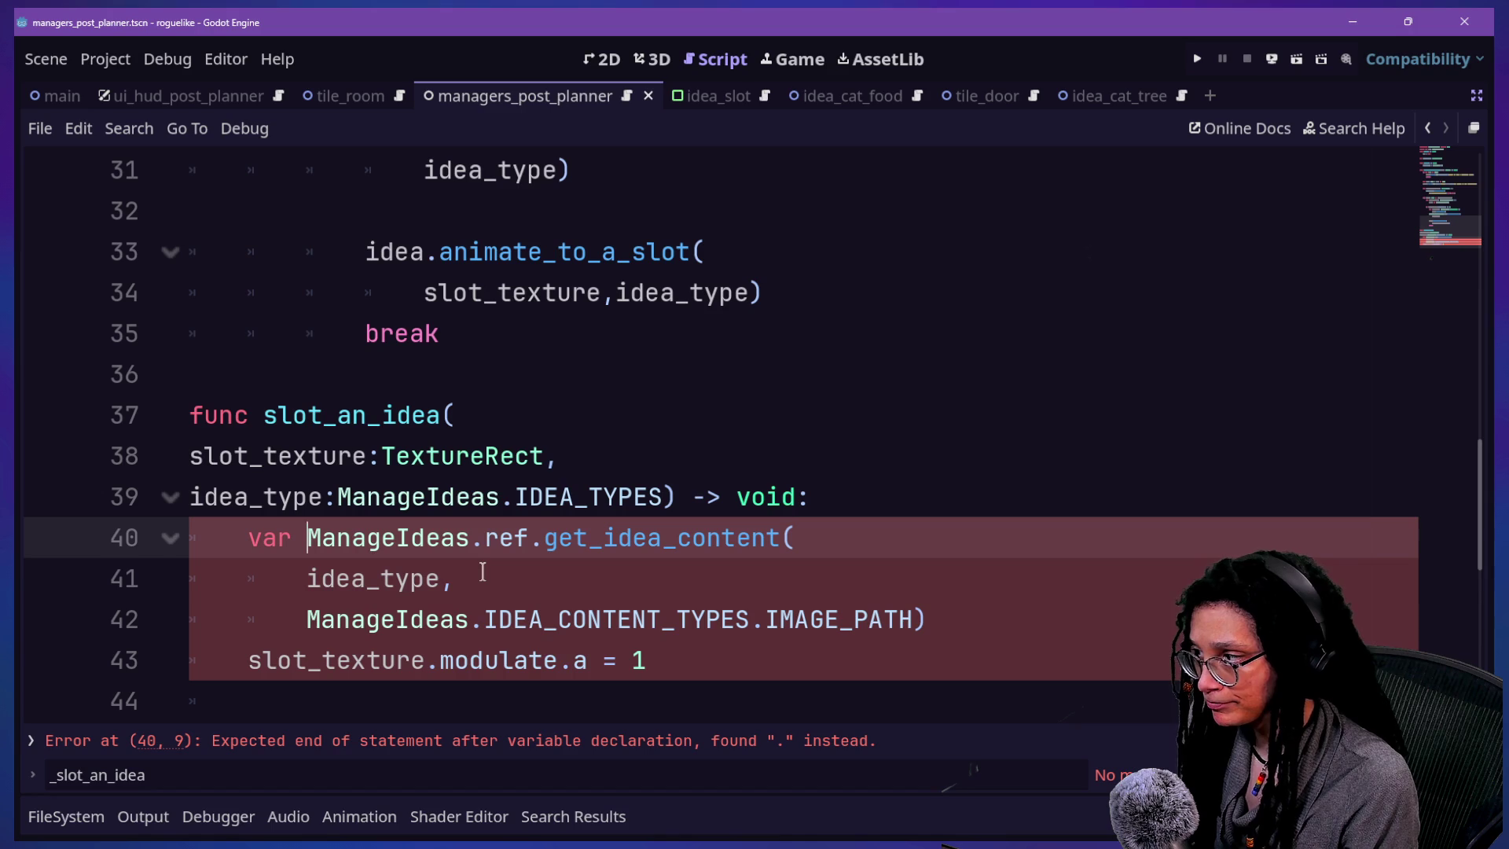
pyautogui.write('new_texture:')
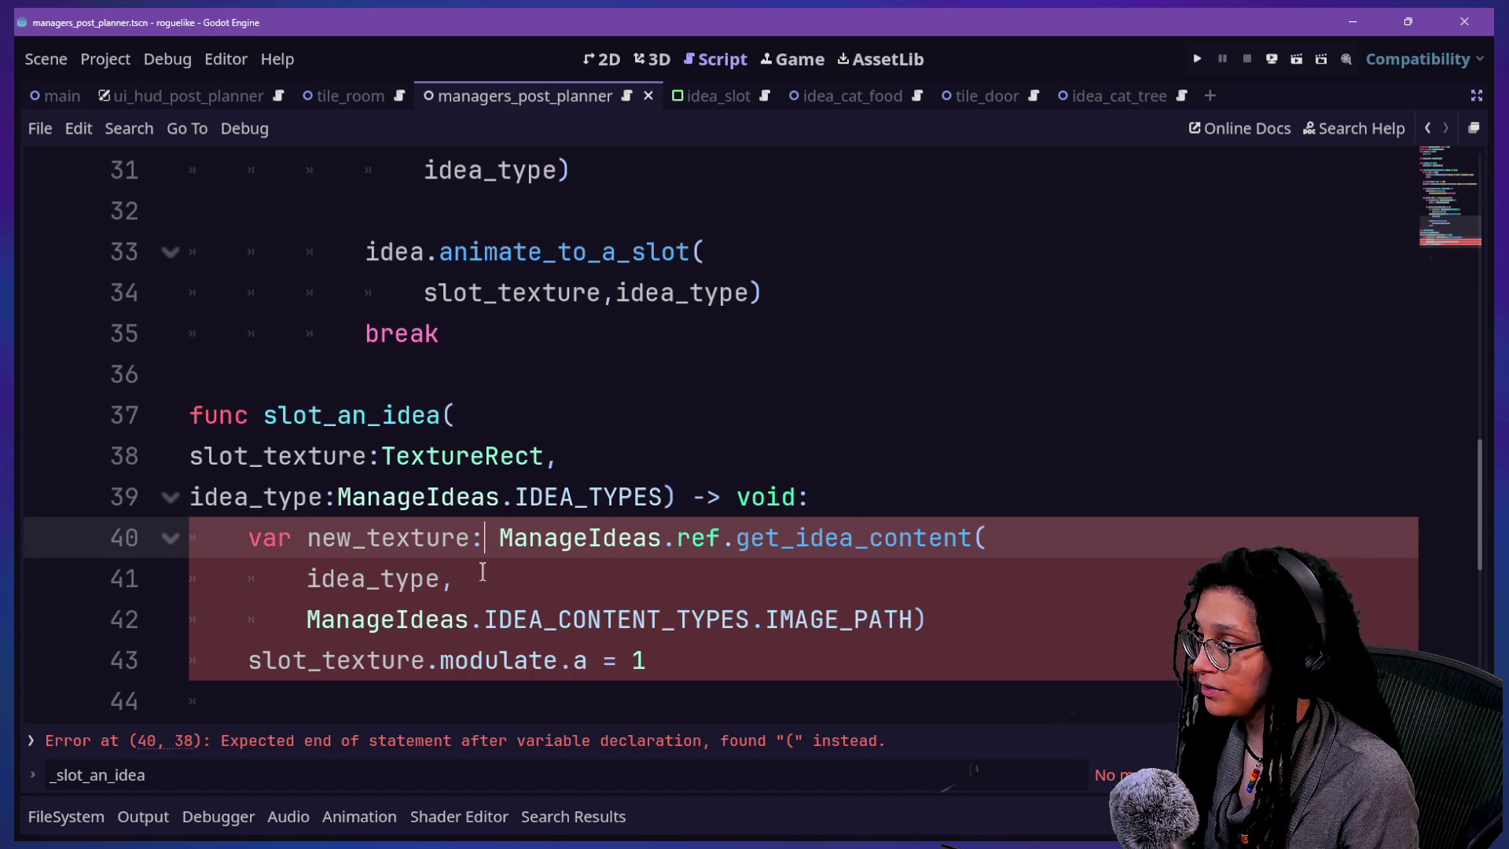
pyautogui.write('_path: String =')
pyautogui.click(369, 578)
pyautogui.click(707, 538)
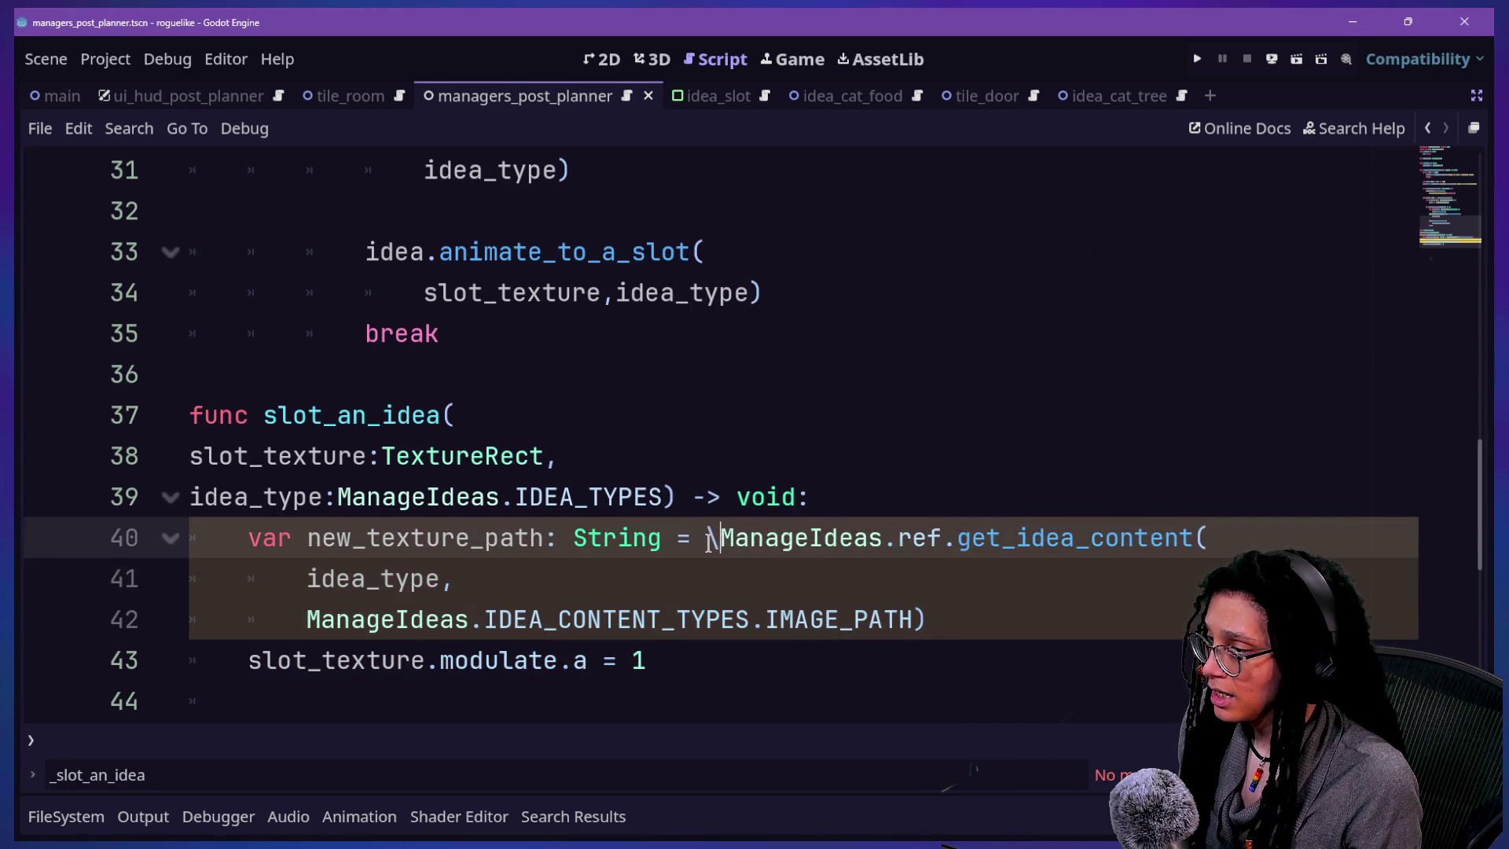
pyautogui.write('\\')
pyautogui.press('Return')
pyautogui.moveTo(351, 619); pyautogui.dragTo(397, 660)
pyautogui.press('Tab')
# - Add a new line below the call declaring 'var new_texture: CompressedTexture2D ='
pyautogui.click(1042, 652)
pyautogui.press('Return')
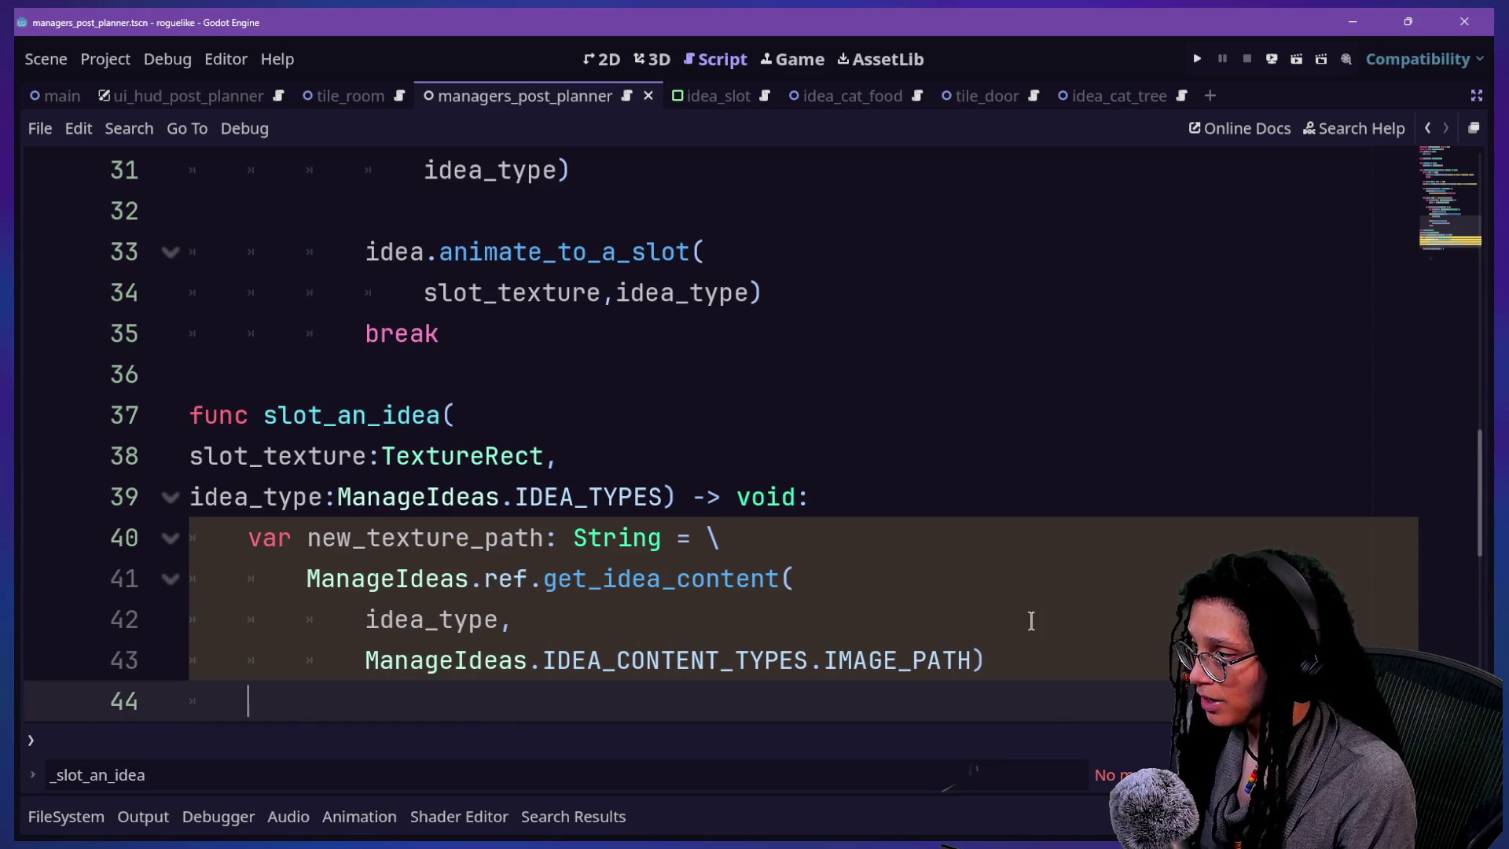
pyautogui.write('var new_texutre')
pyautogui.press('BackSpace')
pyautogui.press('BackSpace')
pyautogui.press('BackSpace')
pyautogui.write('ture:')
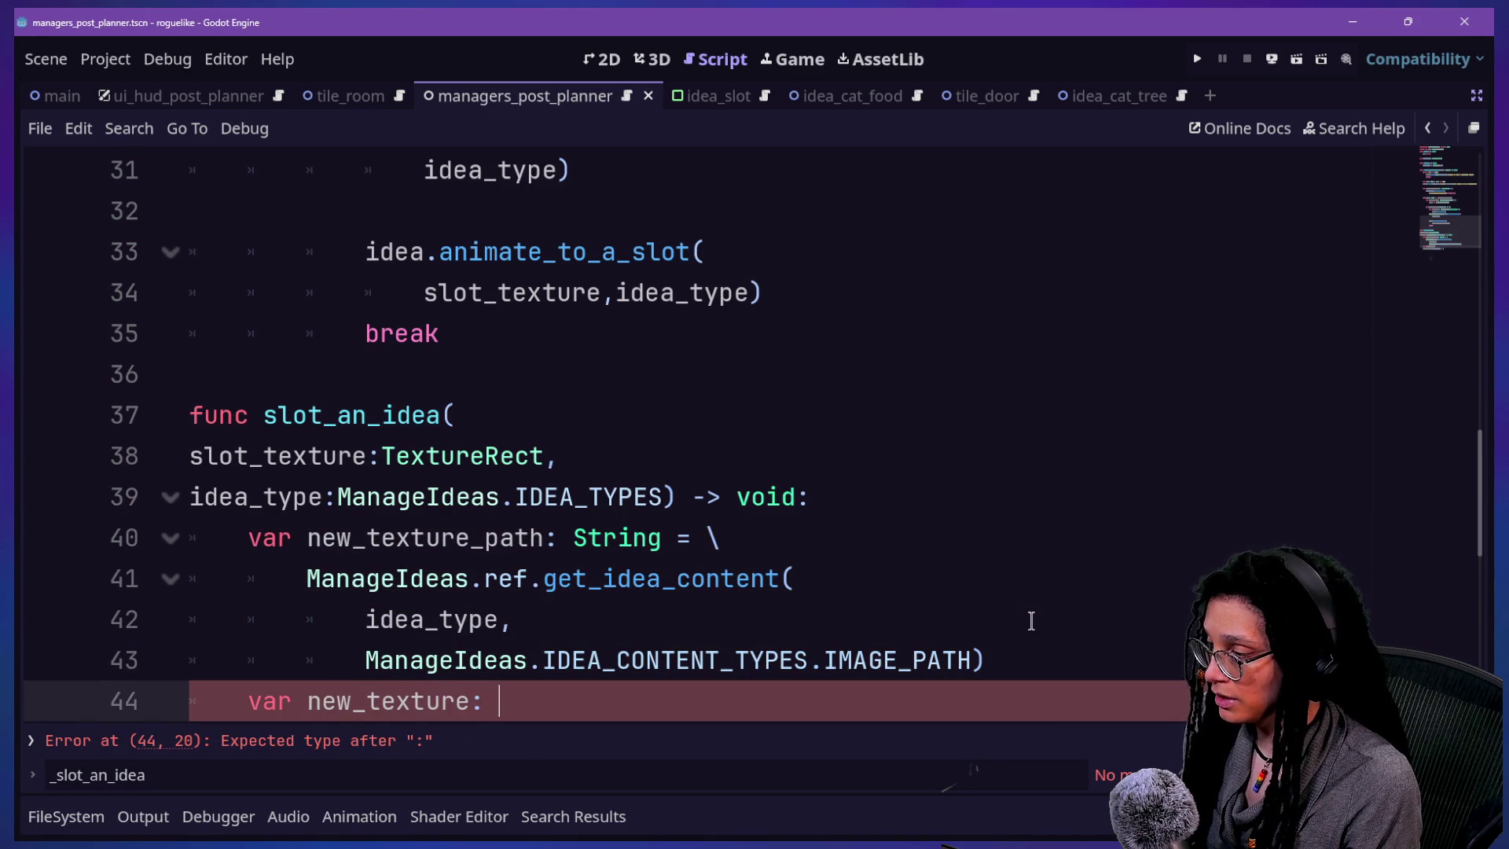
pyautogui.write('a')
pyautogui.write('c')
pyautogui.press('BackSpace')
pyautogui.press('BackSpace')
pyautogui.press('BackSpace')
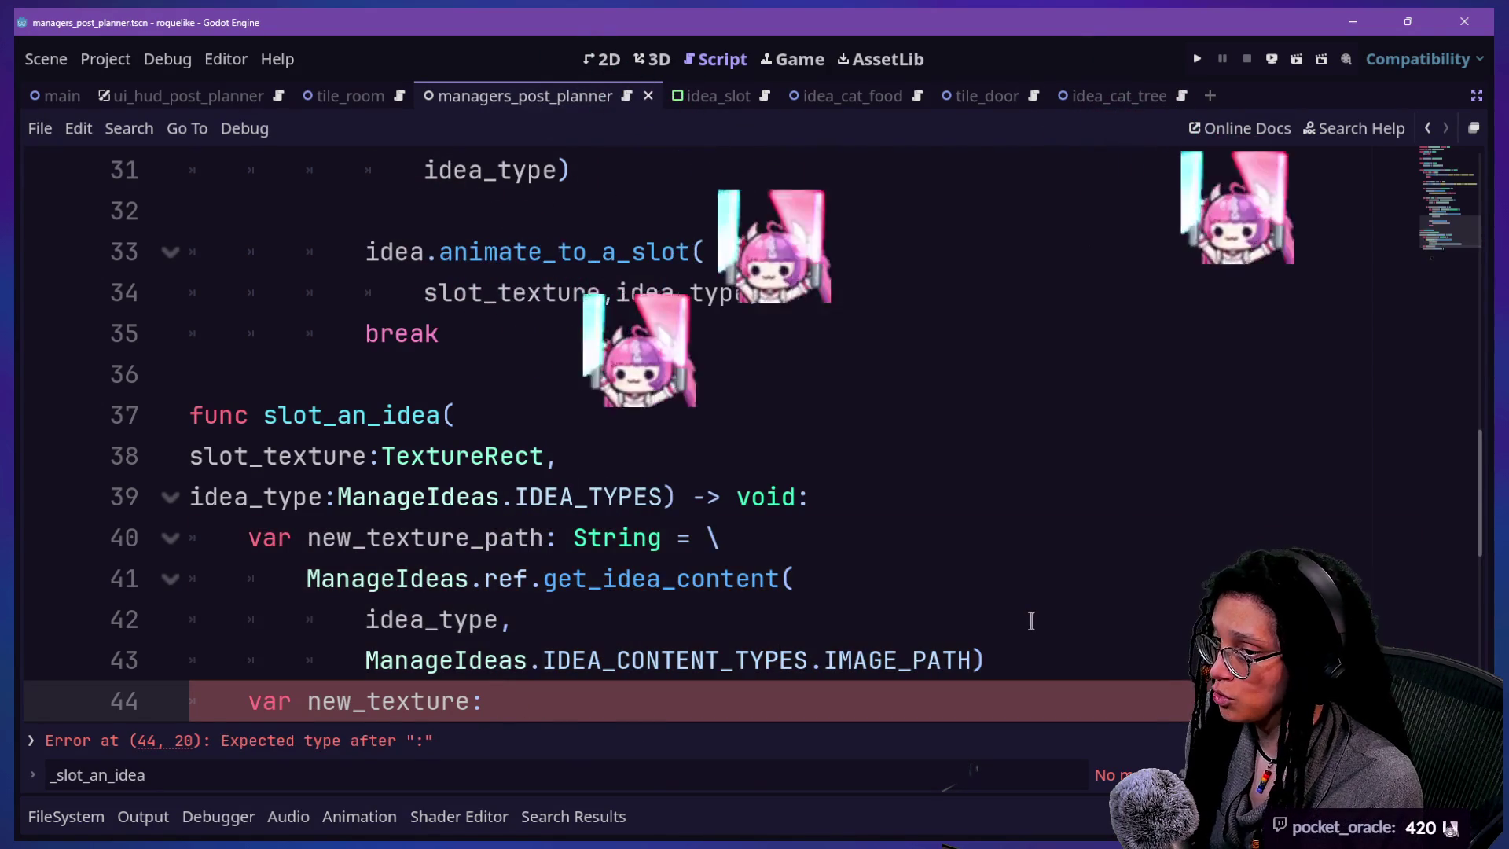
pyautogui.write(' Com')
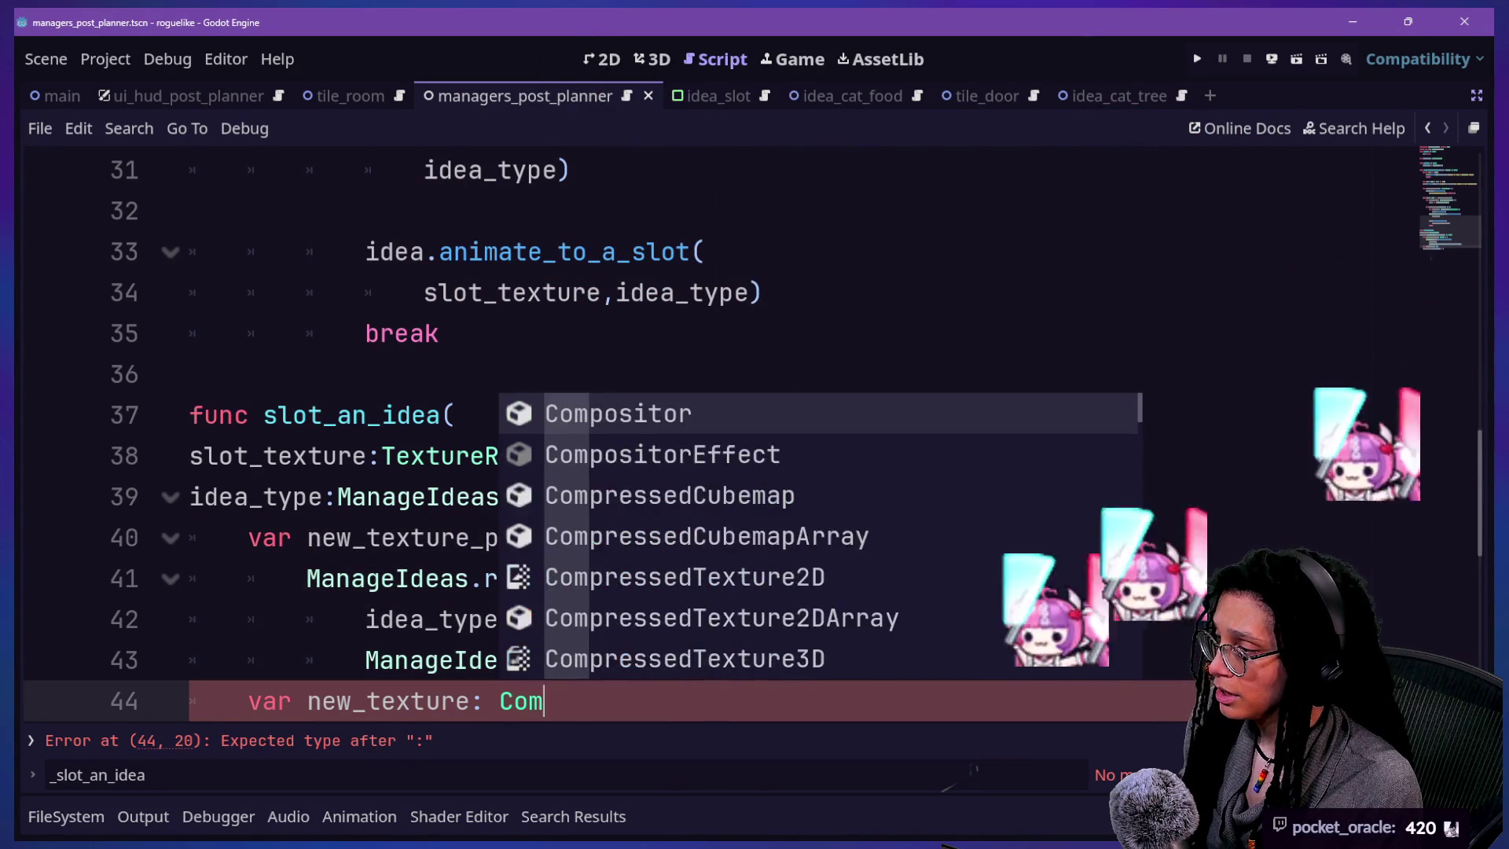
pyautogui.write('pressedText')
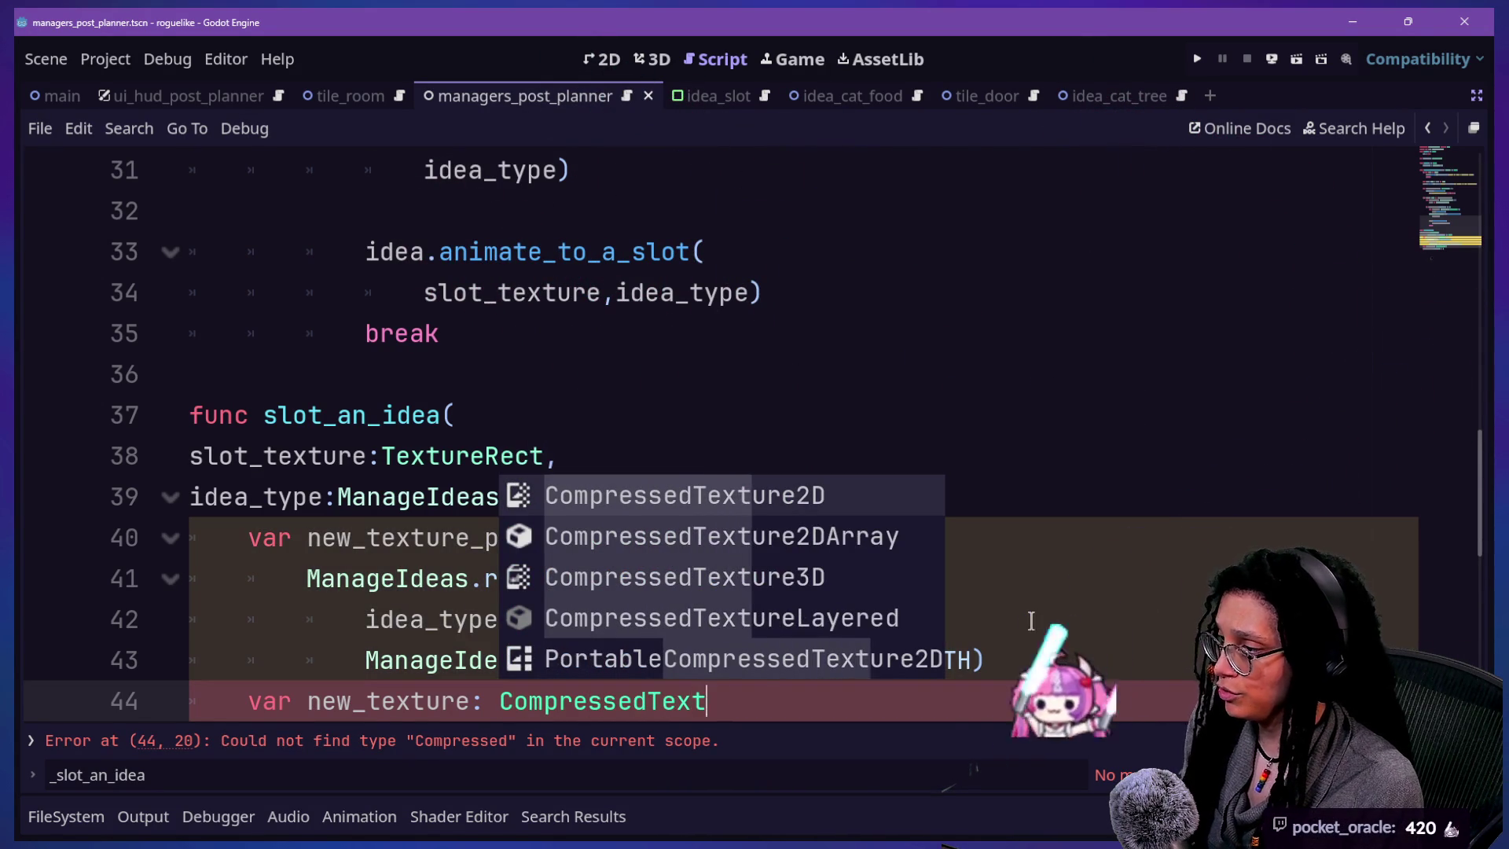
pyautogui.write('ure2D =')
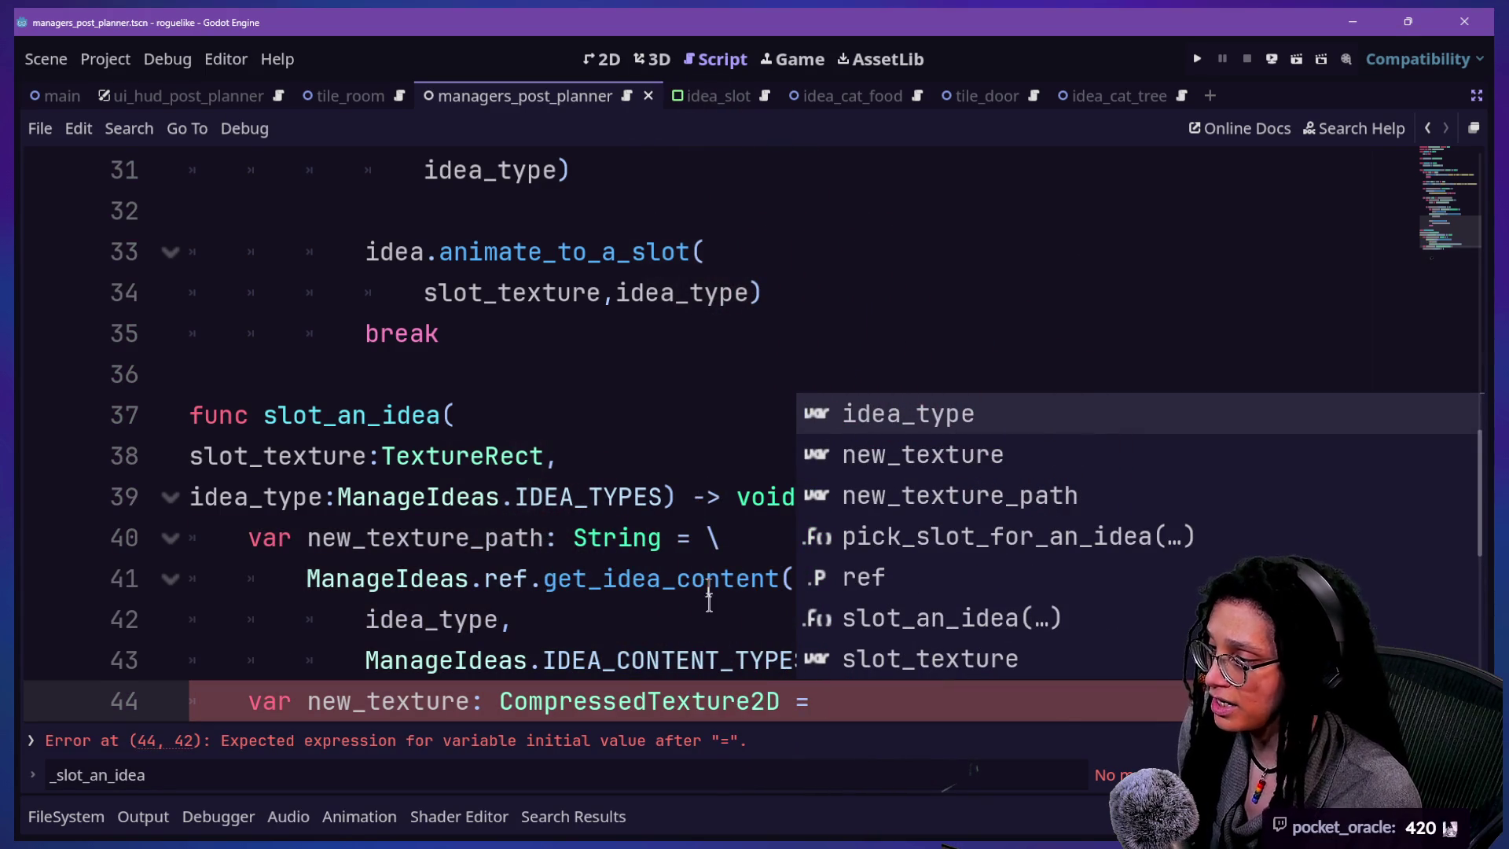
pyautogui.press('Down')
pyautogui.press('Down')
pyautogui.click(708, 529)
pyautogui.press('Down')
pyautogui.press('Down')
pyautogui.press('Down')
pyautogui.scroll(-1, 716, 503)
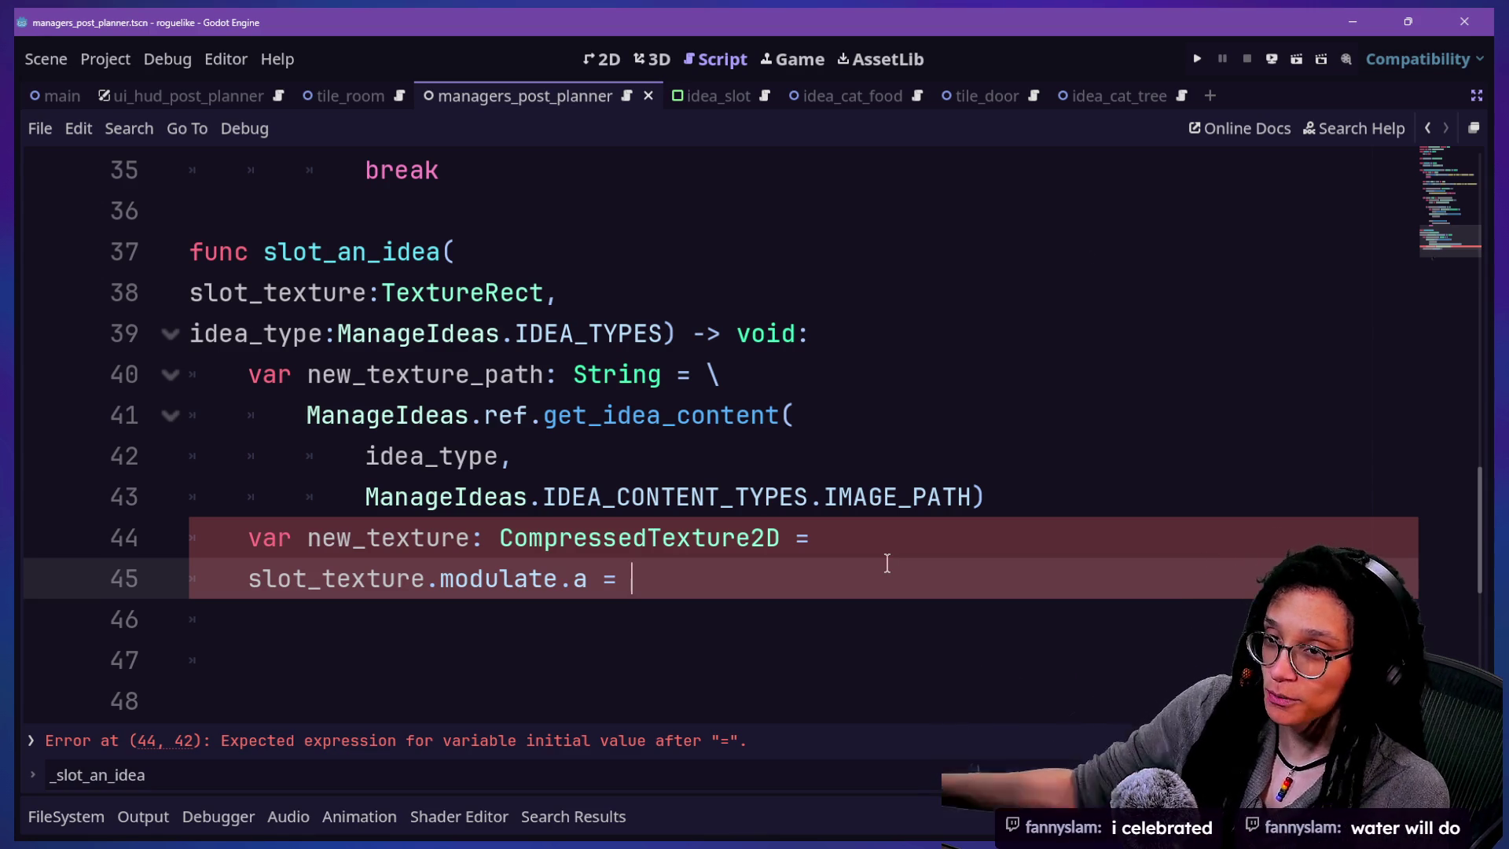
pyautogui.click(812, 550)
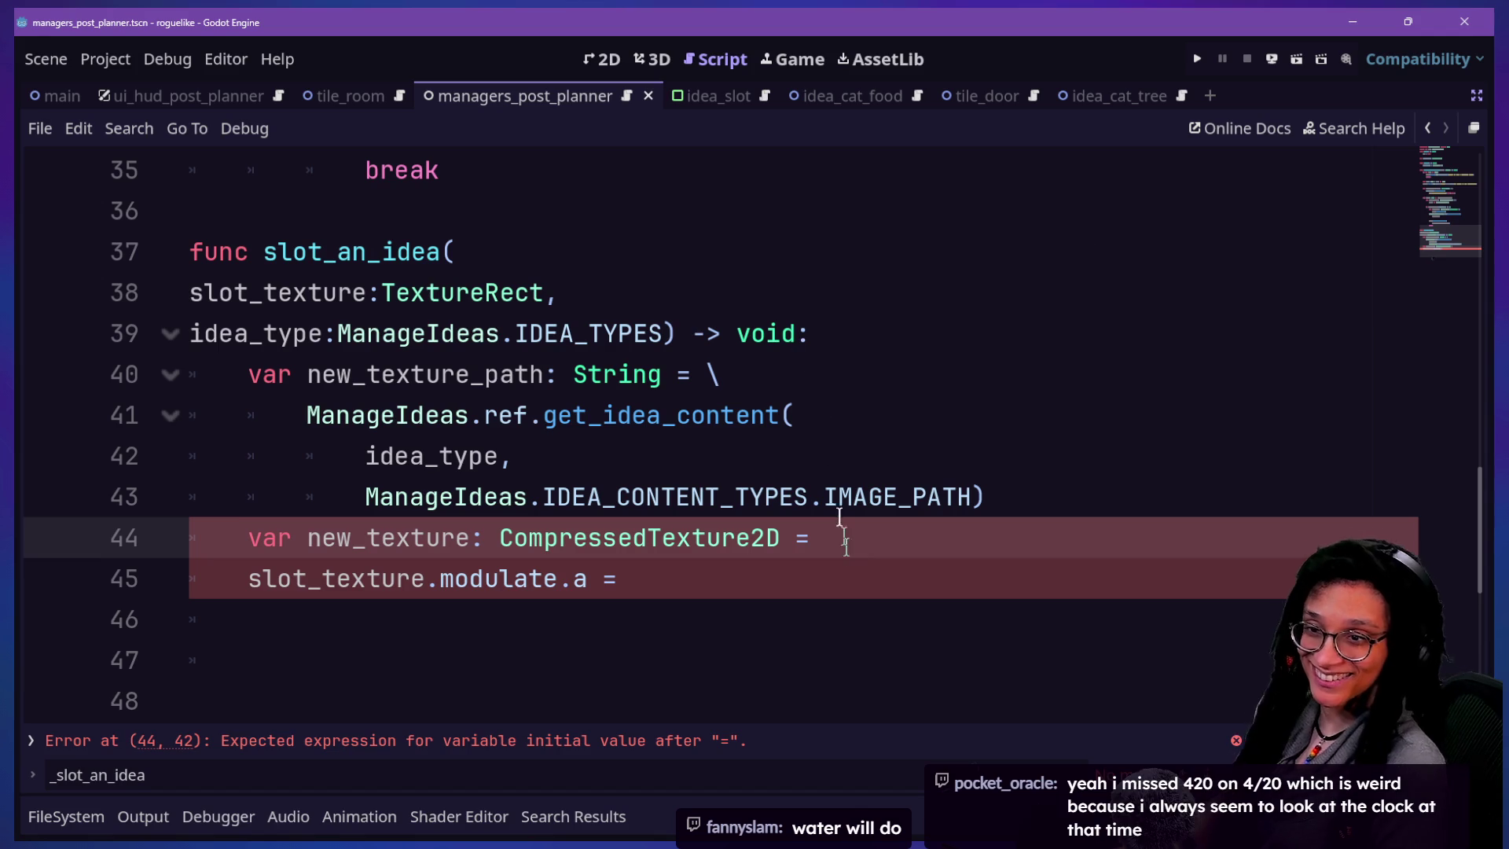
pyautogui.moveTo(386, 576)
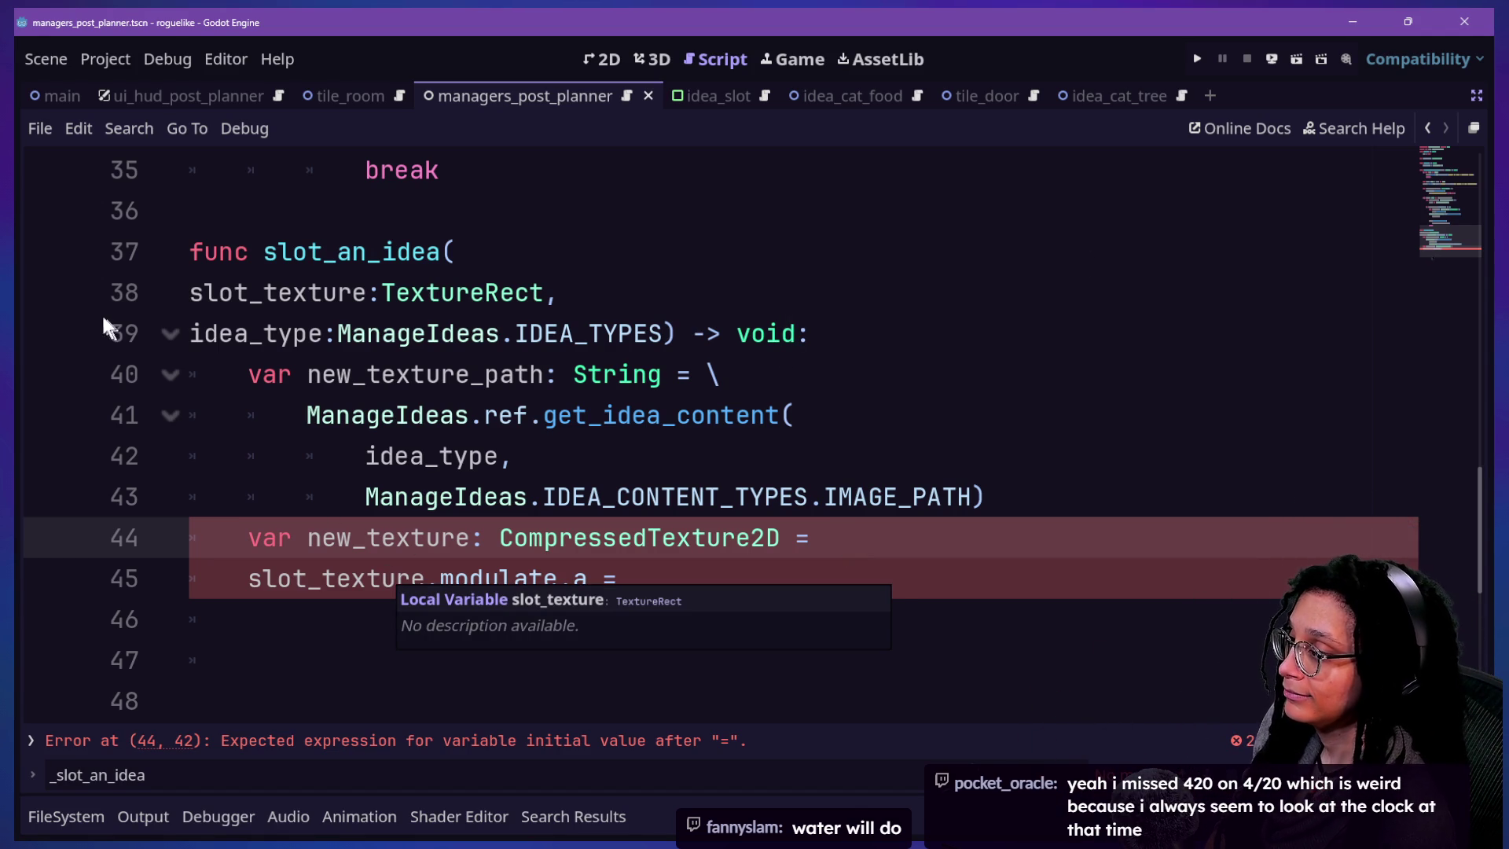
# - Type and erase a new_texture_path. expression on line 44, then target the get_idea_content call
pyautogui.write('new_')
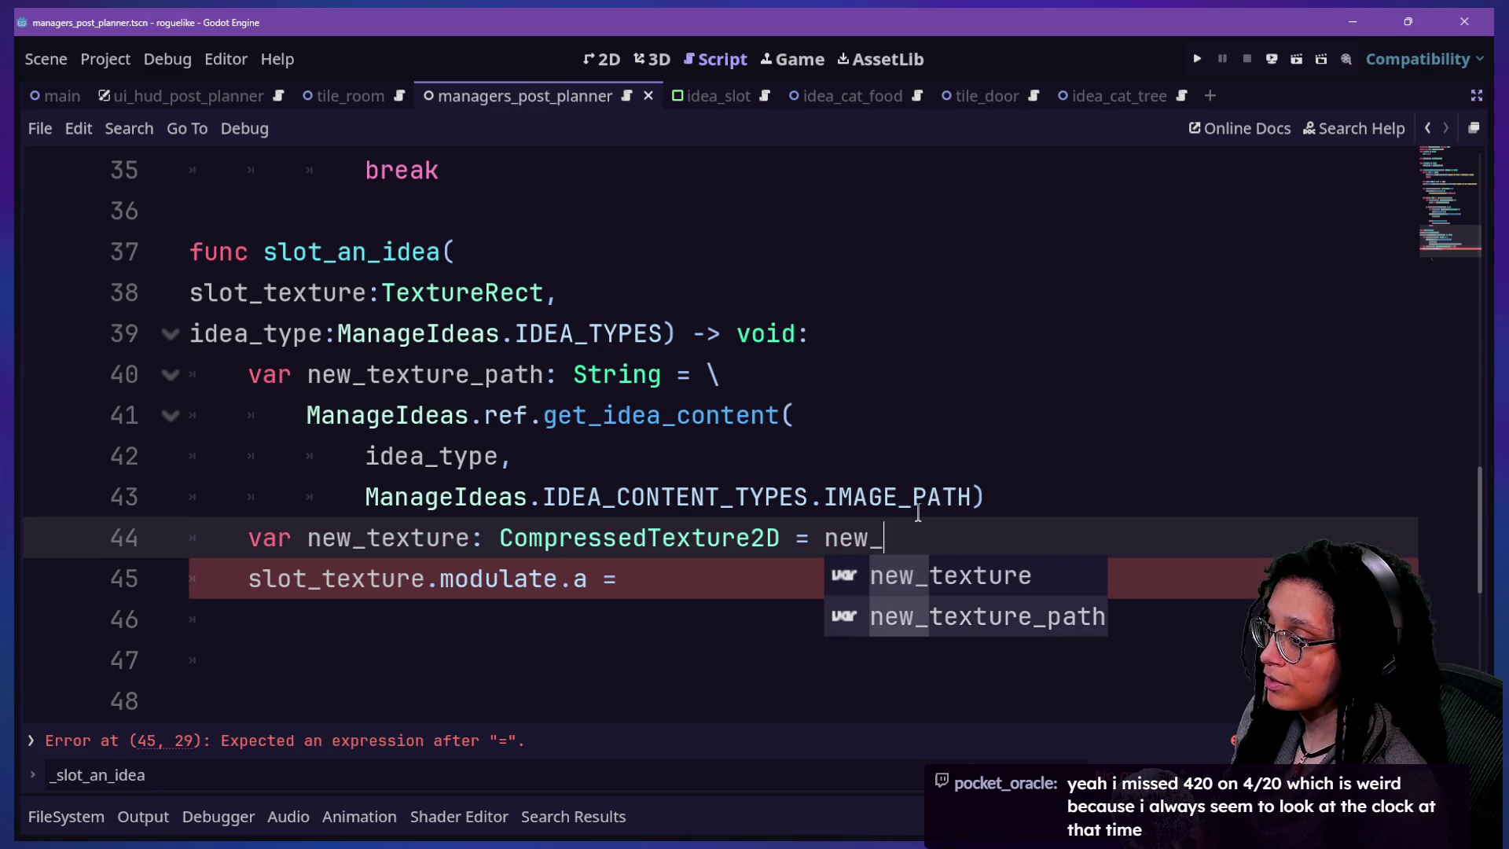
pyautogui.write('texture_path.')
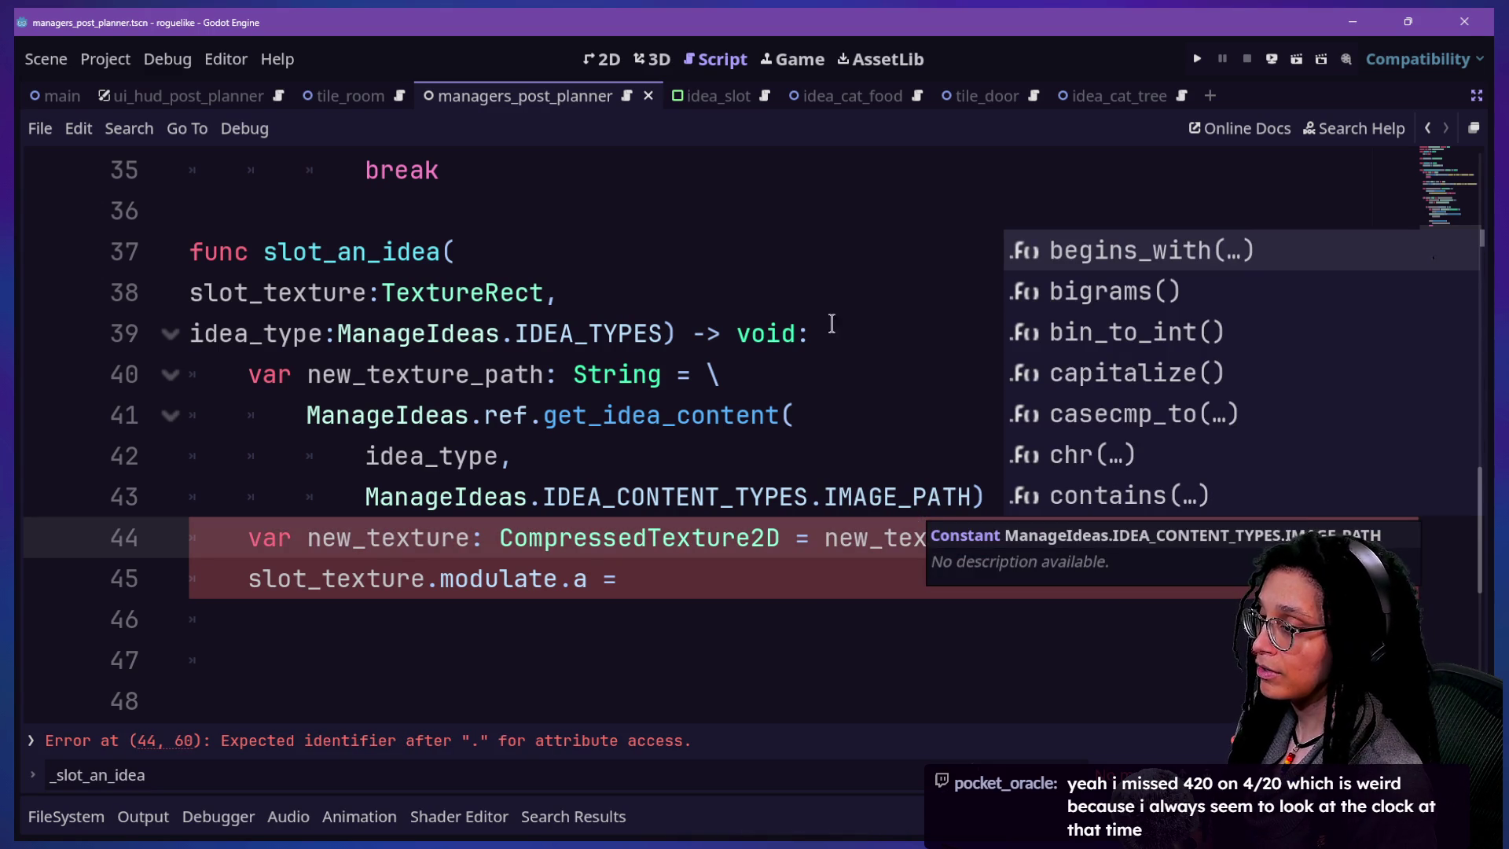
pyautogui.click(831, 324)
pyautogui.click(1101, 522)
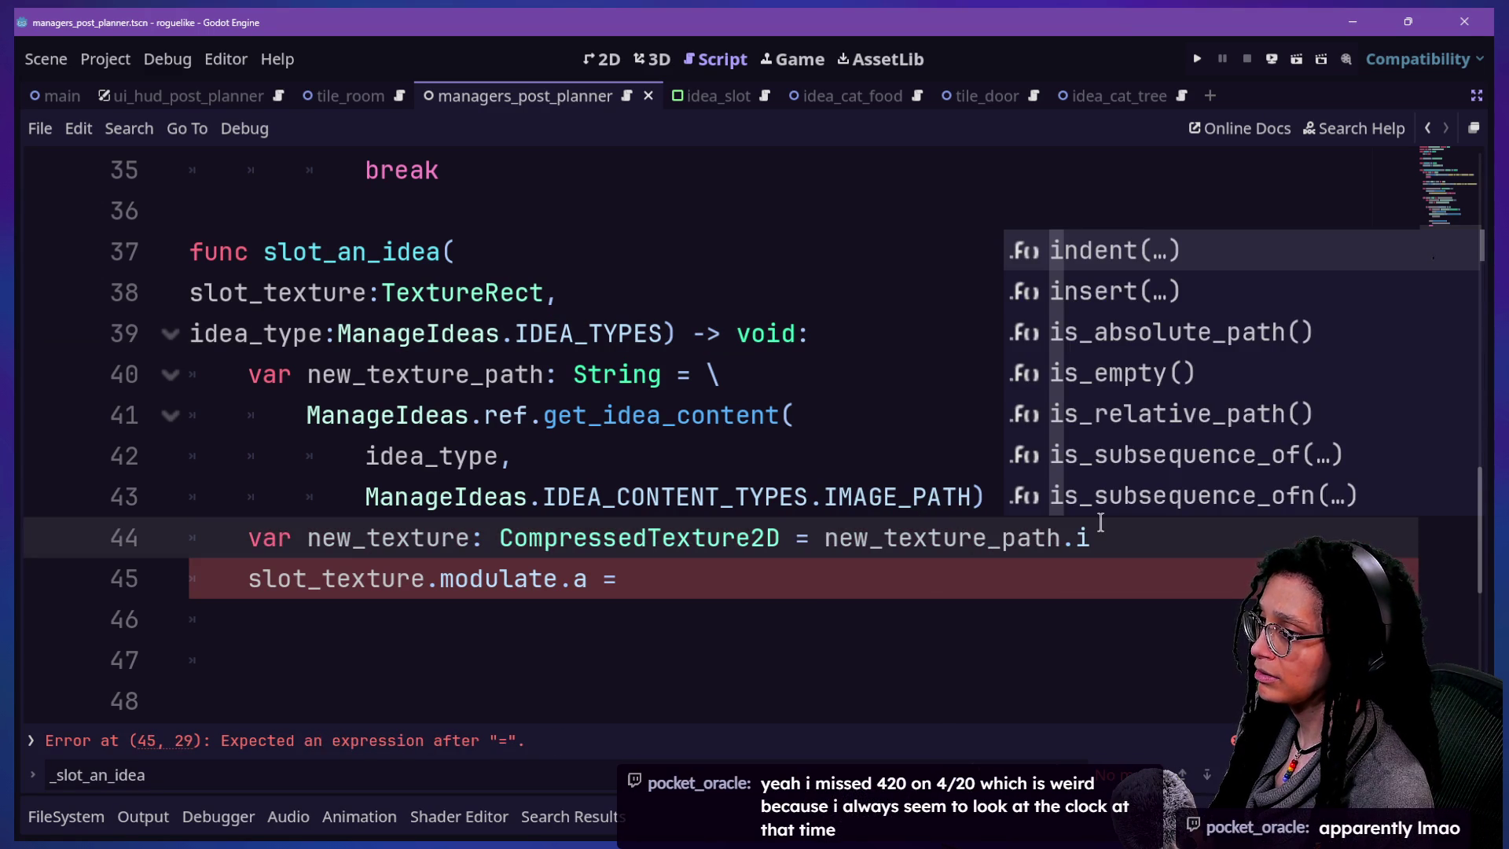
pyautogui.press('BackSpace')
pyautogui.press('BackSpace')
pyautogui.press('BackSpace')
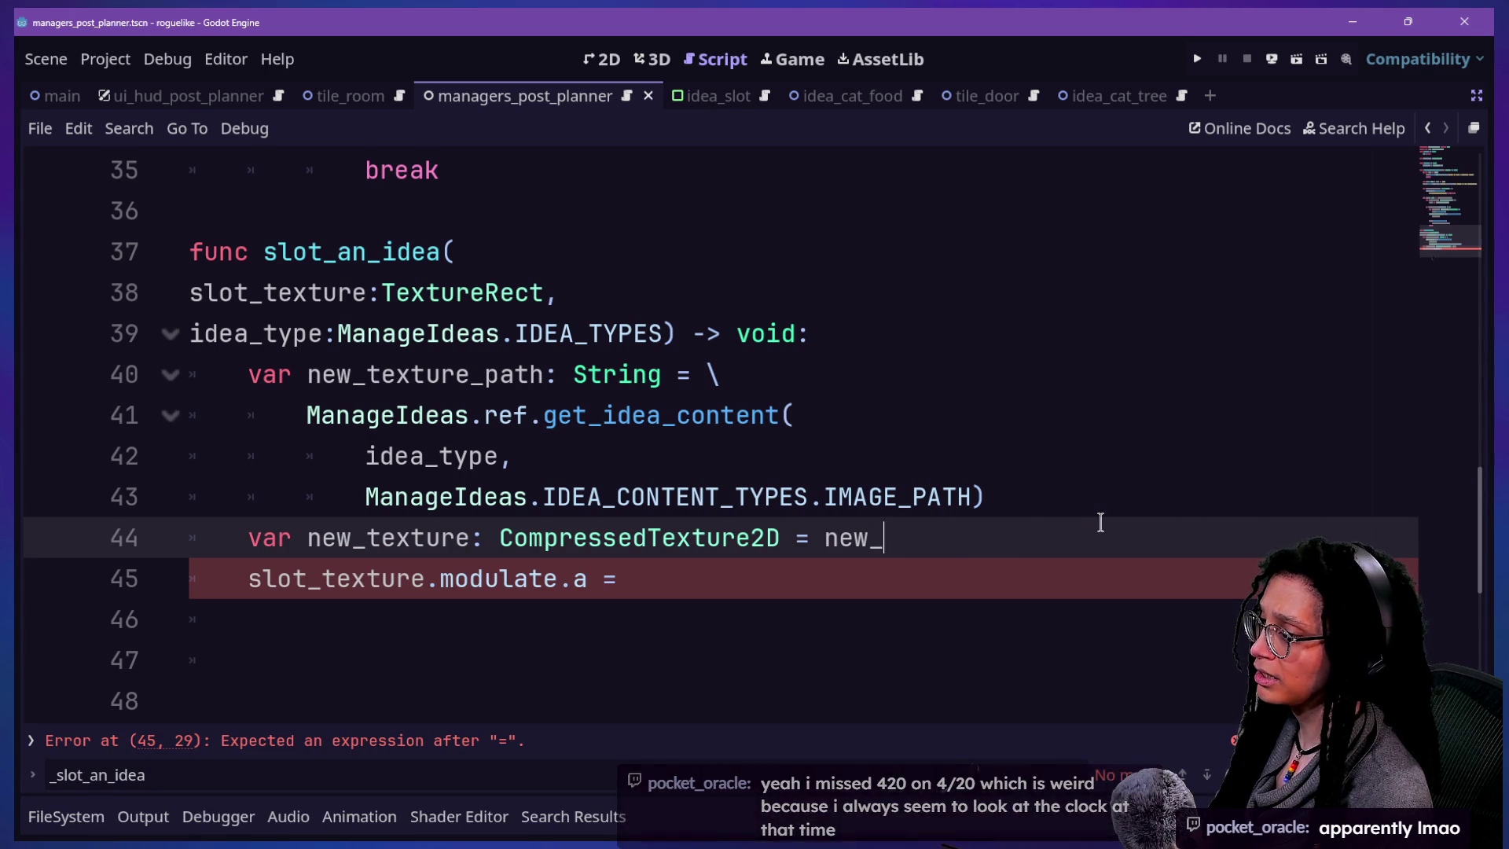
pyautogui.press('BackSpace')
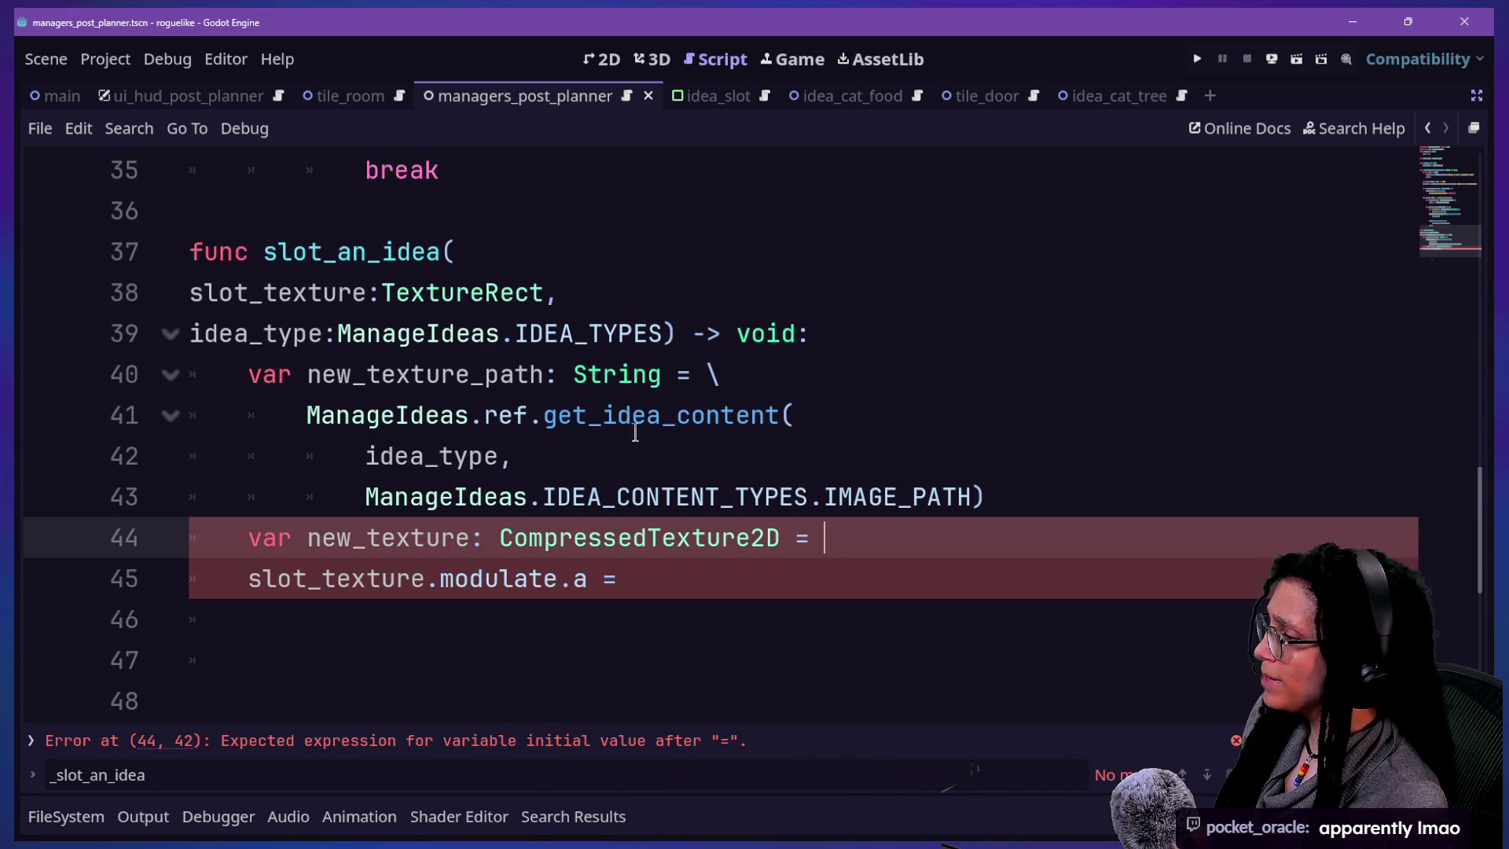
pyautogui.click(441, 495)
# - Jump to get_idea_content, rename CATFOOD's IMAGE_PATH key to IMAGE and wrap its uid in load()
pyautogui.keyDown('ctrl'); pyautogui.click(441, 495); pyautogui.keyUp('ctrl')
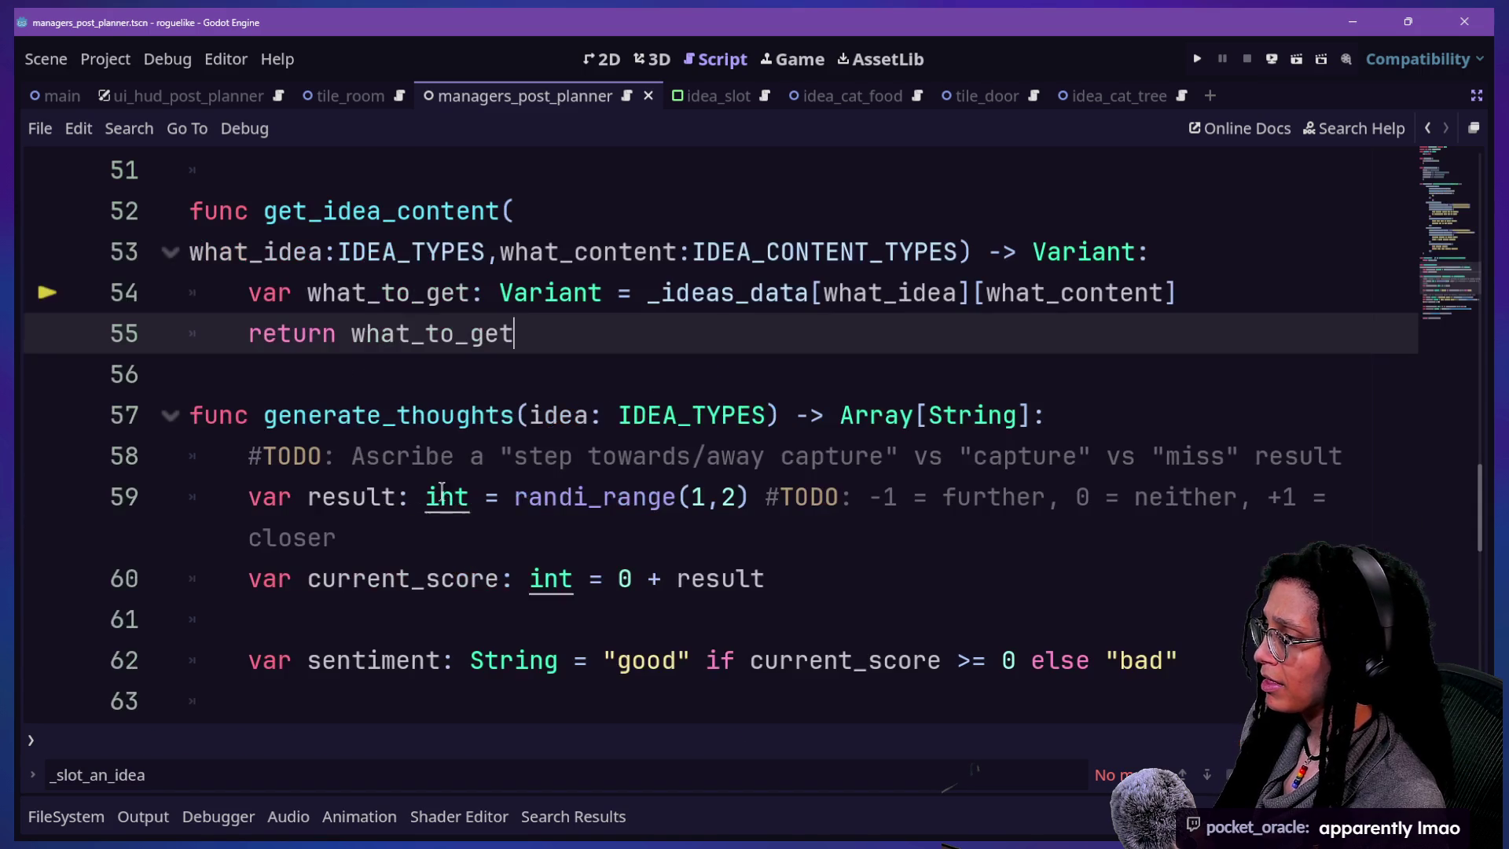
pyautogui.scroll(-5, 837, 455)
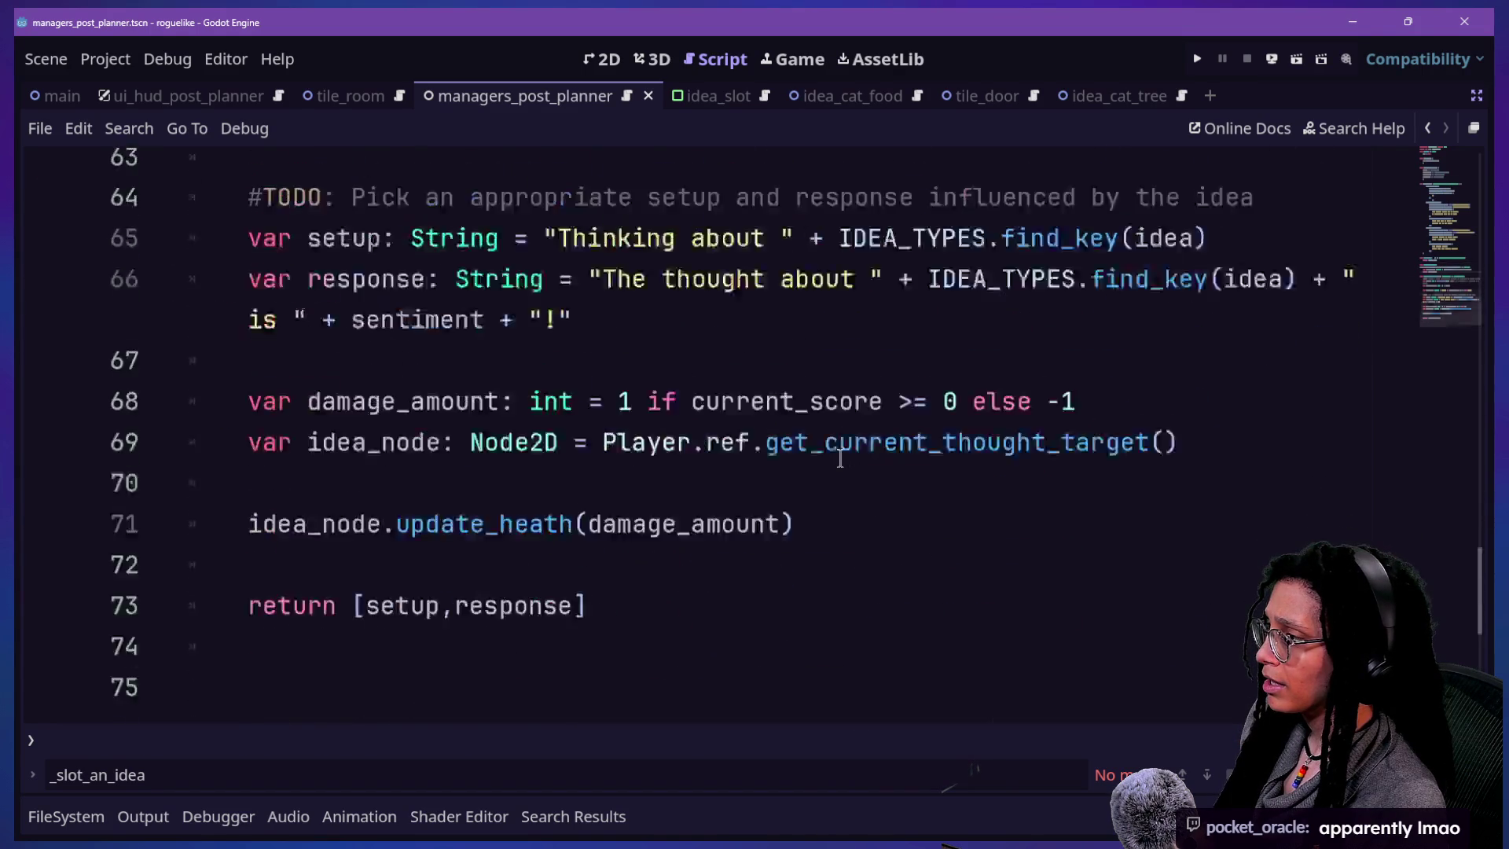
pyautogui.scroll(20, 840, 458)
pyautogui.scroll(-6, 840, 458)
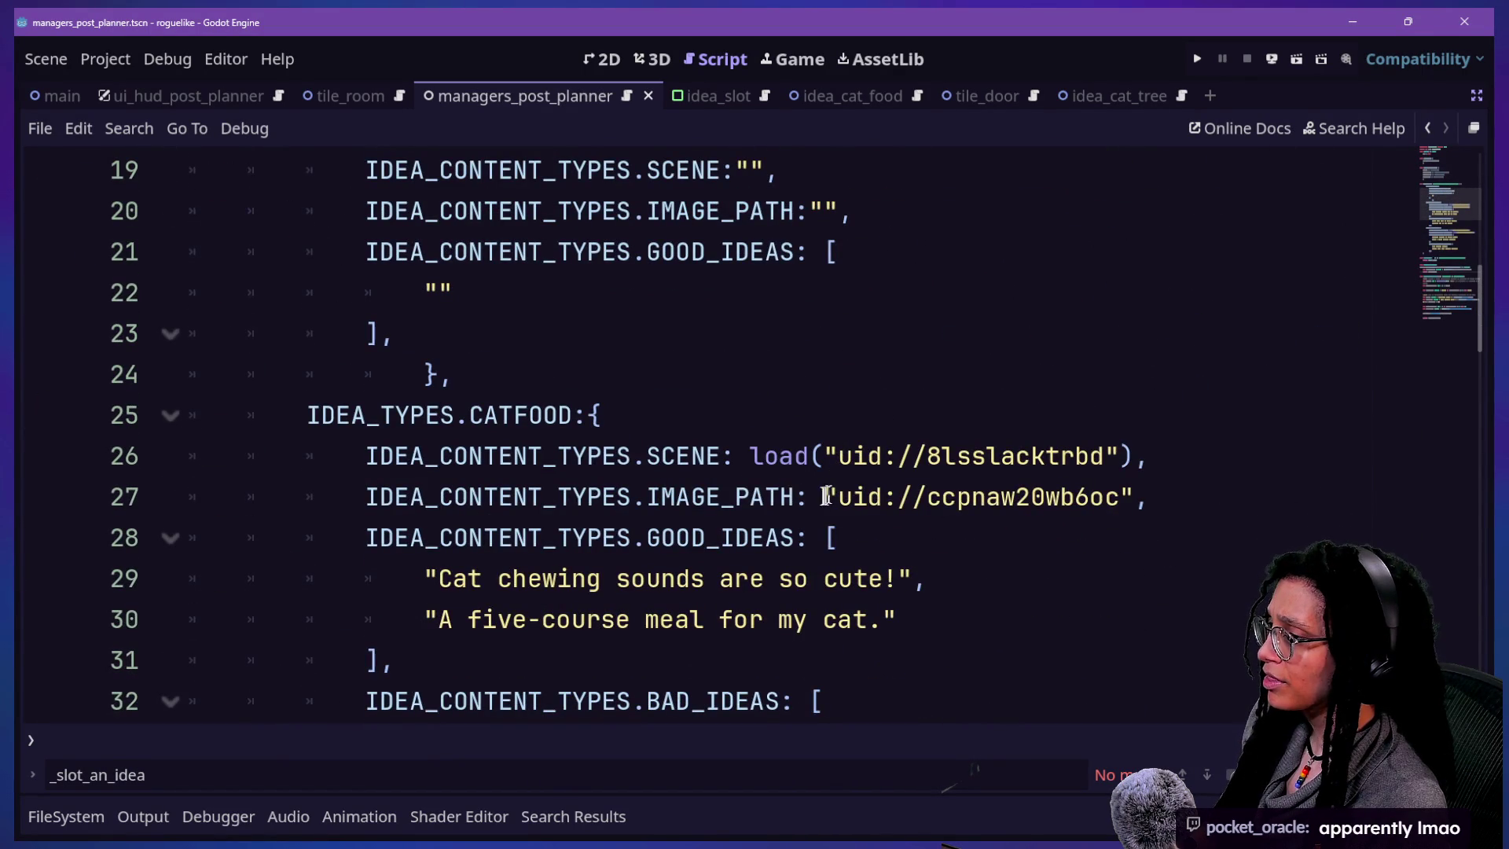
pyautogui.click(767, 500)
pyautogui.press('BackSpace')
pyautogui.press('BackSpace')
pyautogui.press('BackSpace')
pyautogui.press('Delete')
pyautogui.press('Delete')
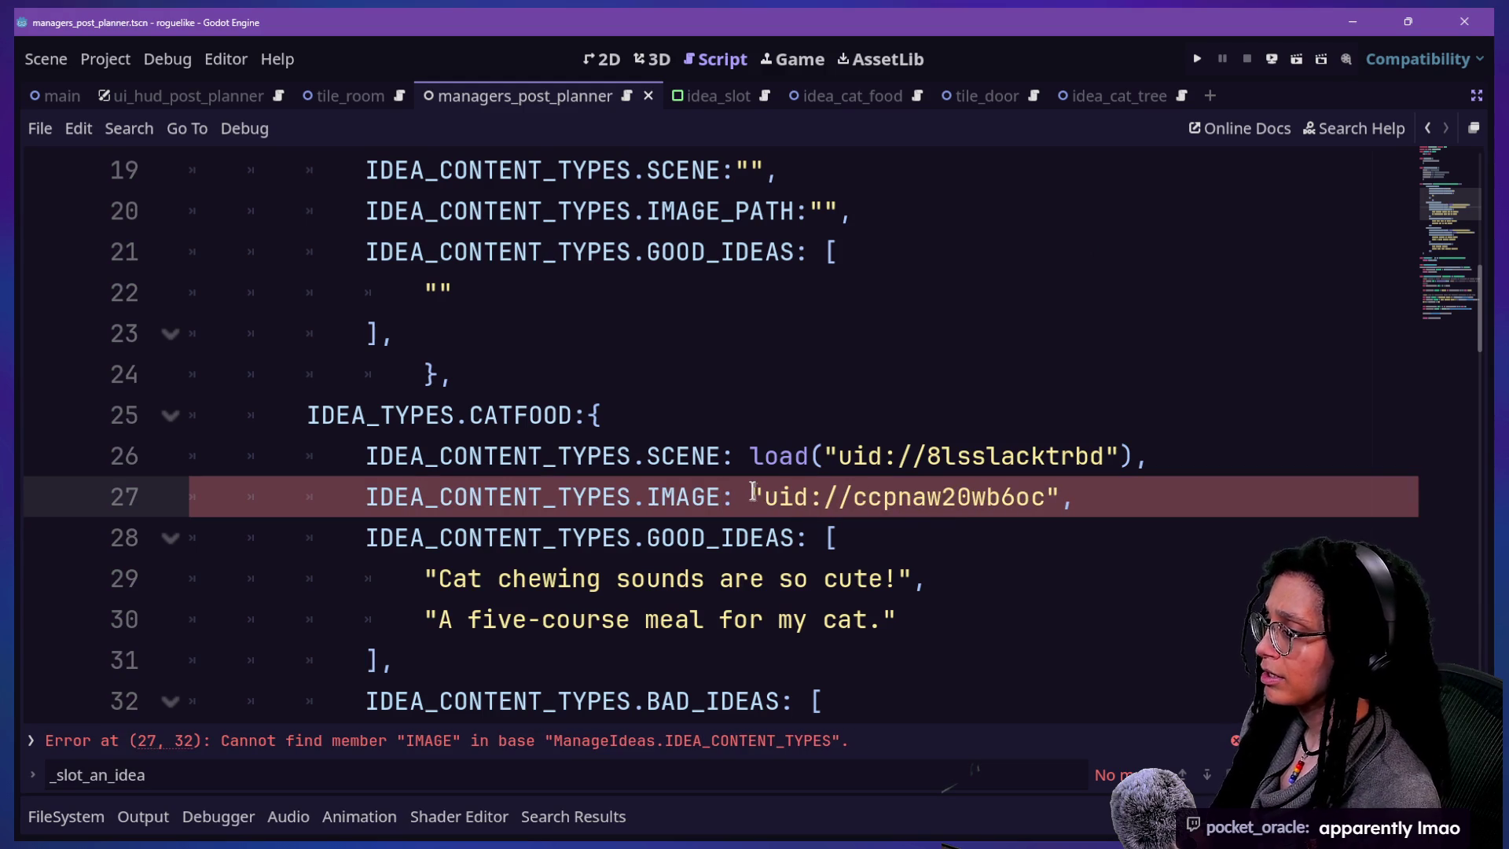
pyautogui.write('load(')
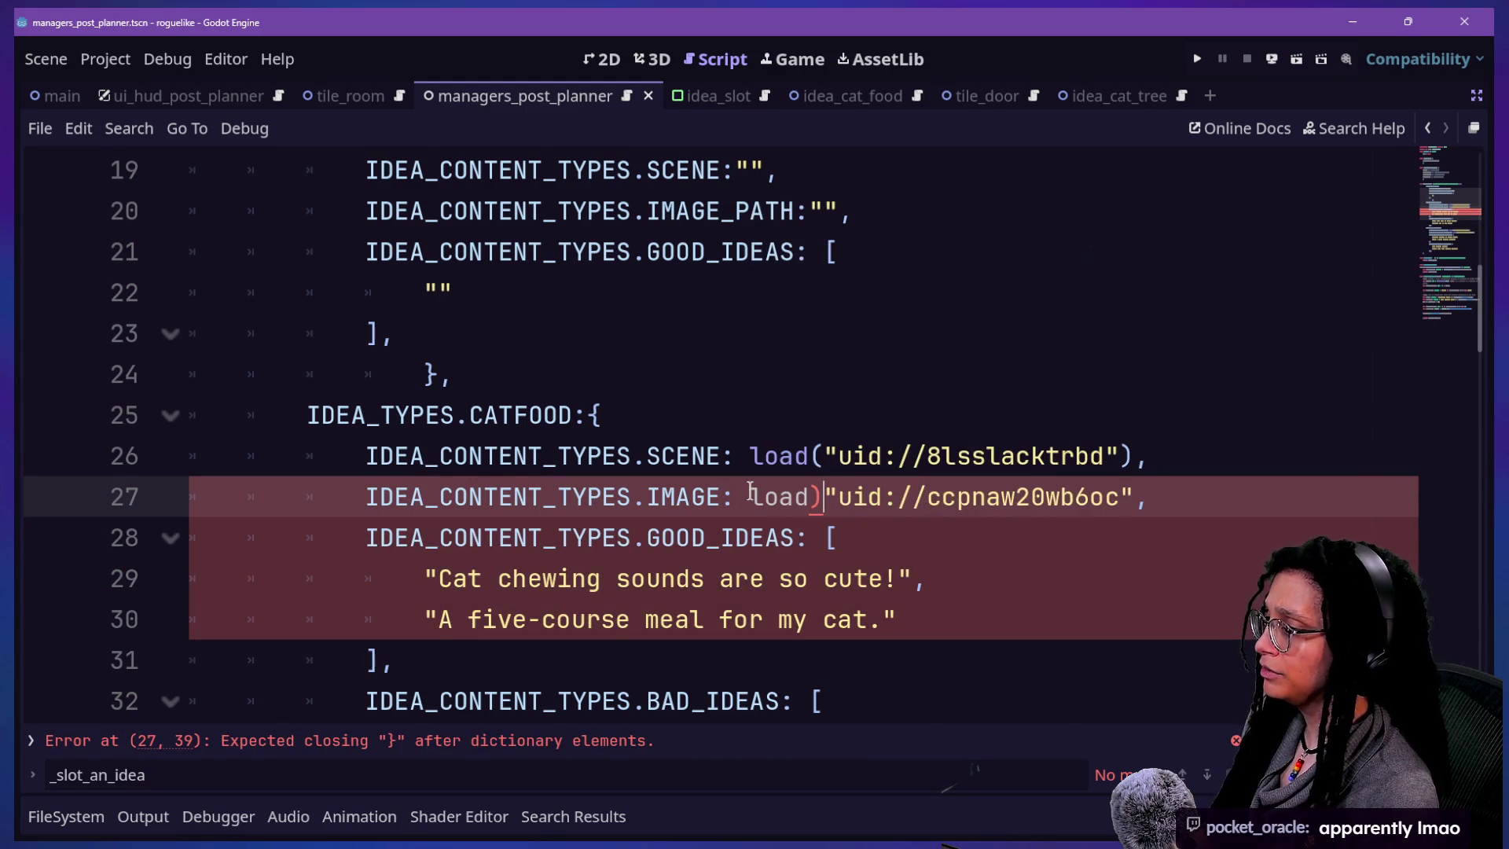
pyautogui.click(1148, 496)
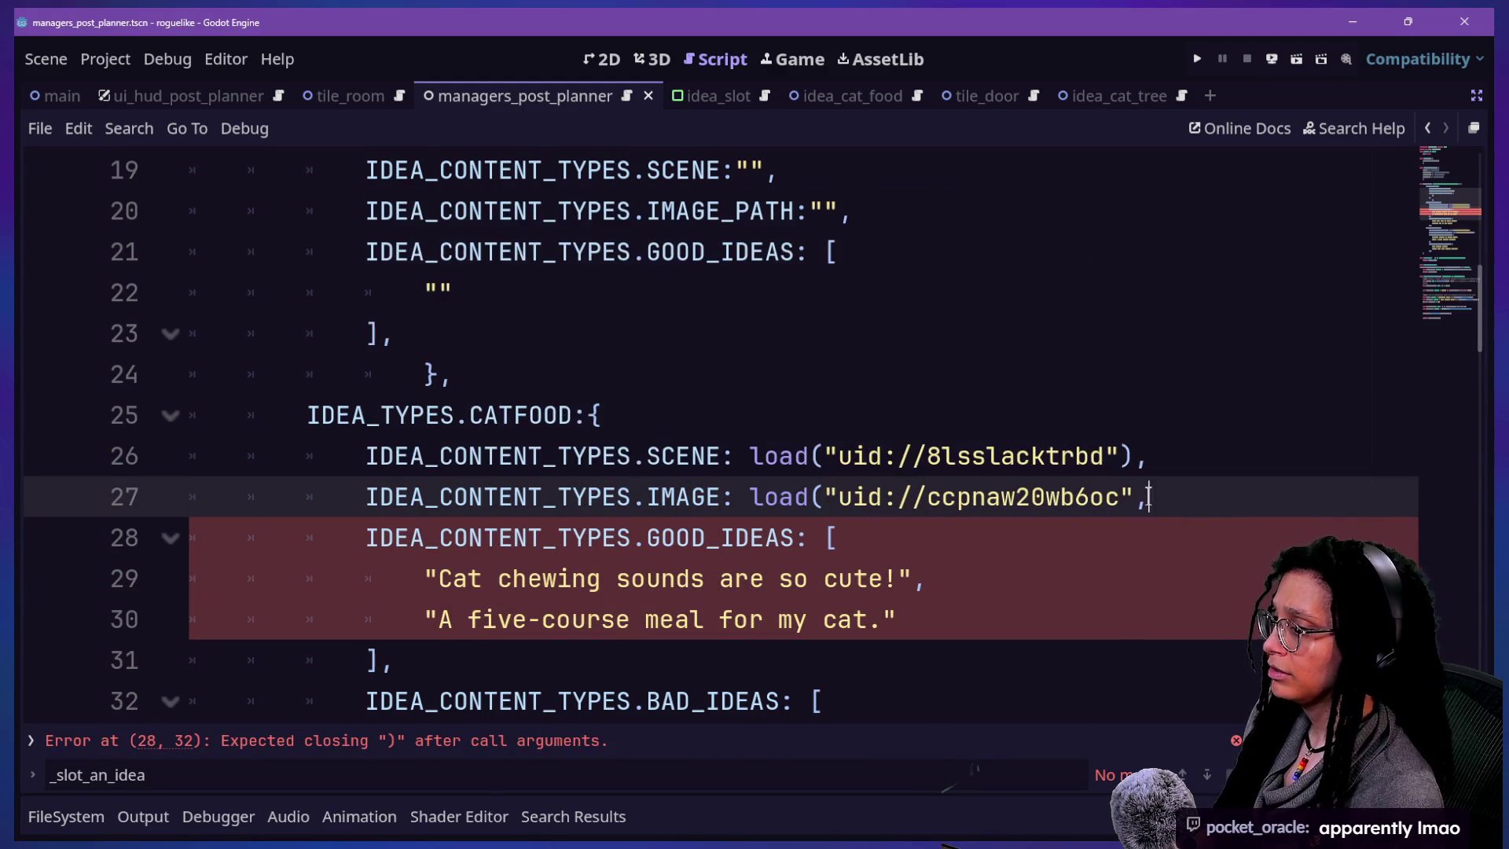
pyautogui.write('_)')
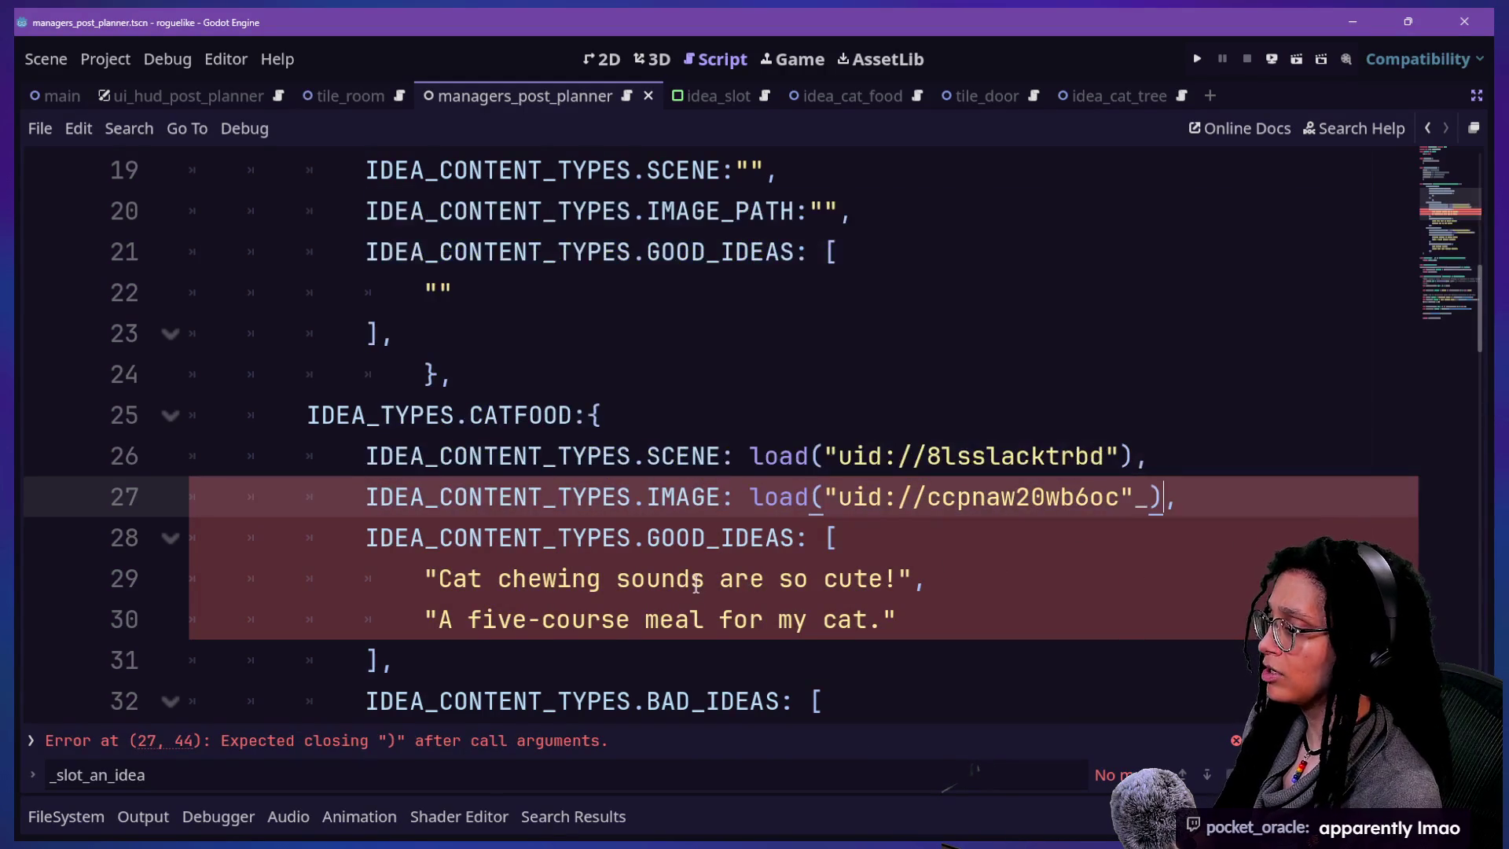
# - Rename IMAGE_PATH to IMAGE on line 12 and start trimming line 20's key
pyautogui.scroll(-1, 695, 581)
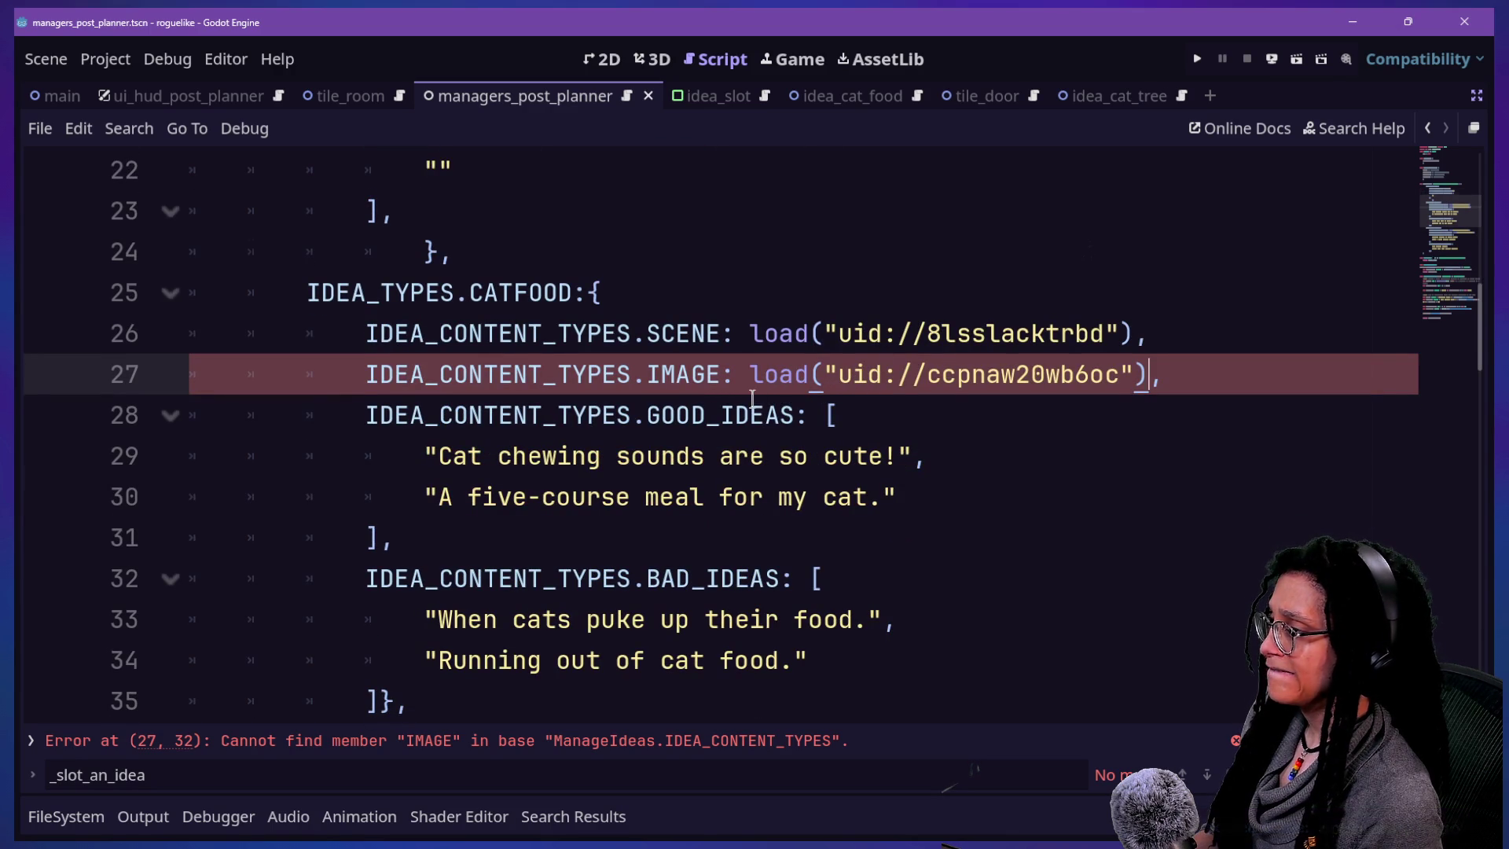
pyautogui.scroll(5, 752, 399)
pyautogui.click(389, 376)
pyautogui.press('BackSpace')
pyautogui.press('BackSpace')
pyautogui.press('BackSpace')
pyautogui.scroll(-8, 390, 378)
pyautogui.scroll(4, 390, 375)
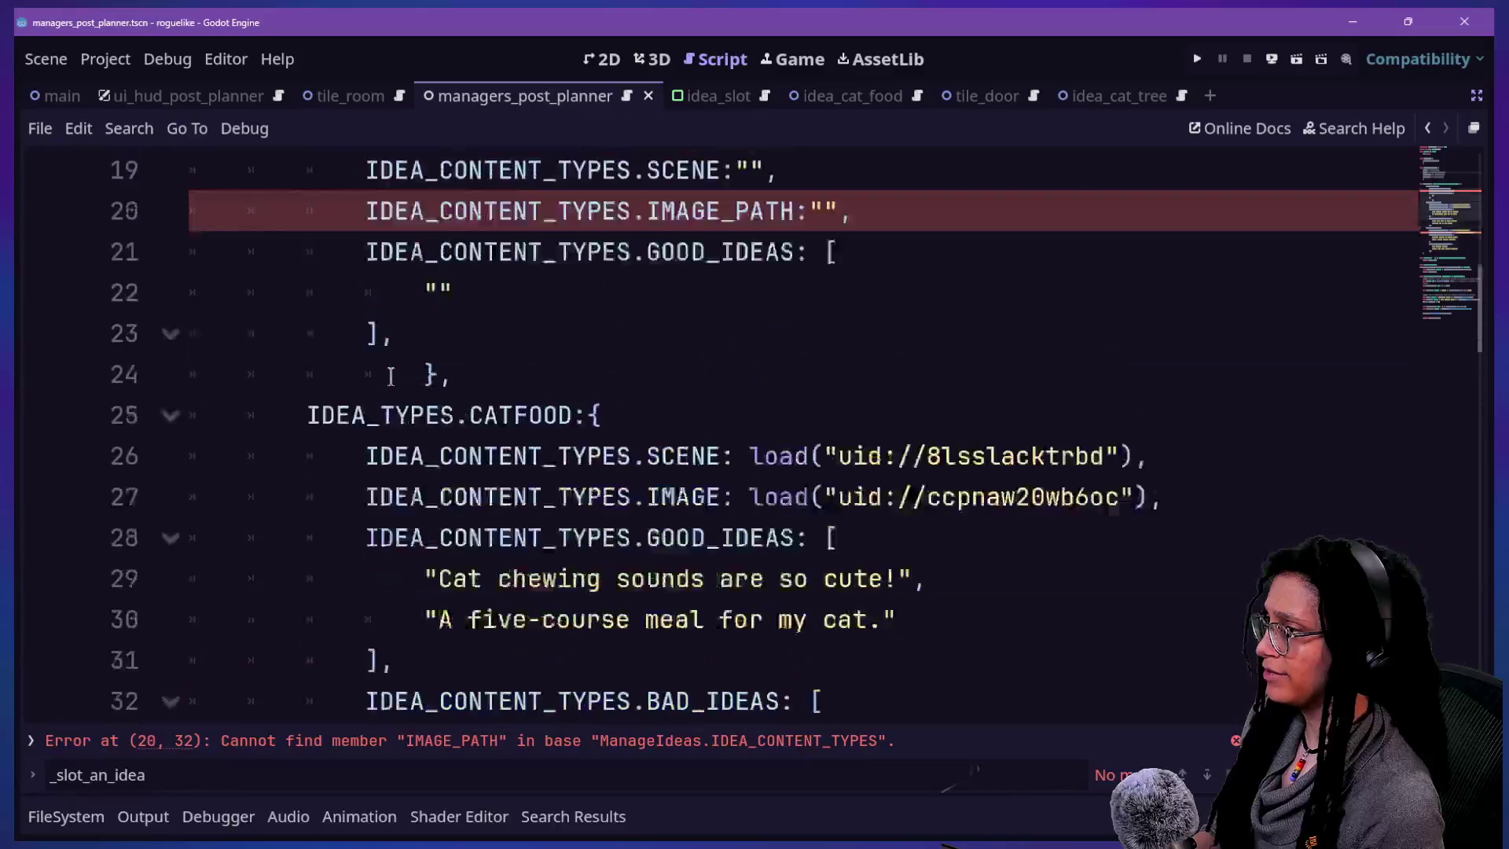
pyautogui.click(793, 334)
pyautogui.press('BackSpace')
pyautogui.press('BackSpace')
pyautogui.press('BackSpace')
pyautogui.press('BackSpace')
pyautogui.press('BackSpace')
# - Replace the NULL idea's empty SCENE and IMAGE strings with null, fixing the 'nulk' typo
pyautogui.click(738, 283)
pyautogui.moveTo(738, 283); pyautogui.dragTo(765, 292)
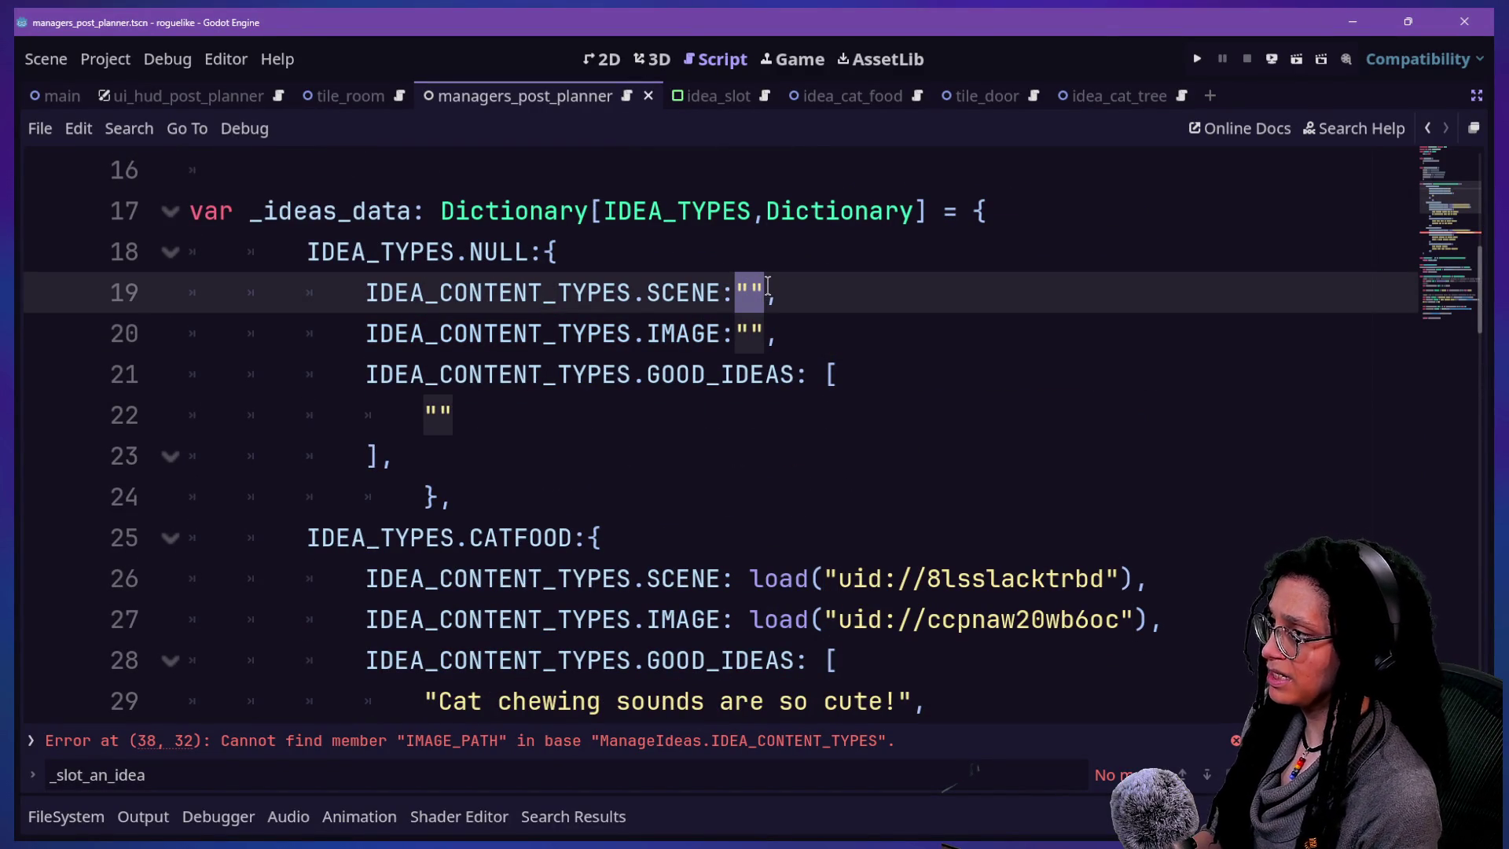
pyautogui.write('null')
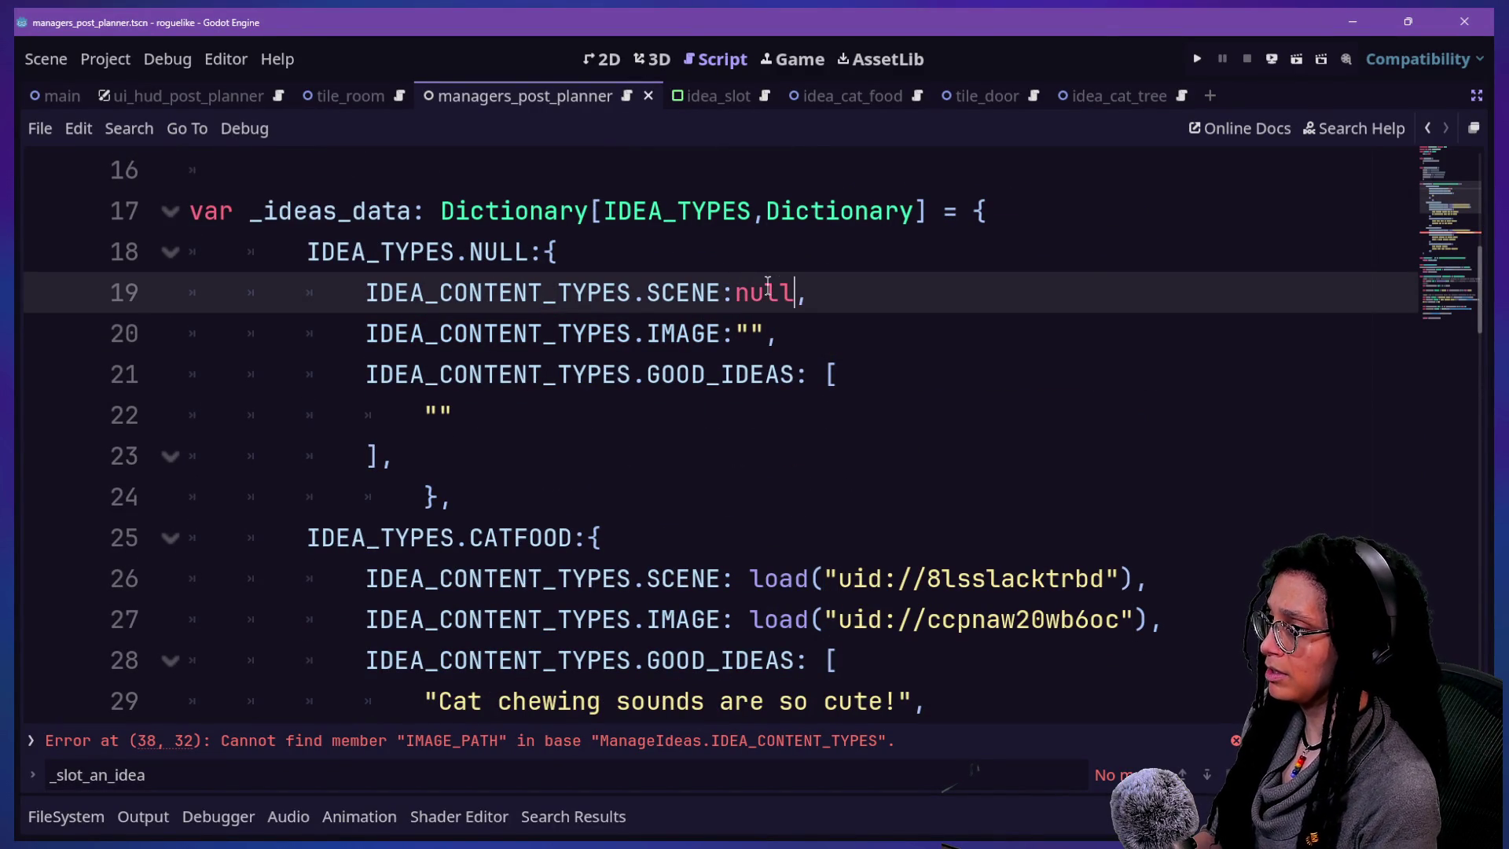
pyautogui.doubleClick(748, 320)
pyautogui.write('nulk')
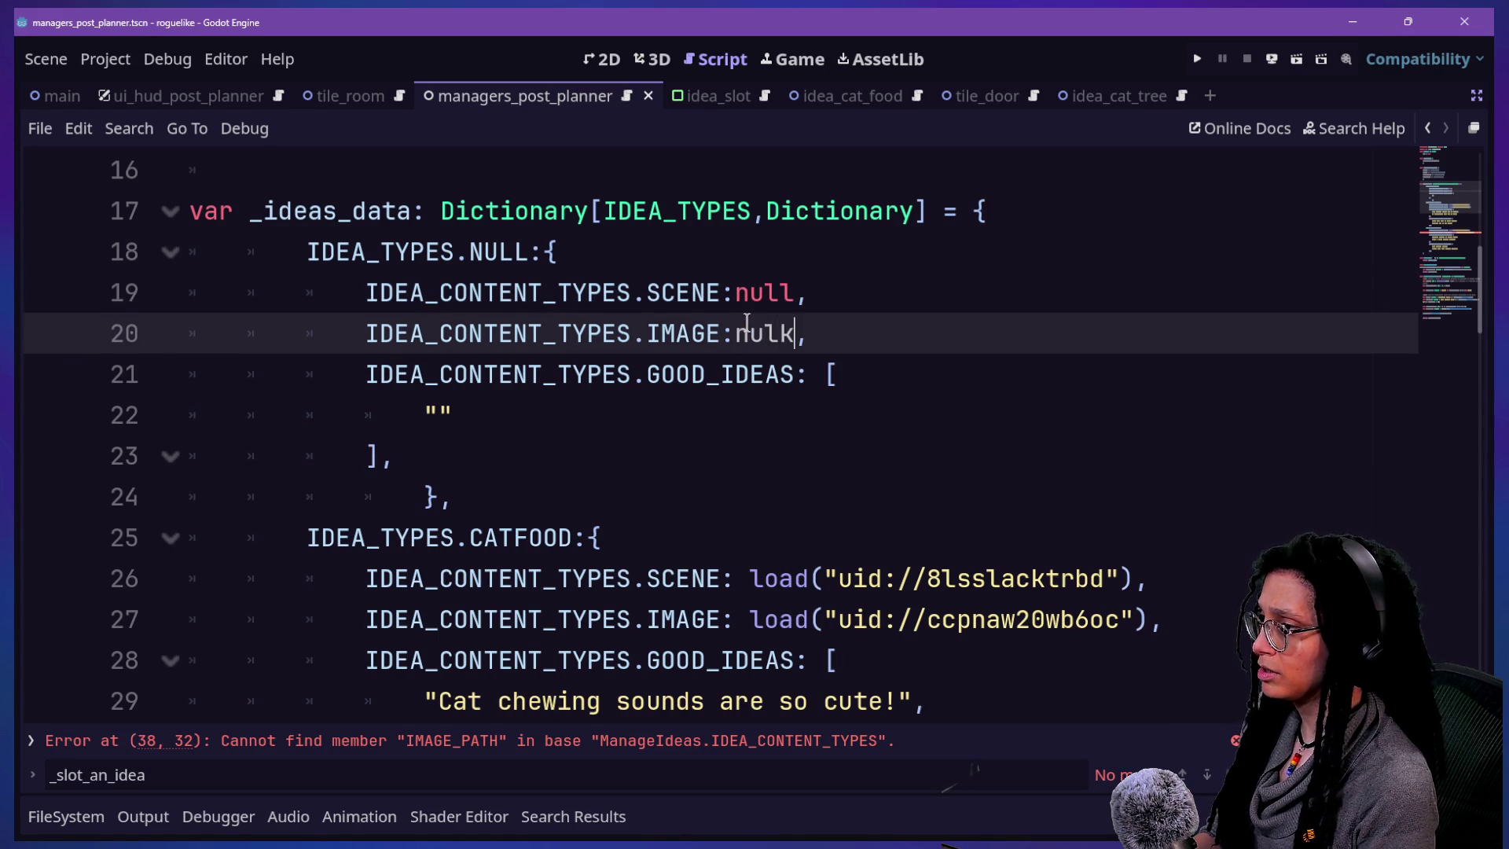
pyautogui.press('BackSpace')
pyautogui.write('l')
# - Scroll through the _ideas_data dictionary and place the caret after the GOOD_IDEAS list
pyautogui.click(456, 495)
pyautogui.scroll(-4, 576, 516)
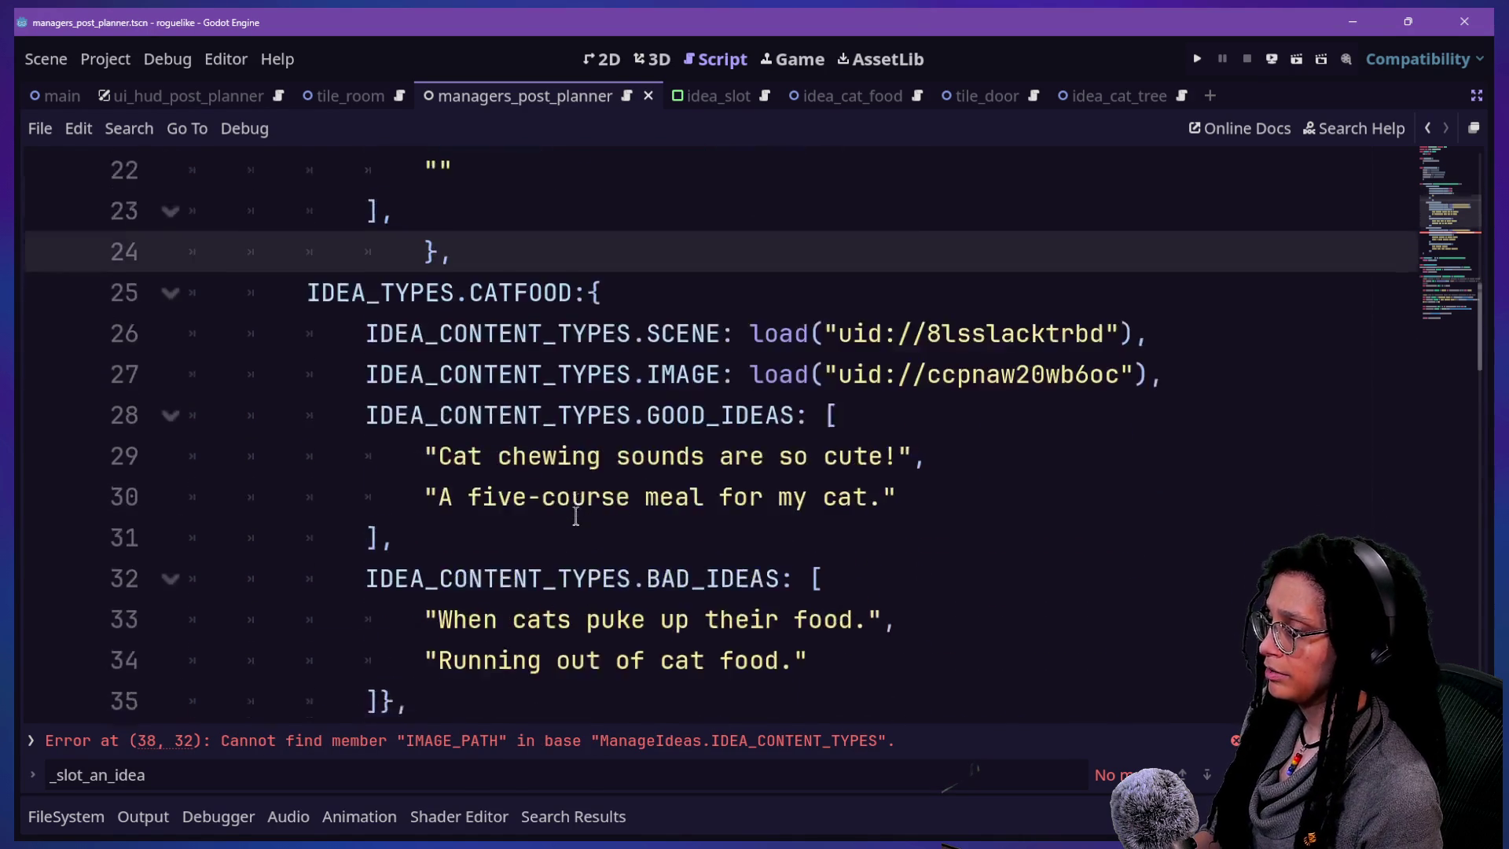
pyautogui.rightClick(576, 515)
pyautogui.press('Escape')
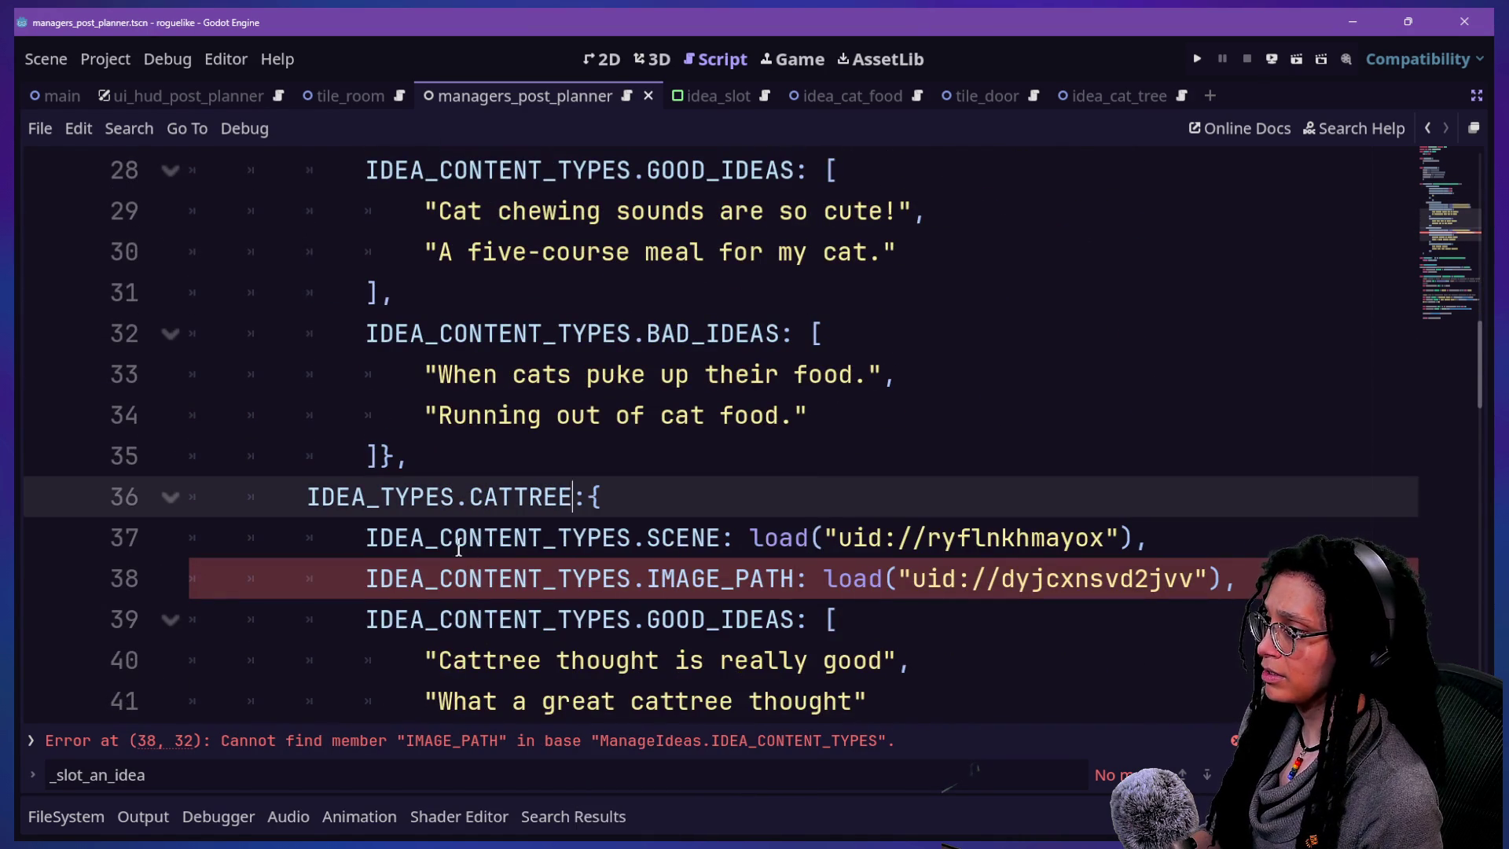
pyautogui.scroll(4, 774, 450)
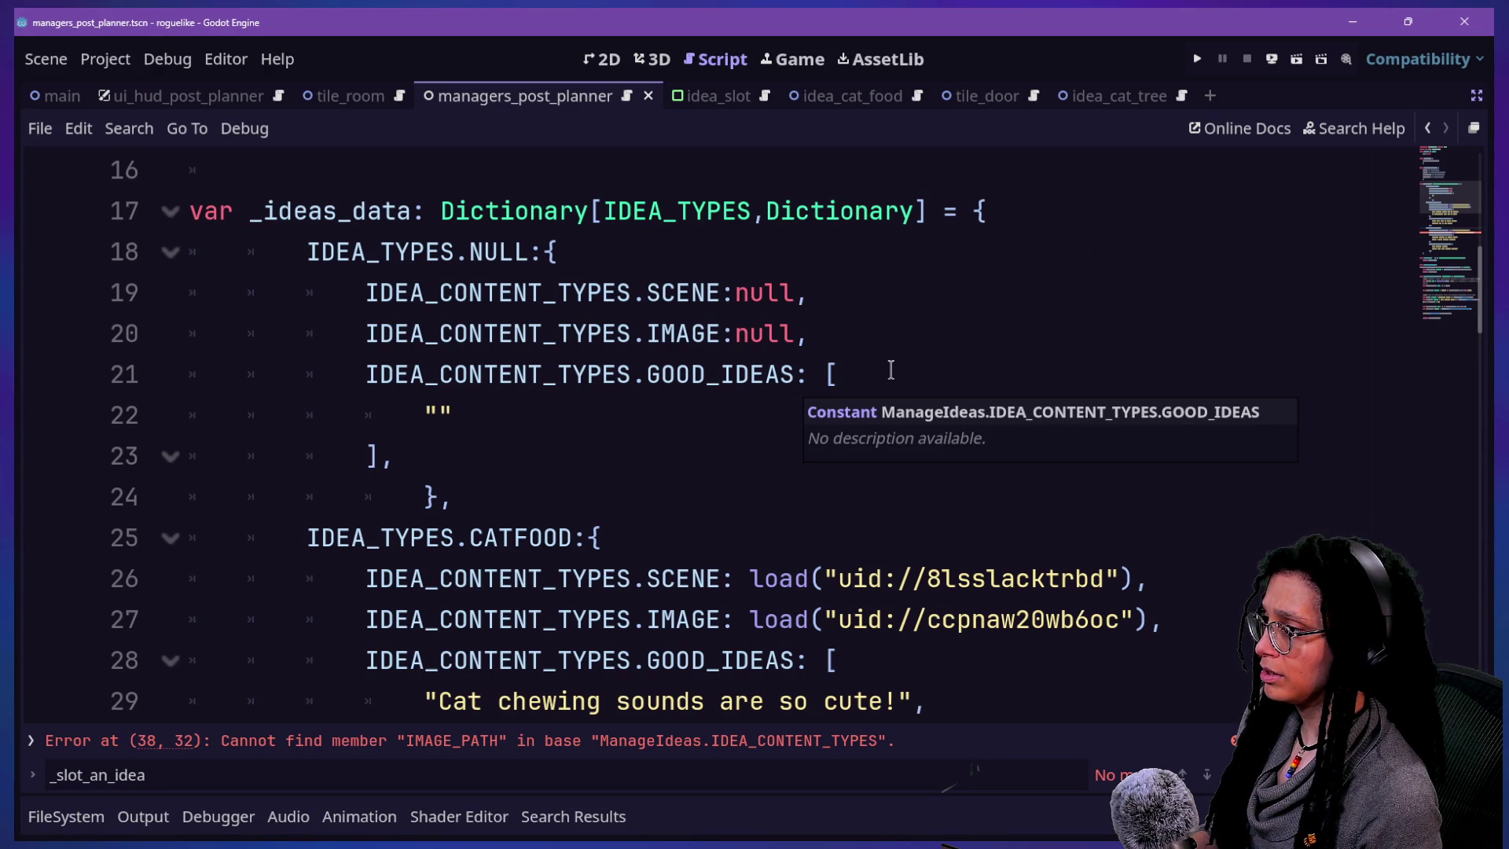
pyautogui.click(618, 509)
pyautogui.scroll(-2, 617, 510)
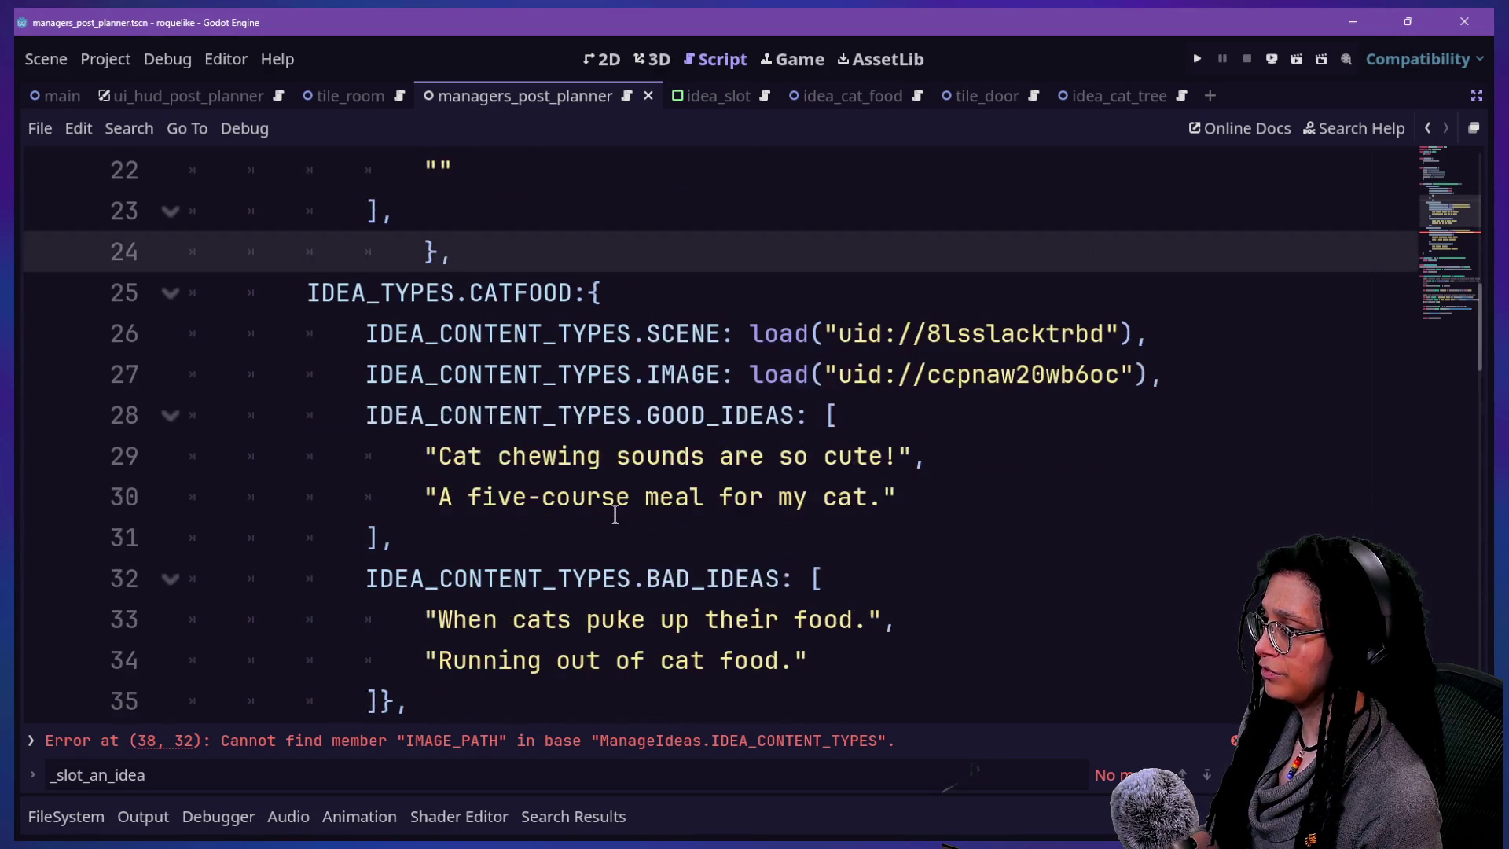
pyautogui.scroll(3, 617, 512)
pyautogui.click(640, 576)
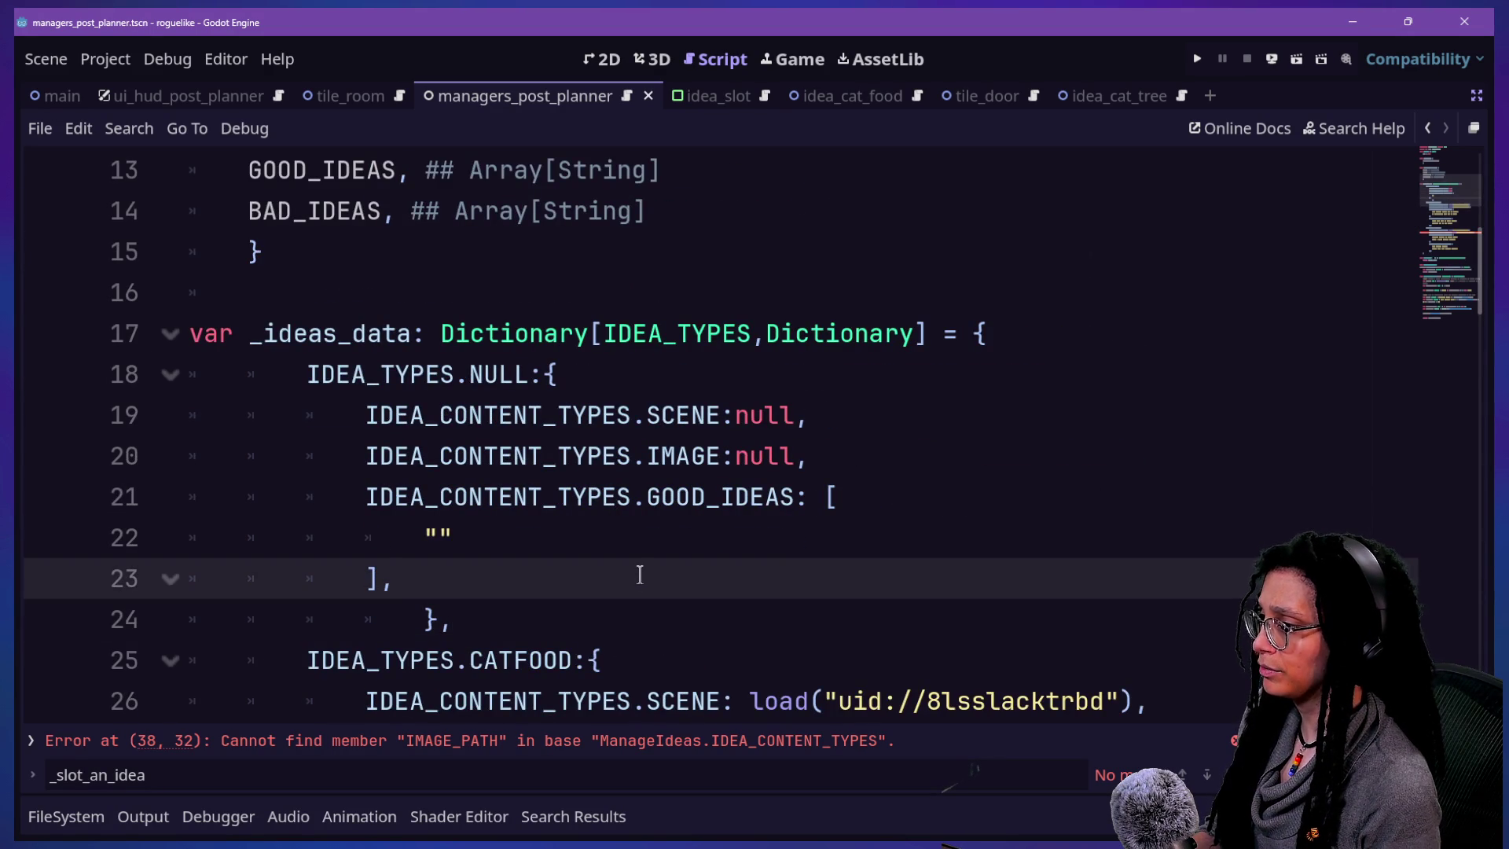
# - Add IDEA_CONTENT_TYPES.BAD_IDEAS: [""] to the NULL idea after its GOOD_IDEAS list
pyautogui.press('Return')
pyautogui.write('IDEA_C')
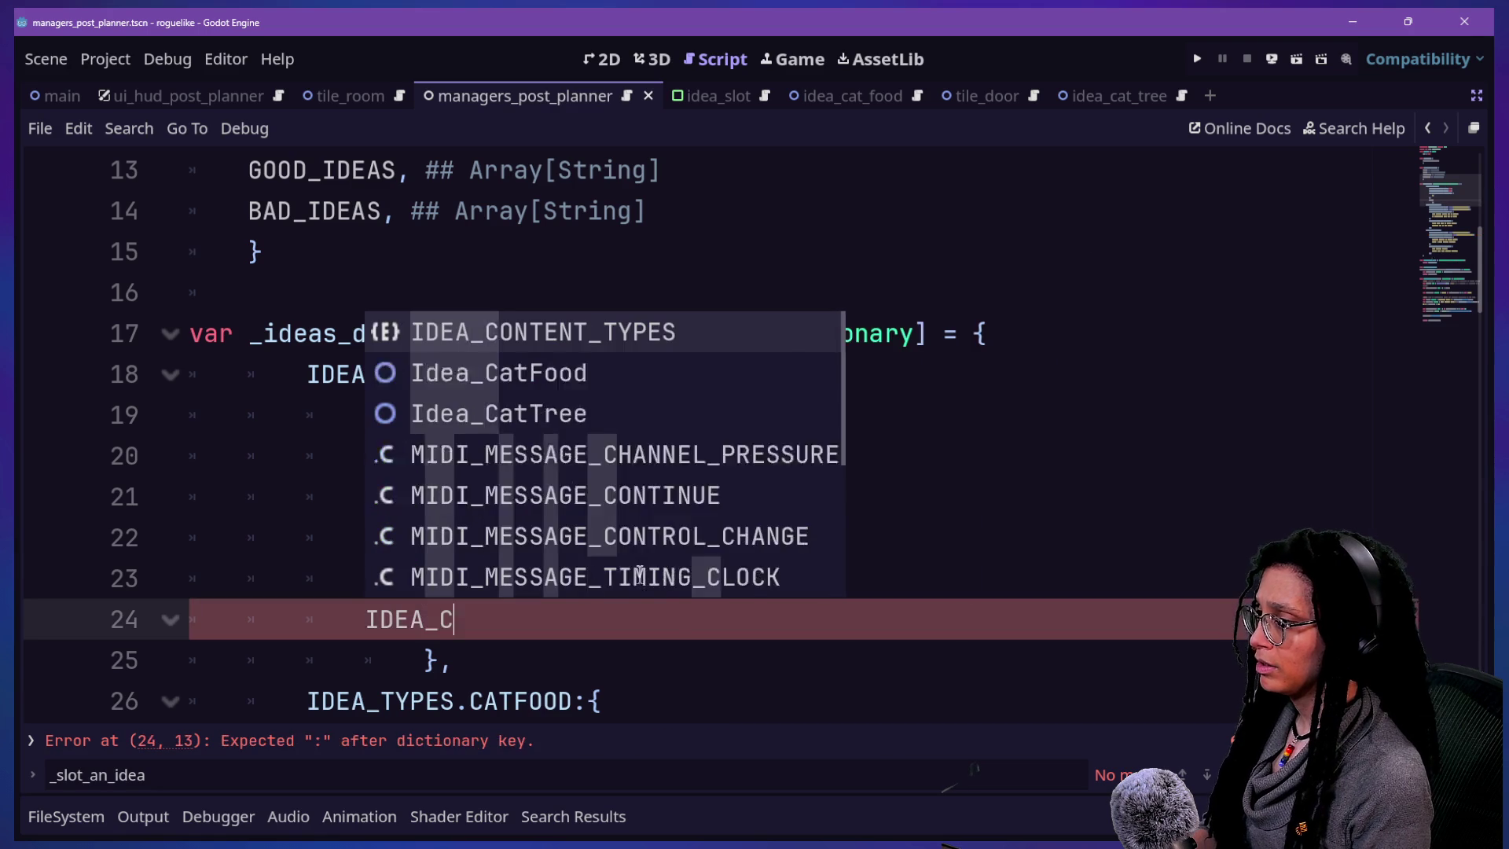
pyautogui.write('ONTENT_TYPES.BAD_IDEAS: ')
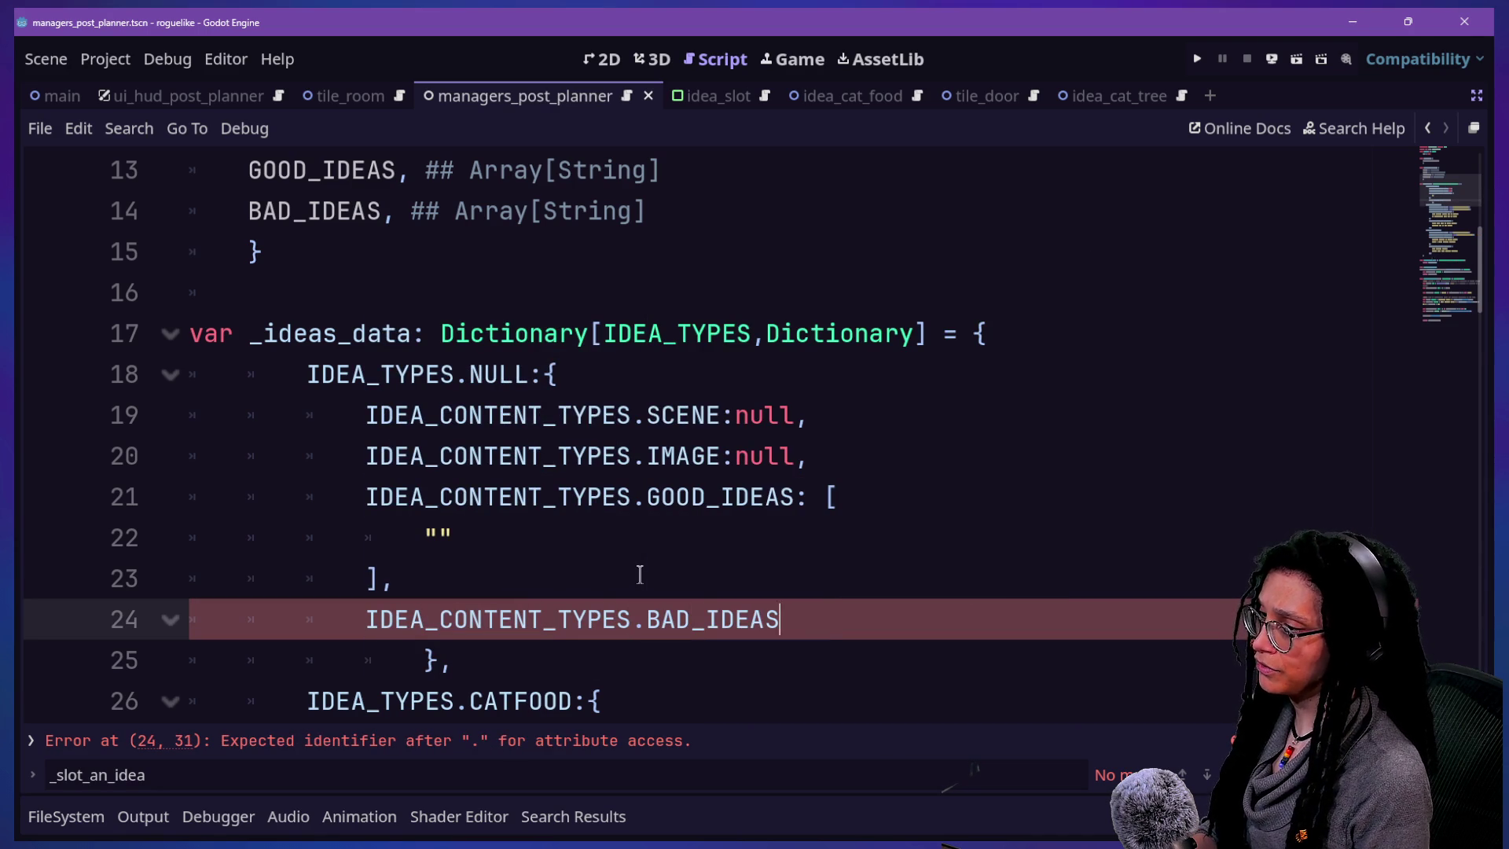
pyautogui.write(']')
pyautogui.press('Return')
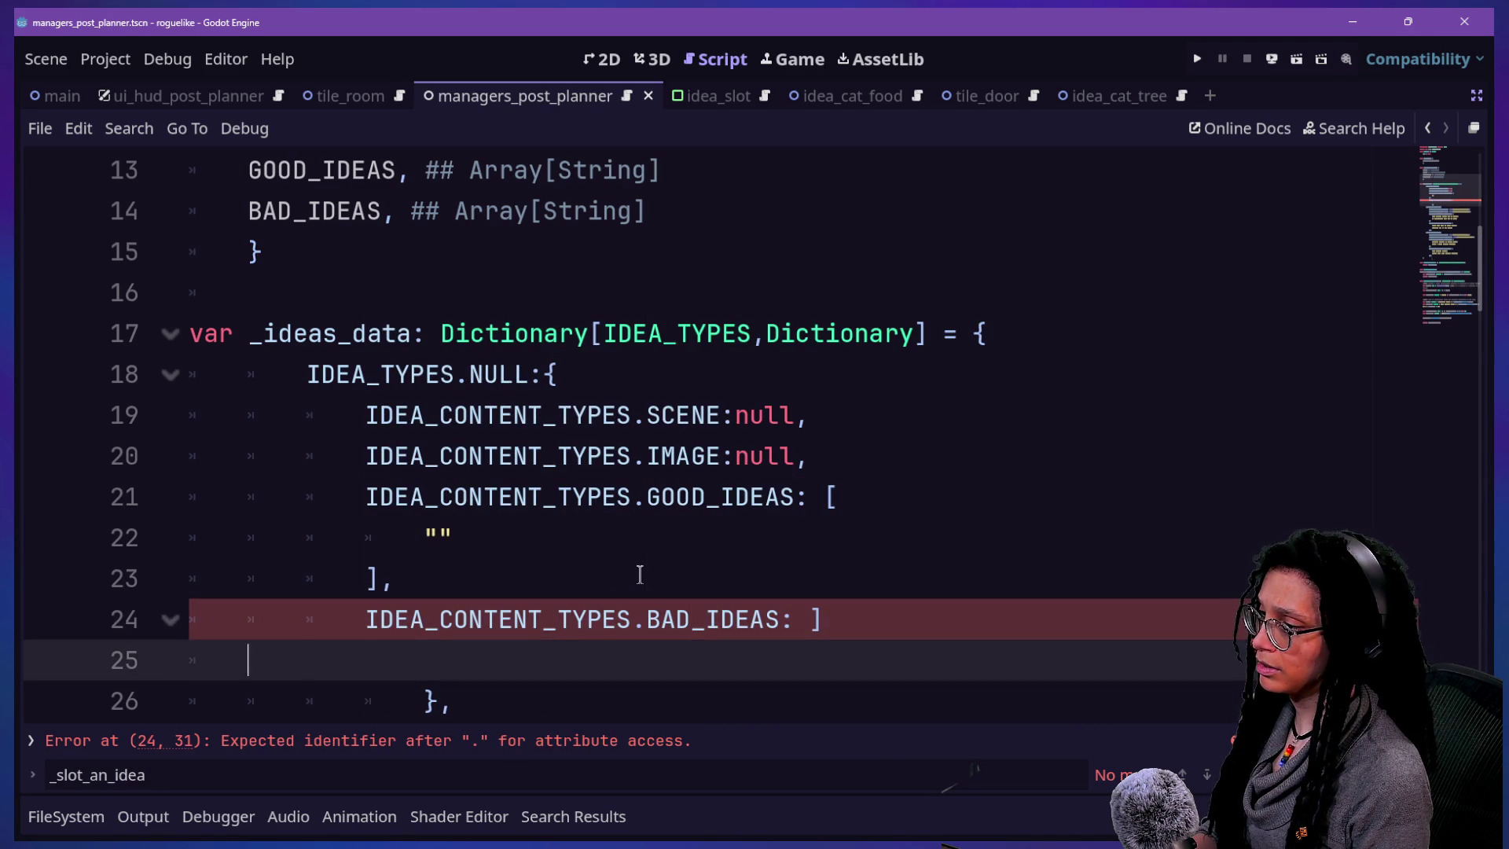
pyautogui.hotkey('ctrl', 'z')
pyautogui.press('Return')
pyautogui.write('"')
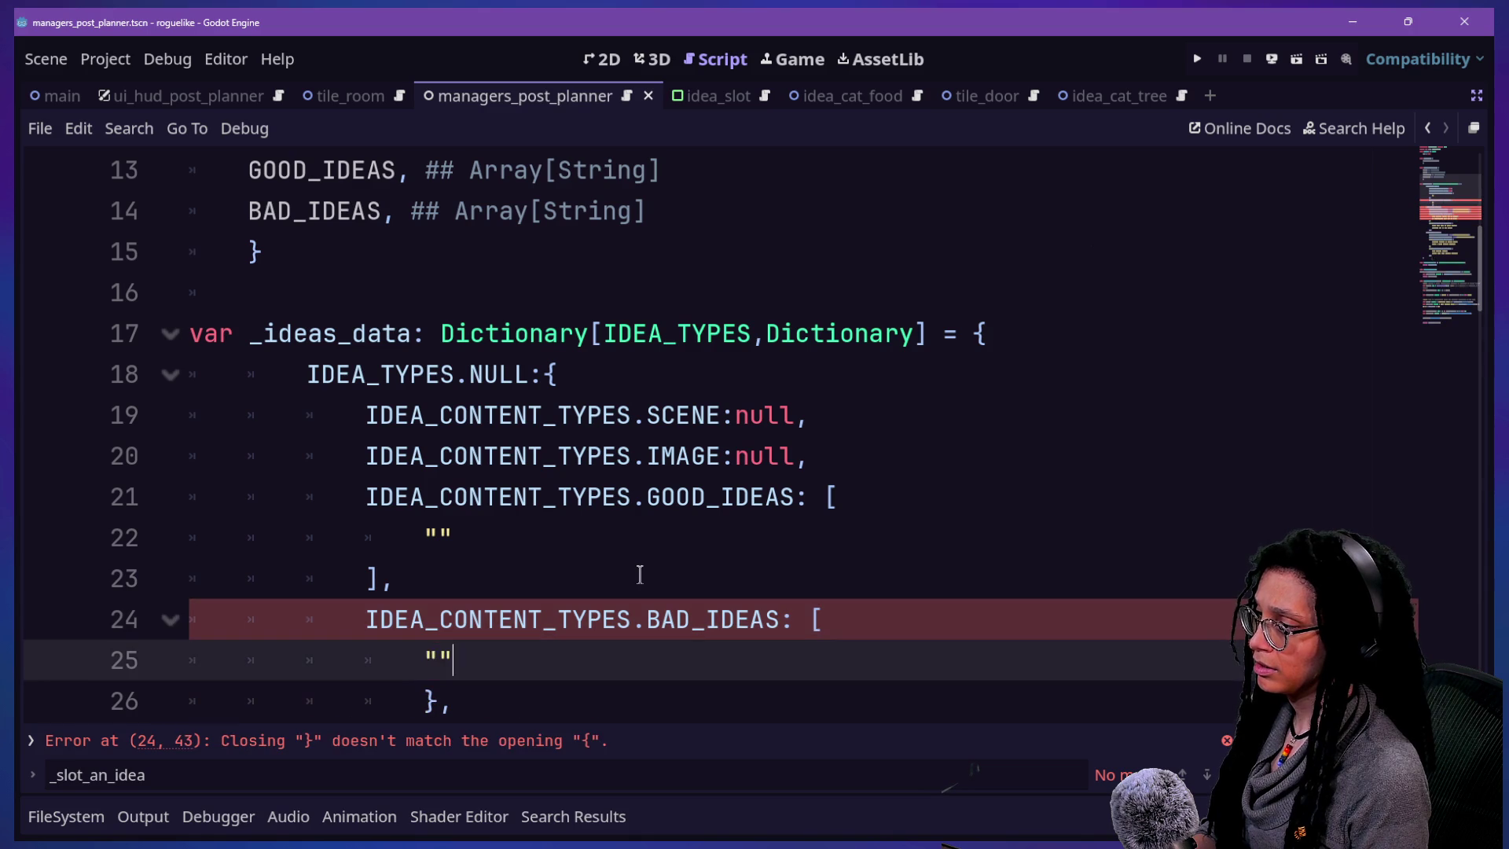
pyautogui.scroll(-2, 313, 549)
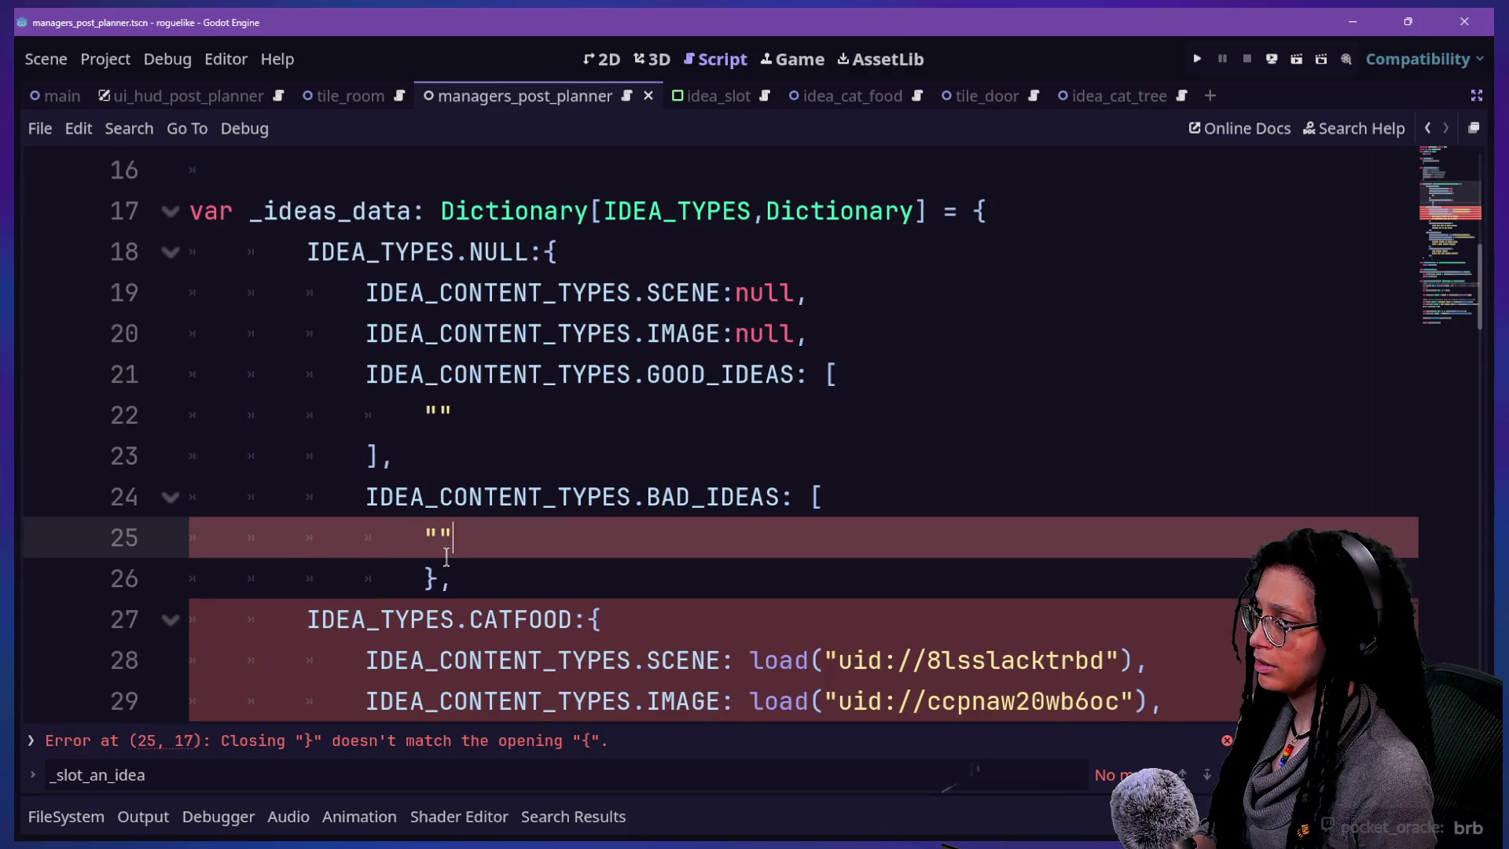
pyautogui.press('Return')
pyautogui.write('].')
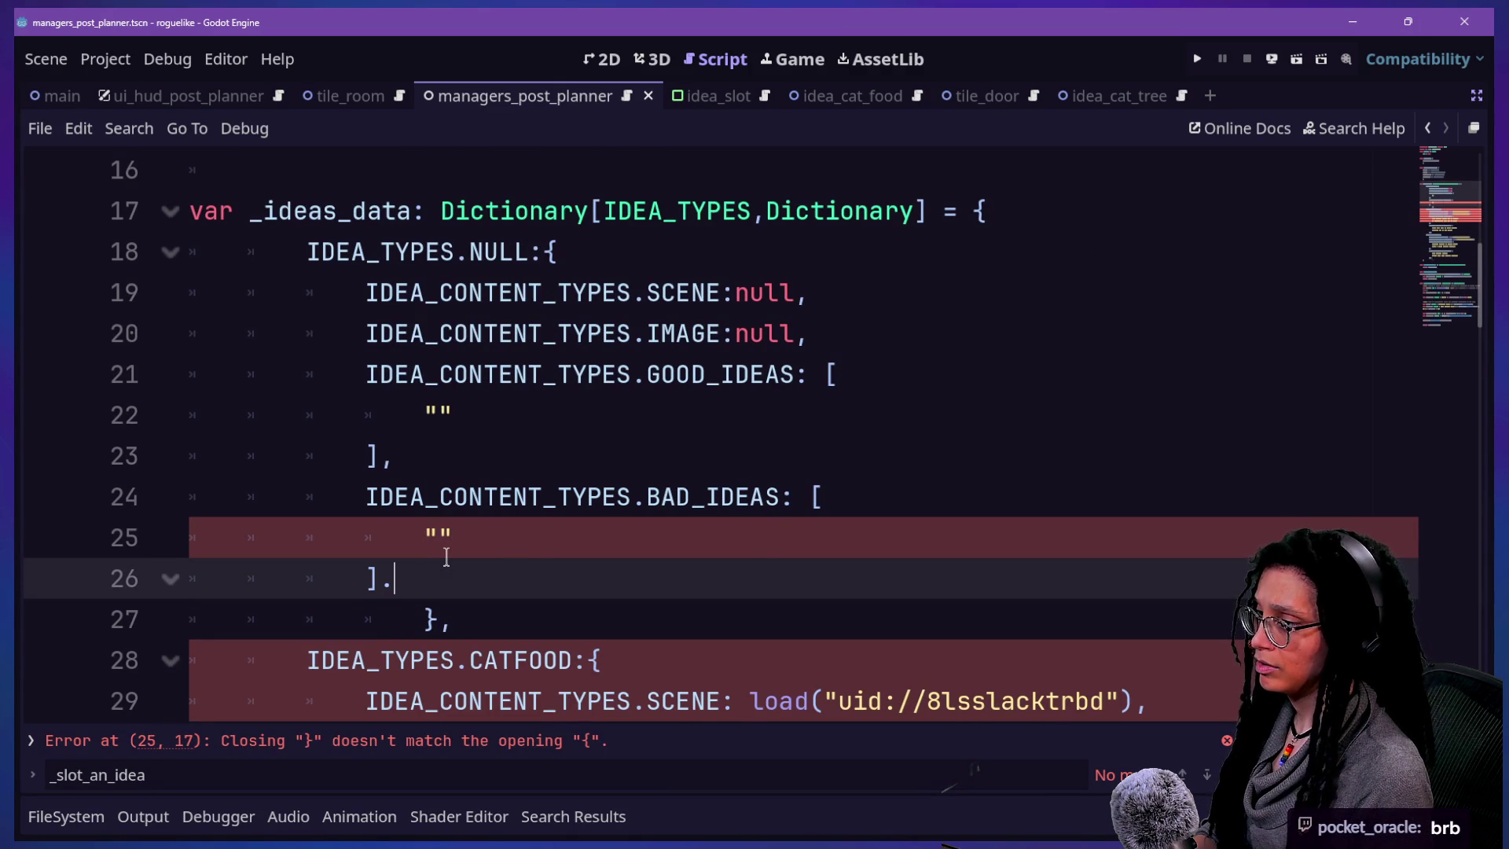
pyautogui.press('BackSpace')
pyautogui.write(',.')
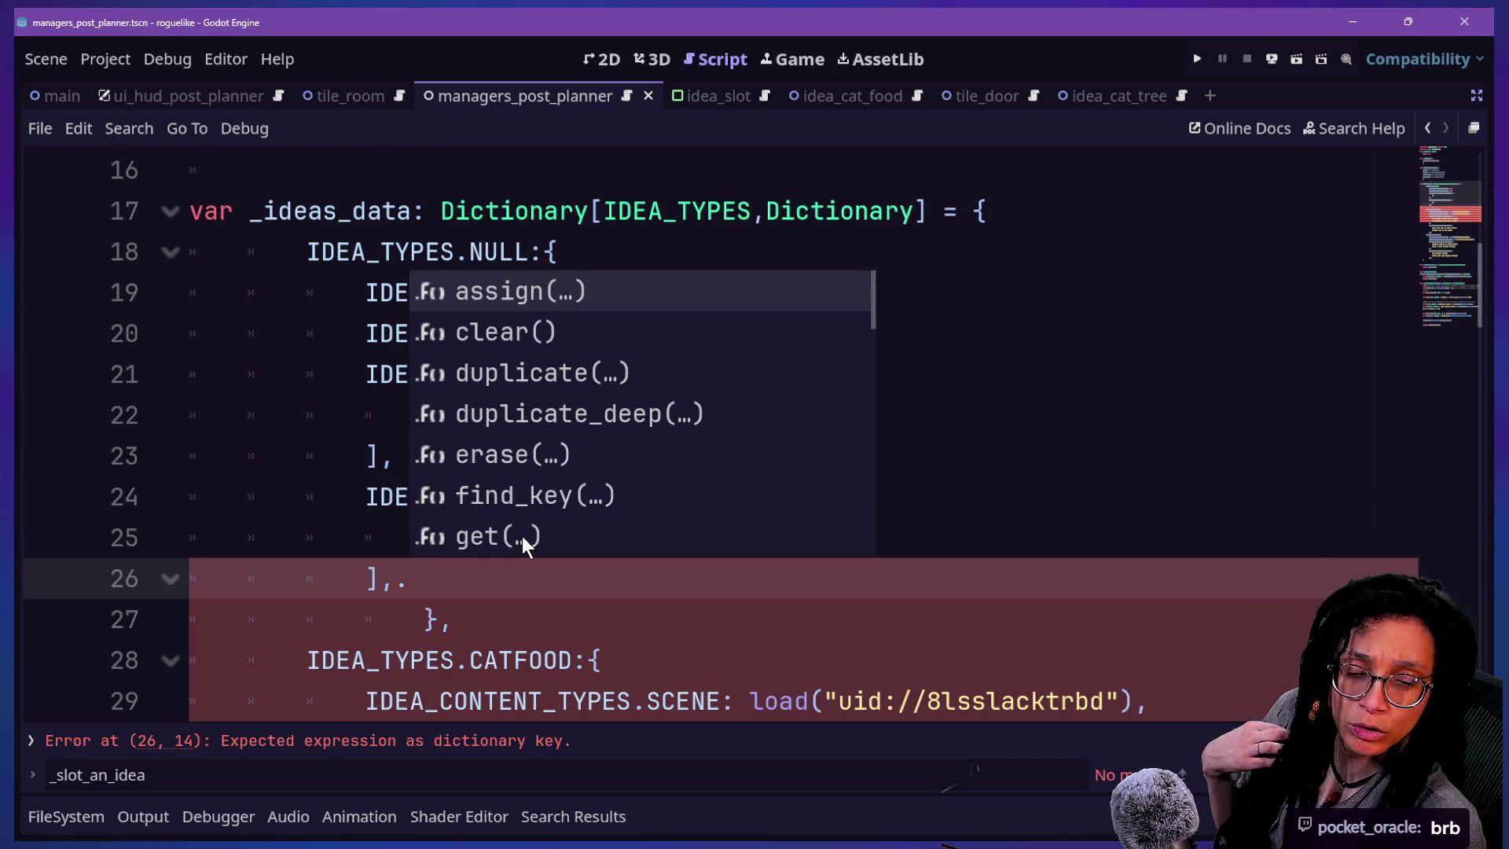
pyautogui.press('BackSpace')
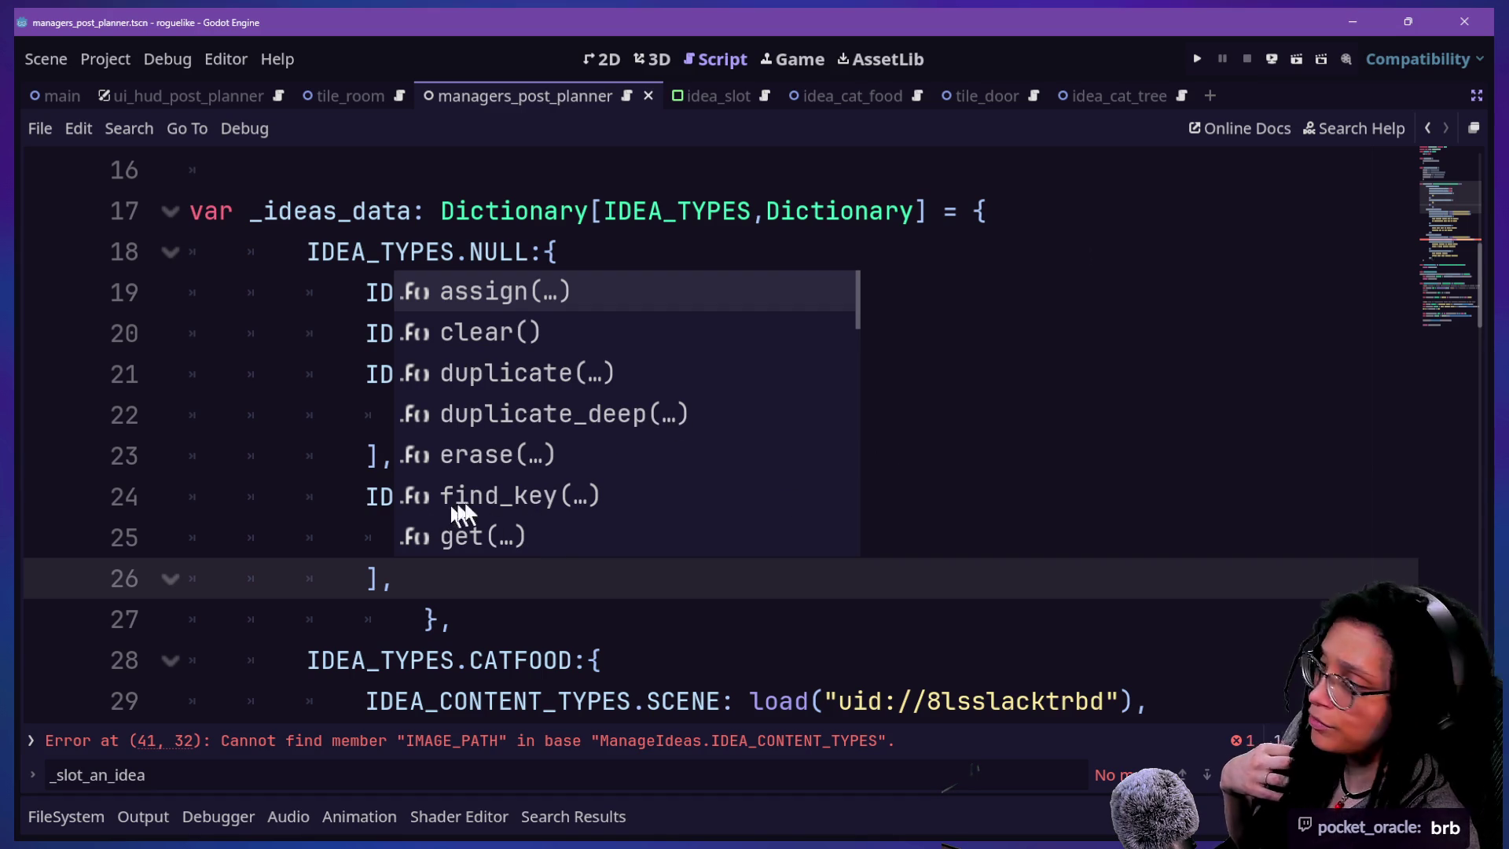
pyautogui.click(818, 686)
# - Rename the CATTREE entry's IMAGE_PATH key on line 41 to IMAGE
pyautogui.press('Down')
pyautogui.press('Down')
pyautogui.press('Down')
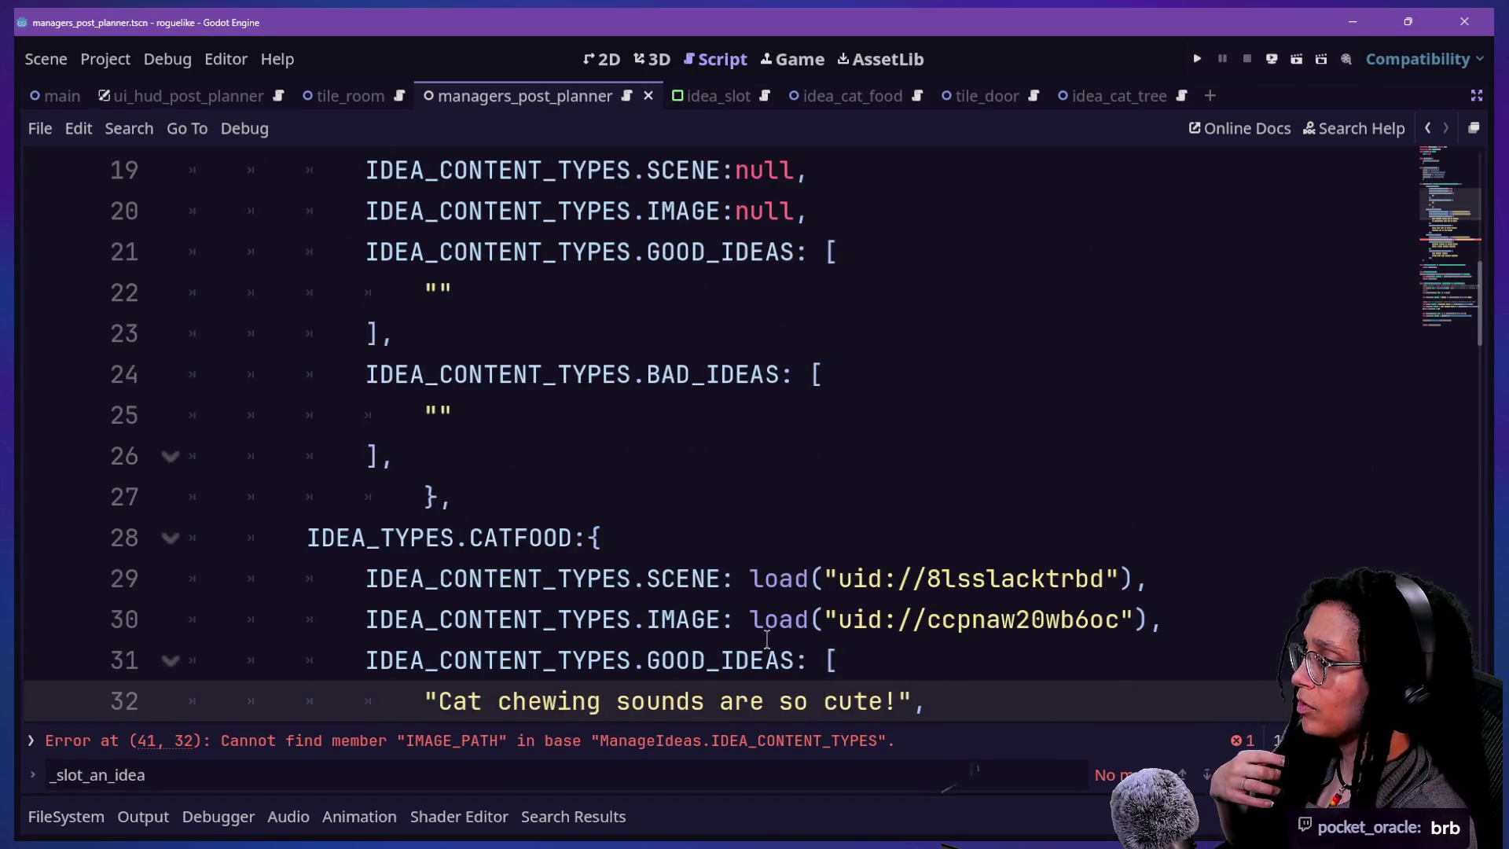
pyautogui.press('Down')
pyautogui.press('Down')
pyautogui.press('Down')
pyautogui.press('Down')
pyautogui.press('Down')
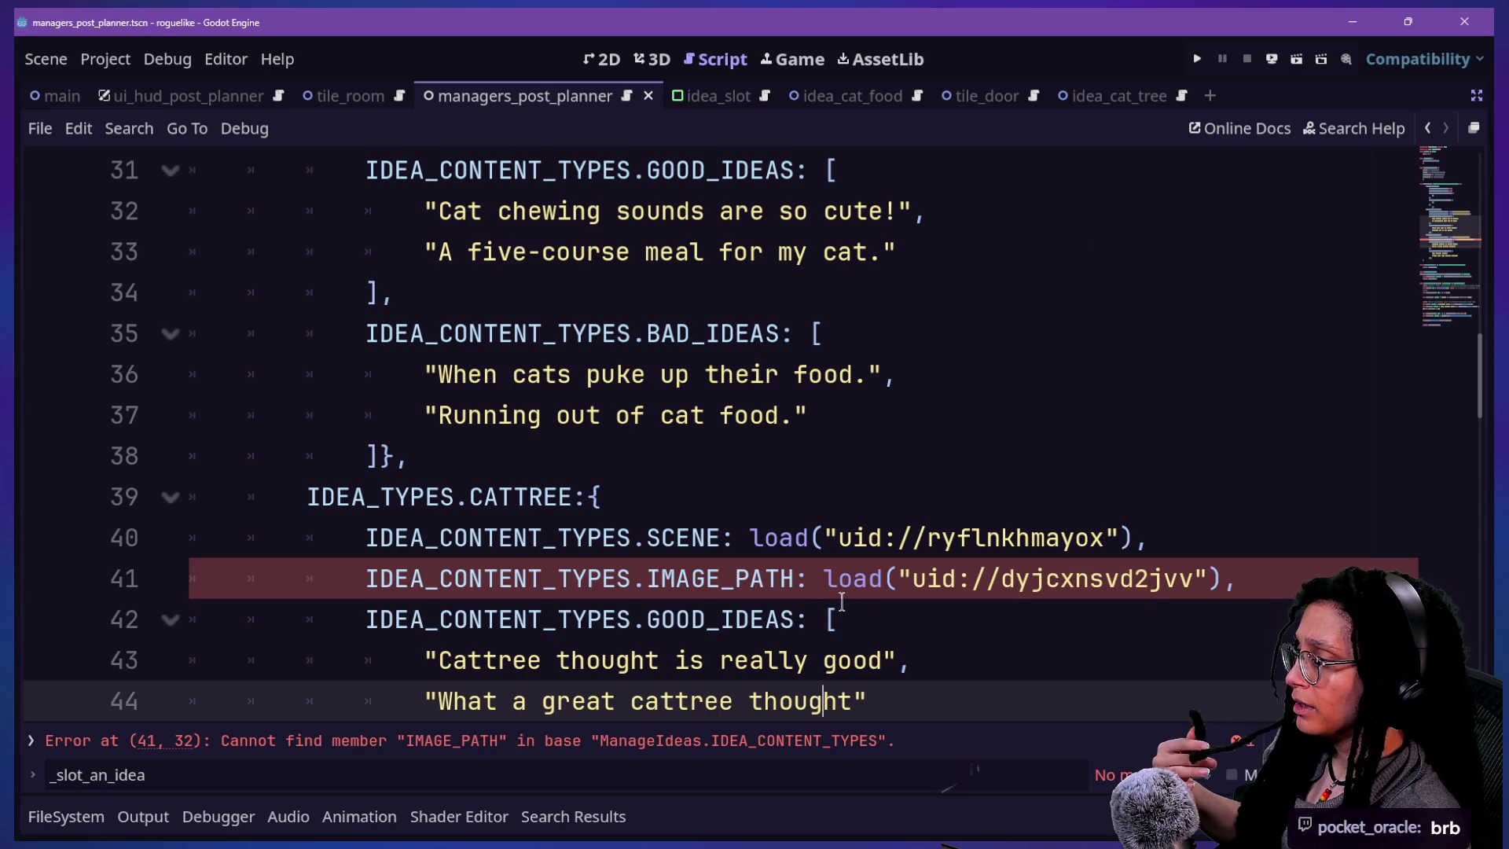
pyautogui.click(744, 578)
pyautogui.press('BackSpace')
pyautogui.press('BackSpace')
pyautogui.press('Delete')
pyautogui.press('Delete')
pyautogui.press('Delete')
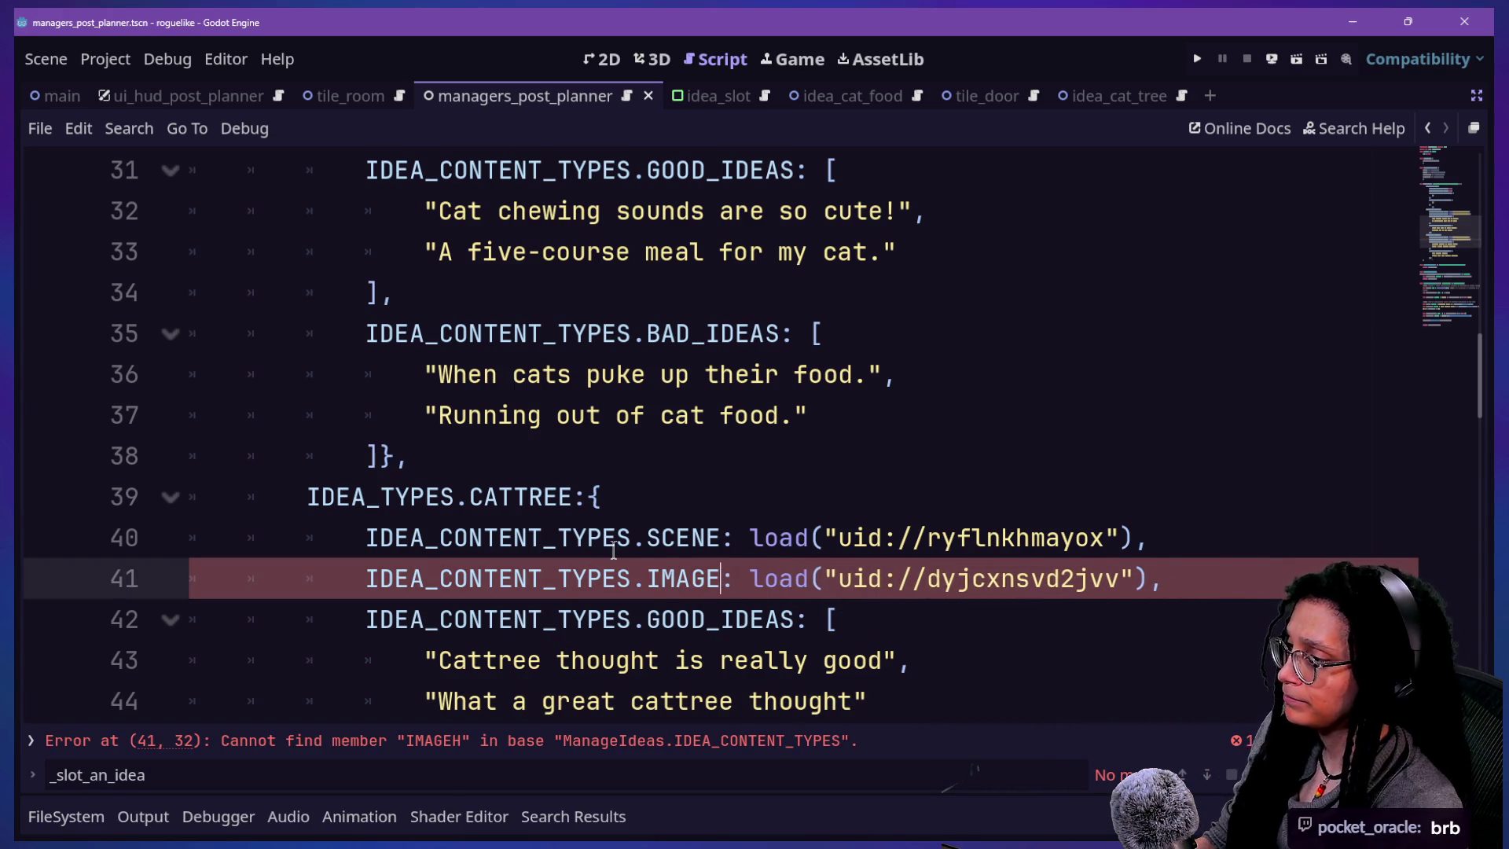
pyautogui.moveTo(621, 550); pyautogui.dragTo(970, 597)
pyautogui.click(942, 603)
pyautogui.press('Down')
pyautogui.press('Down')
# - Review the CATTREE entry's idea lists down to line 47, then bring up the quick file picker
pyautogui.press('Down')
pyautogui.press('Down')
pyautogui.press('Down')
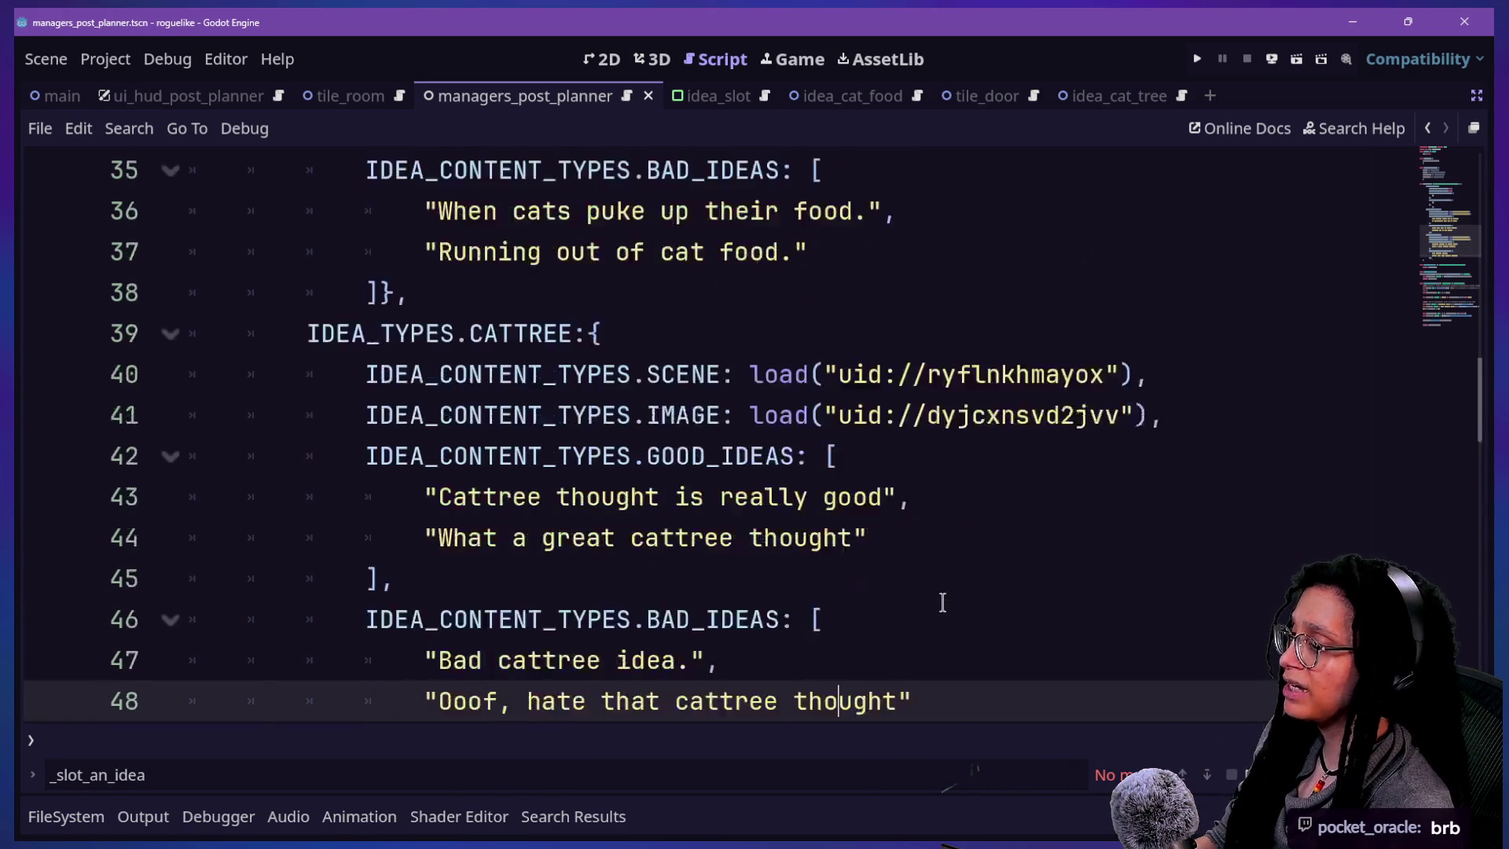
pyautogui.click(789, 330)
pyautogui.press('Down')
pyautogui.press('Down')
pyautogui.press('Down')
pyautogui.press('Down')
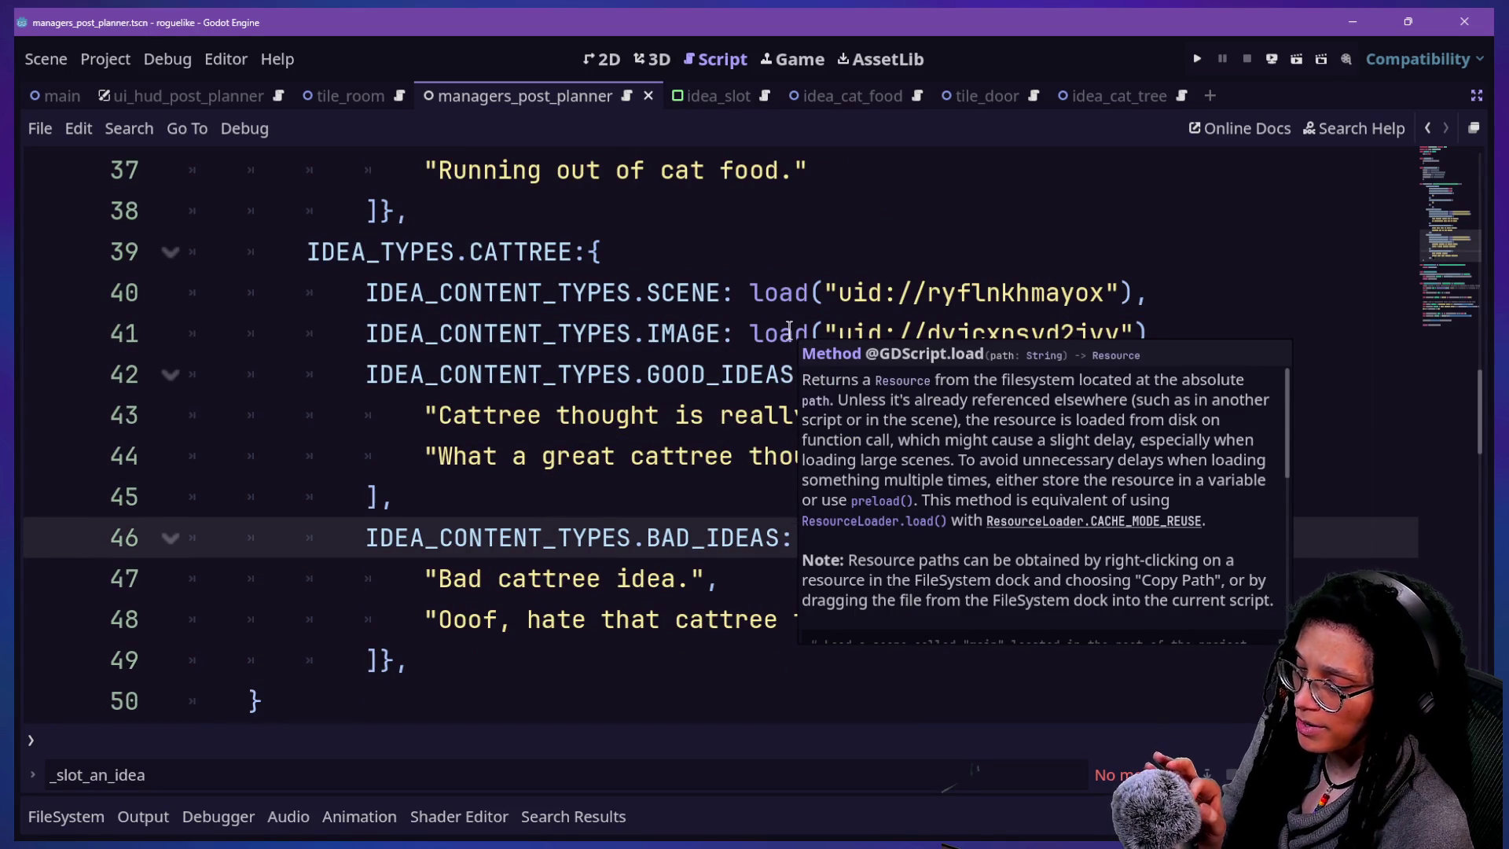
pyautogui.press('Down')
pyautogui.press('Down')
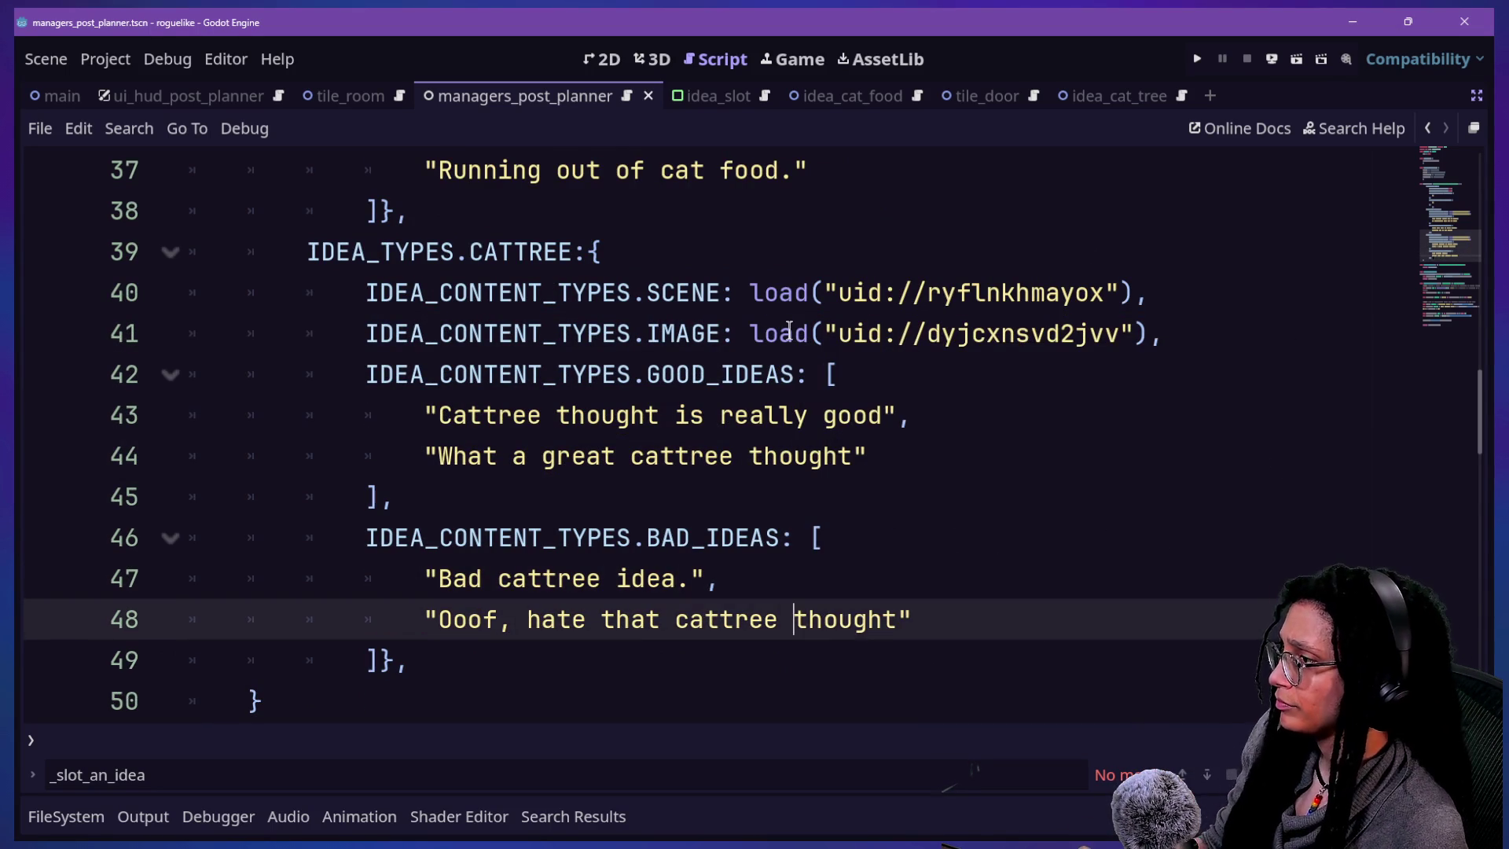
pyautogui.click(705, 292)
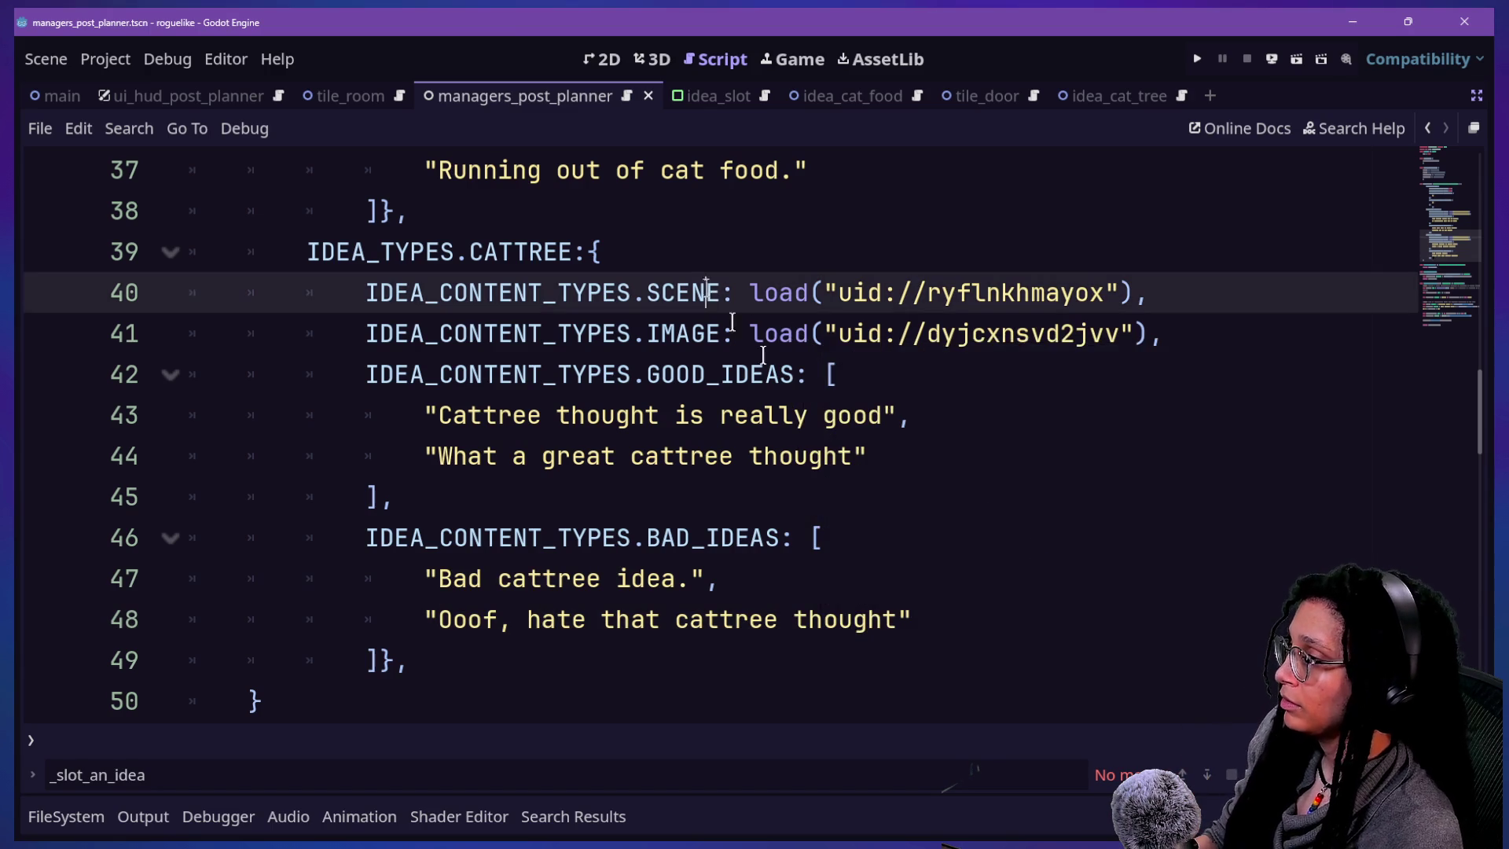
pyautogui.press('Down')
pyautogui.press('Down')
pyautogui.press('Down')
pyautogui.scroll(-1, 792, 440)
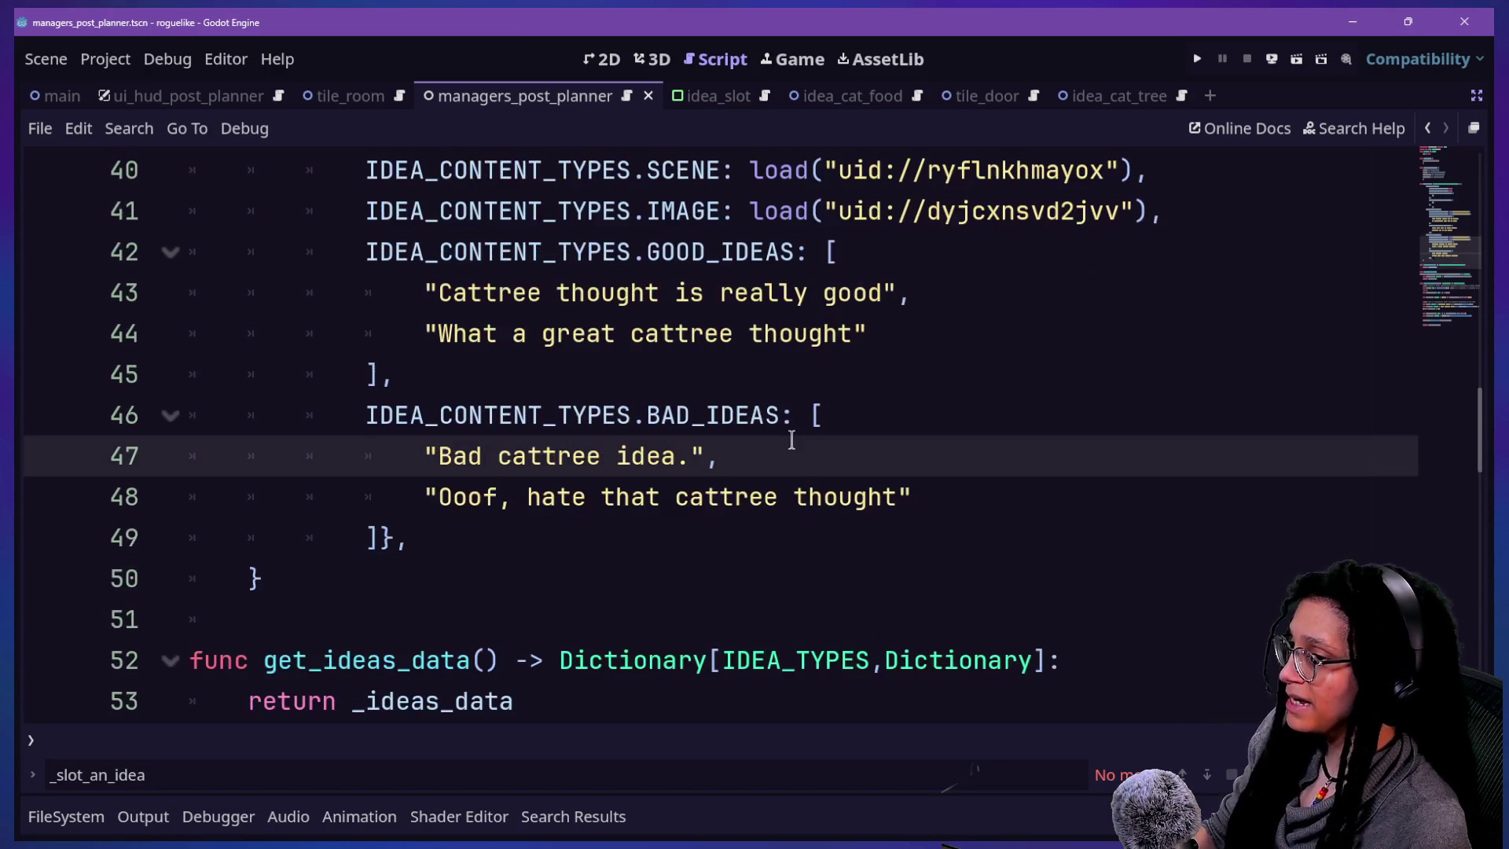
pyautogui.scroll(13, 791, 440)
pyautogui.rightClick(788, 438)
pyautogui.press('Escape')
pyautogui.scroll(-3, 774, 438)
pyautogui.hotkey('alt', 'shift', 'o')
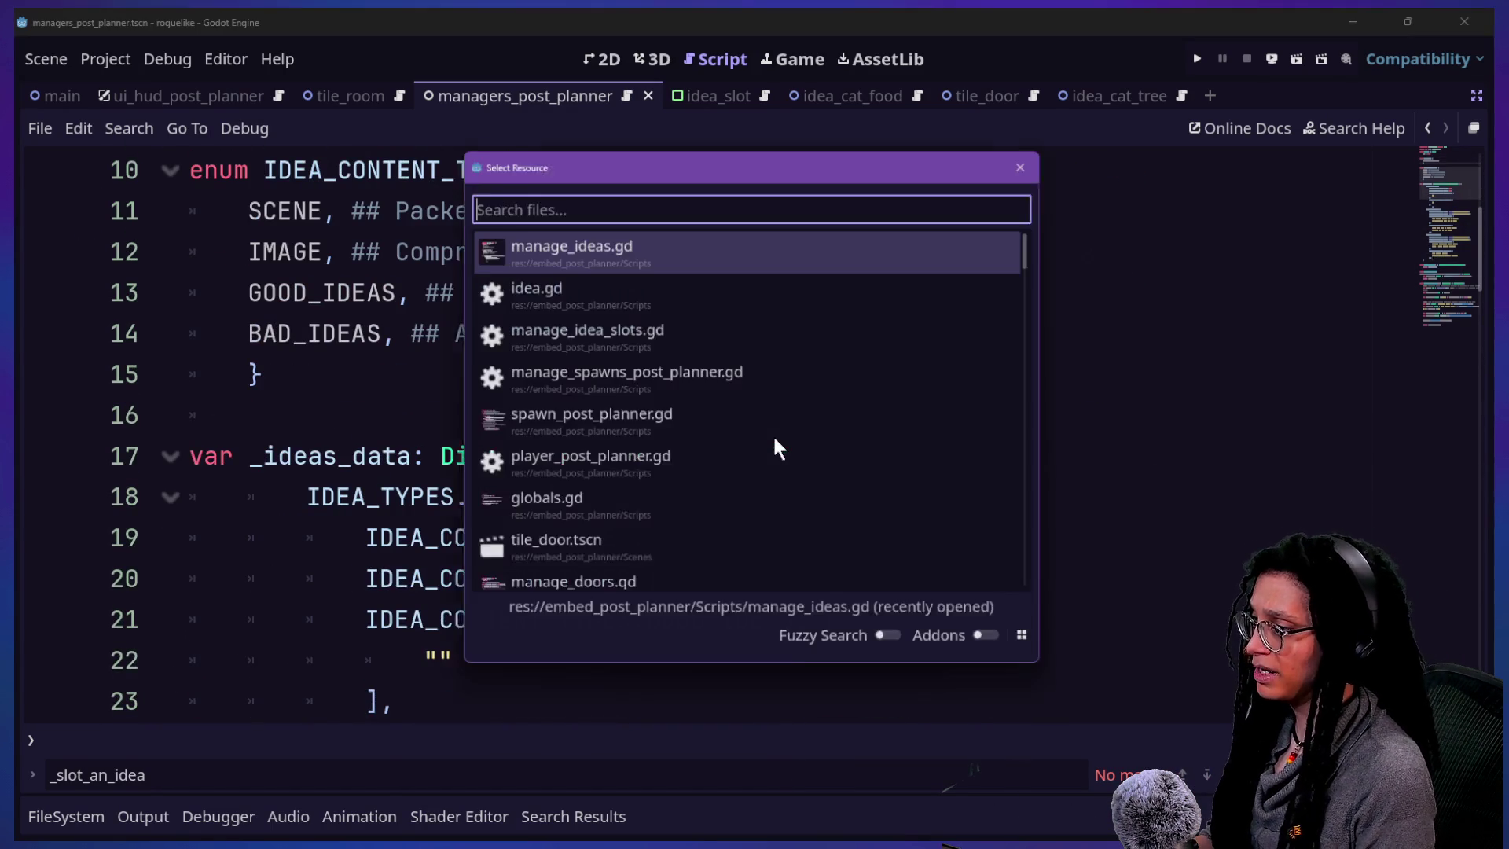
# - Search all files for animate_to_a_slot and go to its call in manage_idea_slots.gd
pyautogui.press('Return')
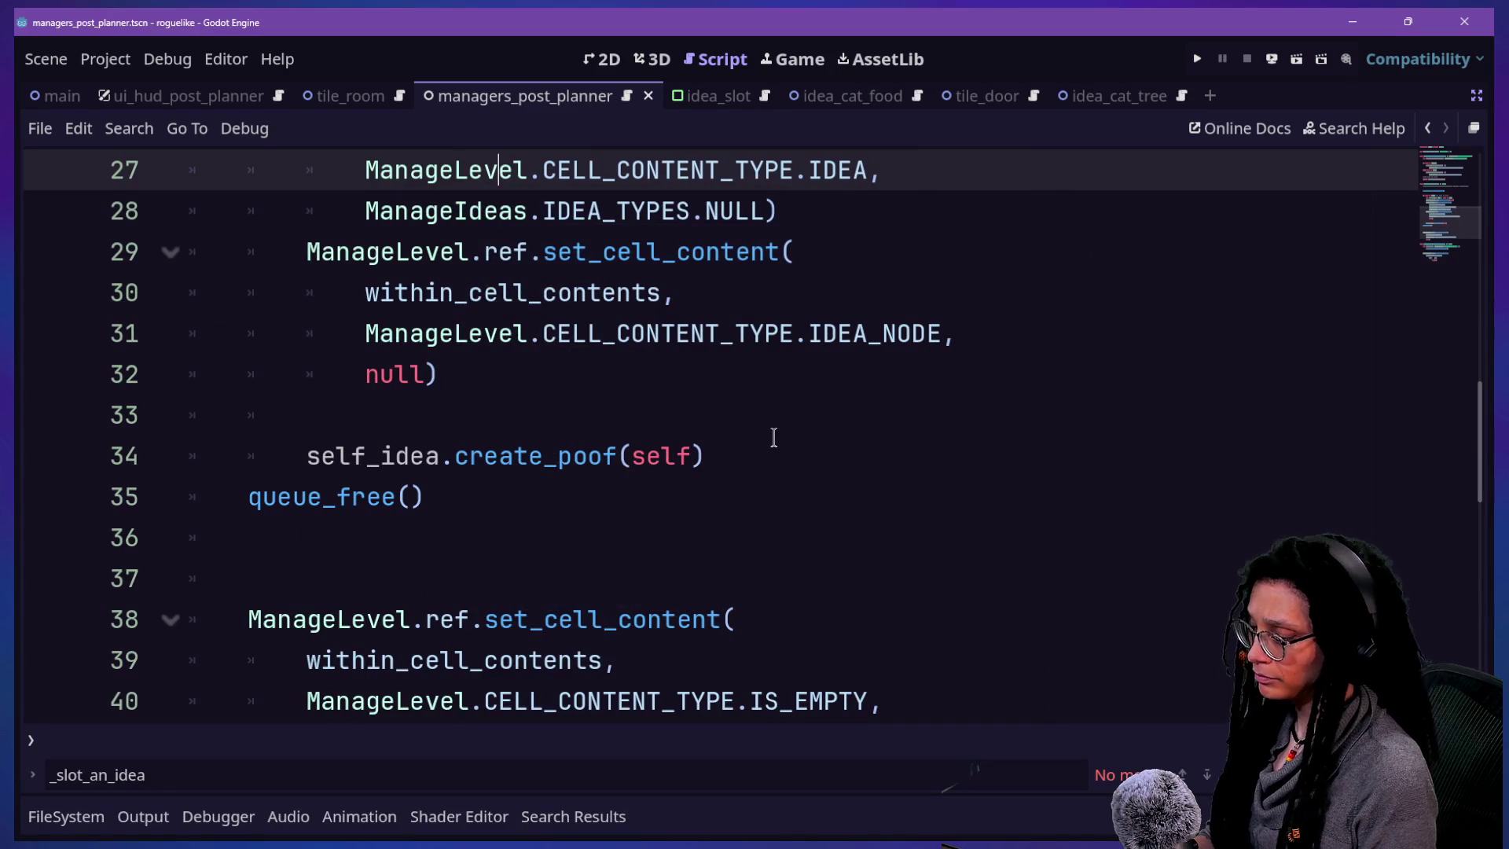
pyautogui.hotkey('alt', 'shift', 'o')
pyautogui.press('Escape')
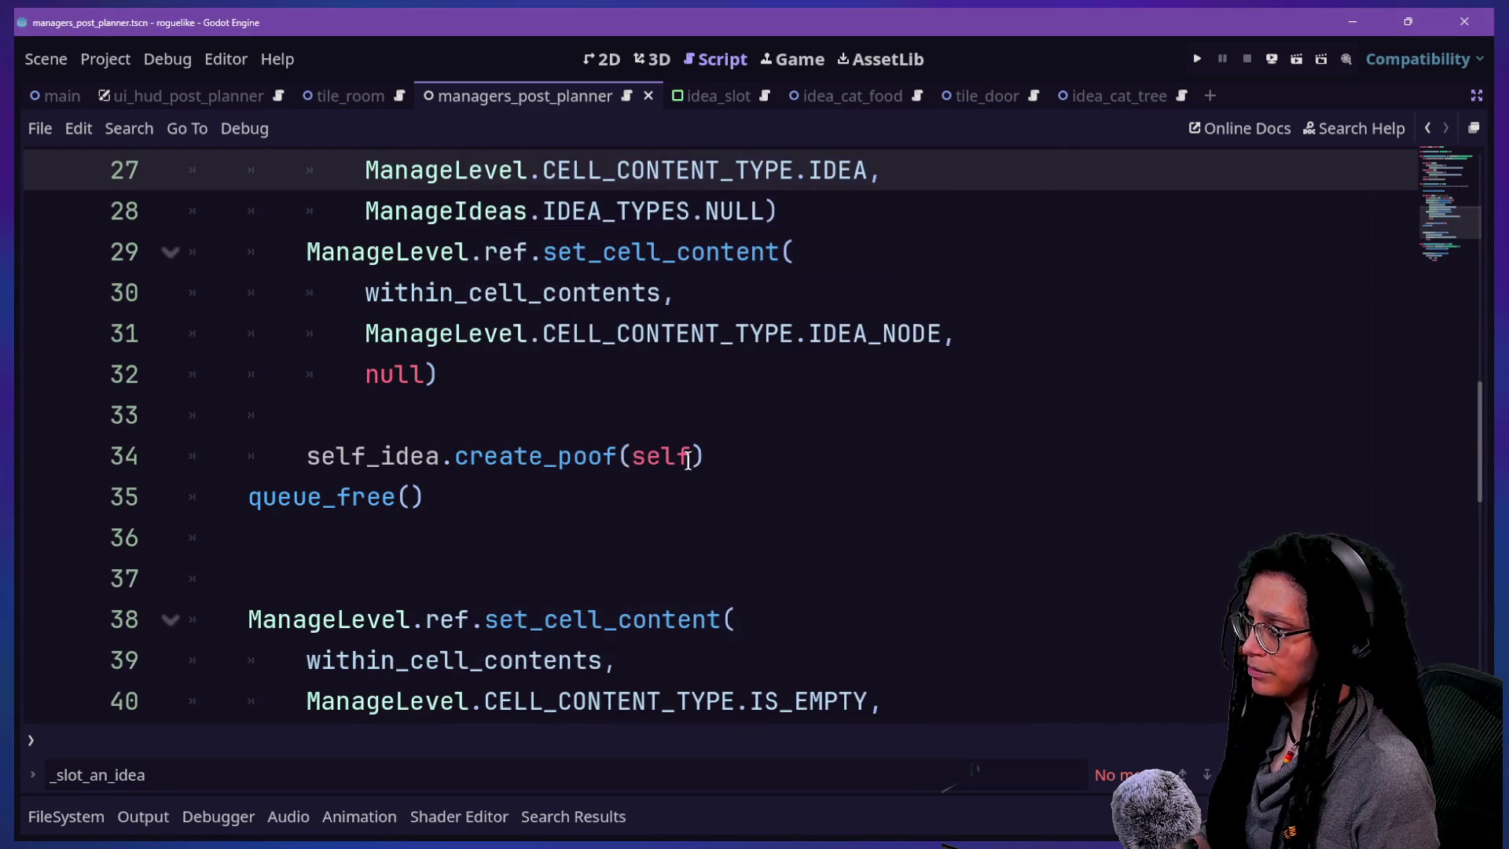
pyautogui.hotkey('ctrl', 'shift', 'f')
pyautogui.press('Return')
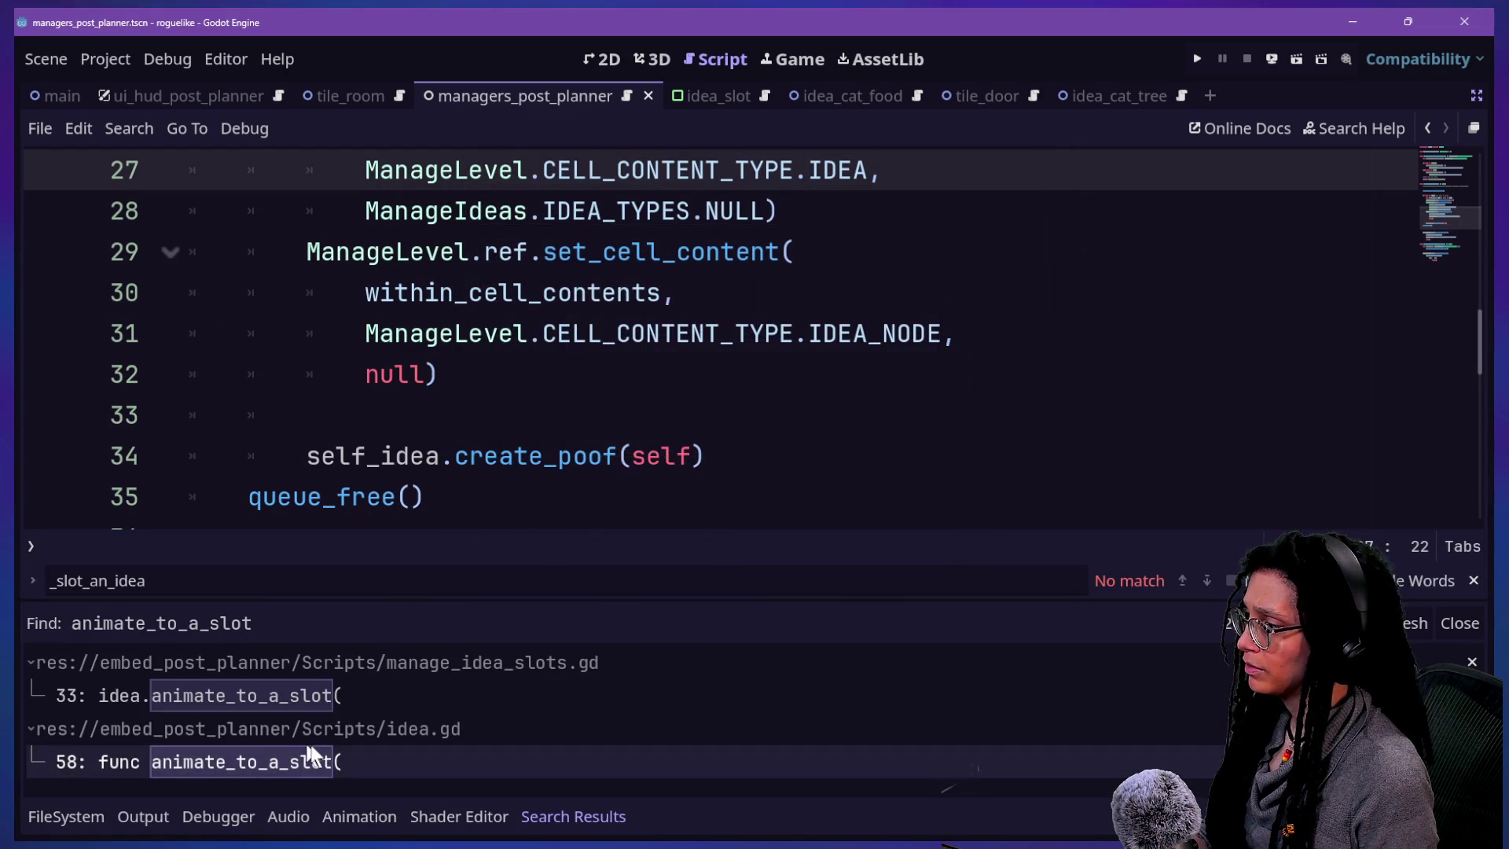
pyautogui.click(213, 705)
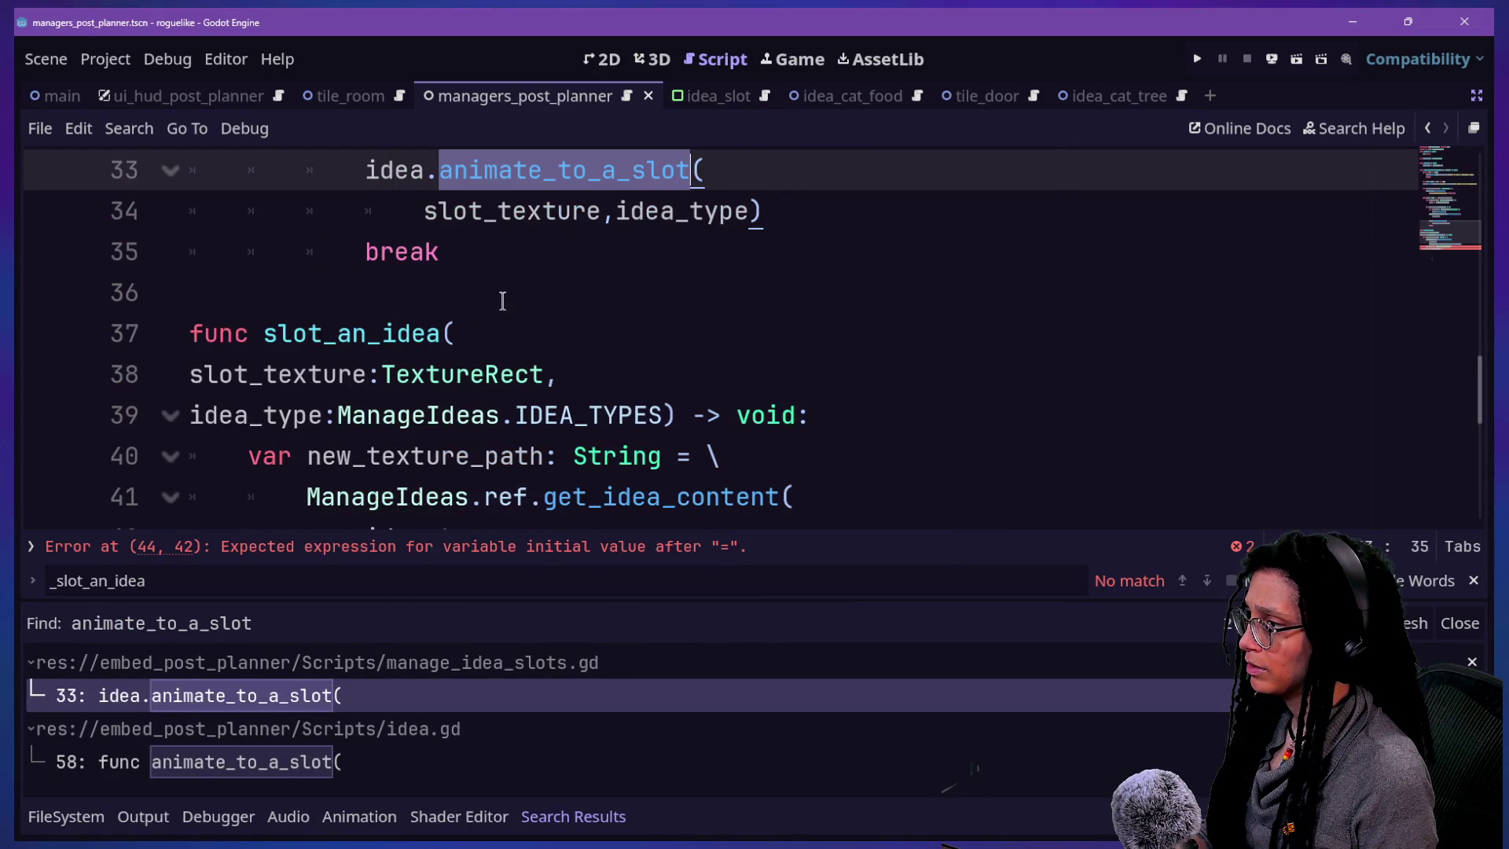
pyautogui.scroll(-4, 503, 301)
pyautogui.hotkey('ctrl', 'j')
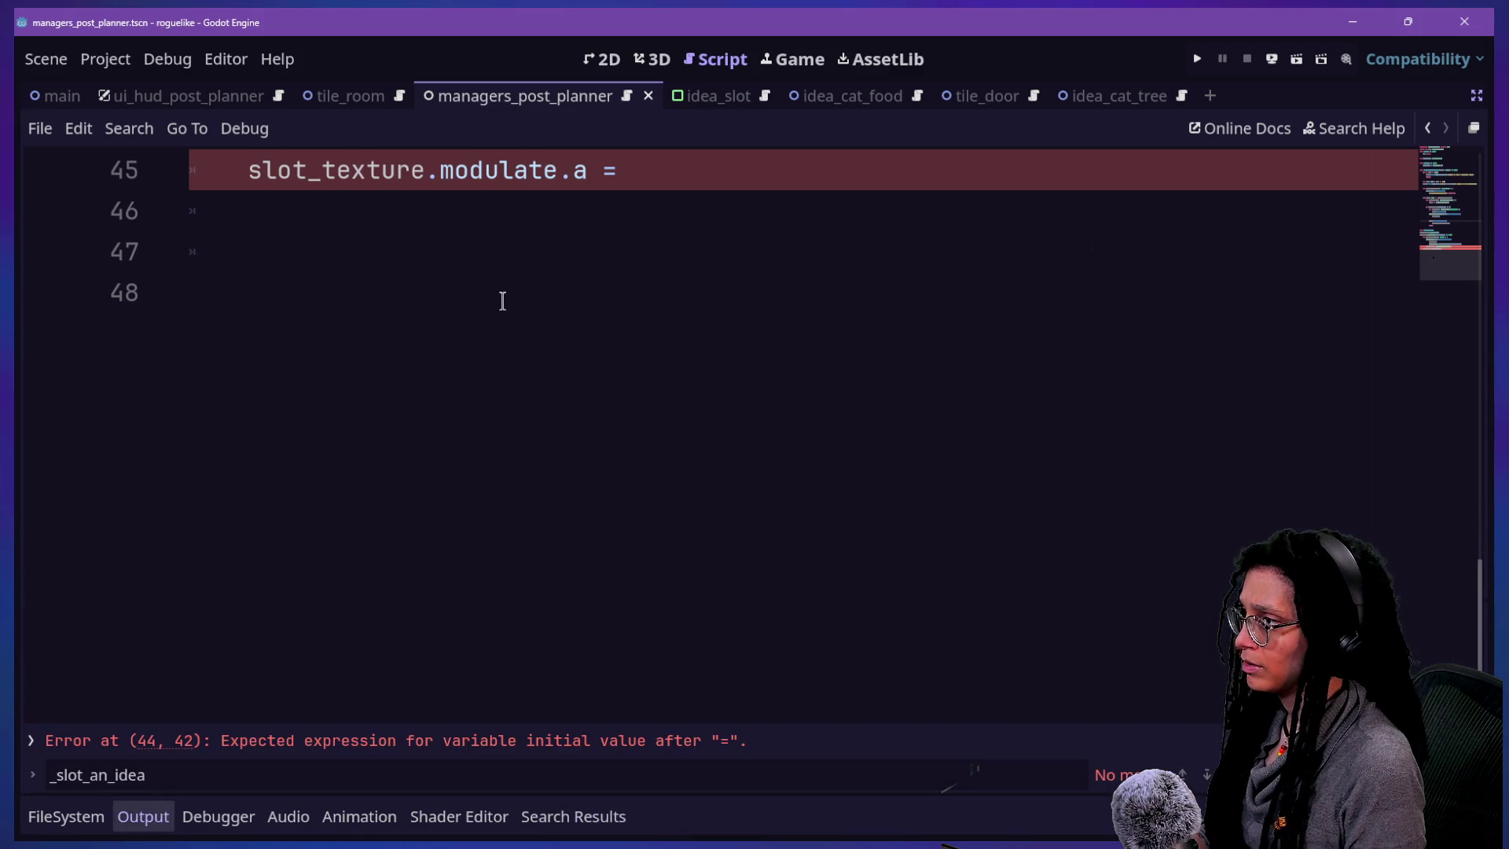
pyautogui.scroll(2, 503, 301)
# - Change line 40 to declare new_texture as CompressedTexture2D instead of new_texture_path: String
pyautogui.click(912, 404)
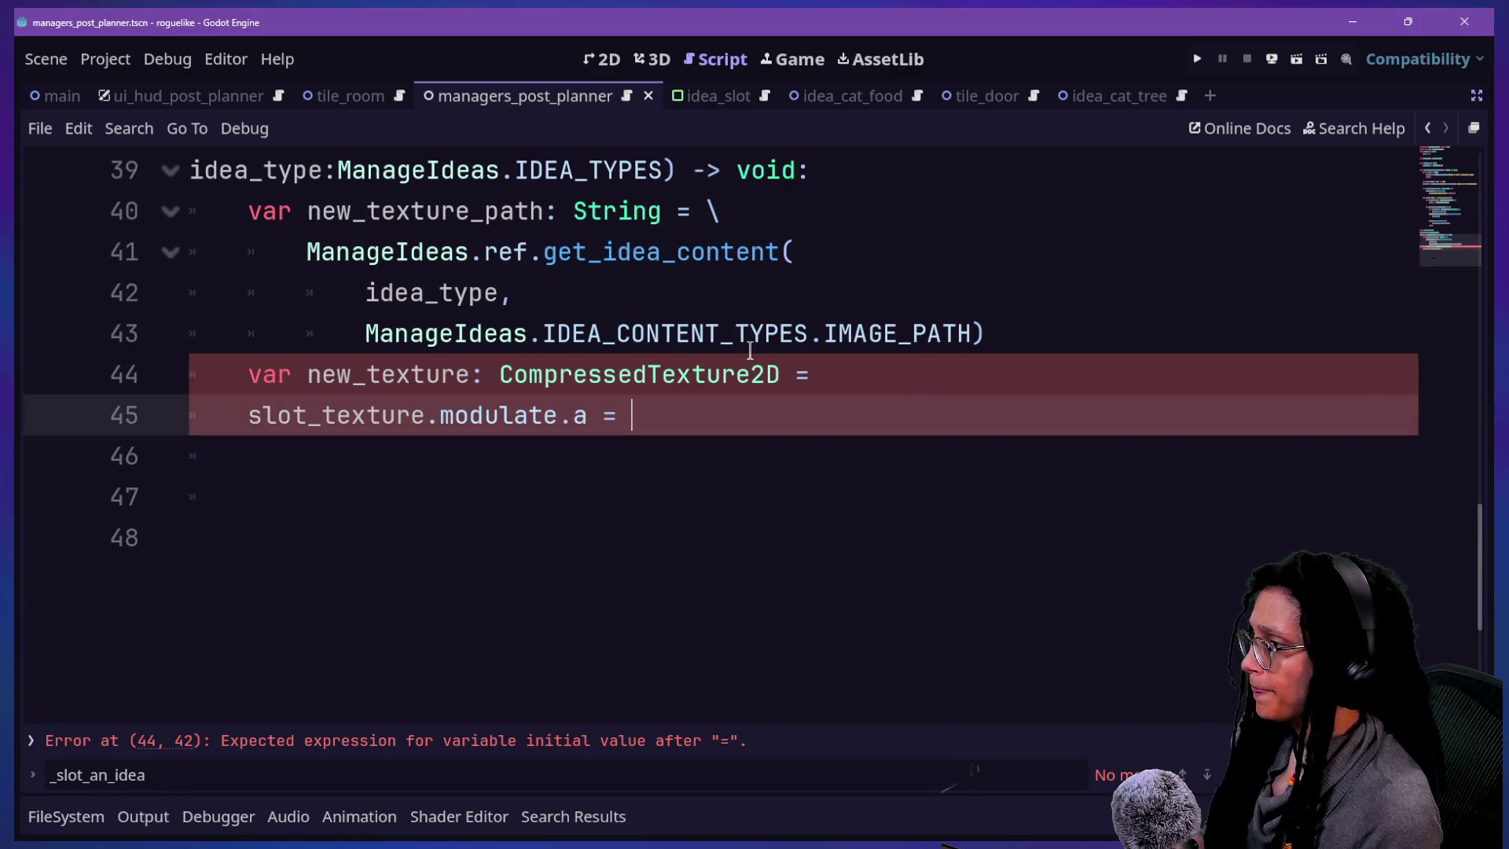
pyautogui.click(493, 211)
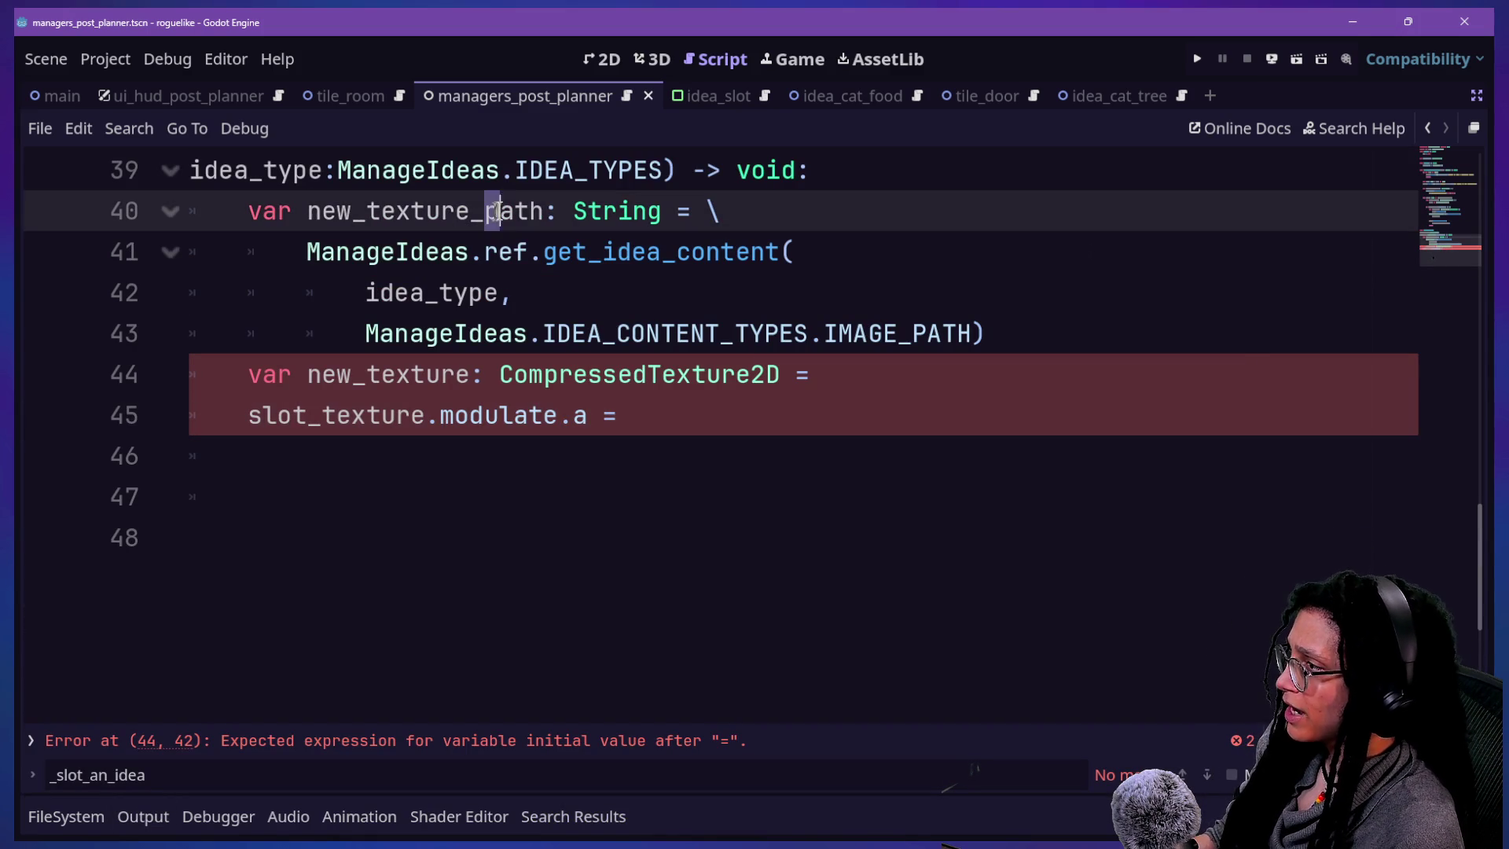
pyautogui.press('BackSpace')
pyautogui.doubleClick(550, 210)
pyautogui.write('Compressed_')
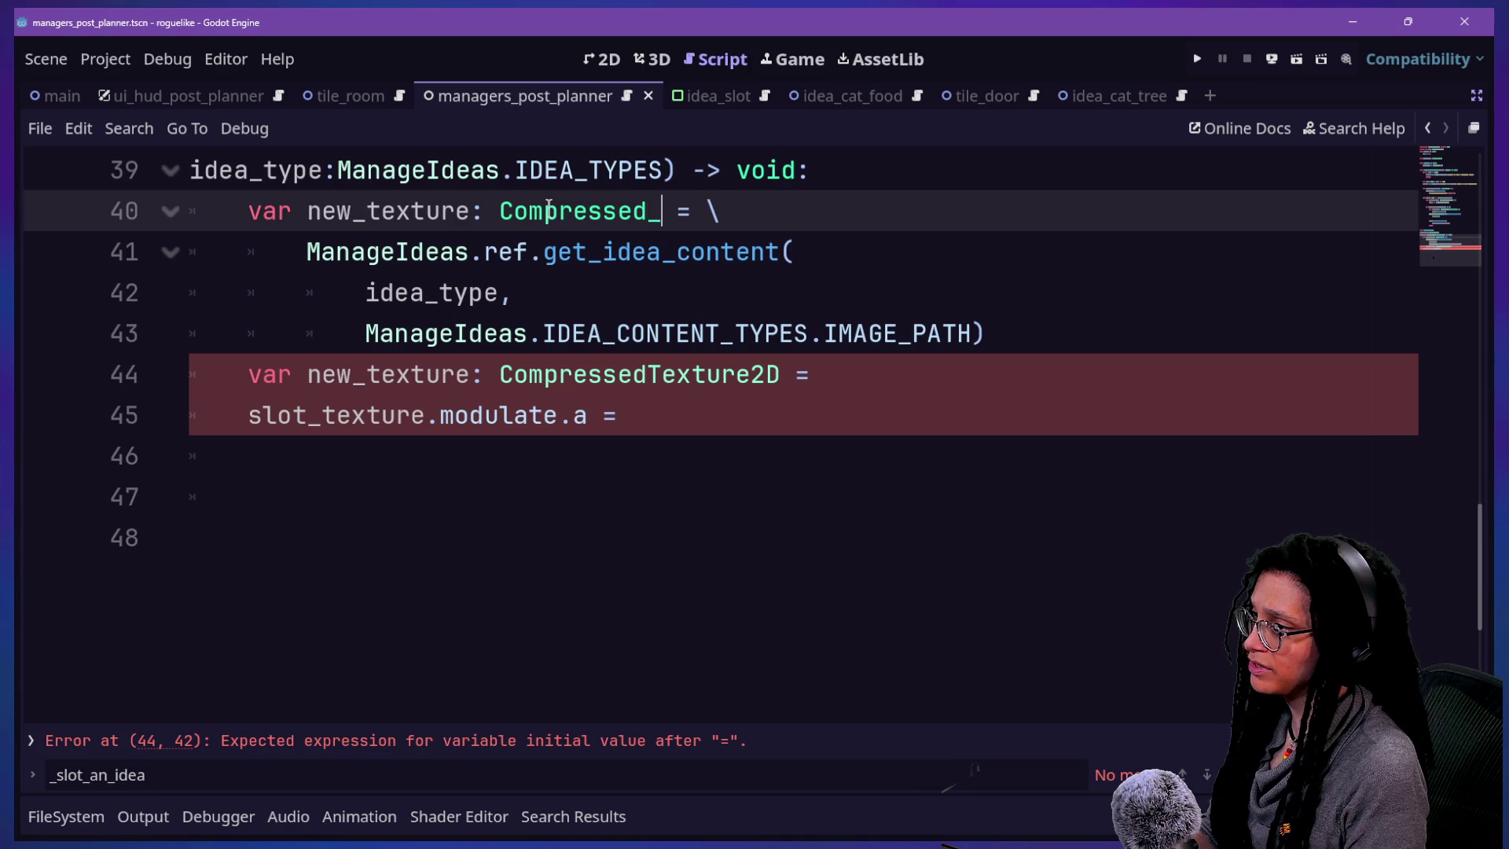
pyautogui.write('ex')
pyautogui.press('Return')
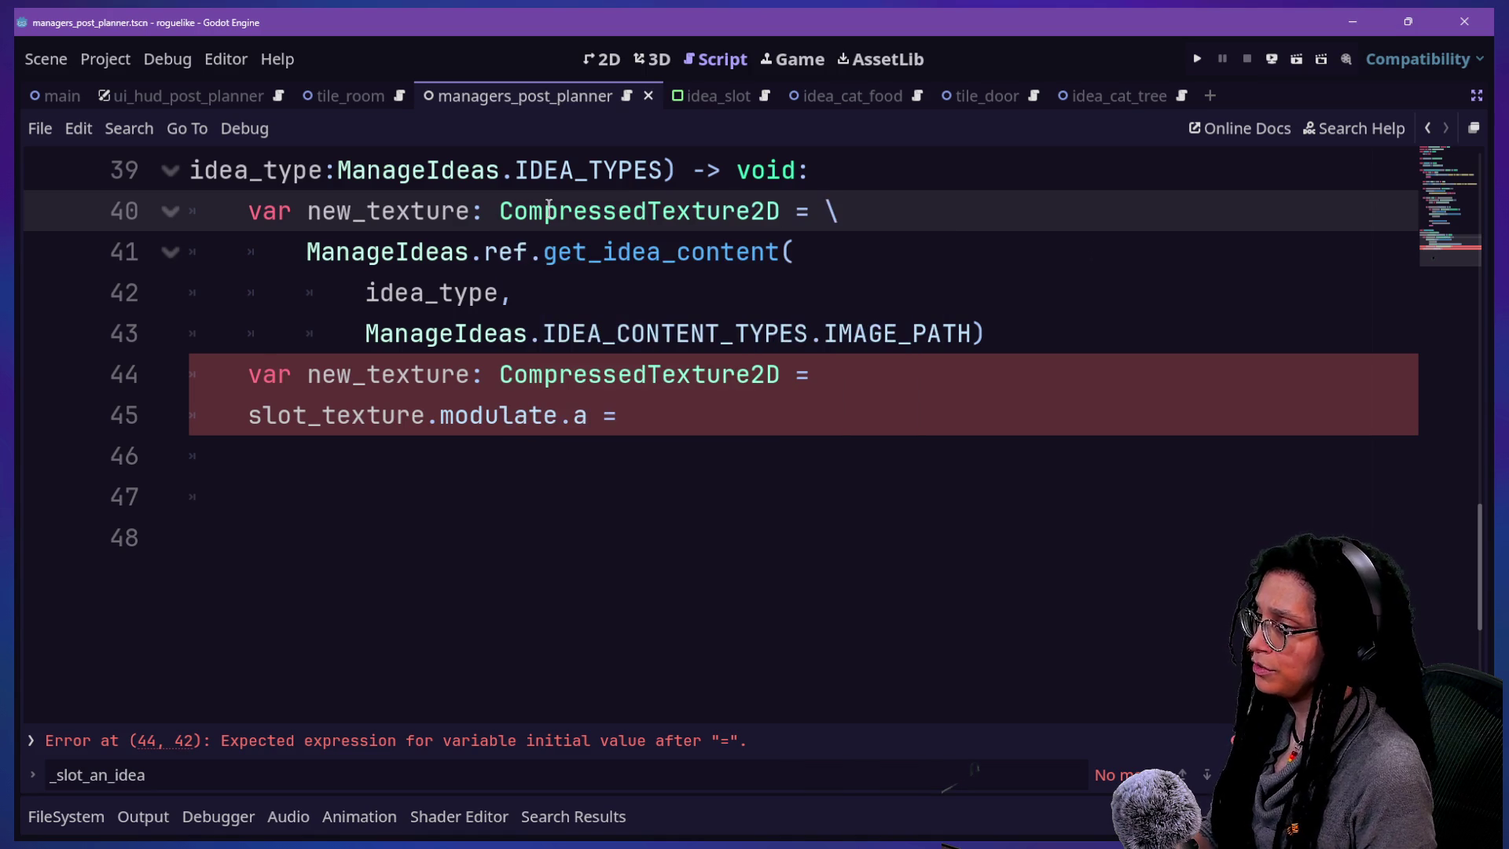
# - Delete the duplicate unfinished new_texture declaration below the call
pyautogui.click(263, 374)
pyautogui.moveTo(863, 400); pyautogui.dragTo(1035, 327)
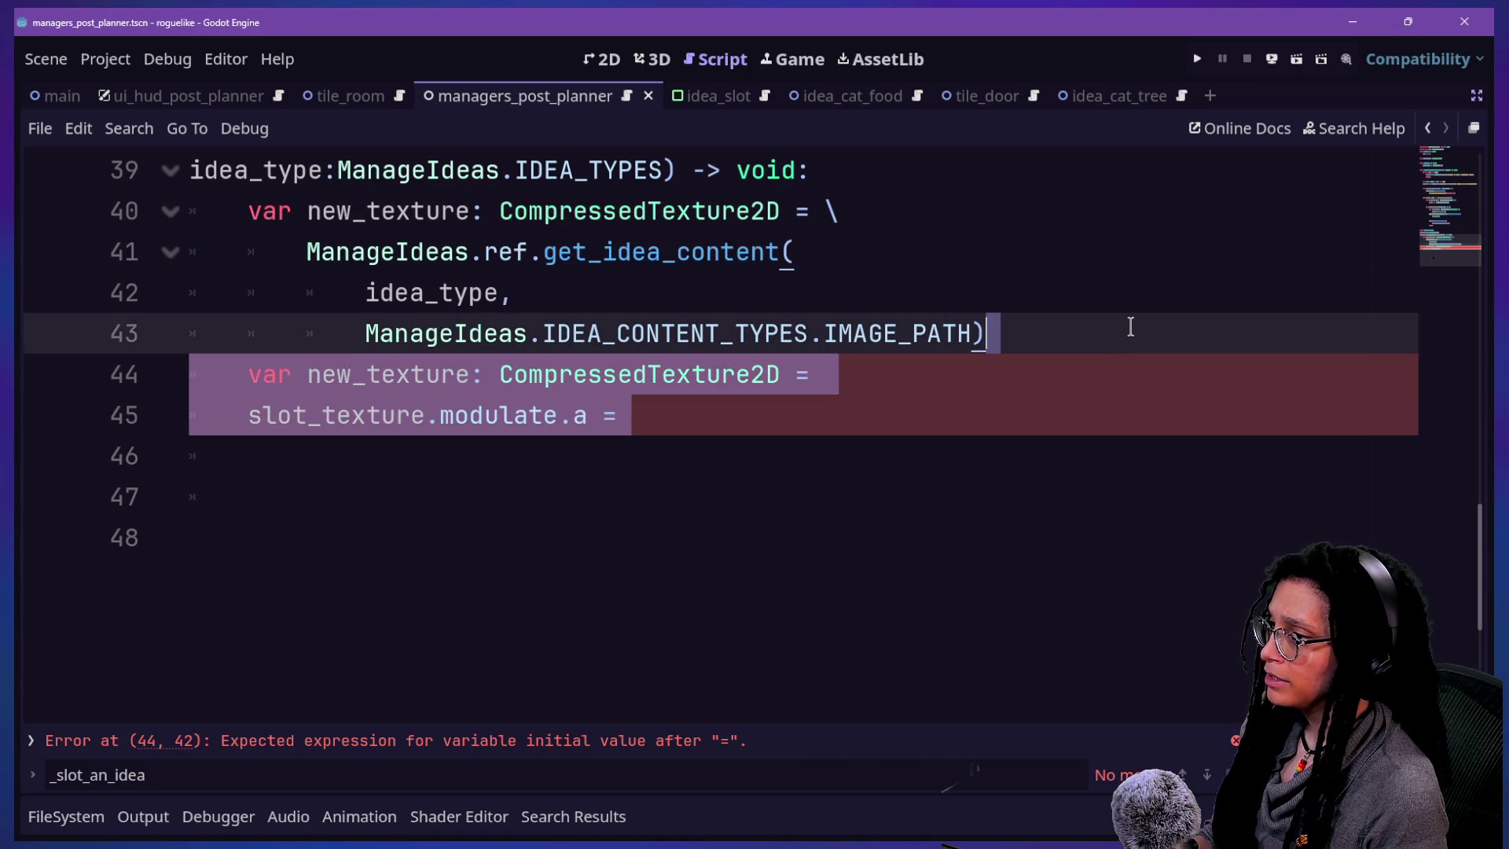
pyautogui.press('BackSpace')
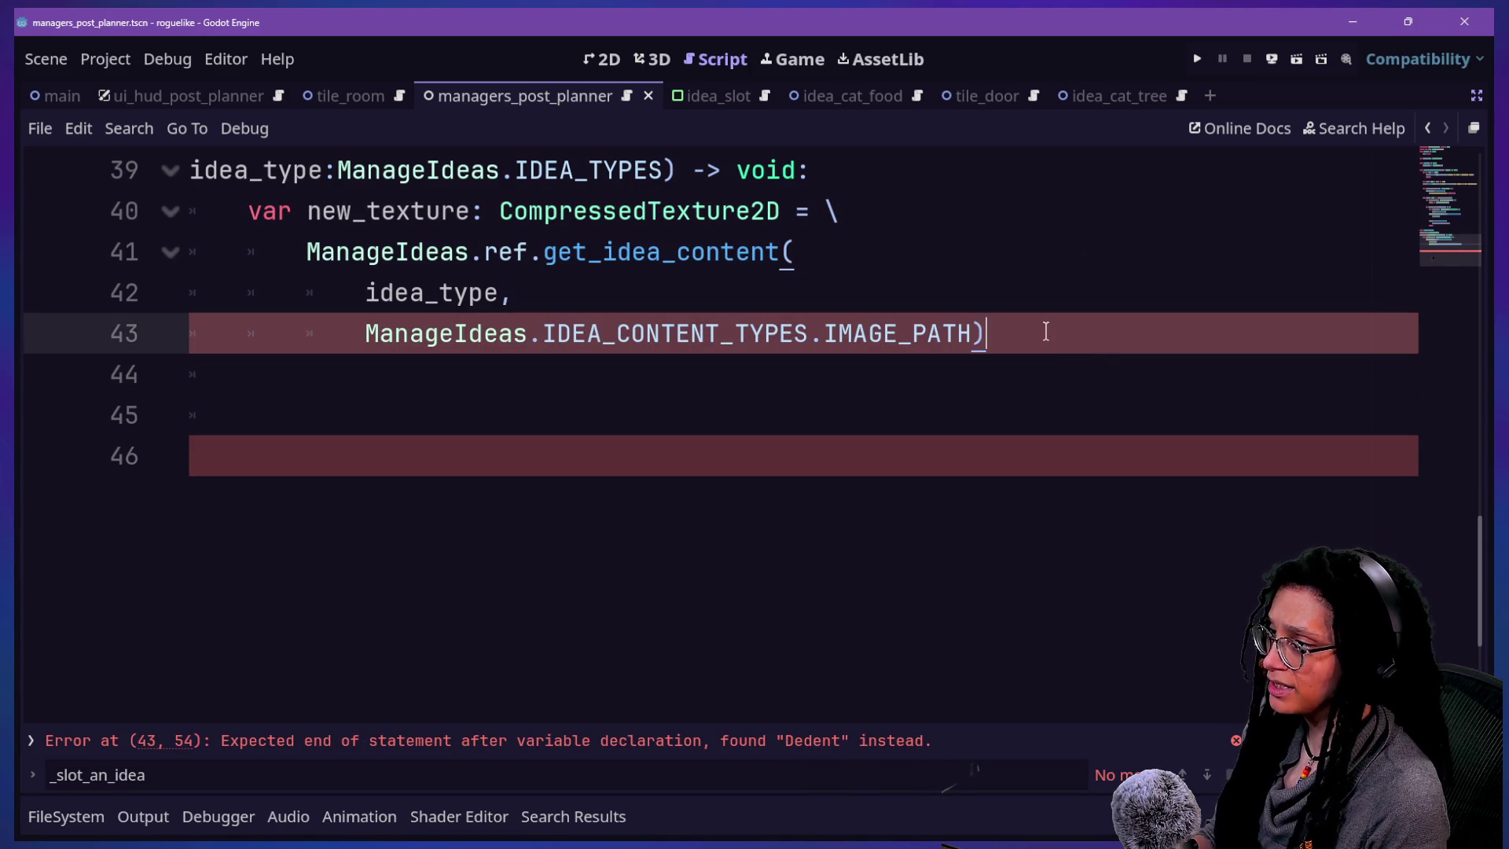
pyautogui.hotkey('ctrl', 'z')
pyautogui.click(1027, 360)
pyautogui.hotkey('shift', 'Home')
pyautogui.press('BackSpace')
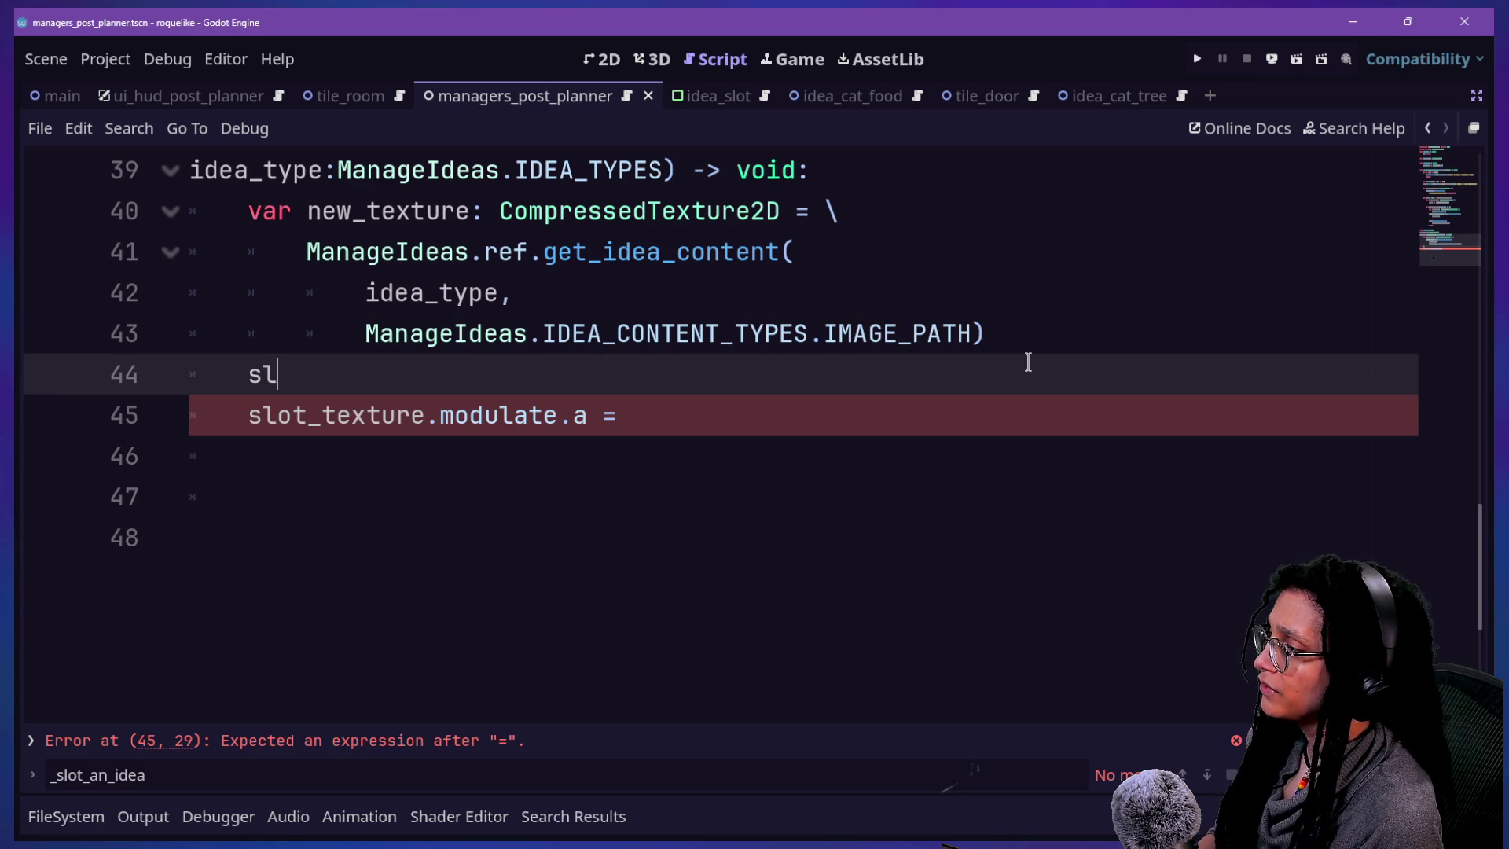
# - Assign slot_texture.texture = new_texture and modulate.a = 1, re-pick IMAGE_PATH, and run the project
pyautogui.write('.texture = ')
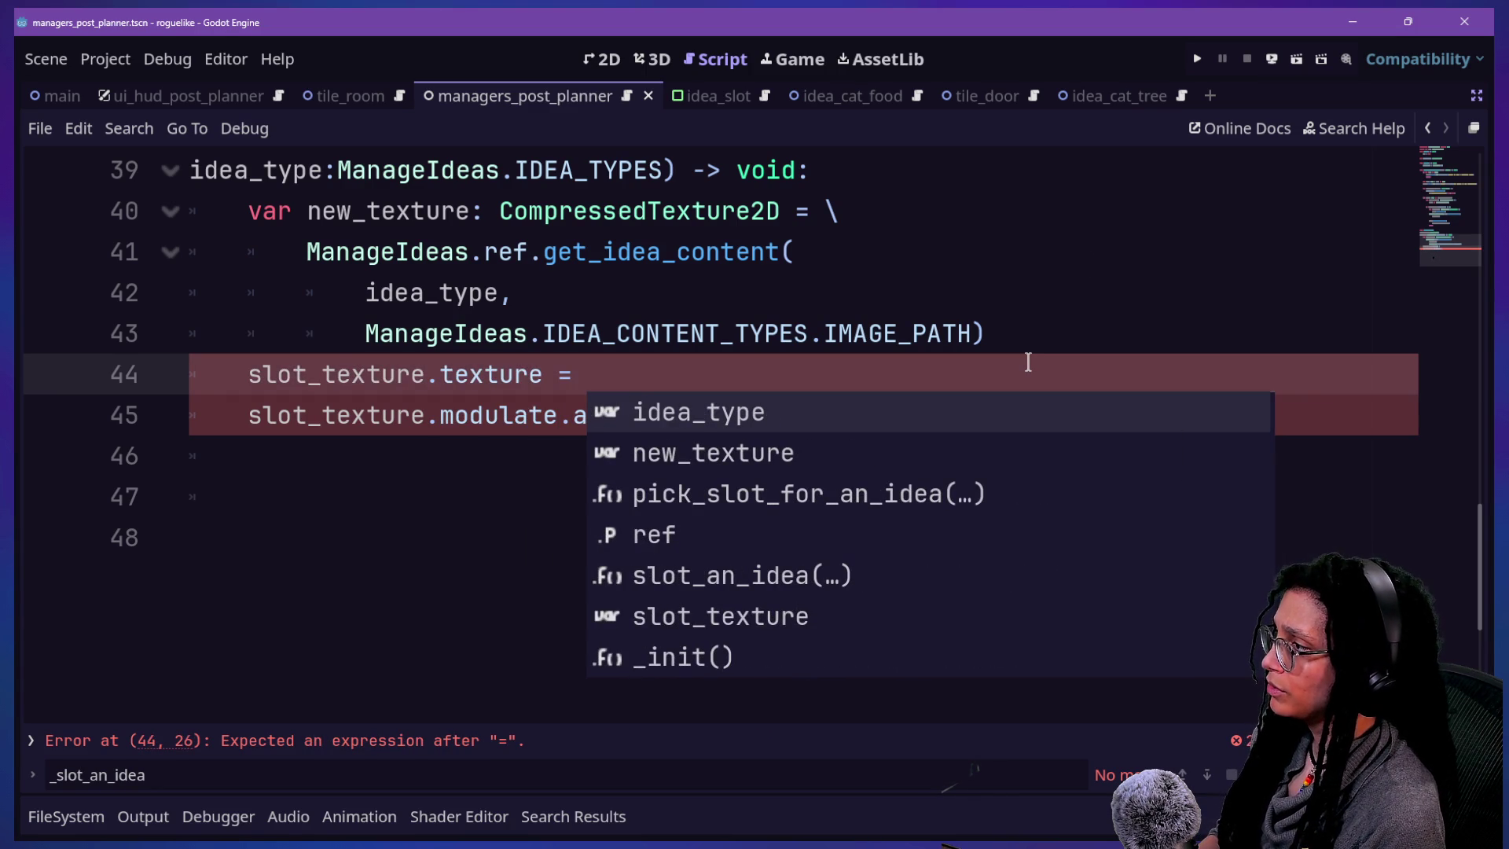
pyautogui.write('new_texture')
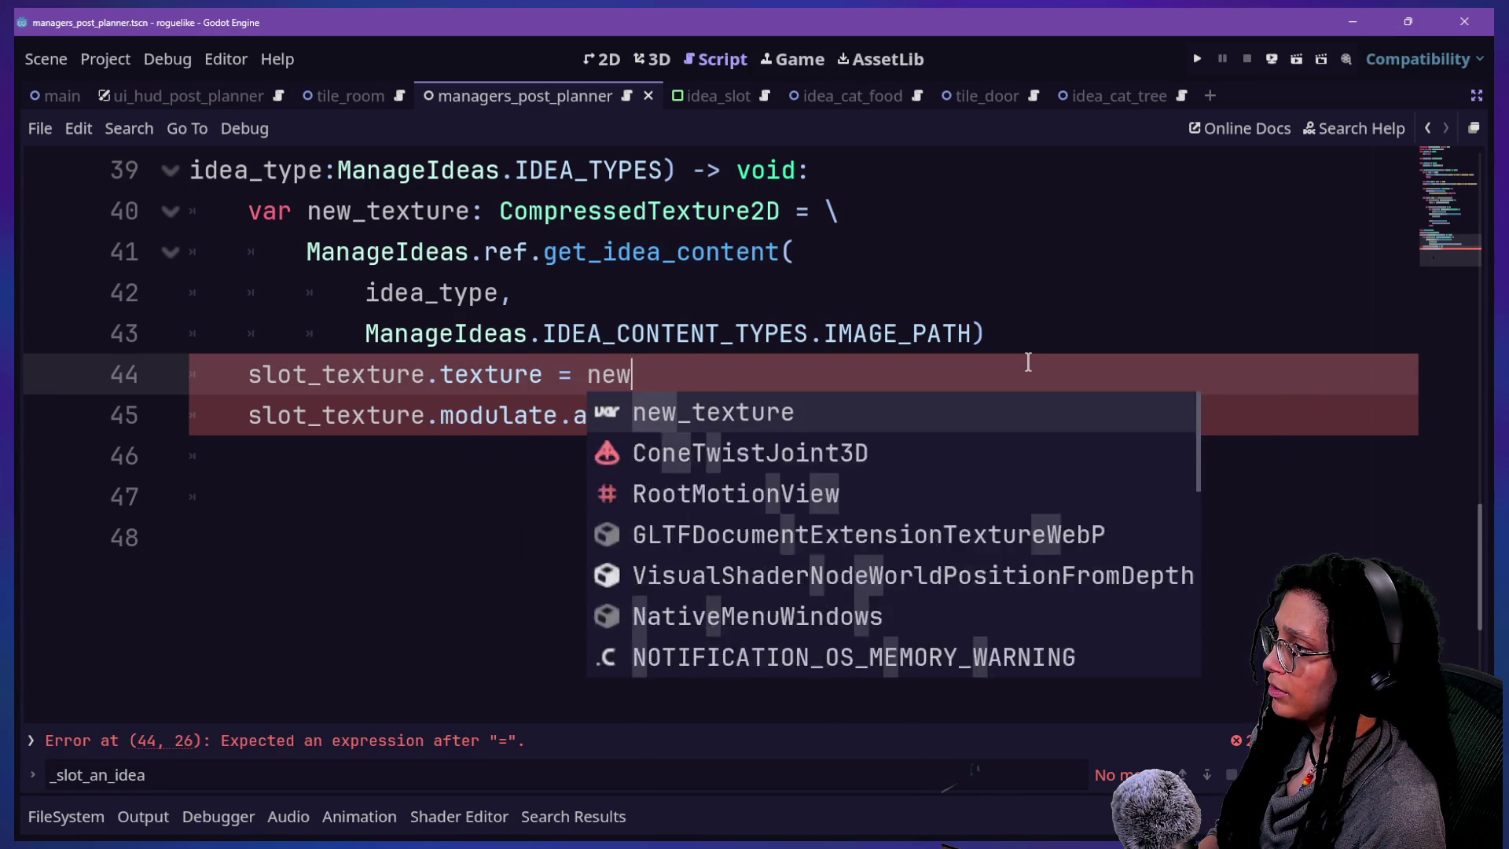
pyautogui.click(480, 280)
pyautogui.click(763, 396)
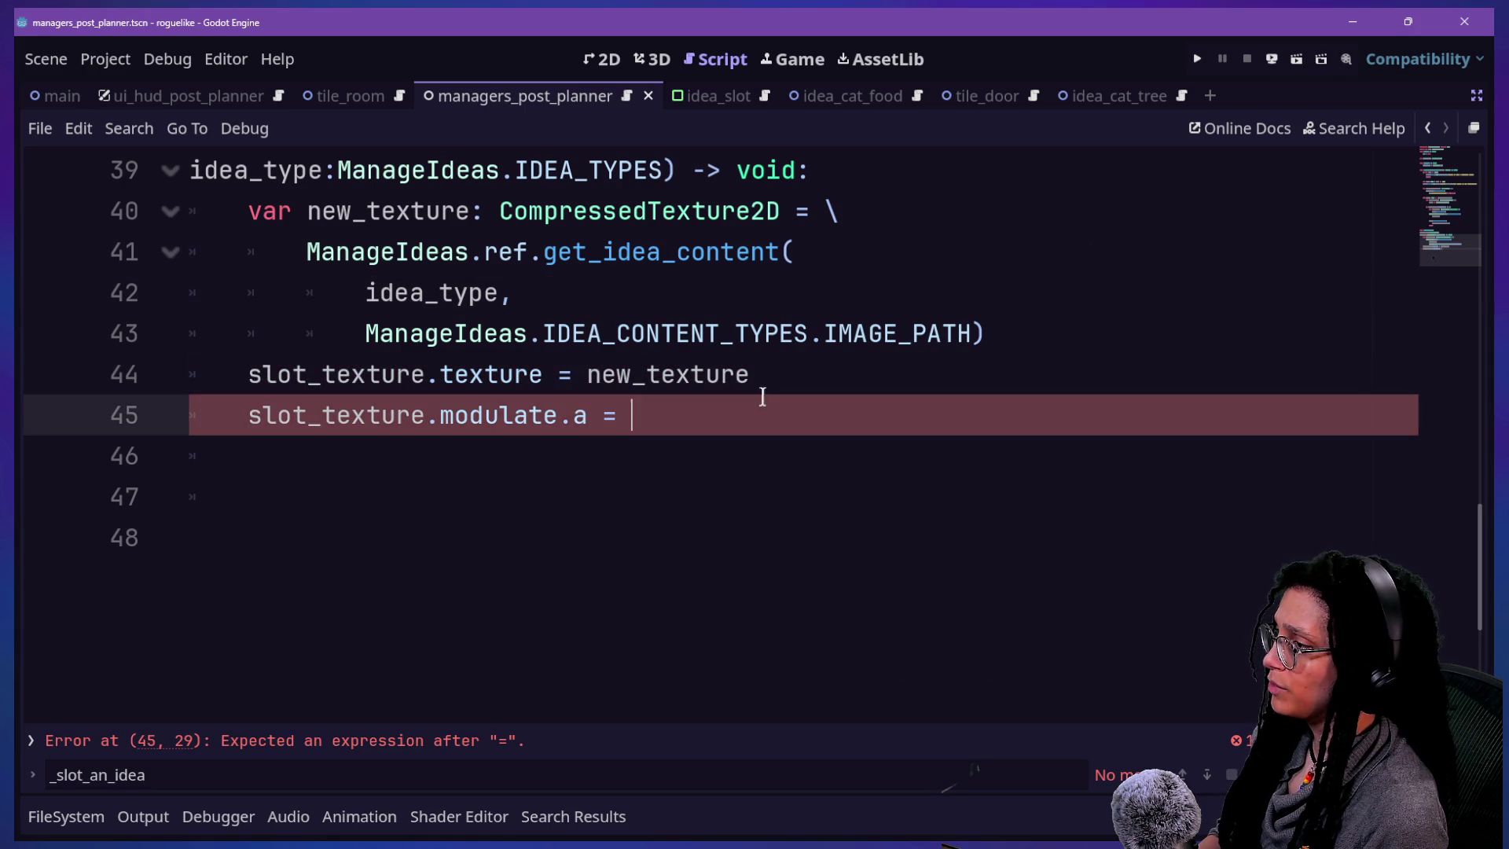
pyautogui.write('1')
pyautogui.click(724, 211)
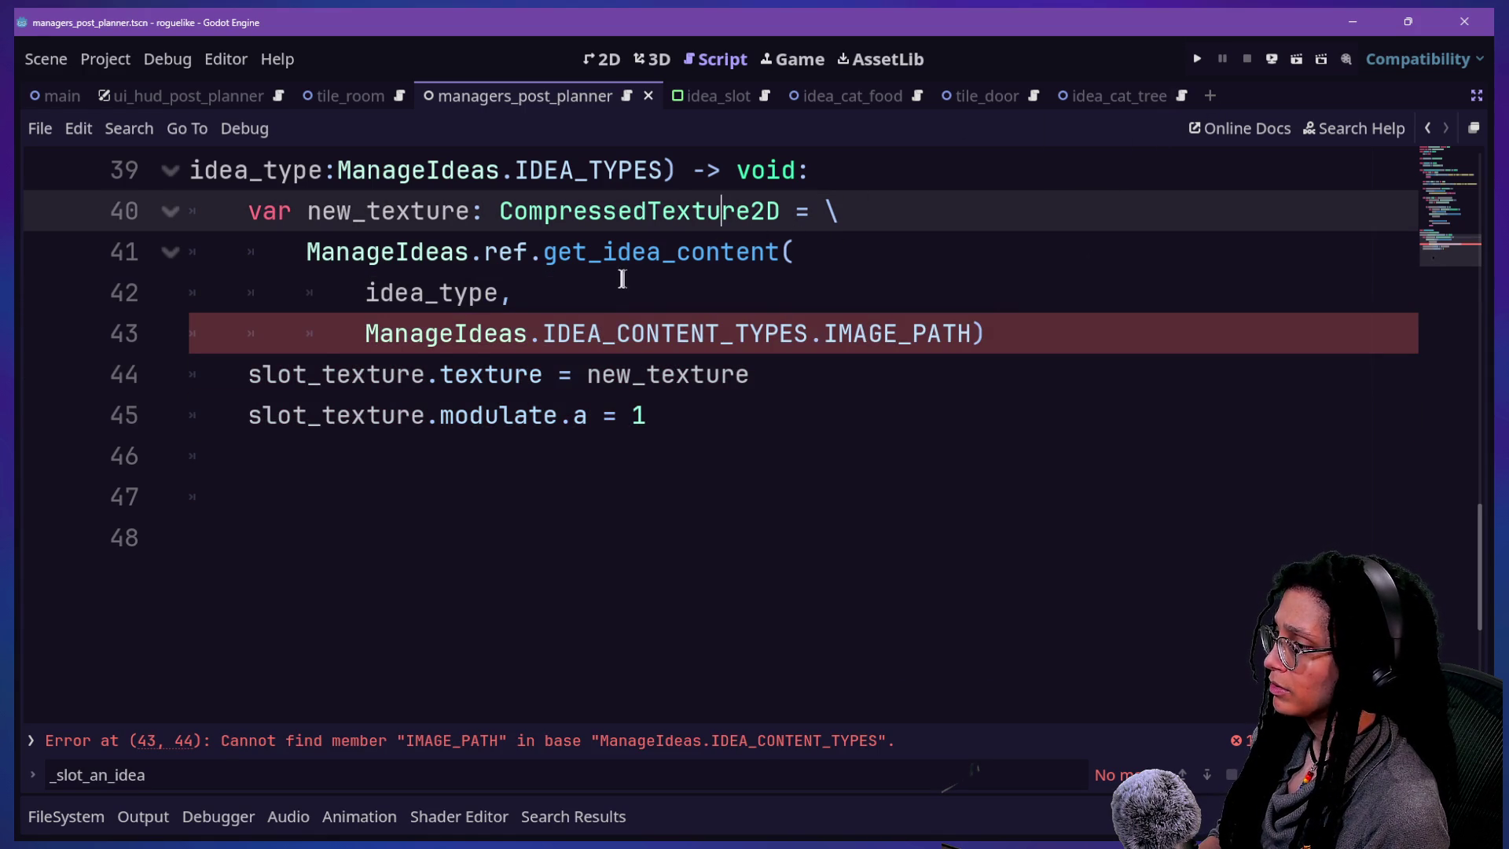
pyautogui.click(971, 322)
pyautogui.press('BackSpace')
pyautogui.press('BackSpace')
pyautogui.press('BackSpace')
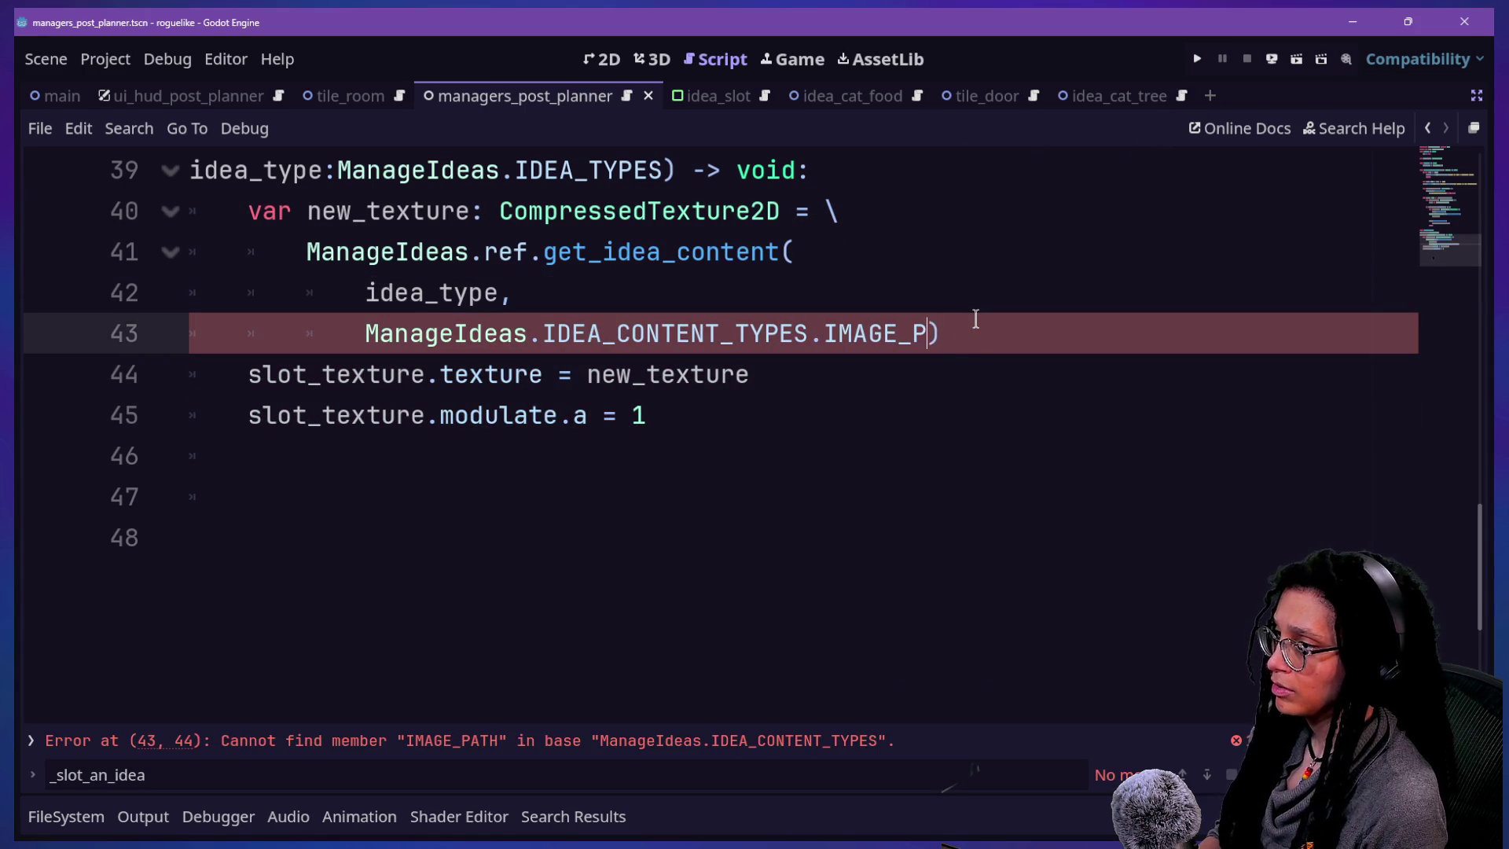
pyautogui.click(1197, 59)
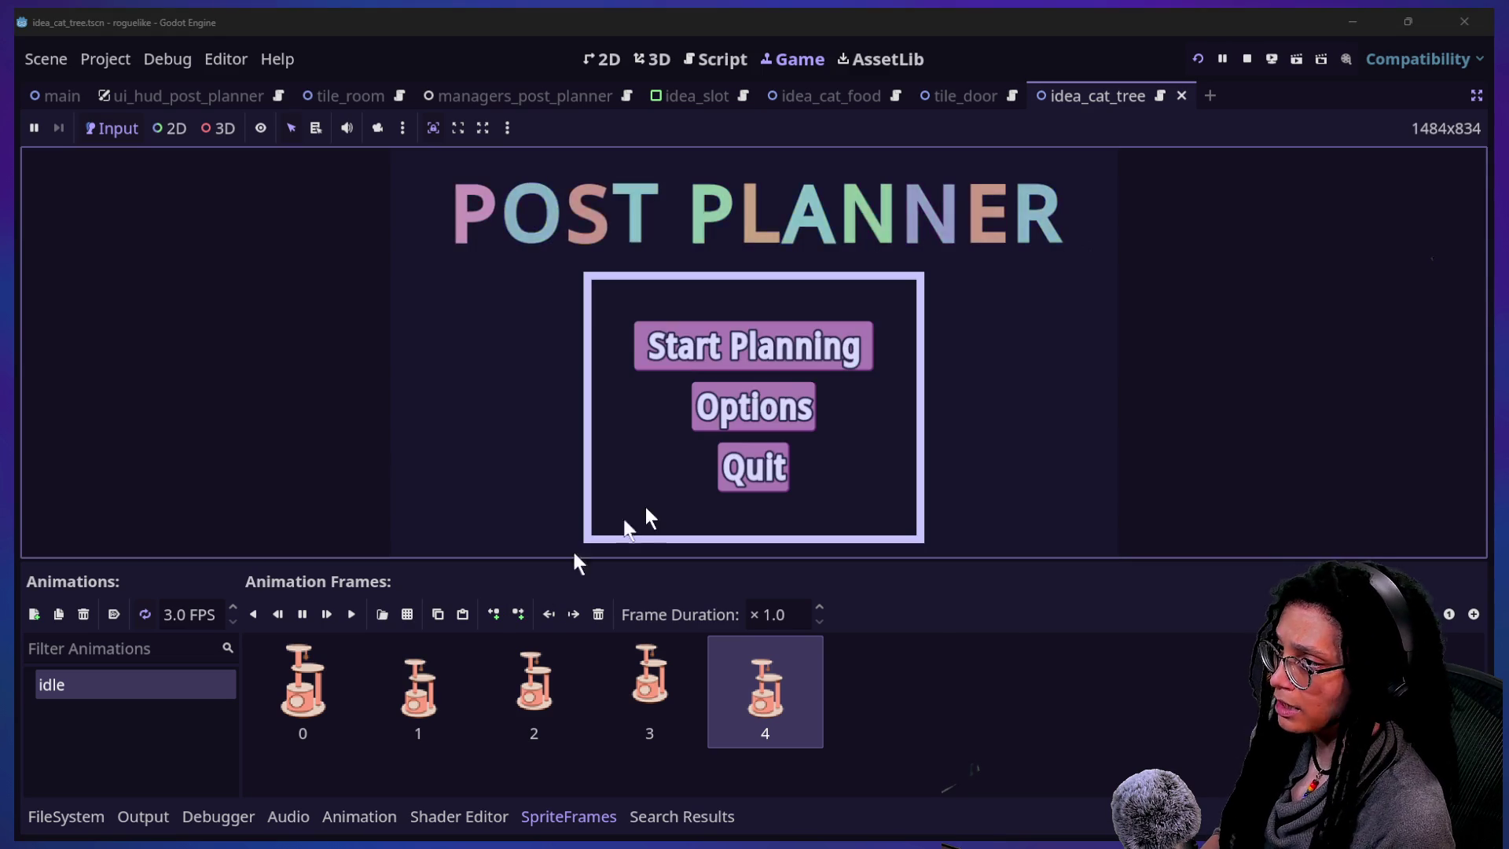
# - In the running game, choose Start Planning and the Mewsky platform, then return to the Script workspace
pyautogui.click(711, 330)
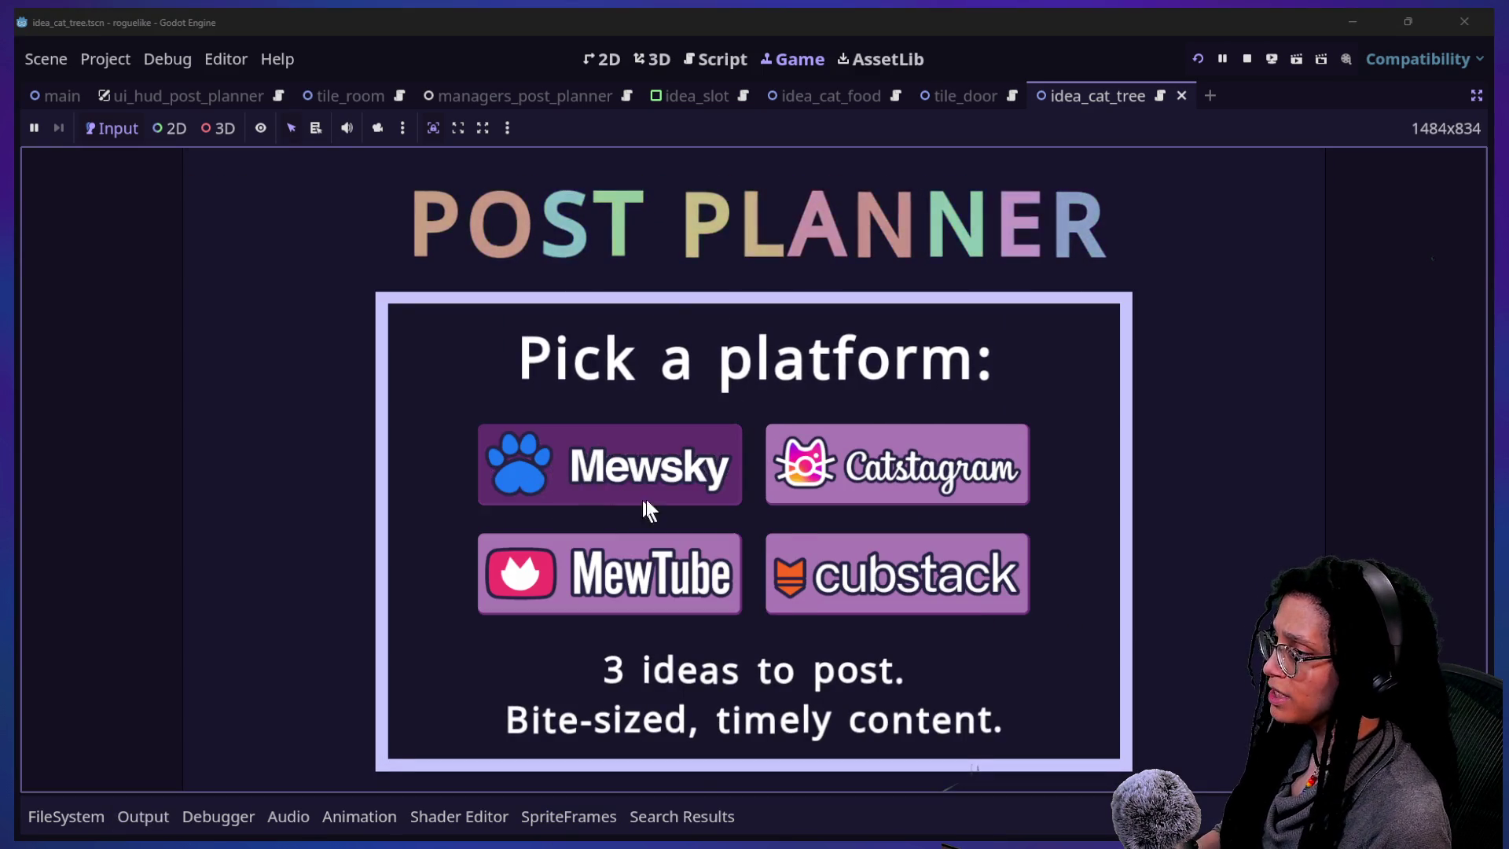
pyautogui.click(638, 500)
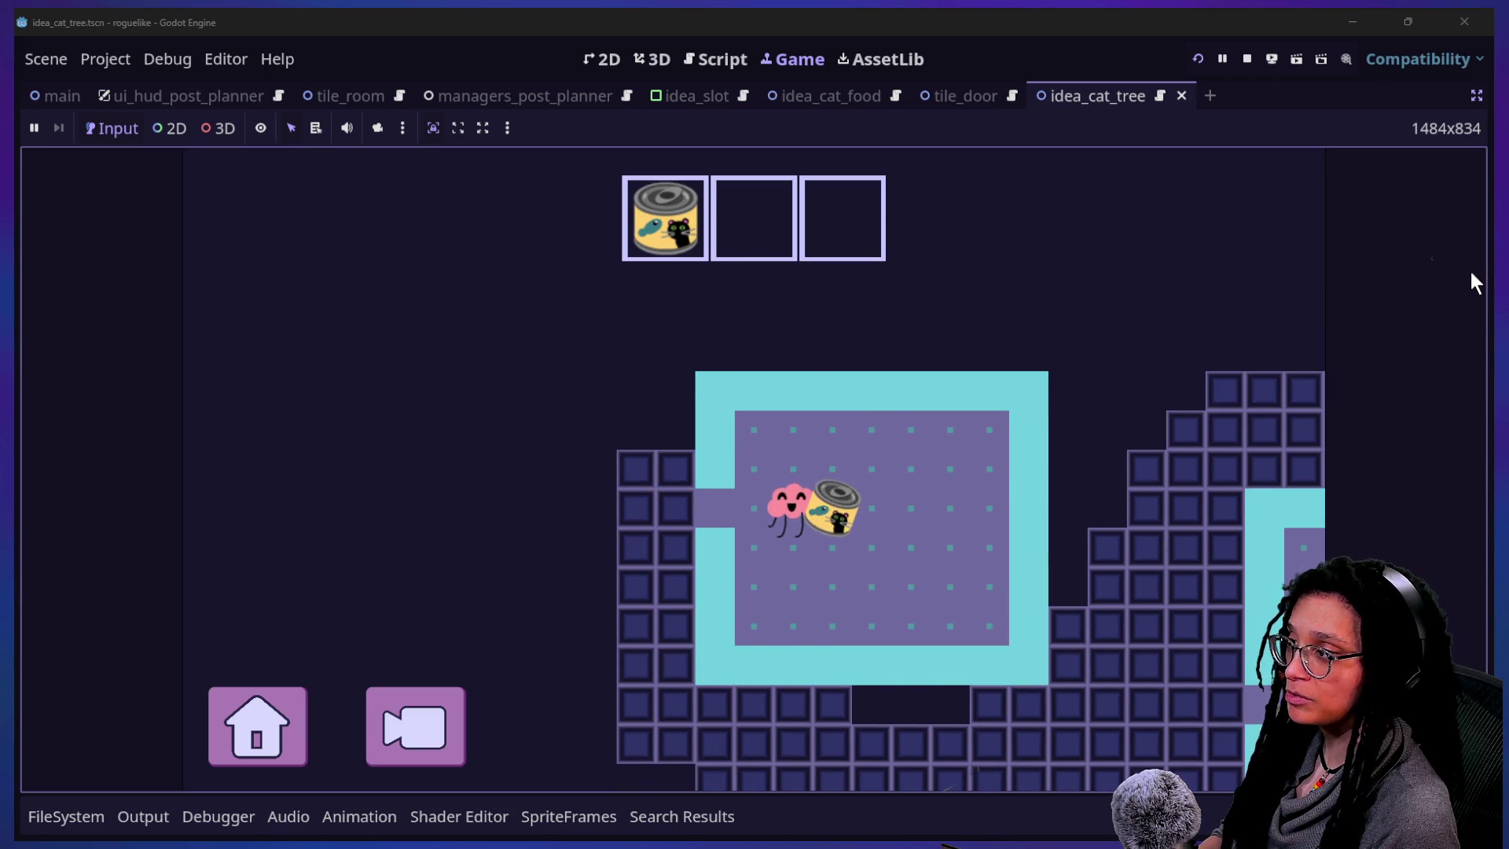
pyautogui.click(713, 59)
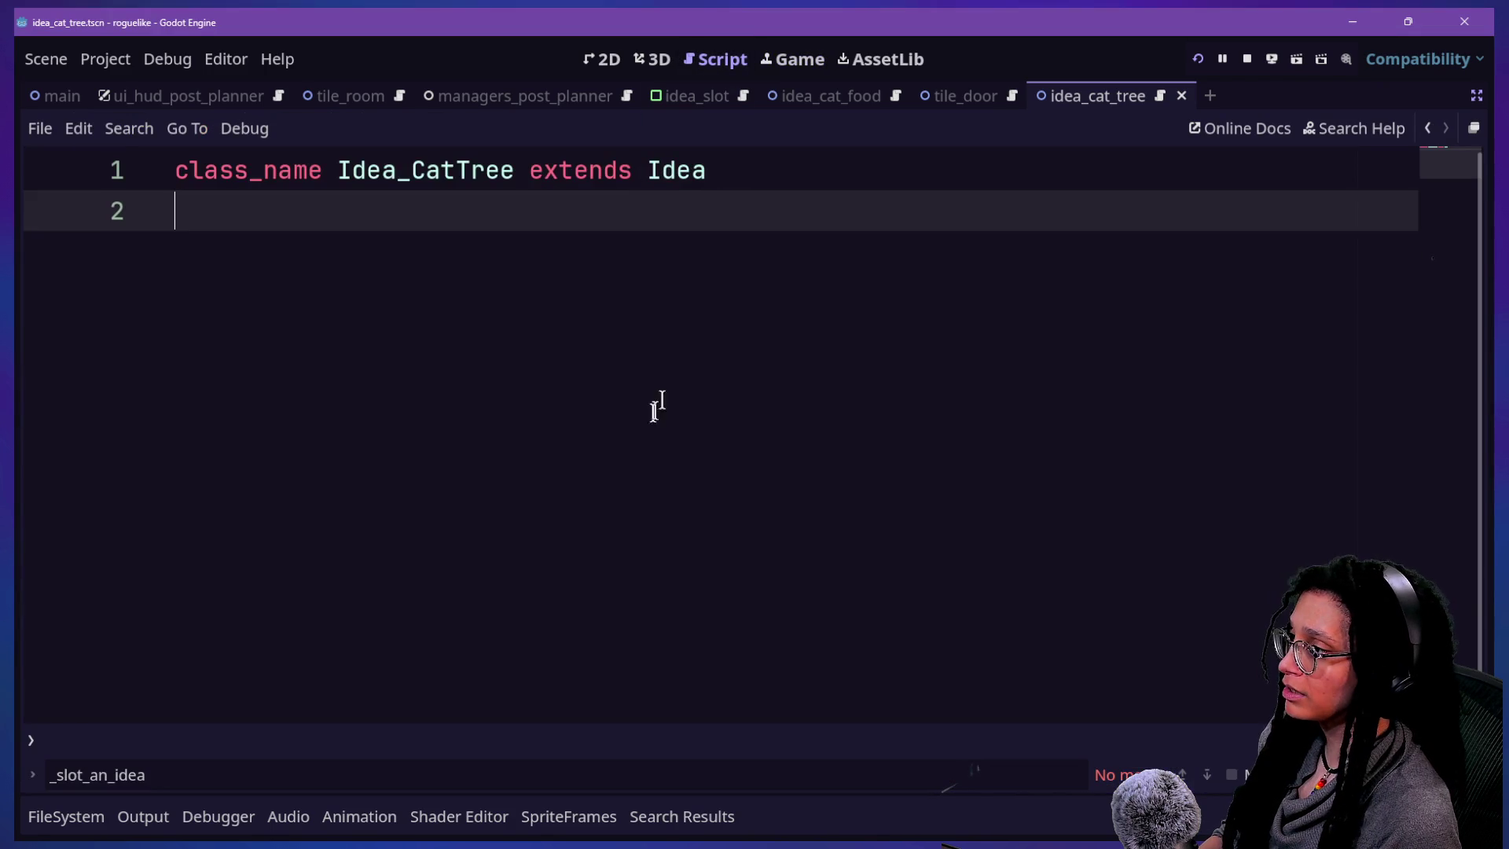
# - Search all files for animate_to_a_slot and open its definition in idea.gd
pyautogui.hotkey('shift', 'alt', 'o')
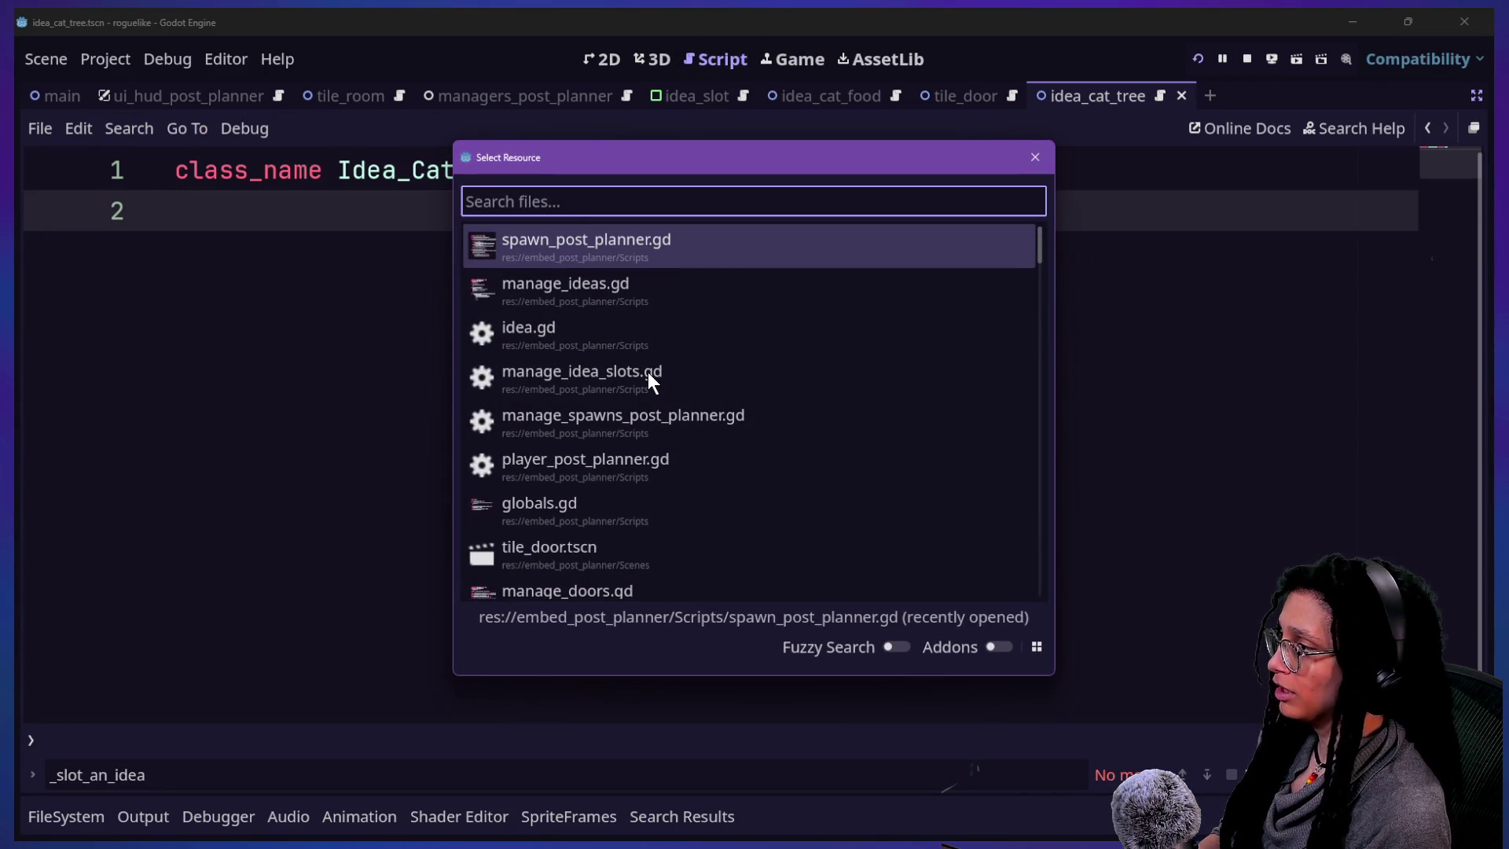
pyautogui.press('Down')
pyautogui.press('Down')
pyautogui.press('Up')
pyautogui.press('Up')
pyautogui.press('Up')
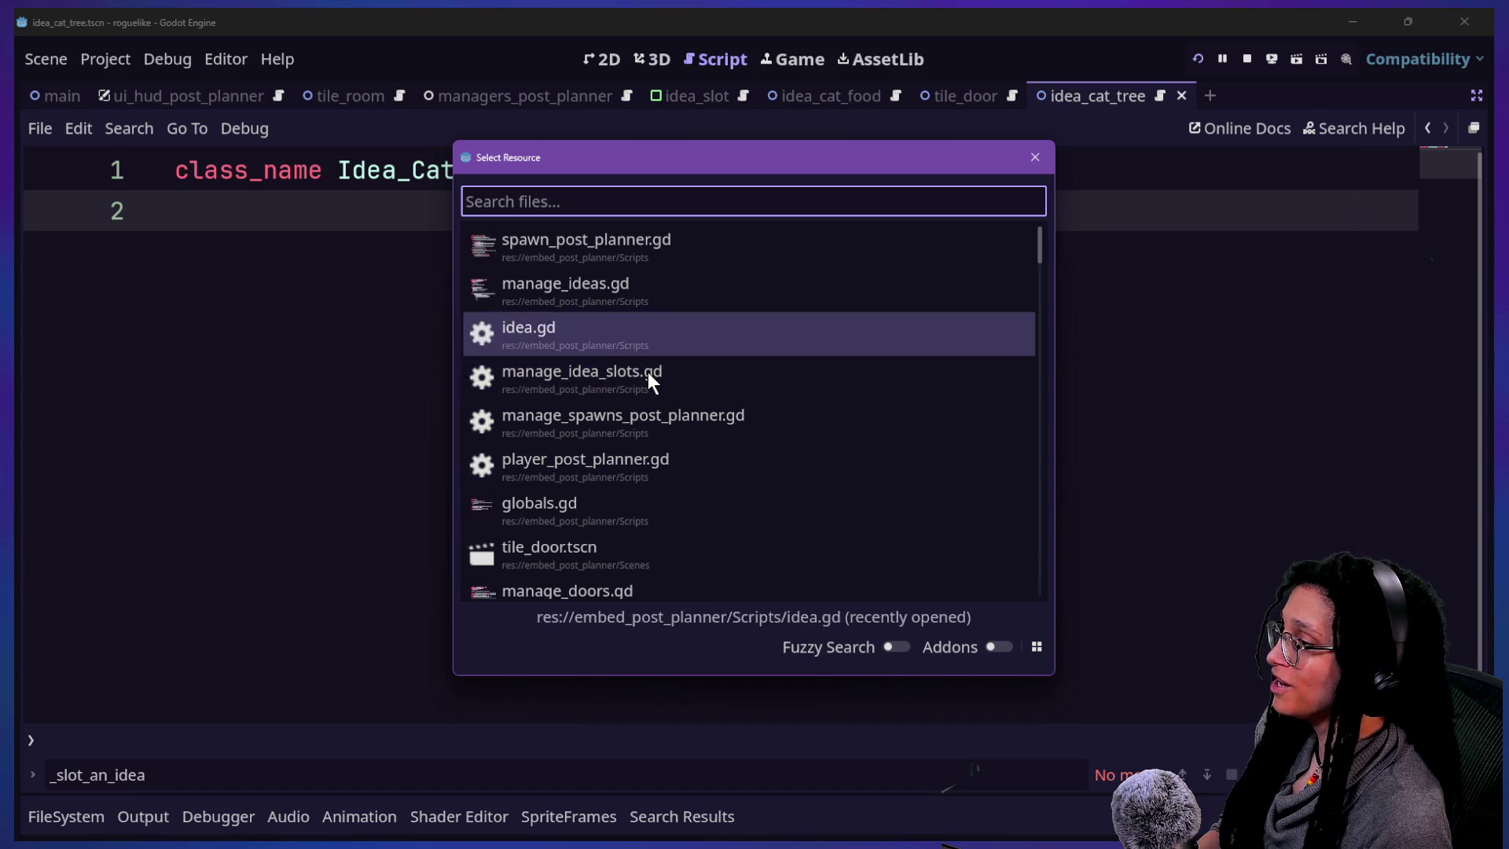
pyautogui.press('Down')
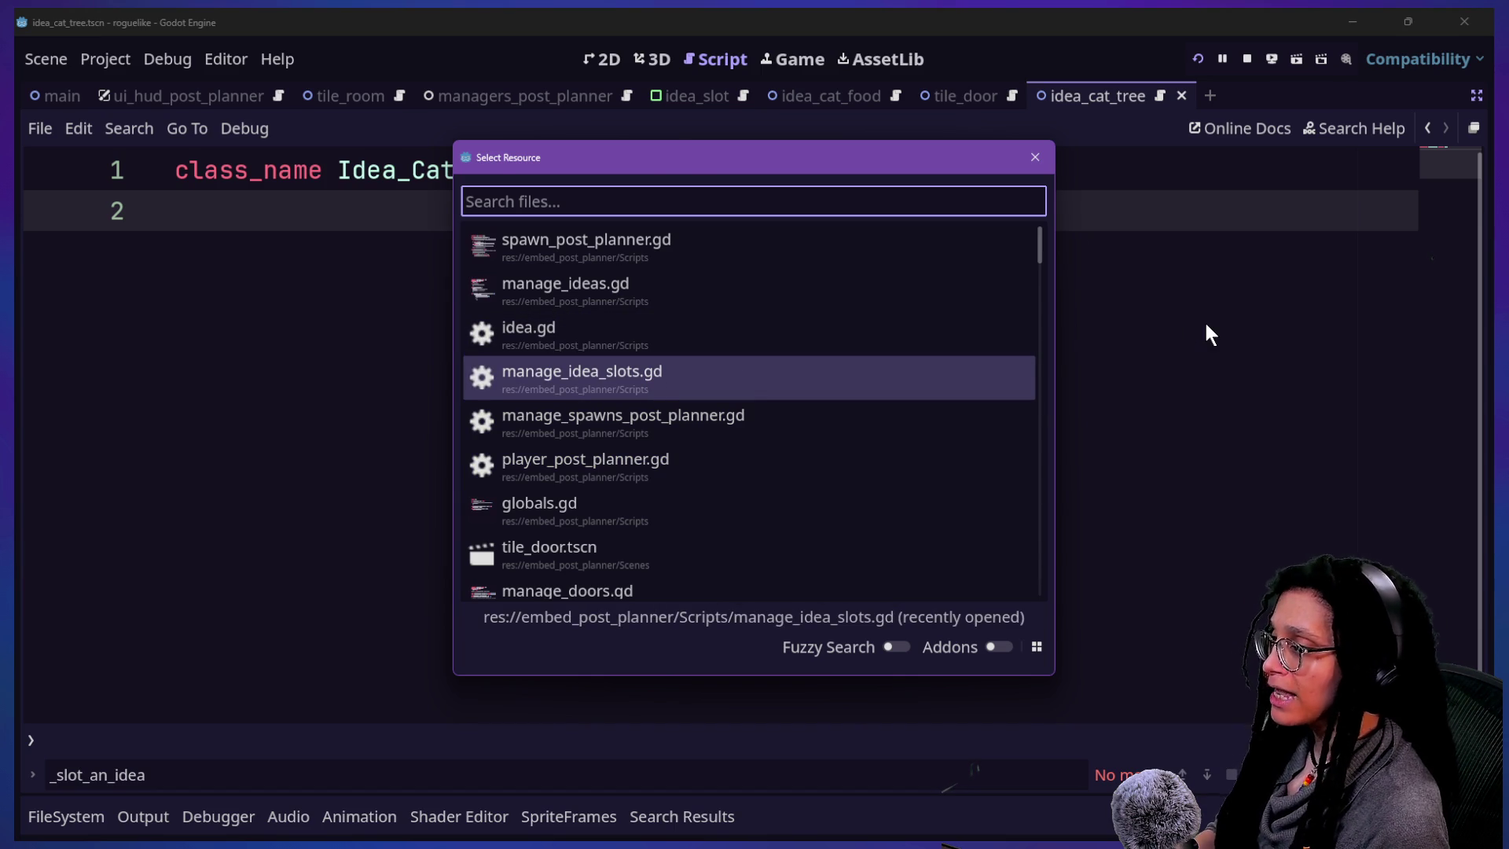
pyautogui.press('Escape')
pyautogui.hotkey('ctrl', 'shift', 'f')
pyautogui.press('Return')
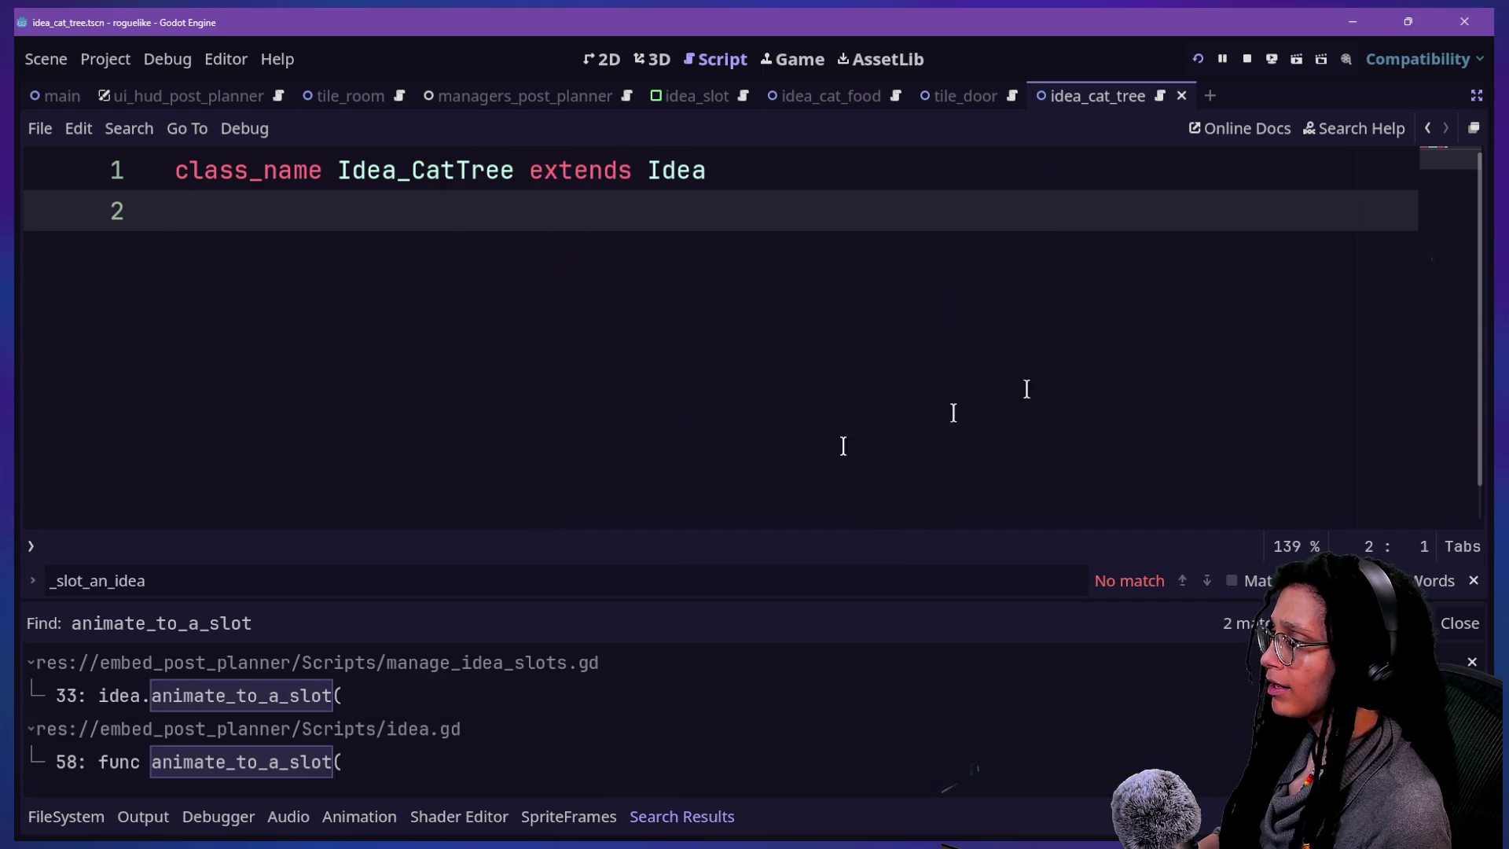
pyautogui.click(264, 764)
# - Delete ' + slot_rect.size/2' from slot_center_pos on line 75, save, and rerun the game
pyautogui.click(345, 415)
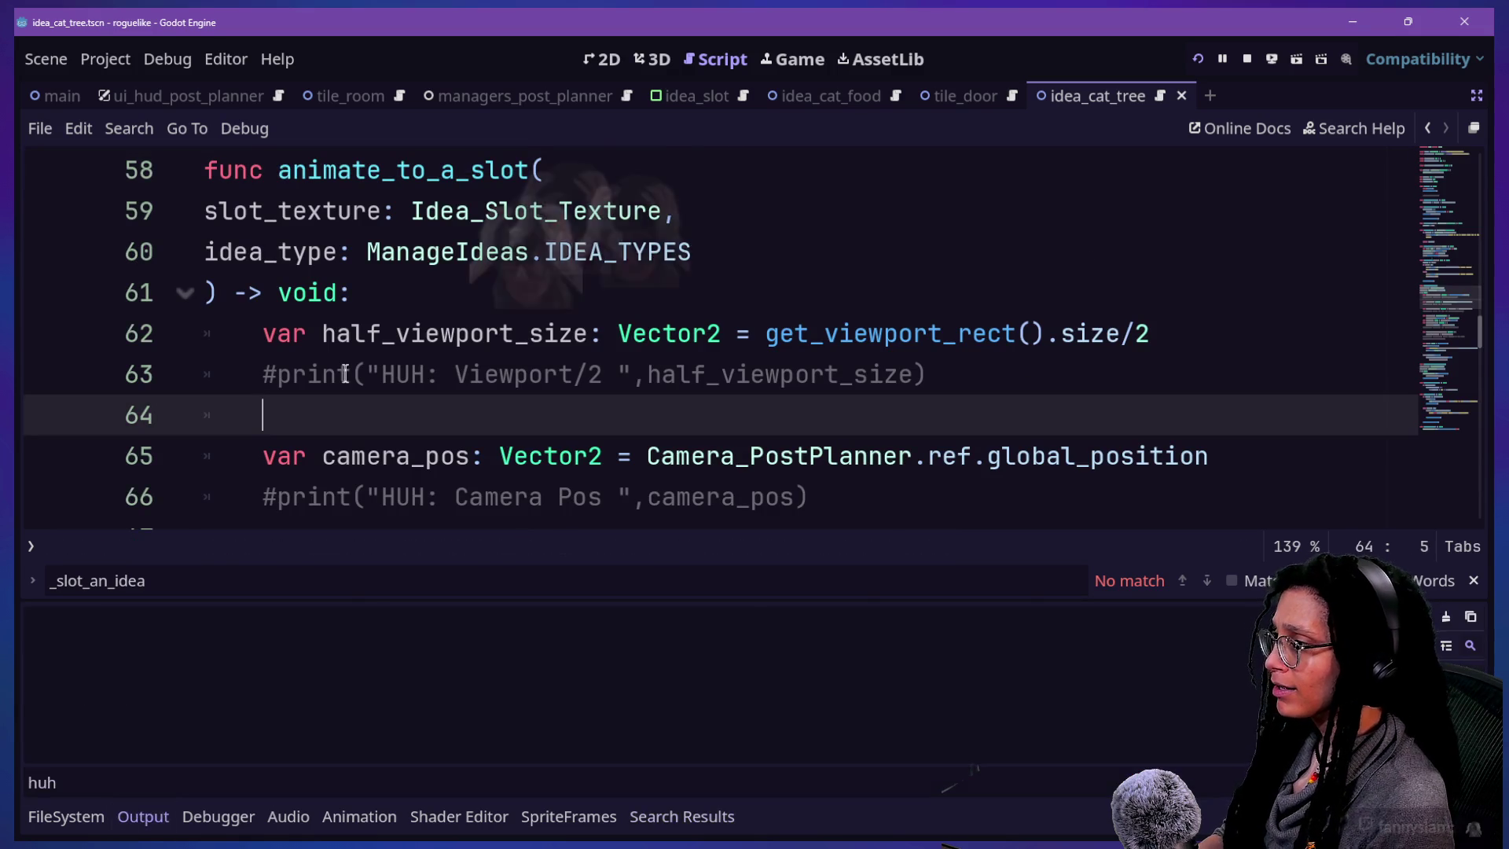
pyautogui.press('Down')
pyautogui.press('Down')
pyautogui.press('Down')
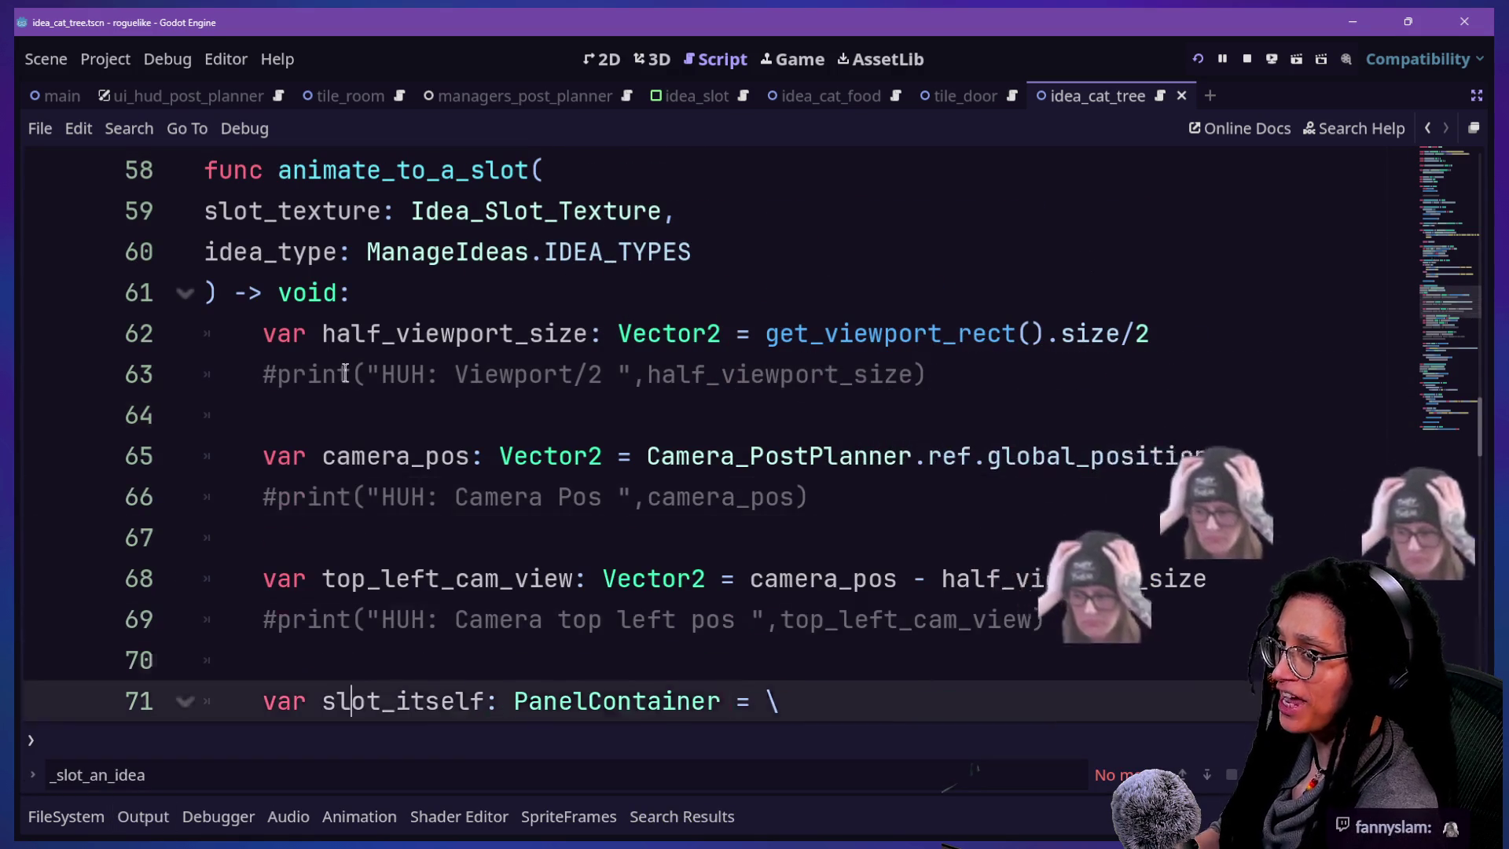
pyautogui.scroll(2, 354, 344)
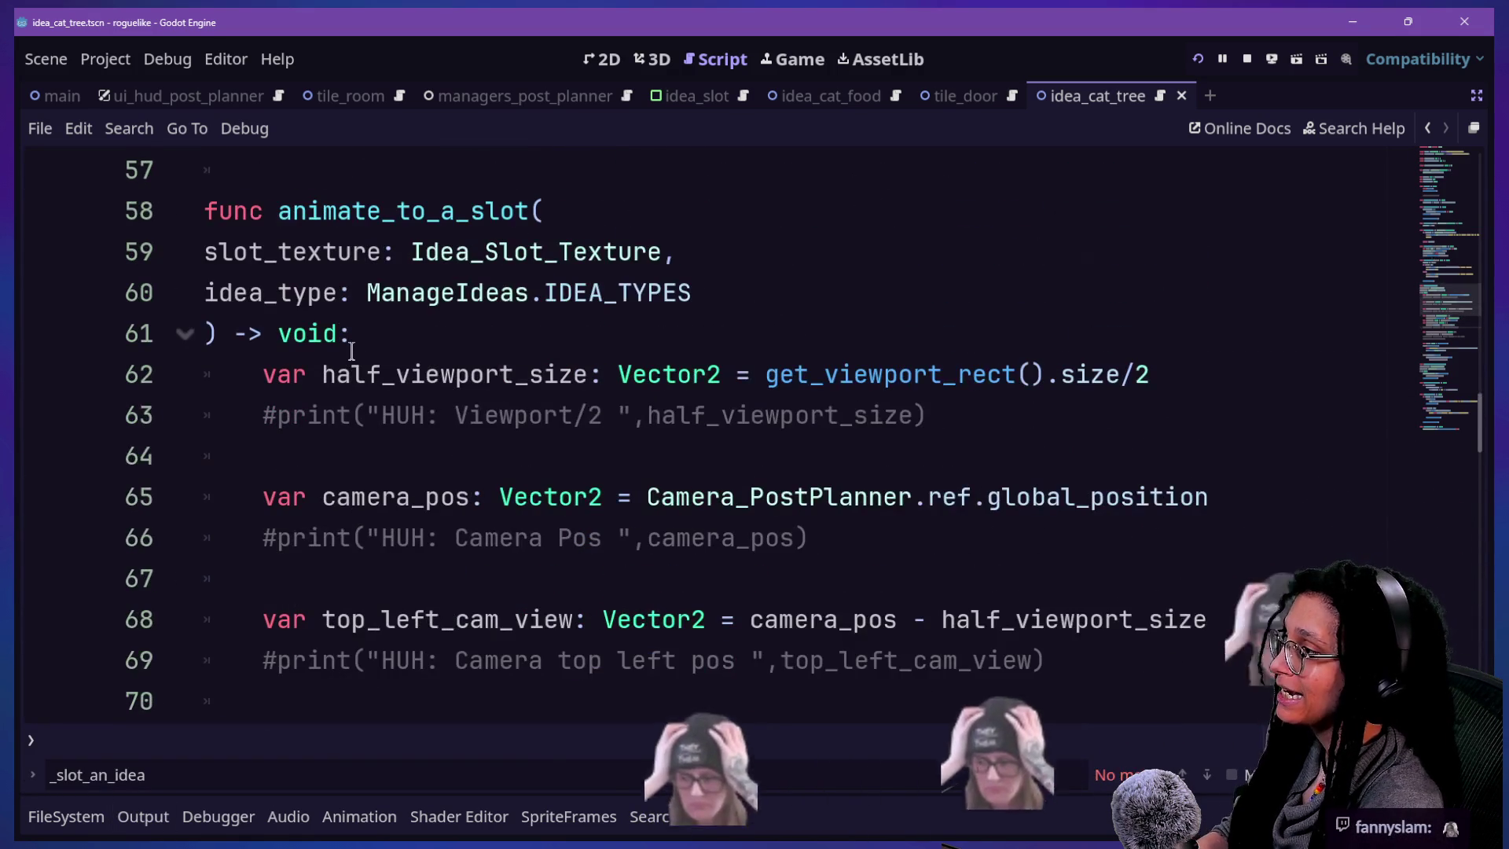
pyautogui.scroll(-3, 472, 393)
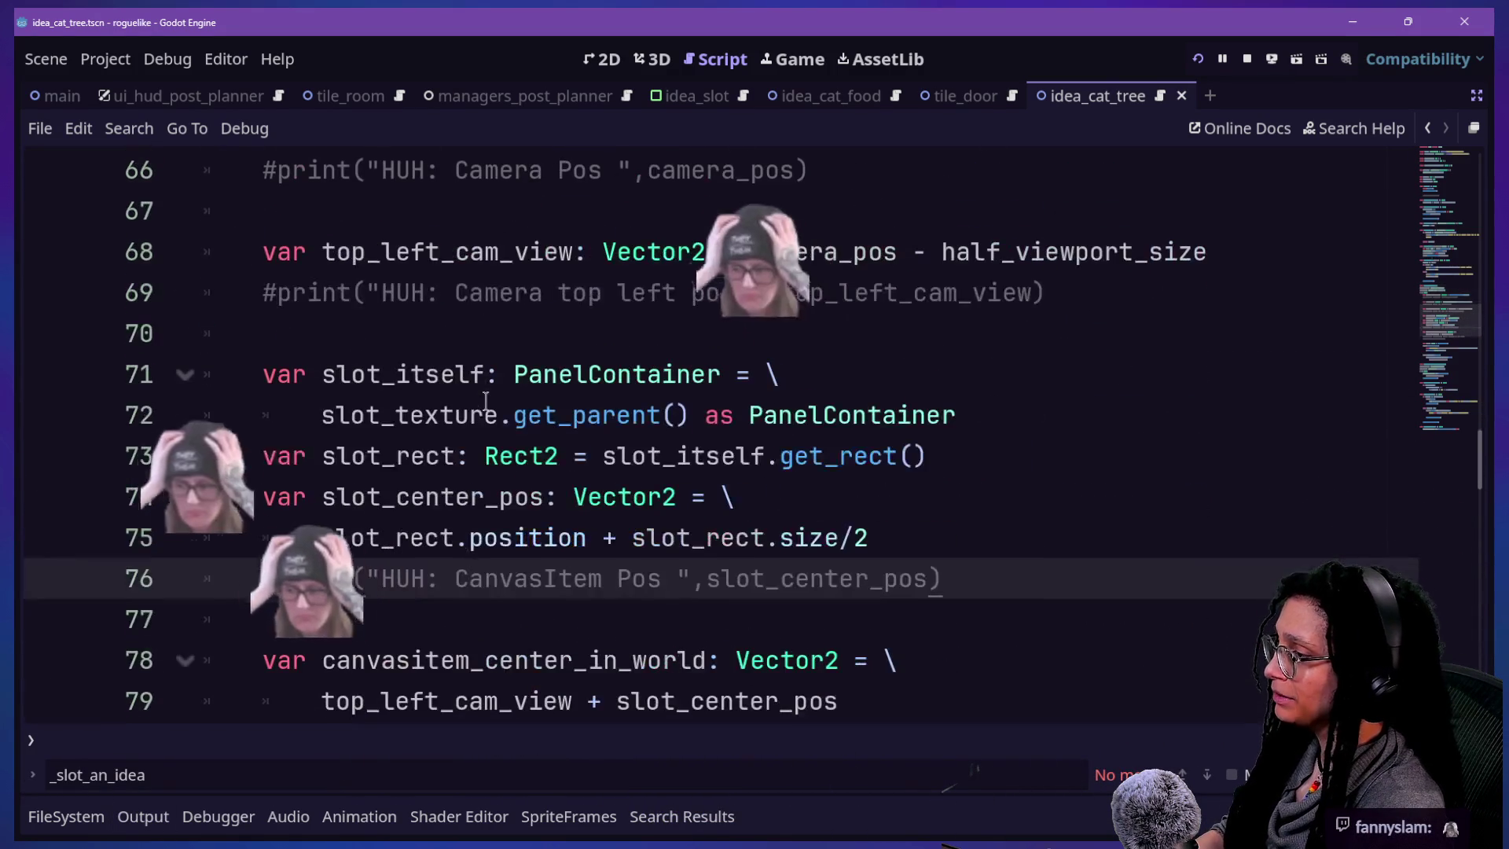
pyautogui.moveTo(893, 535); pyautogui.dragTo(597, 533)
pyautogui.press('BackSpace')
pyautogui.hotkey('ctrl', 's')
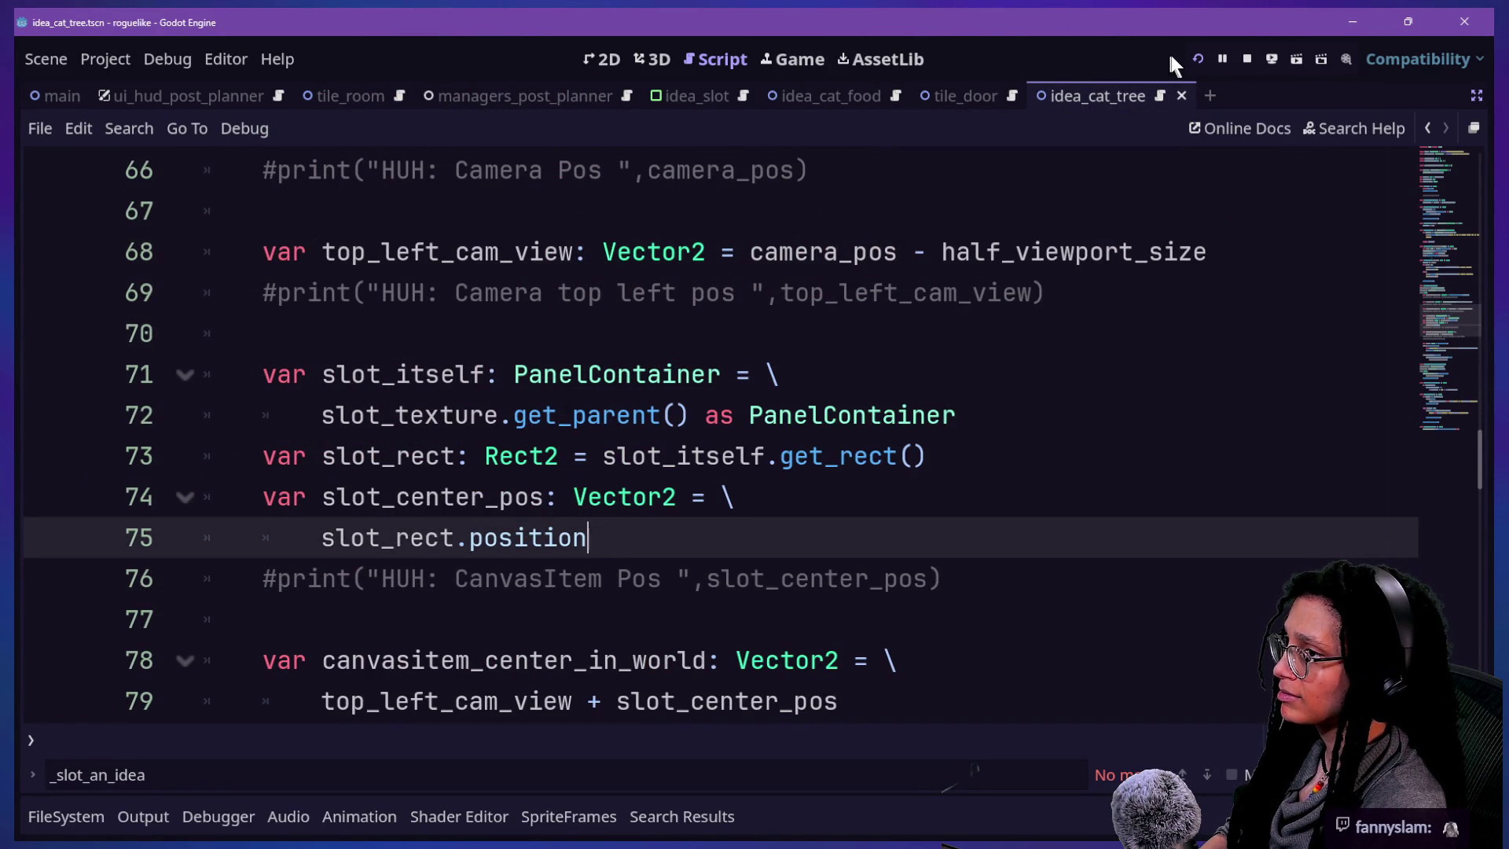
pyautogui.click(1199, 60)
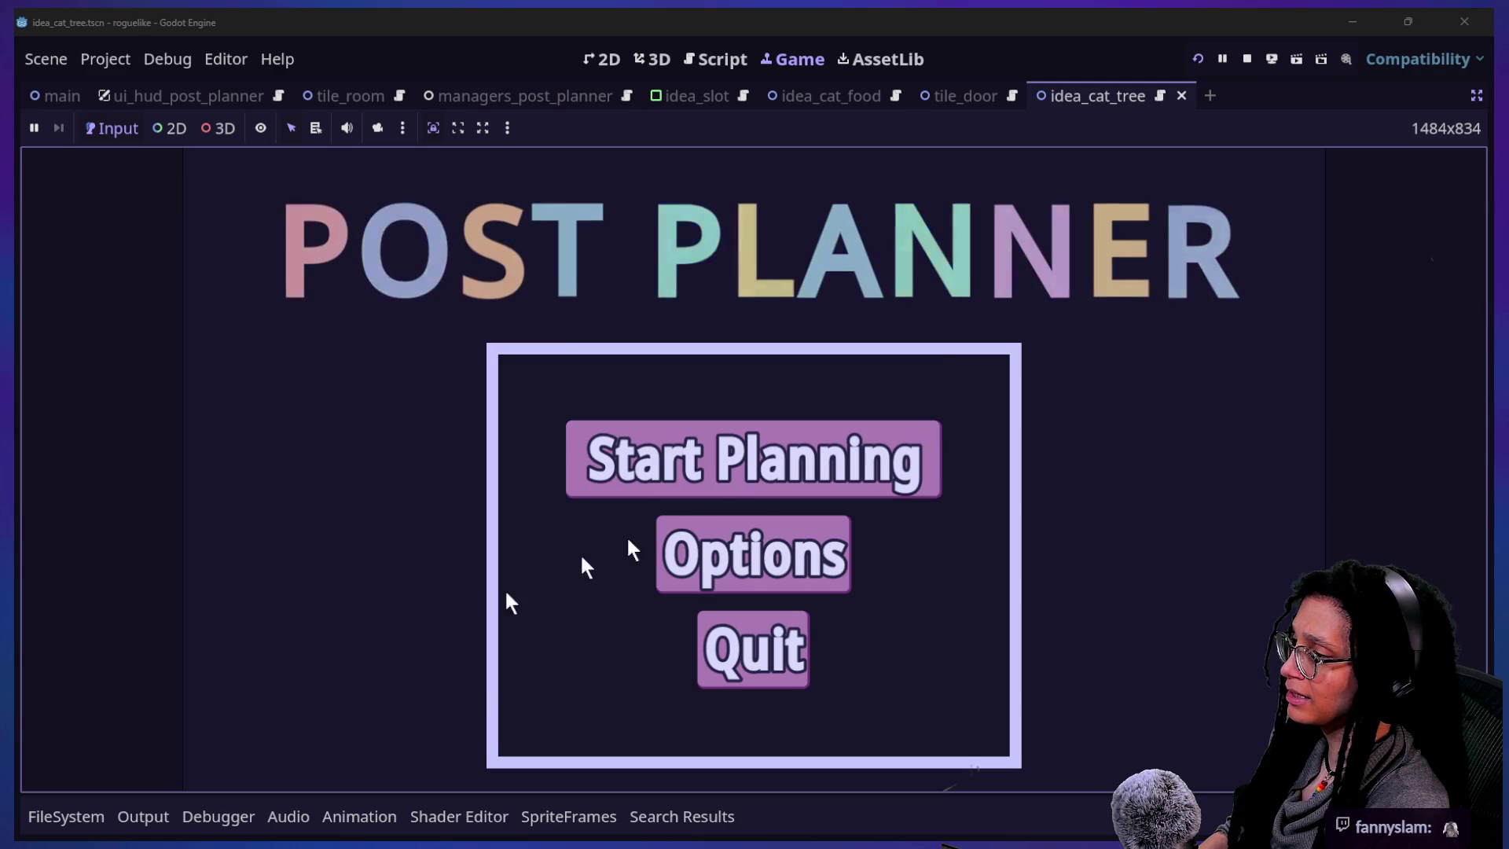
pyautogui.click(770, 476)
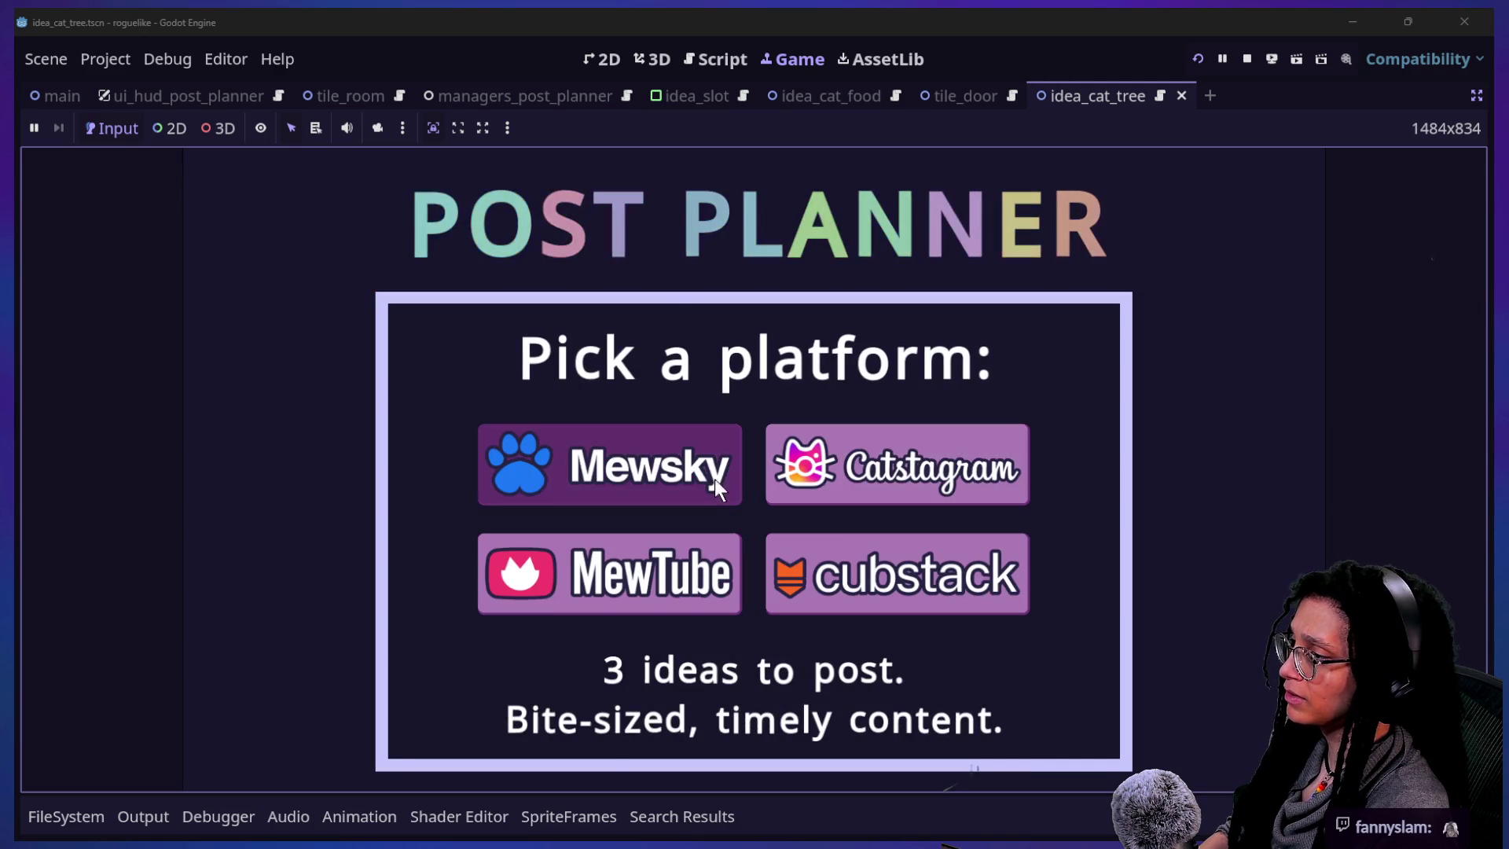
pyautogui.click(771, 430)
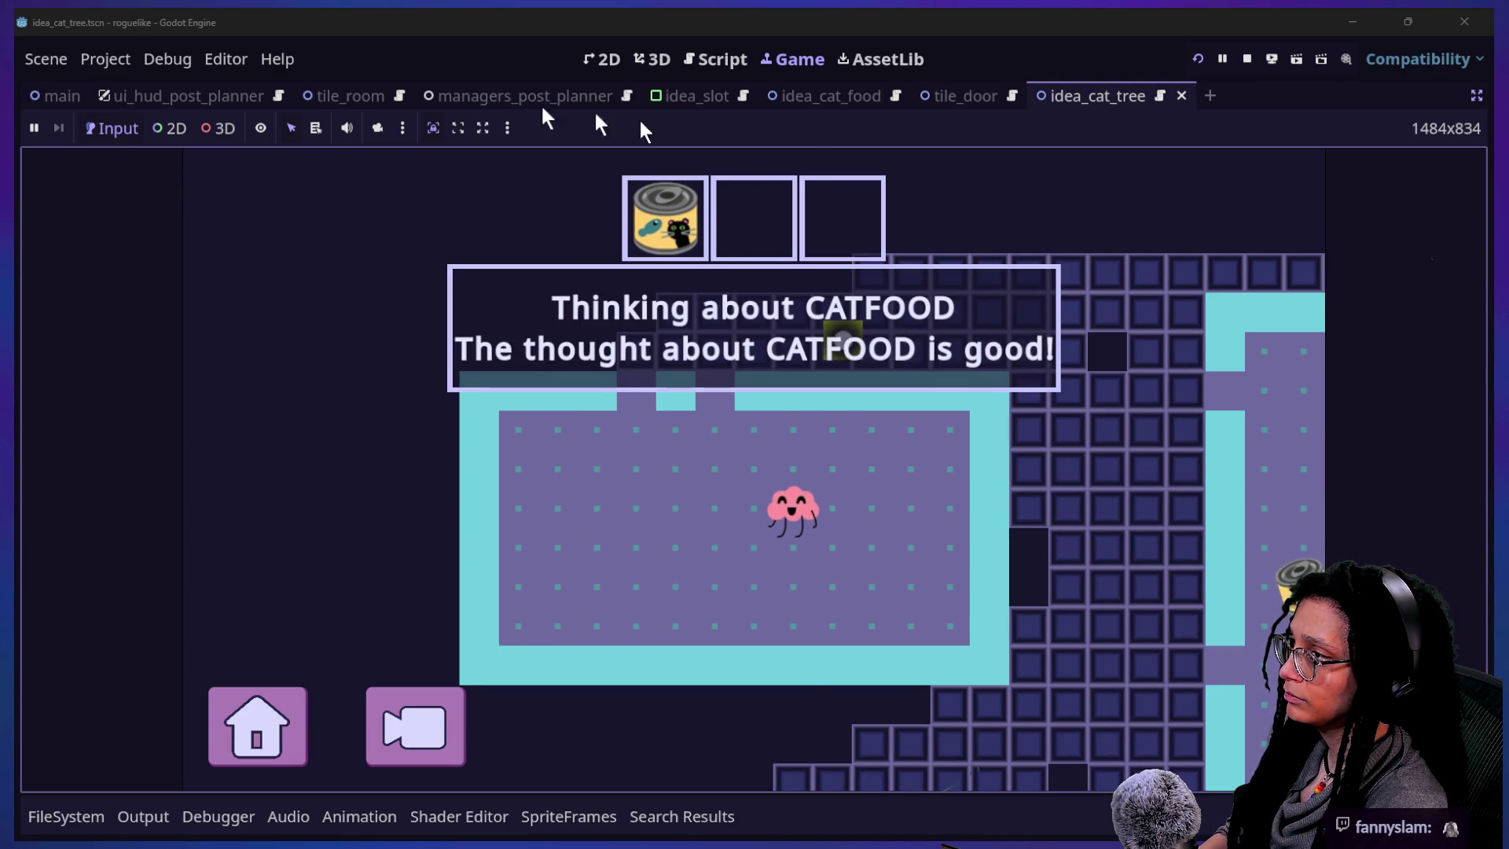
pyautogui.click(709, 61)
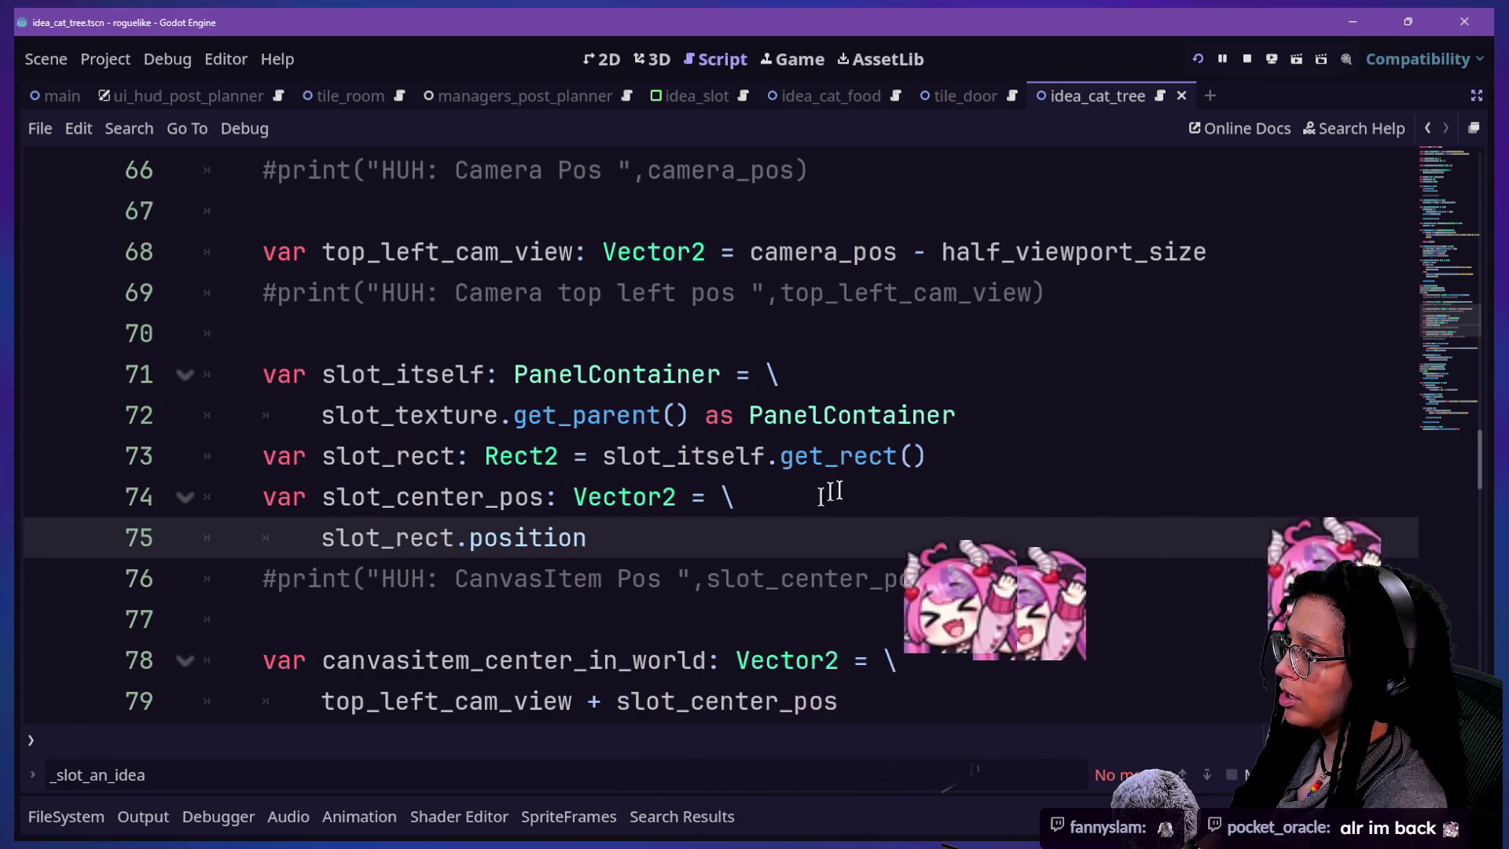
# - Remove the slot_rect declaration on line 73 and step back through recent edits
pyautogui.click(970, 451)
pyautogui.moveTo(970, 450)
pyautogui.mouseDown()
pyautogui.moveTo(229, 432)
pyautogui.moveTo(219, 448)
pyautogui.mouseUp()
pyautogui.press('BackSpace')
pyautogui.press('BackSpace')
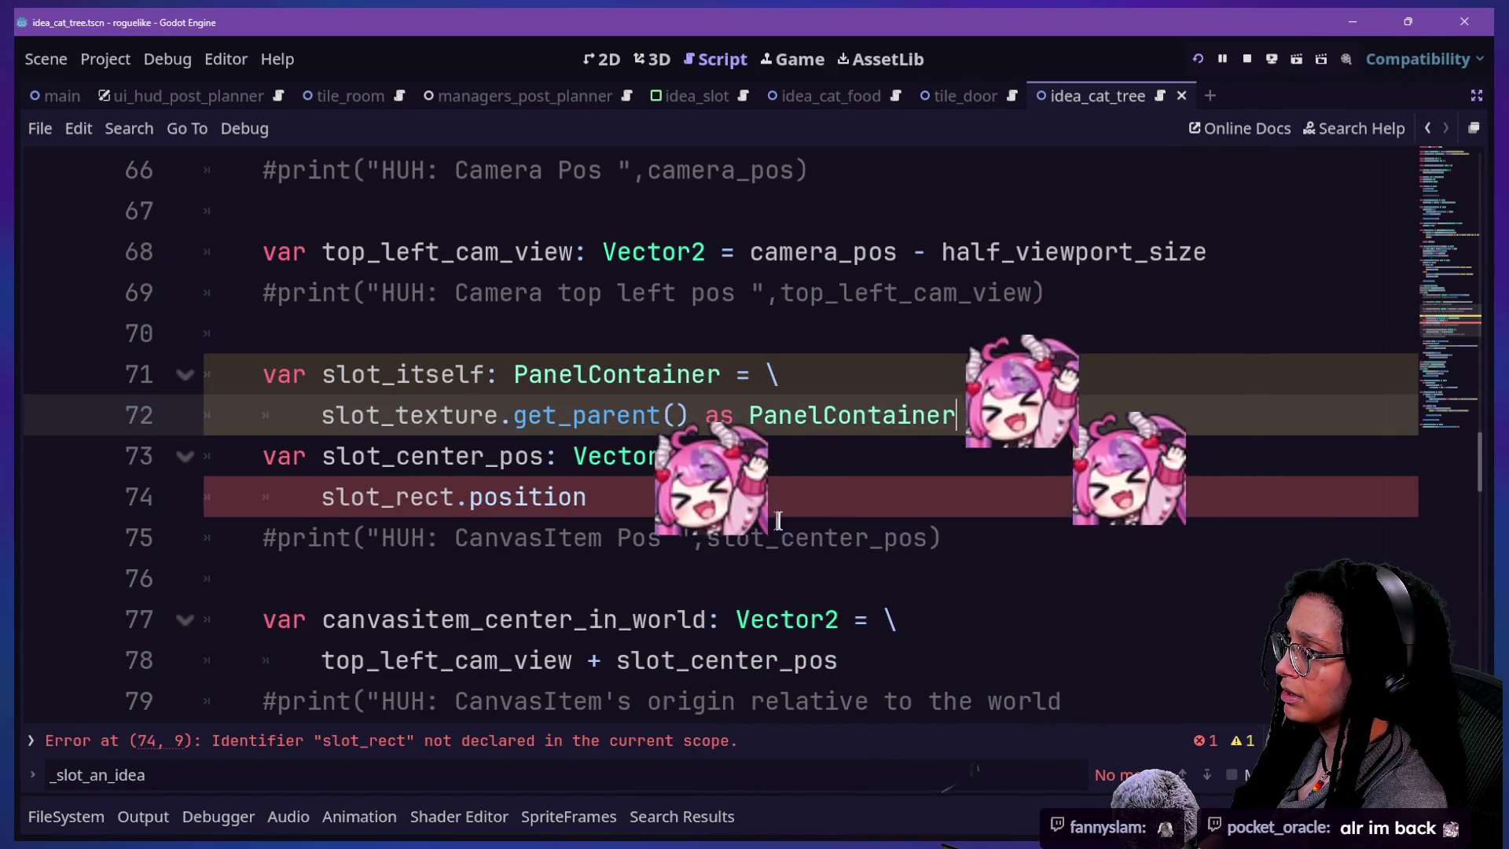
pyautogui.hotkey('ctrl', 'z')
pyautogui.hotkey('ctrl', 'z')
pyautogui.hotkey('ctrl', 'z')
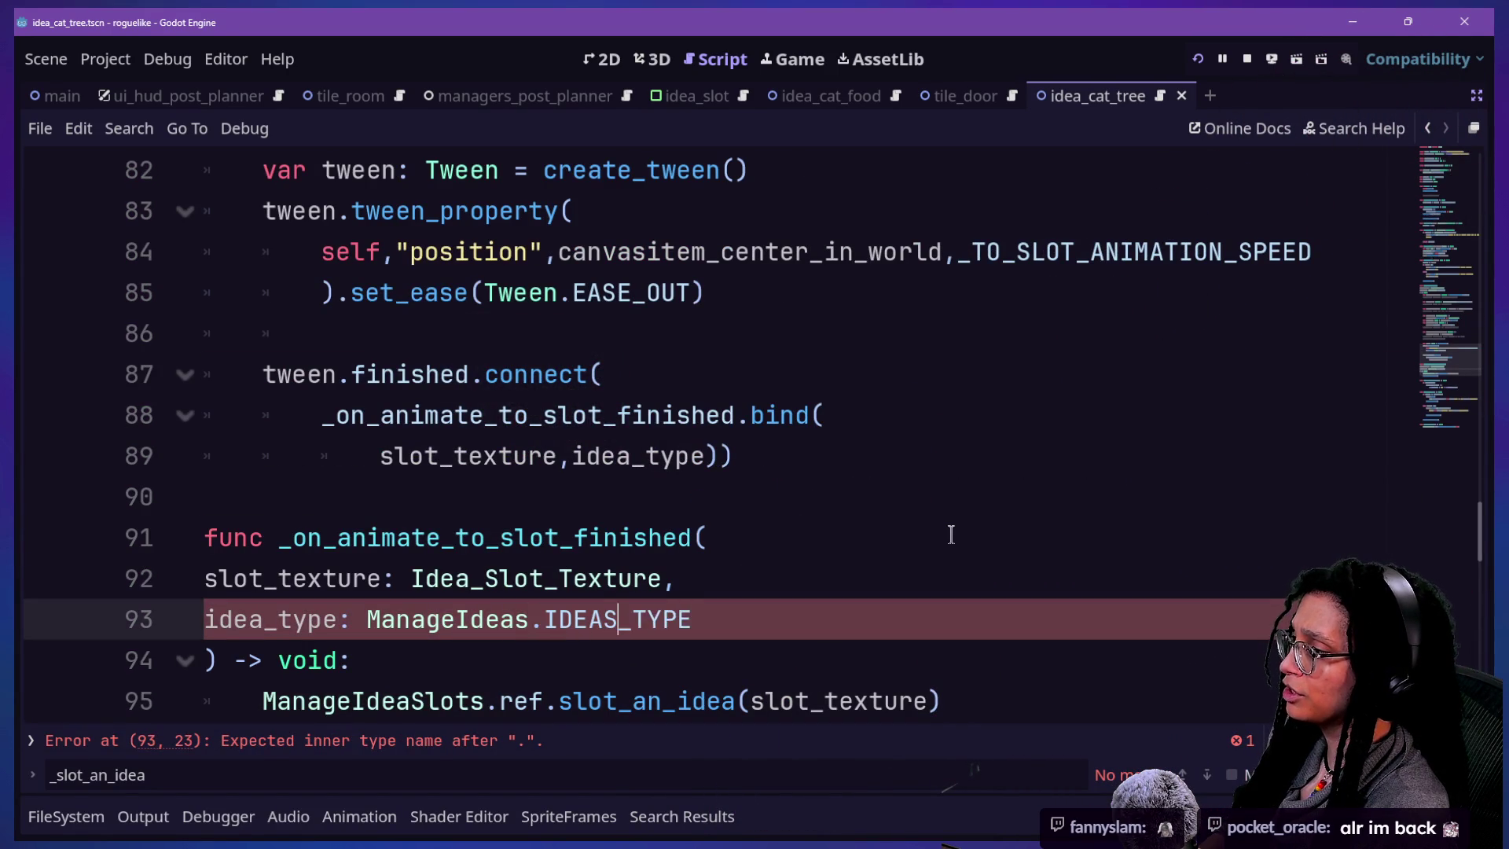
pyautogui.hotkey('ctrl', 'z')
pyautogui.hotkey('ctrl', 'z')
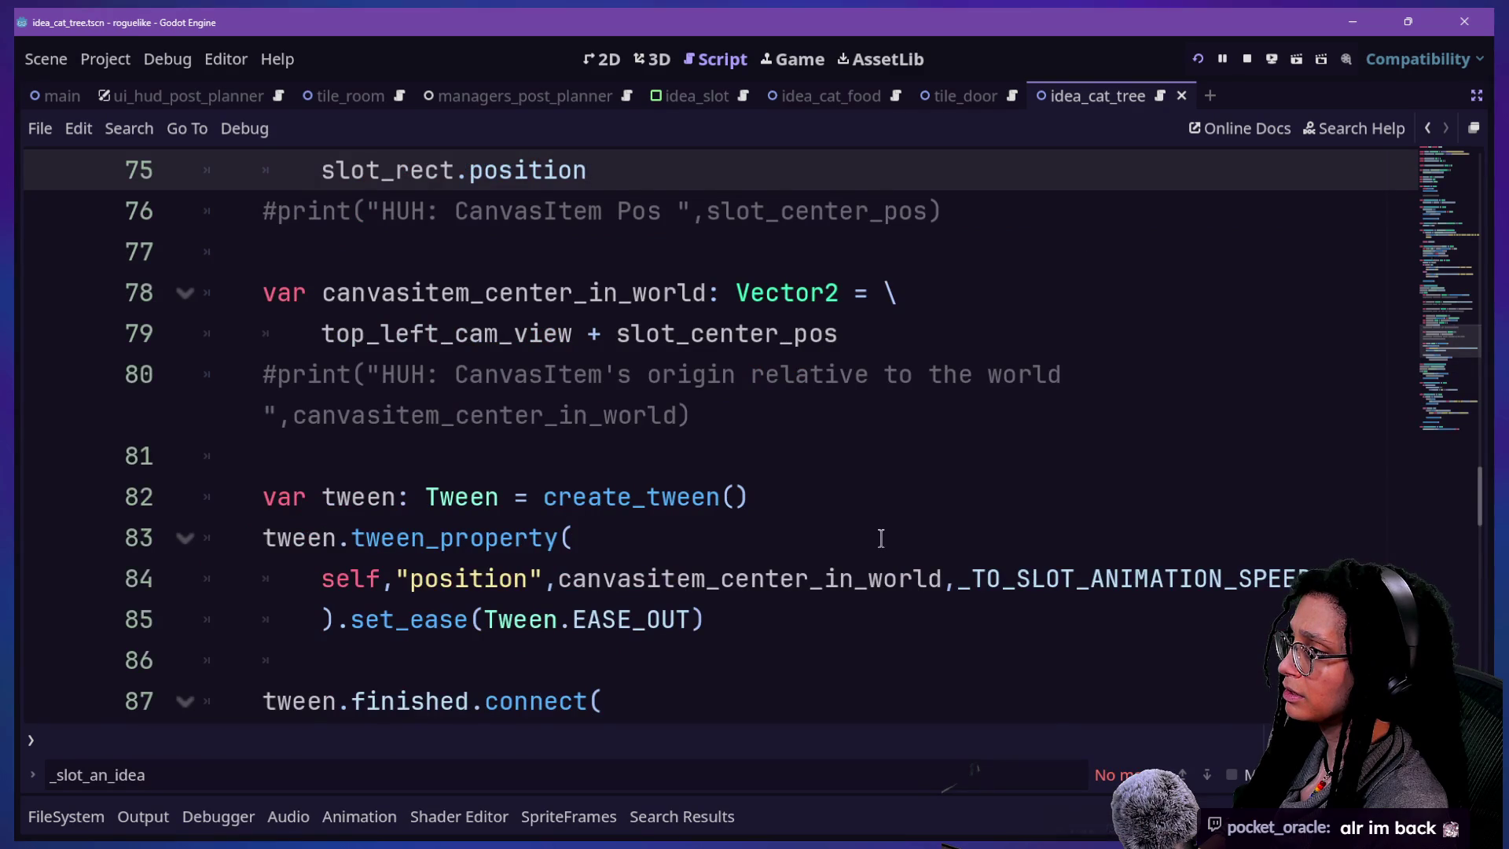
pyautogui.hotkey('ctrl', 'z')
# - Review animate_to_a_slot and undo the slot_rect edits back to the slot_position version
pyautogui.scroll(-5, 881, 538)
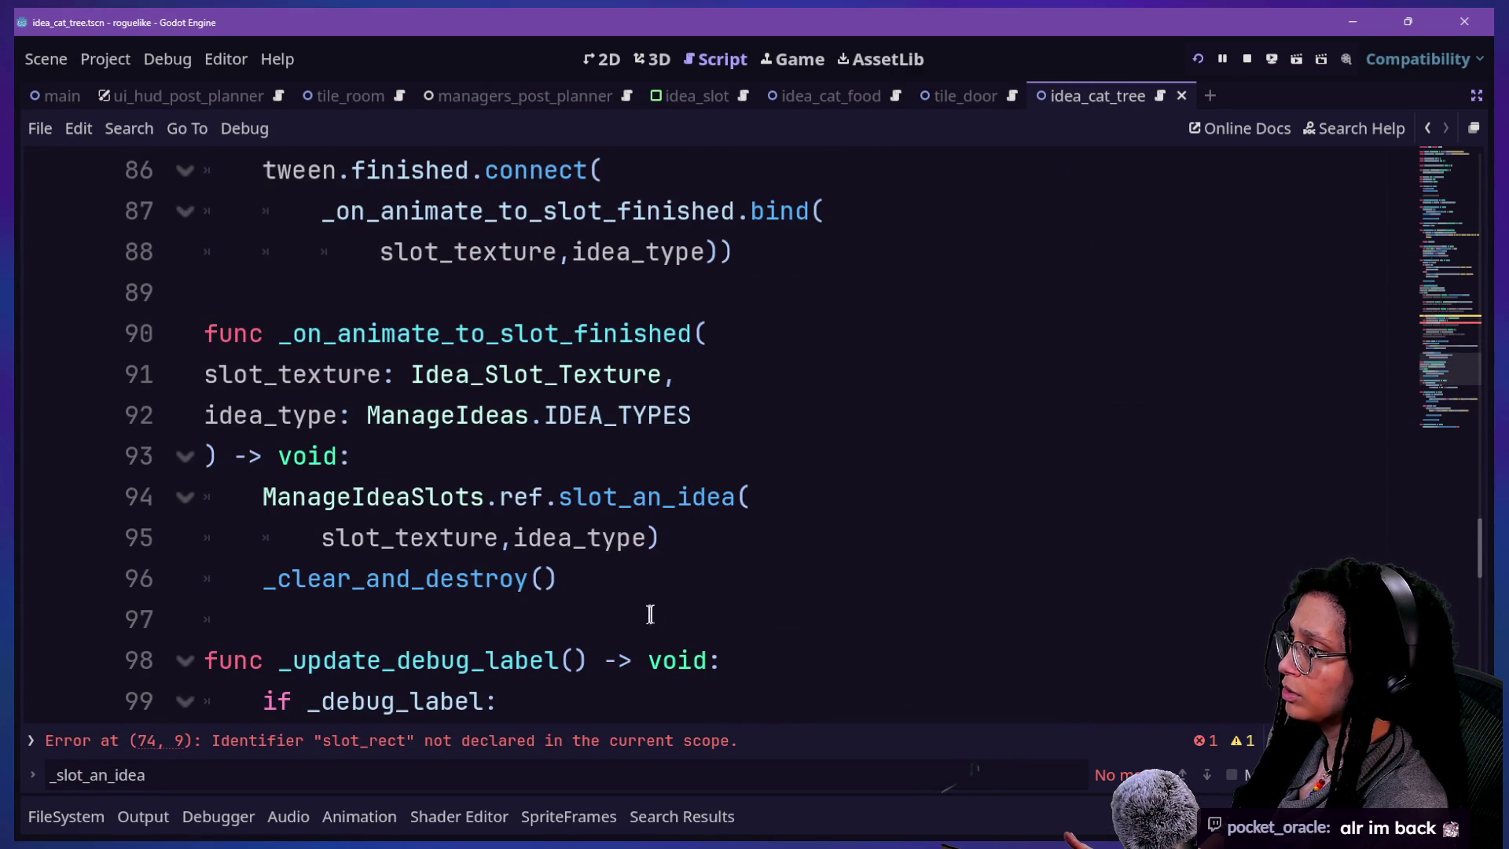
pyautogui.moveTo(659, 605); pyautogui.dragTo(485, 335)
pyautogui.scroll(3, 490, 343)
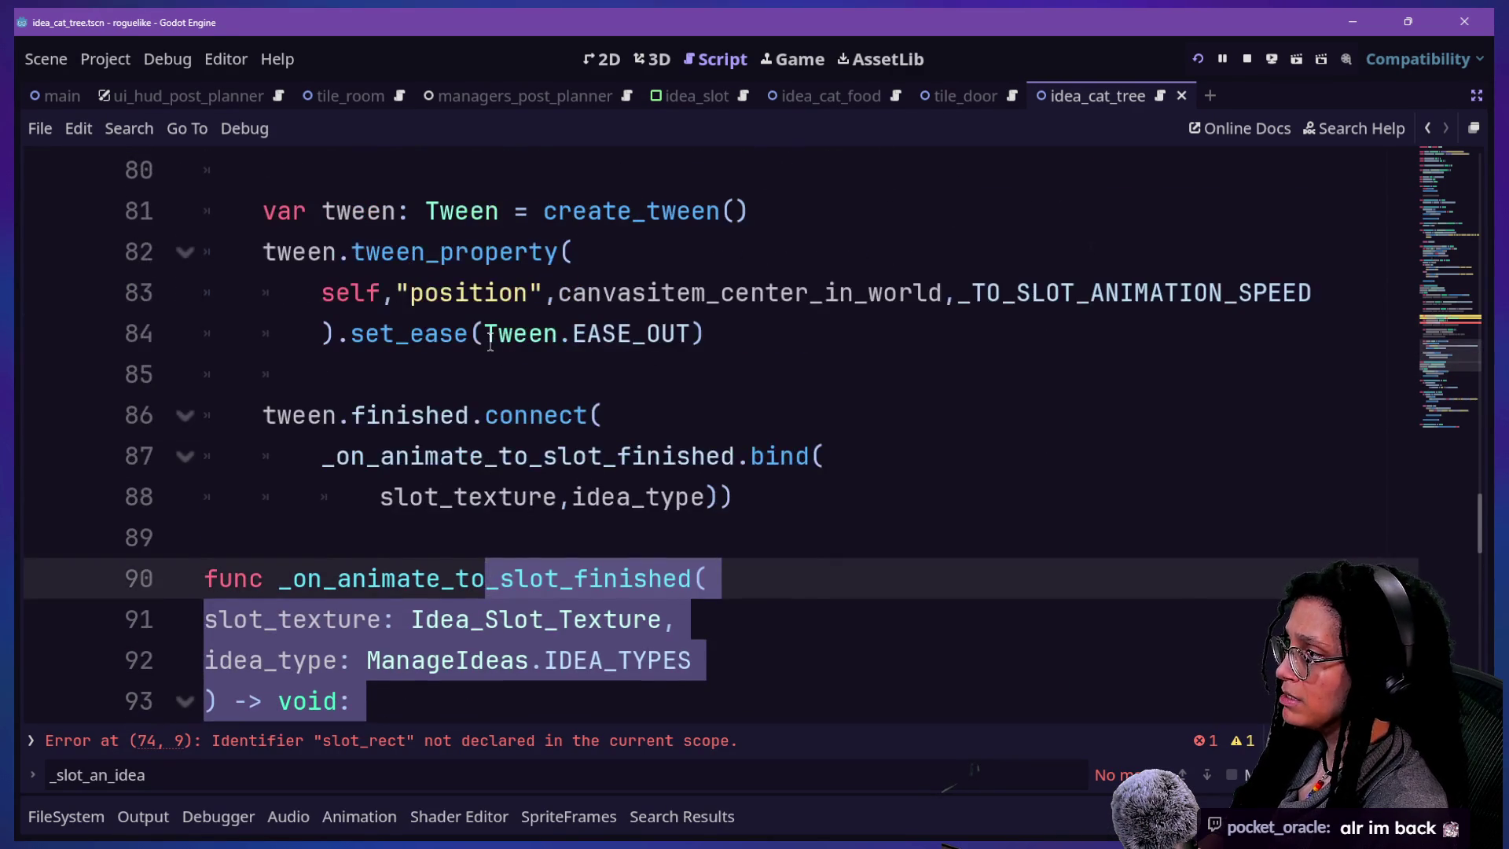
pyautogui.scroll(3, 345, 388)
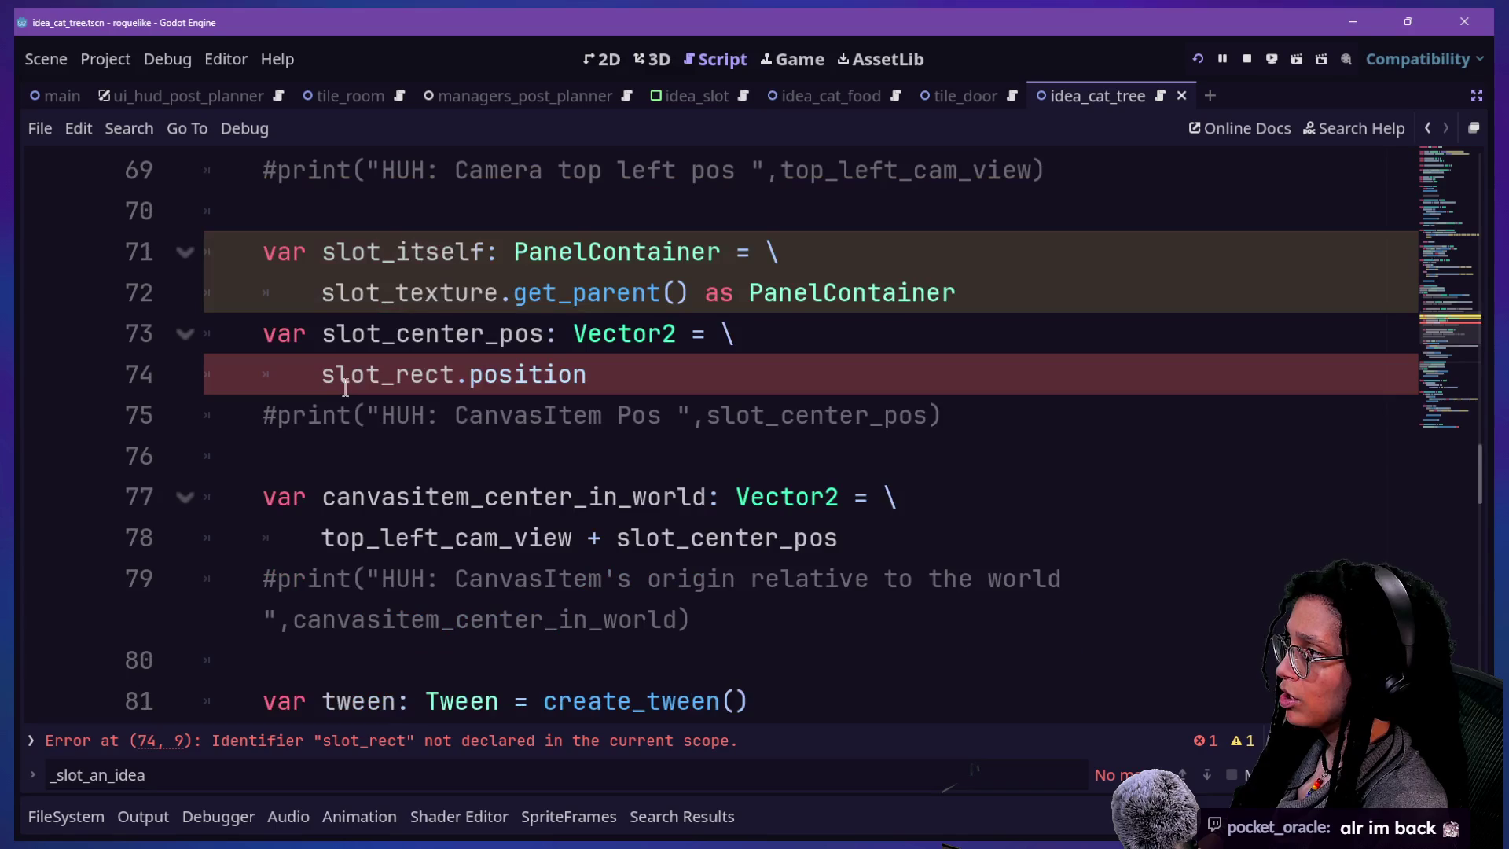
pyautogui.scroll(5, 345, 388)
pyautogui.scroll(-5, 345, 388)
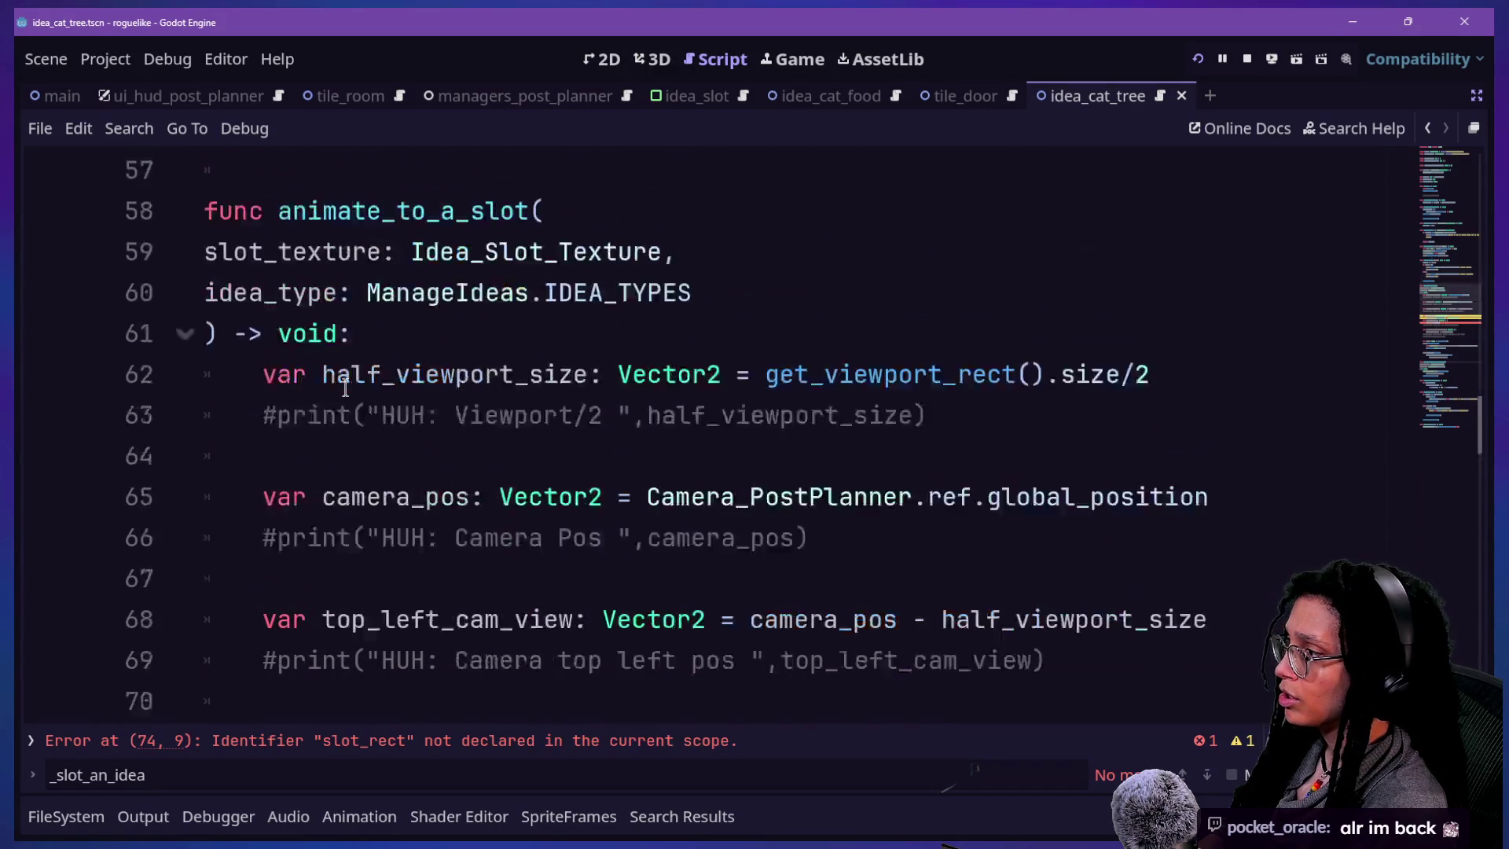
pyautogui.scroll(-3, 345, 388)
pyautogui.scroll(-2, 344, 388)
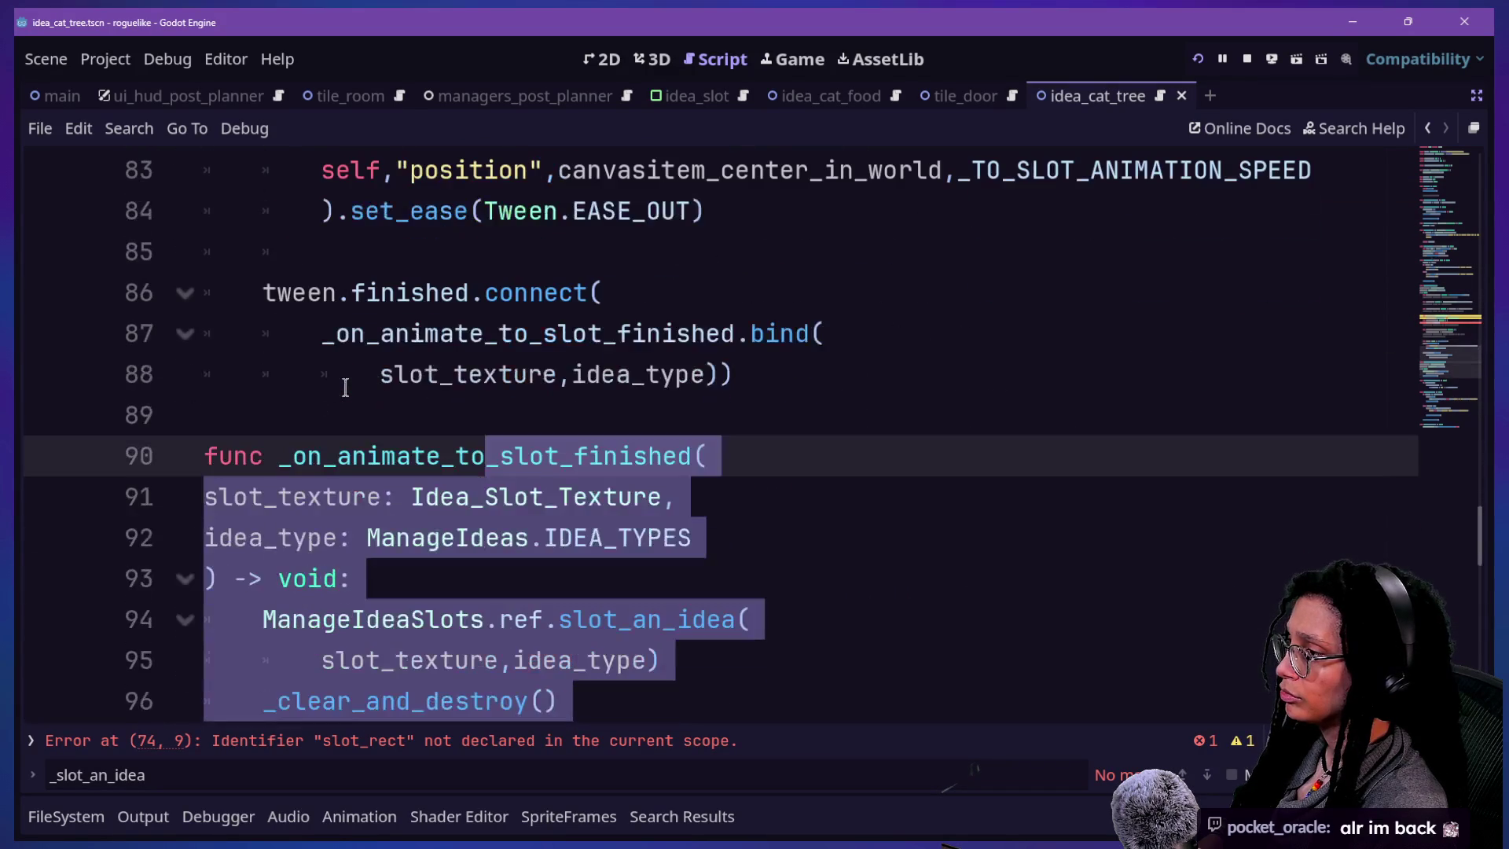
pyautogui.keyDown('shift'); pyautogui.click(221, 282); pyautogui.keyUp('shift')
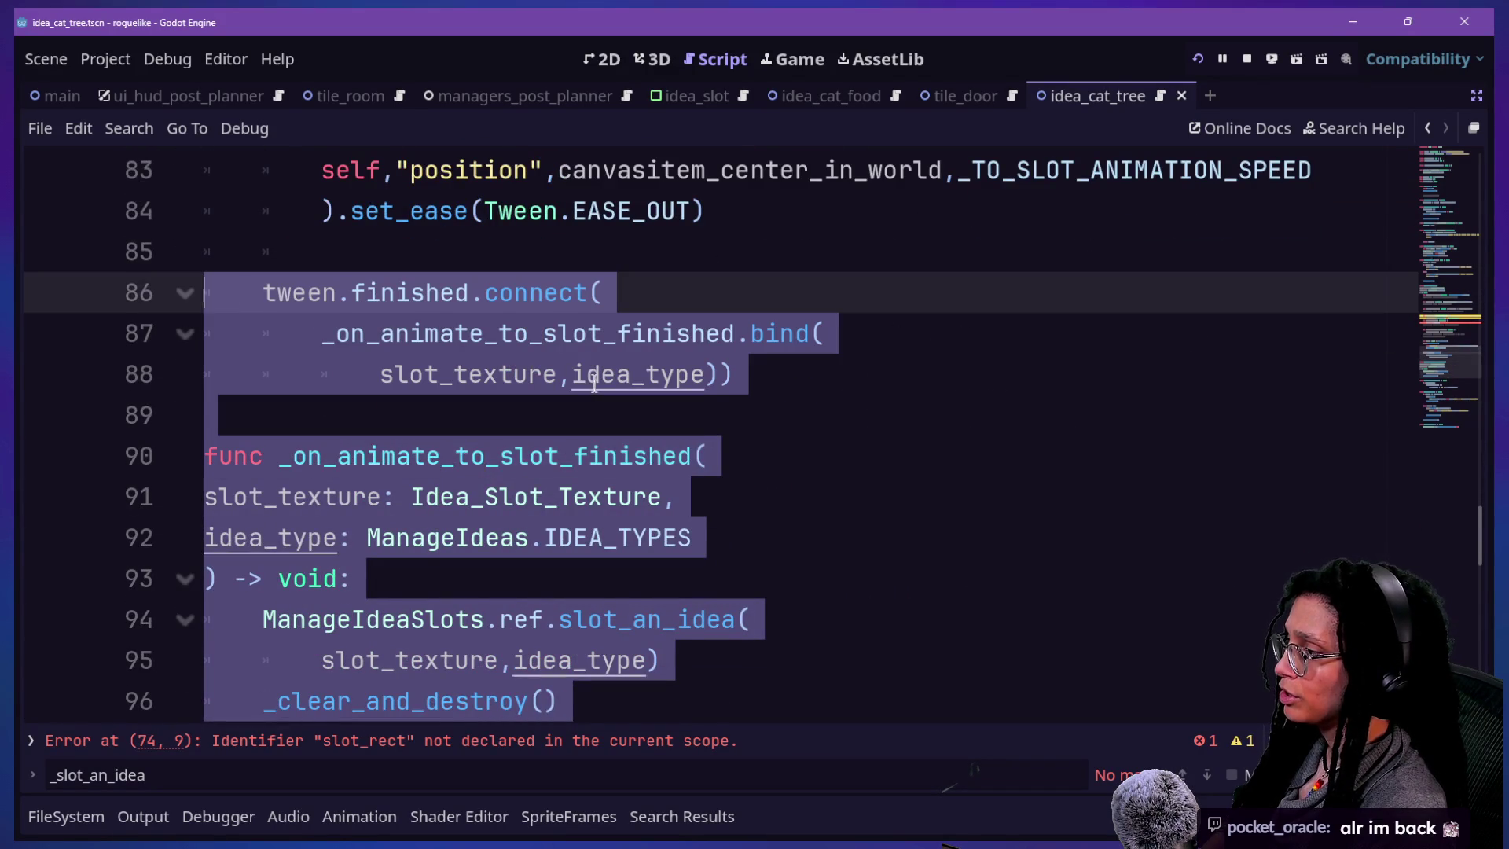
pyautogui.scroll(-1, 594, 383)
pyautogui.scroll(10, 596, 388)
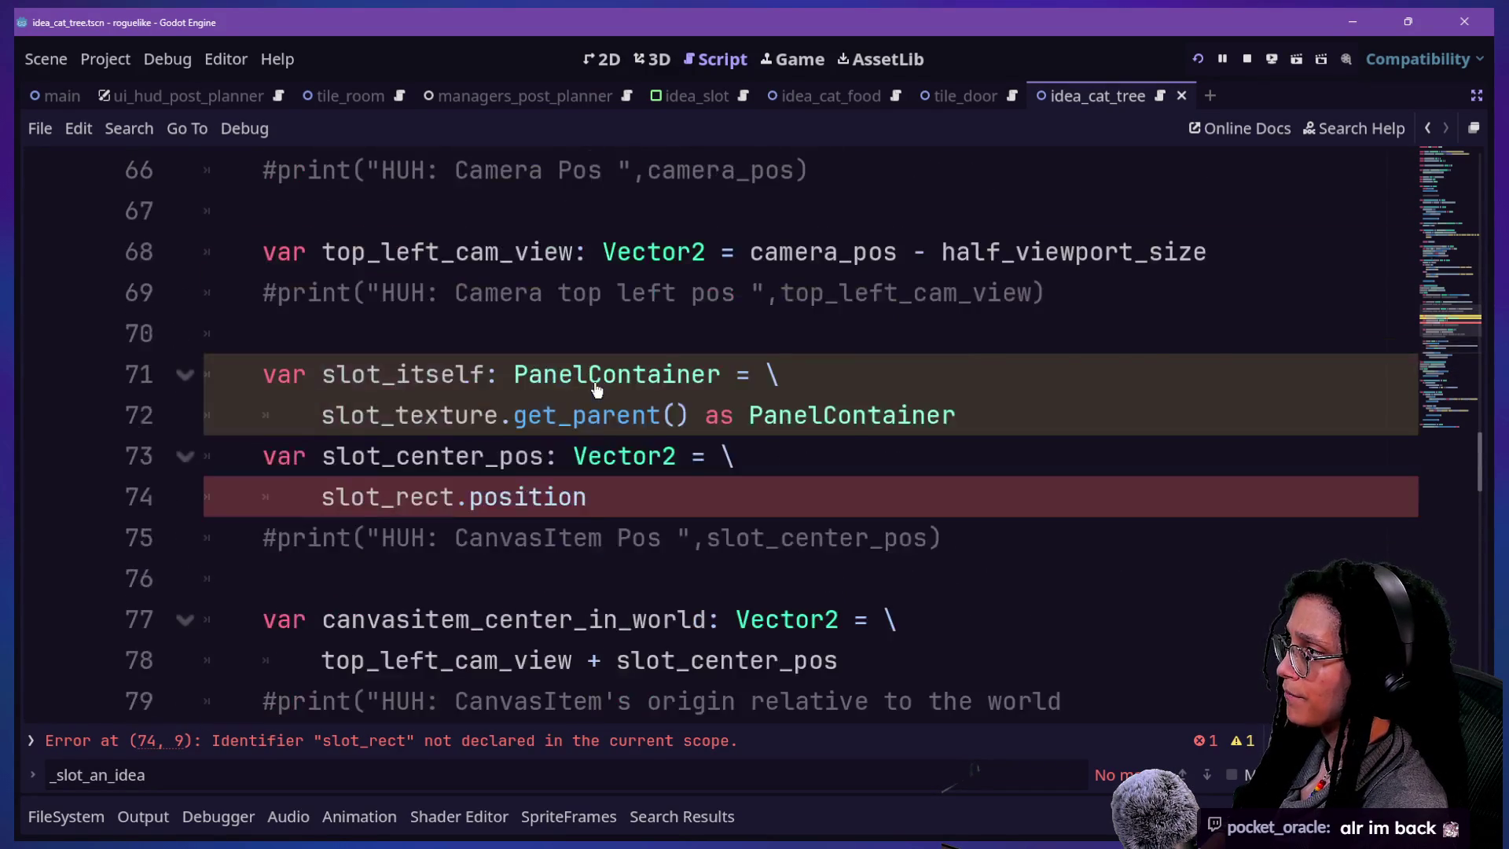
pyautogui.scroll(1, 595, 388)
pyautogui.moveTo(714, 448); pyautogui.dragTo(134, 338)
pyautogui.hotkey('ctrl', 'z')
pyautogui.hotkey('ctrl', 'z')
pyautogui.hotkey('ctrl', 'z')
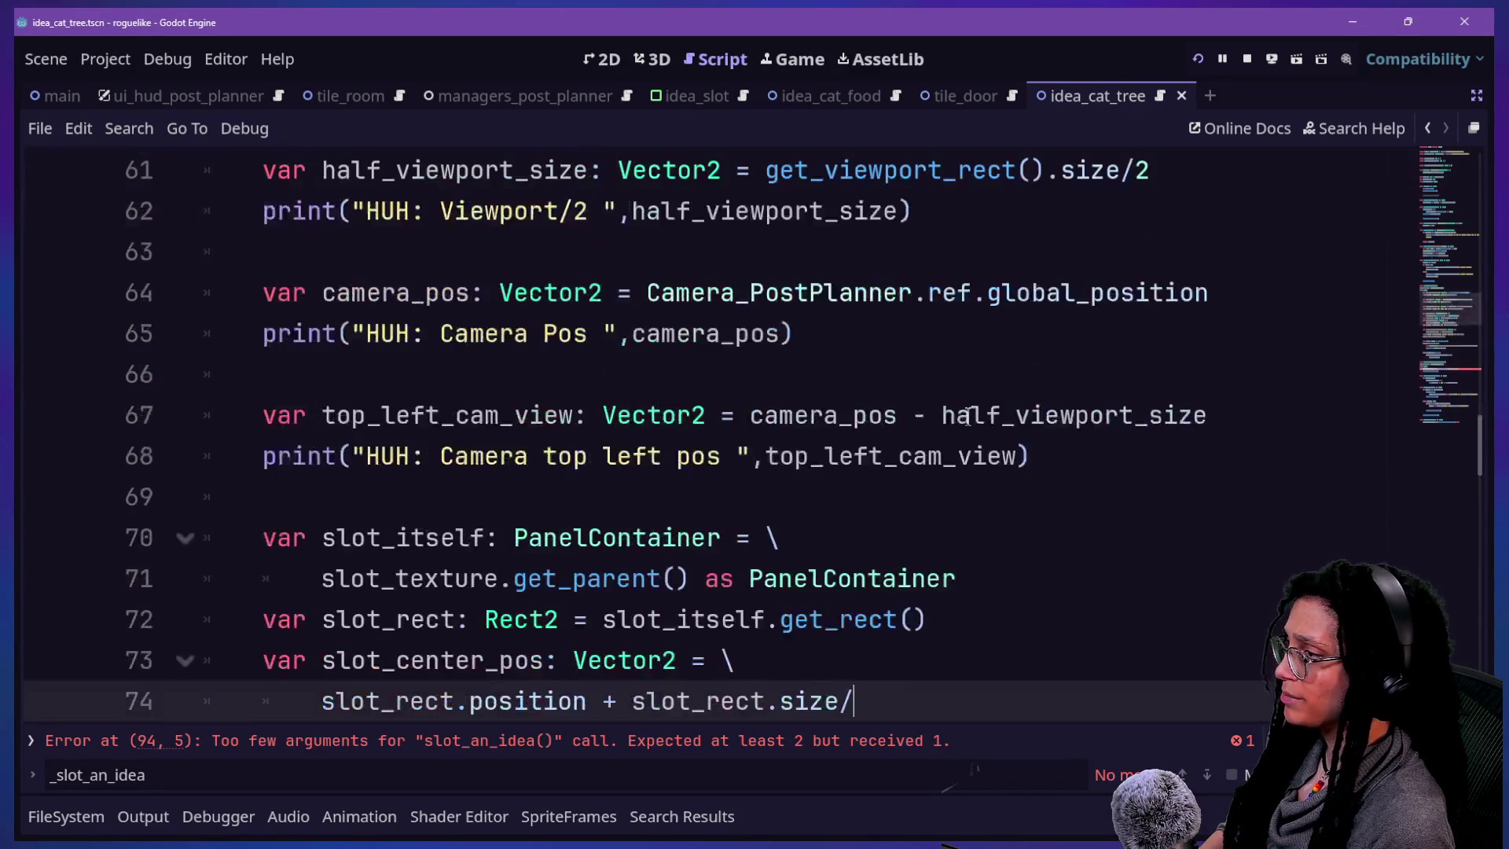
pyautogui.hotkey('ctrl', 'z')
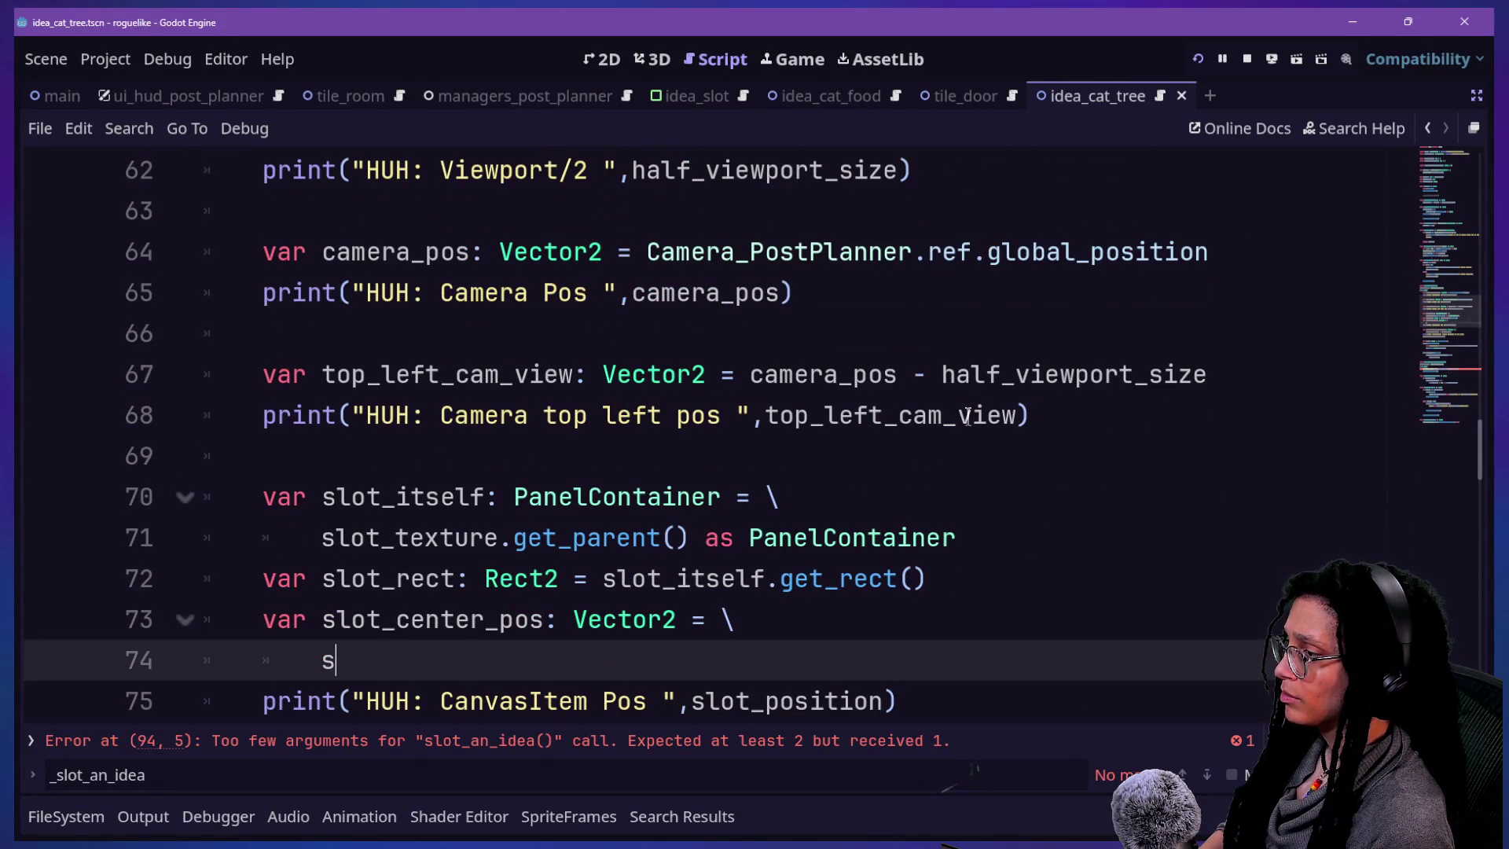
pyautogui.hotkey('ctrl', 'z')
pyautogui.hotkey('ctrl', 'z')
pyautogui.hotkey('ctrl', 'z')
pyautogui.hotkey('ctrl', 'z')
pyautogui.hotkey('ctrl', 'z')
pyautogui.hotkey('ctrl', 'z')
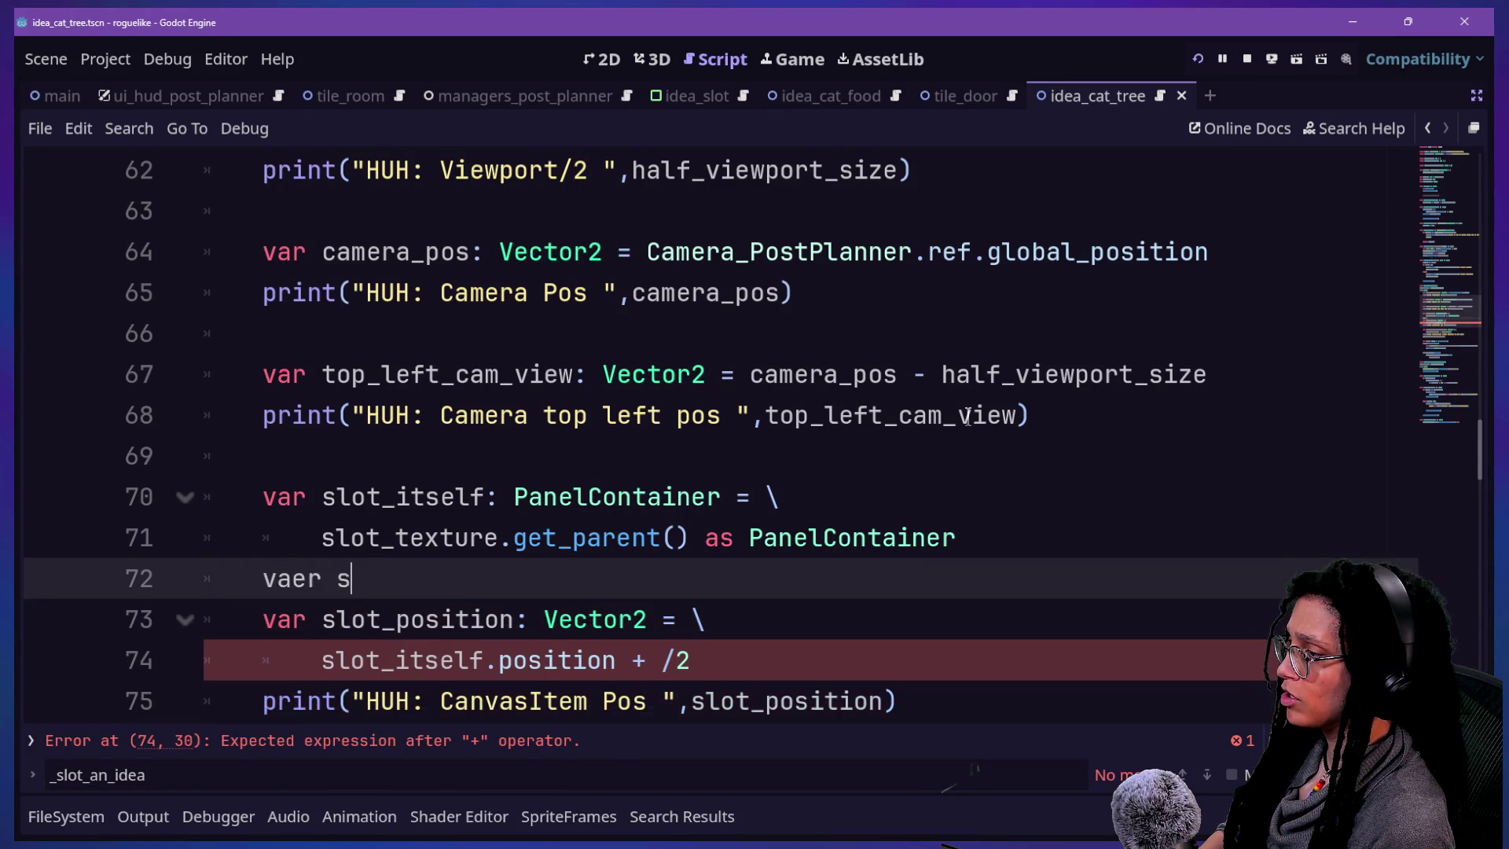
pyautogui.hotkey('ctrl', 'z')
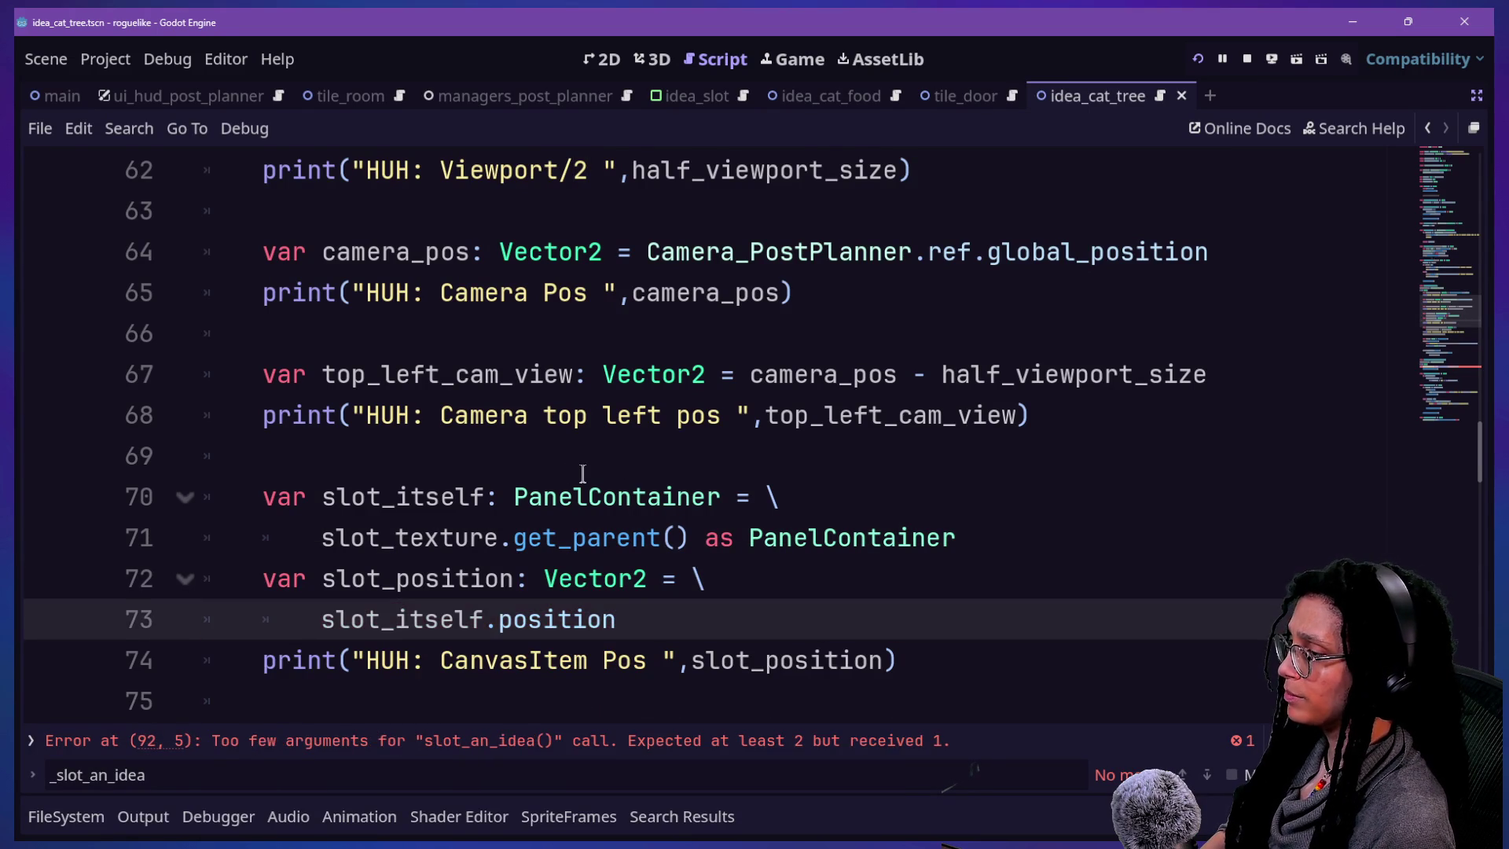
# - Undo once more to restore the idea_type parameter on animate_to_a_slot
pyautogui.scroll(-8, 582, 472)
pyautogui.scroll(-1, 582, 472)
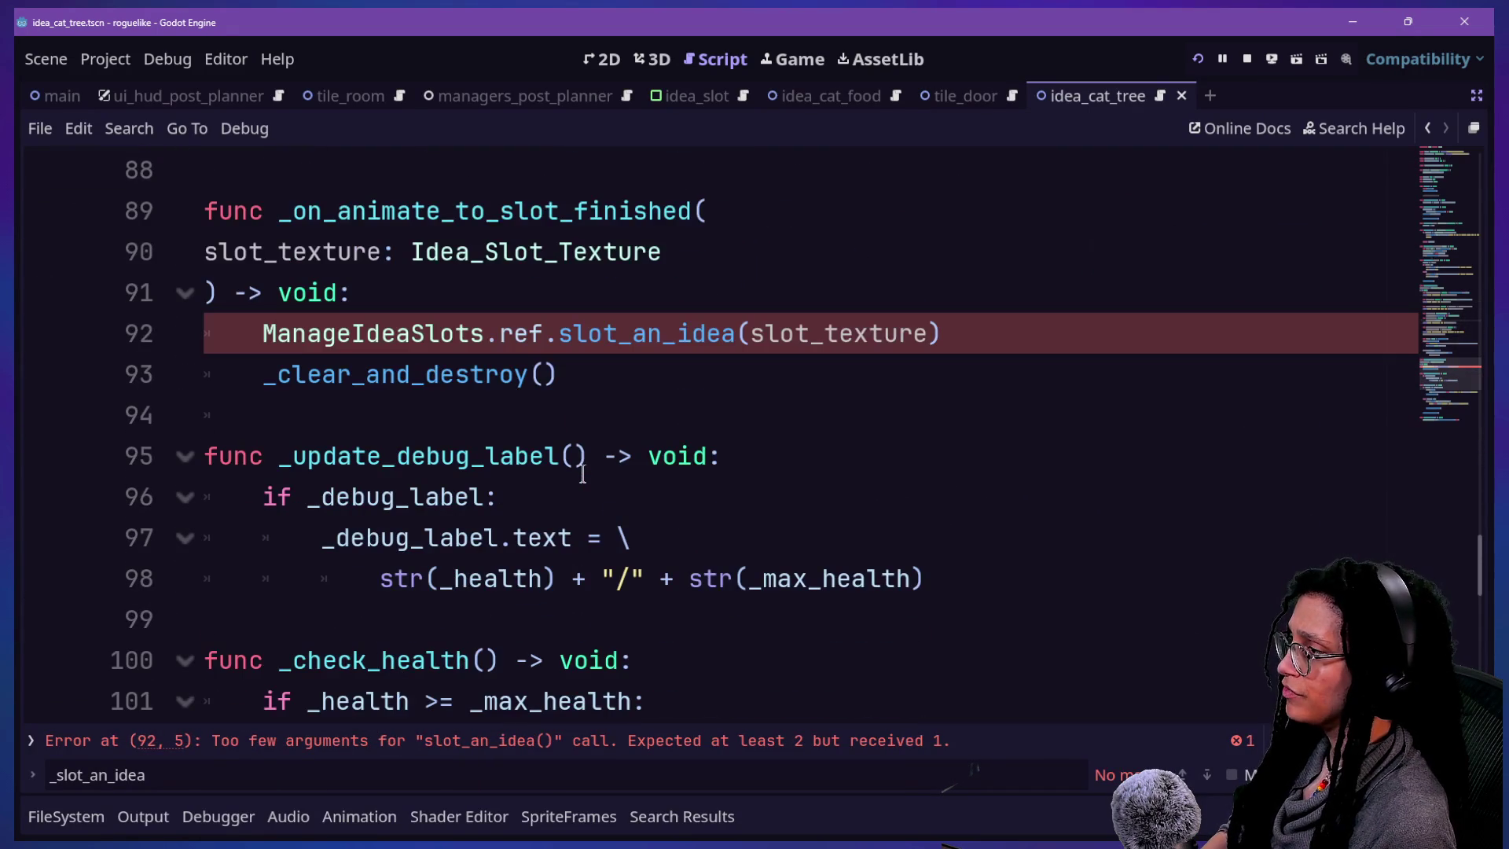
pyautogui.scroll(11, 583, 472)
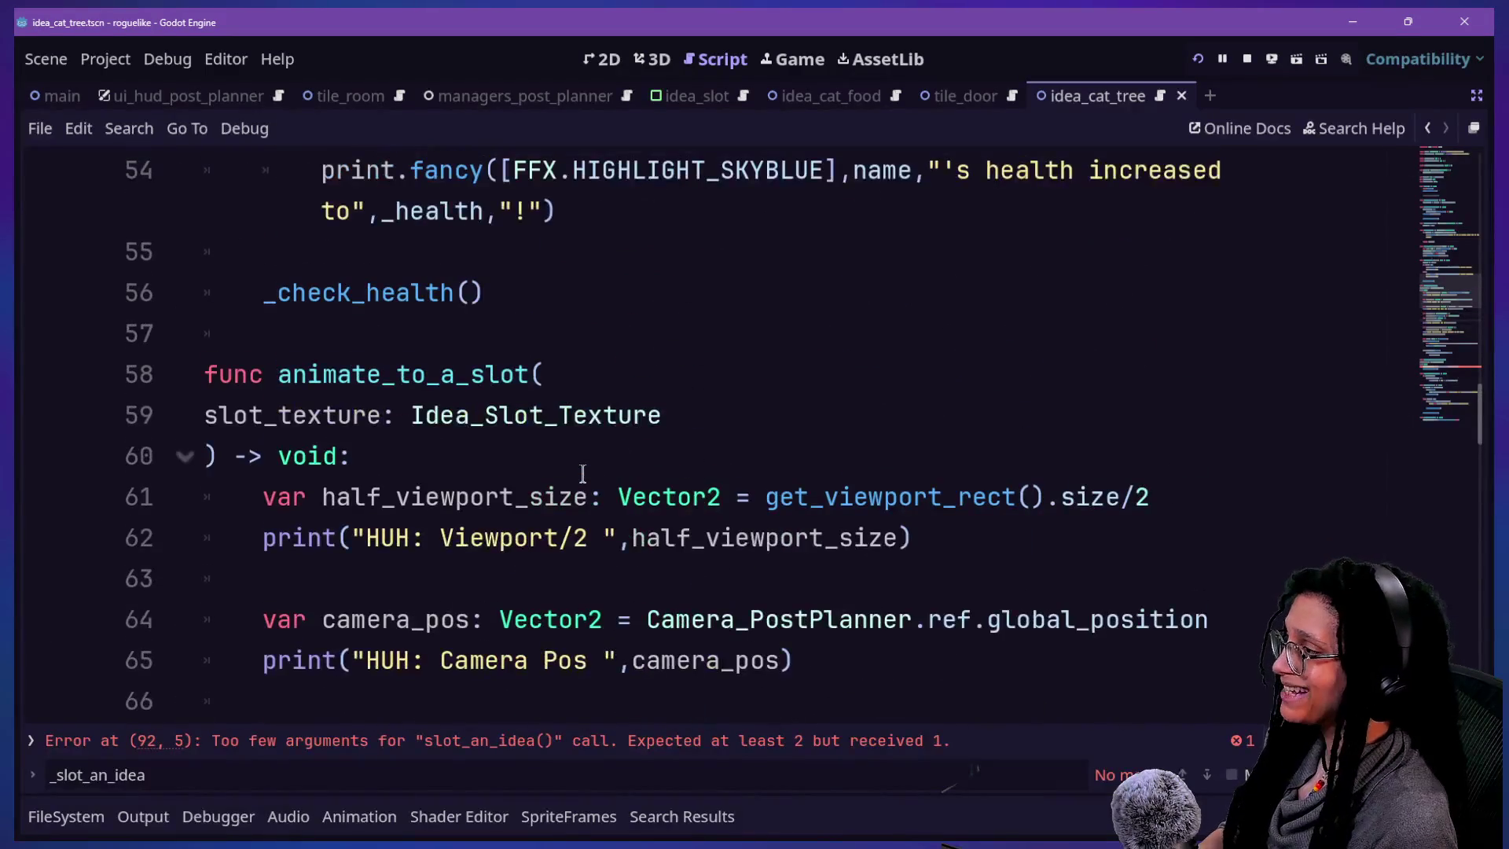
pyautogui.hotkey('ctrl', 'z')
pyautogui.hotkey('ctrl', 'z')
pyautogui.hotkey('ctrl', 'z')
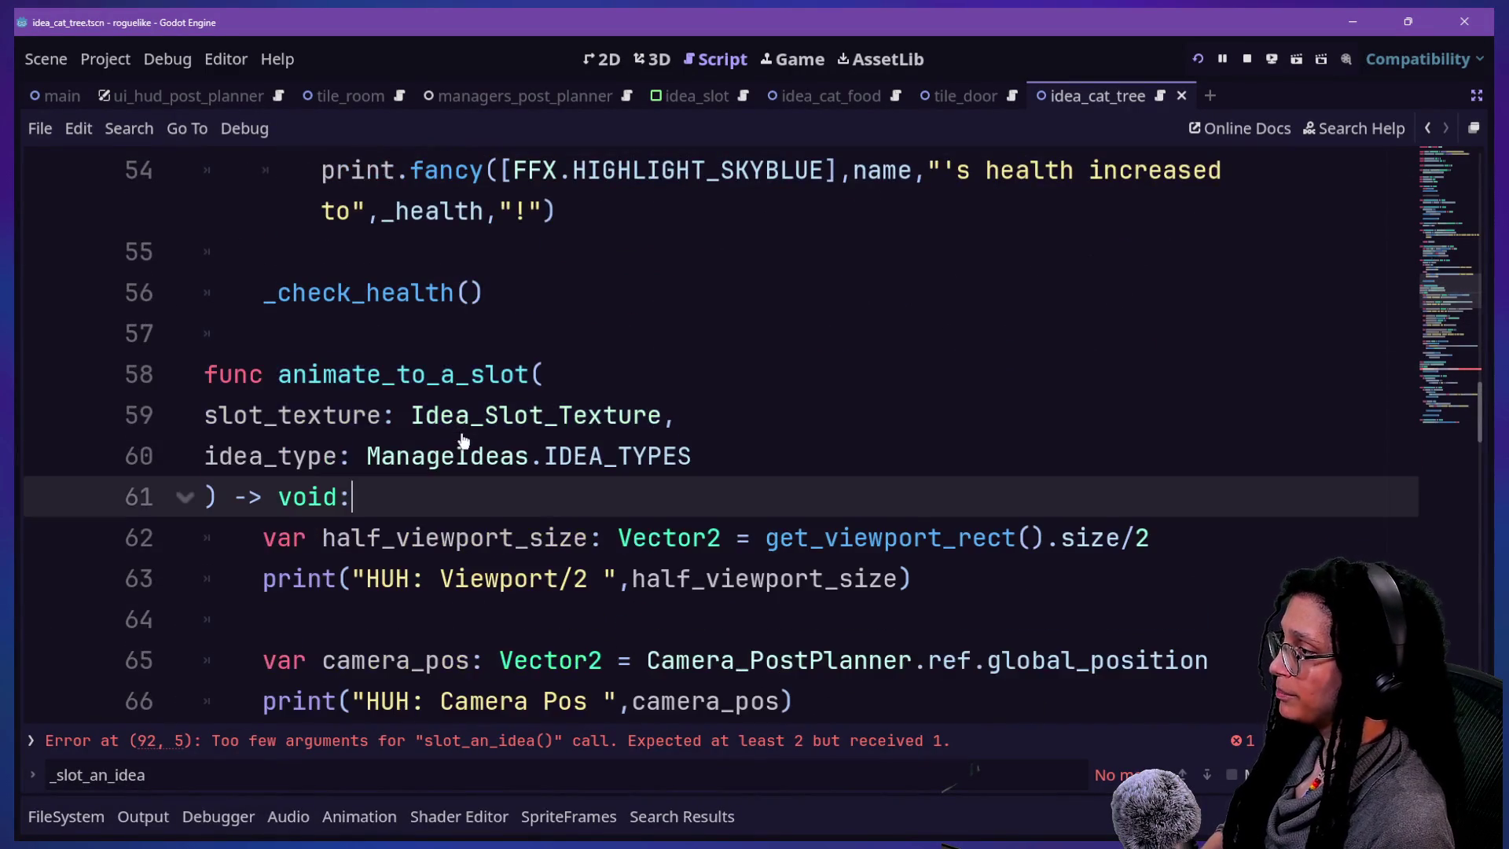
# - Replace _on_animate_to_slot_finished with the older clipboard-history block that passes idea_type to slot_an_idea
pyautogui.scroll(-7, 464, 440)
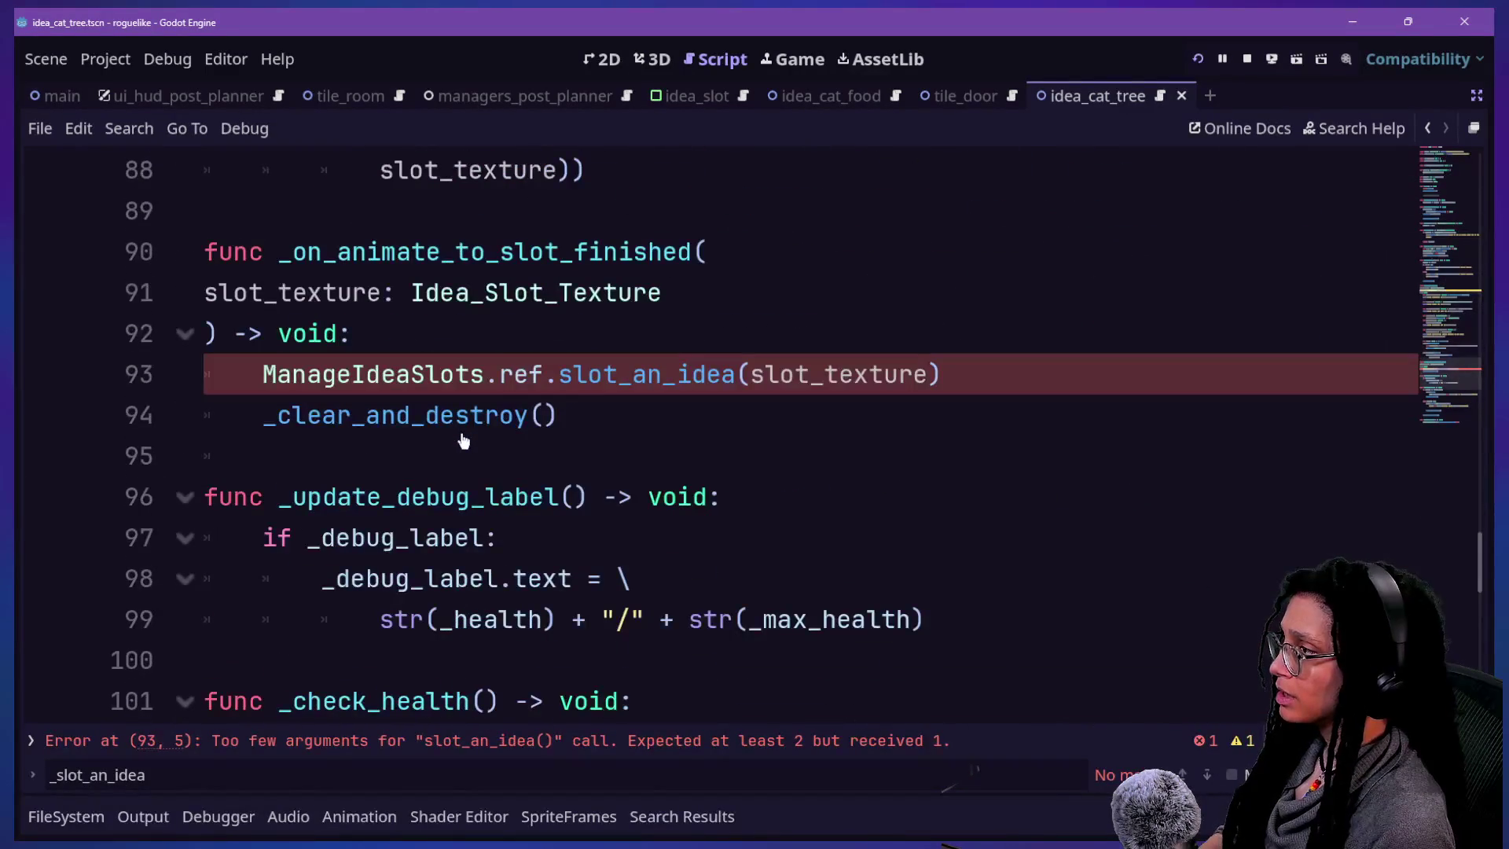
pyautogui.moveTo(600, 417)
pyautogui.mouseDown()
pyautogui.moveTo(140, 310)
pyautogui.moveTo(137, 261)
pyautogui.mouseUp()
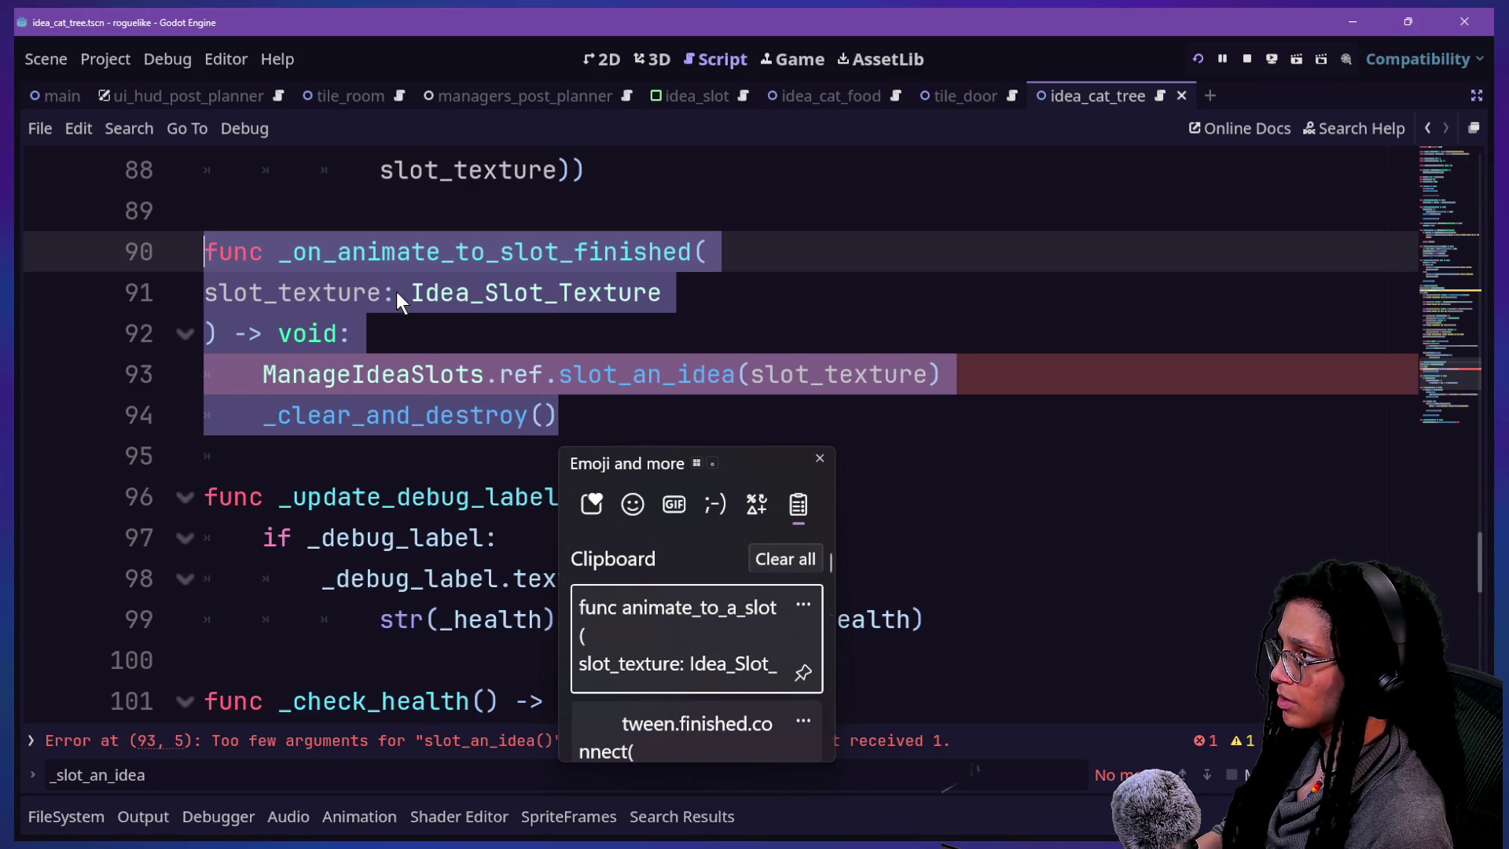
pyautogui.scroll(1, 396, 291)
pyautogui.keyDown('shift'); pyautogui.click(230, 175); pyautogui.keyUp('shift')
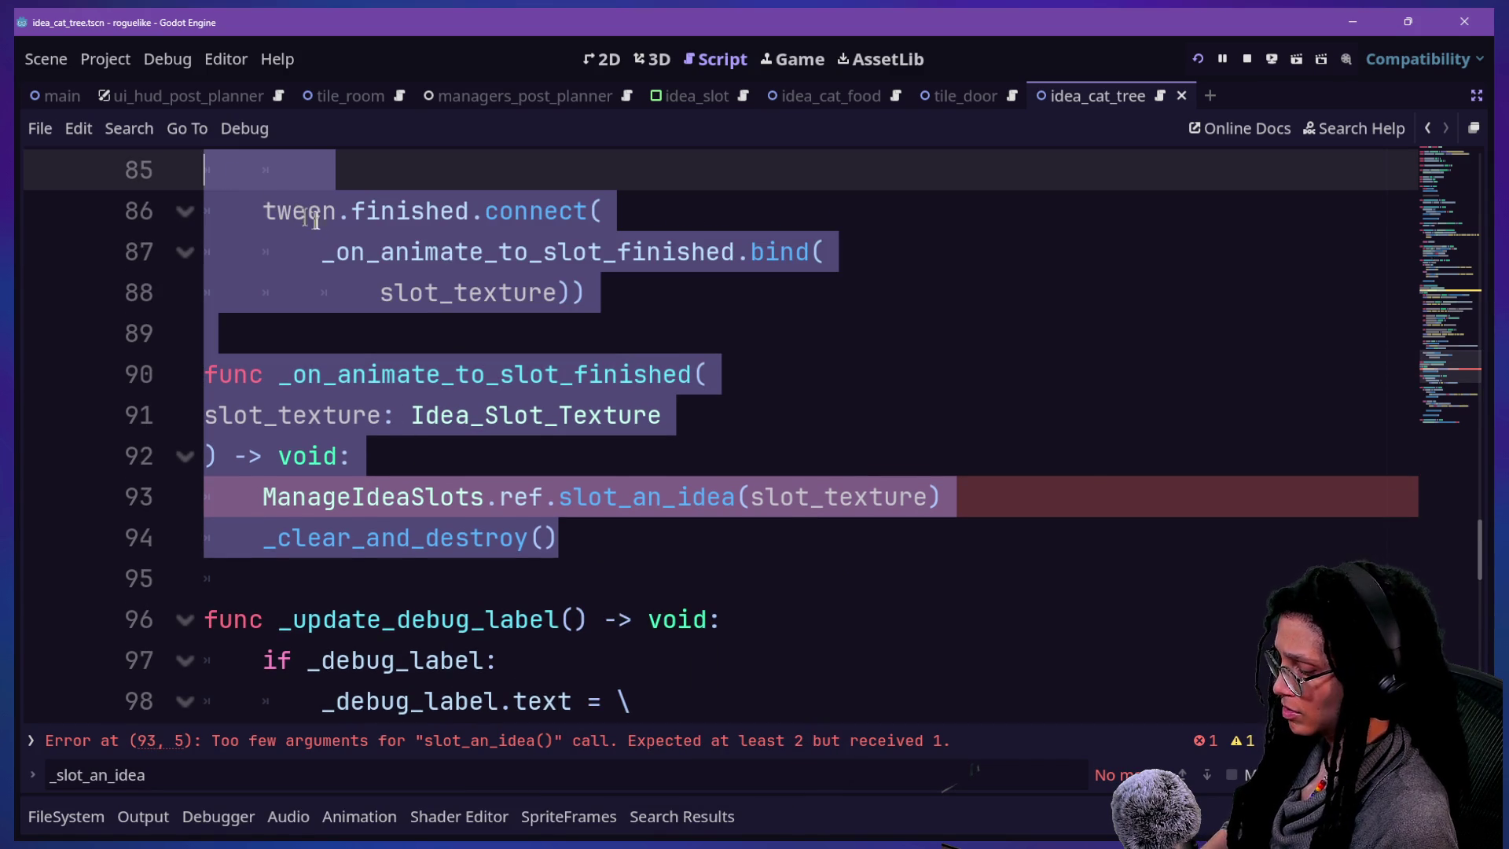
pyautogui.press('super+v')
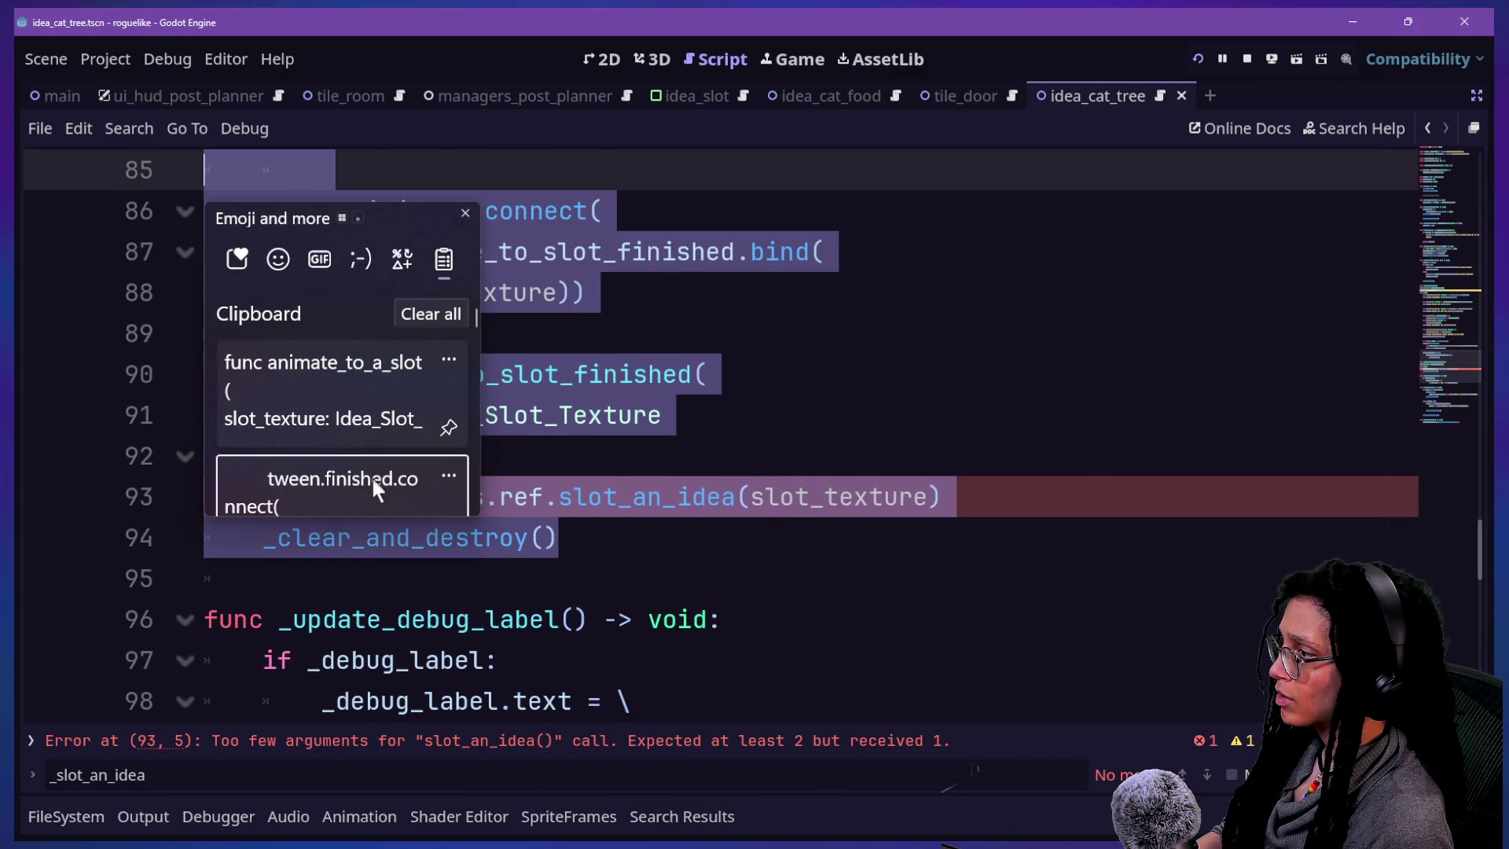
pyautogui.click(371, 474)
pyautogui.press('Up')
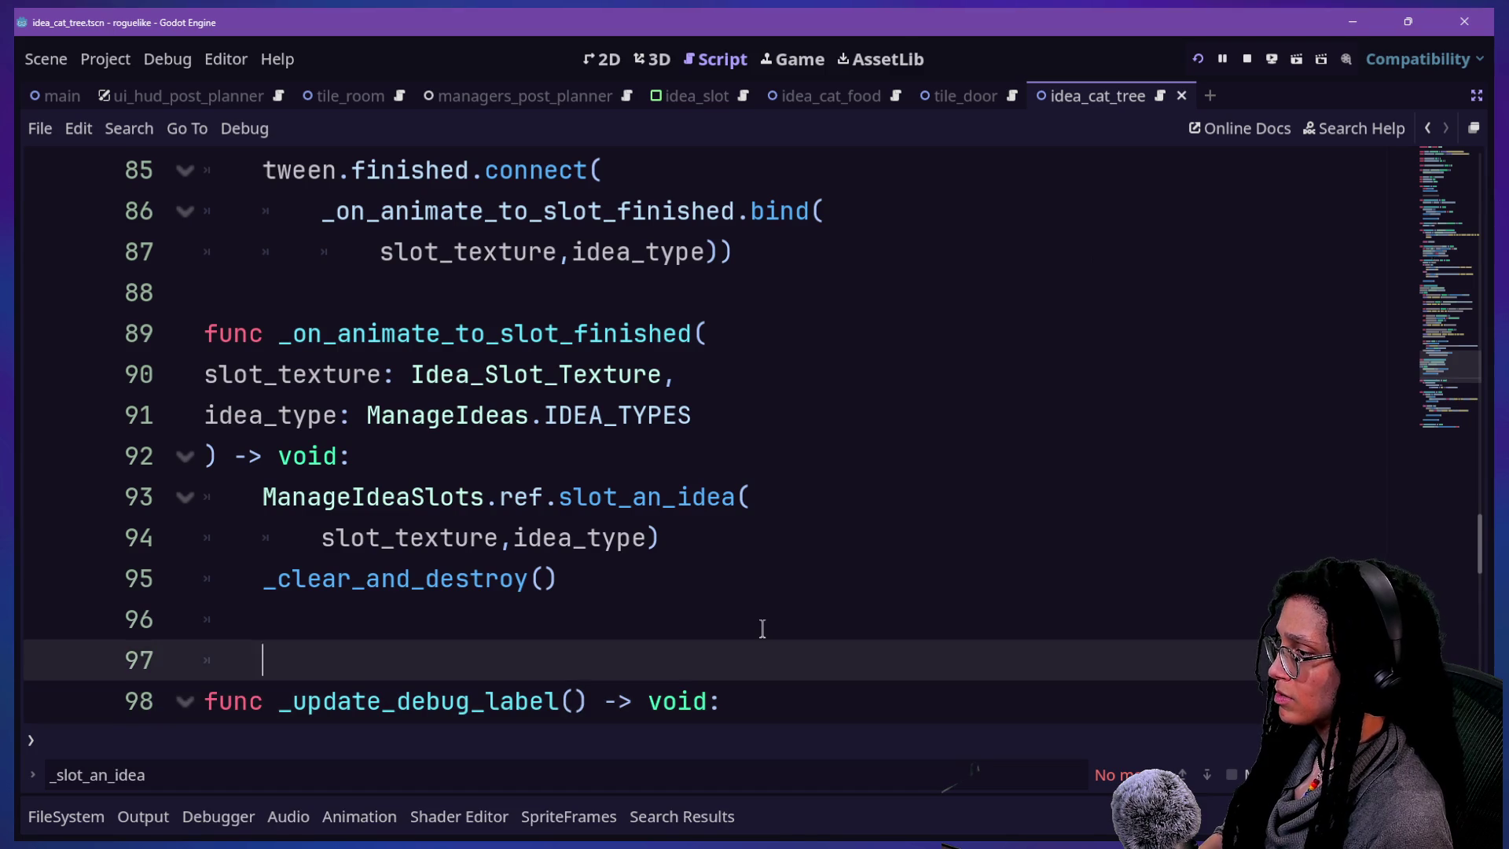
pyautogui.press('BackSpace')
pyautogui.press('BackSpace')
pyautogui.scroll(4, 762, 629)
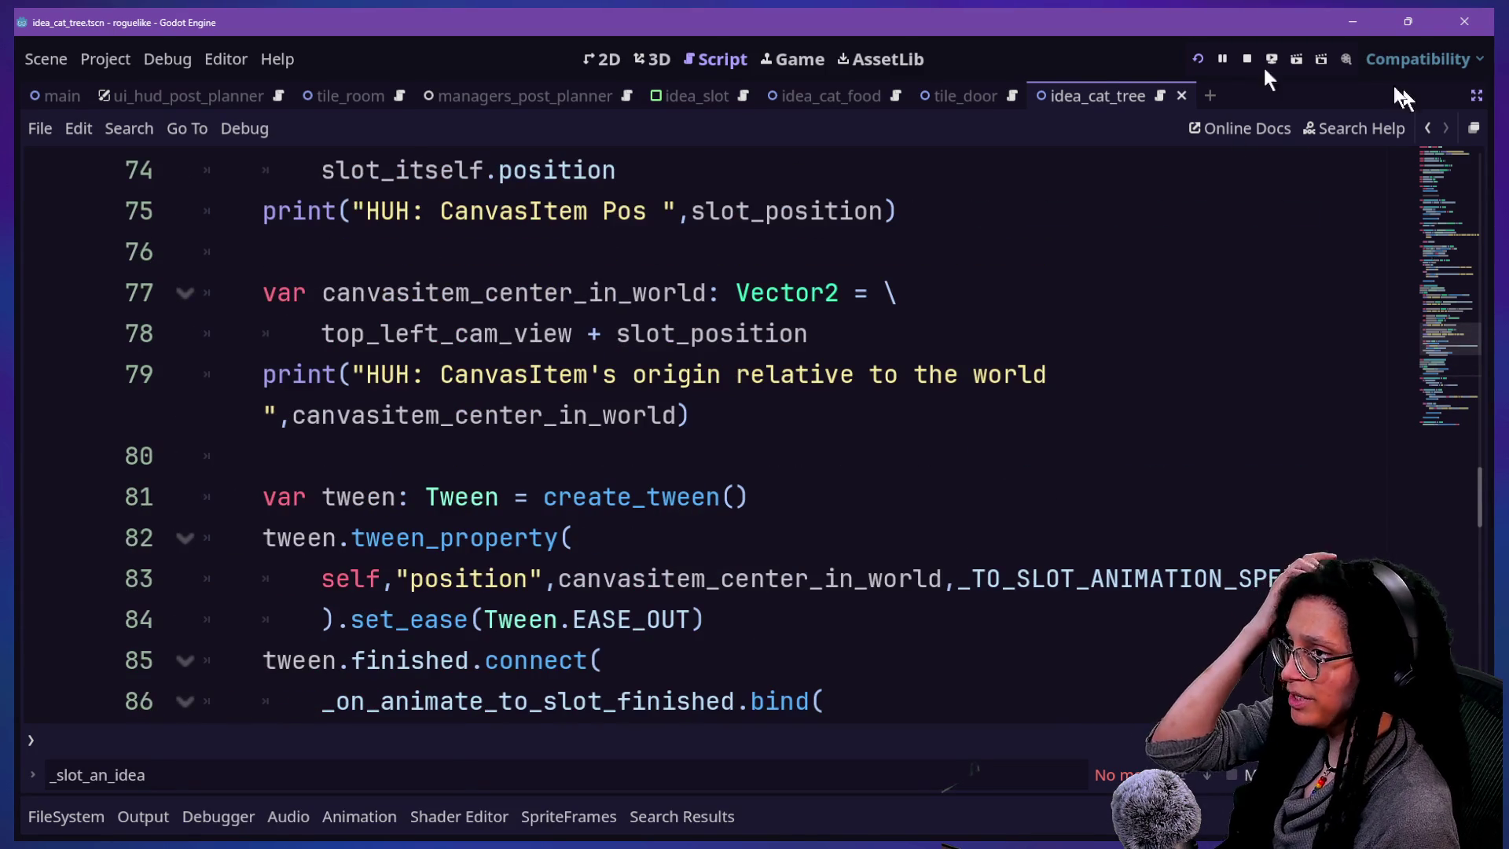
pyautogui.click(1202, 57)
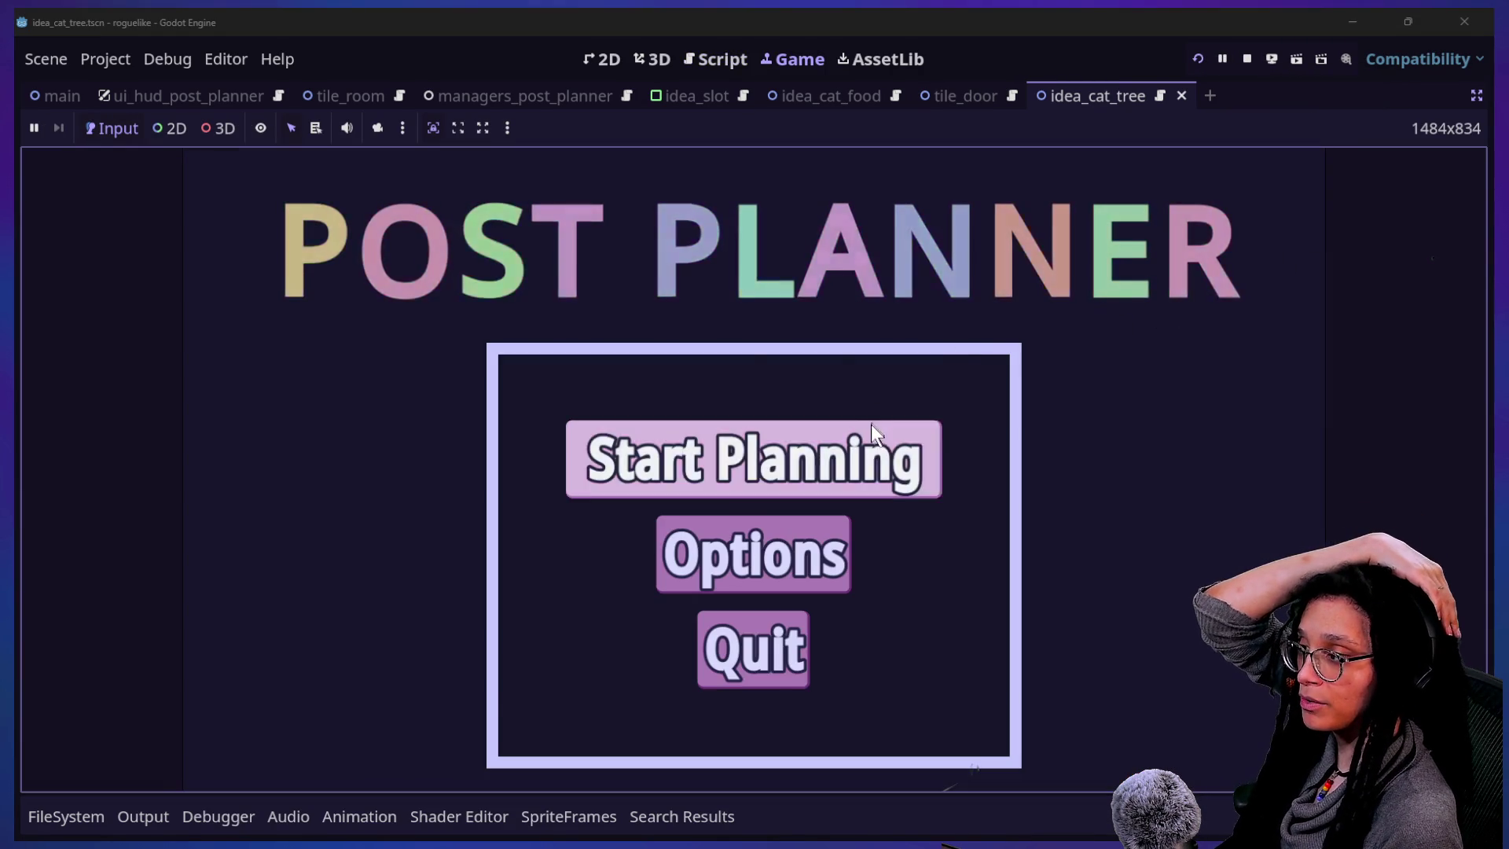
pyautogui.click(870, 440)
pyautogui.click(849, 483)
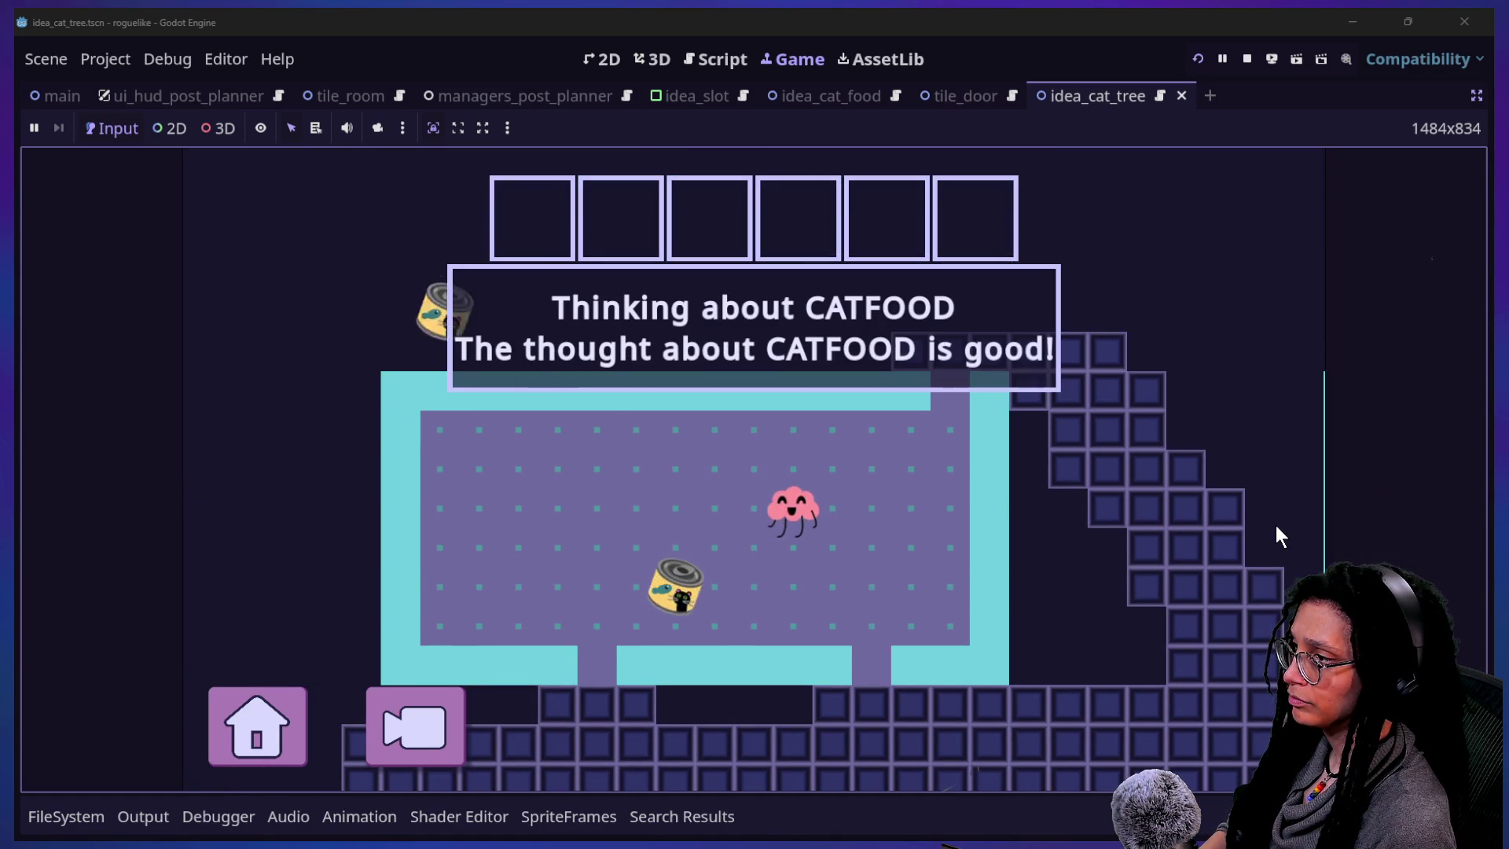
pyautogui.click(684, 61)
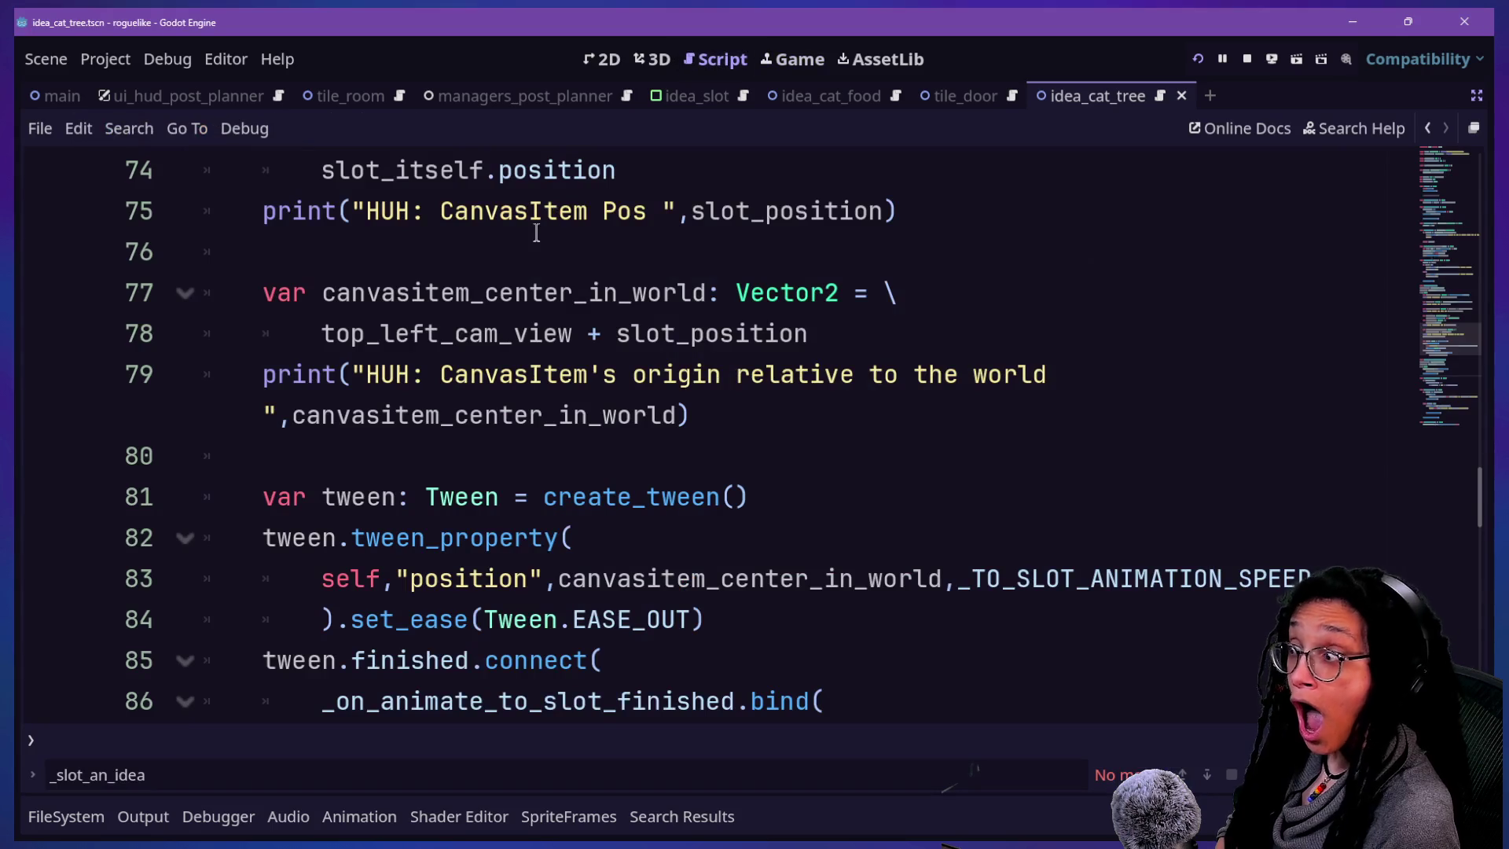
pyautogui.click(585, 539)
pyautogui.scroll(8, 583, 538)
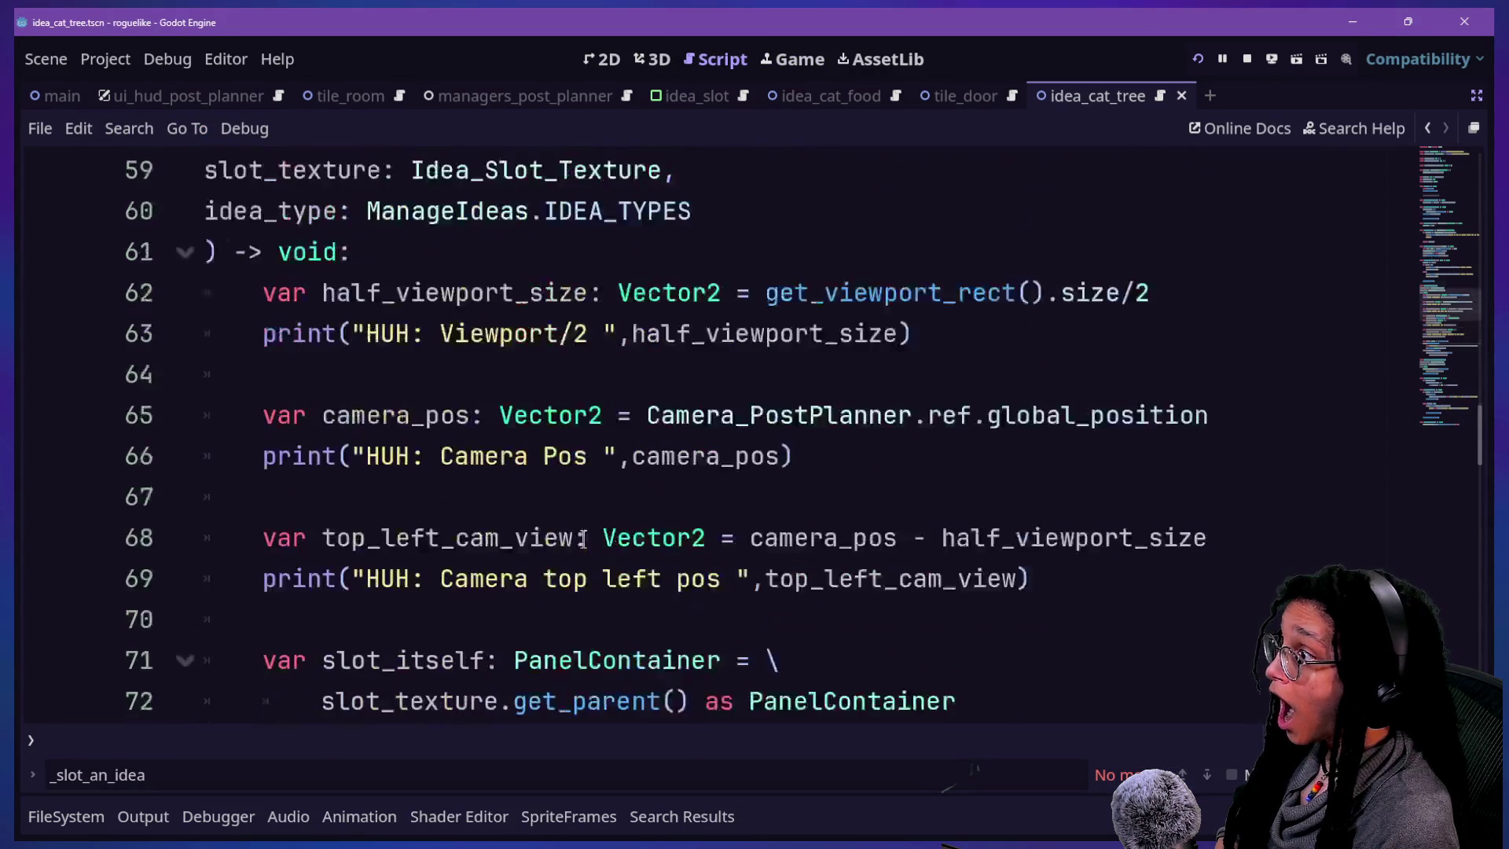
pyautogui.scroll(4, 583, 538)
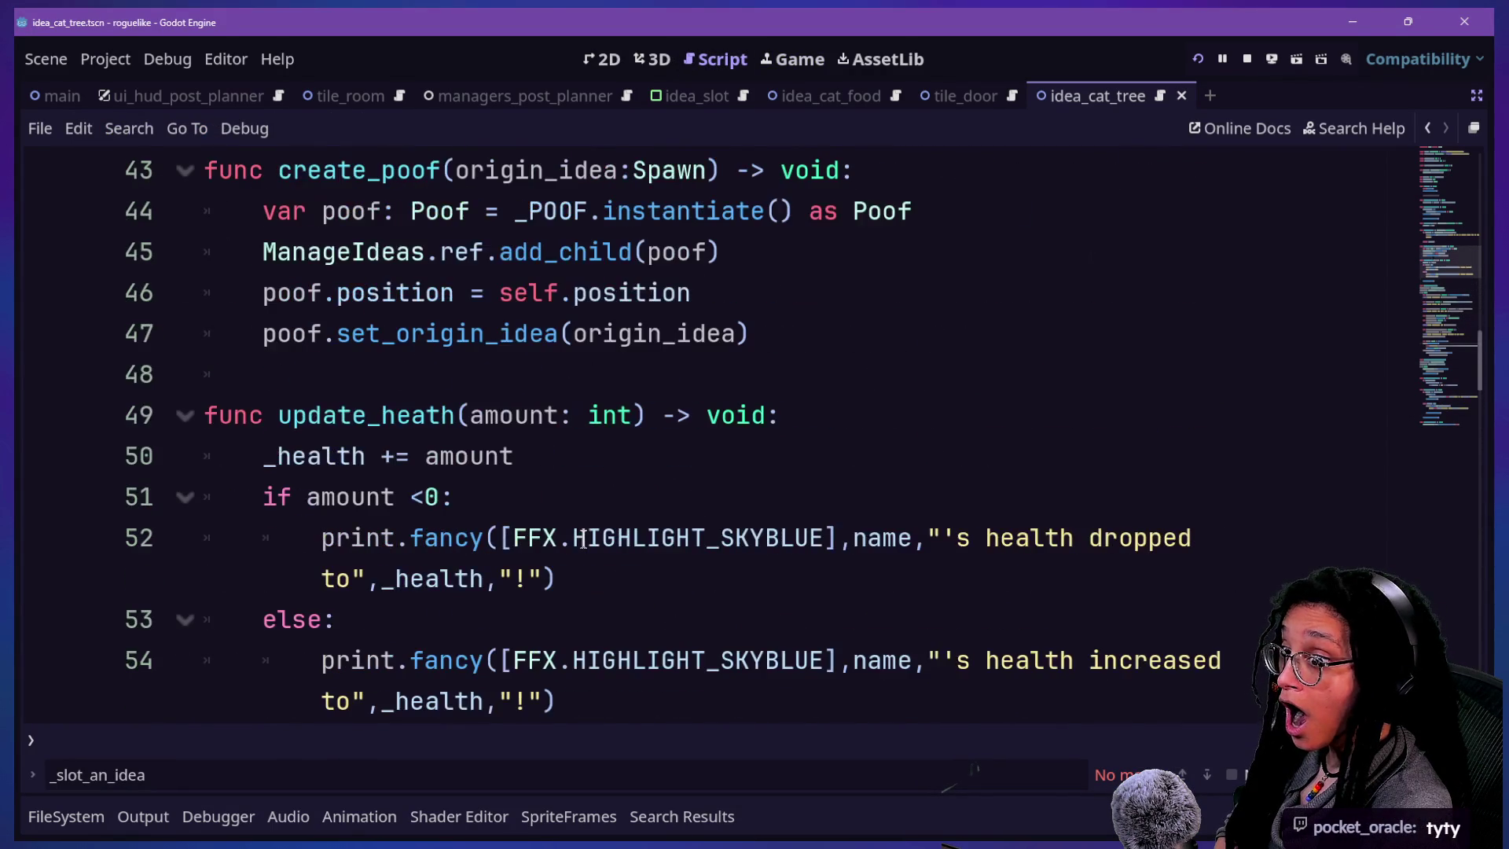
pyautogui.scroll(-5, 583, 538)
pyautogui.scroll(-1, 583, 538)
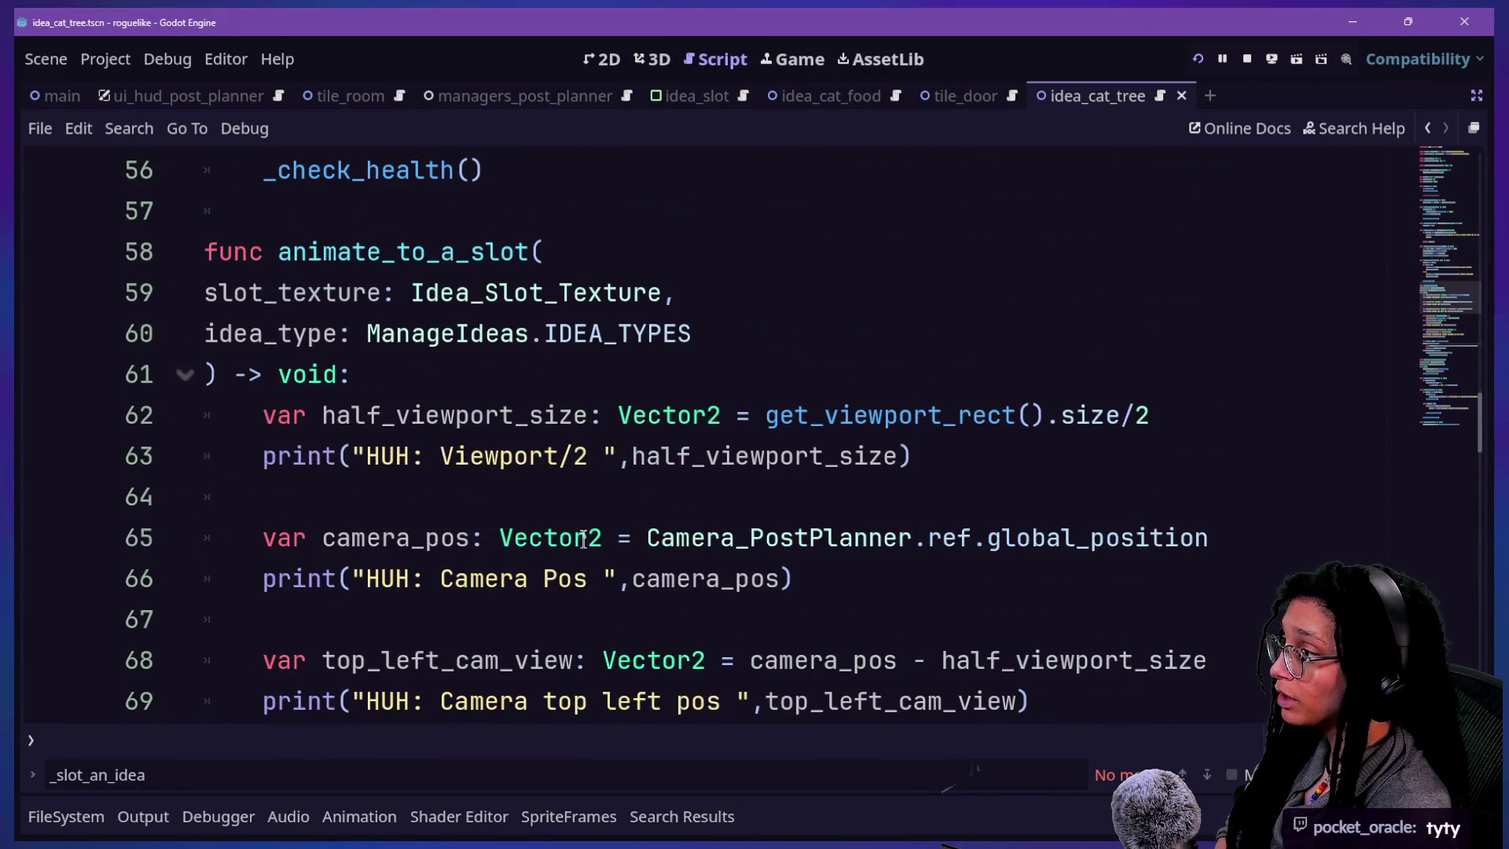
pyautogui.click(500, 579)
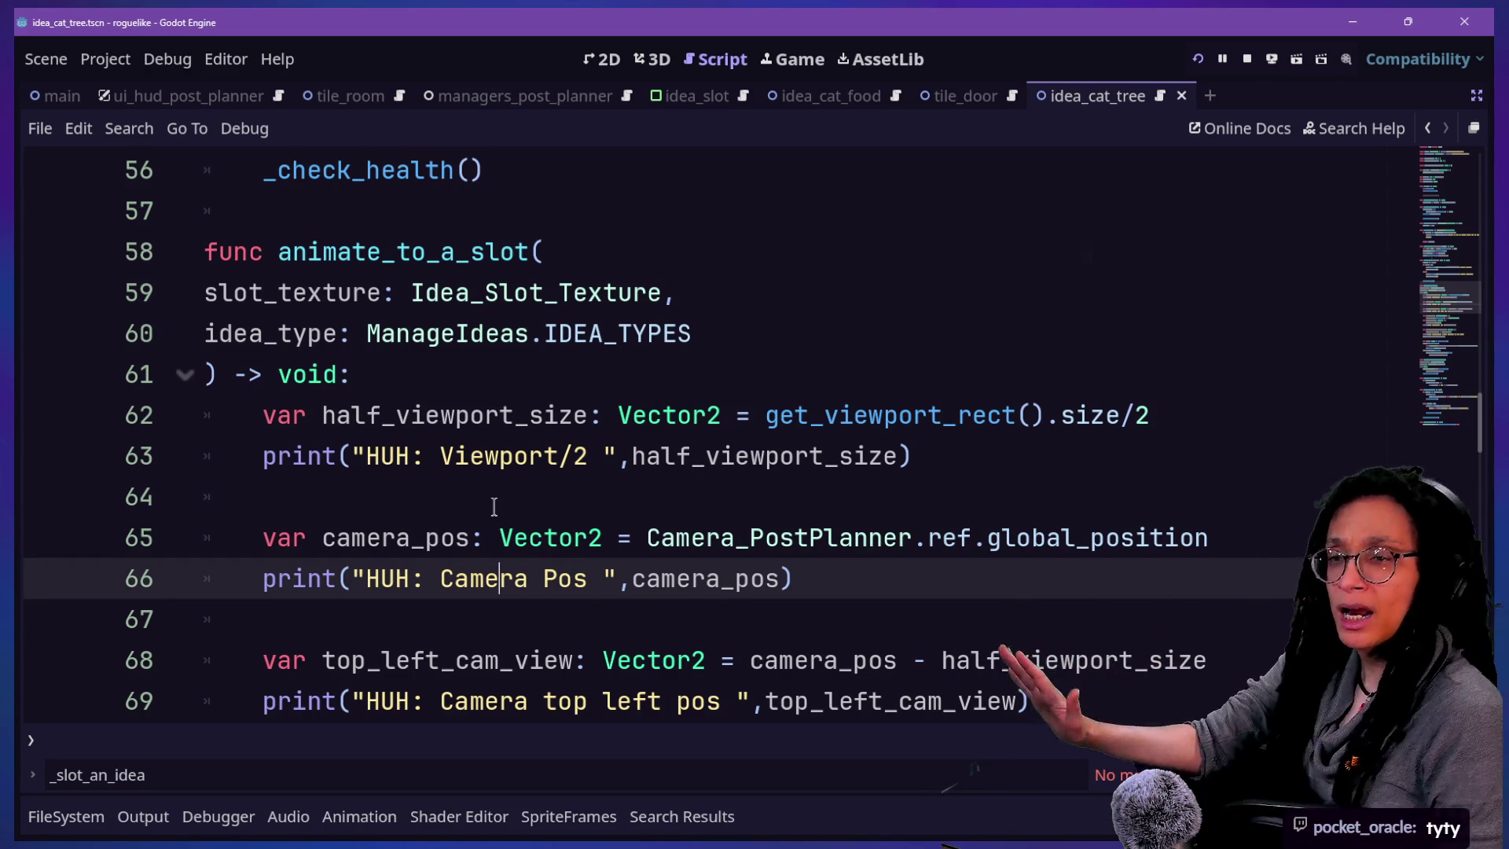
pyautogui.scroll(-10, 715, 519)
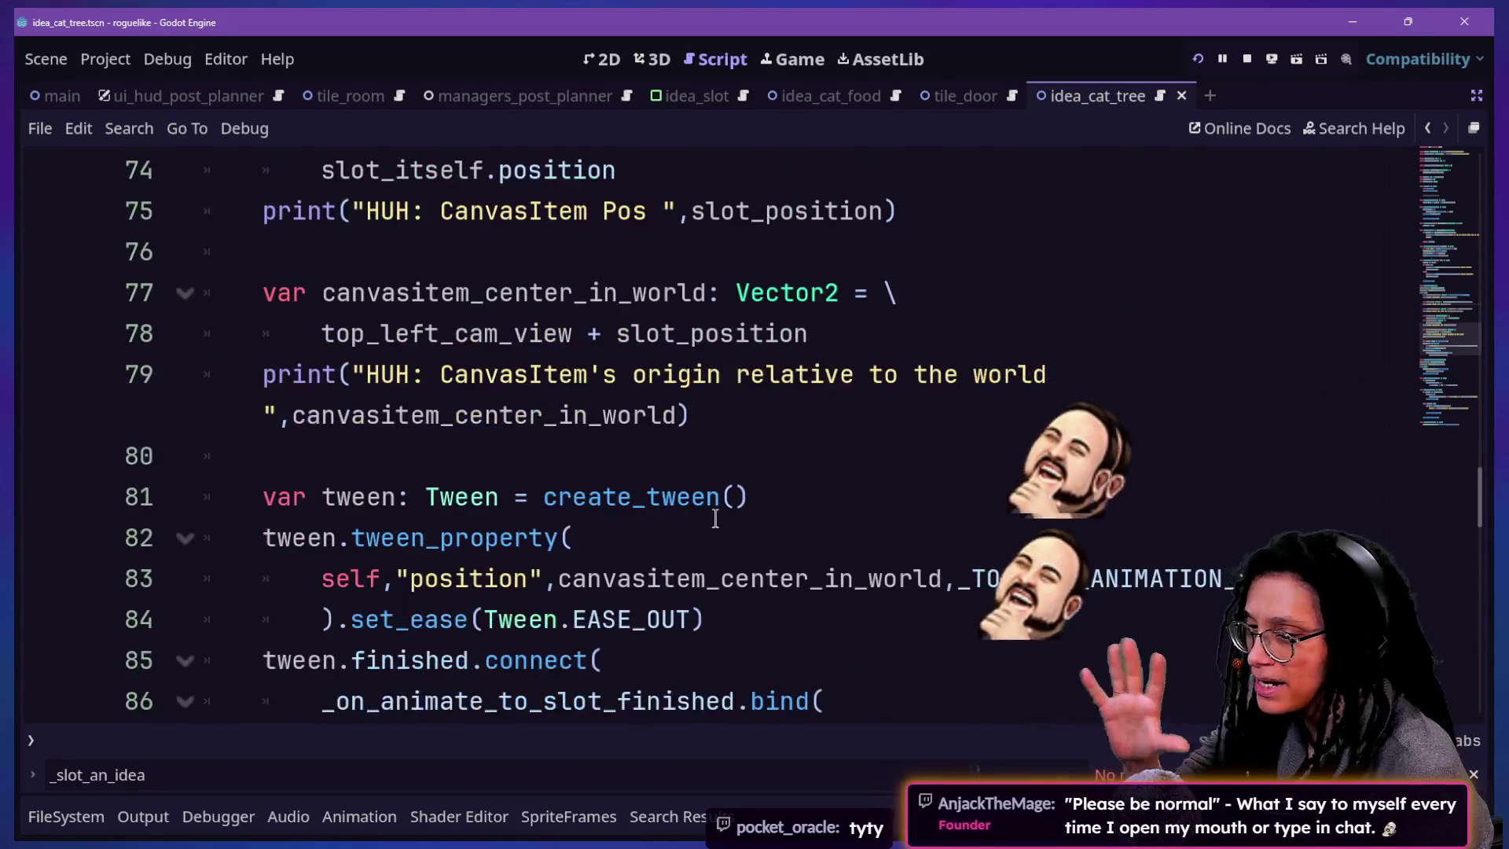
pyautogui.scroll(-2, 715, 519)
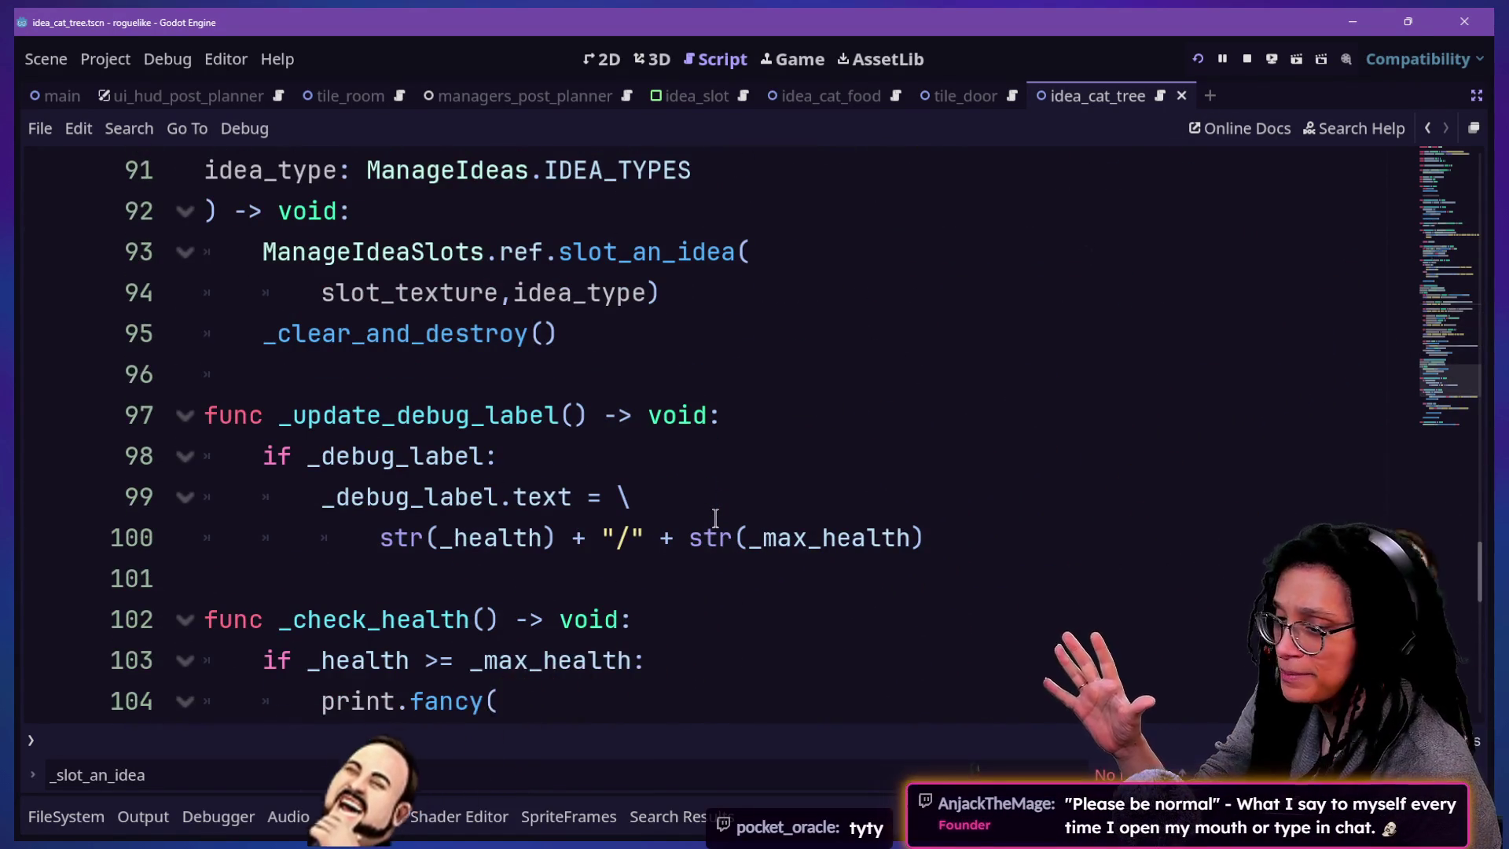
pyautogui.scroll(-6, 715, 518)
pyautogui.scroll(9, 715, 518)
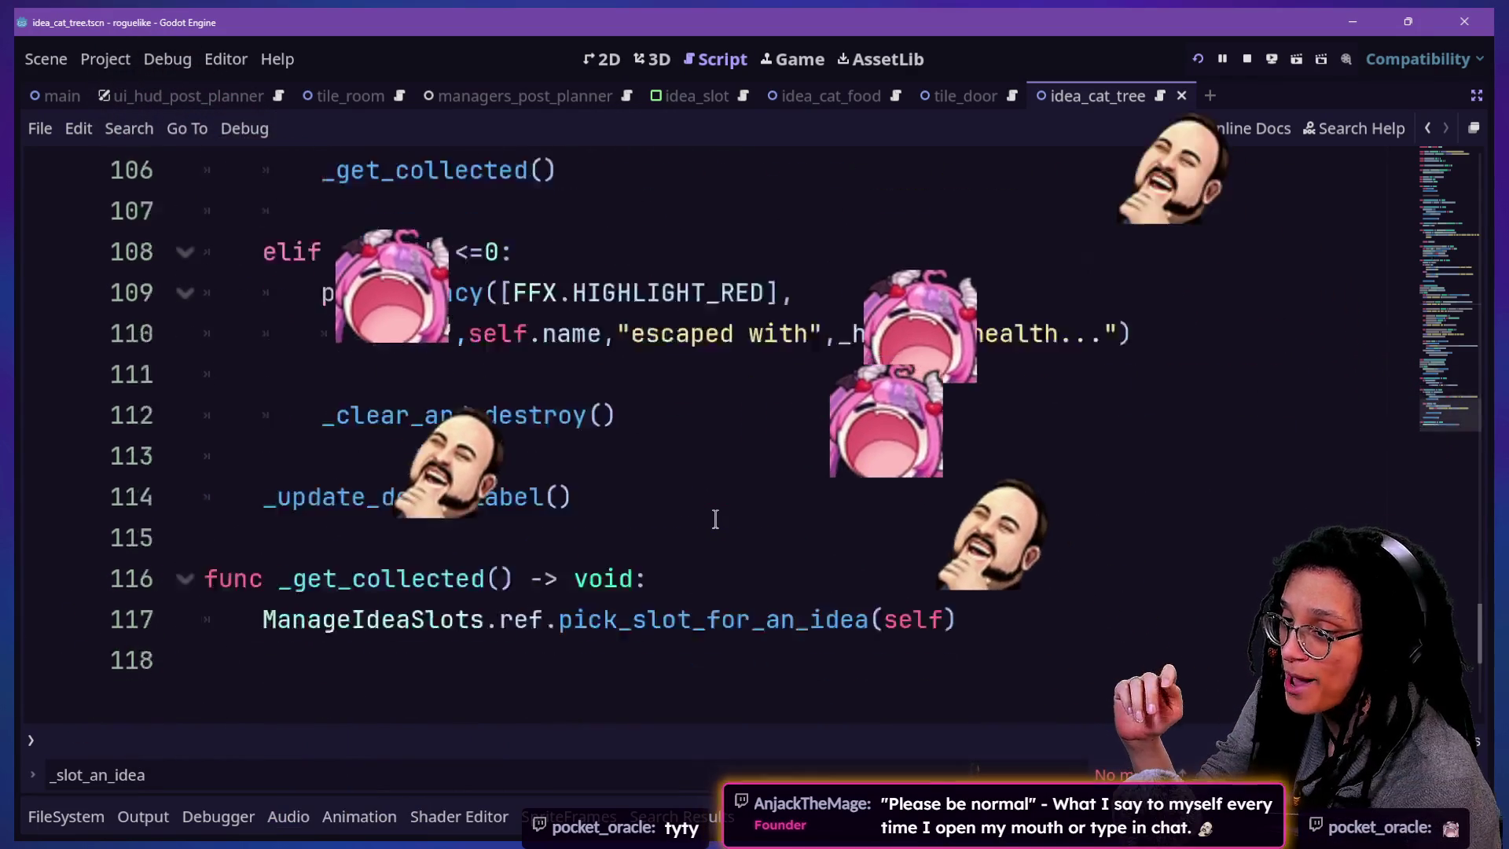
pyautogui.scroll(-10, 715, 518)
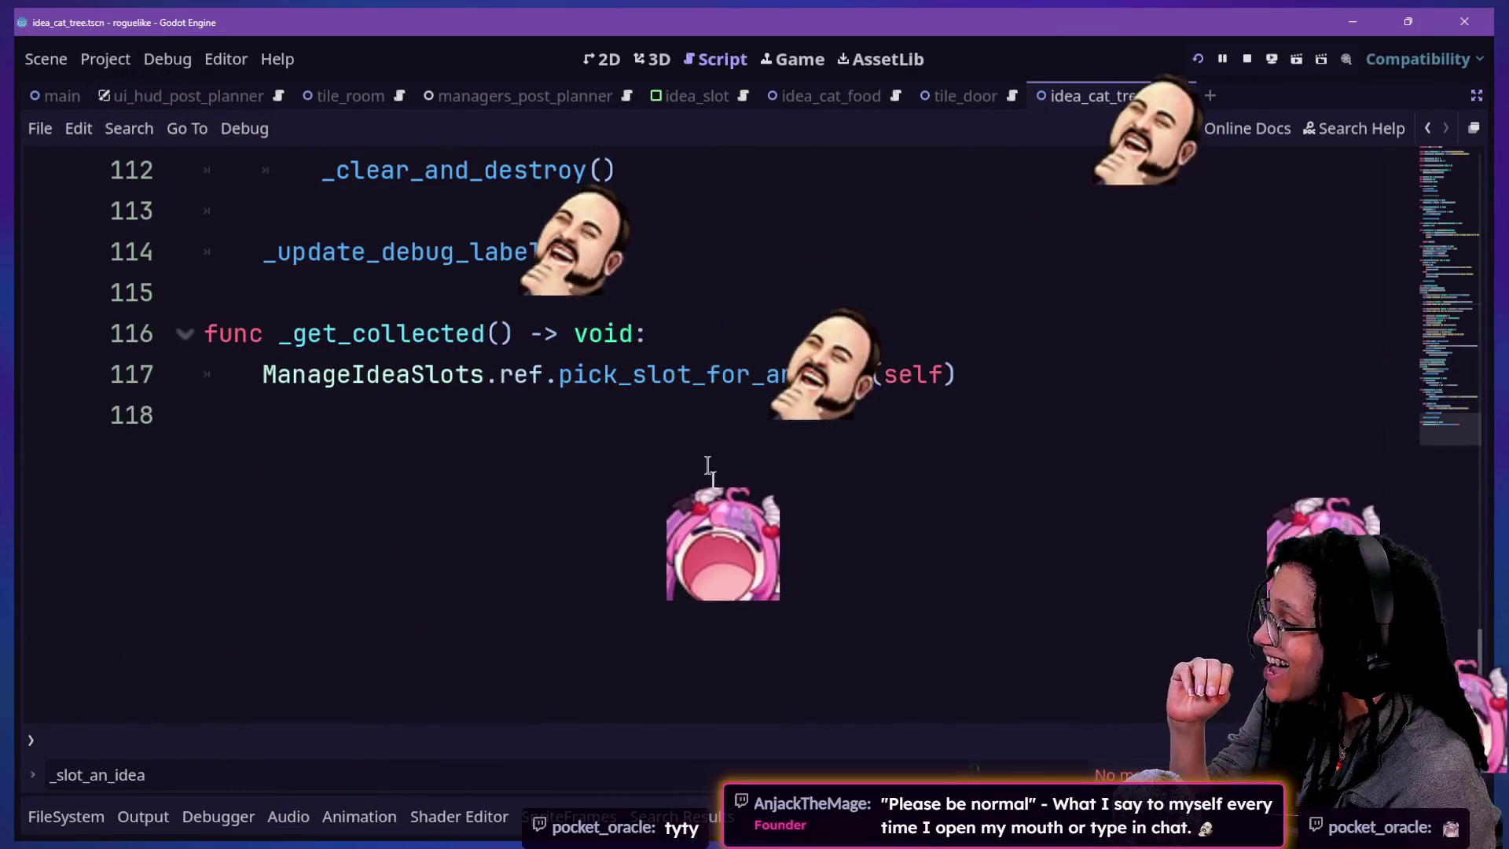
pyautogui.scroll(1, 707, 468)
pyautogui.scroll(1, 707, 464)
pyautogui.rightClick(706, 462)
pyautogui.click(657, 409)
# - Search for animate_to_a_slot and jump to its call in manage_idea_slots.gd
pyautogui.hotkey('shift', 'alt', 'o')
pyautogui.press('Escape')
pyautogui.hotkey('ctrl', 'shift', 'f')
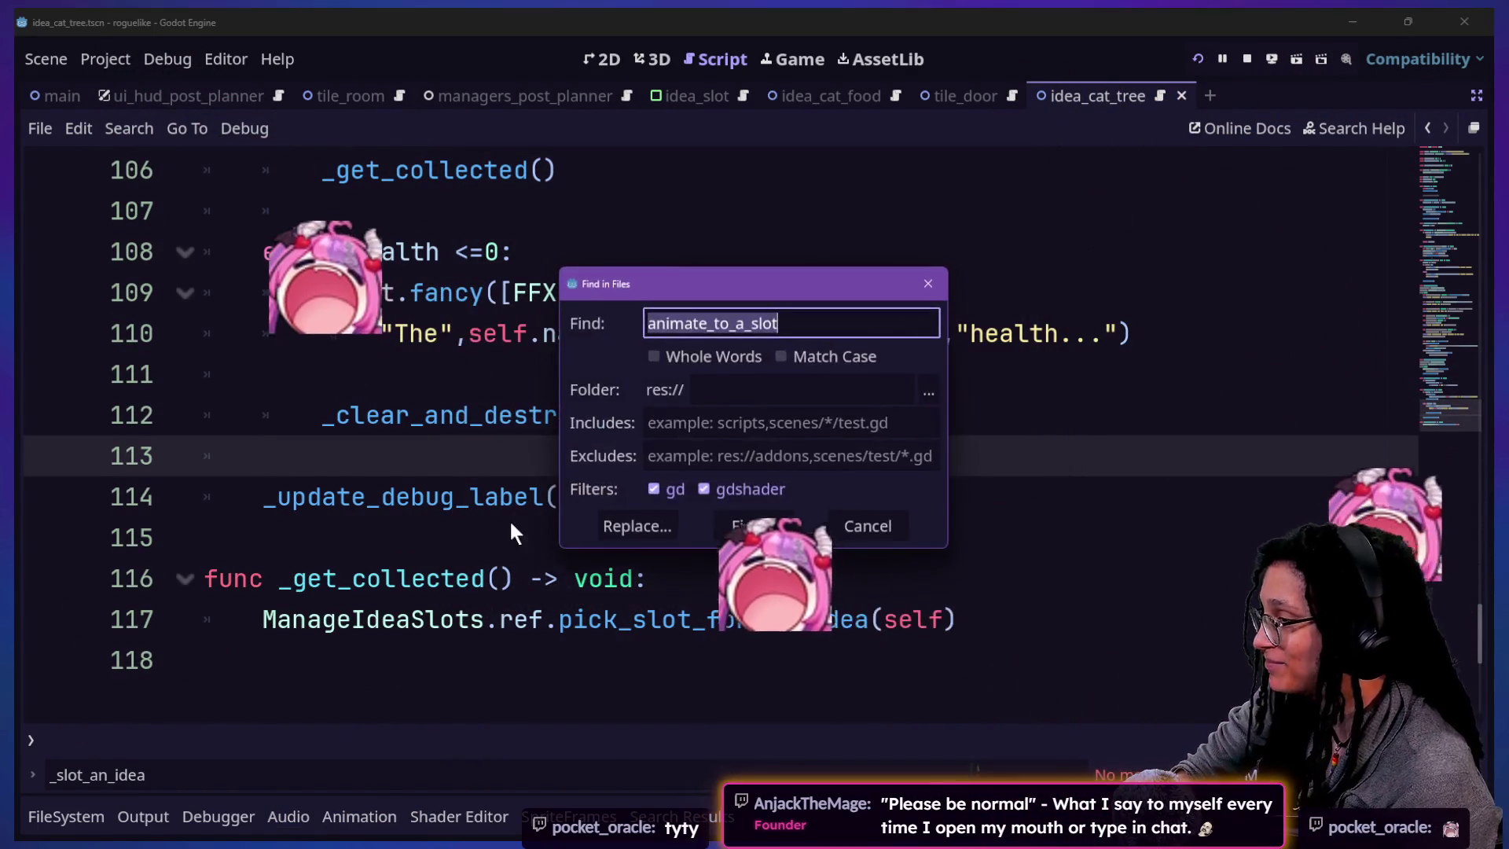
pyautogui.press('Return')
pyautogui.click(329, 763)
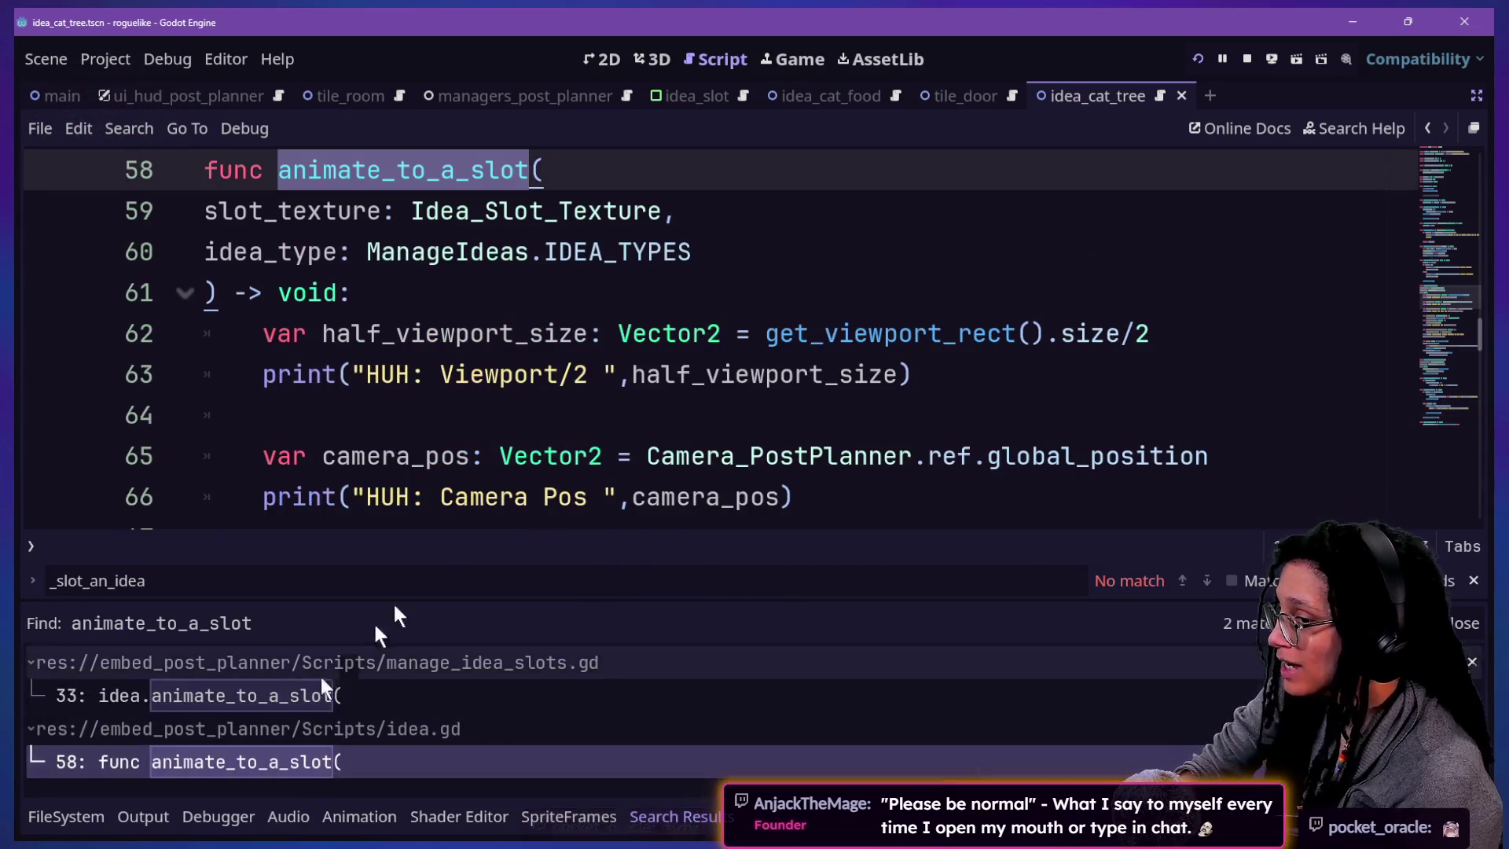
pyautogui.scroll(-20, 539, 346)
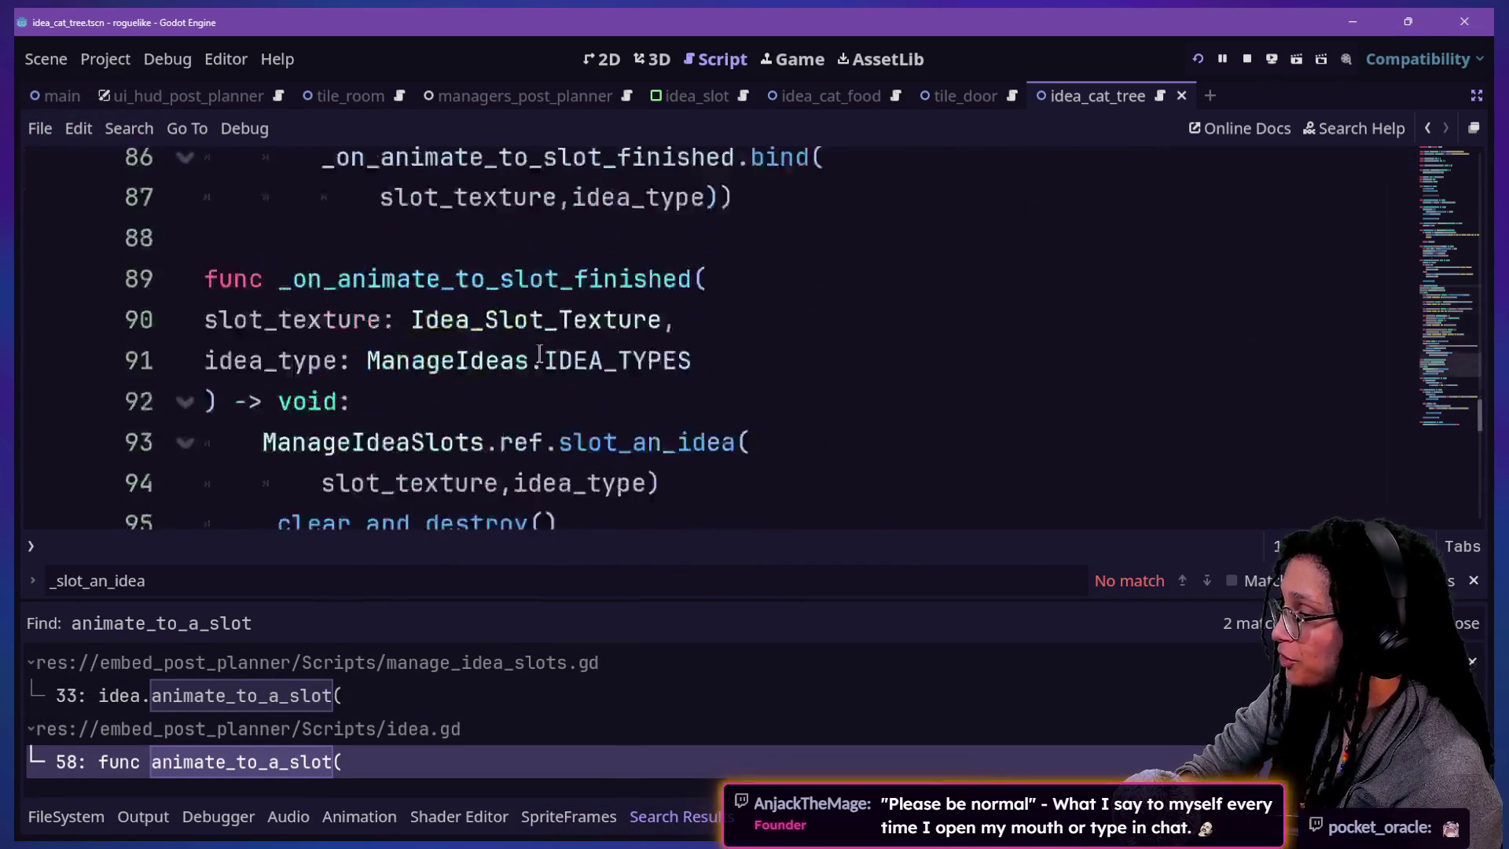
pyautogui.scroll(2, 540, 353)
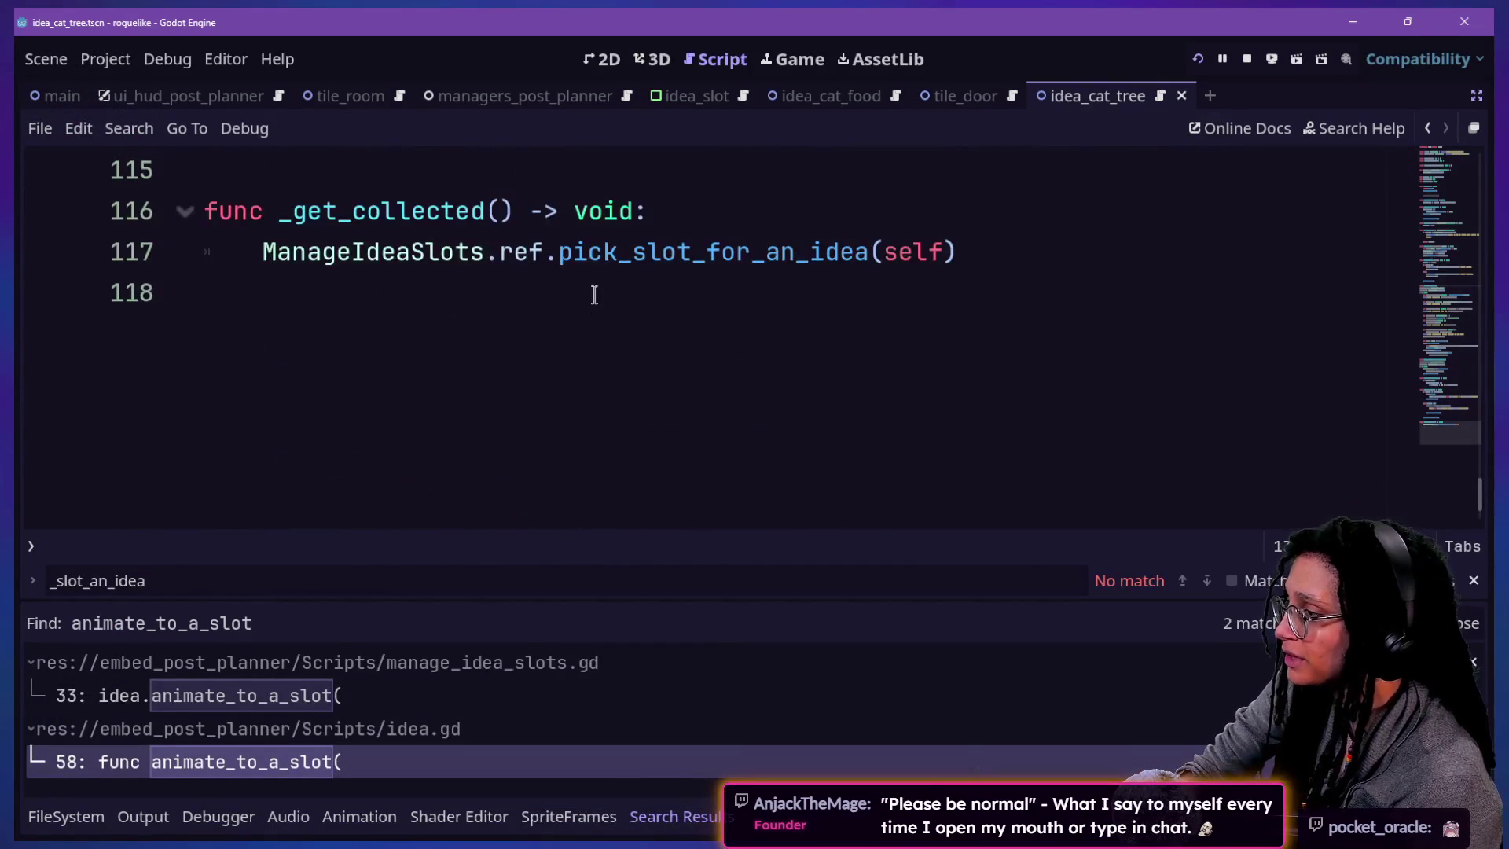
pyautogui.click(352, 699)
# - Comment out the texture-loading lines 40–44 in slot_an_idea with Ctrl+K
pyautogui.scroll(-3, 633, 361)
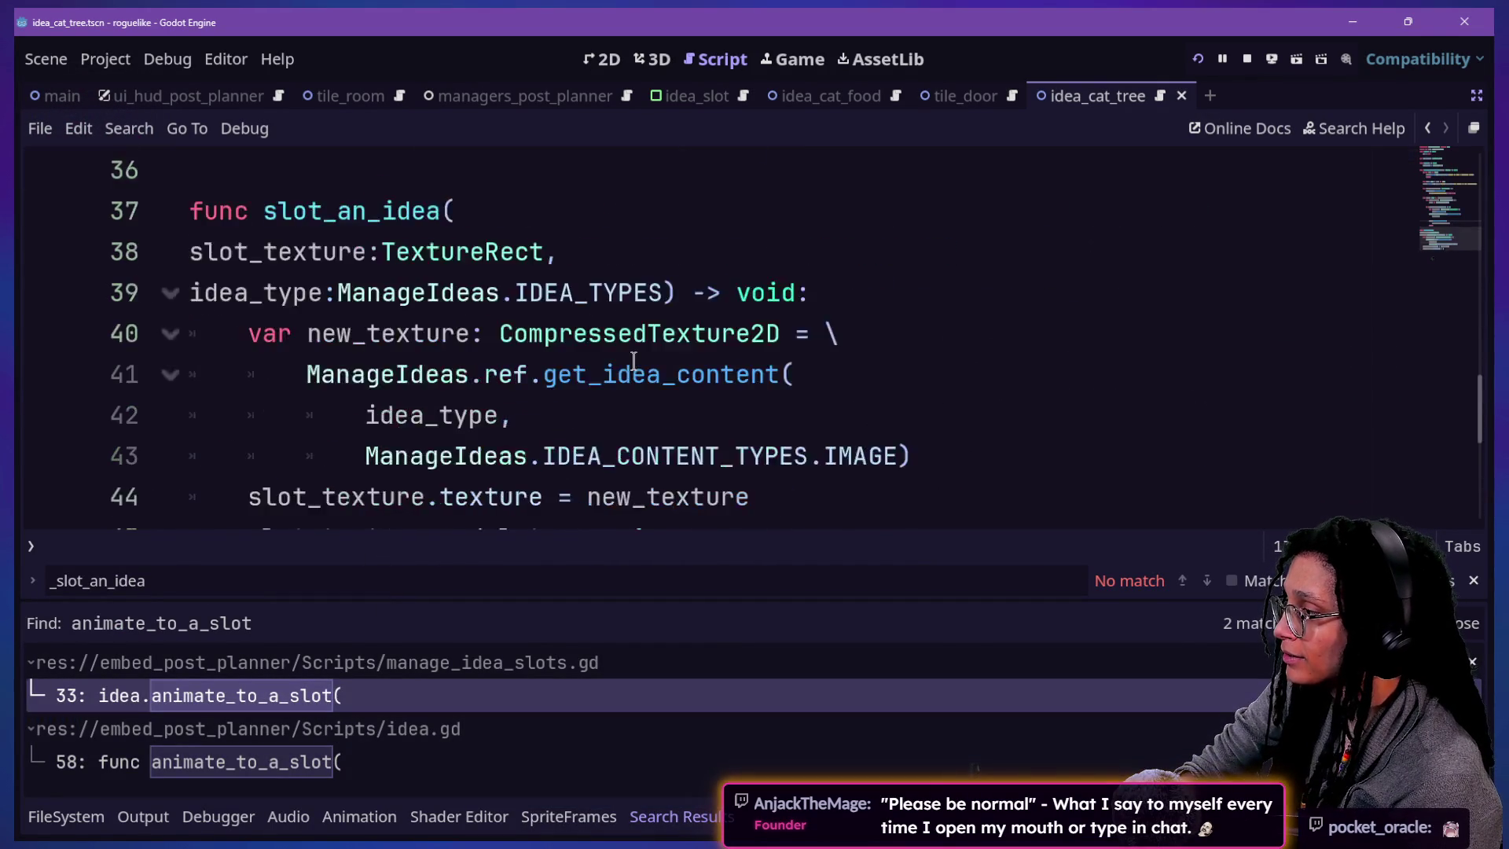
pyautogui.click(633, 362)
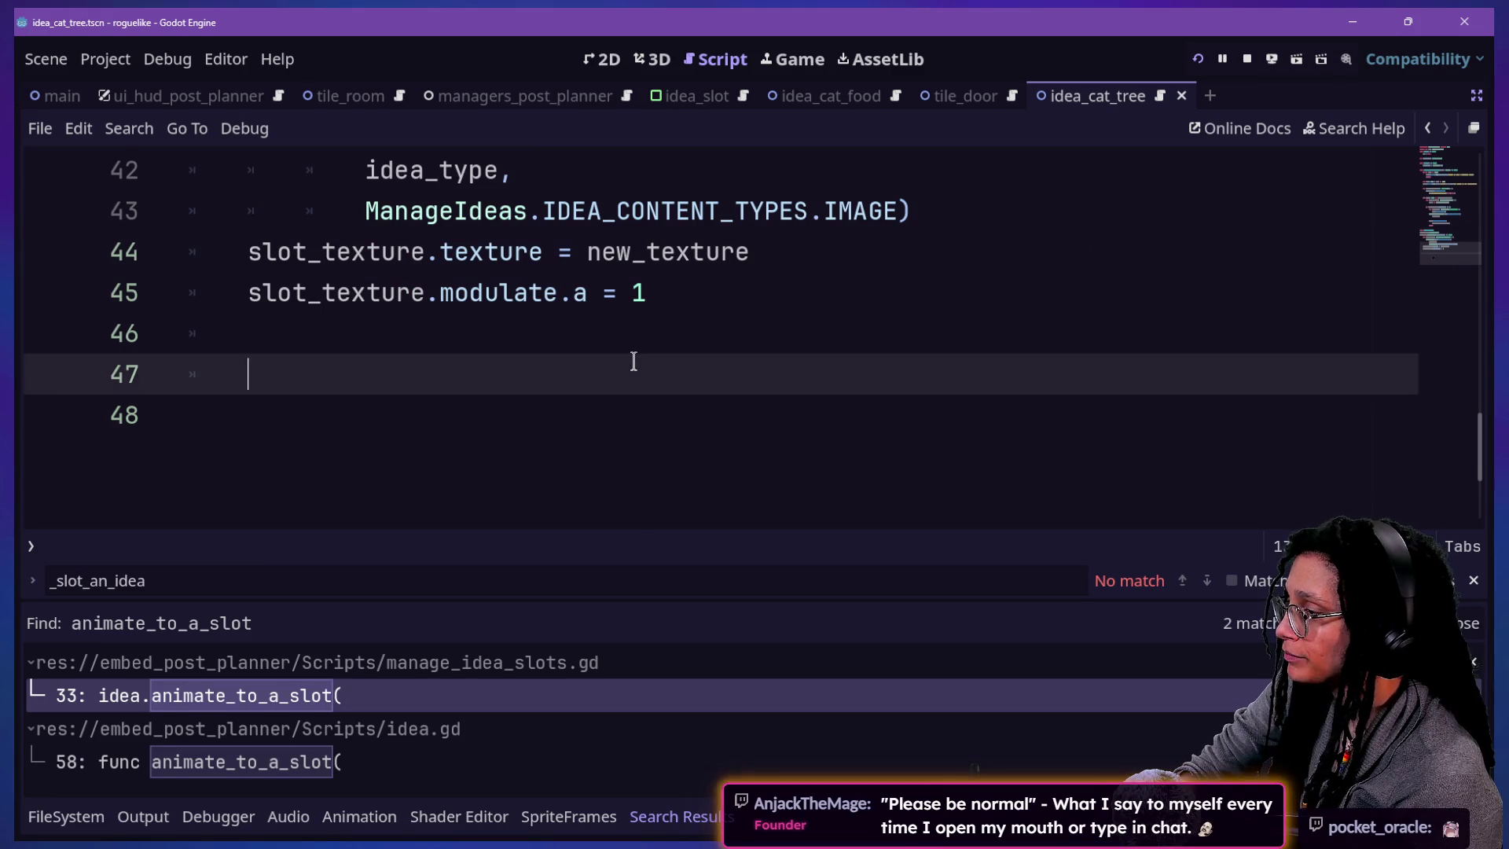
pyautogui.scroll(3, 633, 362)
pyautogui.scroll(-2, 634, 362)
pyautogui.moveTo(671, 382)
pyautogui.mouseDown()
pyautogui.moveTo(616, 211)
pyautogui.moveTo(614, 248)
pyautogui.mouseUp()
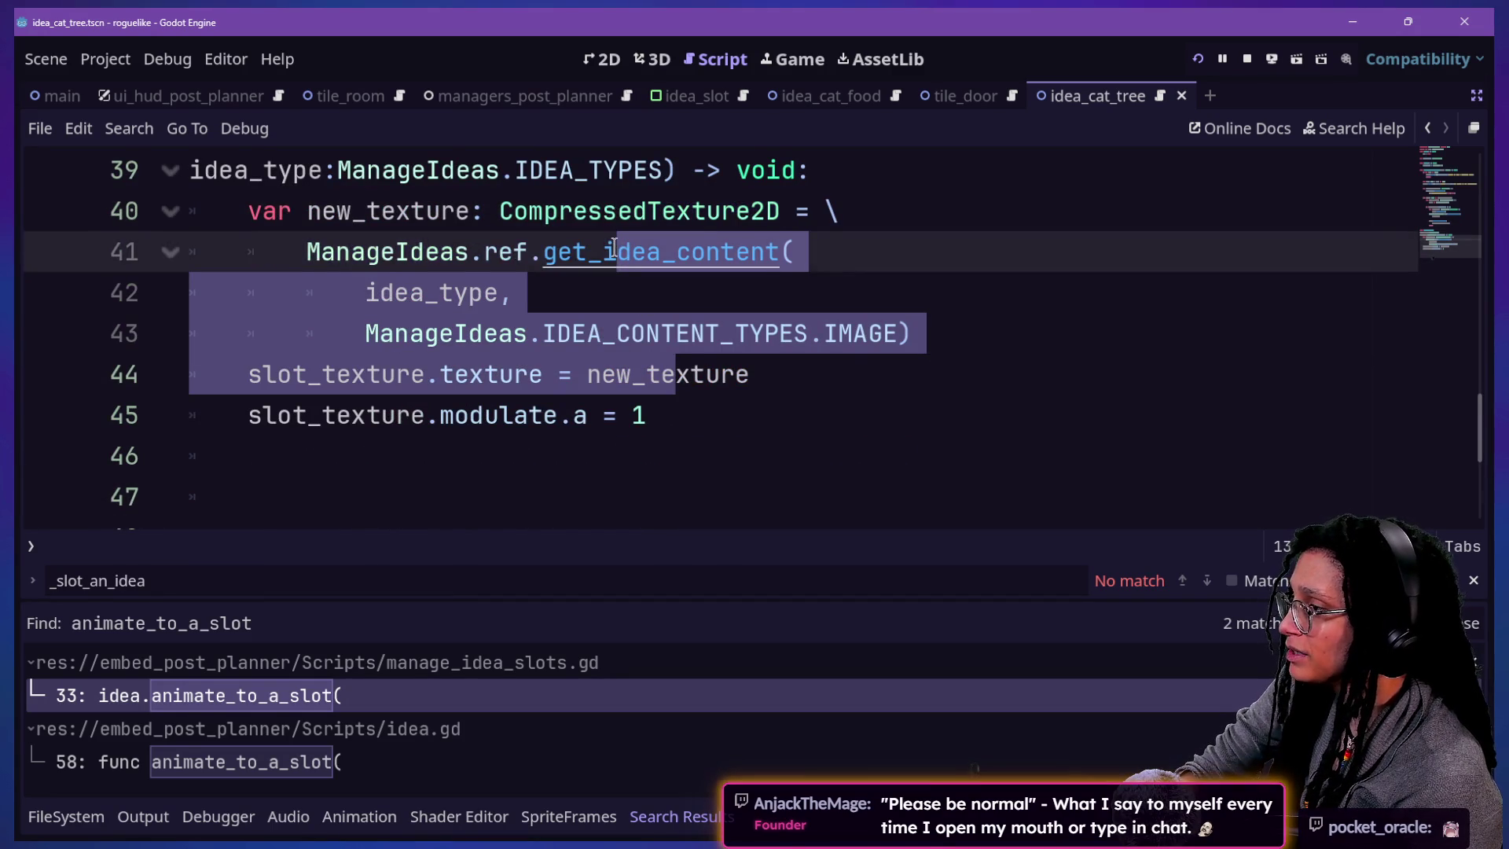
pyautogui.hotkey('ctrl', 'k')
pyautogui.hotkey('ctrl', 'k')
pyautogui.keyDown('shift'); pyautogui.click(585, 214); pyautogui.keyUp('shift')
pyautogui.hotkey('ctrl', 'k')
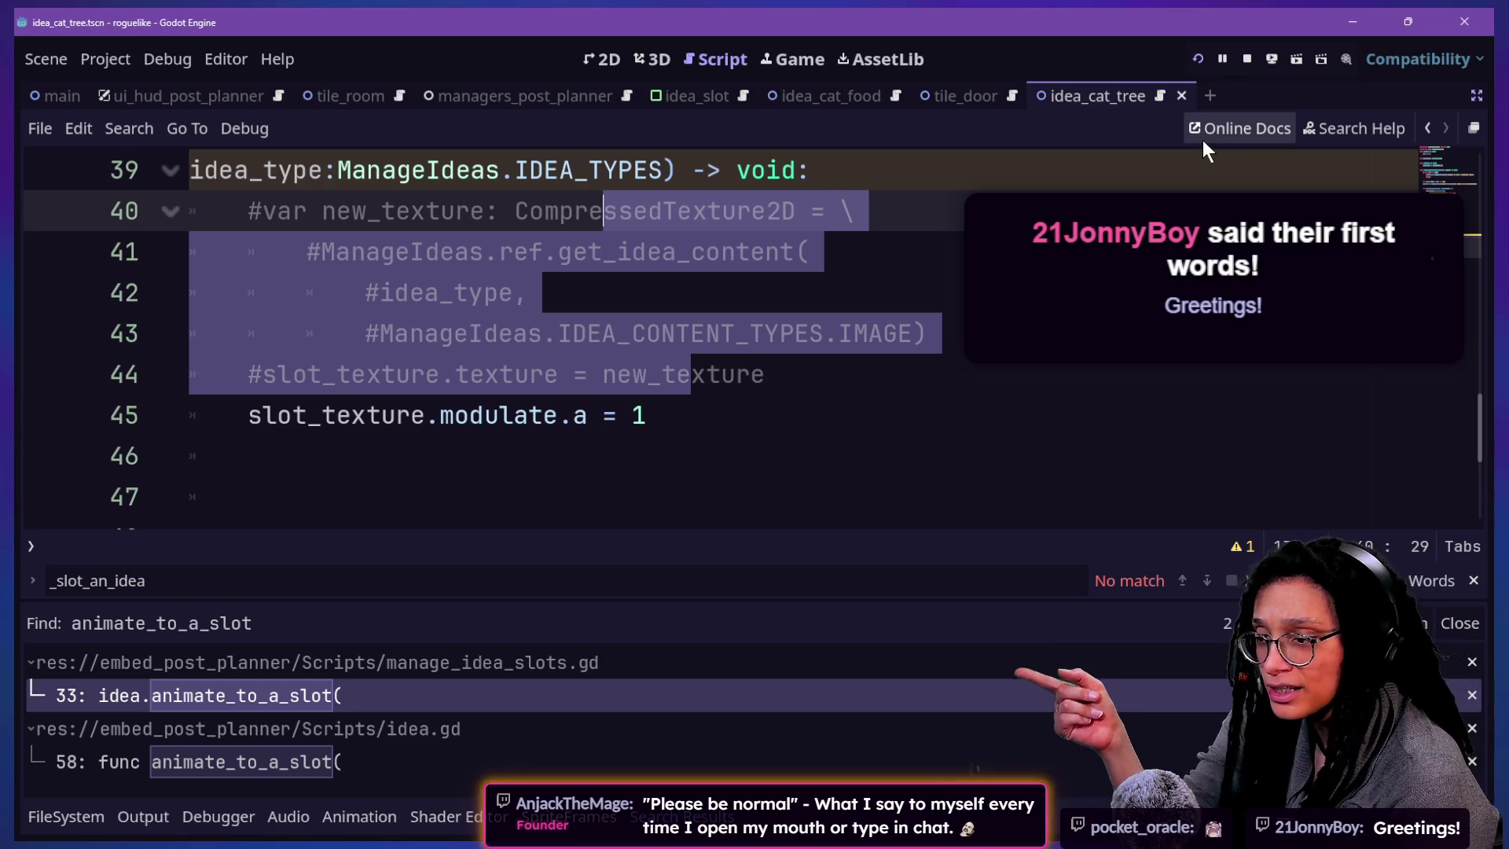
# - Playtest on Catstagram and collect an idea, filling the first HUD slot with the Godot icon
pyautogui.click(1200, 57)
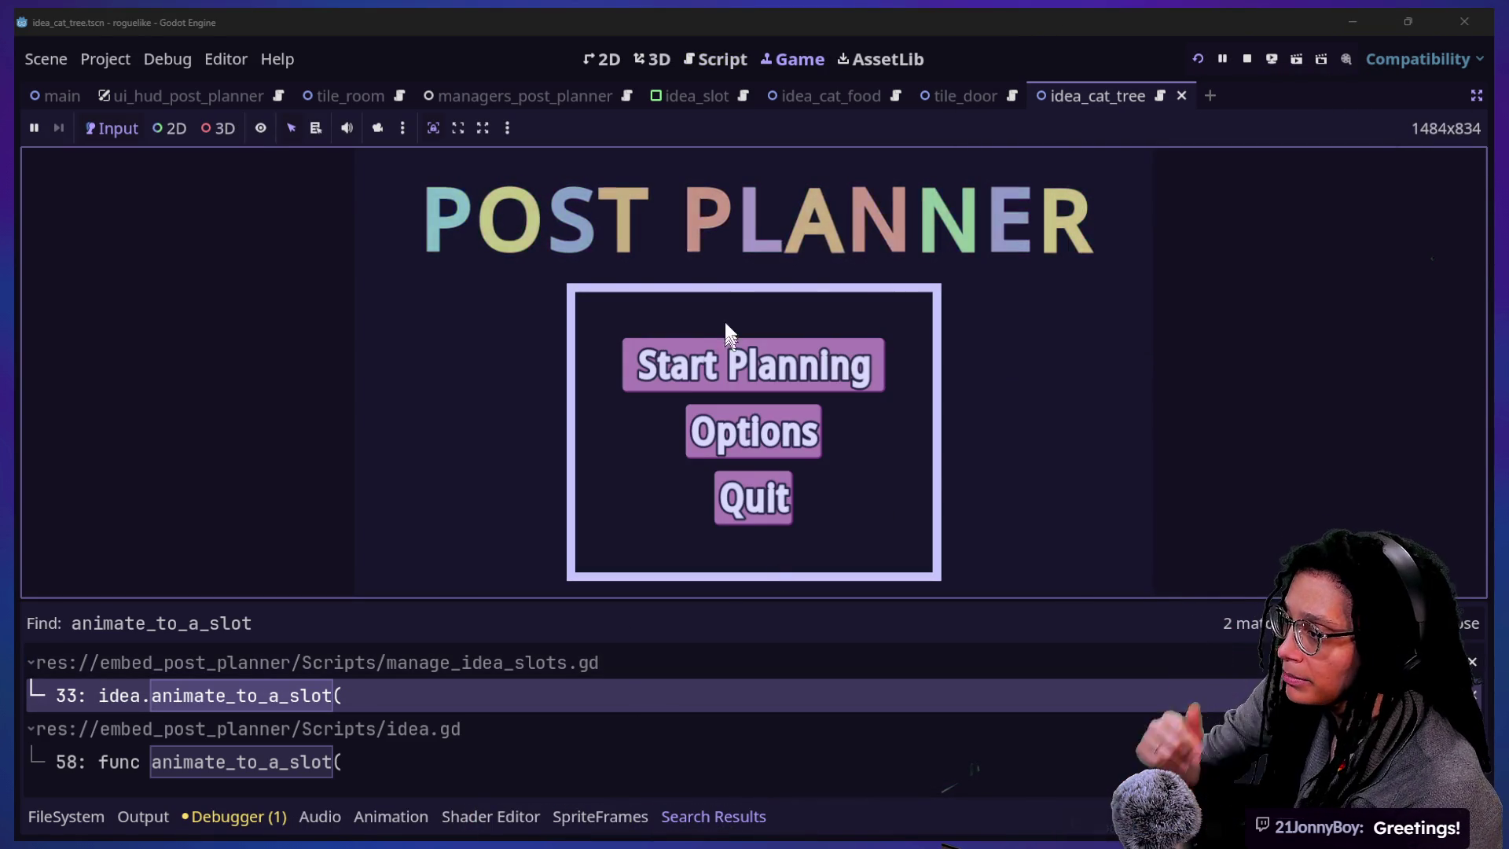
pyautogui.click(719, 352)
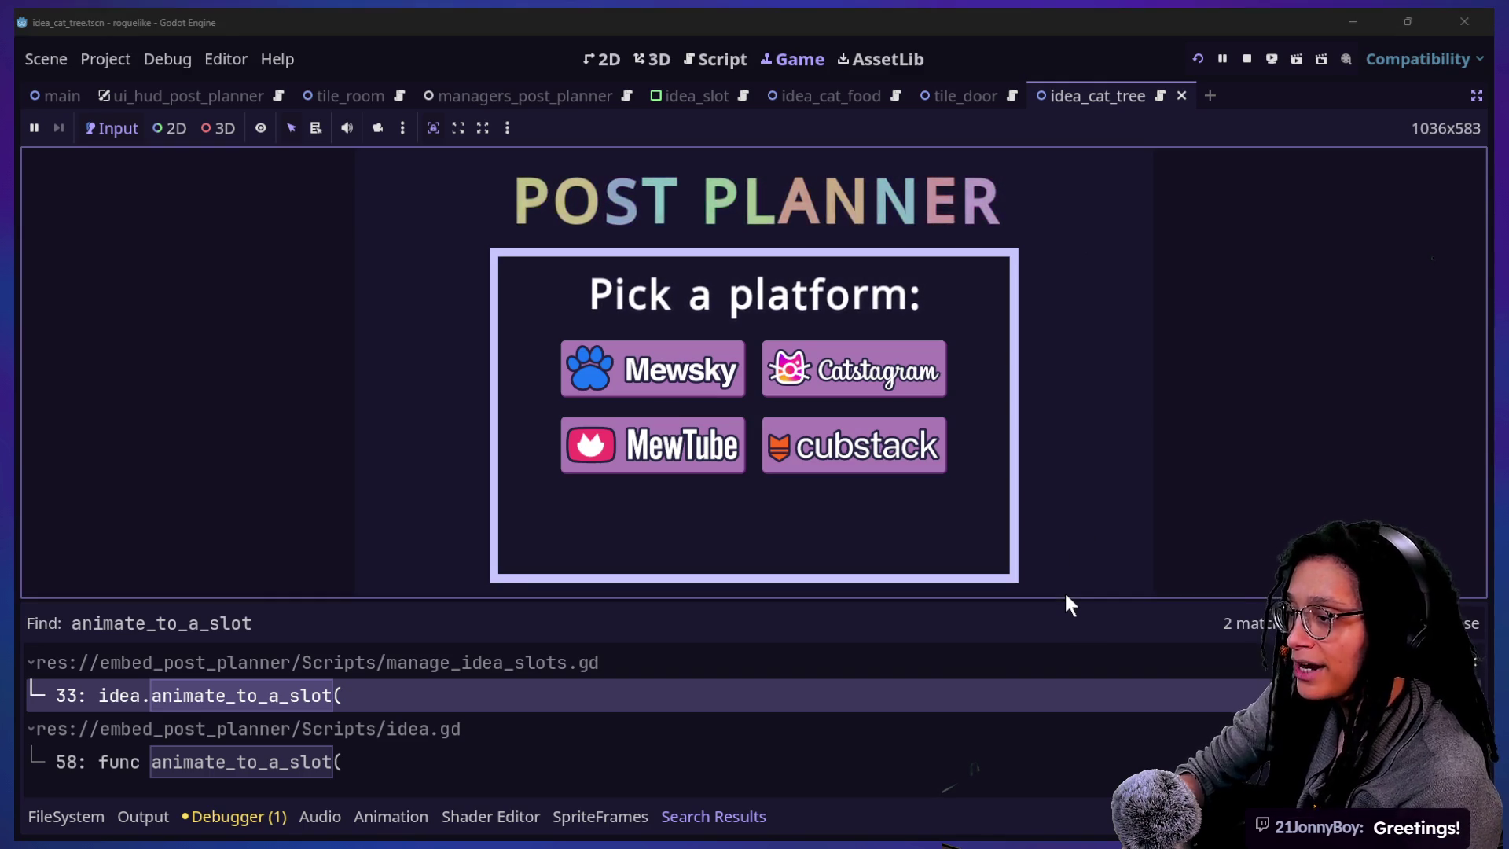
pyautogui.moveTo(880, 377)
pyautogui.click(723, 746)
pyautogui.click(872, 463)
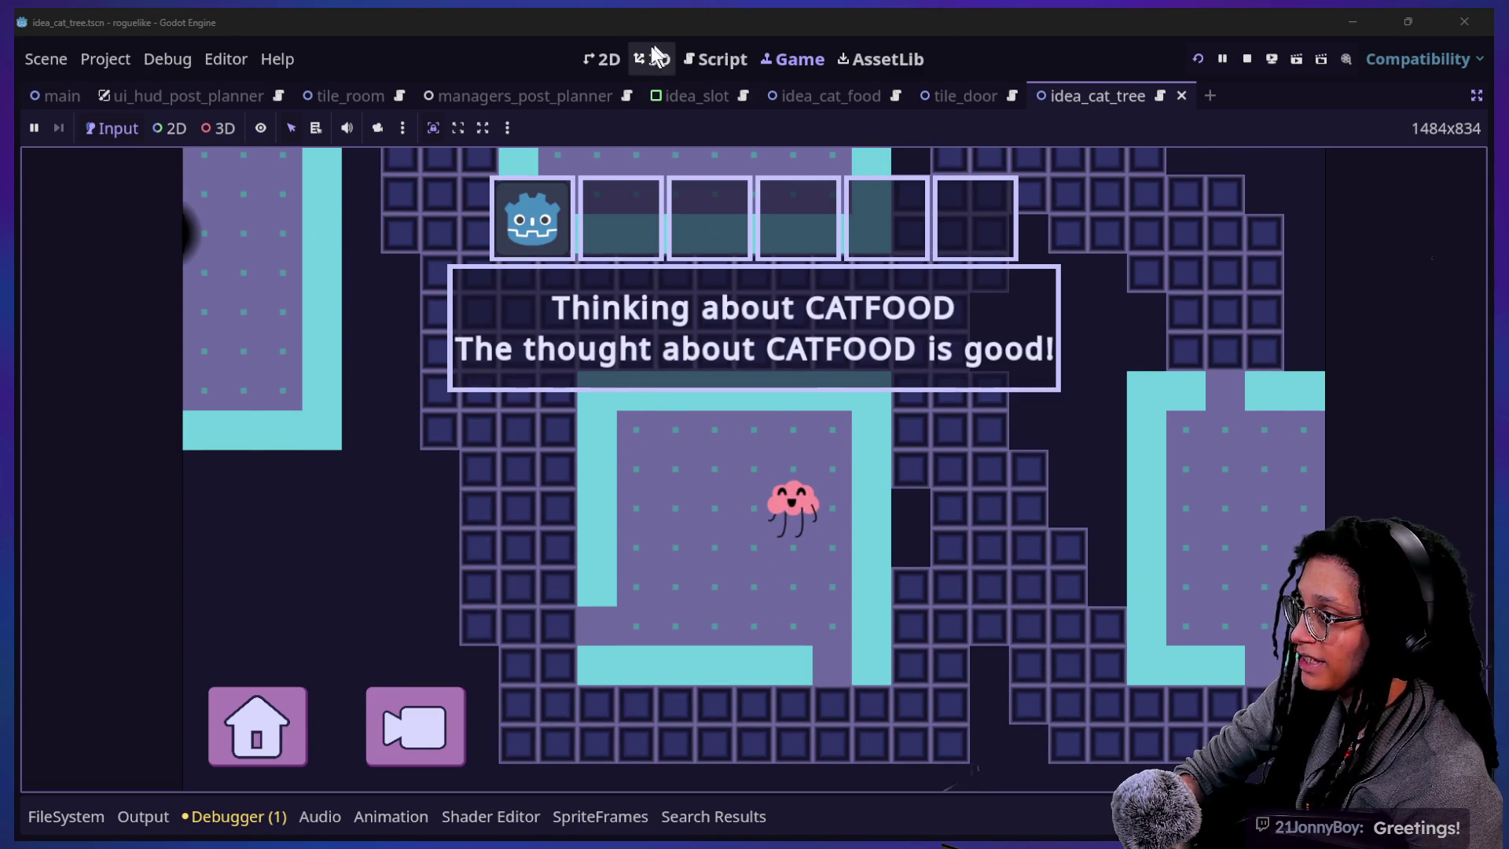
# - Restore lines 40–44 in slot_an_idea to uncommented code
pyautogui.click(690, 53)
pyautogui.click(532, 286)
pyautogui.hotkey('ctrl', 'z')
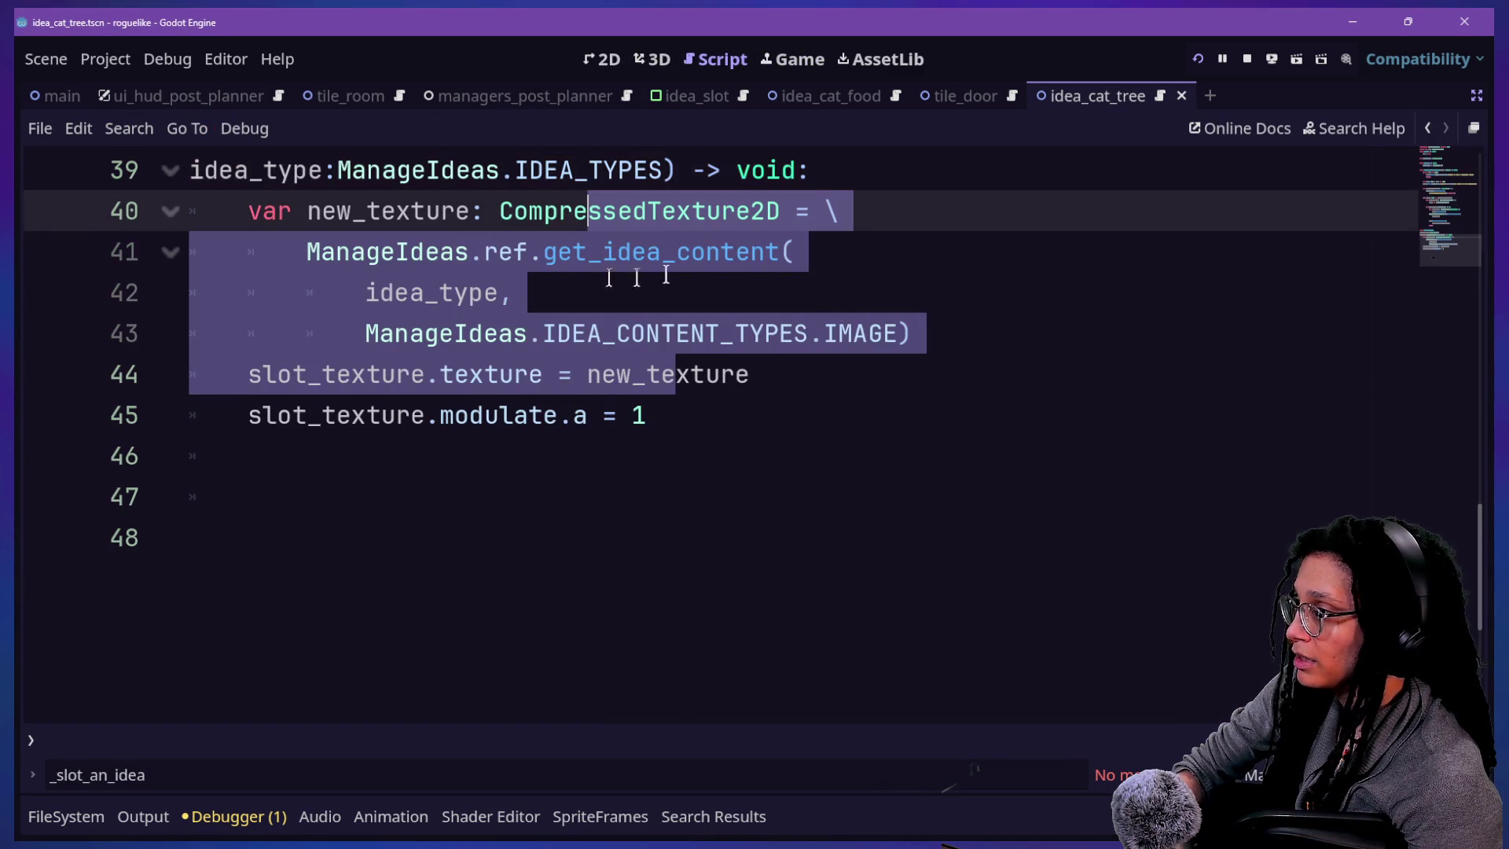
# - Find 'animate_to_a' across the project, matching manage_idea_slots.gd and idea.gd
pyautogui.scroll(2, 865, 332)
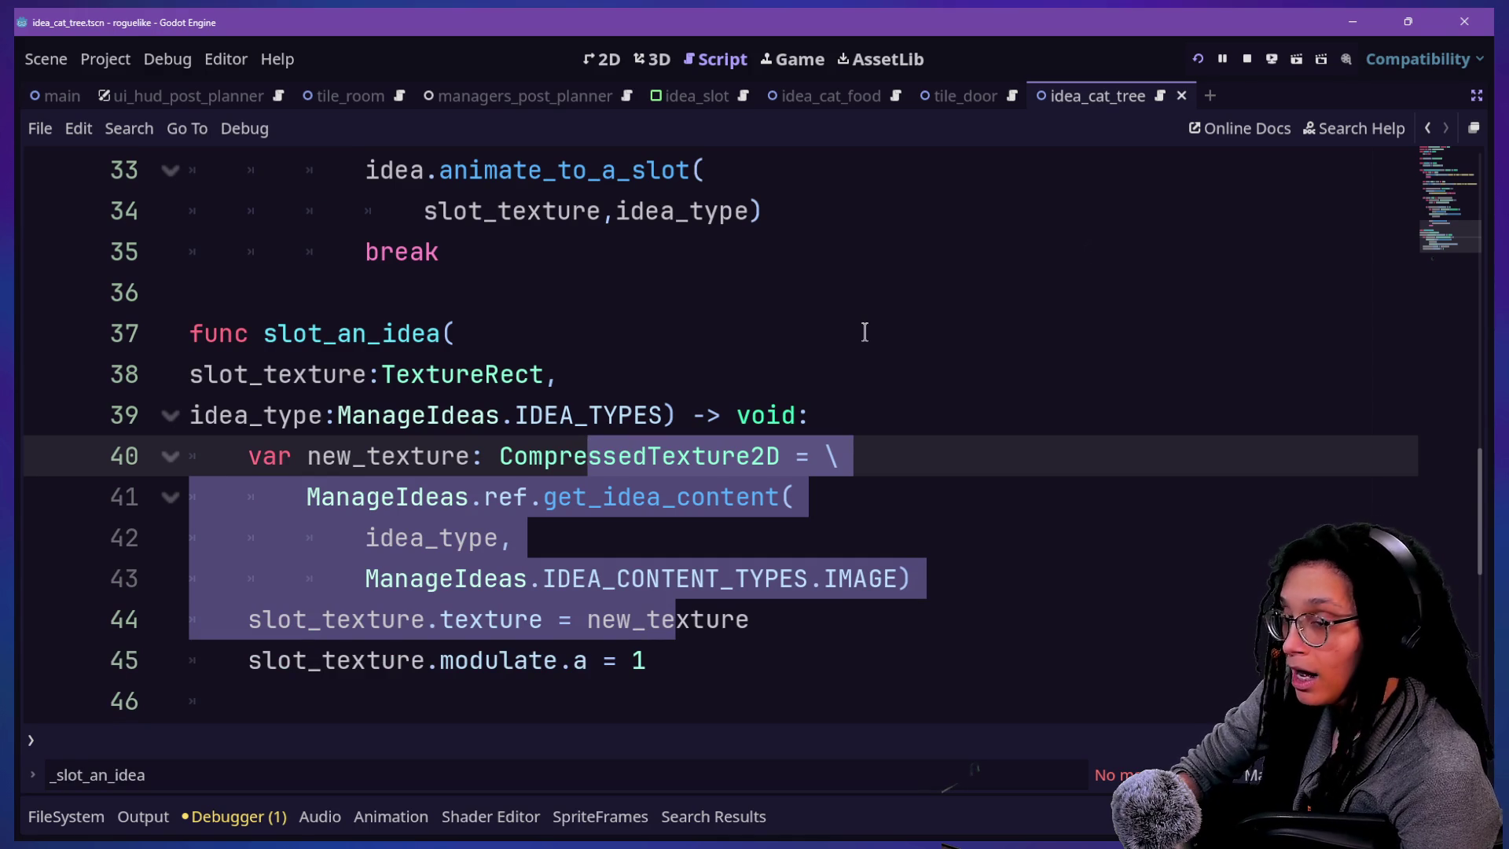
pyautogui.hotkey('shift', 'alt', 'o')
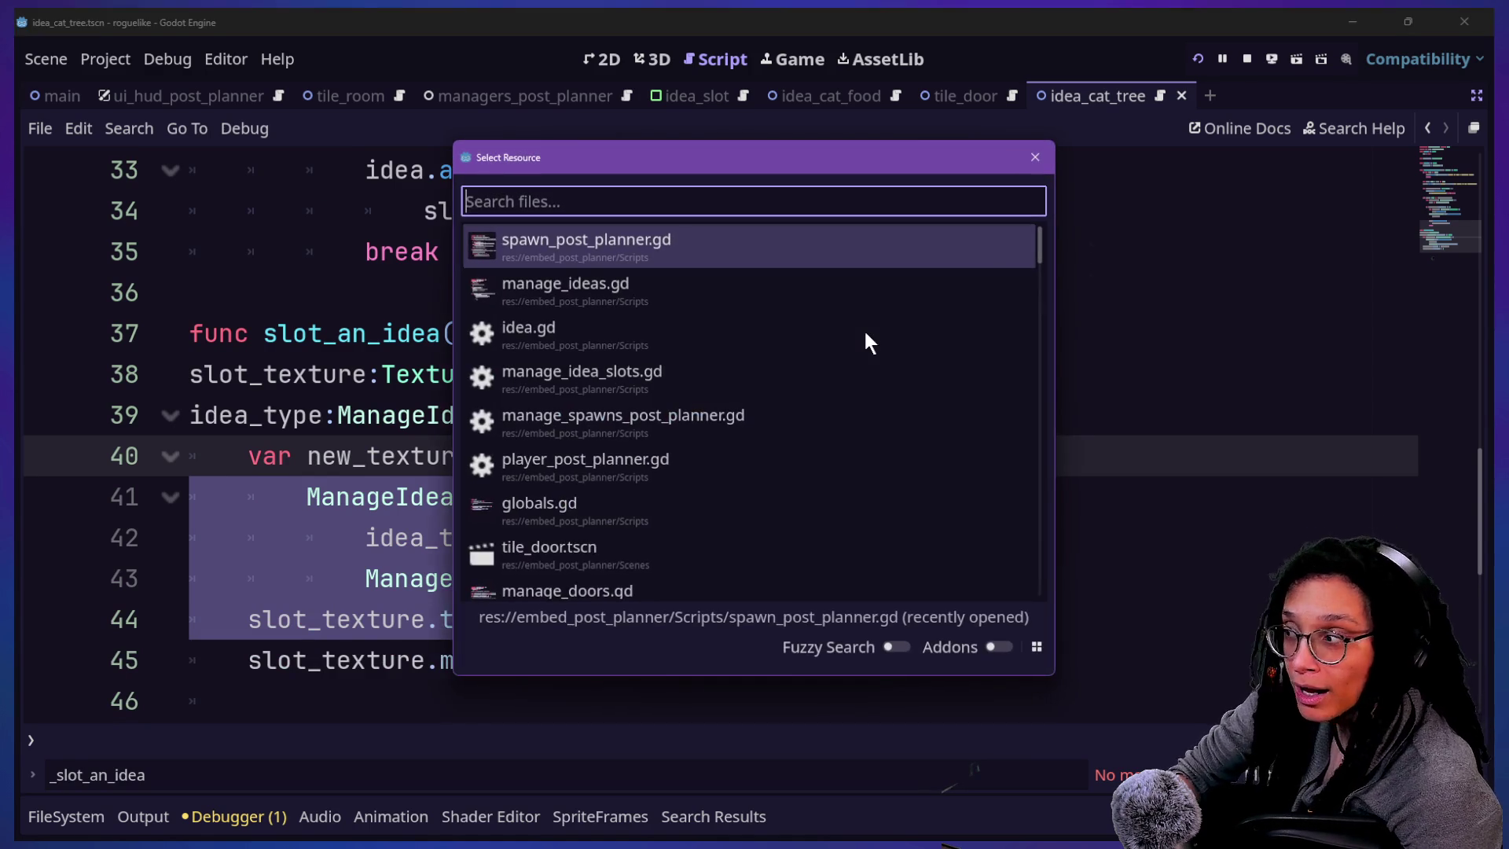
pyautogui.press('Down')
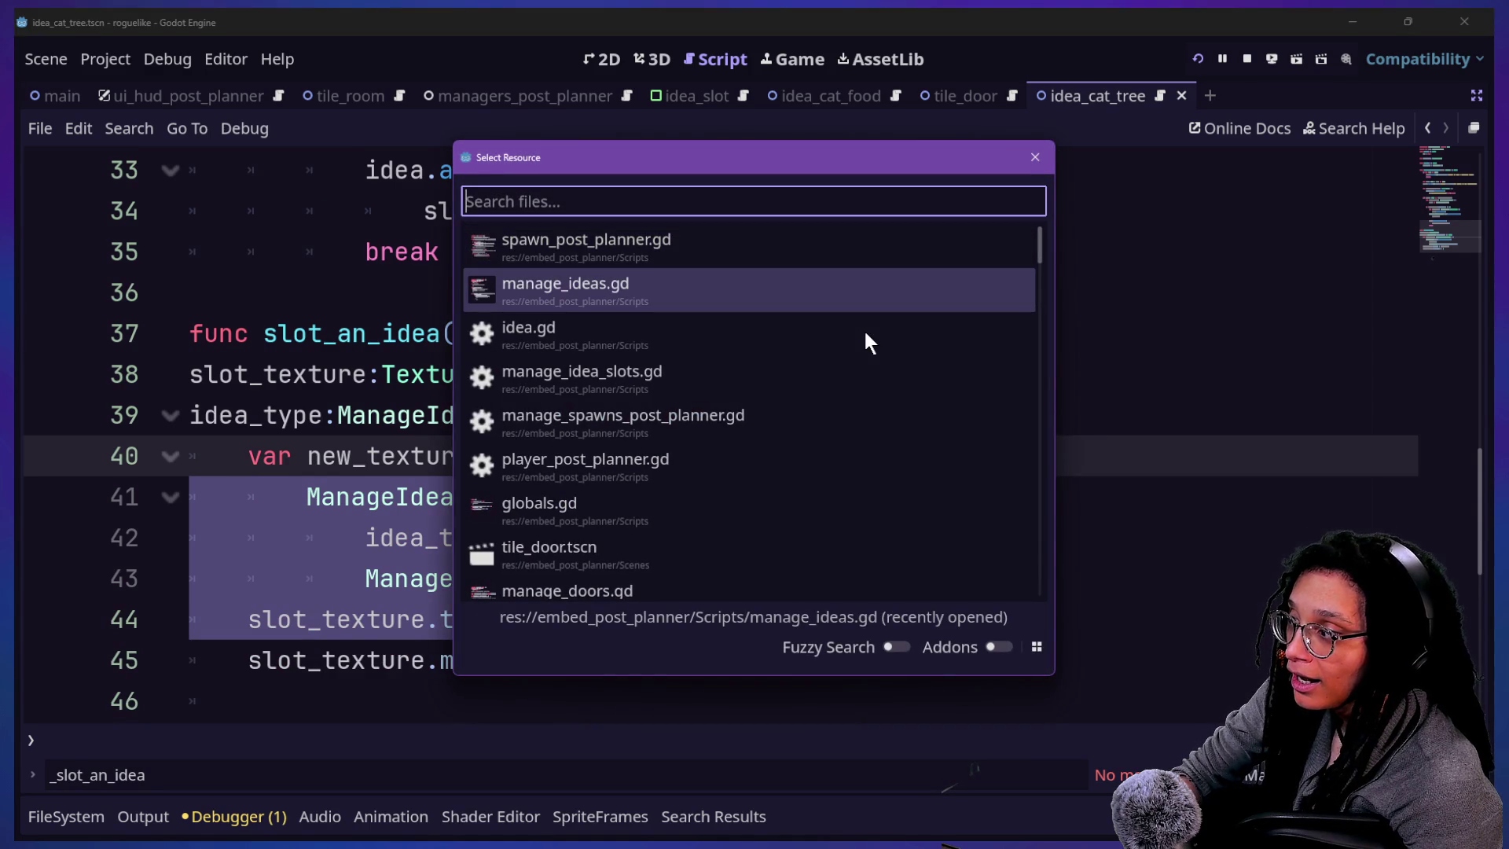
pyautogui.press('Escape')
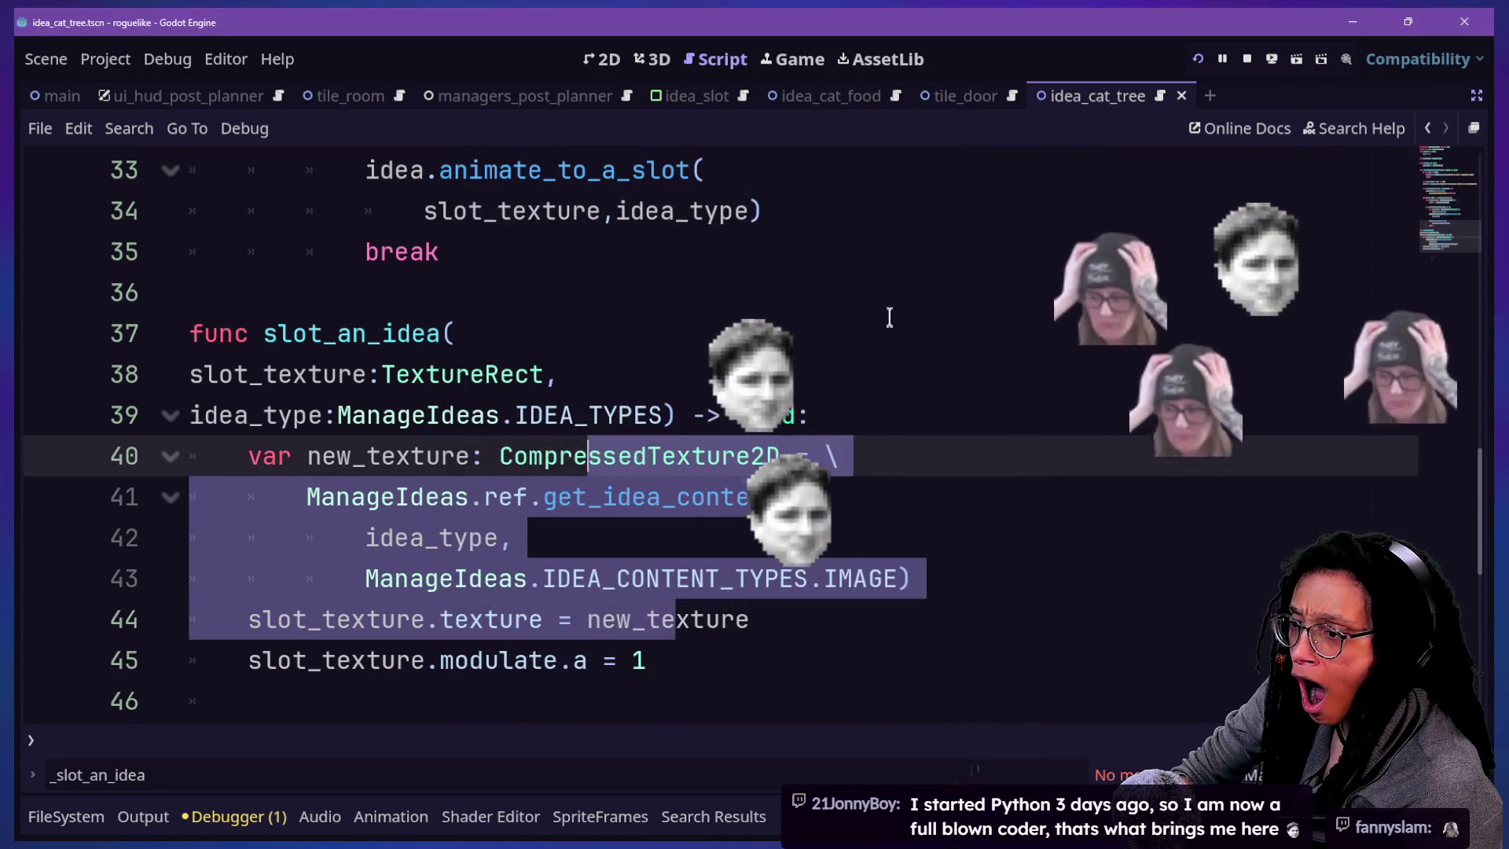
pyautogui.hotkey('ctrl', 'shift', 'f')
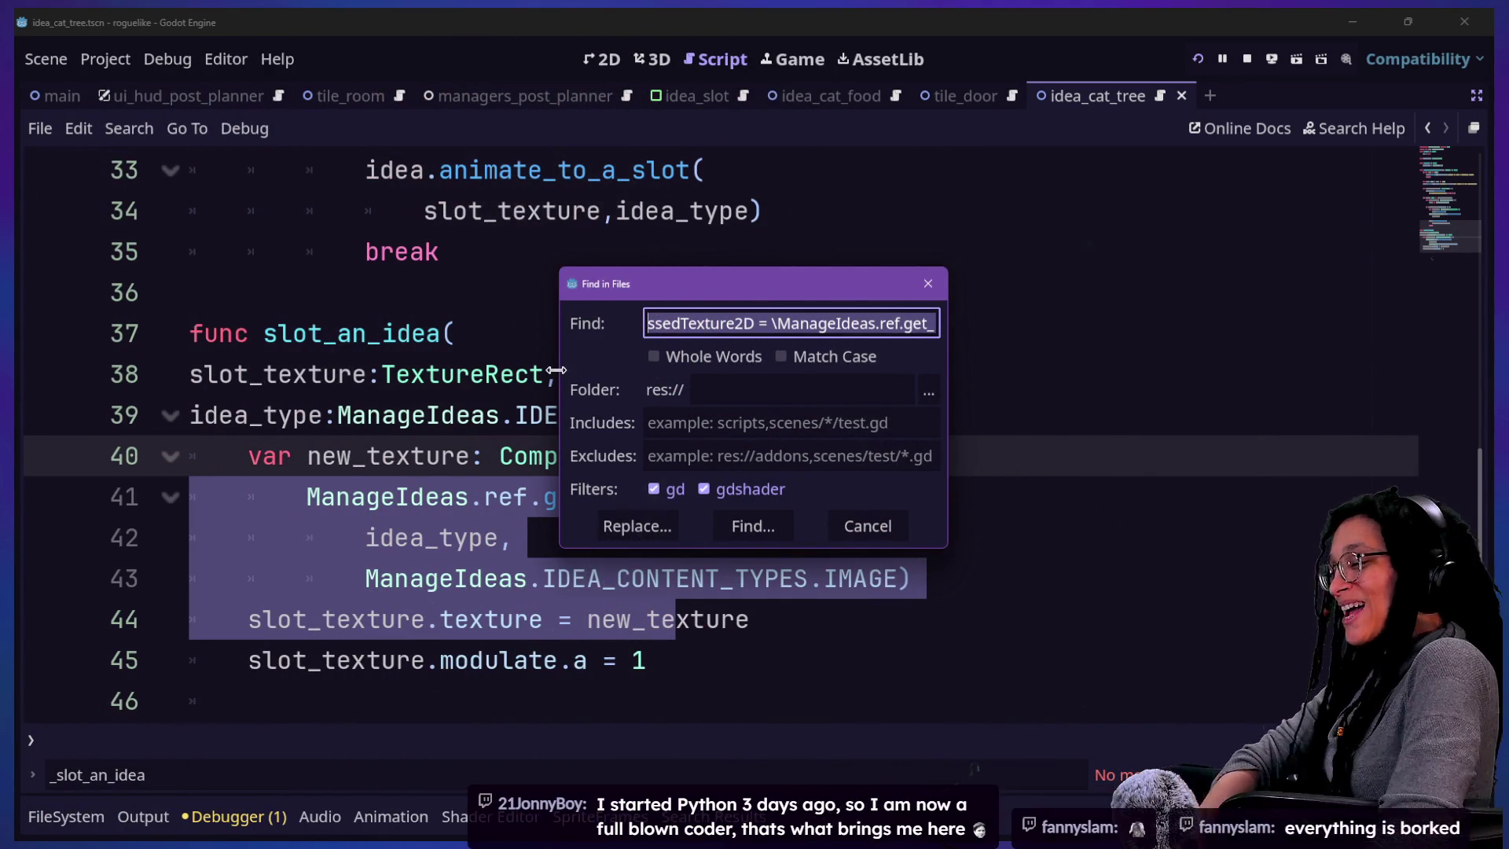
pyautogui.write('animate')
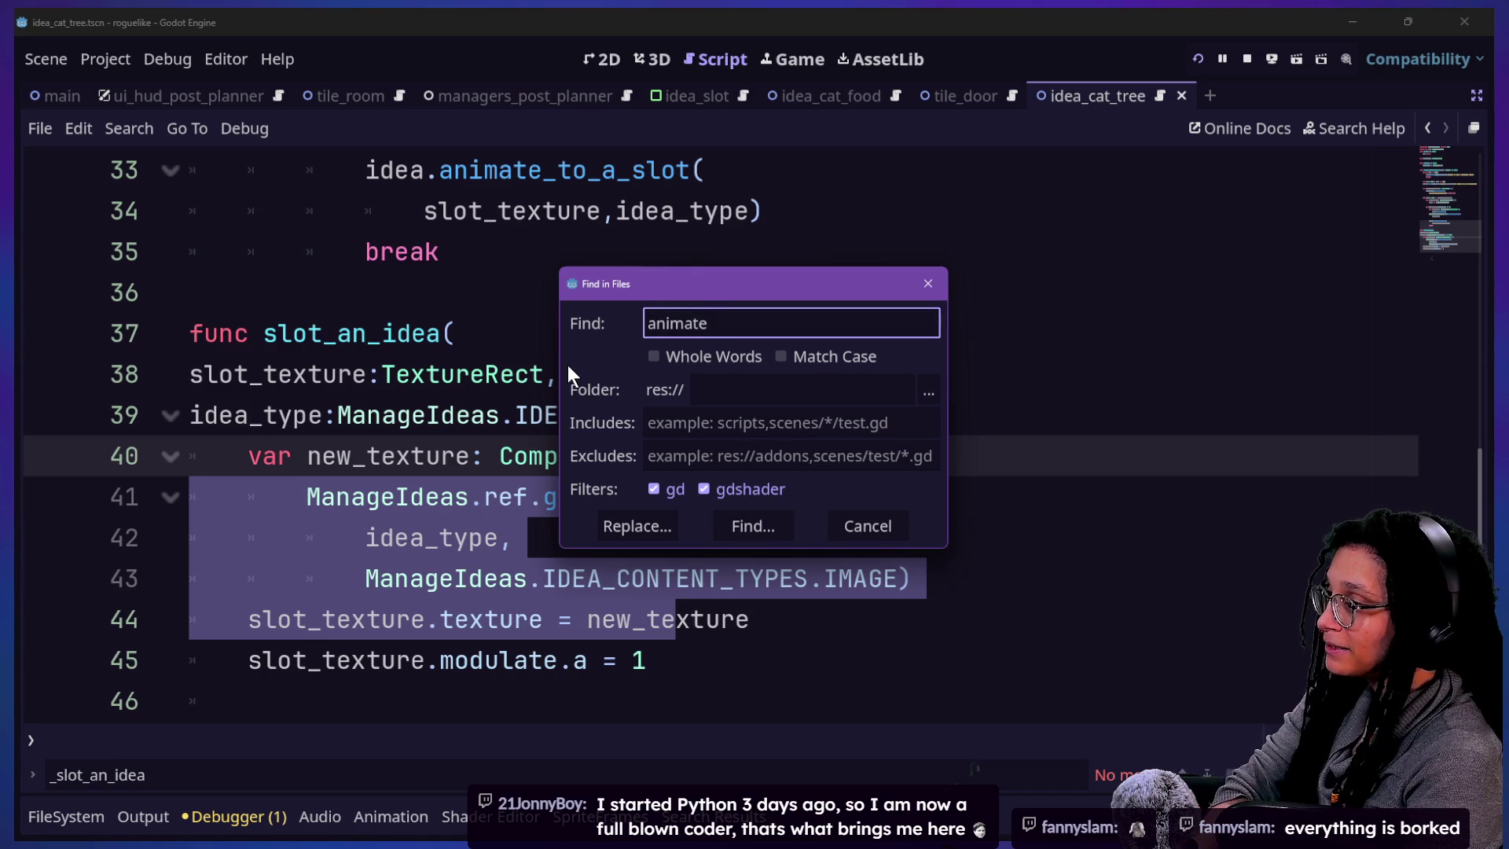
pyautogui.write('_to_a')
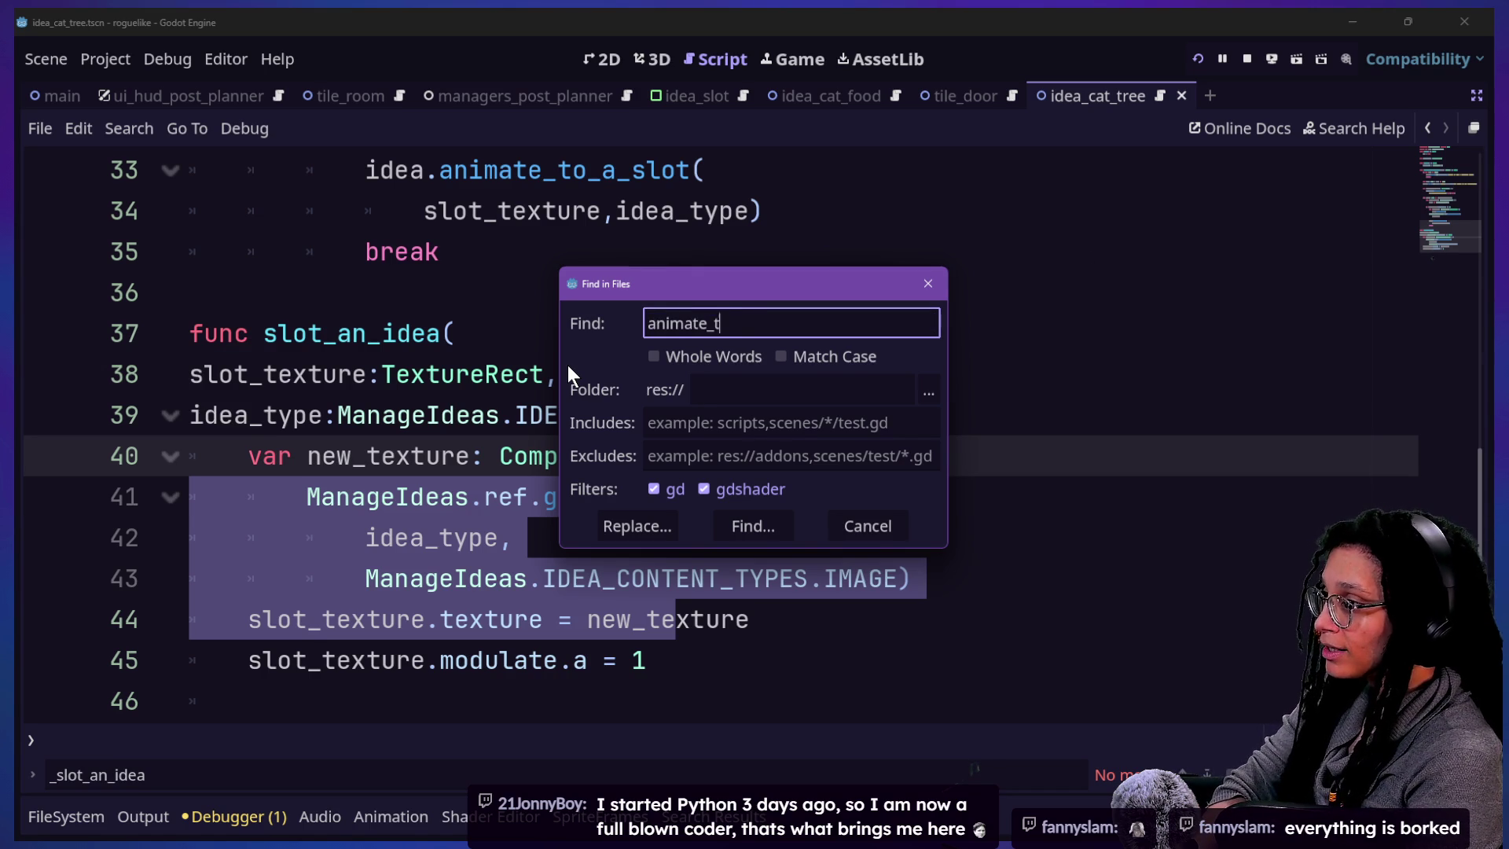
pyautogui.press('Return')
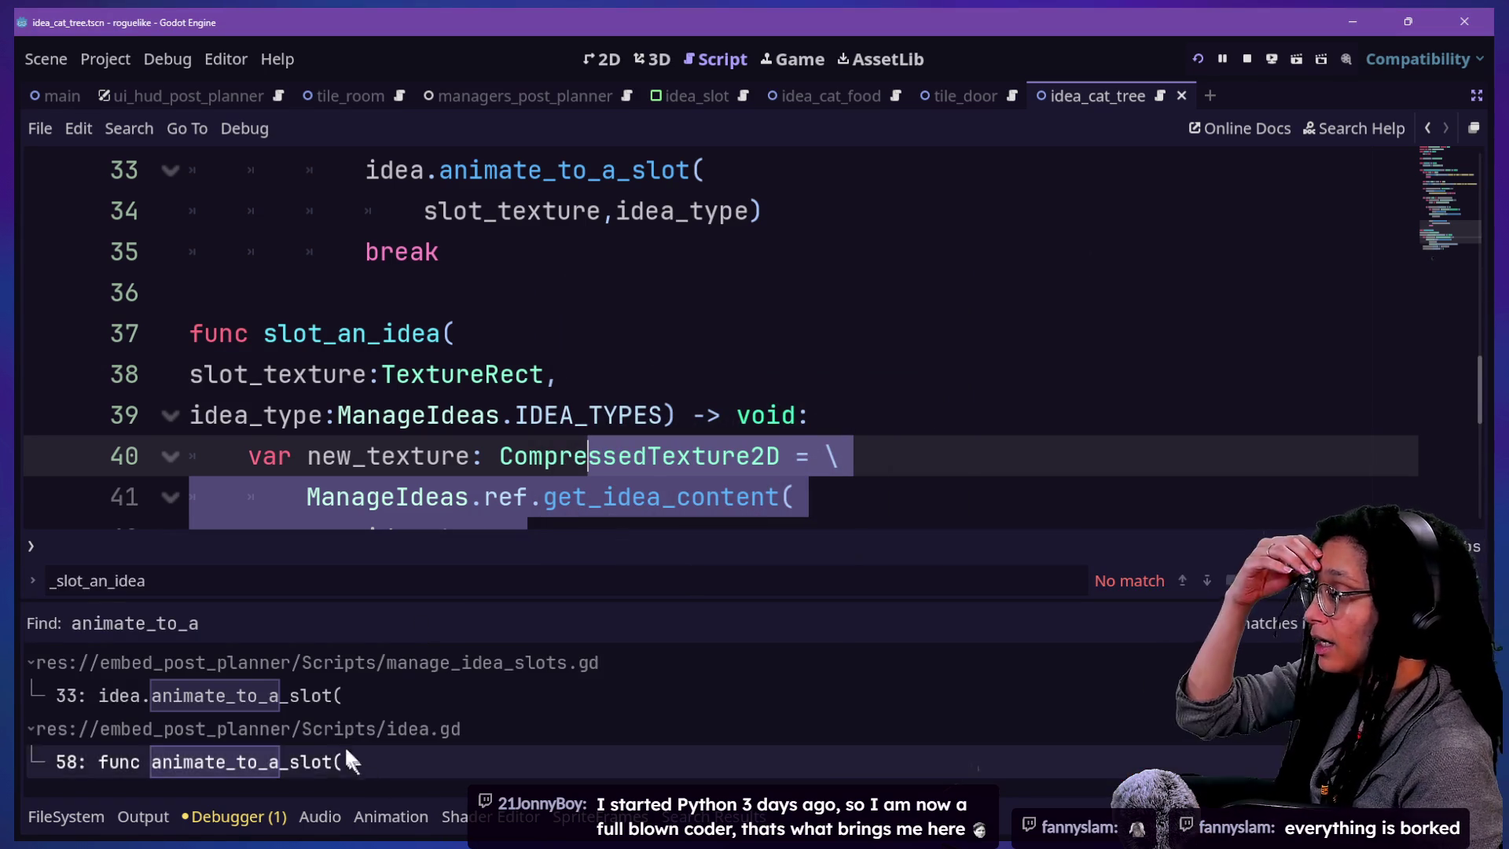
# - Open the animate_to_a_slot definition in idea.gd from the search results
pyautogui.click(338, 763)
pyautogui.click(252, 438)
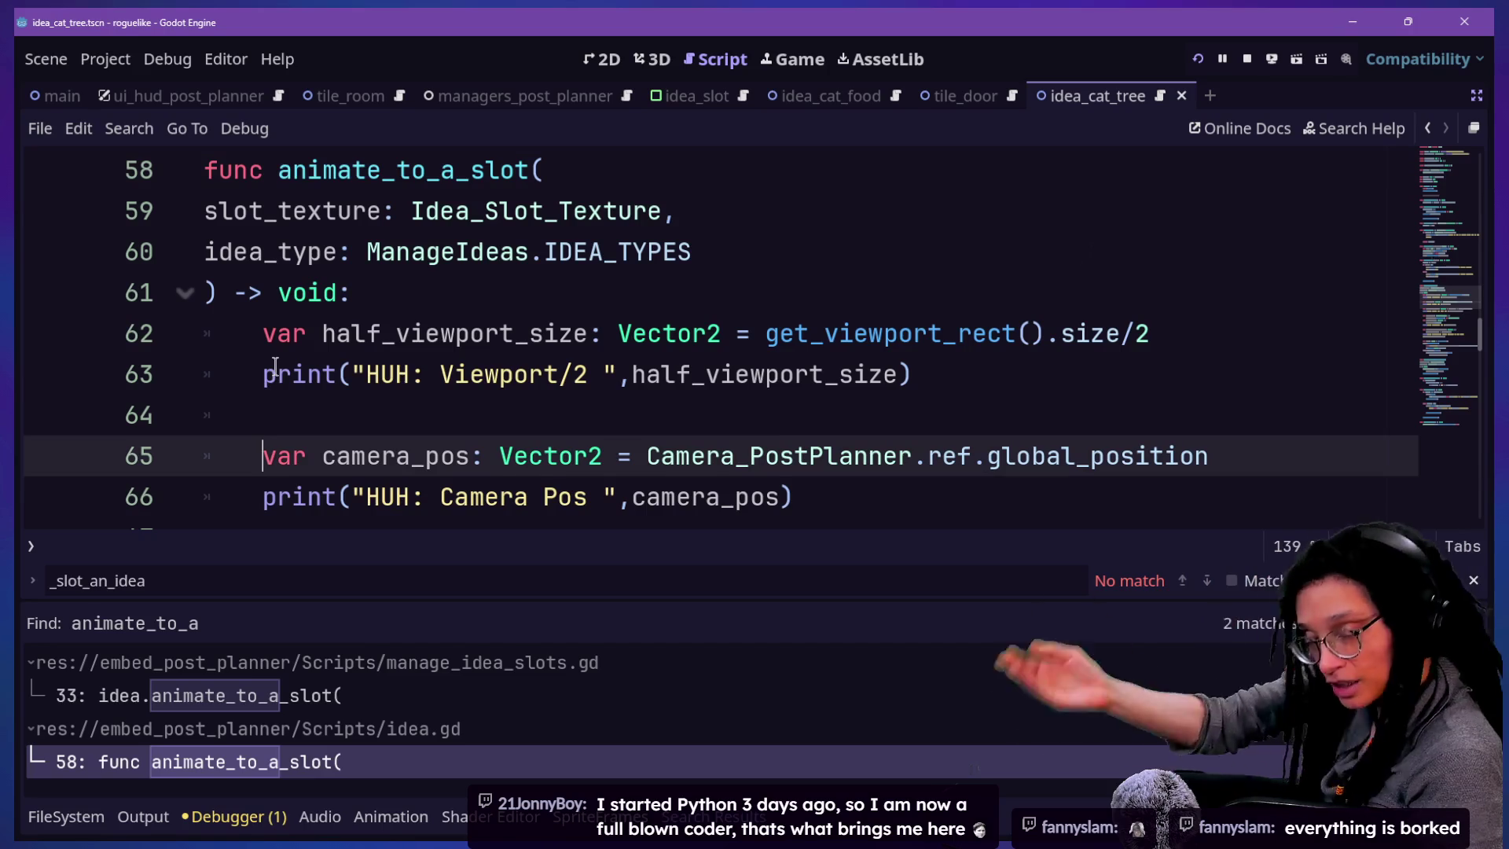
pyautogui.hotkey('alt', 'space')
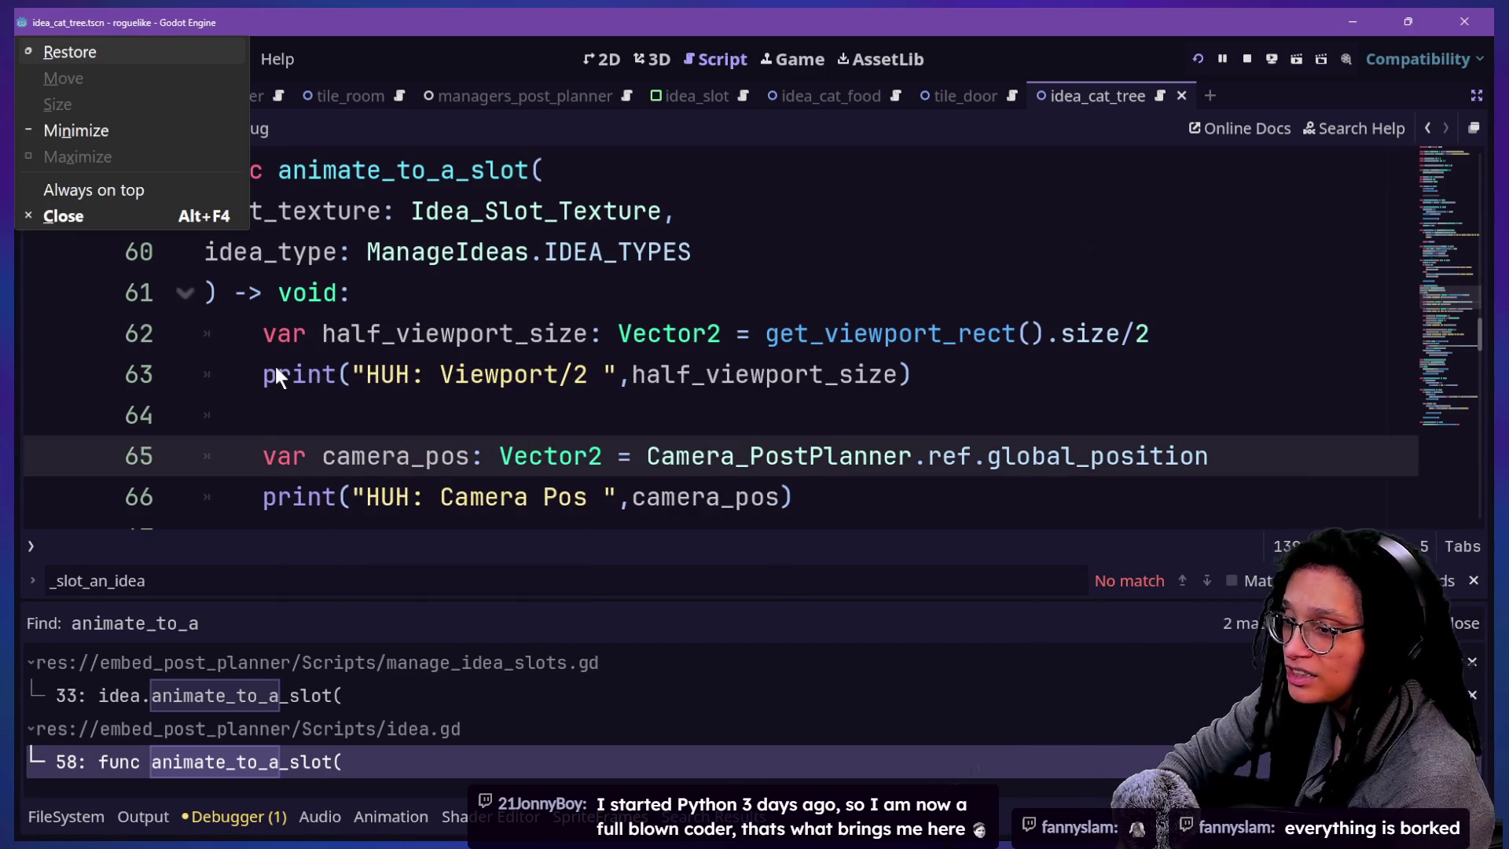
pyautogui.press('Escape')
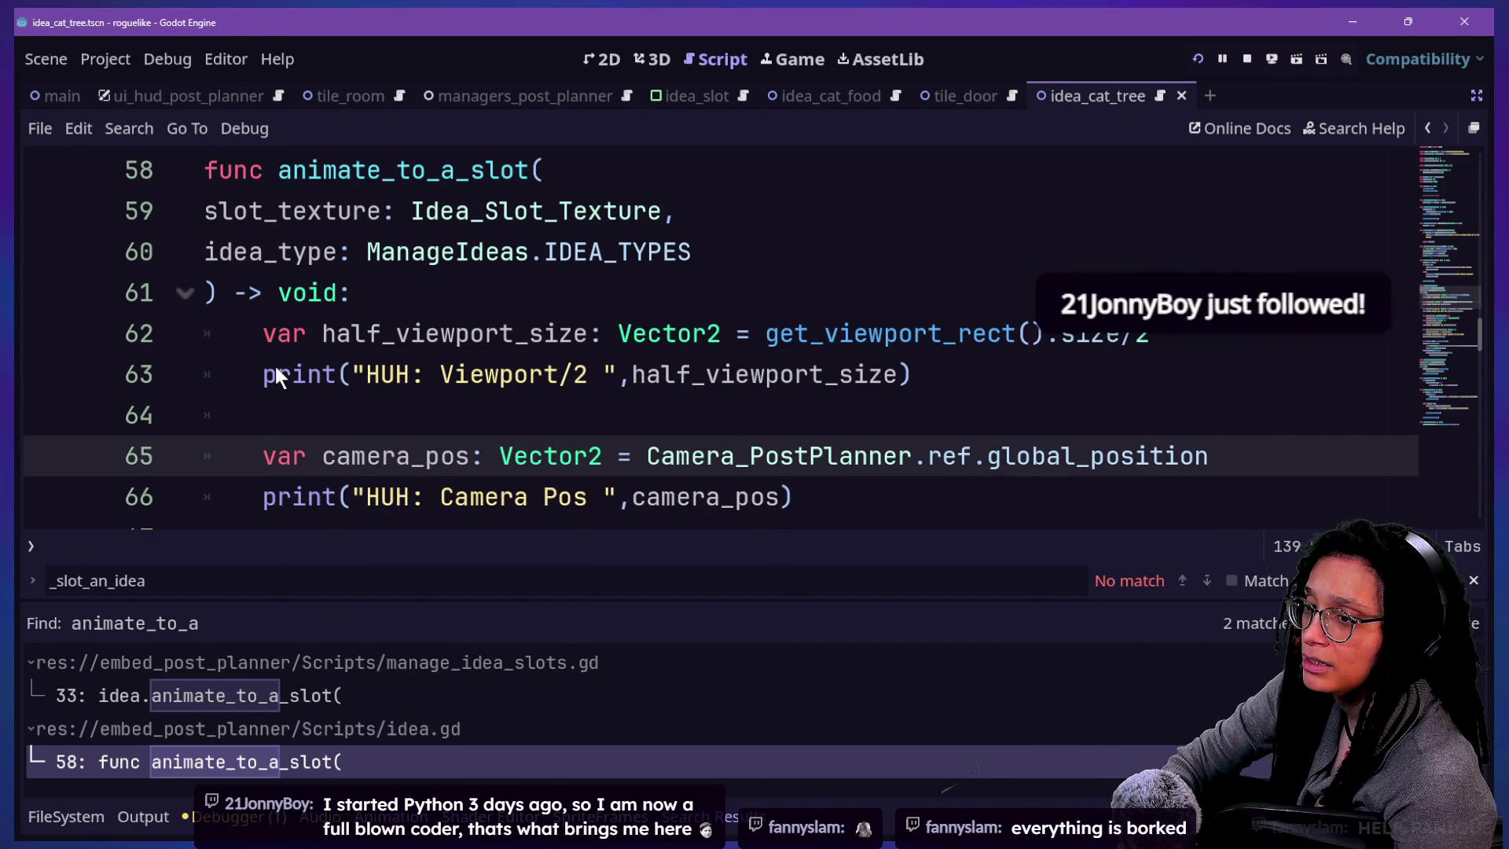
pyautogui.press('F5')
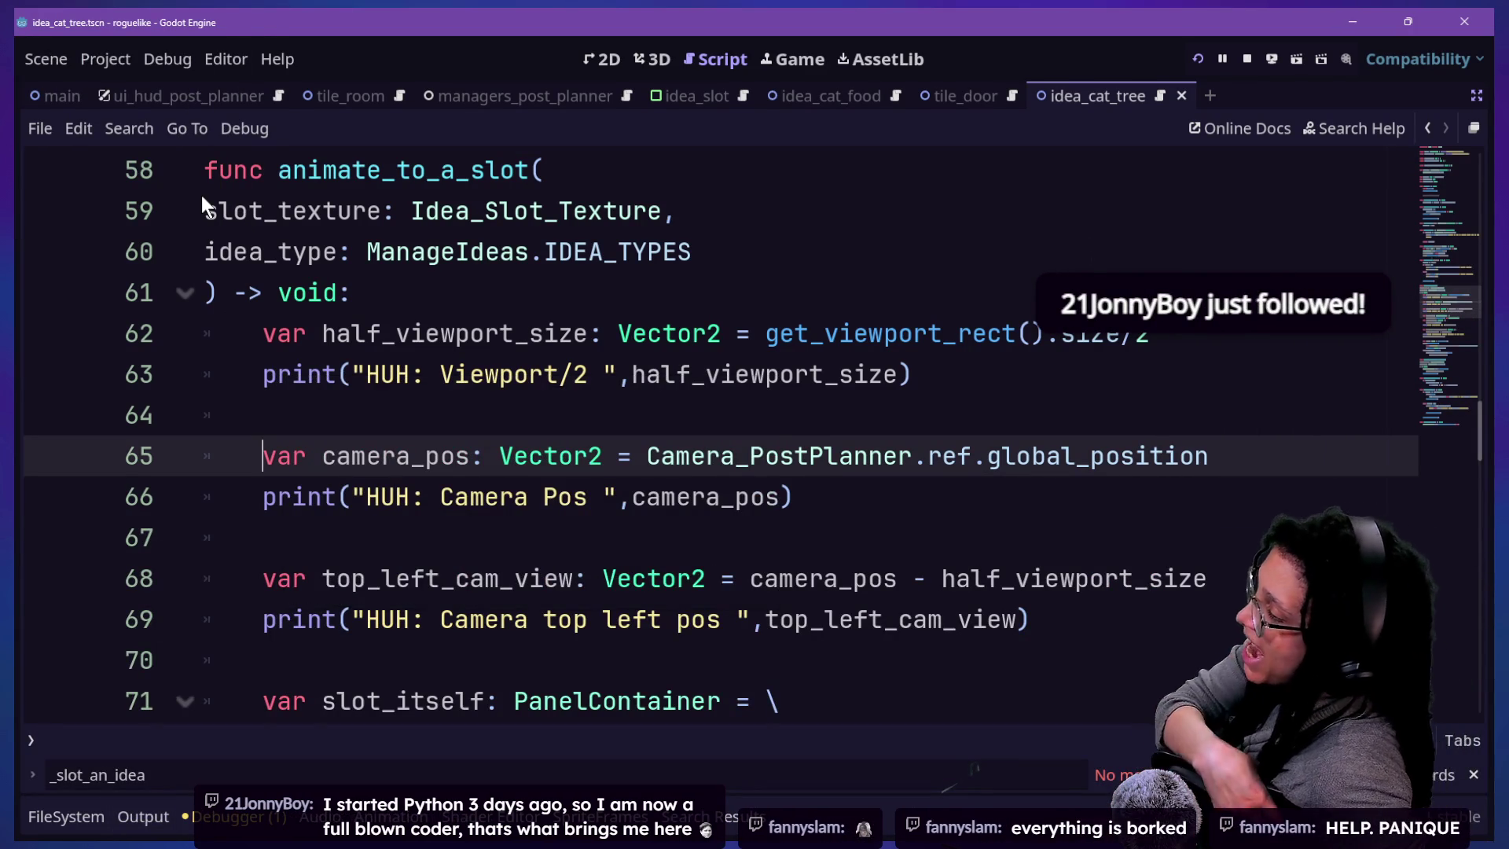
# - Inspect lines 62–65 and show the HUH debug prints in the Output panel
pyautogui.press('Down')
pyautogui.press('Up')
pyautogui.press('Up')
pyautogui.press('Up')
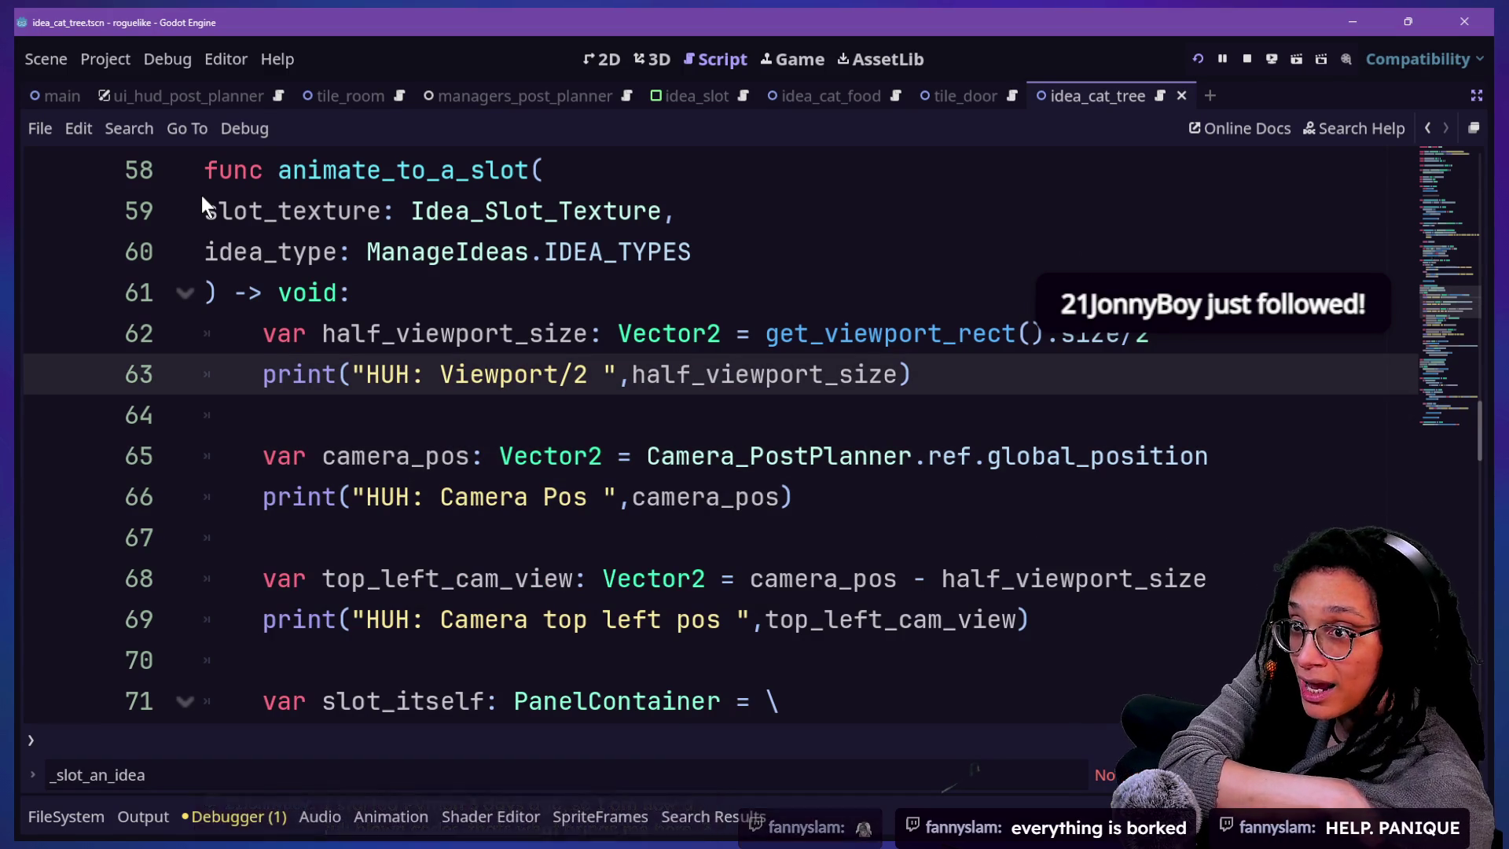
pyautogui.press('Down')
pyautogui.press('Down')
pyautogui.press('Down')
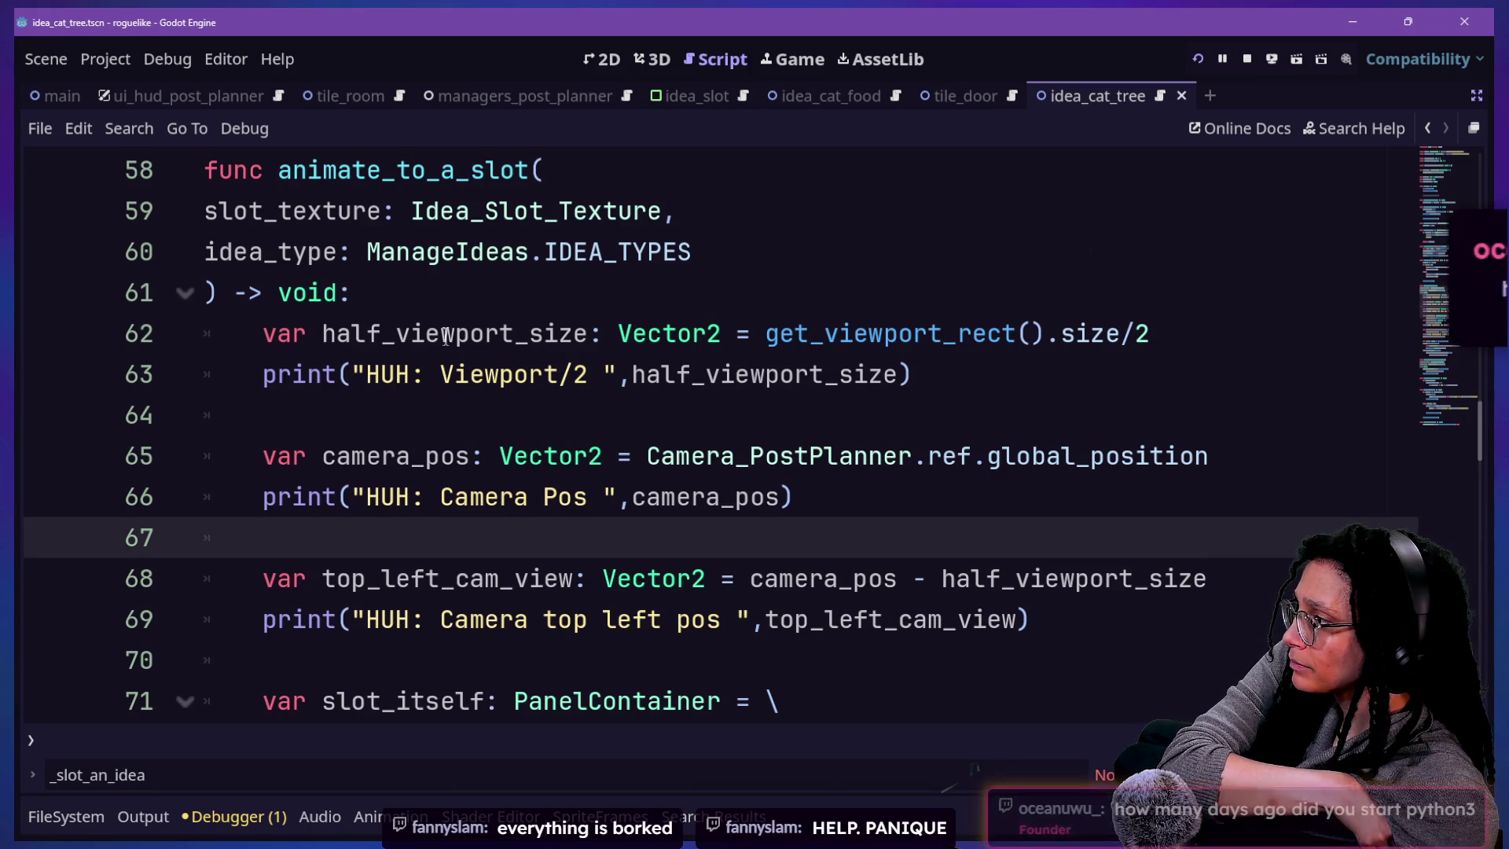
pyautogui.moveTo(524, 313); pyautogui.dragTo(692, 456)
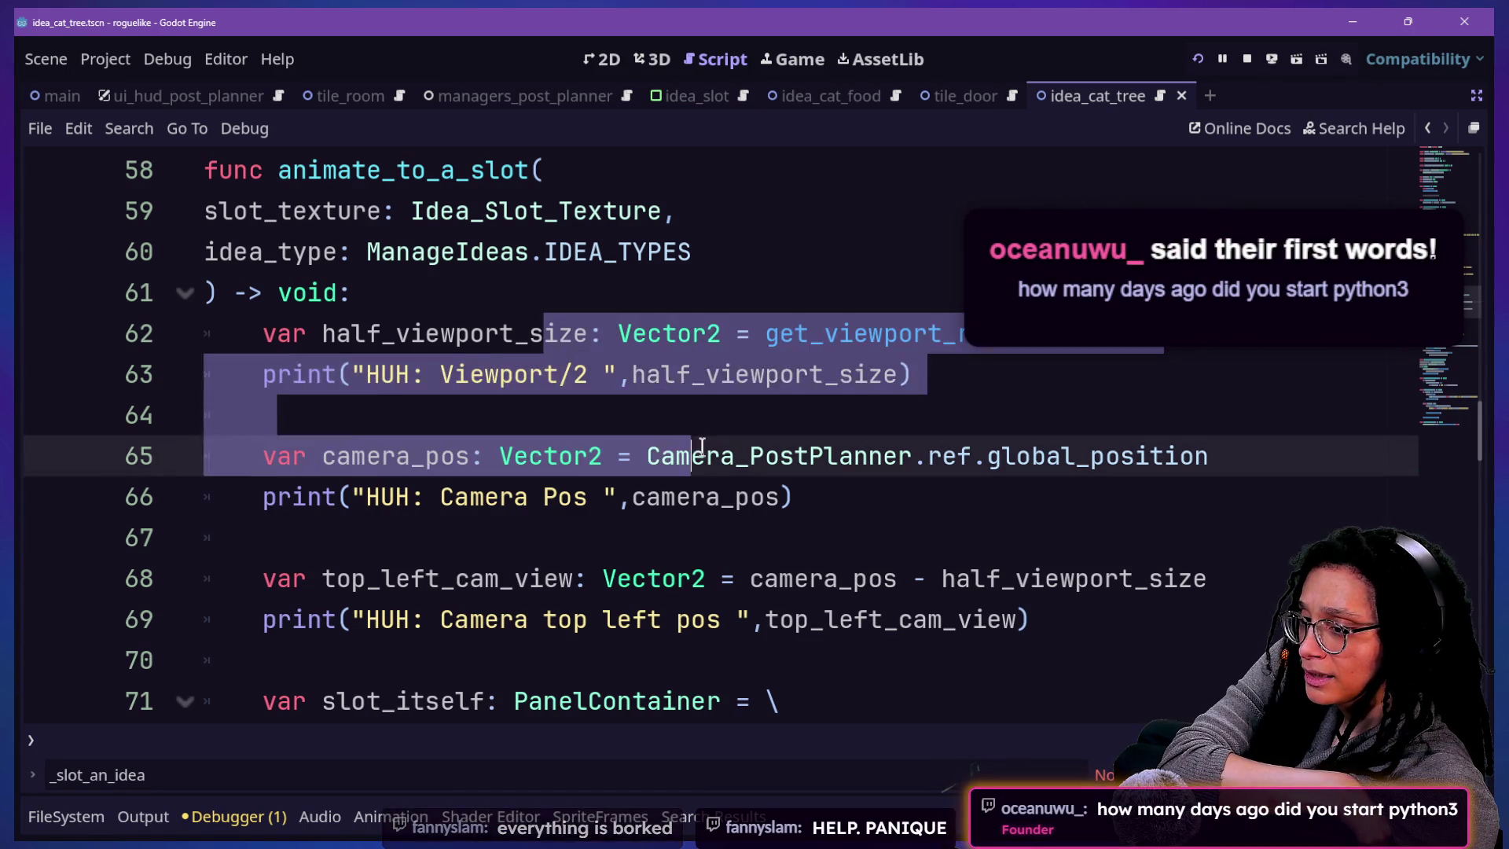
pyautogui.click(692, 496)
pyautogui.press('Up')
pyautogui.press('Up')
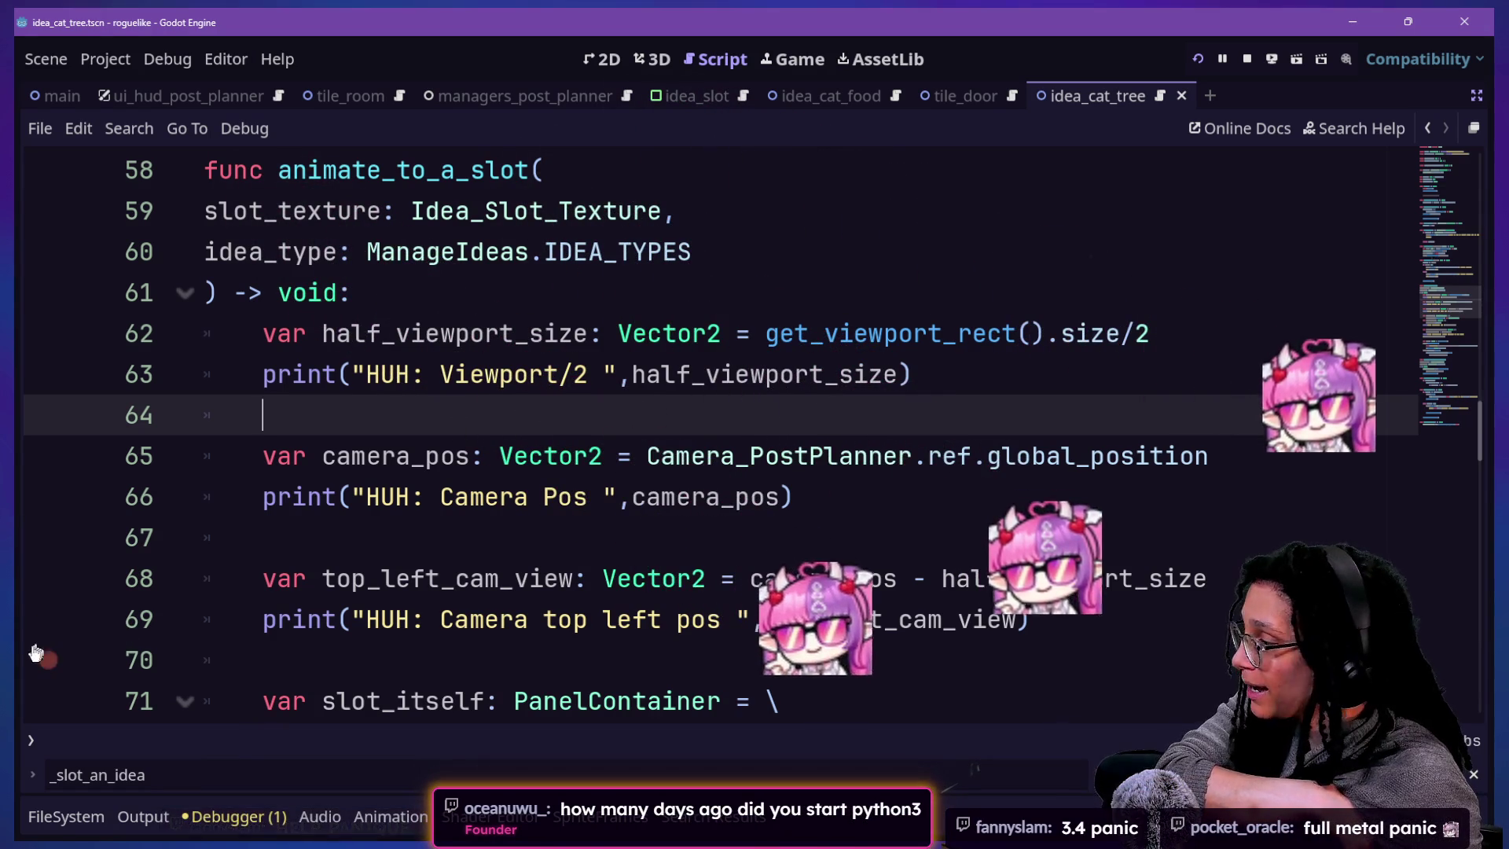
pyautogui.click(129, 817)
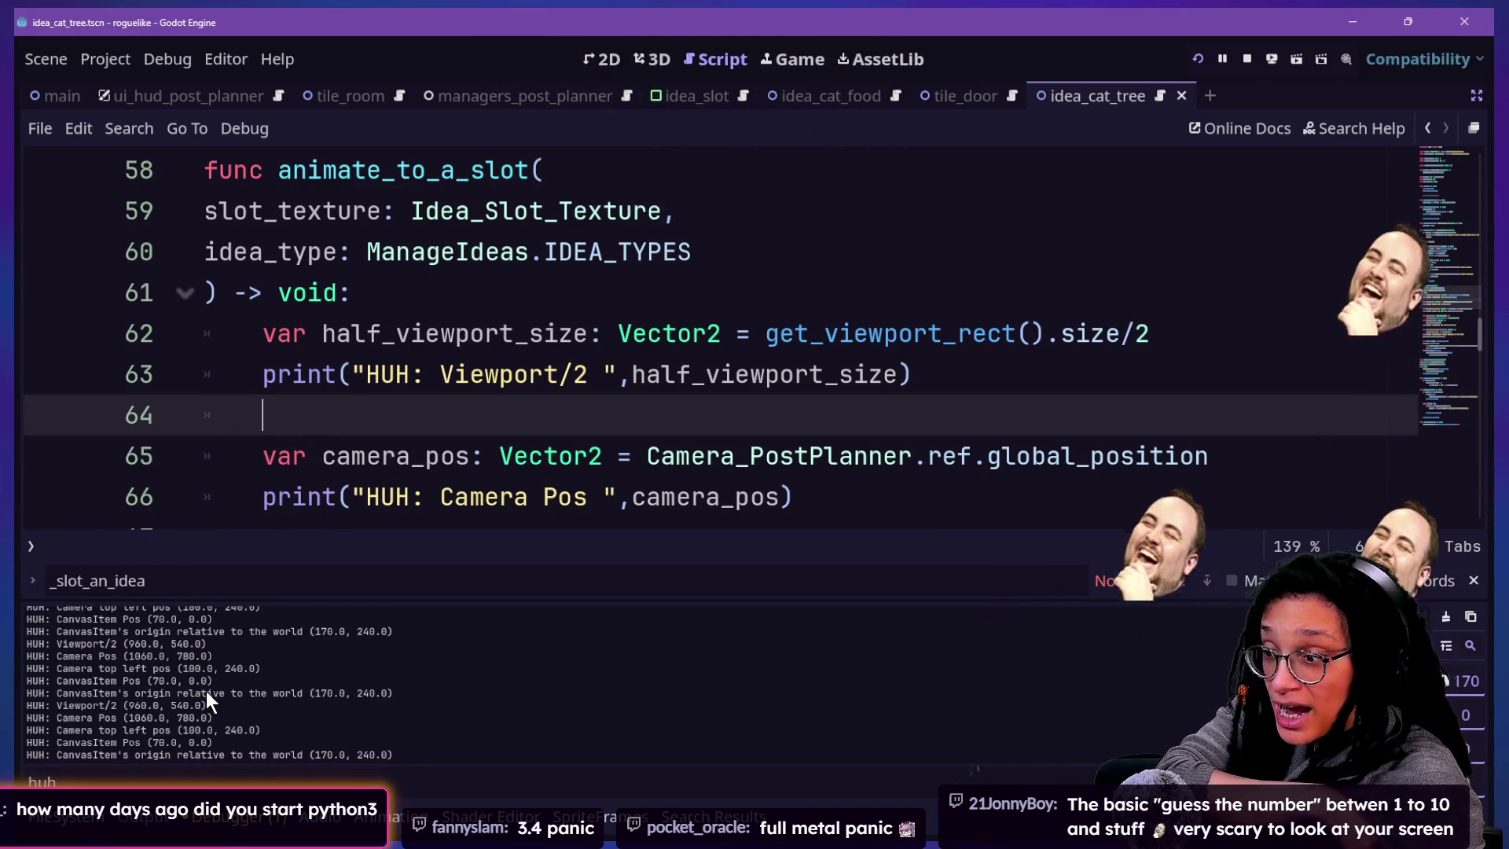
pyautogui.scroll(-1, 209, 690)
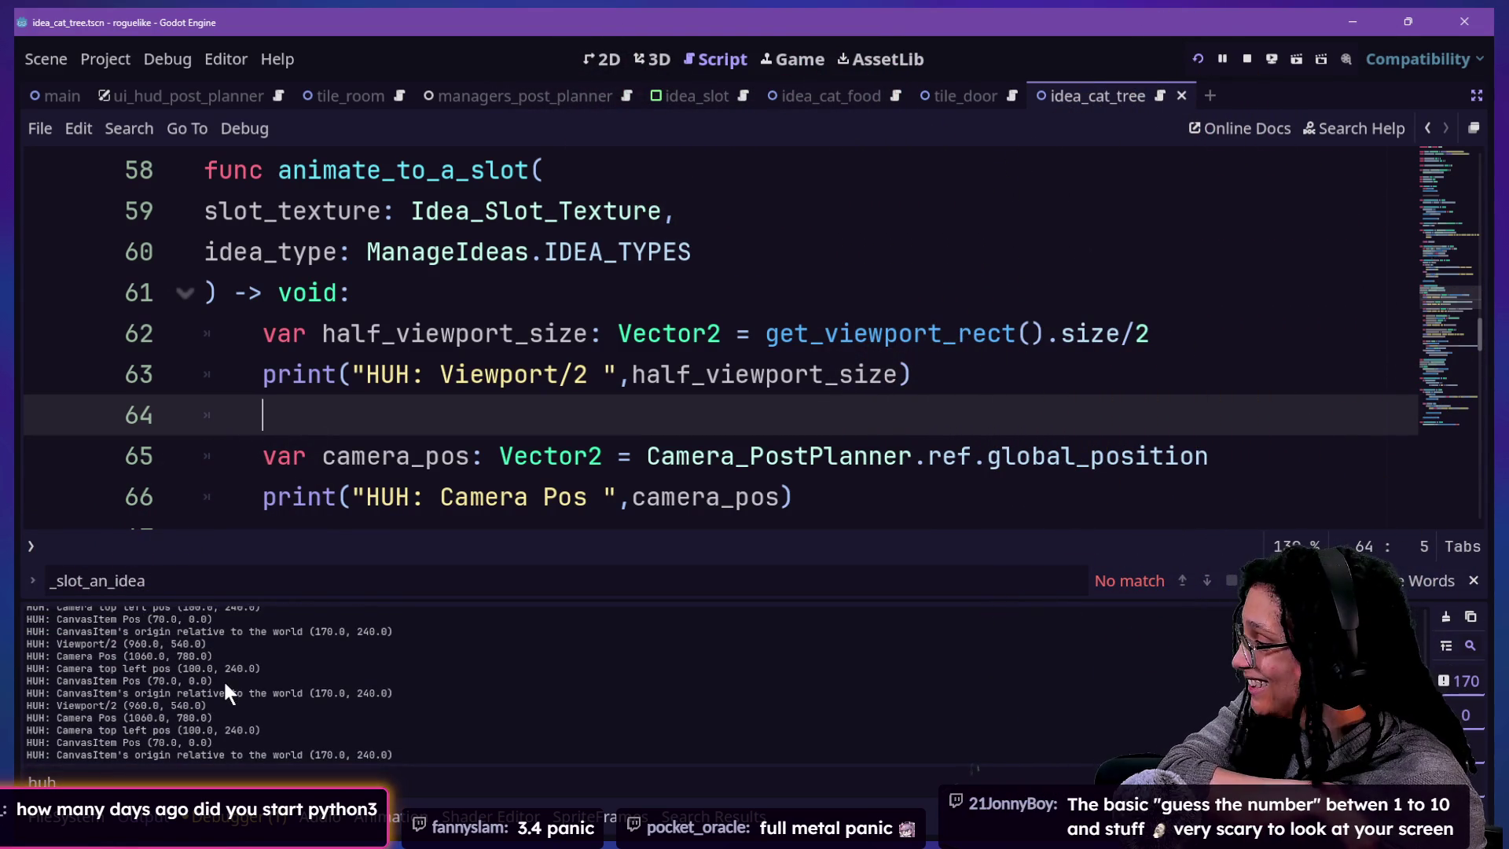
pyautogui.scroll(2, 223, 679)
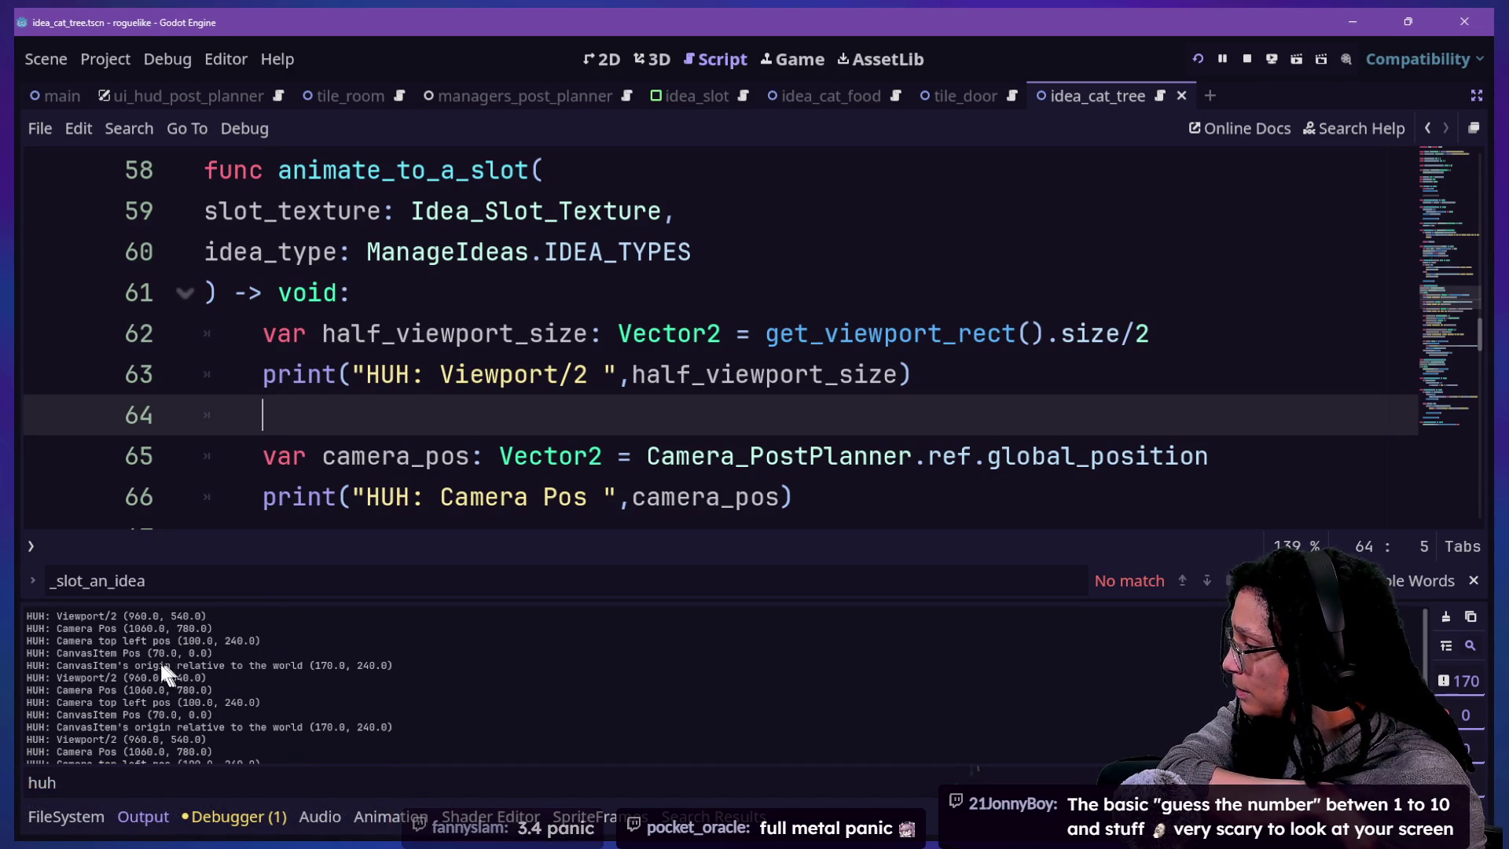
pyautogui.tripleClick(123, 666)
pyautogui.click(308, 666)
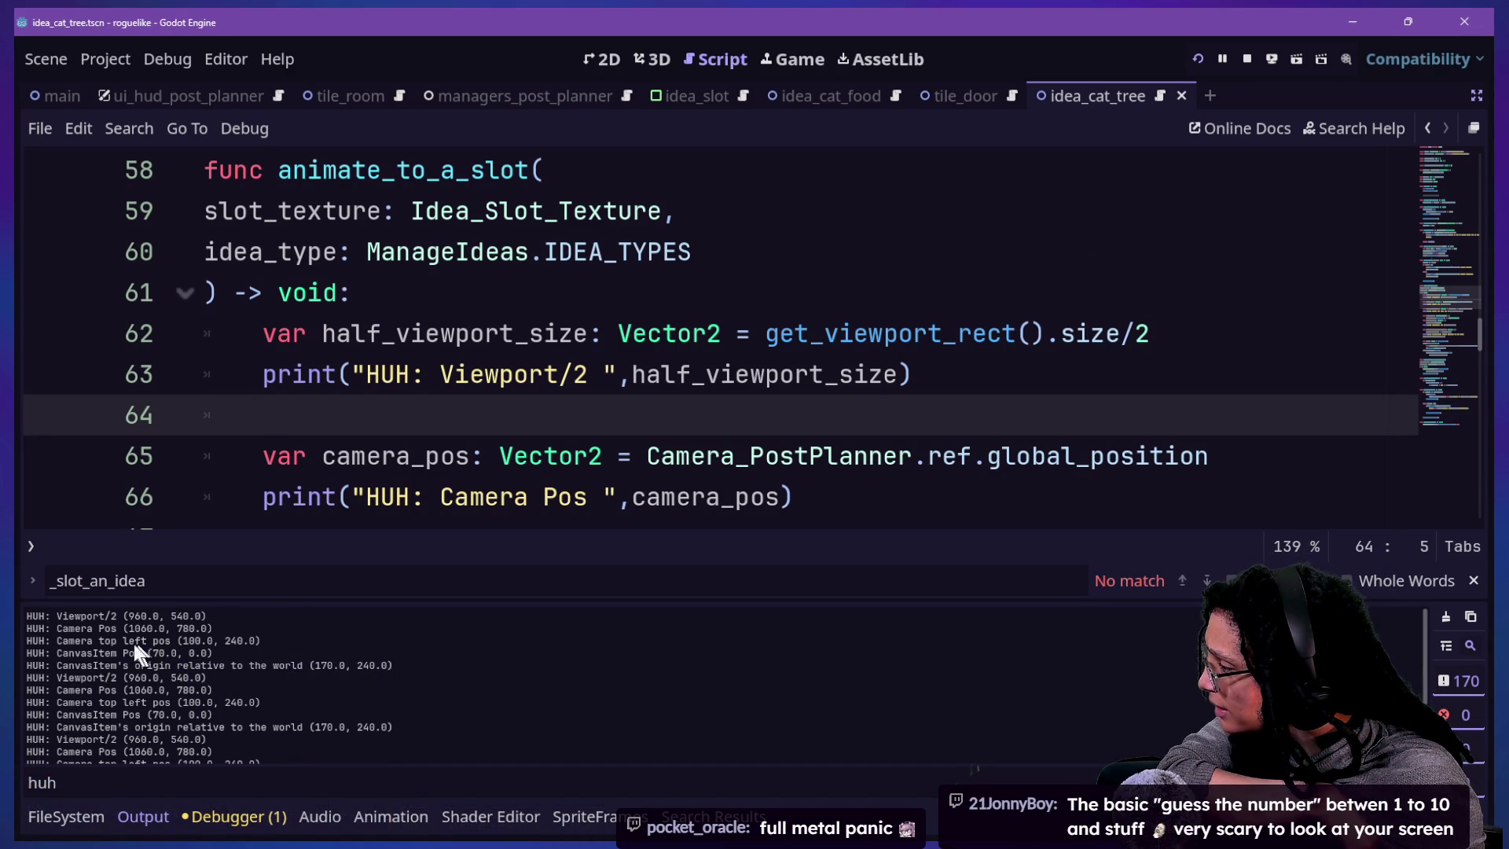
pyautogui.scroll(-2, 729, 394)
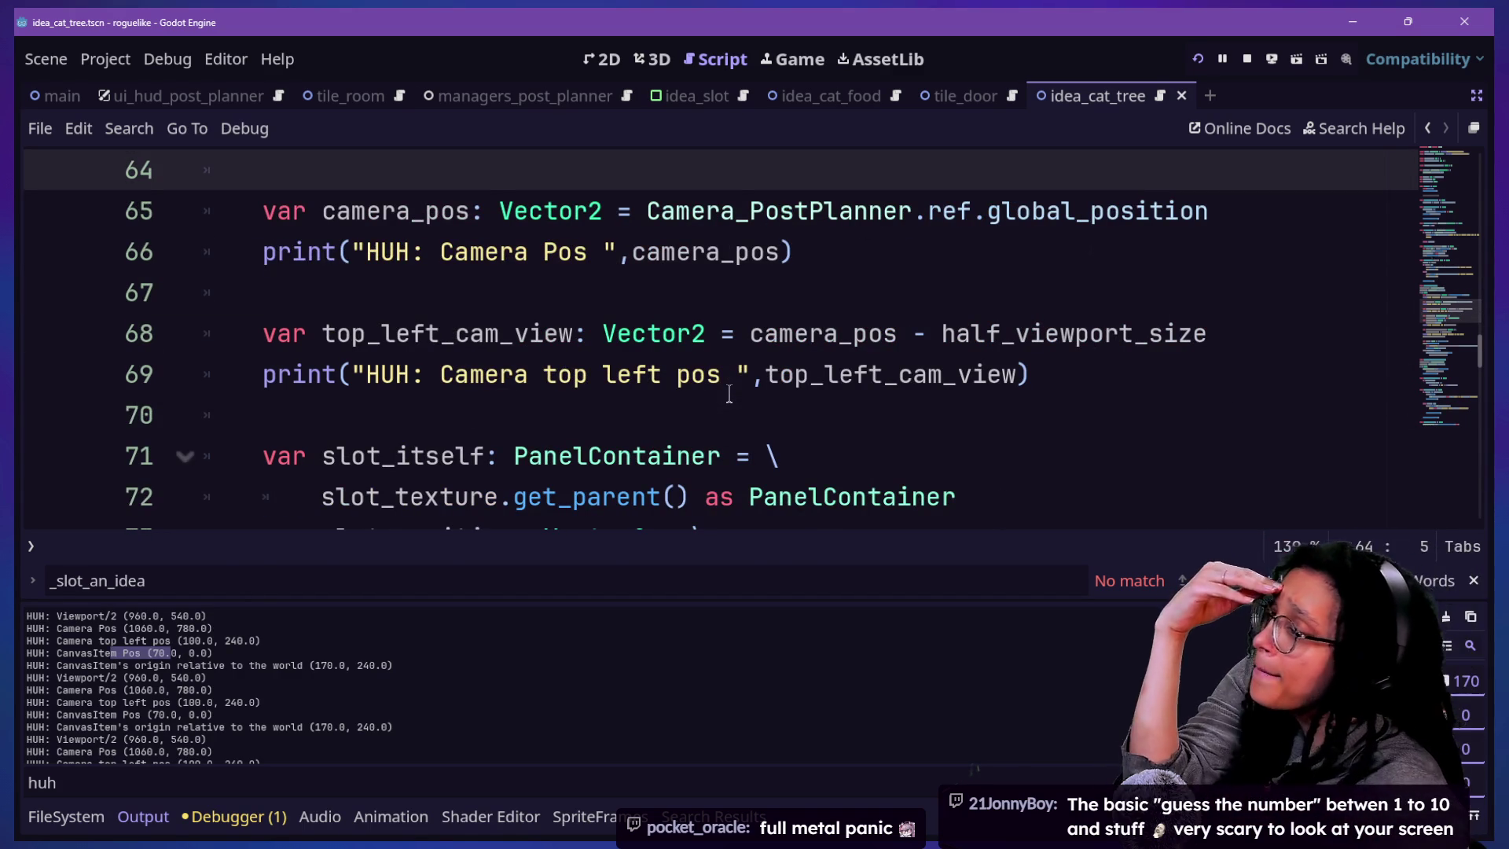
# - Undo the earlier CanvasItem center declaration and print edits around line 67
pyautogui.click(729, 385)
pyautogui.hotkey('ctrl', 'j')
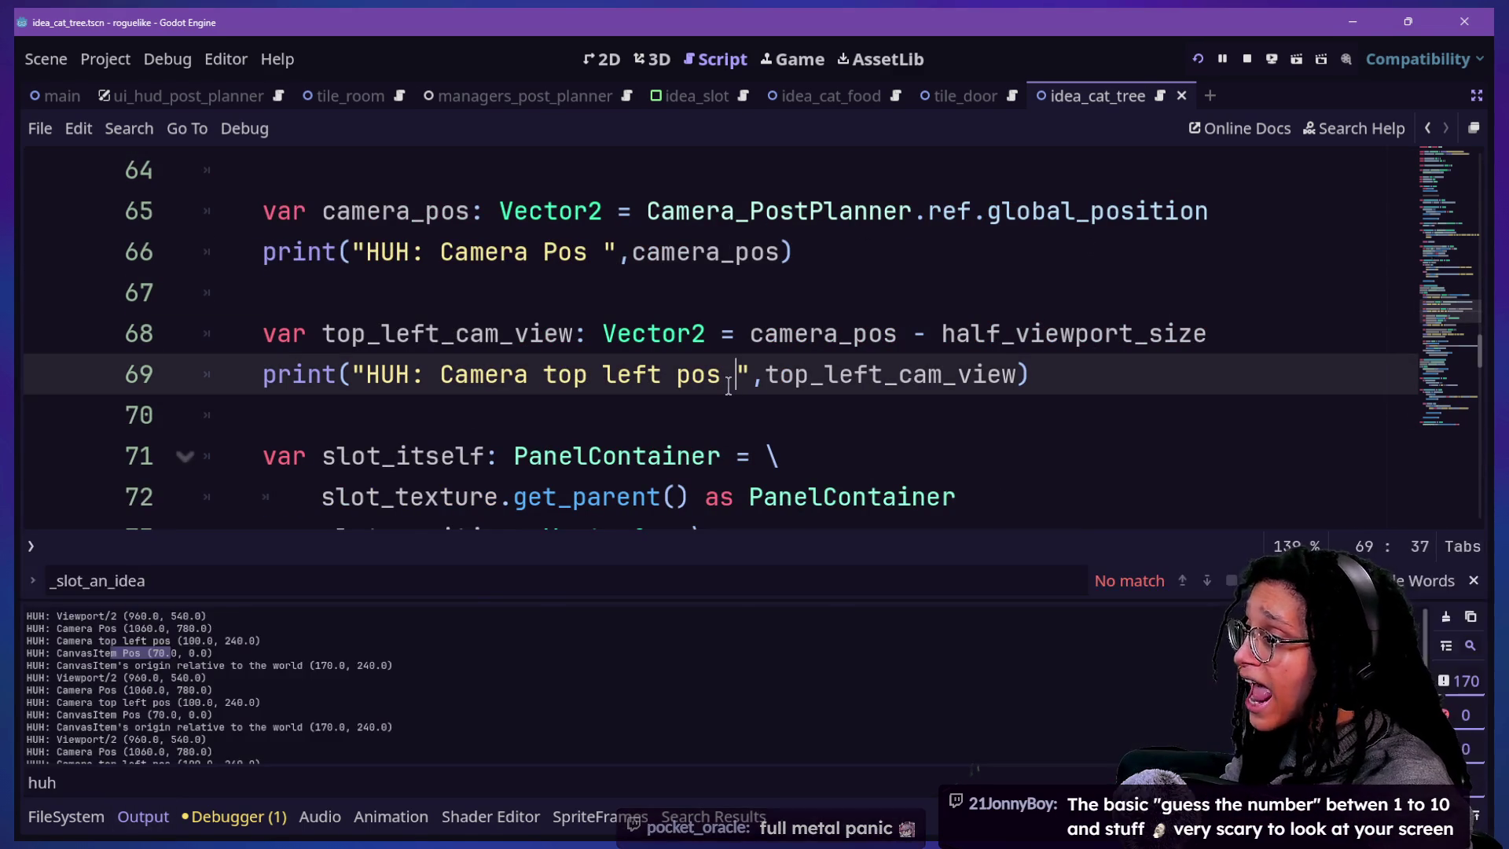
pyautogui.click(842, 410)
pyautogui.hotkey('ctrl', 'End')
pyautogui.hotkey('ctrl', 'z')
pyautogui.press('Return')
pyautogui.hotkey('ctrl', 'z')
pyautogui.hotkey('ctrl', 'z')
pyautogui.hotkey('ctrl', 'z')
pyautogui.hotkey('ctrl', 'z')
pyautogui.hotkey('ctrl', 'z')
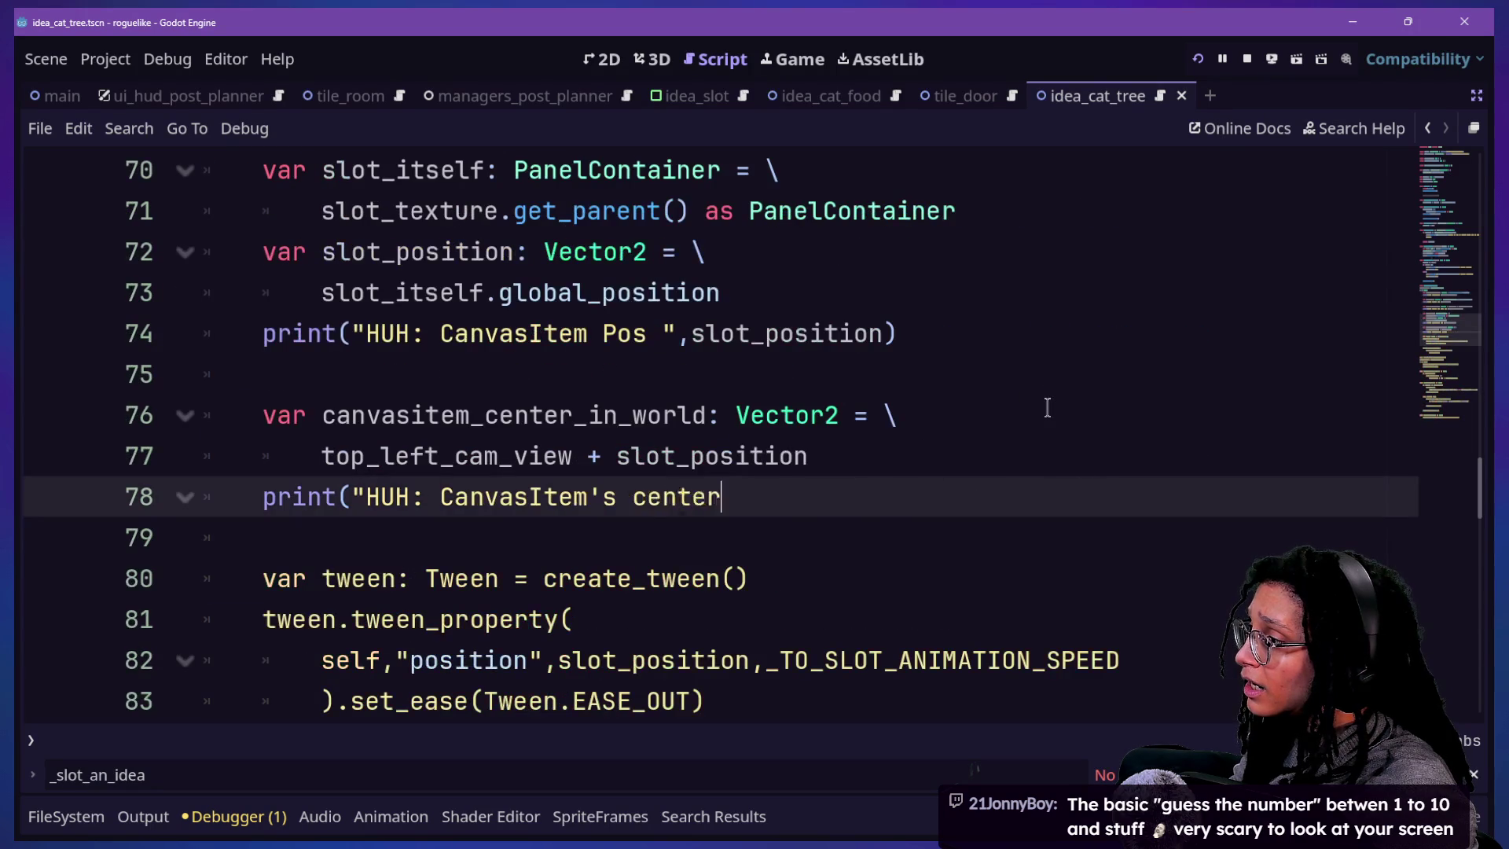
pyautogui.hotkey('ctrl', 'z')
pyautogui.hotkey('ctrl', 'z')
pyautogui.hotkey('ctrl', 'z')
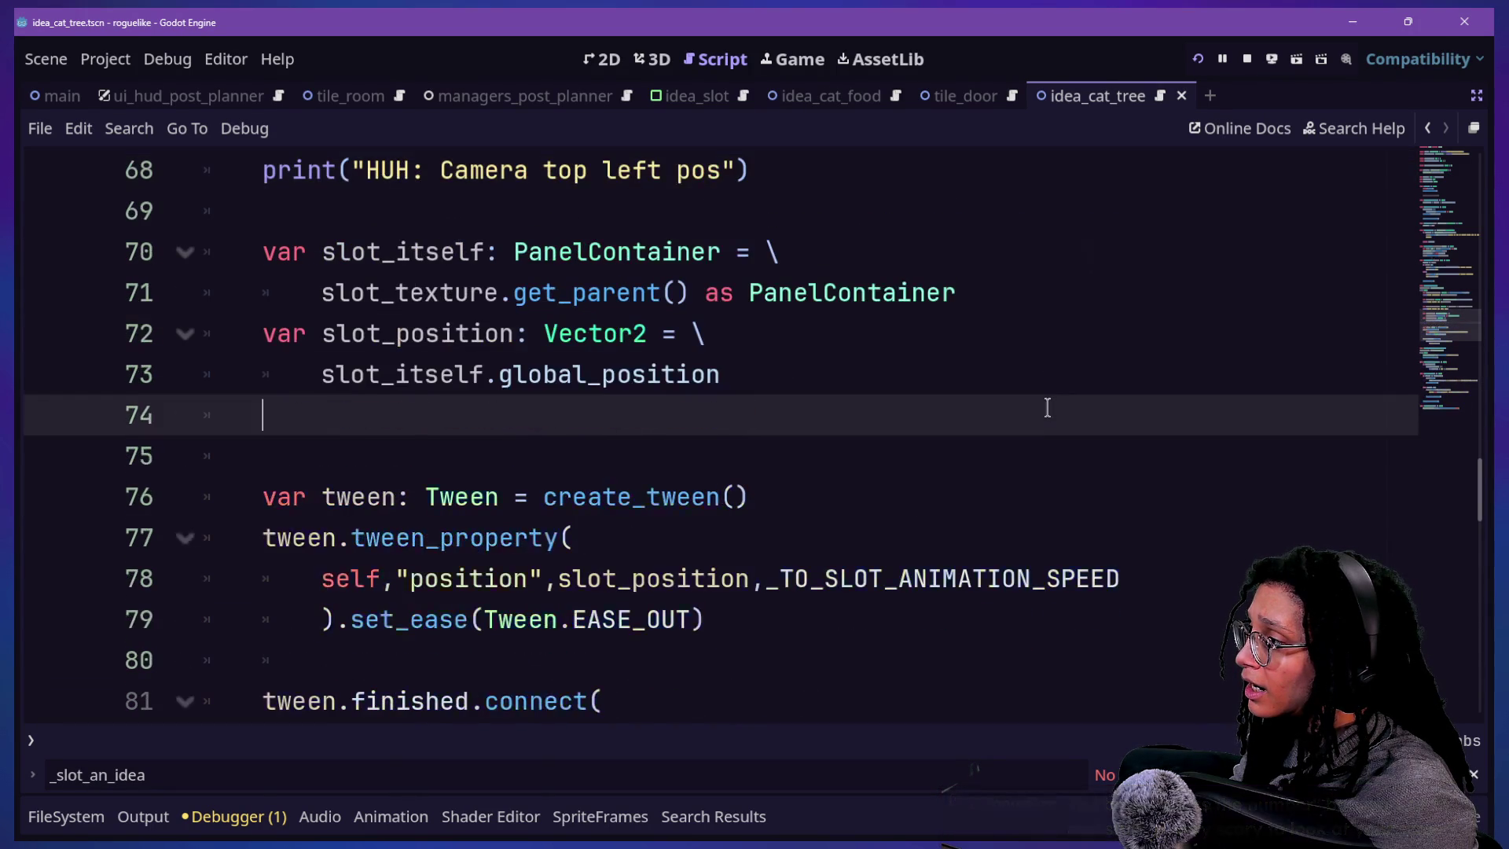
pyautogui.write('a')
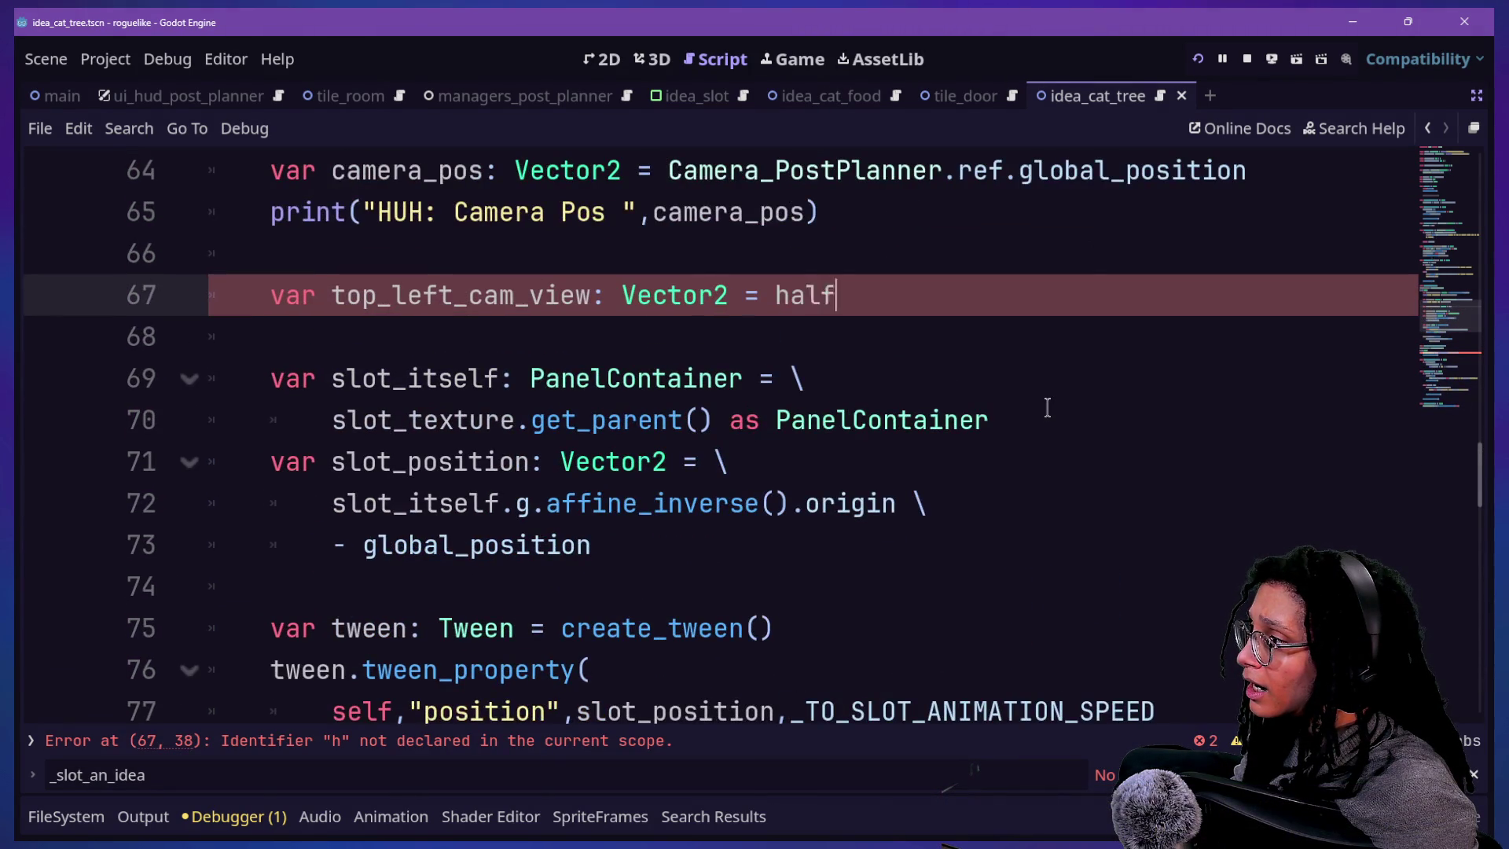
pyautogui.hotkey('ctrl', 'z')
pyautogui.hotkey('ctrl', 'z')
pyautogui.hotkey('ctrl', 'z')
pyautogui.hotkey('ctrl', 'z')
pyautogui.hotkey('ctrl', '-')
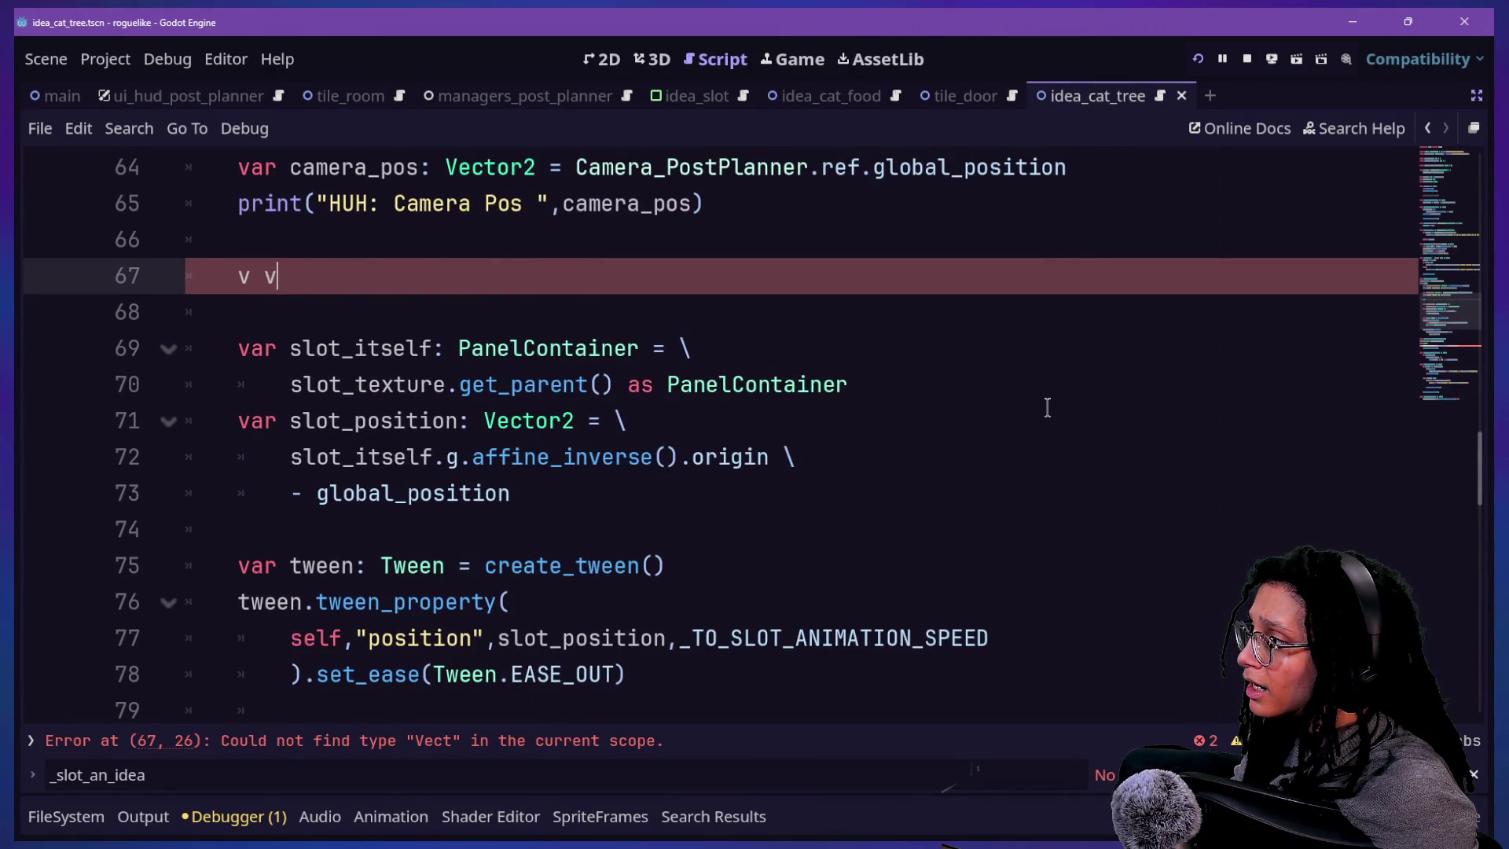
pyautogui.hotkey('ctrl', 'z')
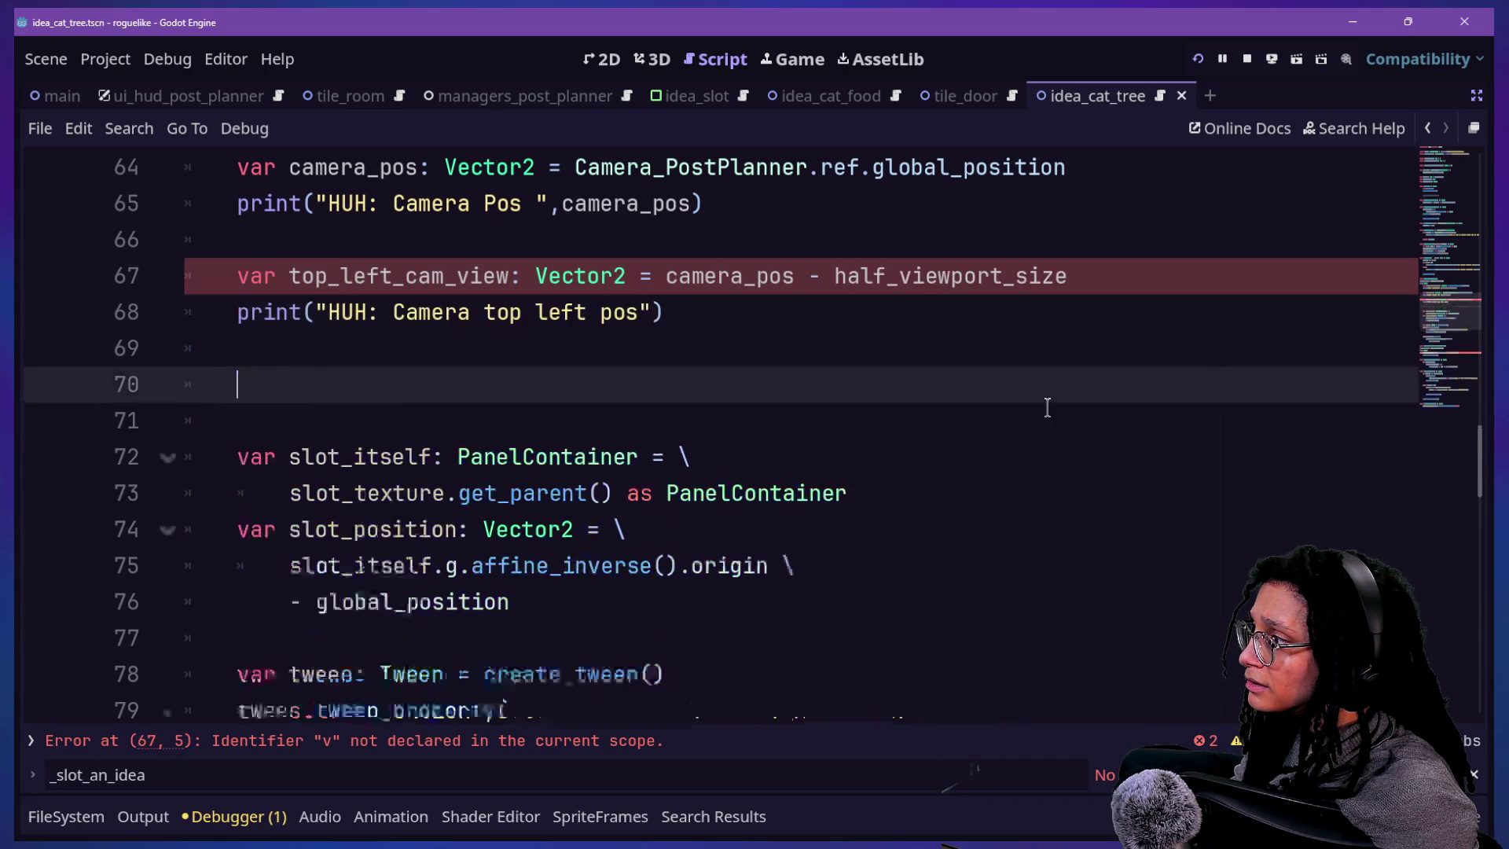
# - Declare canvasitem_center_in_world as top_left_cam_view + slot_position and print it
pyautogui.write('item_center_in_world: Vector2 = \\')
pyautogui.press('Return')
pyautogui.write('top_left_cam_view + slot_position')
pyautogui.press('Return')
pyautogui.write('print("')
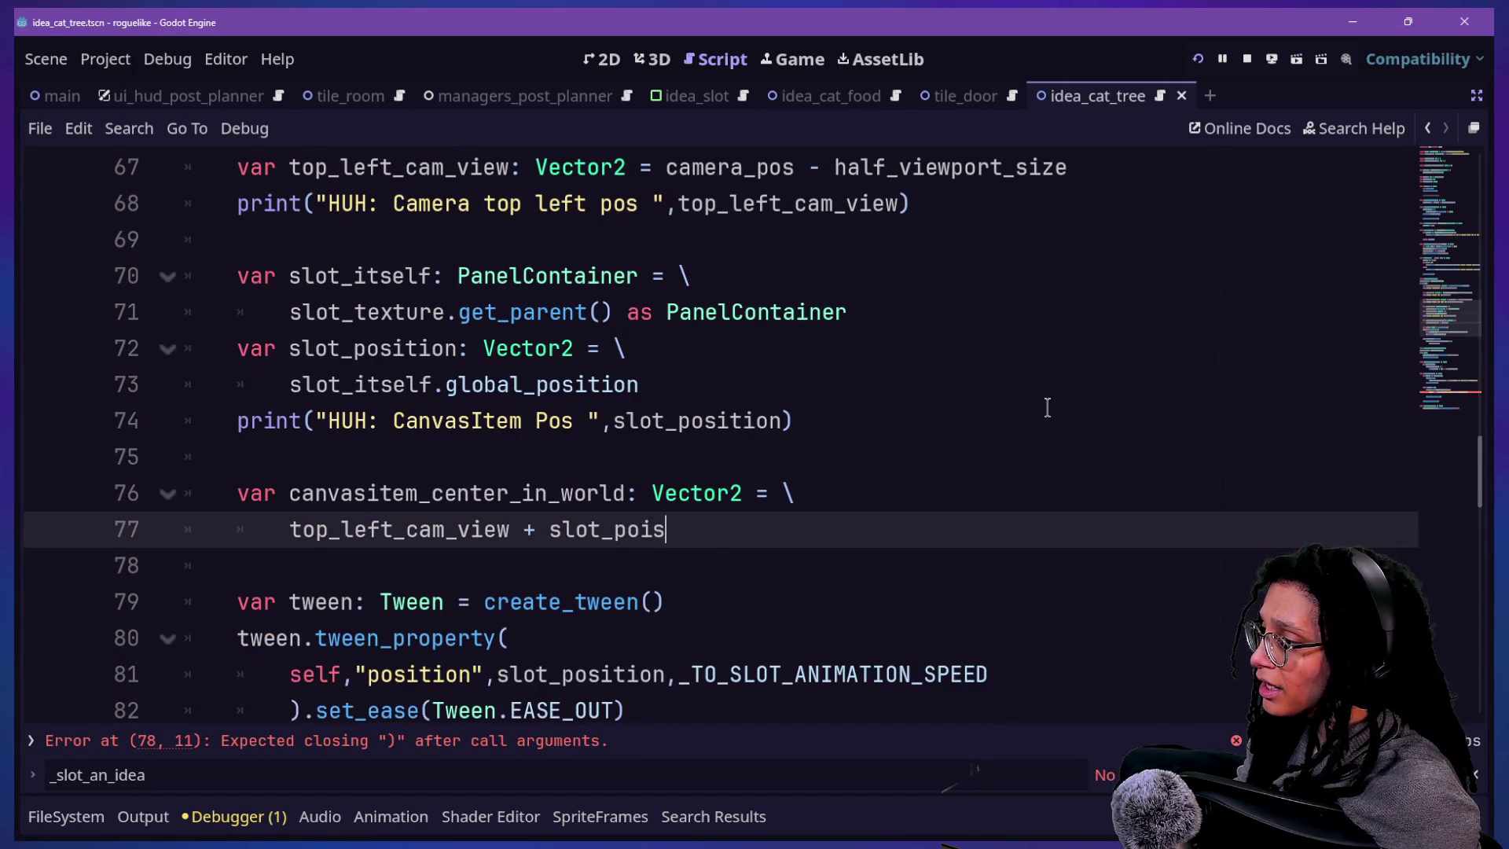
pyautogui.write('canvasitem_center_in_world: Vector2 = \\')
pyautogui.press('Return')
pyautogui.write('top_left_cam_view + slot_position')
pyautogui.press('Return')
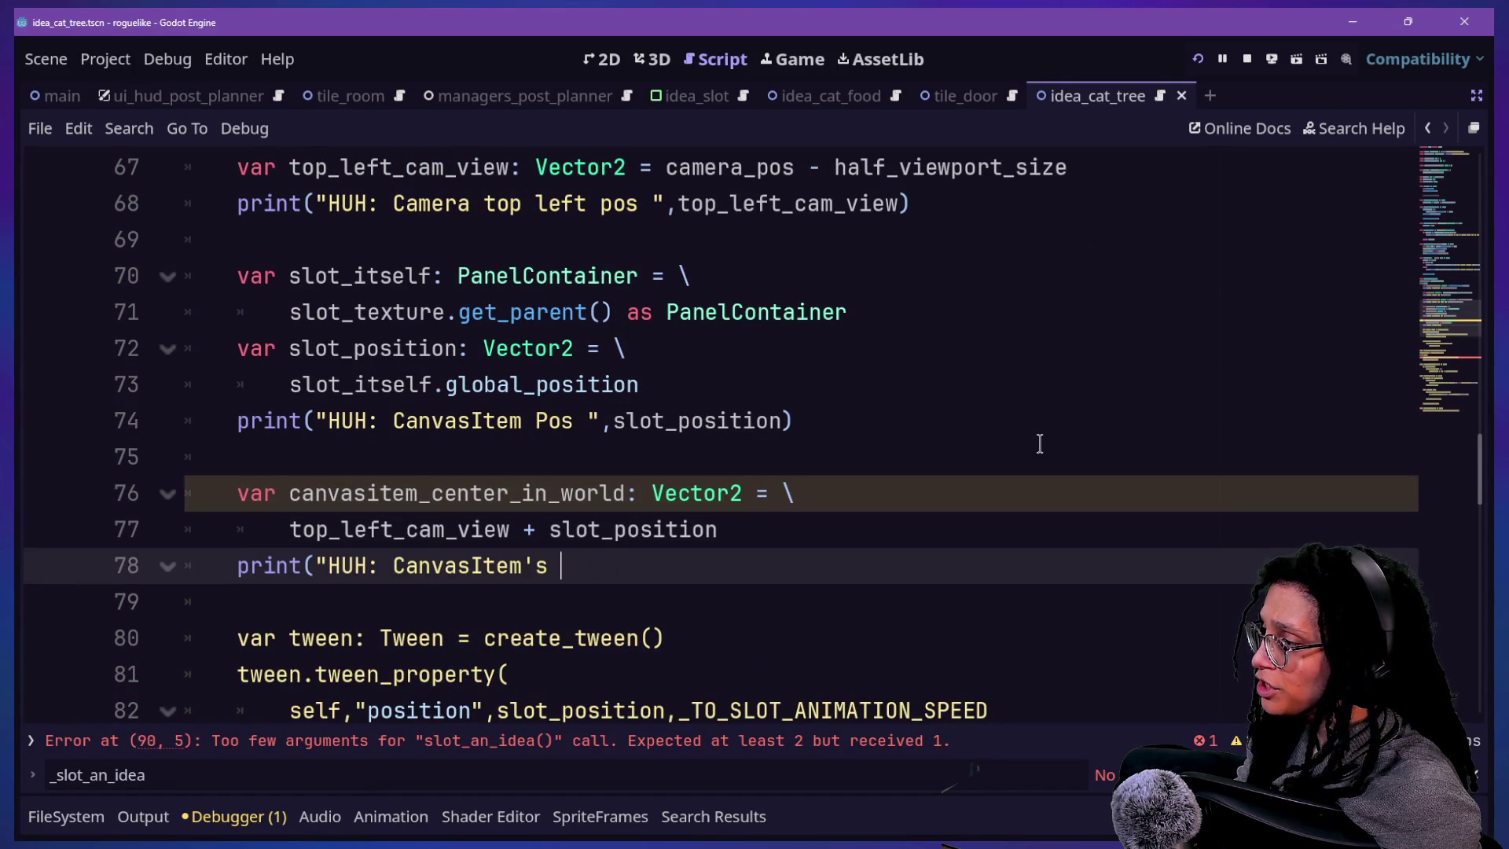
pyautogui.write('",canvasitem_center_in_world/2')
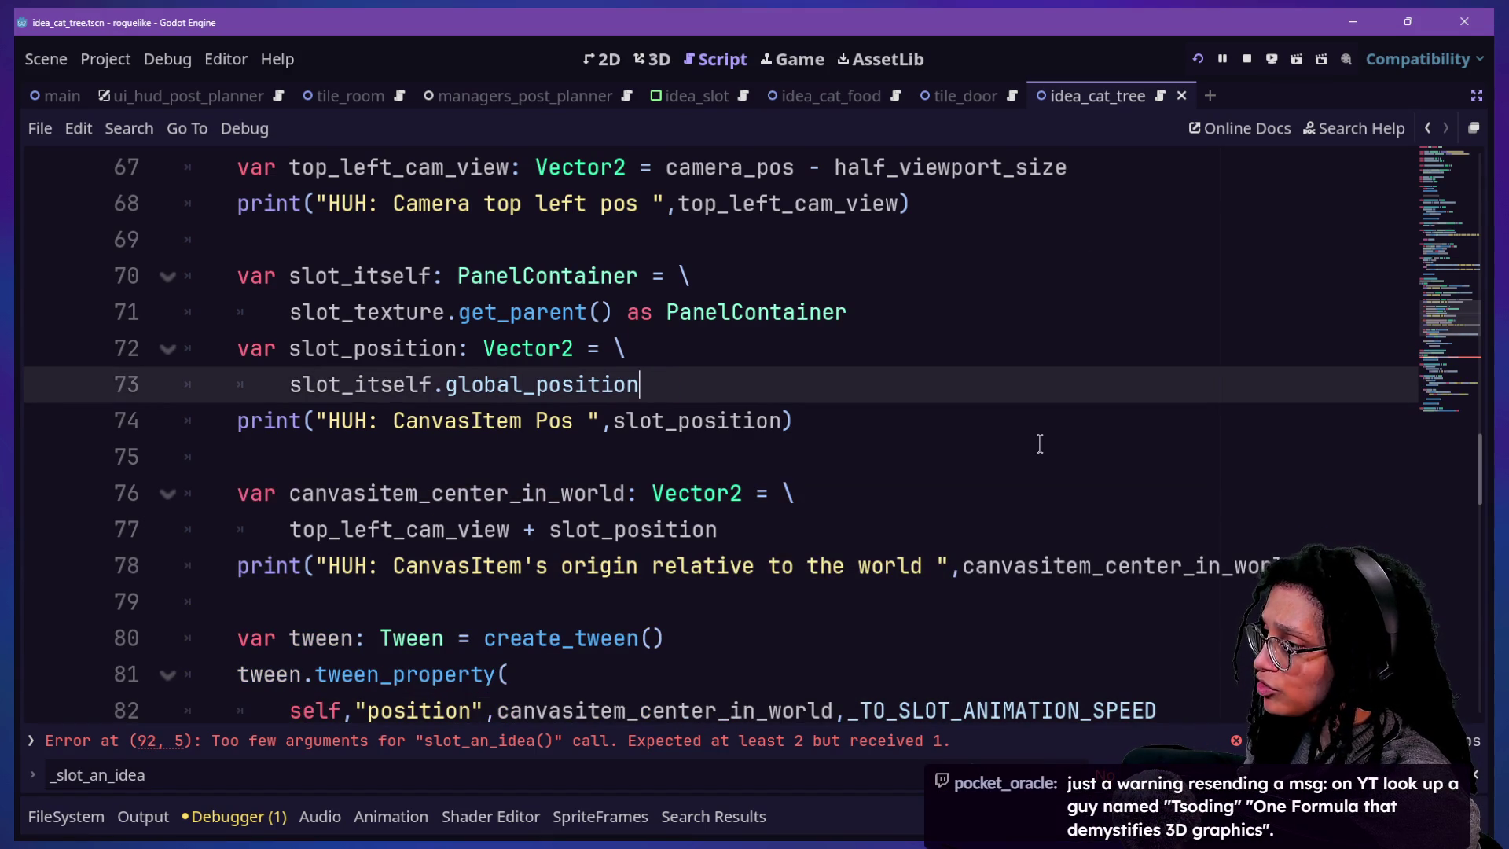
pyautogui.press('Tab')
pyautogui.write('*@')
pyautogui.press('BackSpace')
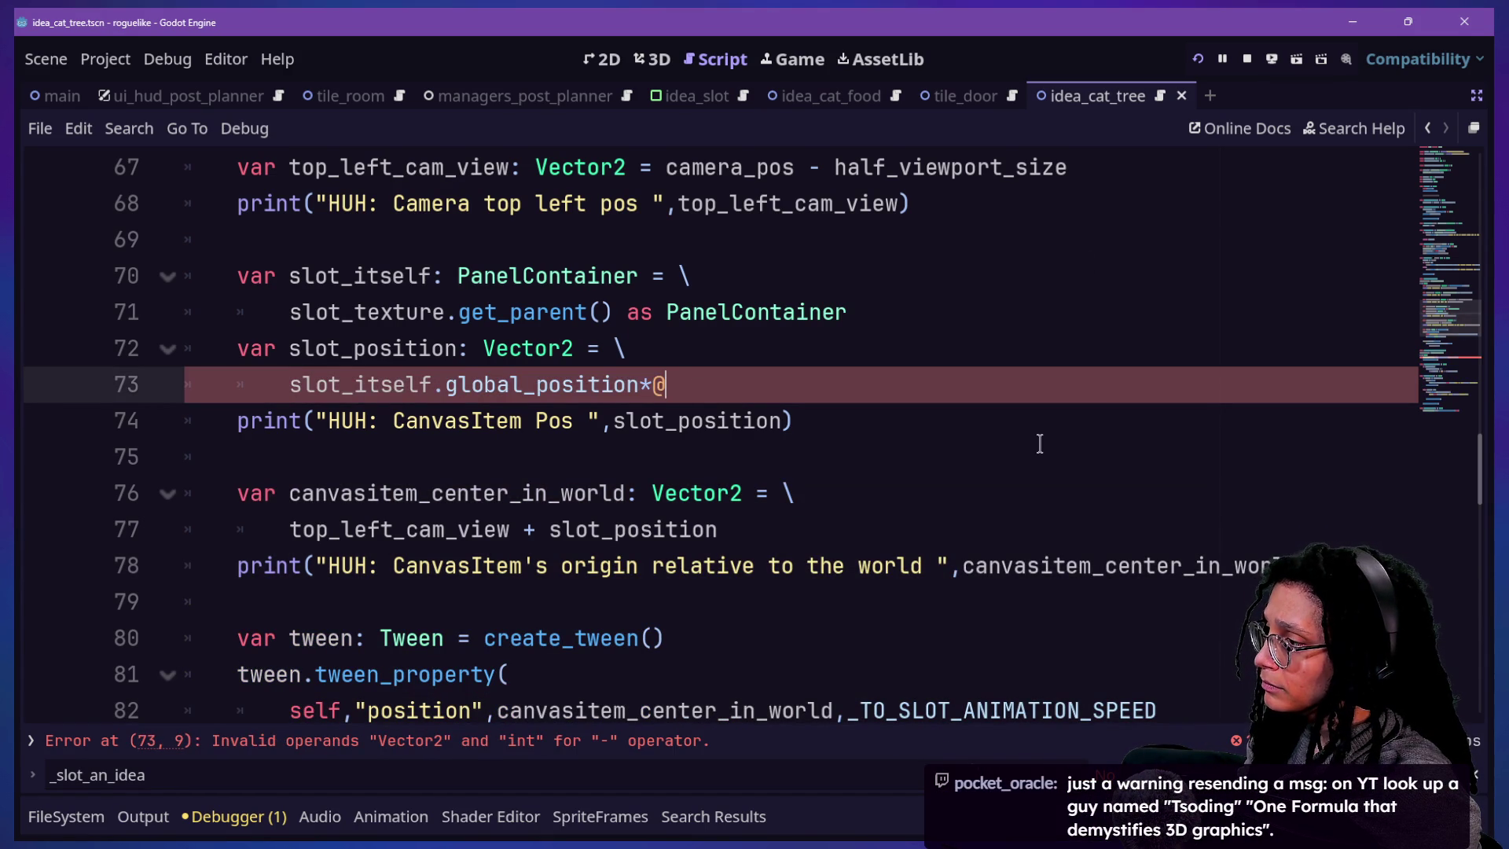
# - Revert slot_position to slot_itself.position and run the project with F5
pyautogui.hotkey('ctrl', 'z')
pyautogui.hotkey('ctrl', 'z')
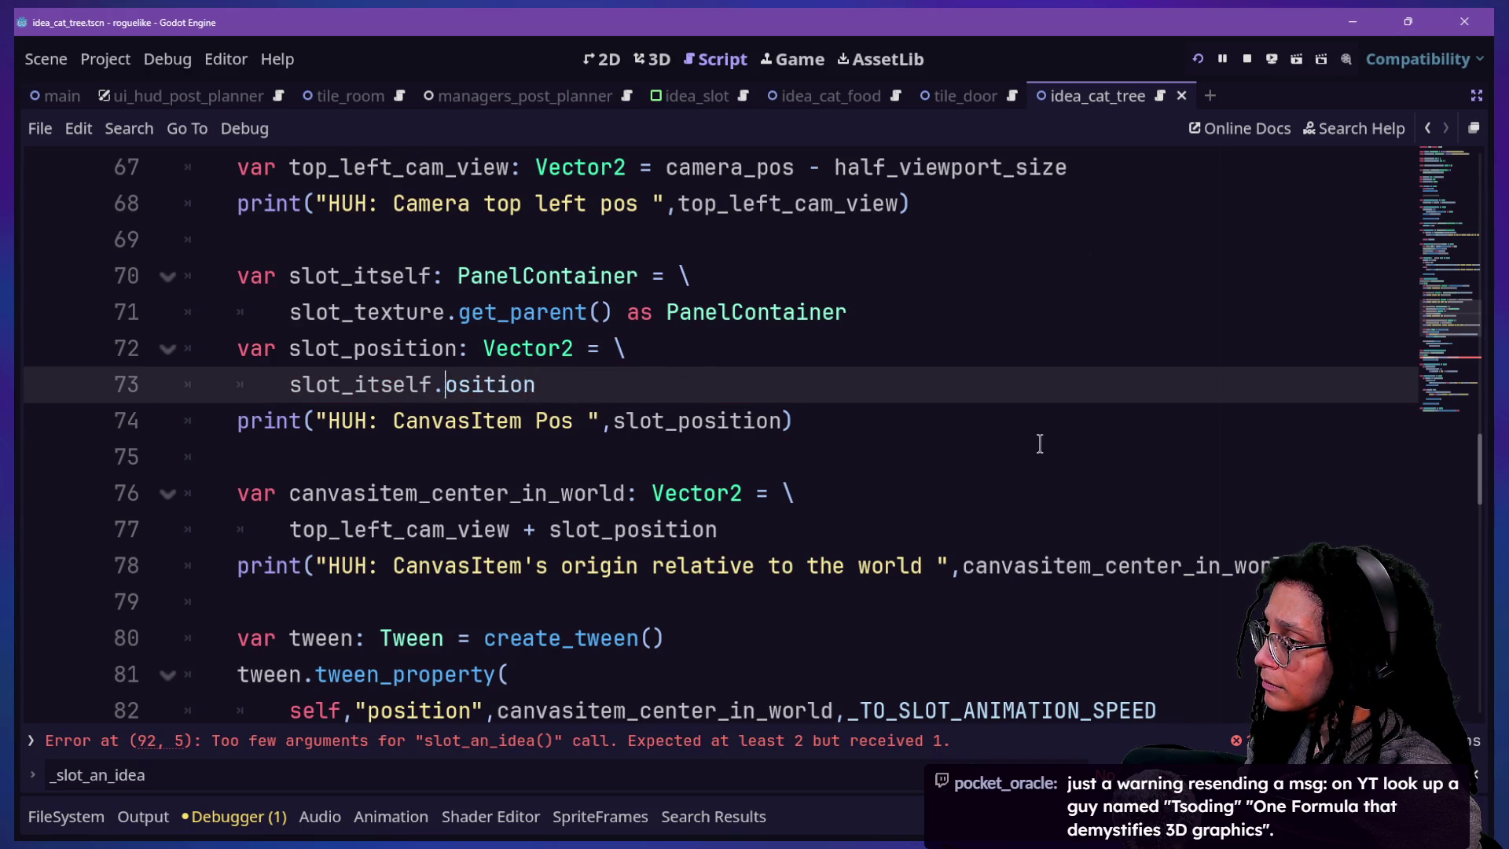
pyautogui.write('+ a')
pyautogui.press('Return')
pyautogui.hotkey('ctrl', 'End')
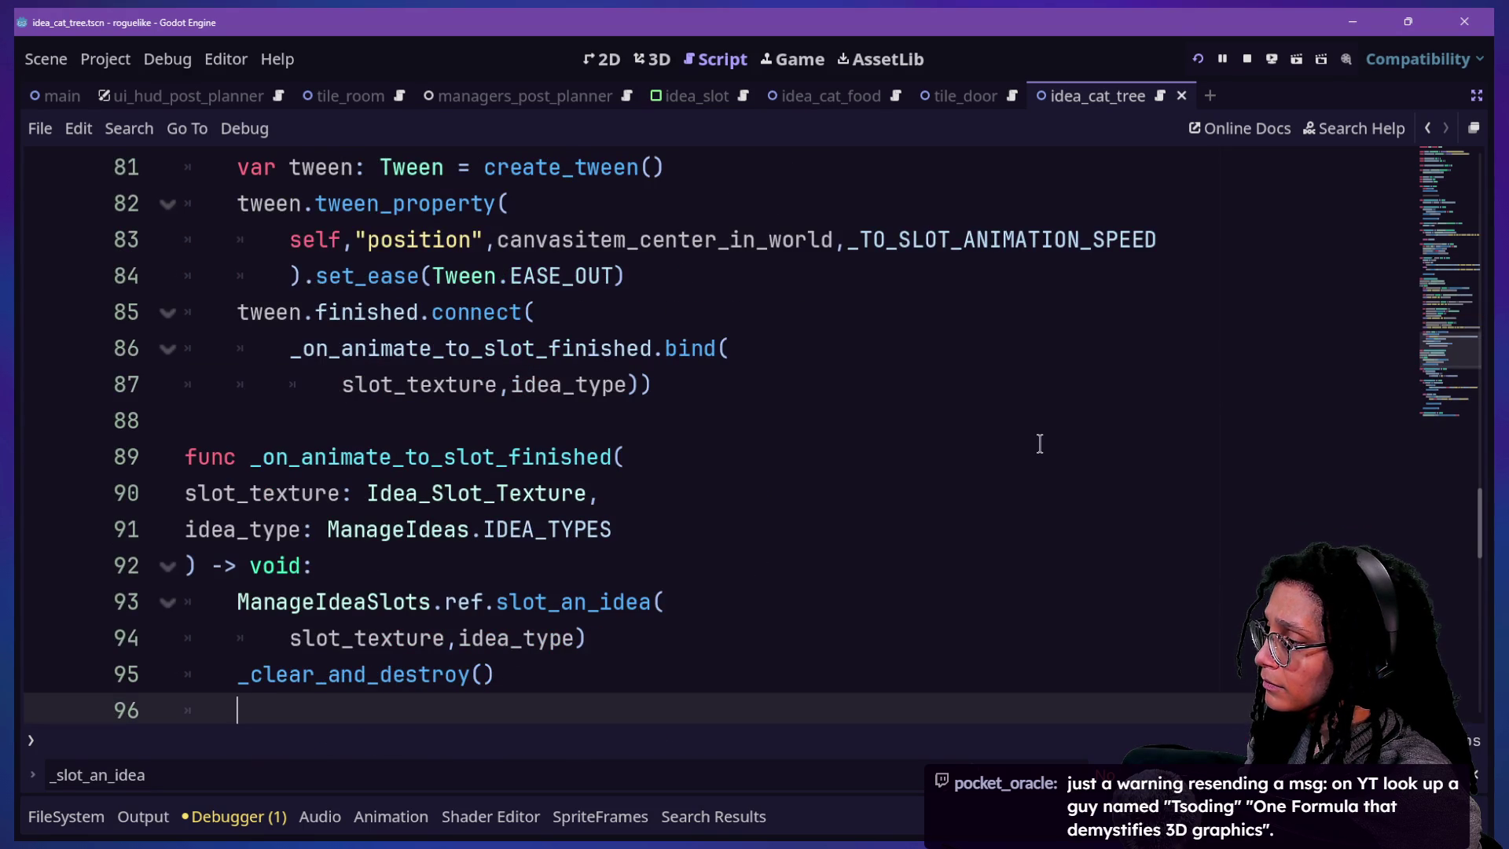
pyautogui.press('F5')
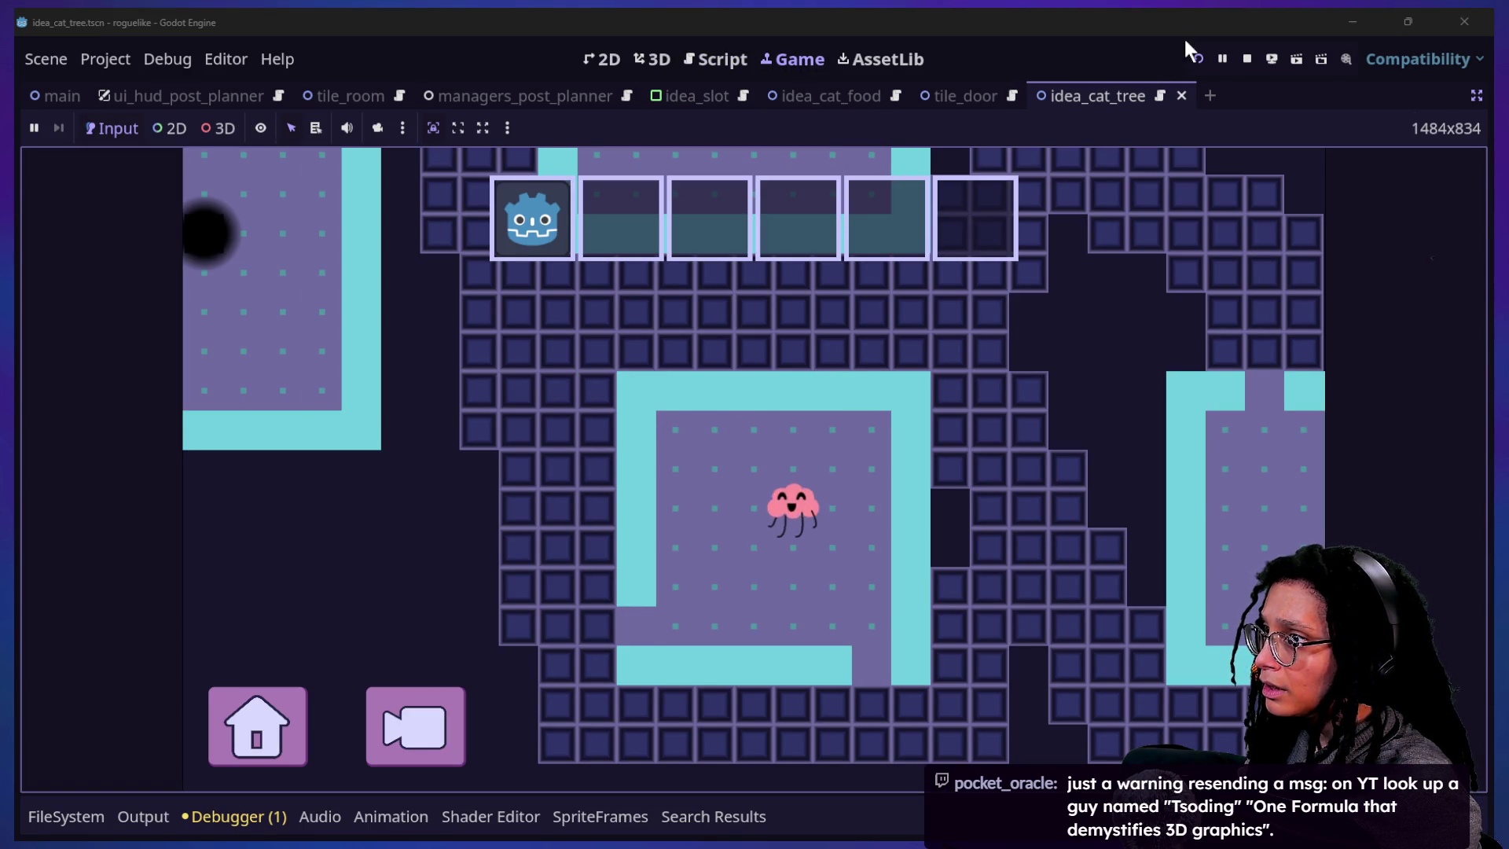
# - Restart the game, pick a platform, and collect five cat food ideas into the HUD slots
pyautogui.click(1198, 59)
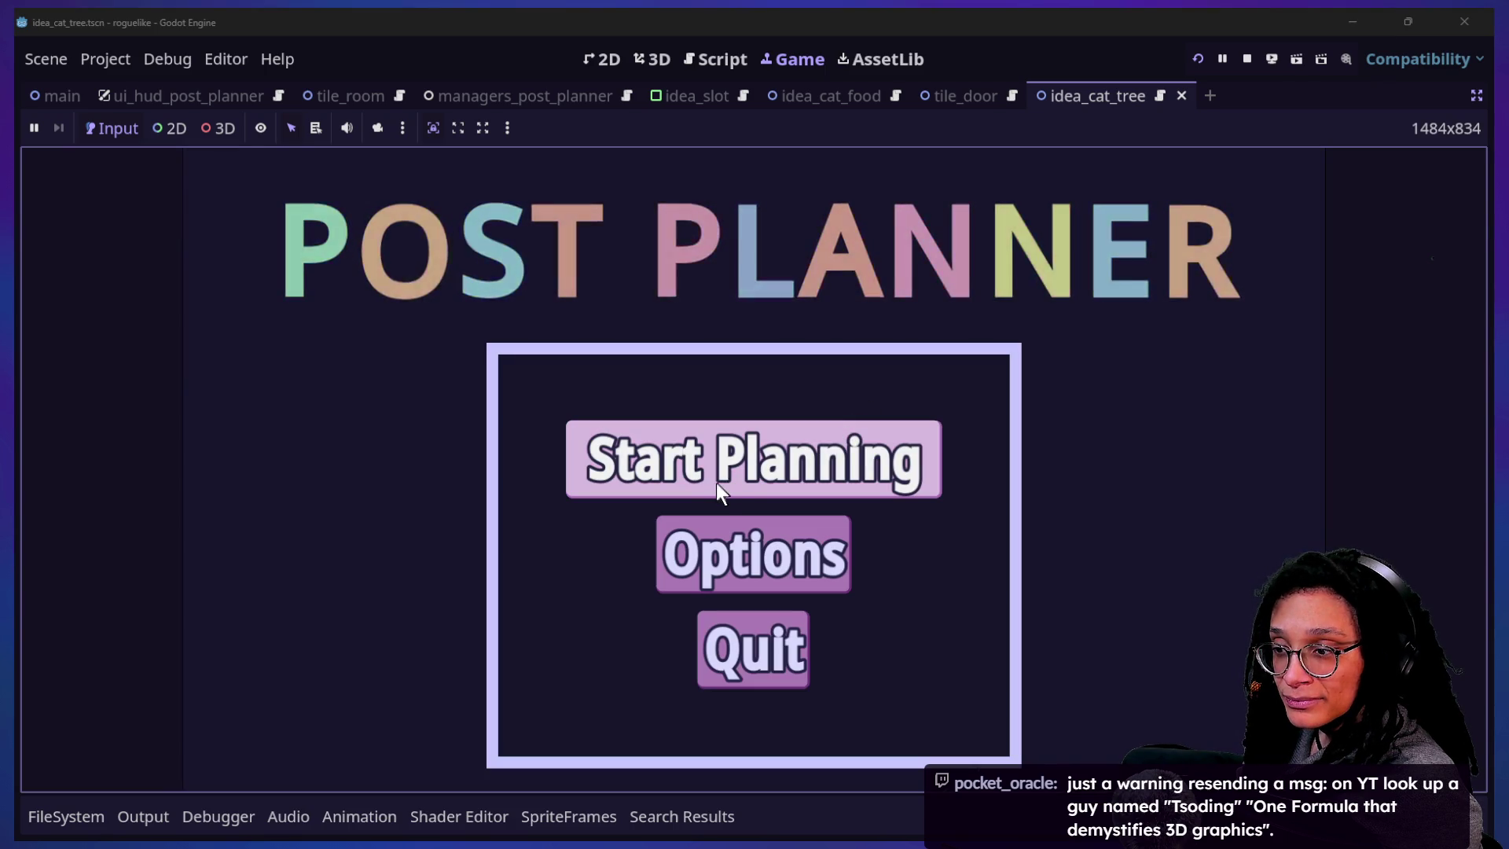
pyautogui.click(712, 484)
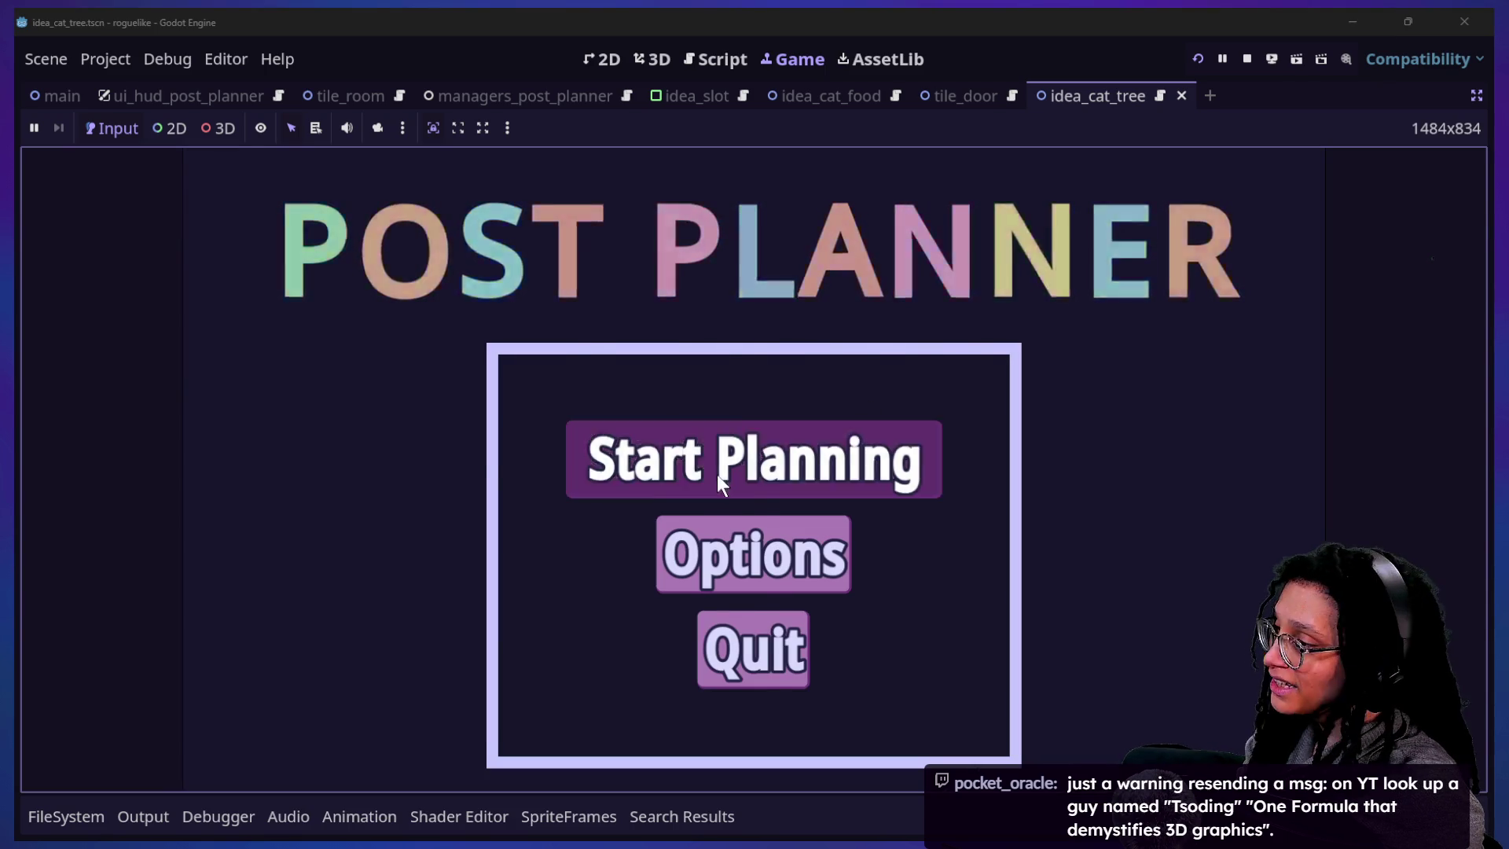
pyautogui.click(880, 544)
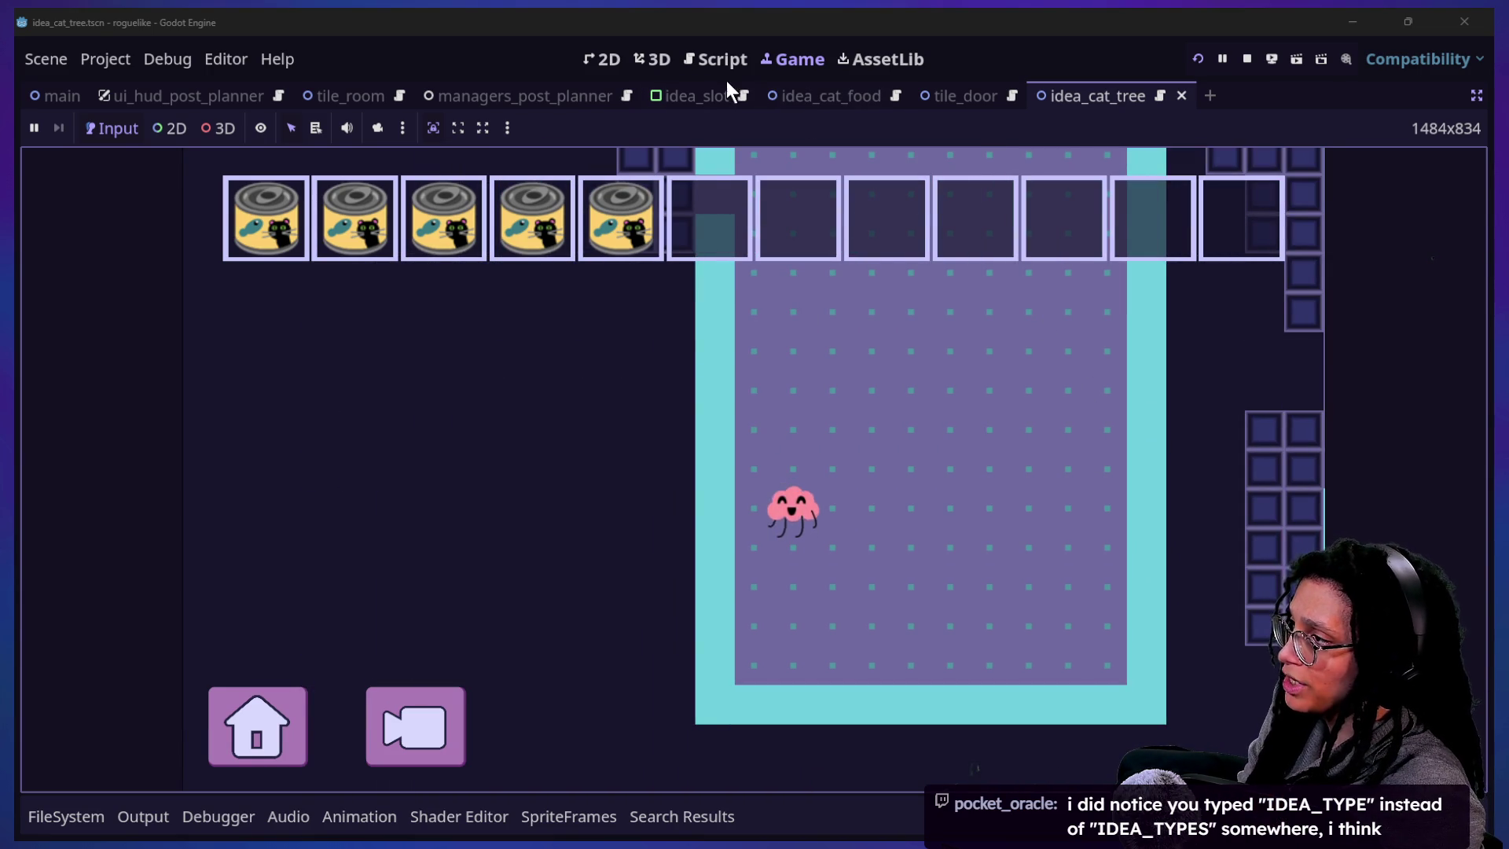
pyautogui.click(725, 61)
pyautogui.moveTo(839, 347); pyautogui.dragTo(842, 368)
# - Search all files for idea_type and change the manage_levels.gd comment to ManageIdeas.IDEA_TYPES
pyautogui.hotkey('ctrl', 'shift', 'f')
pyautogui.write('idea_type')
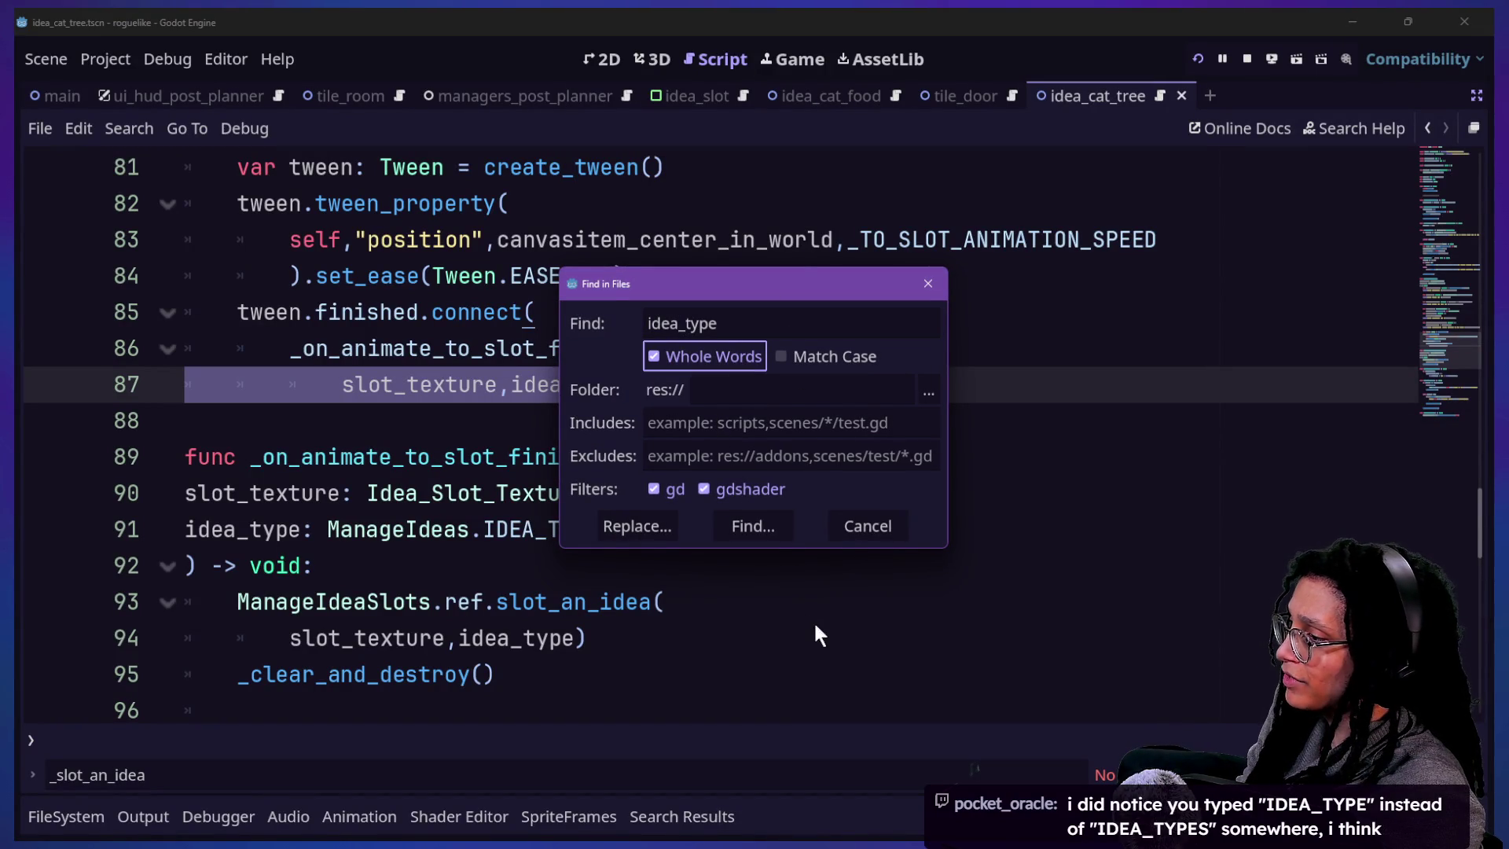
pyautogui.click(747, 537)
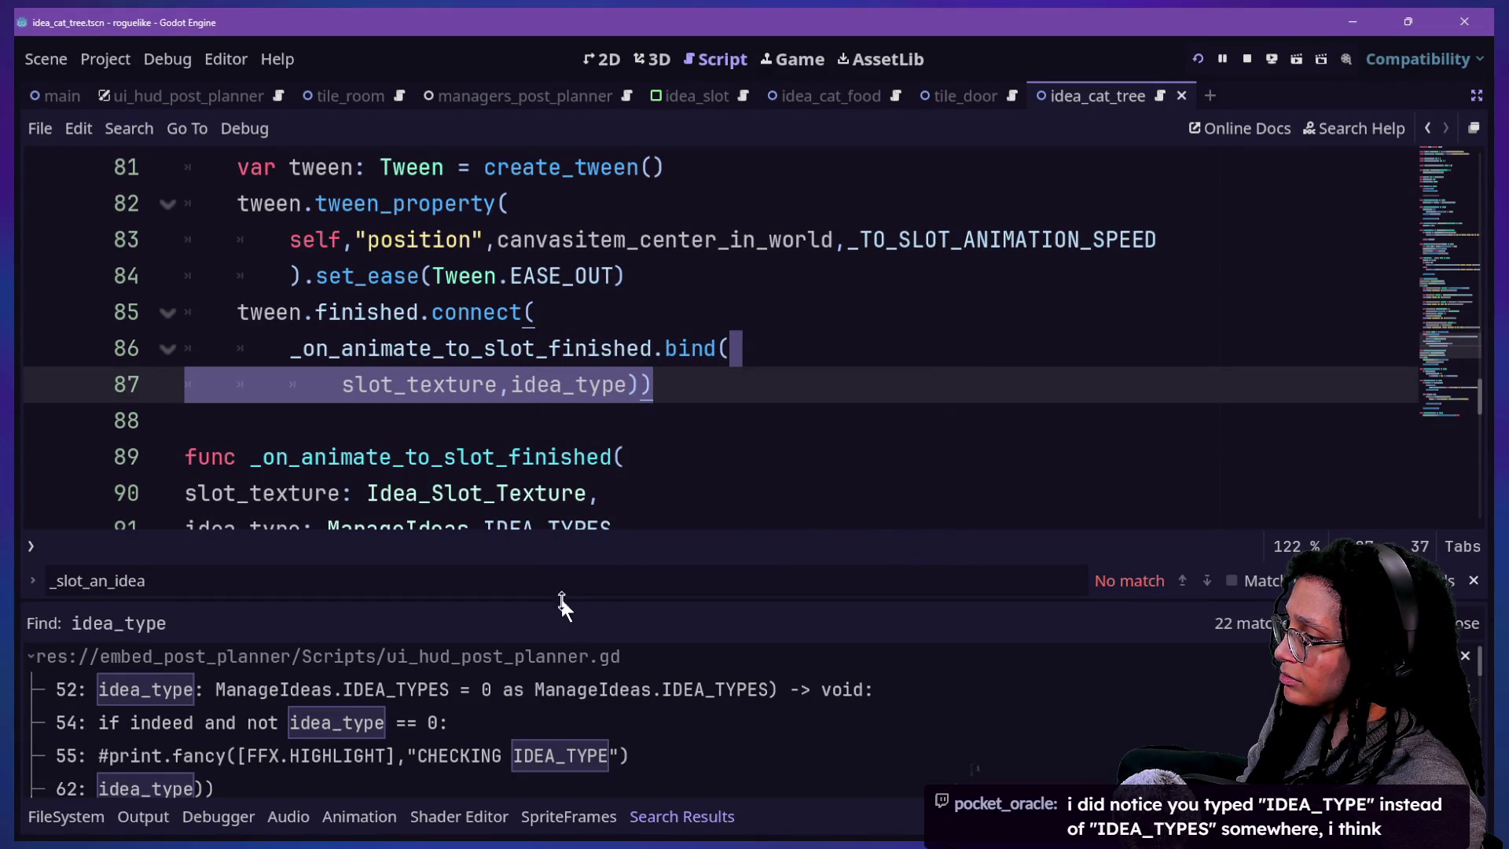
pyautogui.moveTo(561, 602); pyautogui.dragTo(515, 338)
pyautogui.scroll(-5, 541, 616)
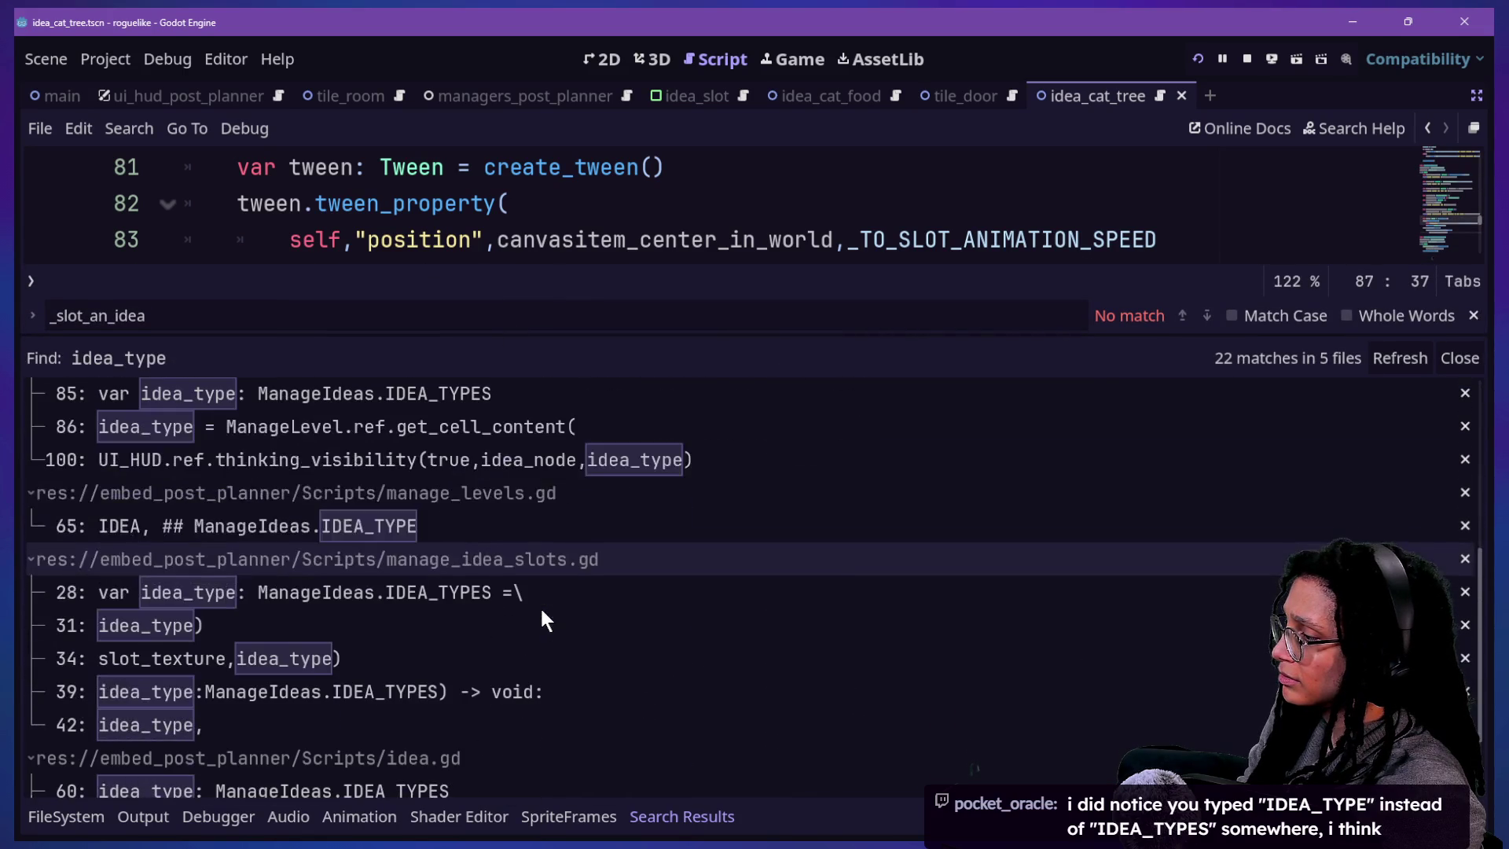
pyautogui.scroll(-2, 540, 611)
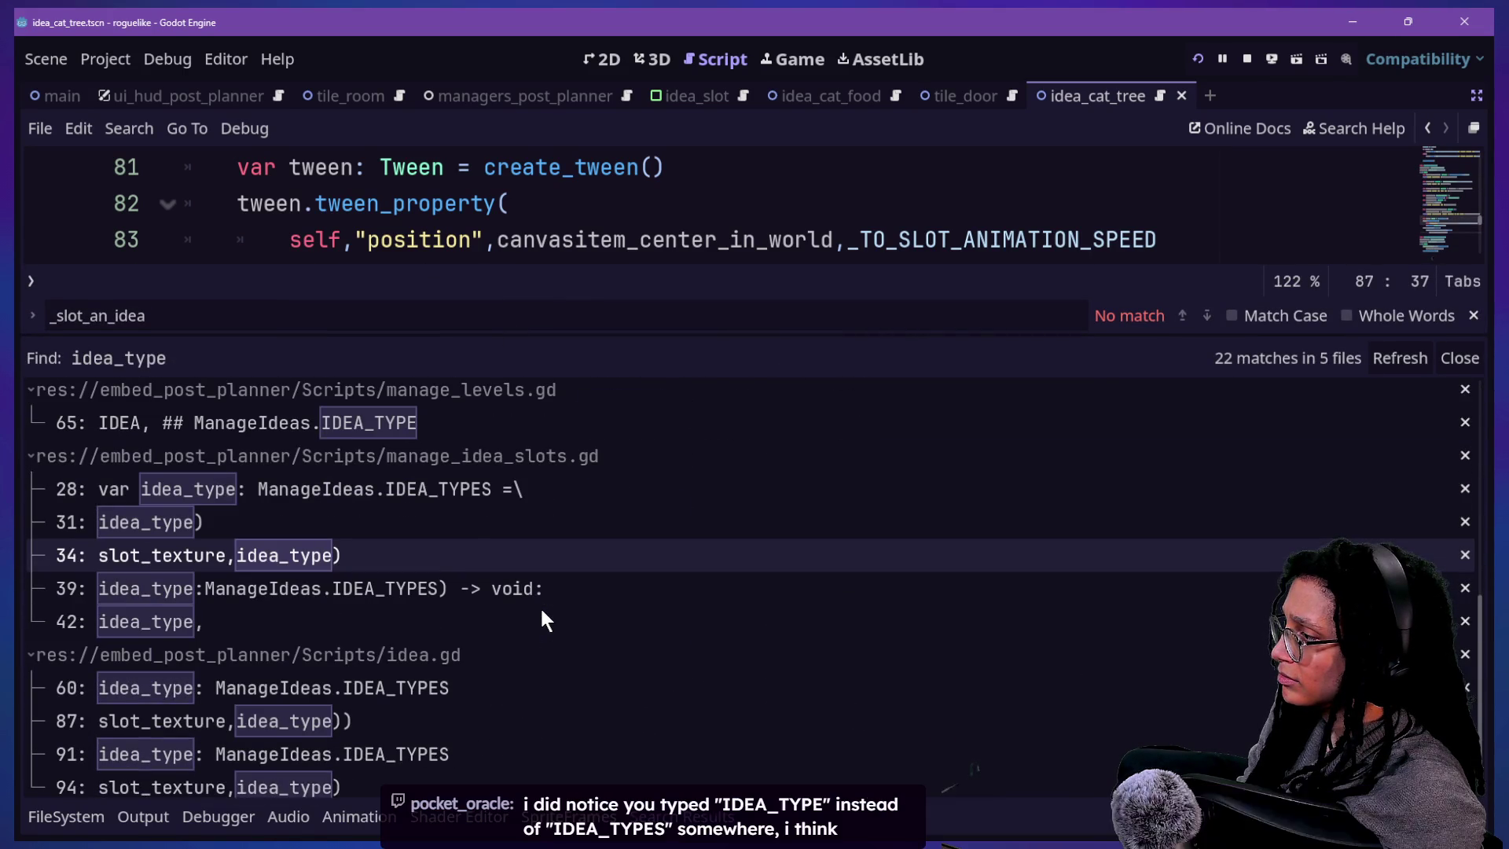
pyautogui.click(408, 432)
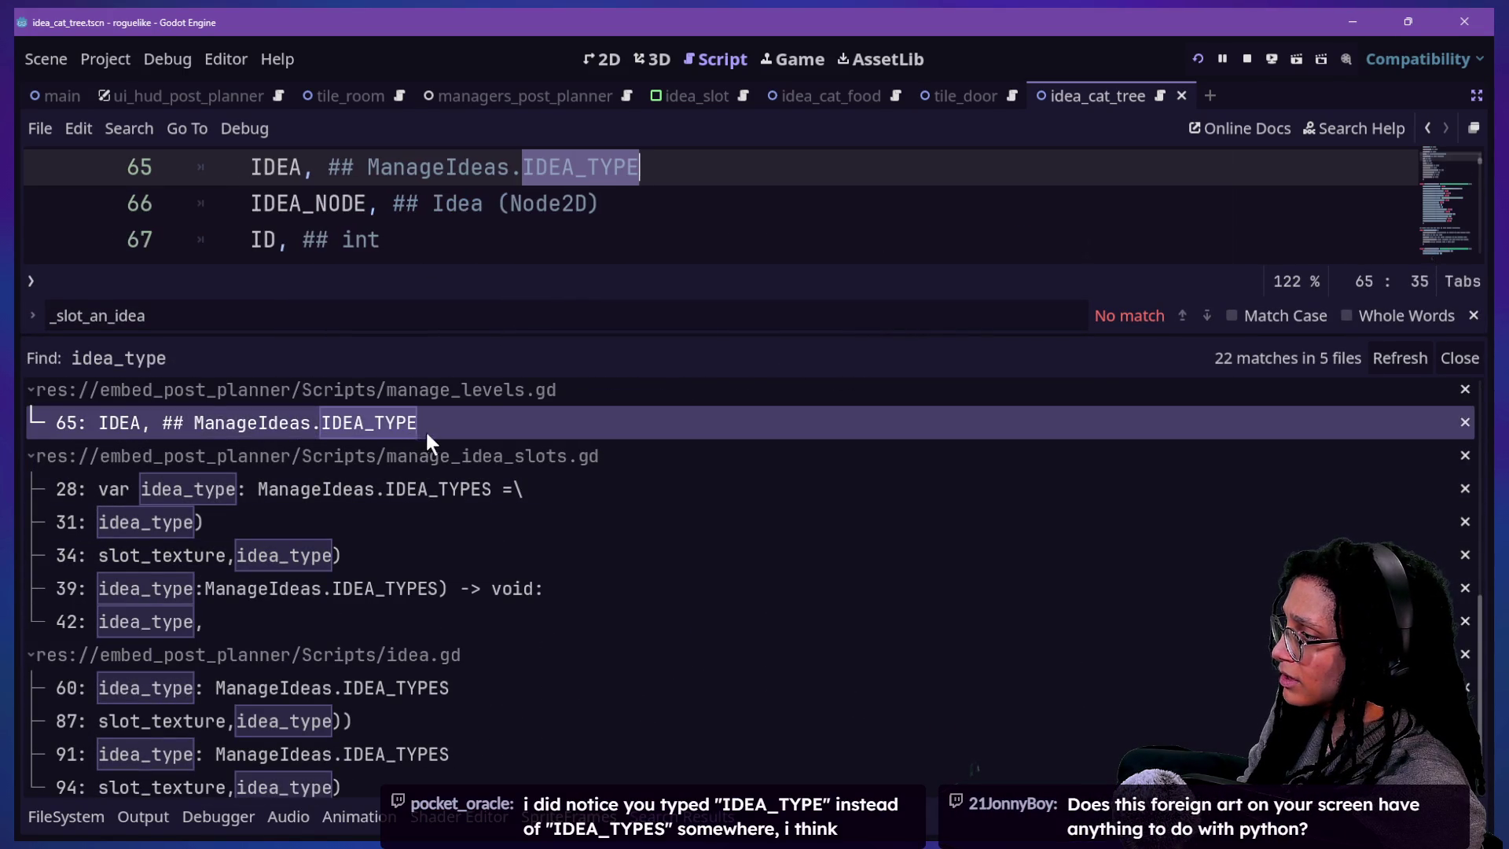
pyautogui.write('S')
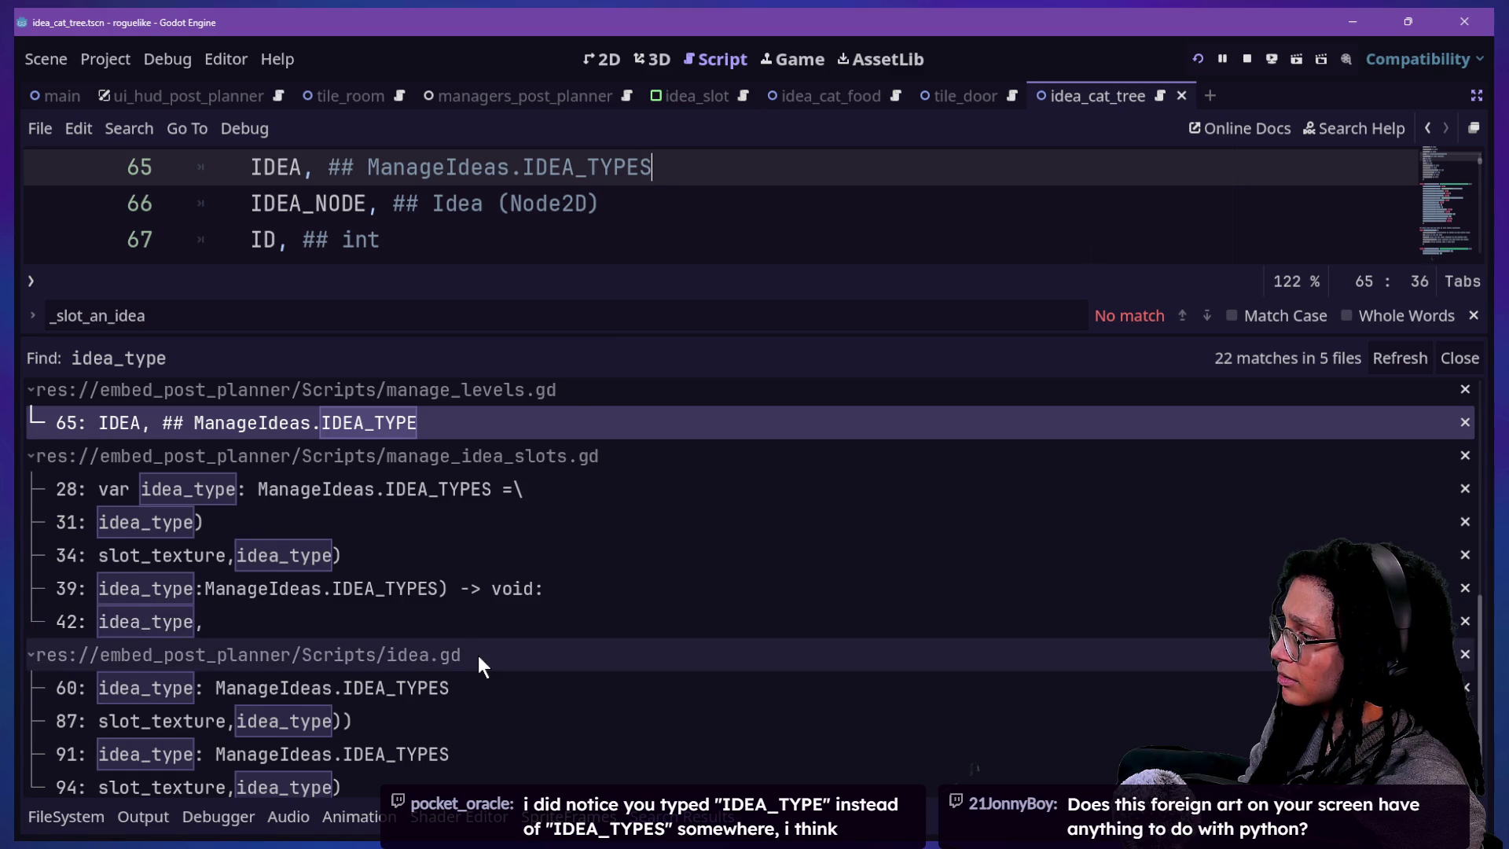
# - Open the line 52 match, thinking_visibility in ui_hud_post_planner.gd
pyautogui.scroll(-1, 281, 665)
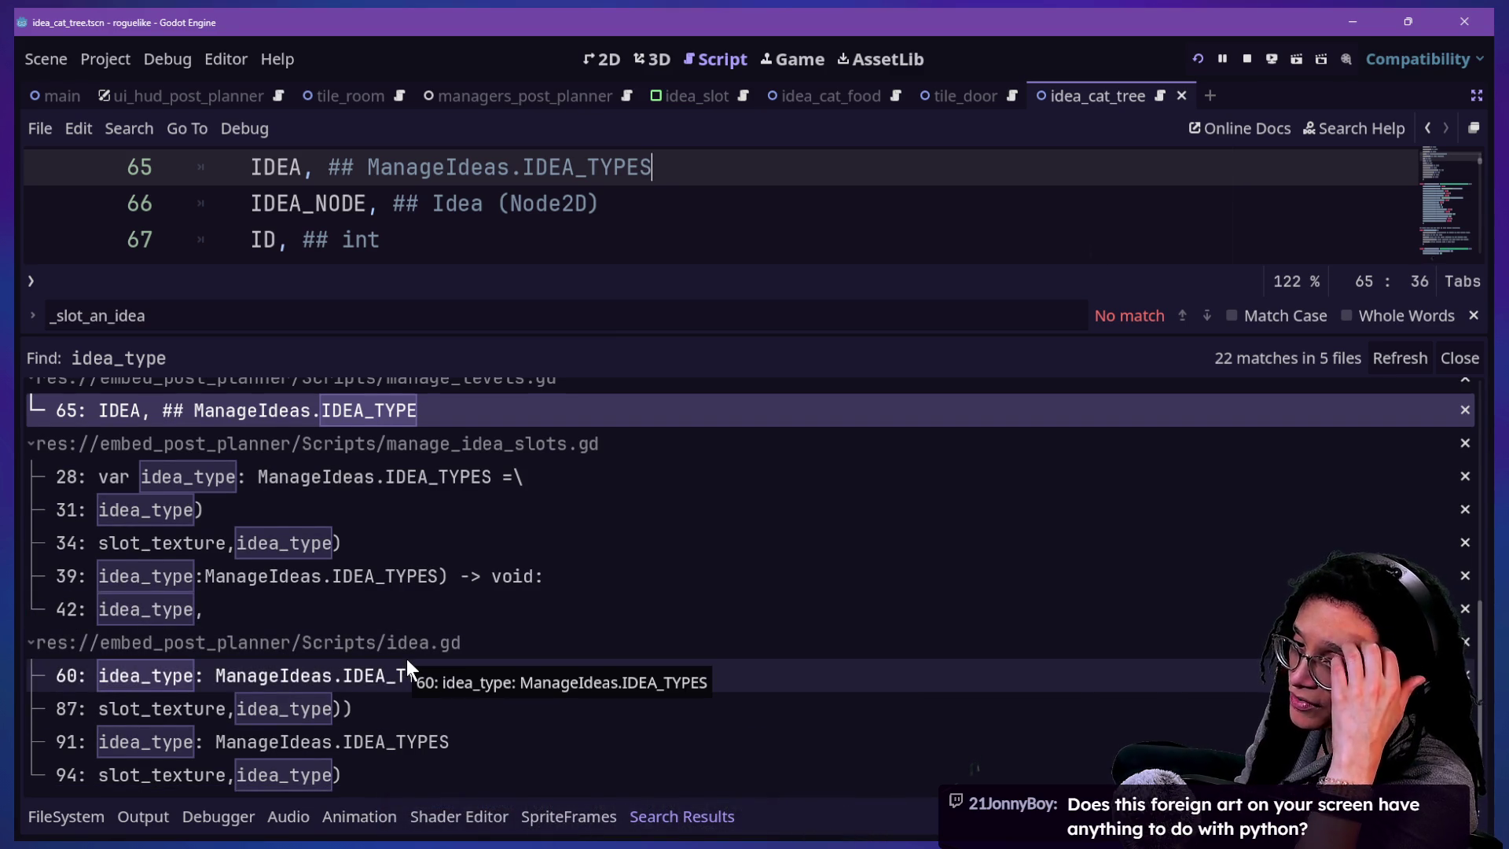
pyautogui.scroll(-5, 407, 659)
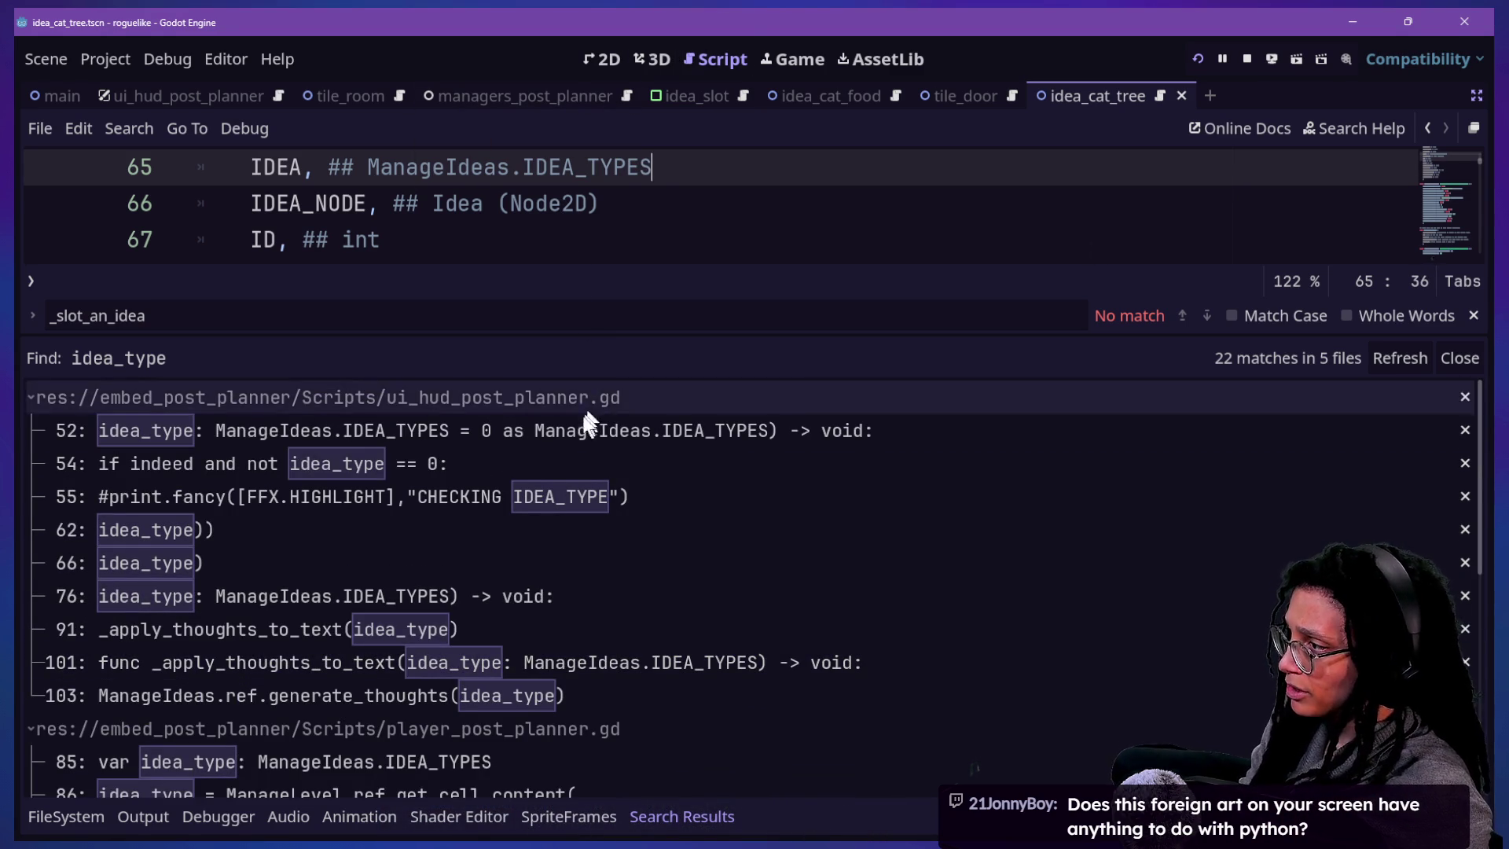
pyautogui.click(446, 431)
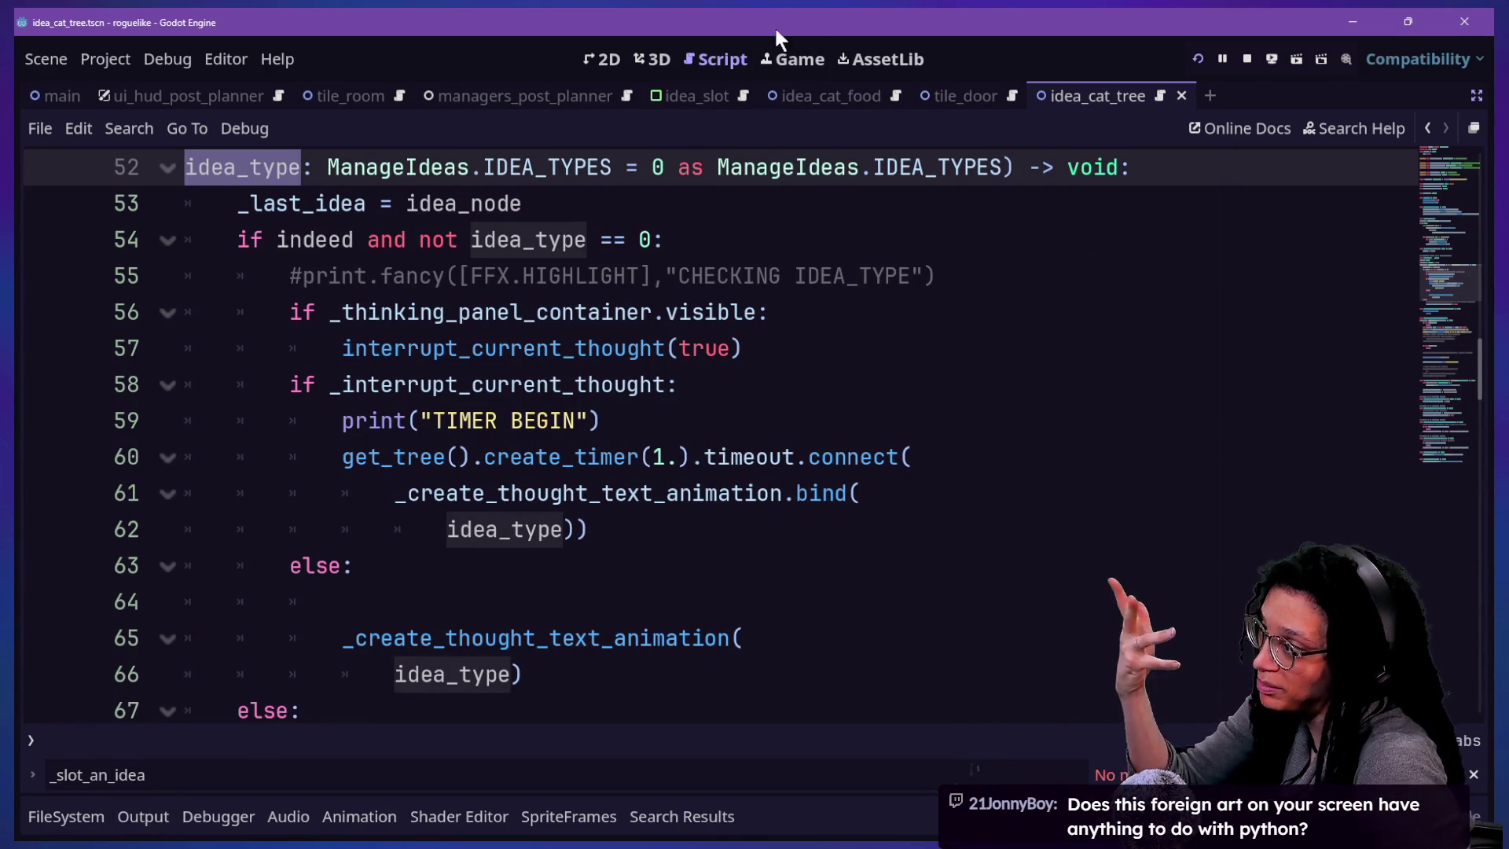
pyautogui.scroll(3, 768, 209)
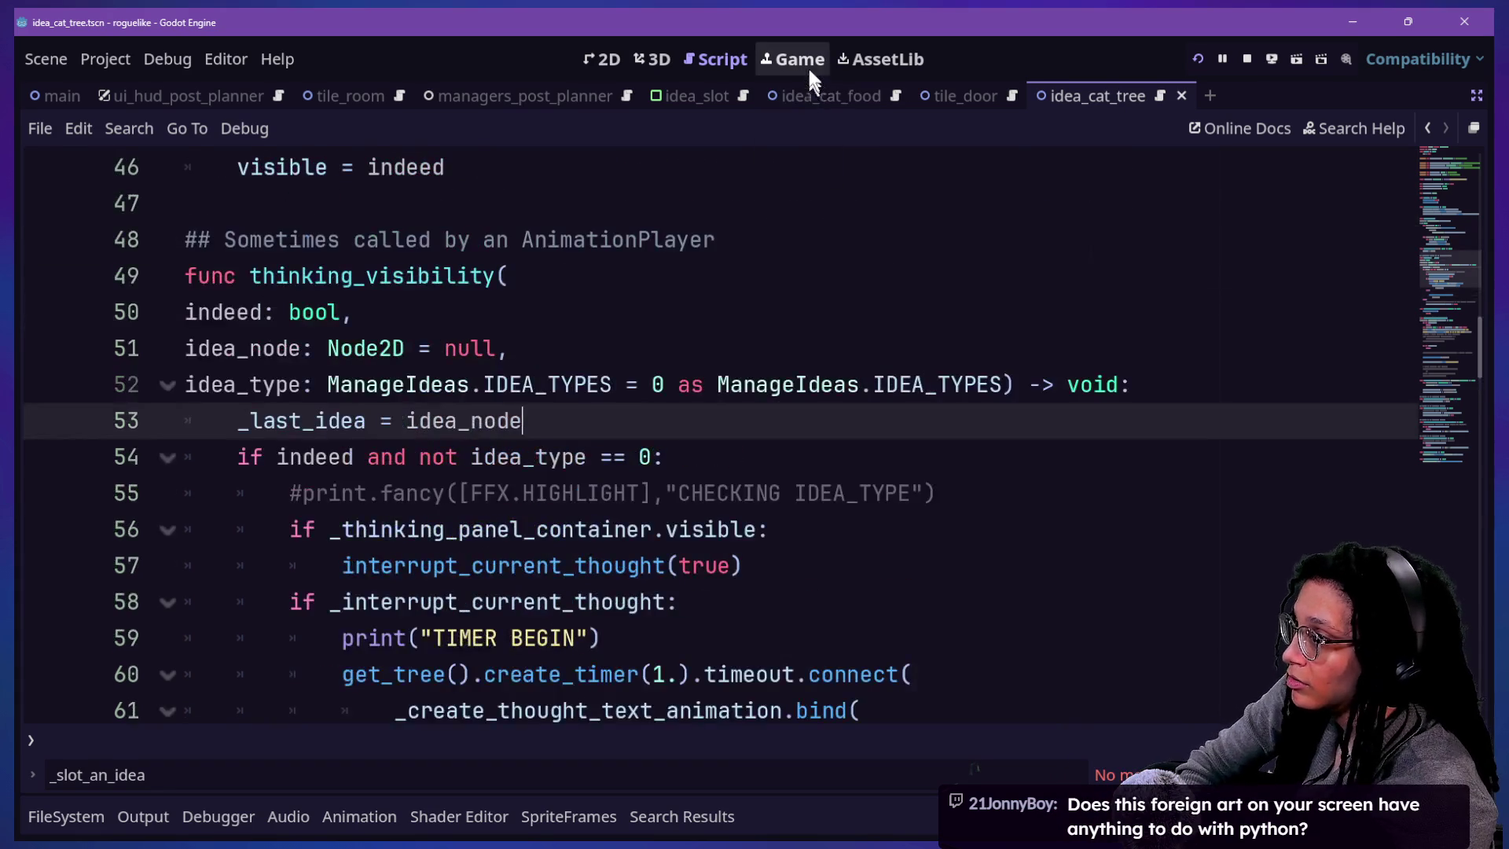
pyautogui.click(810, 63)
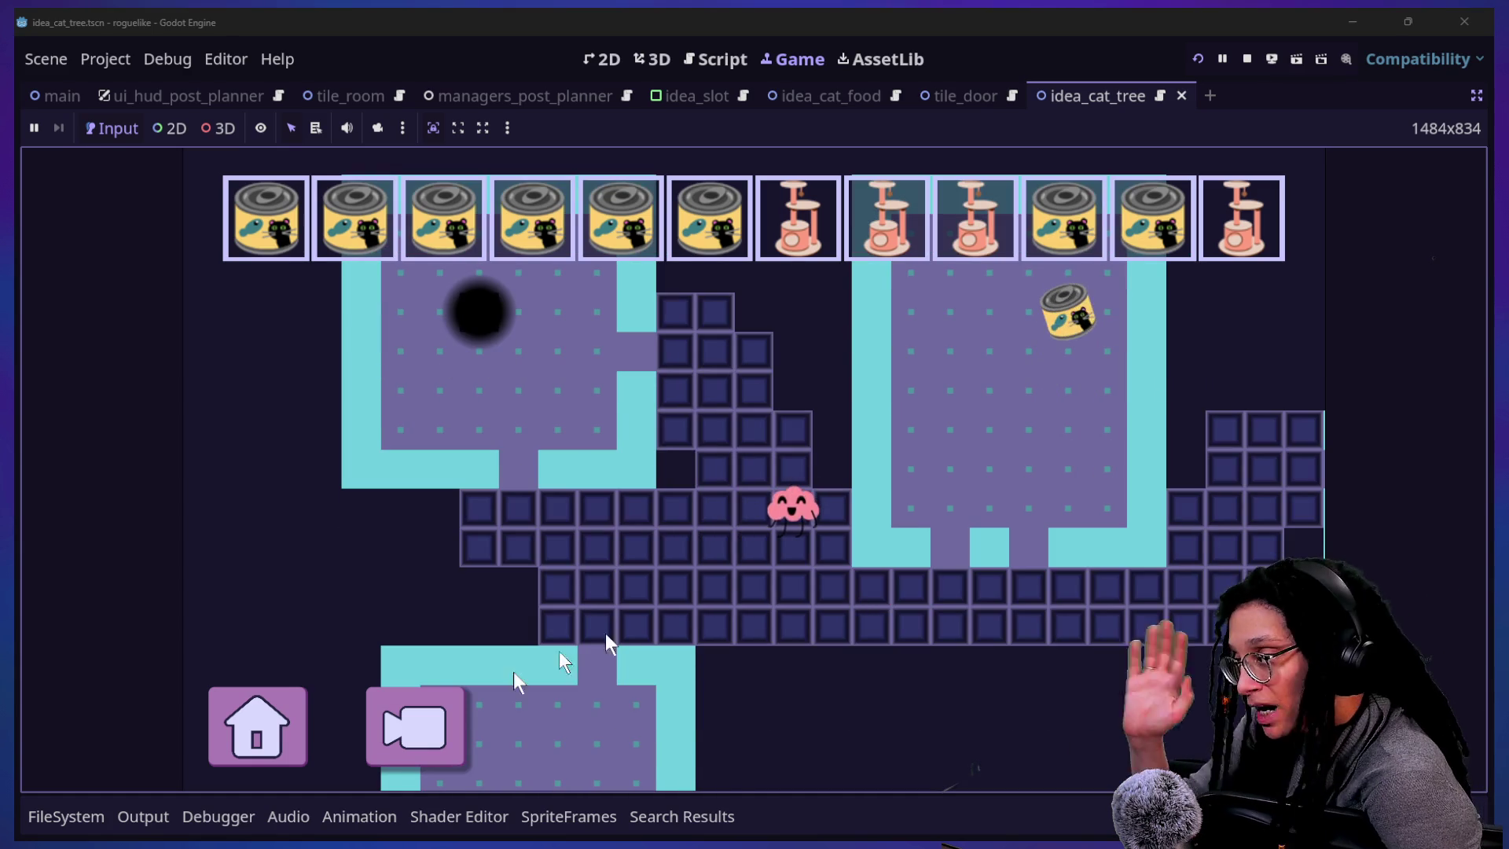
# - Restart the game, pick a platform, and steer the brain to collect cat food cans
pyautogui.click(297, 735)
pyautogui.click(731, 554)
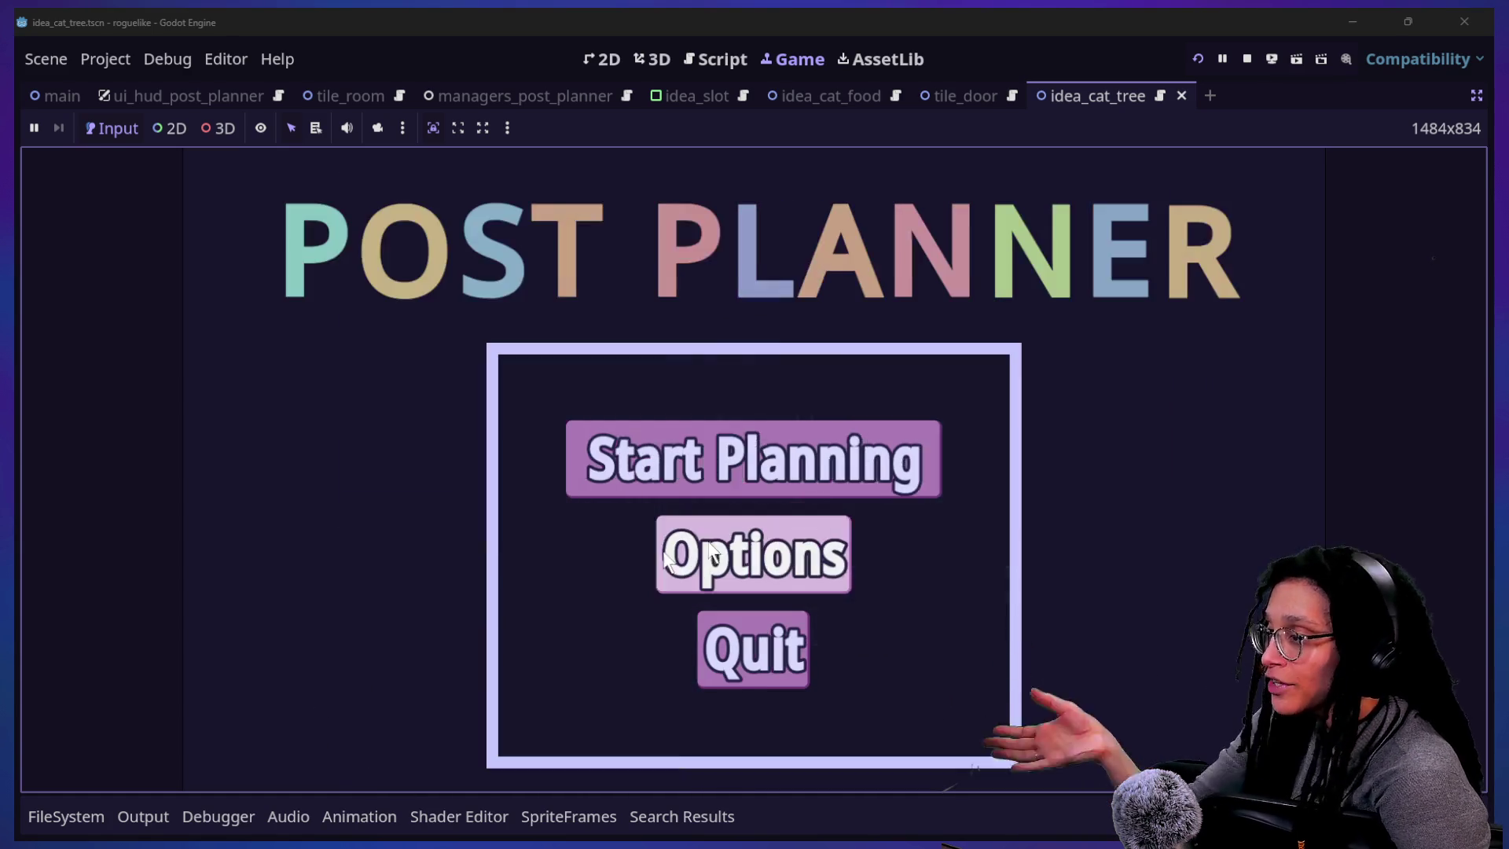
pyautogui.click(889, 482)
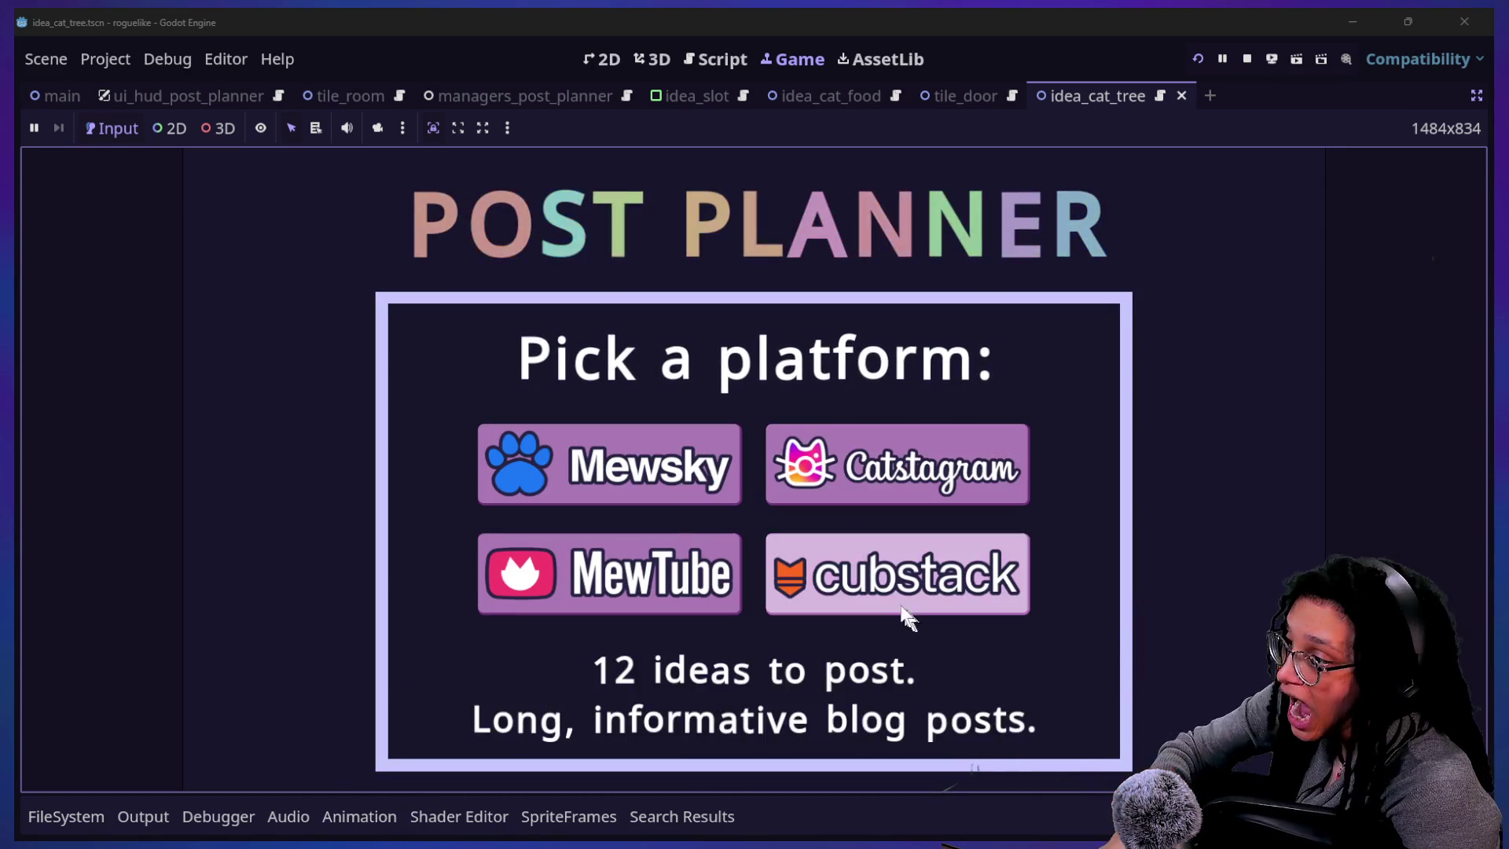
pyautogui.click(722, 586)
pyautogui.press('Left')
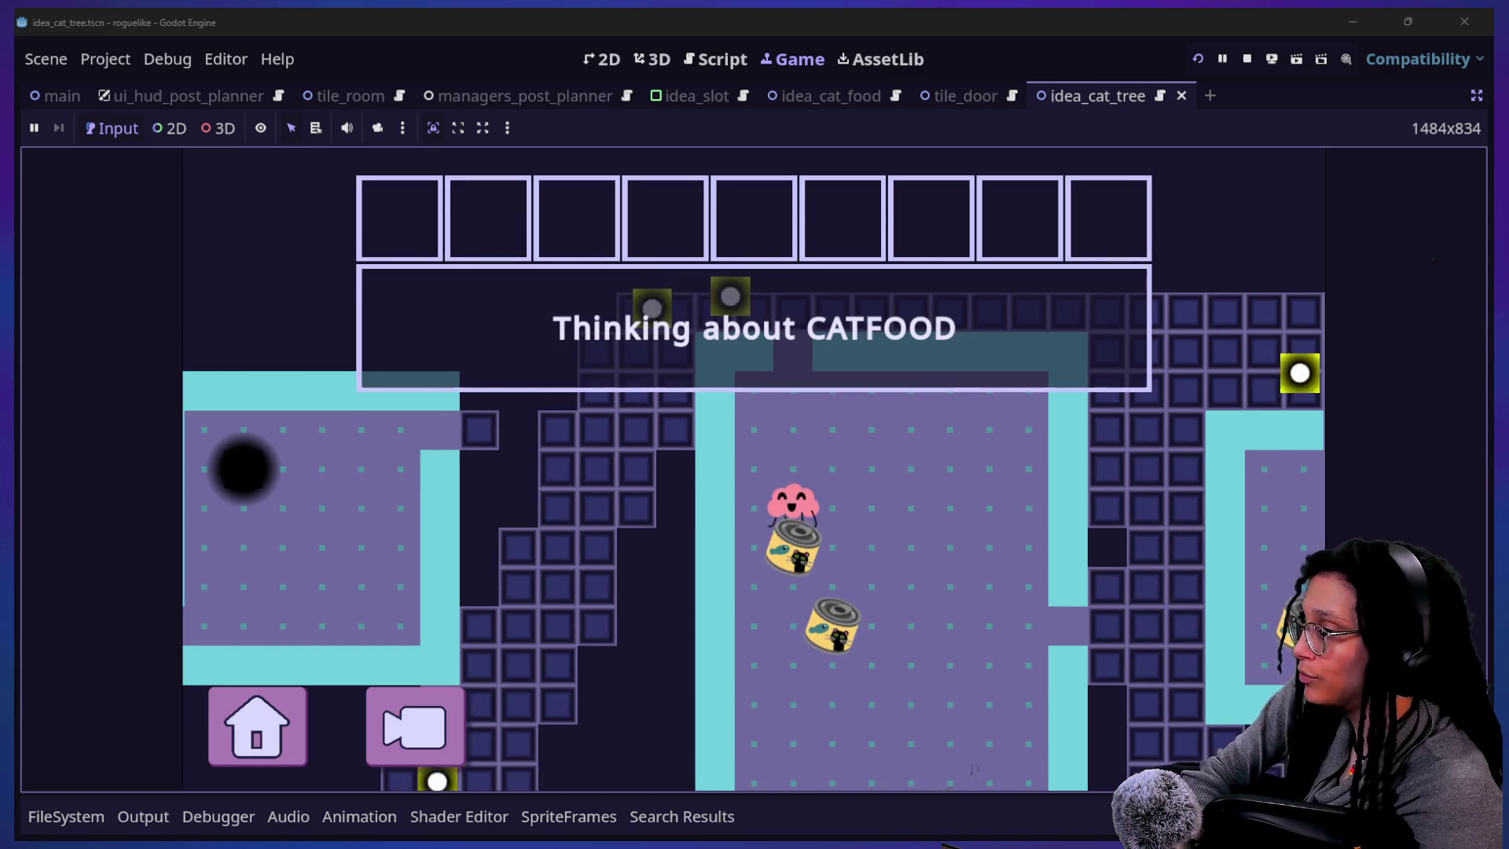
pyautogui.press('Down')
pyautogui.press('Down')
pyautogui.press('Down')
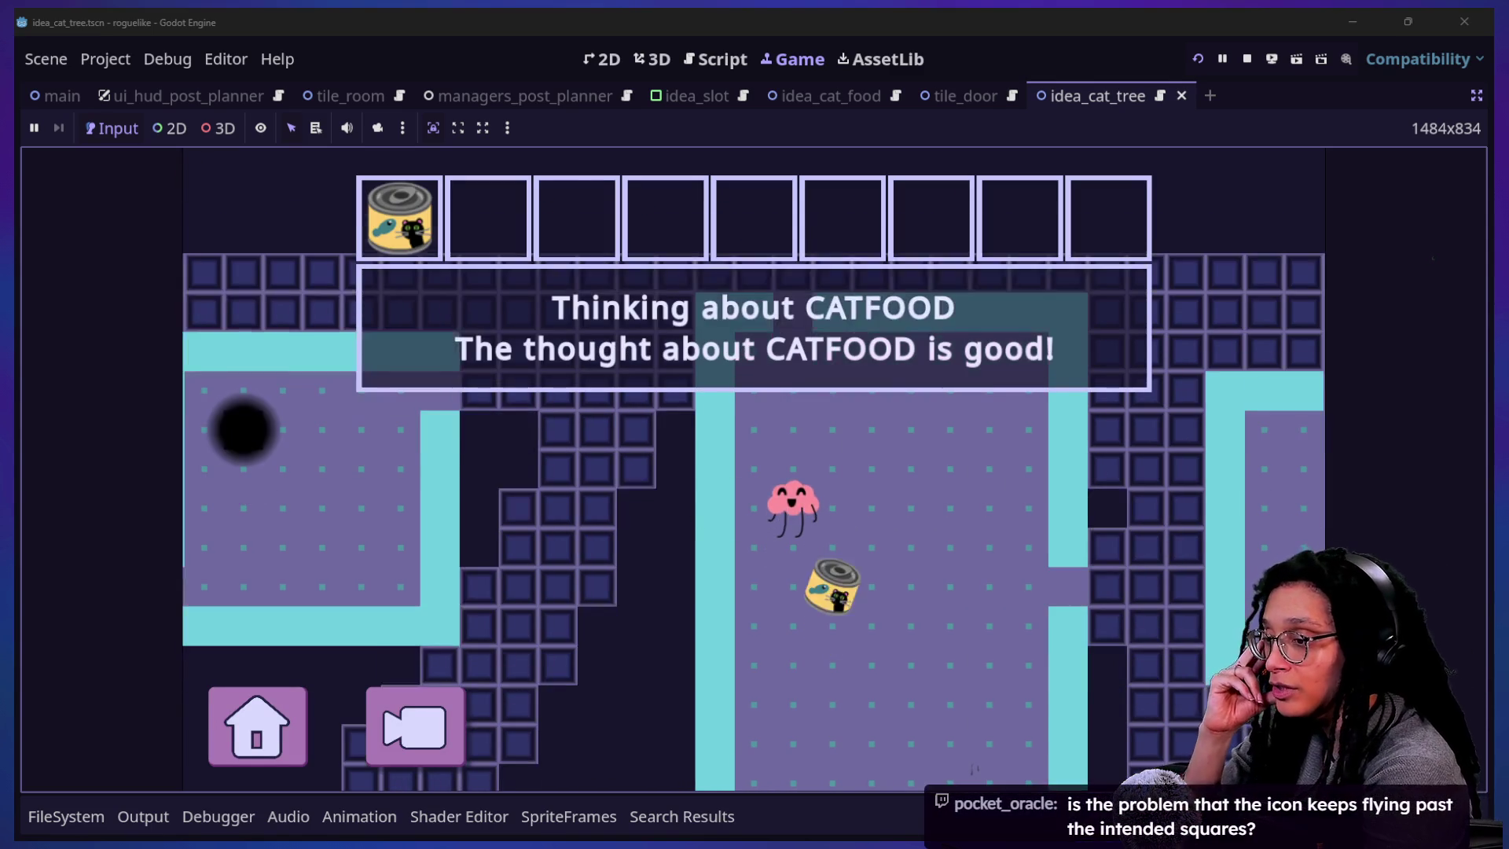
pyautogui.press('Right')
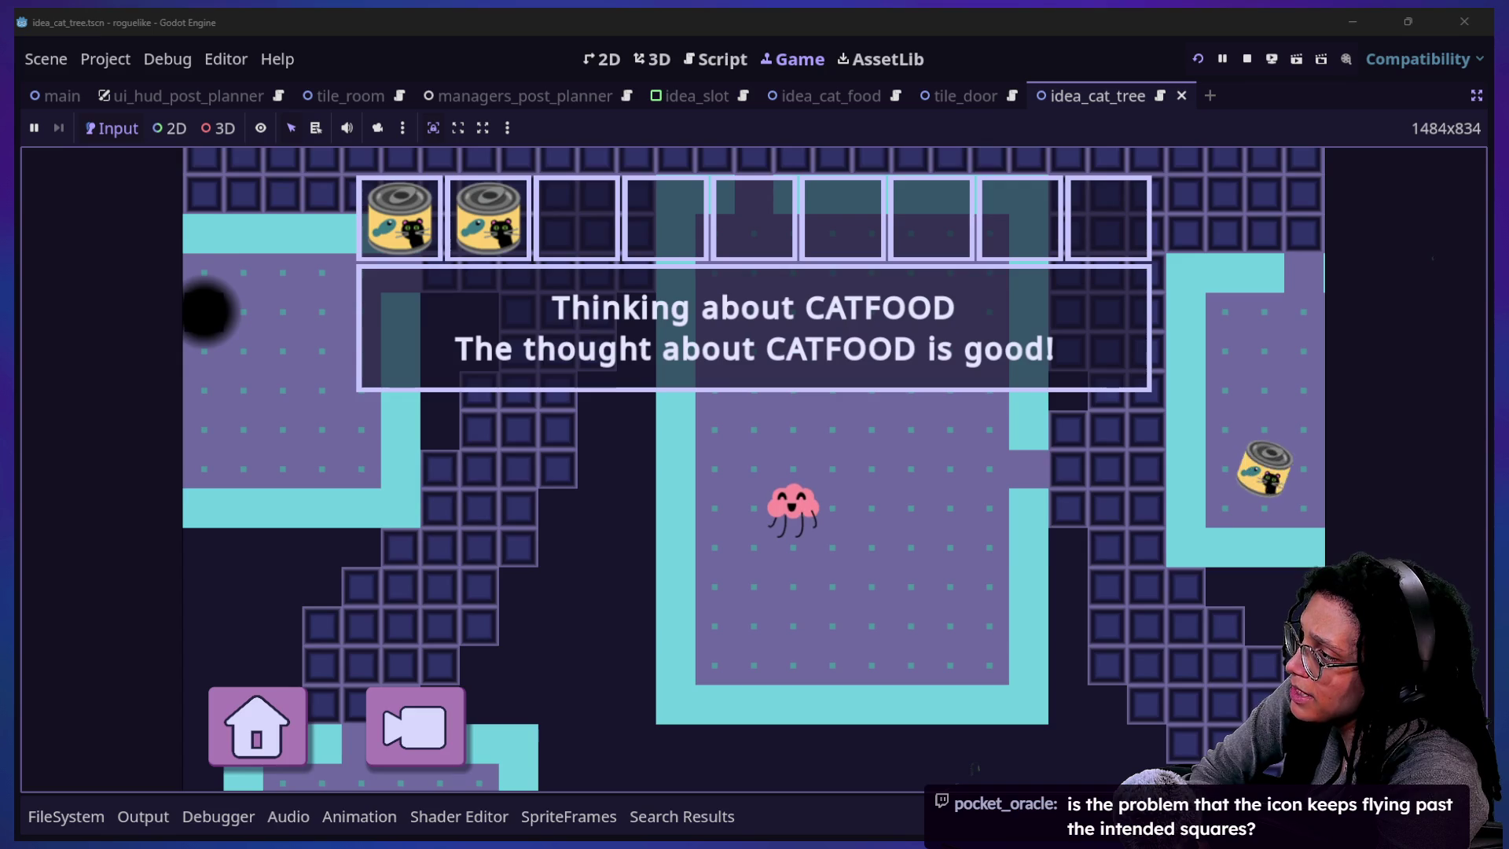
pyautogui.press('Up')
pyautogui.press('Right')
pyautogui.press('Right')
pyautogui.press('Right')
pyautogui.press('Down')
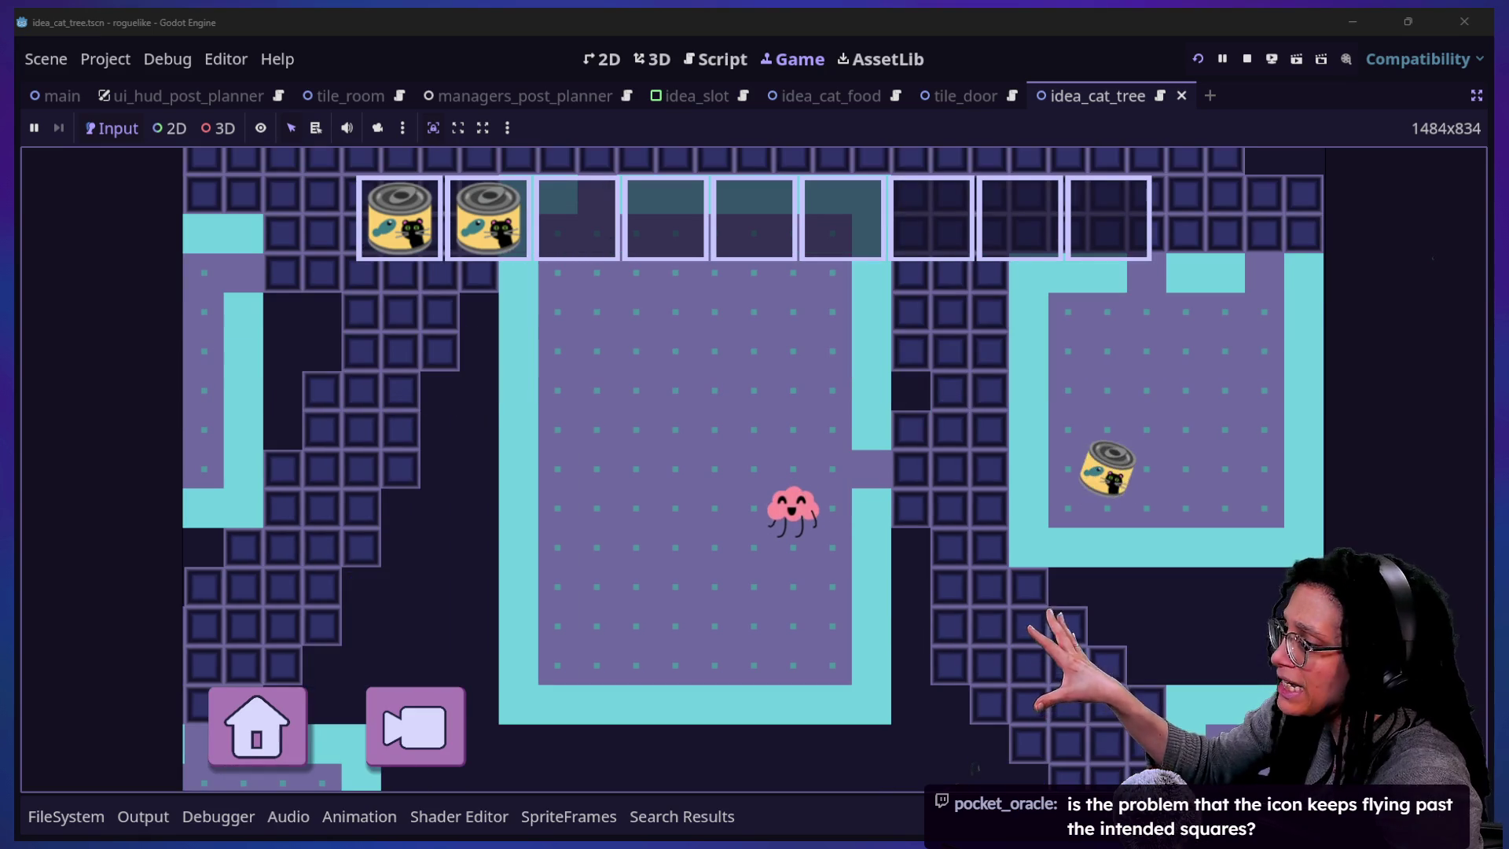
# - Restart again with Catstagram as the platform, then turn off distraction-free mode
pyautogui.click(259, 711)
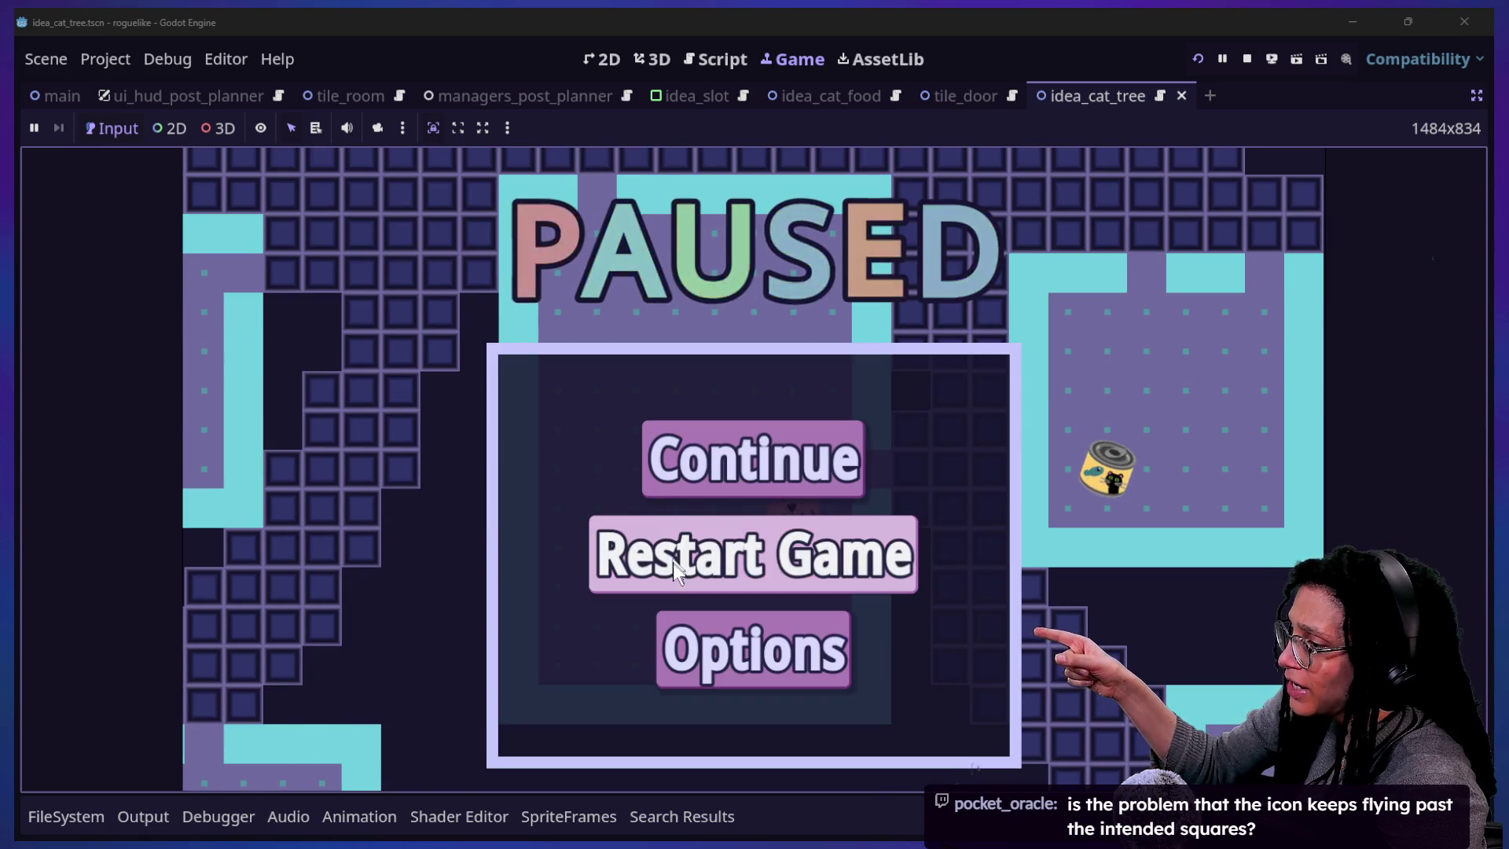
pyautogui.click(673, 560)
pyautogui.click(669, 494)
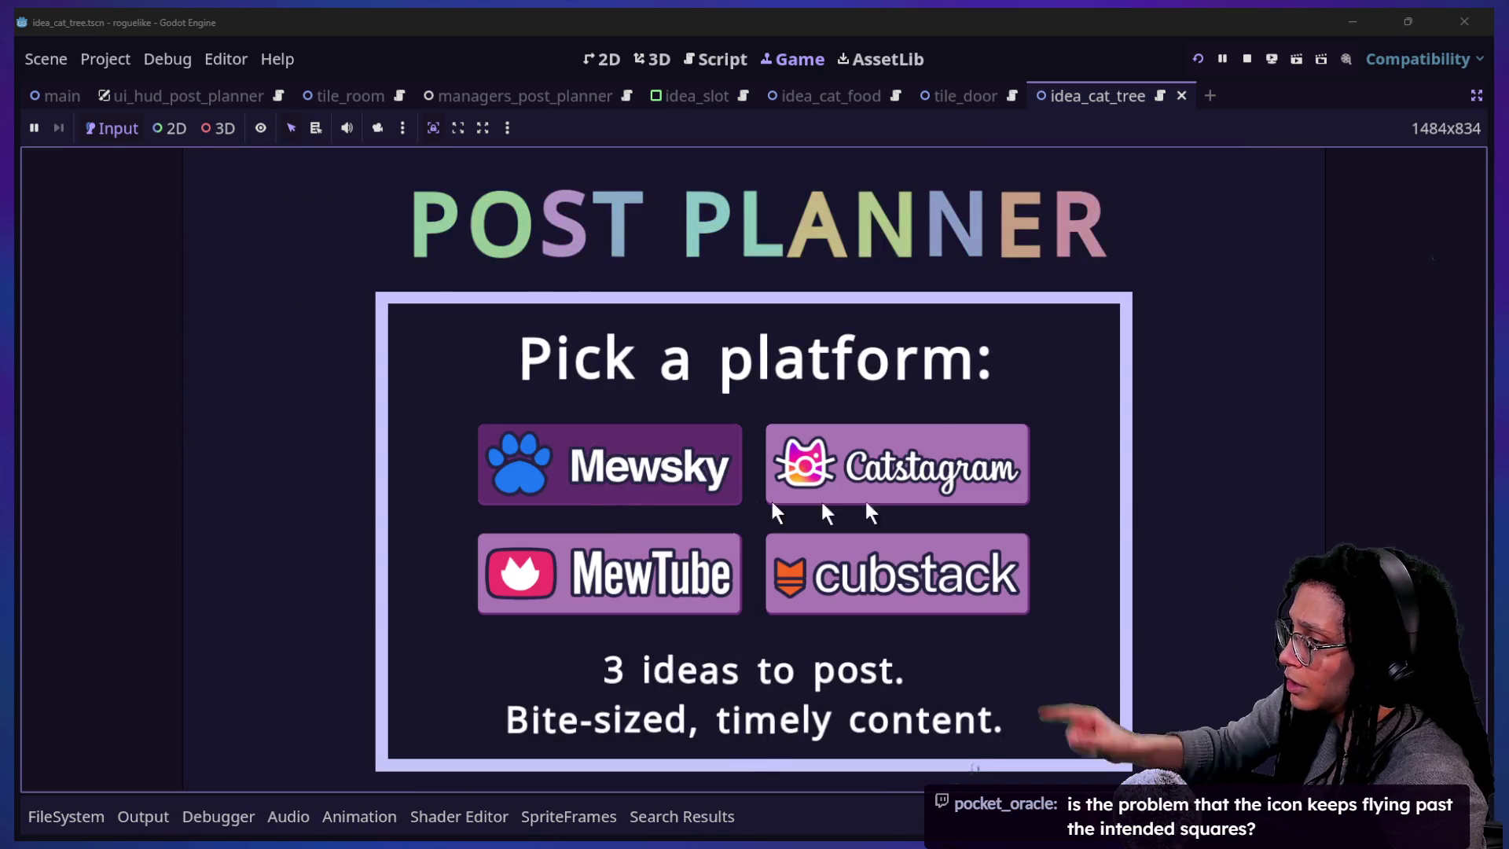
pyautogui.click(790, 497)
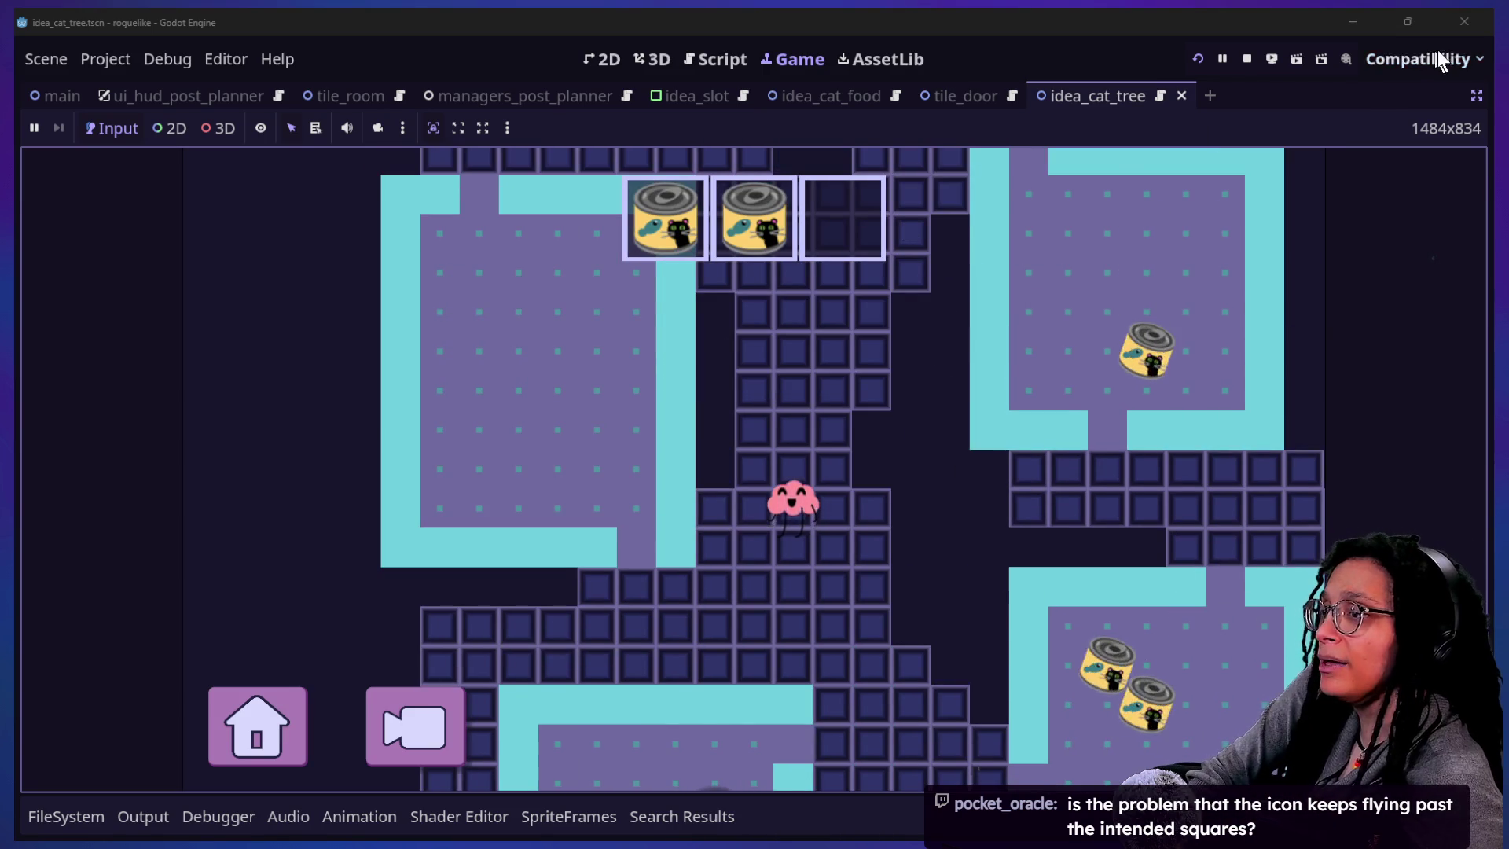
pyautogui.click(1476, 95)
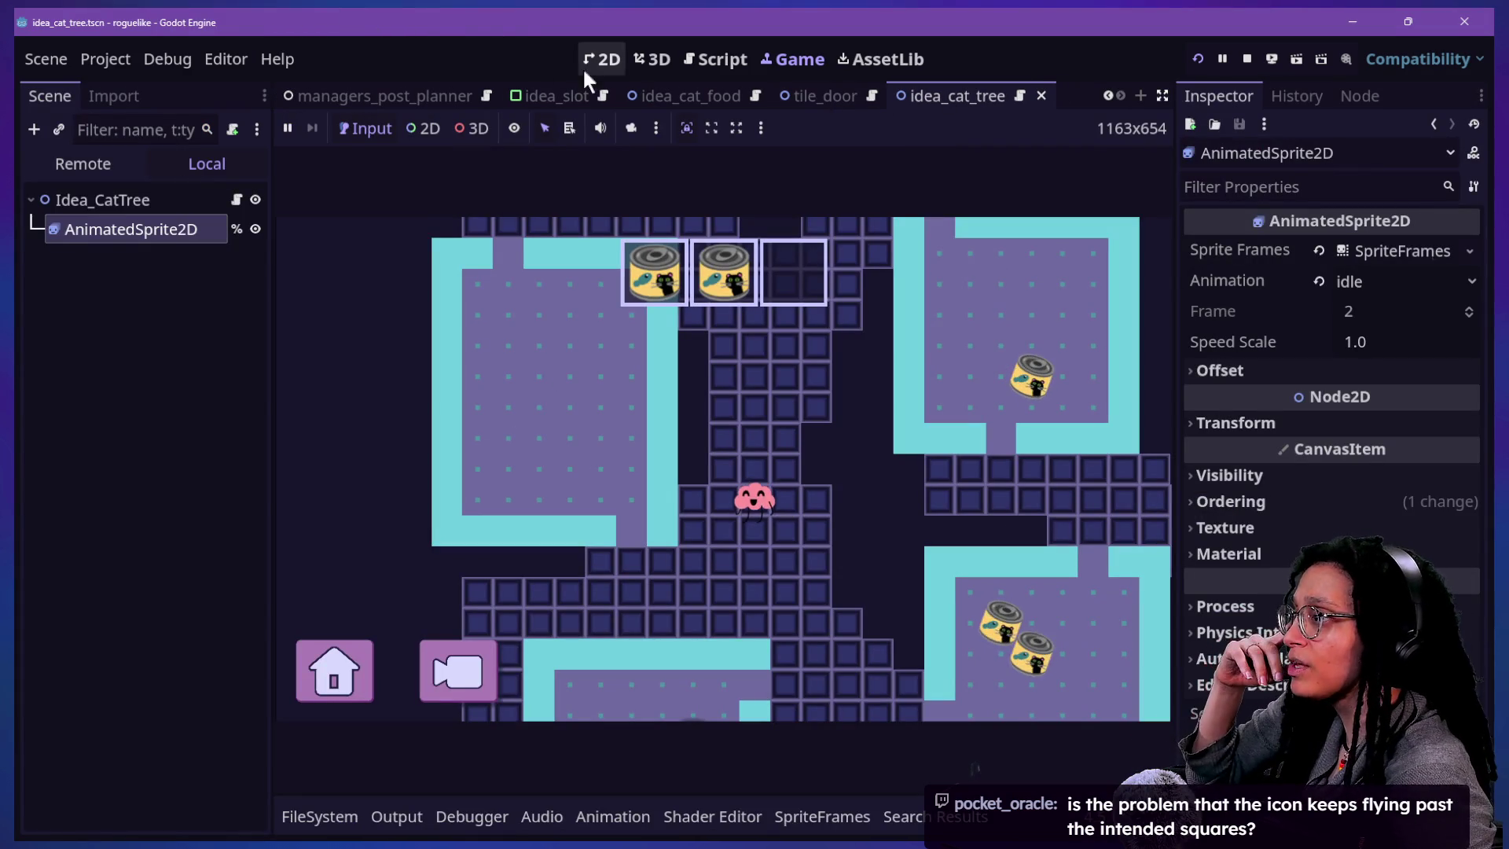
pyautogui.click(560, 95)
# - In the 2D view, revert the panel size and select Thinking_PanelContainer
pyautogui.click(601, 60)
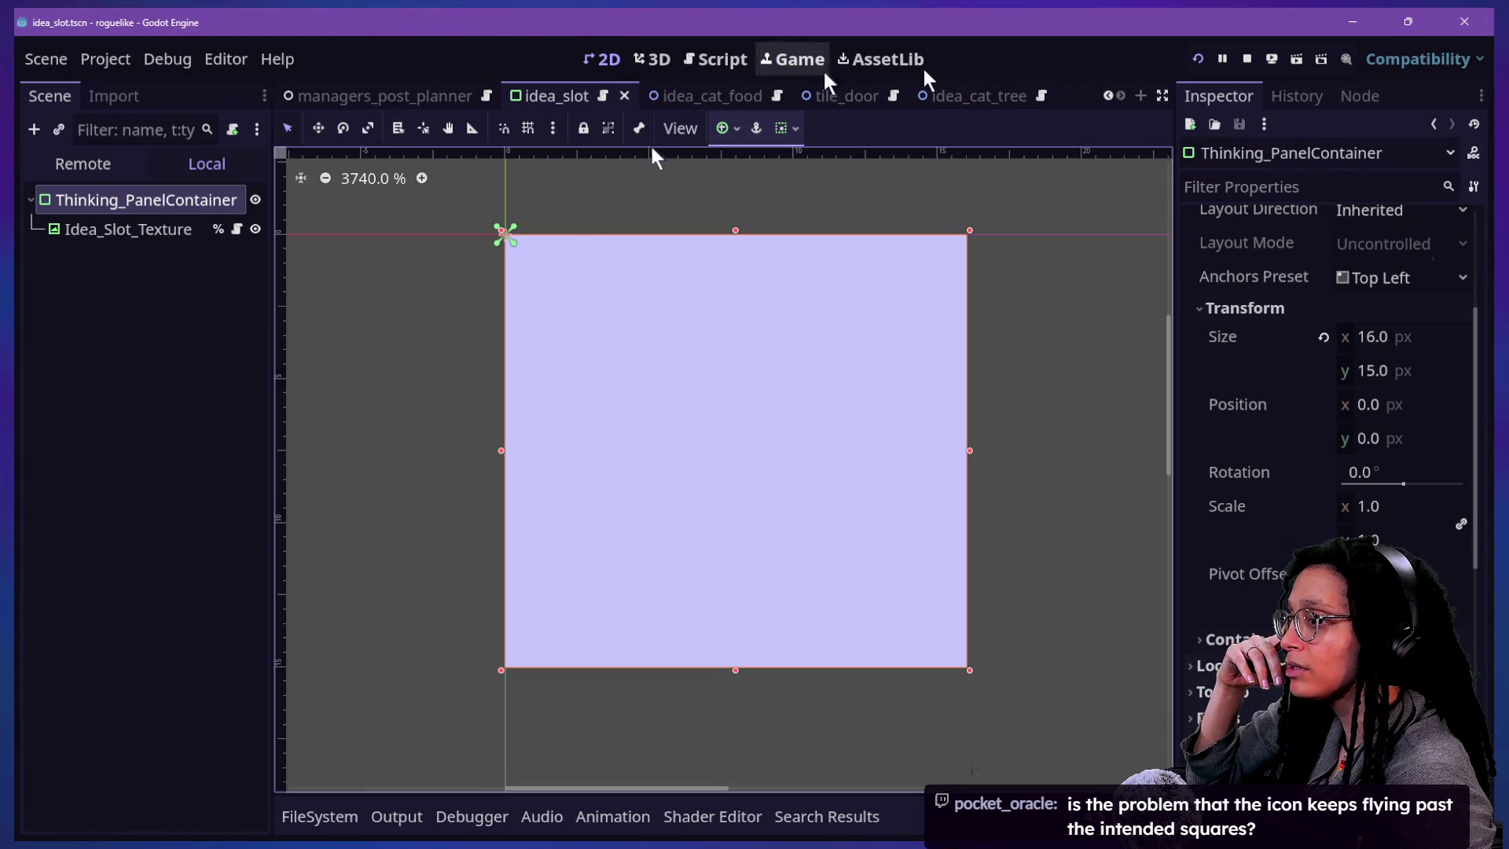
pyautogui.click(1323, 338)
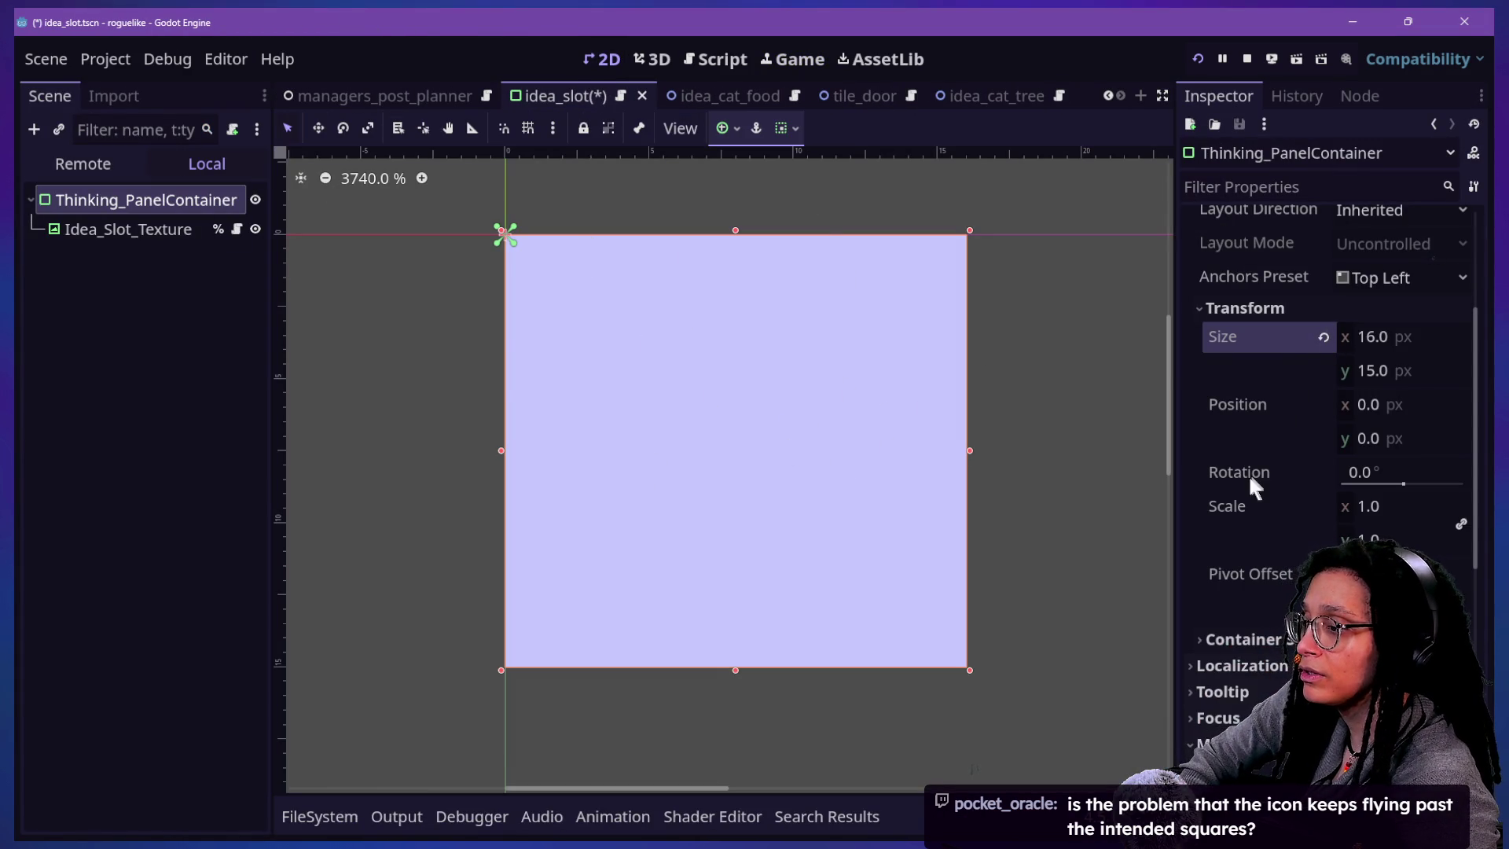
pyautogui.click(198, 231)
pyautogui.scroll(-2, 1277, 399)
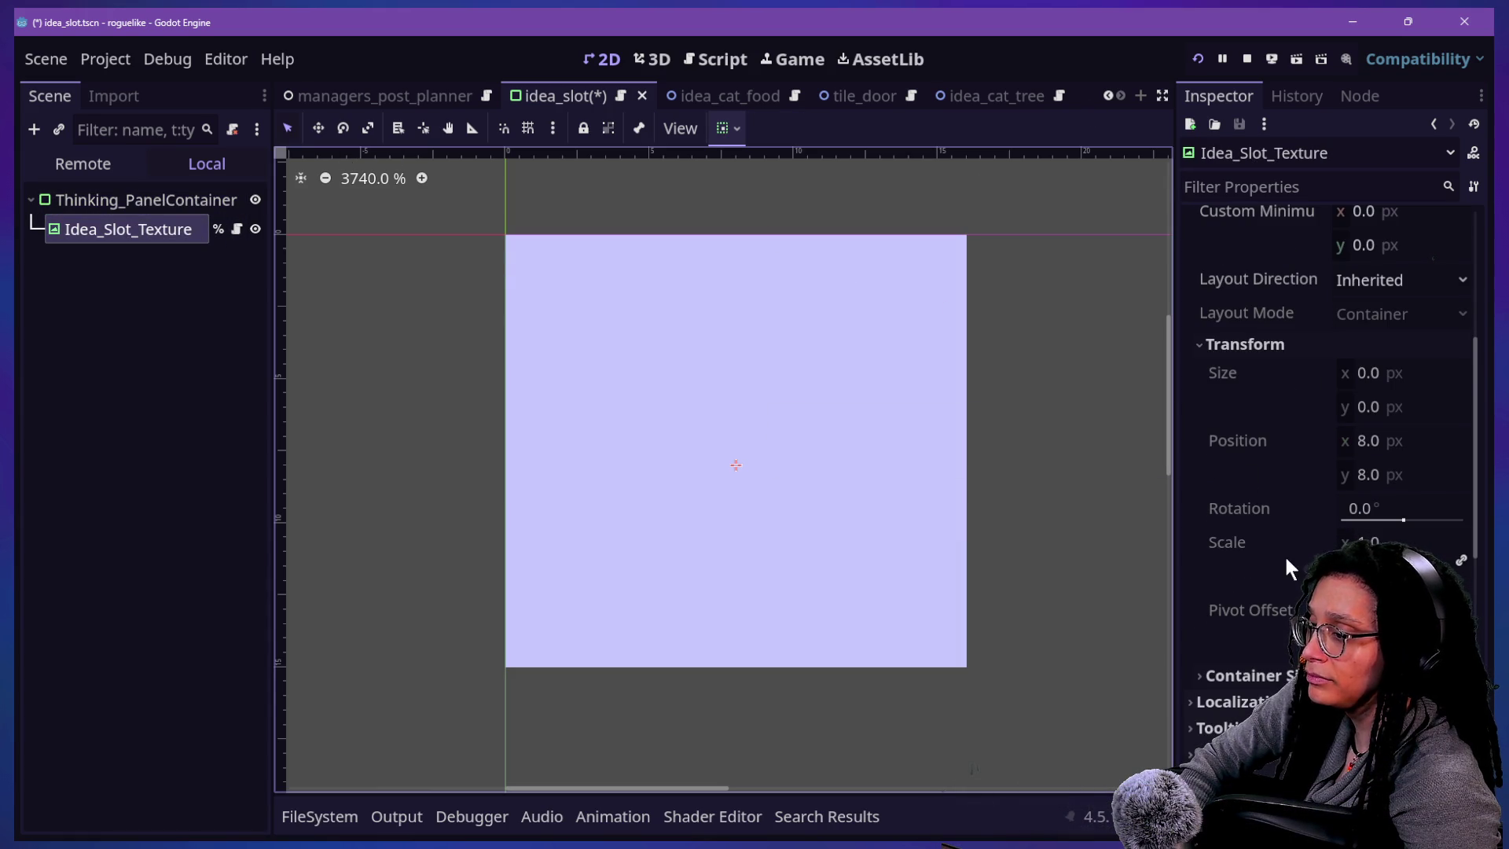
pyautogui.click(153, 203)
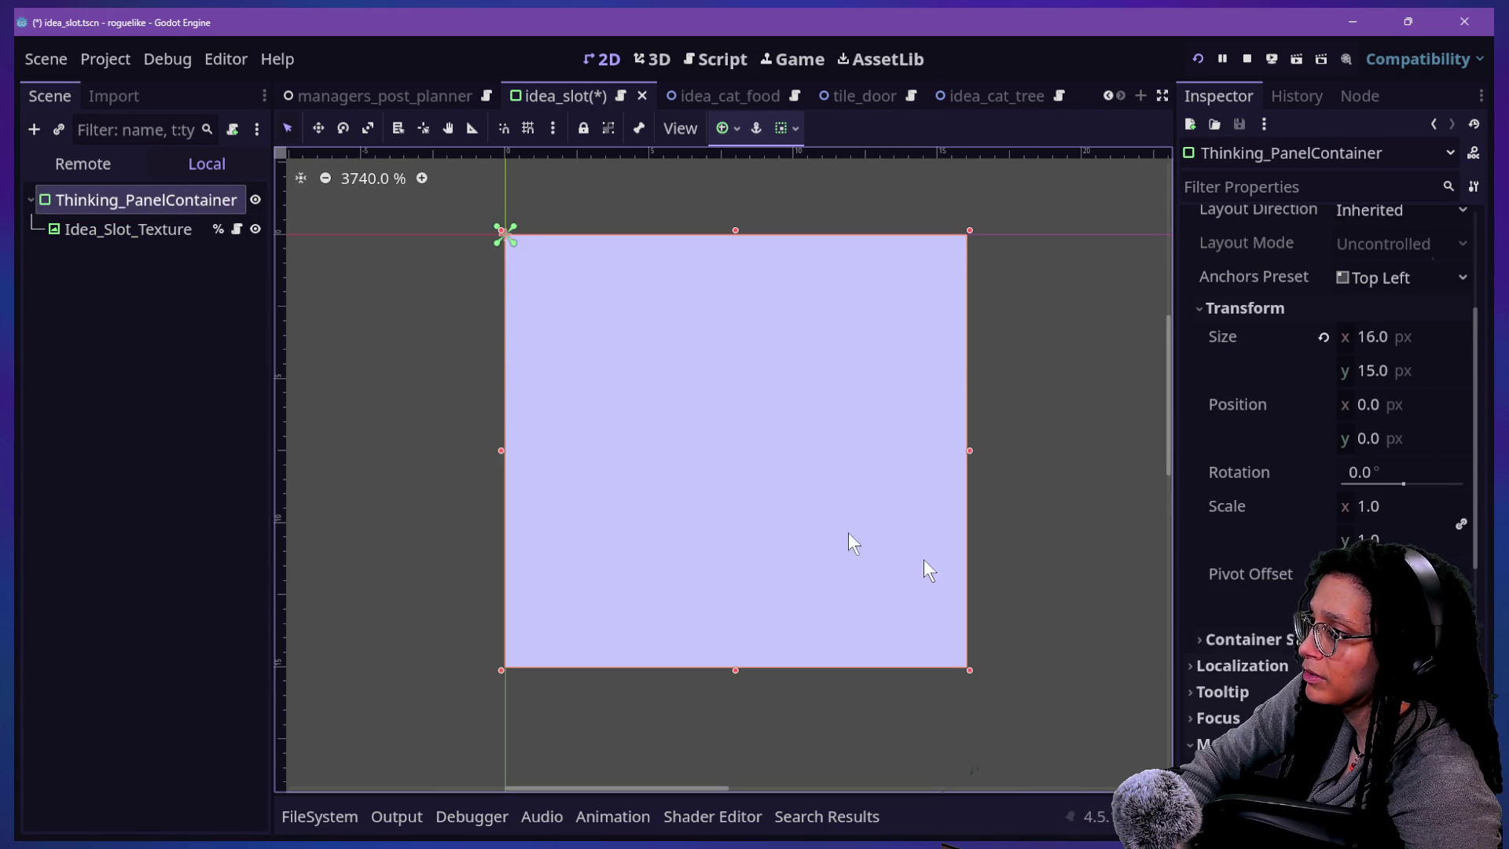
# - Try the Center anchors preset on the panel, then return it to Top Left
pyautogui.click(1356, 279)
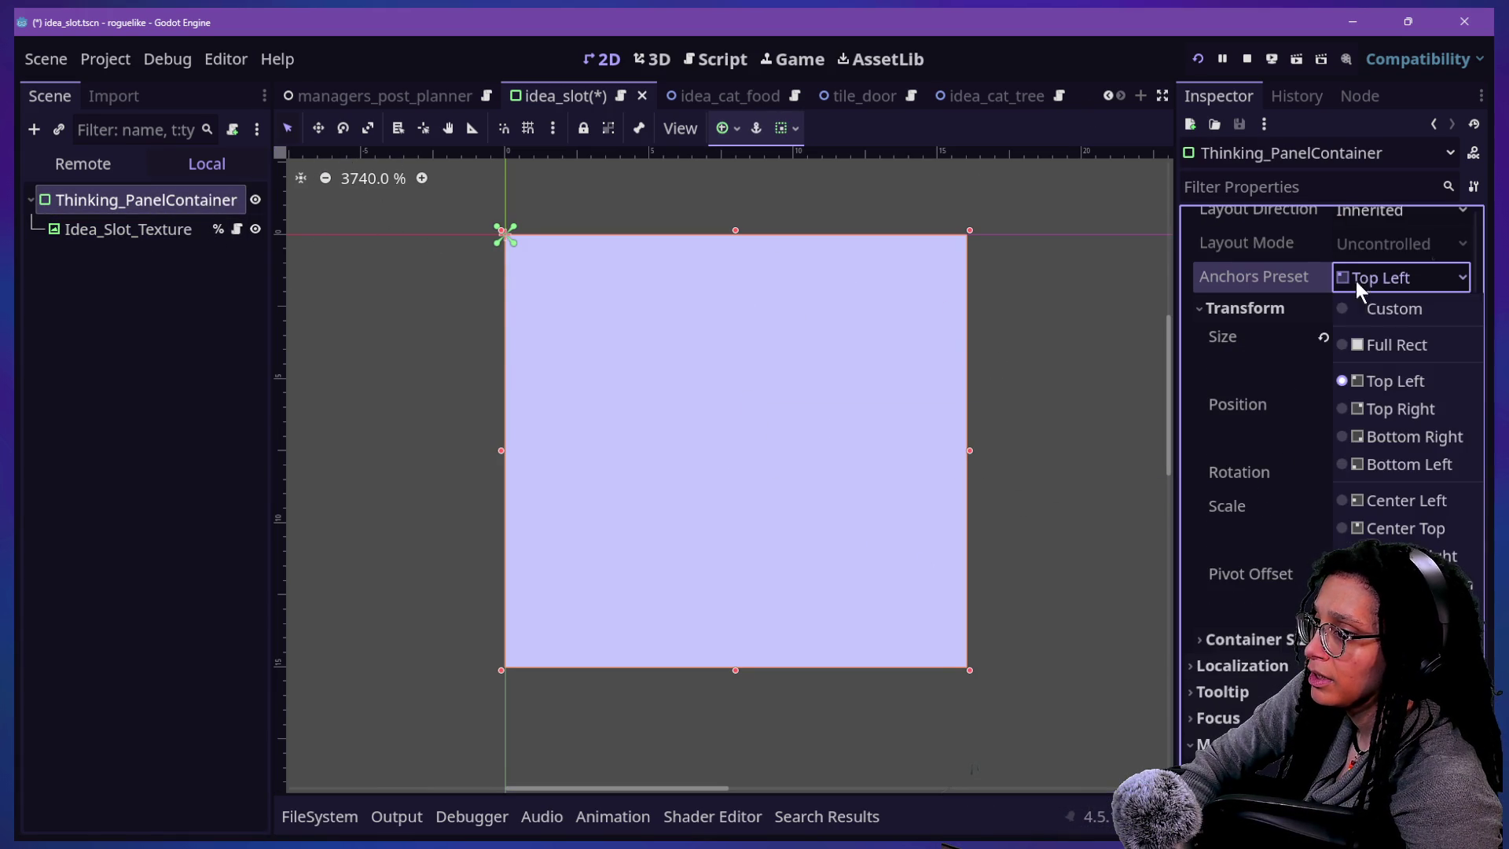
pyautogui.click(1403, 612)
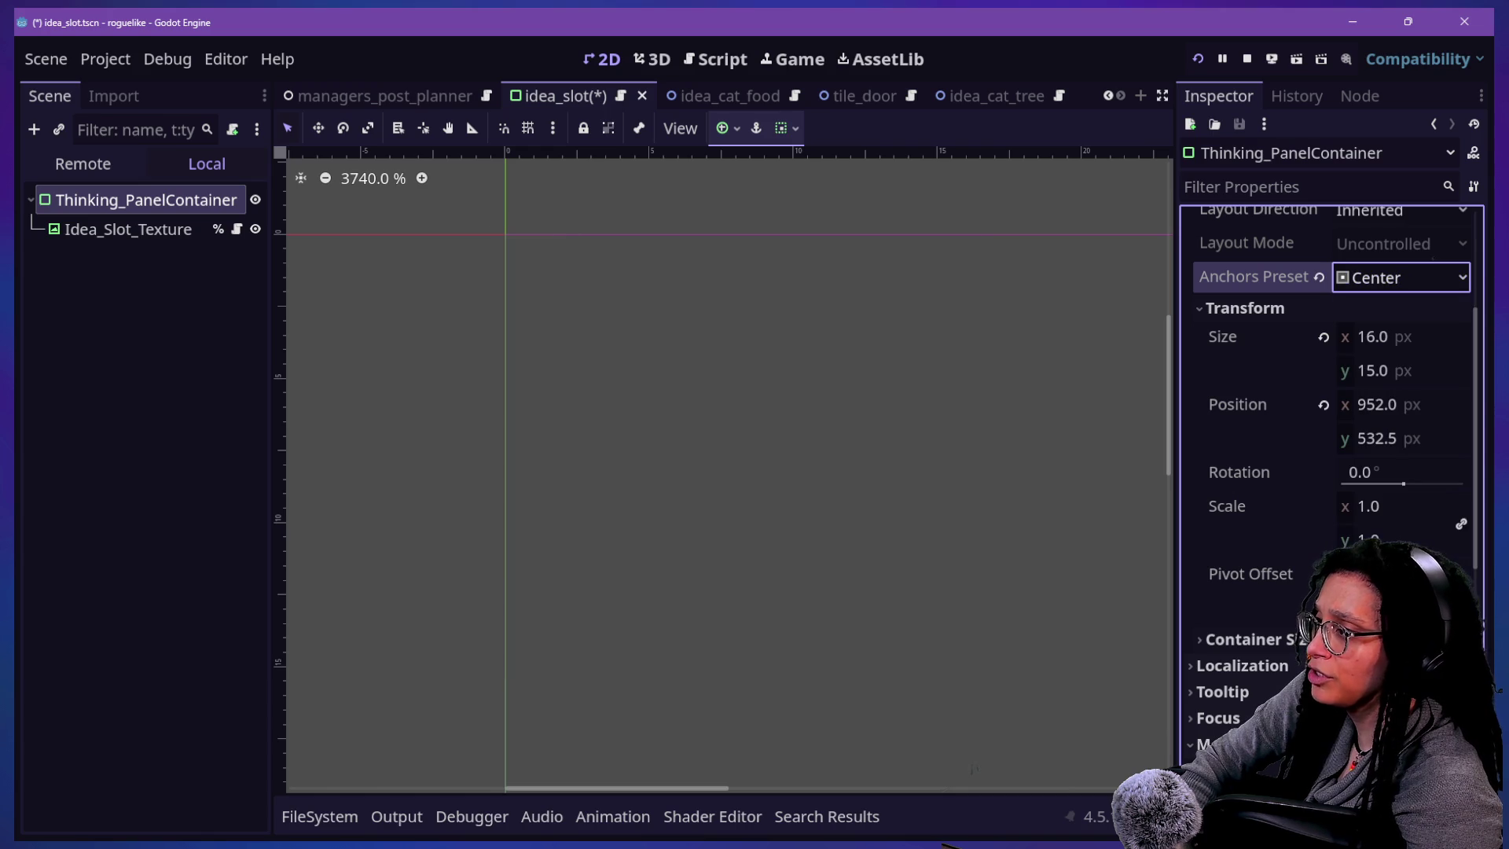
pyautogui.scroll(-12, 850, 484)
pyautogui.click(1318, 276)
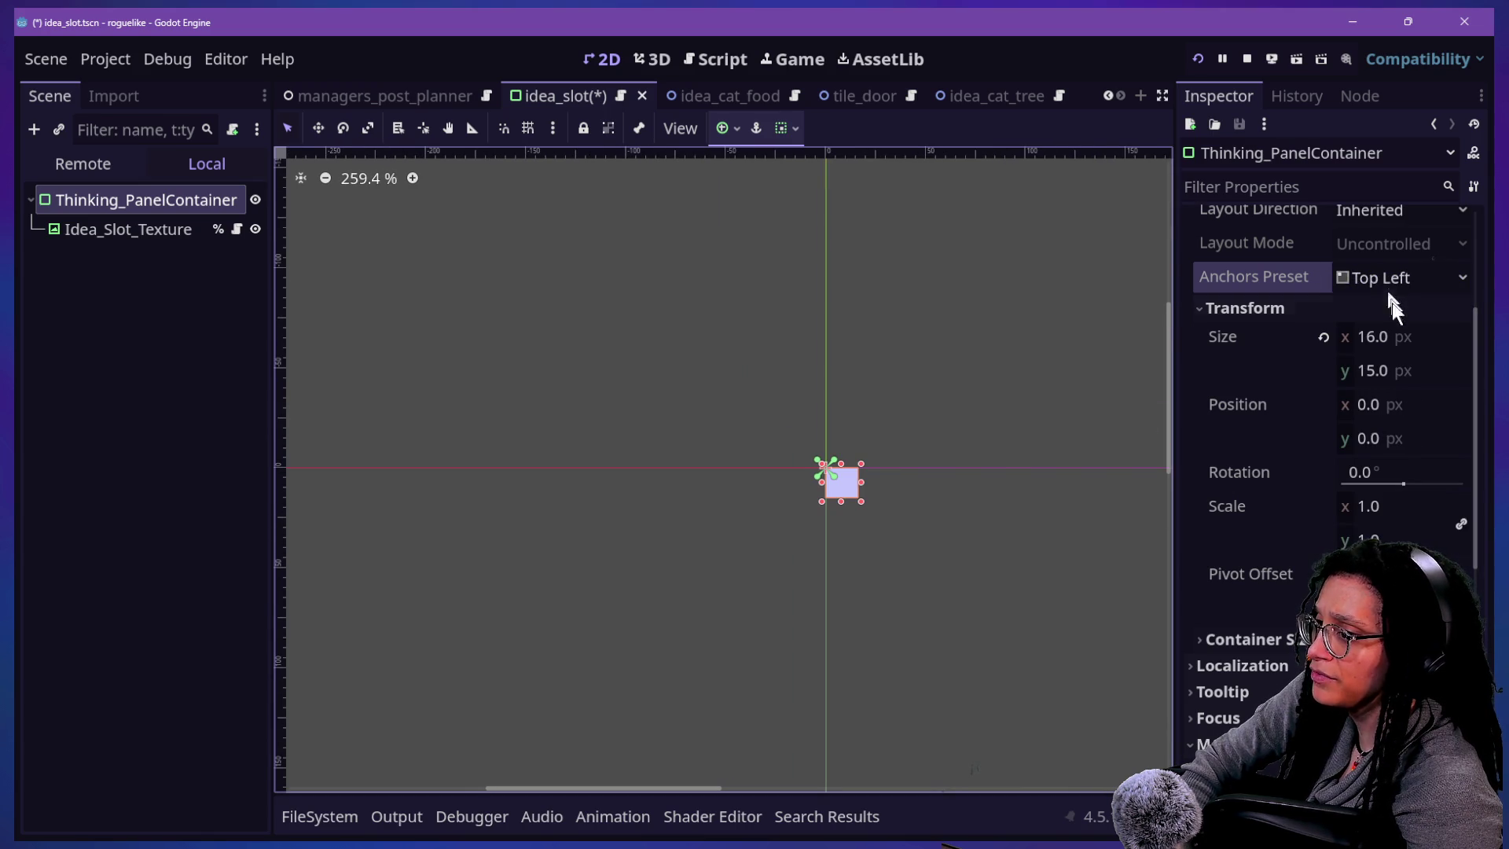
pyautogui.click(1374, 291)
pyautogui.click(1289, 432)
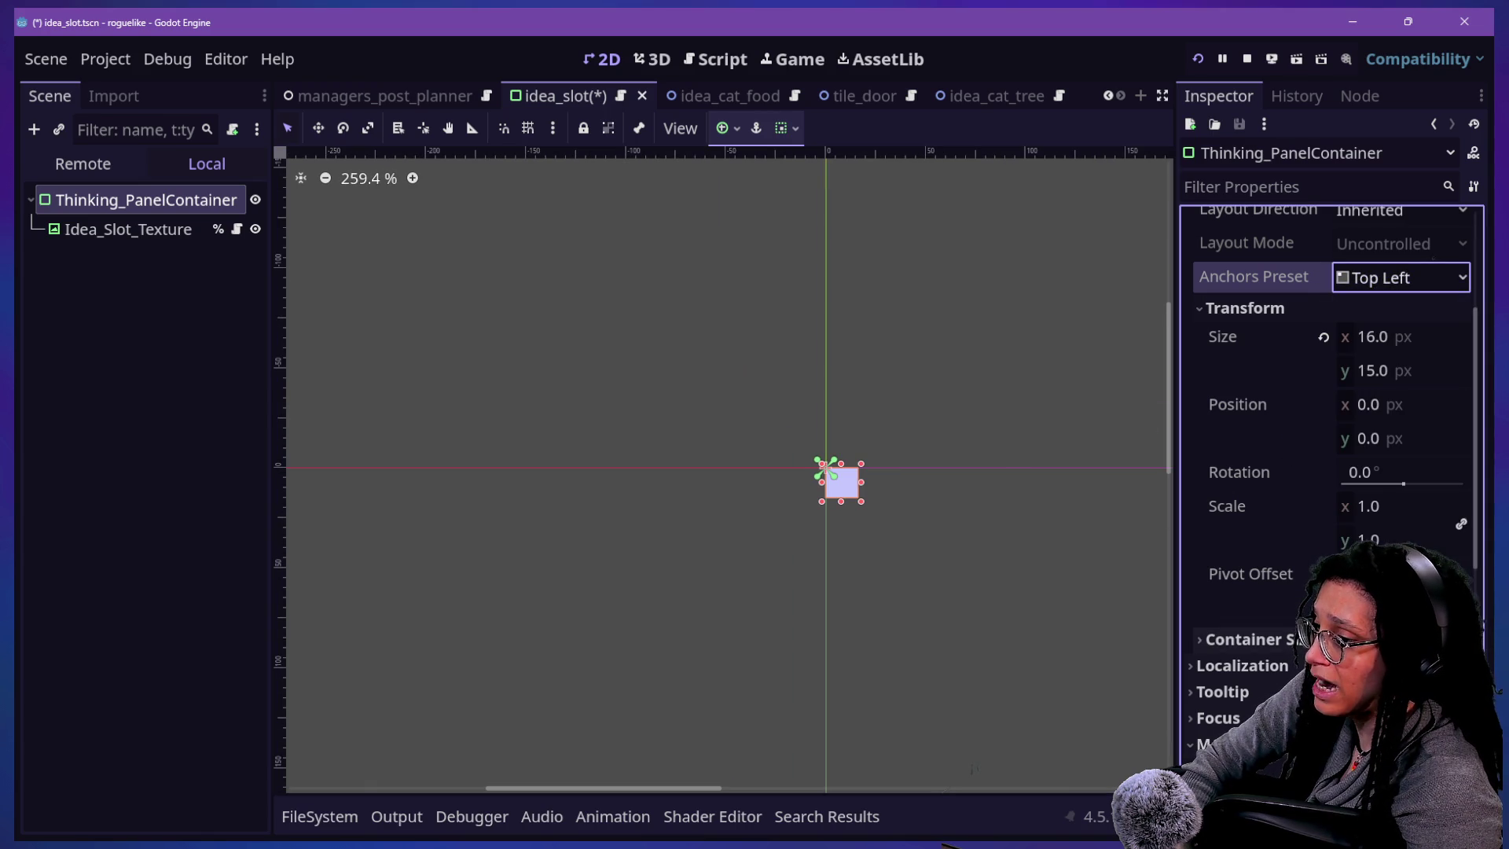
pyautogui.scroll(-5, 1258, 277)
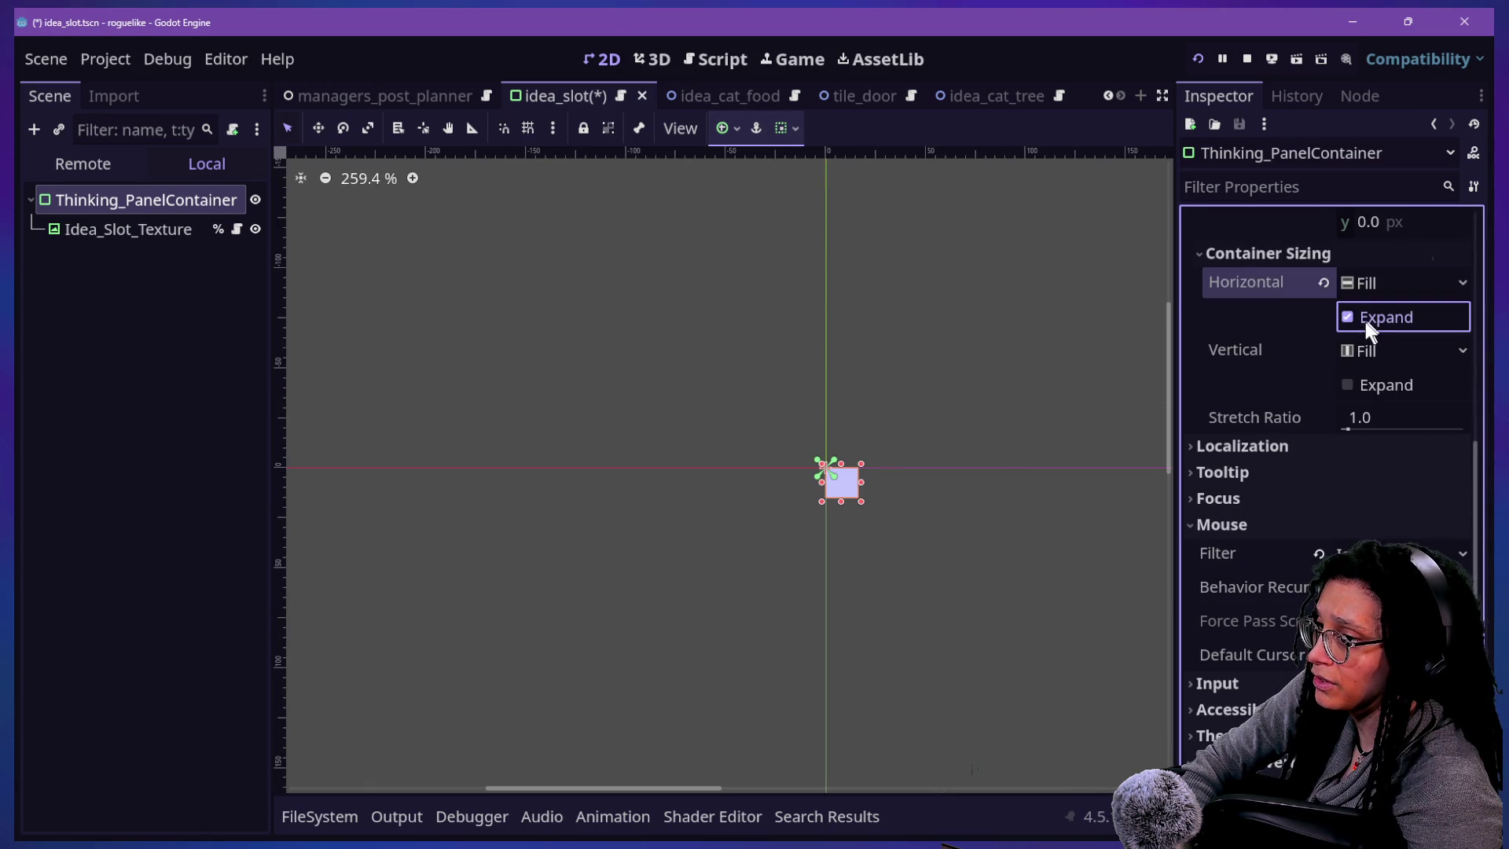
# - Set horizontal container sizing to Shrink Center and keep the Top Left anchors preset
pyautogui.click(1412, 282)
pyautogui.click(1383, 353)
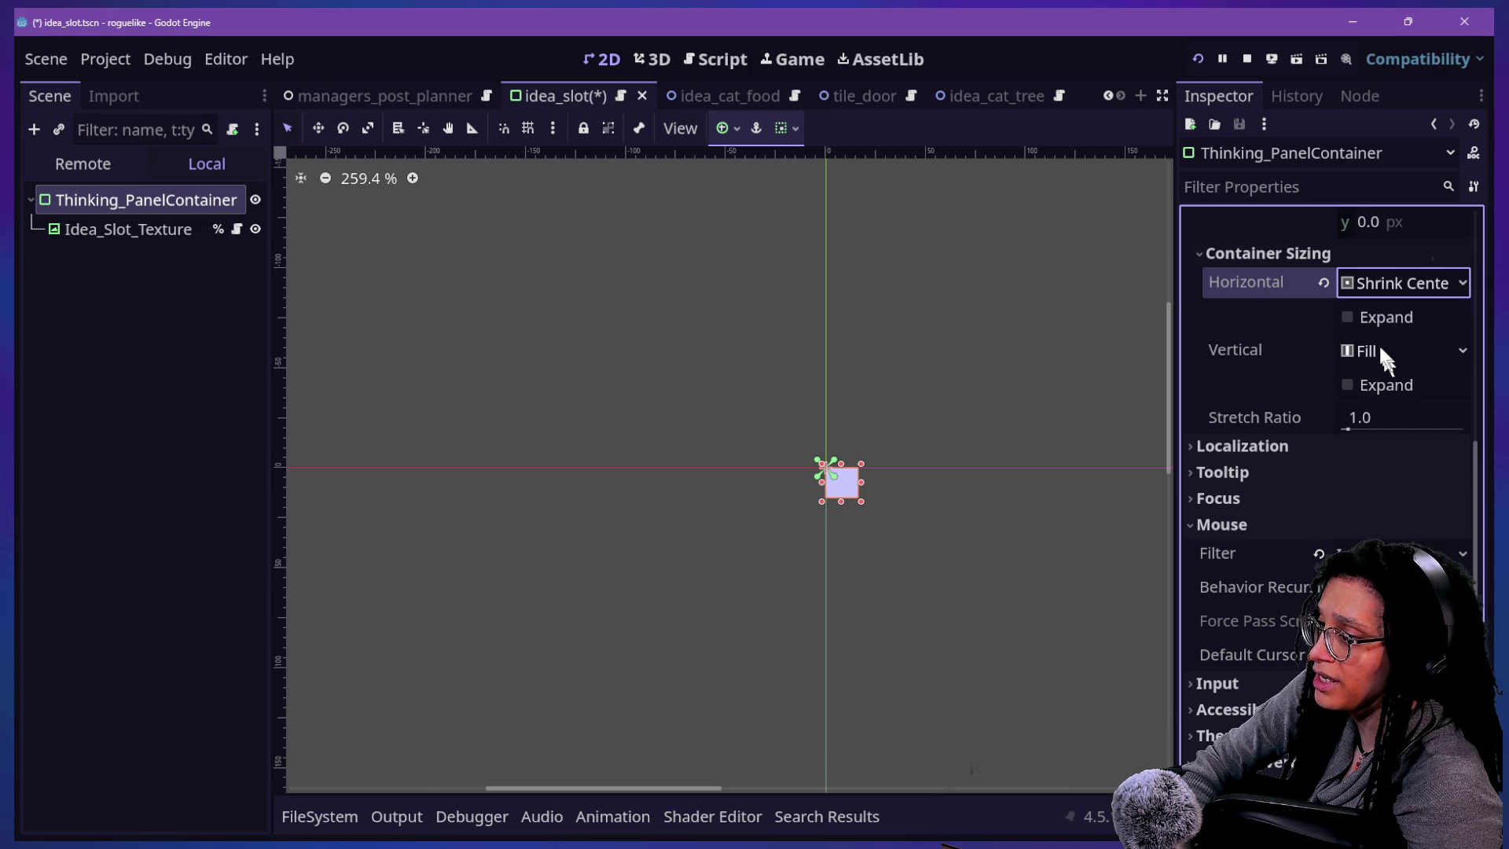
pyautogui.scroll(5, 1299, 380)
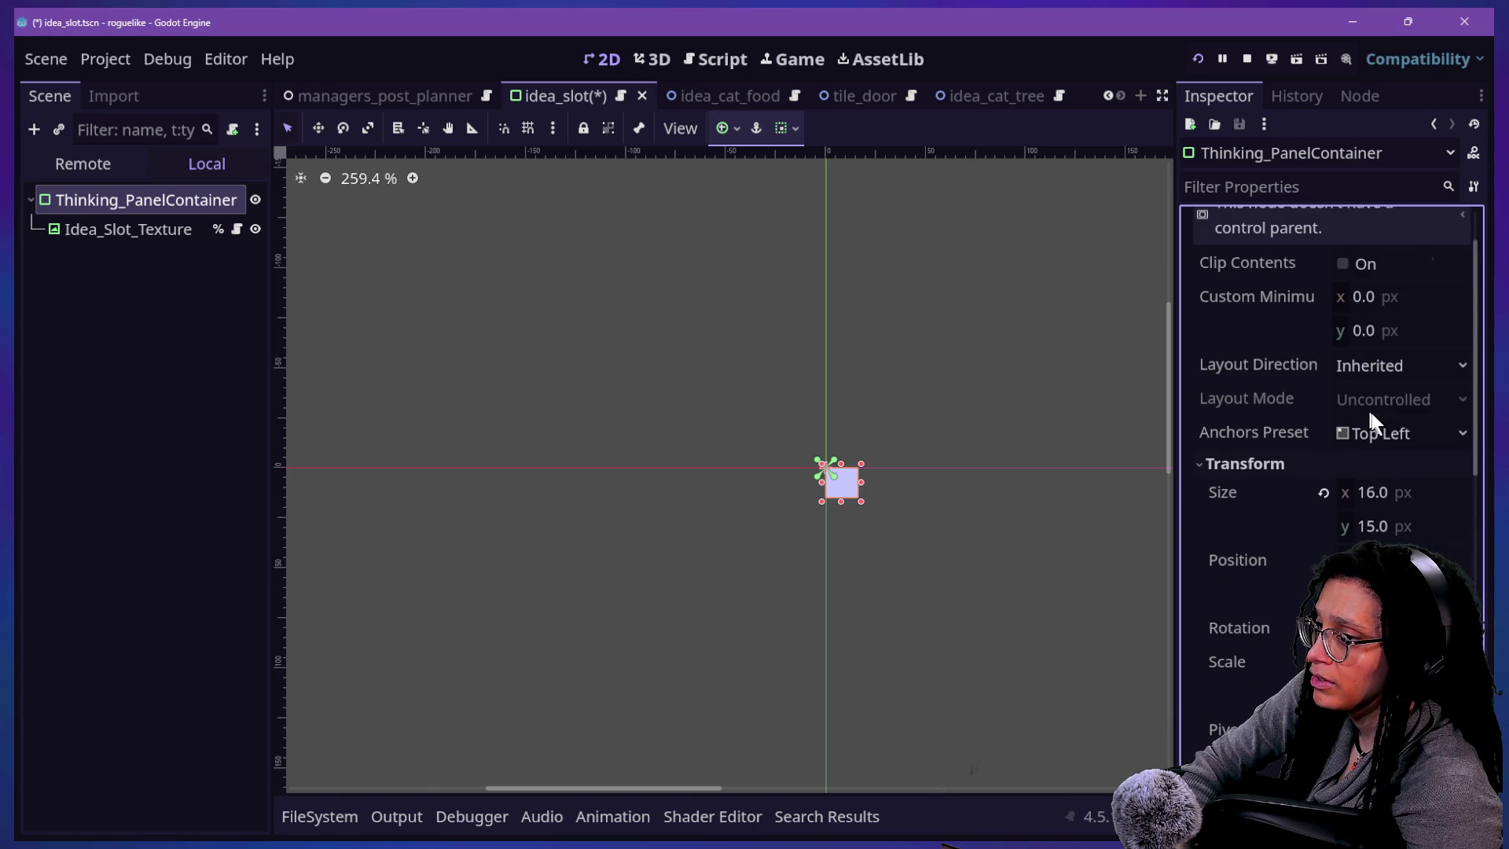
pyautogui.click(1375, 430)
pyautogui.click(1326, 514)
pyautogui.scroll(-4, 1276, 542)
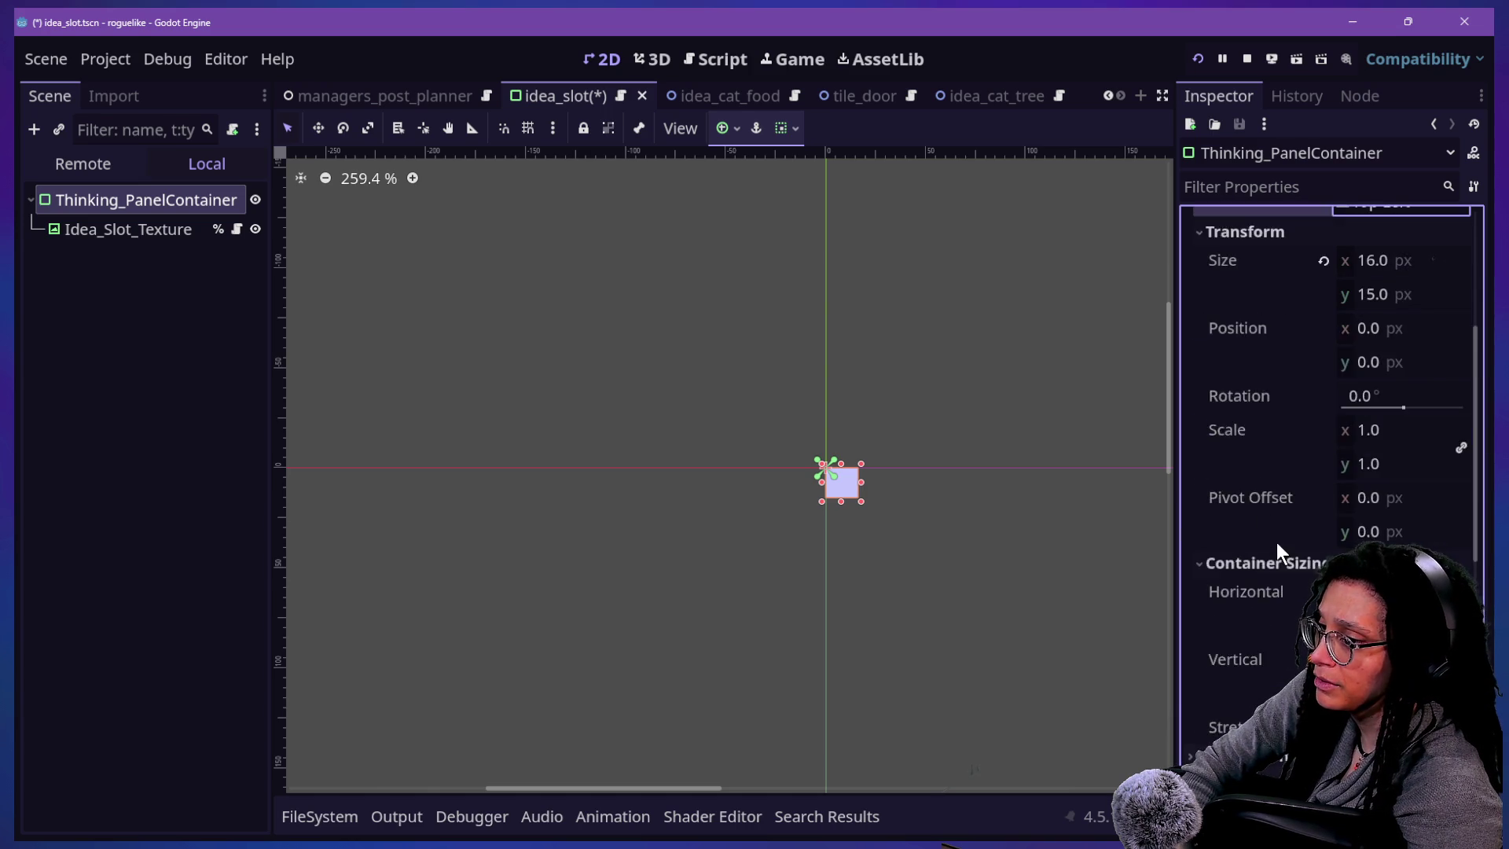
pyautogui.click(1367, 422)
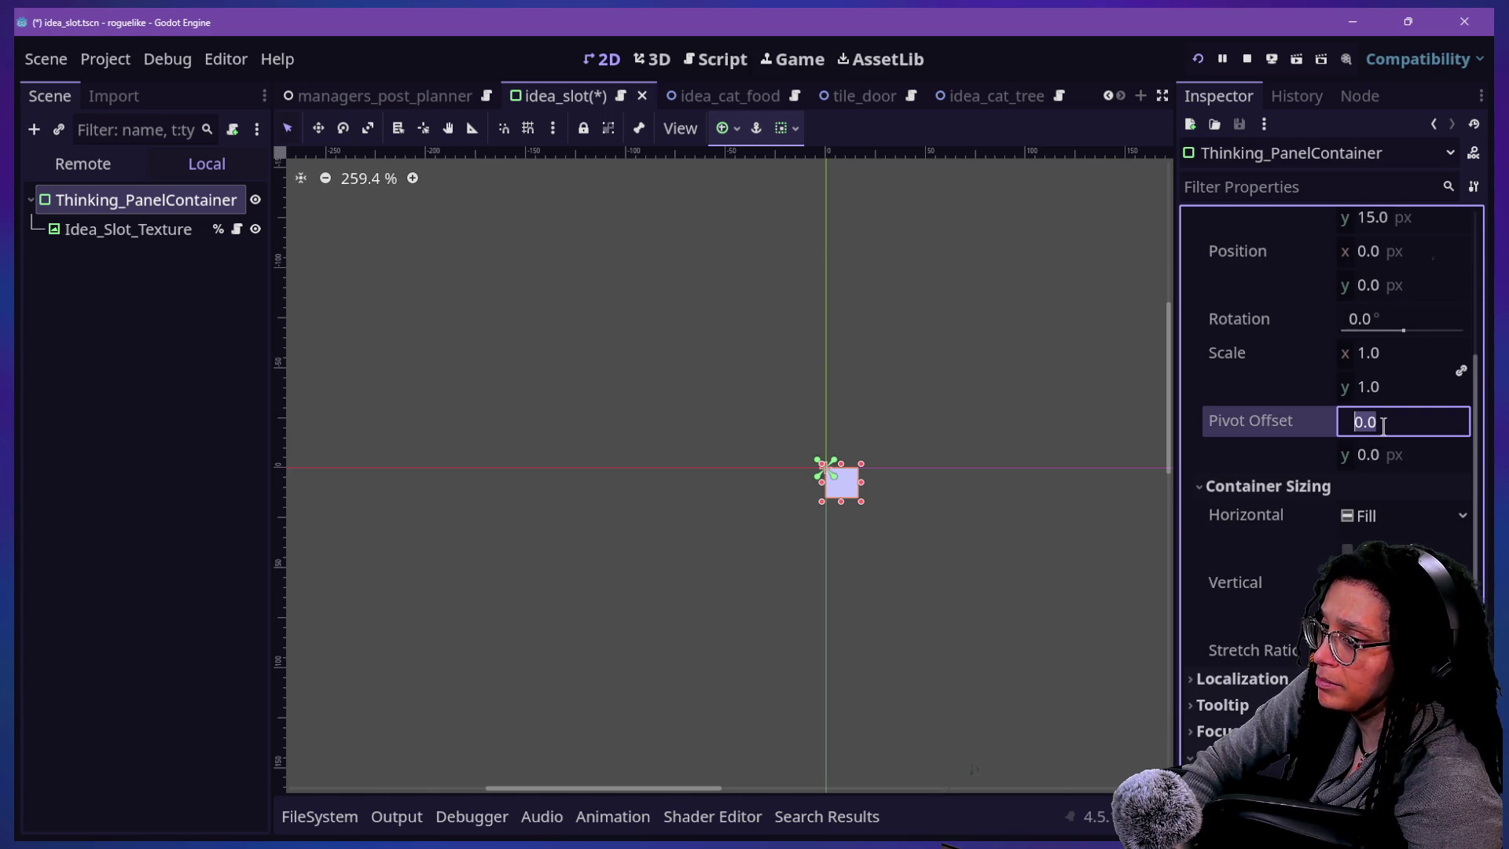
# - Set Thinking_PanelContainer's pivot offset to x 8, y 7 to centre it
pyautogui.write('5')
pyautogui.click(1384, 453)
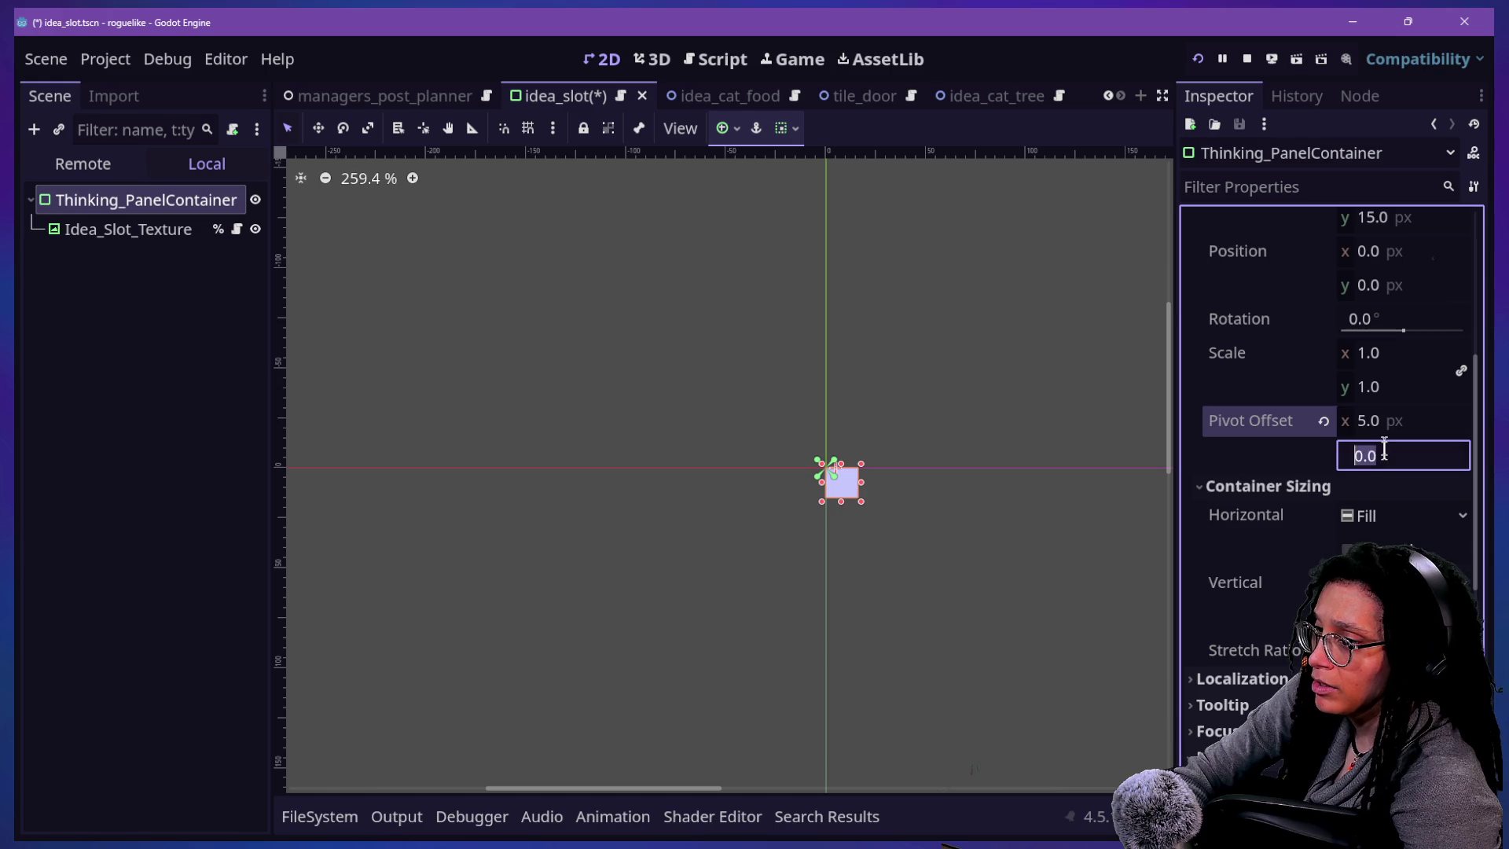
pyautogui.write('5')
pyautogui.scroll(10, 790, 503)
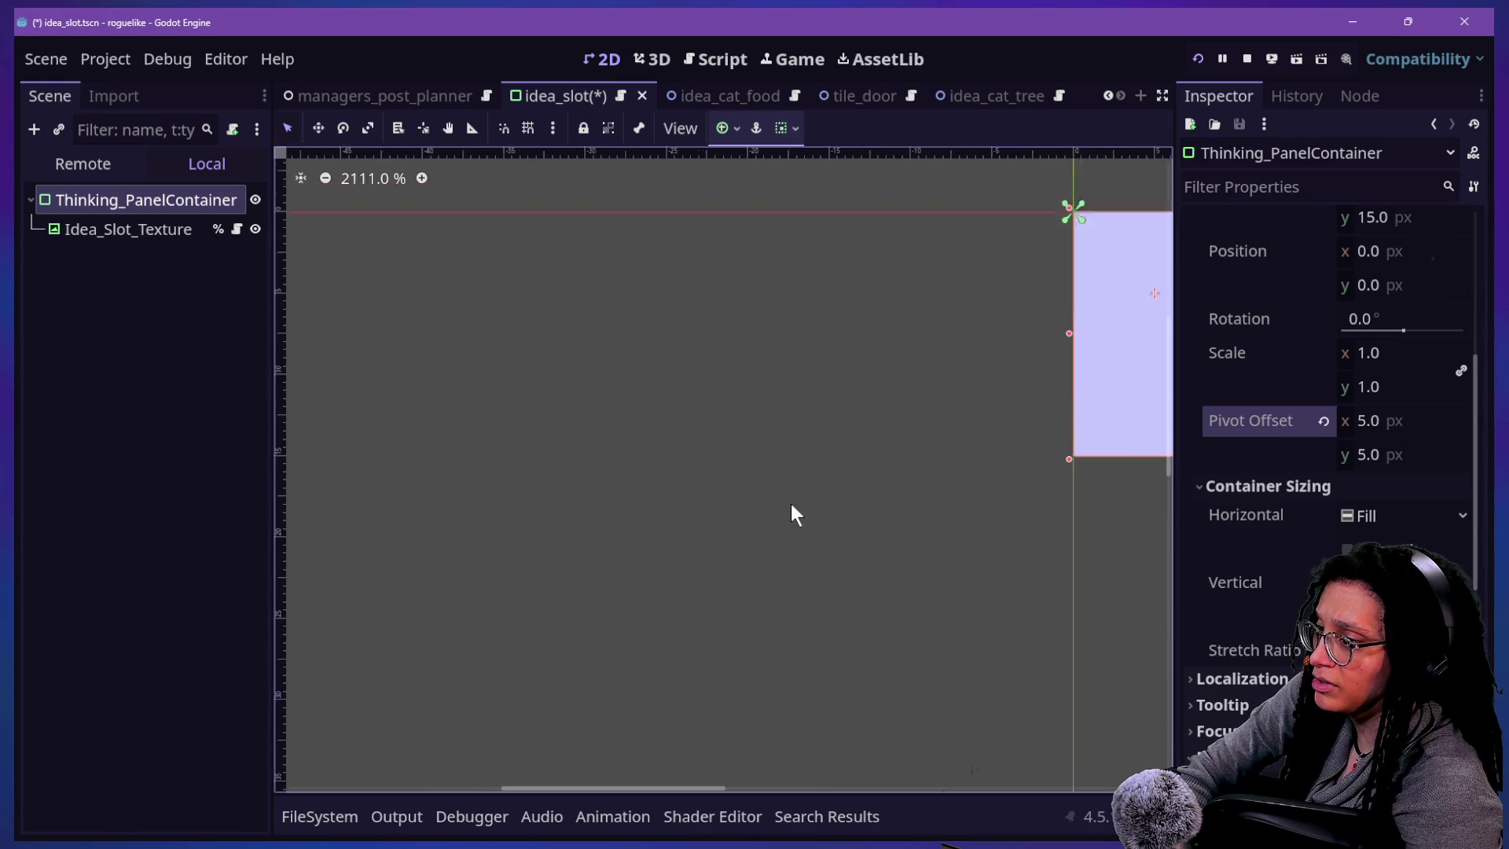
pyautogui.moveTo(712, 789); pyautogui.dragTo(728, 789)
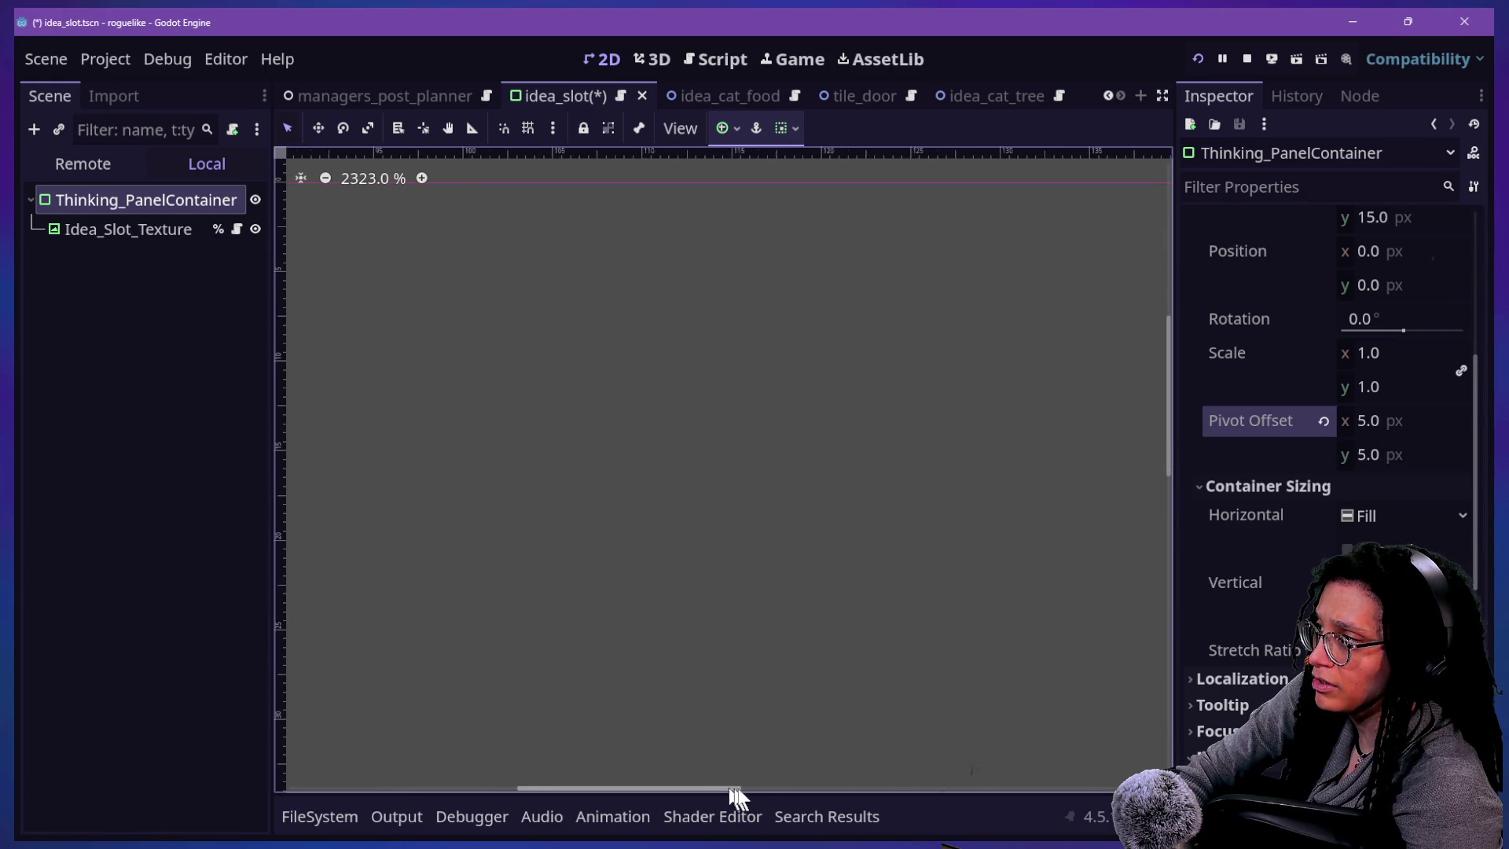
pyautogui.hscroll(-1, 720, 791)
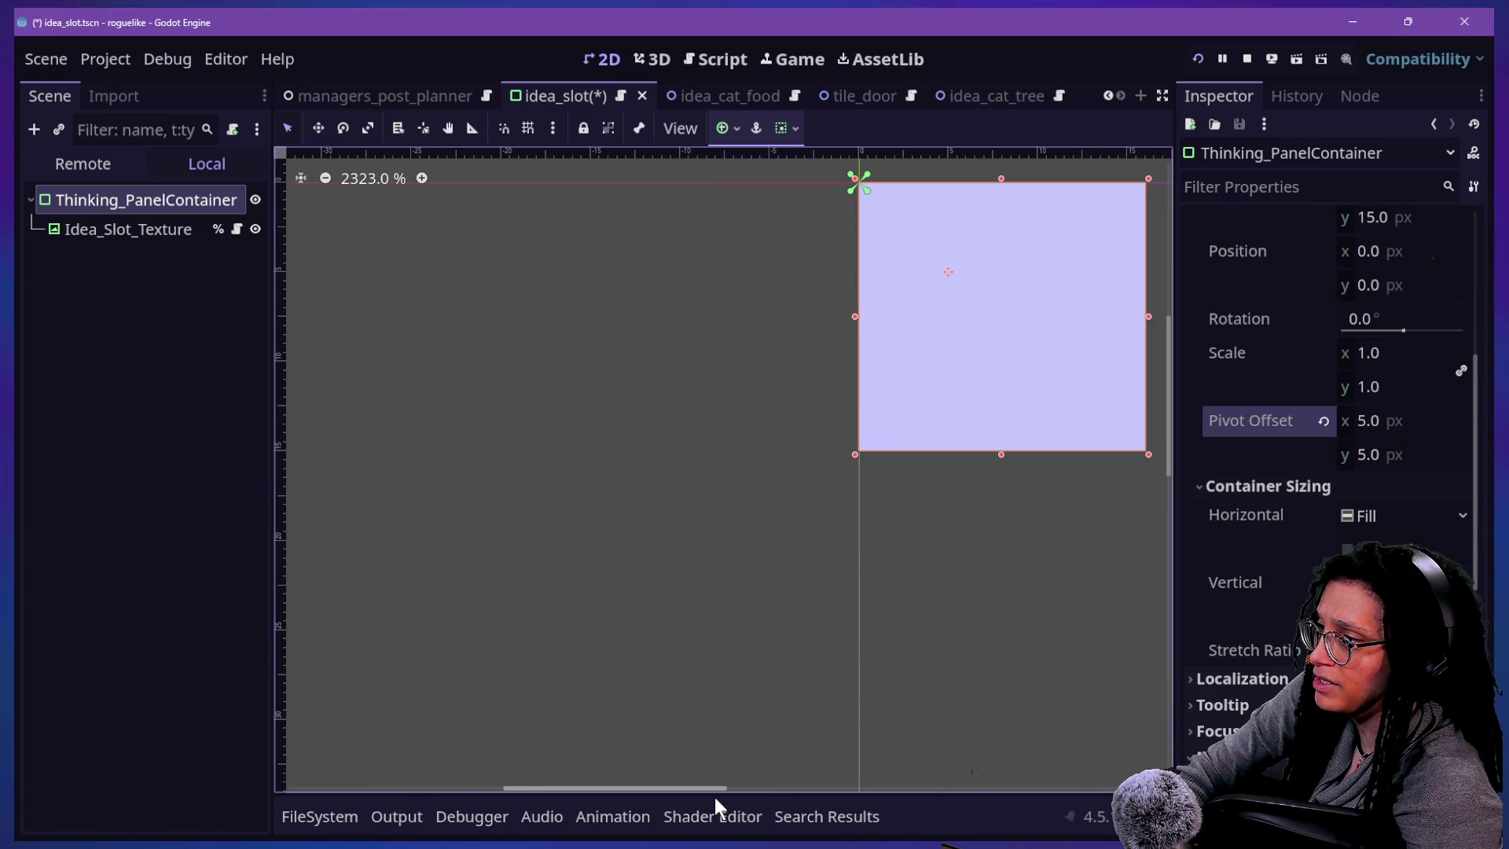
pyautogui.scroll(-20, 990, 463)
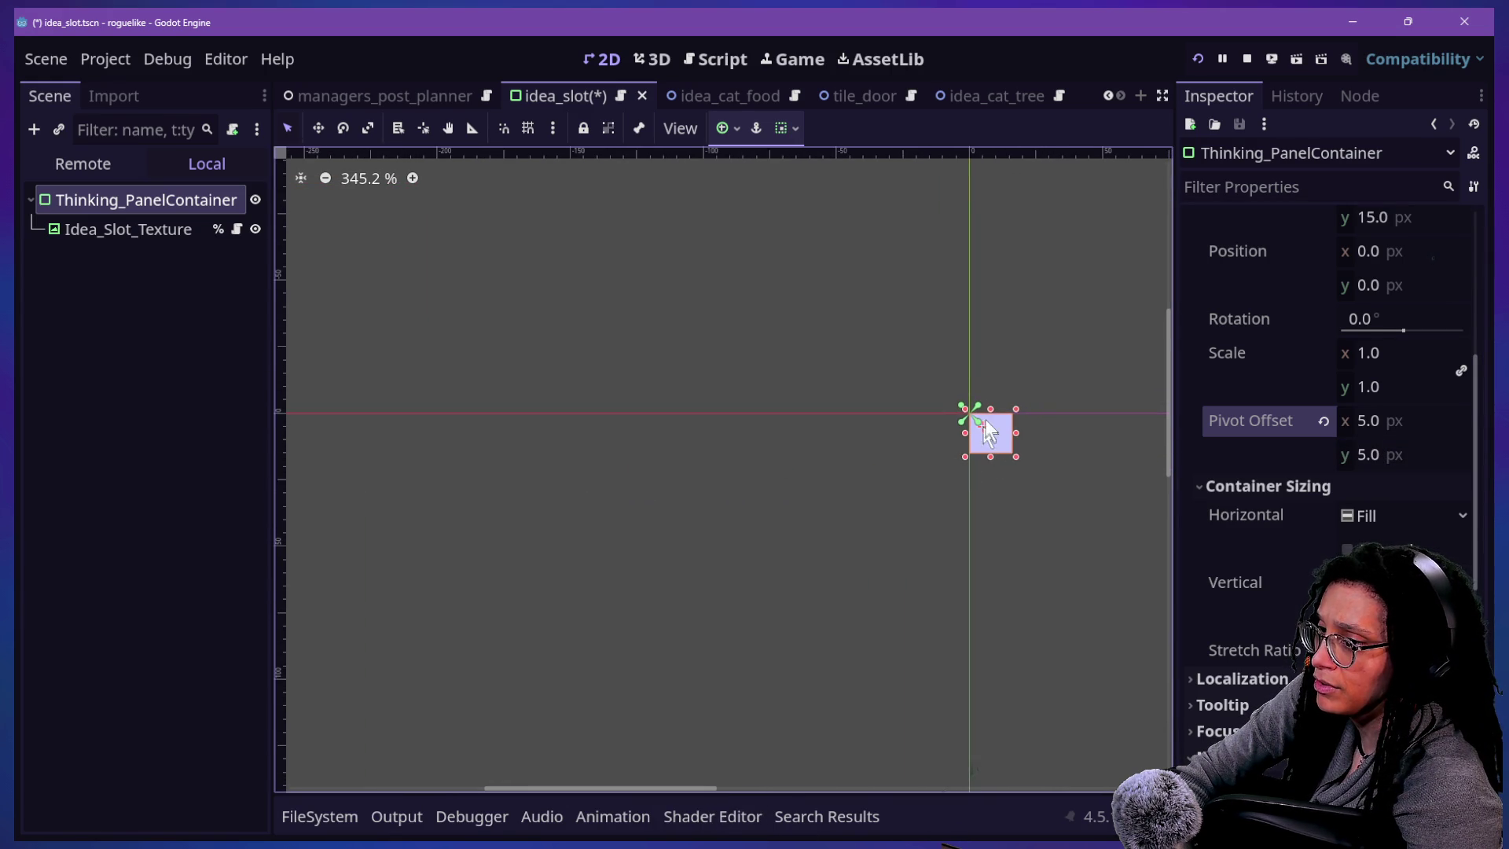
pyautogui.scroll(3, 1014, 425)
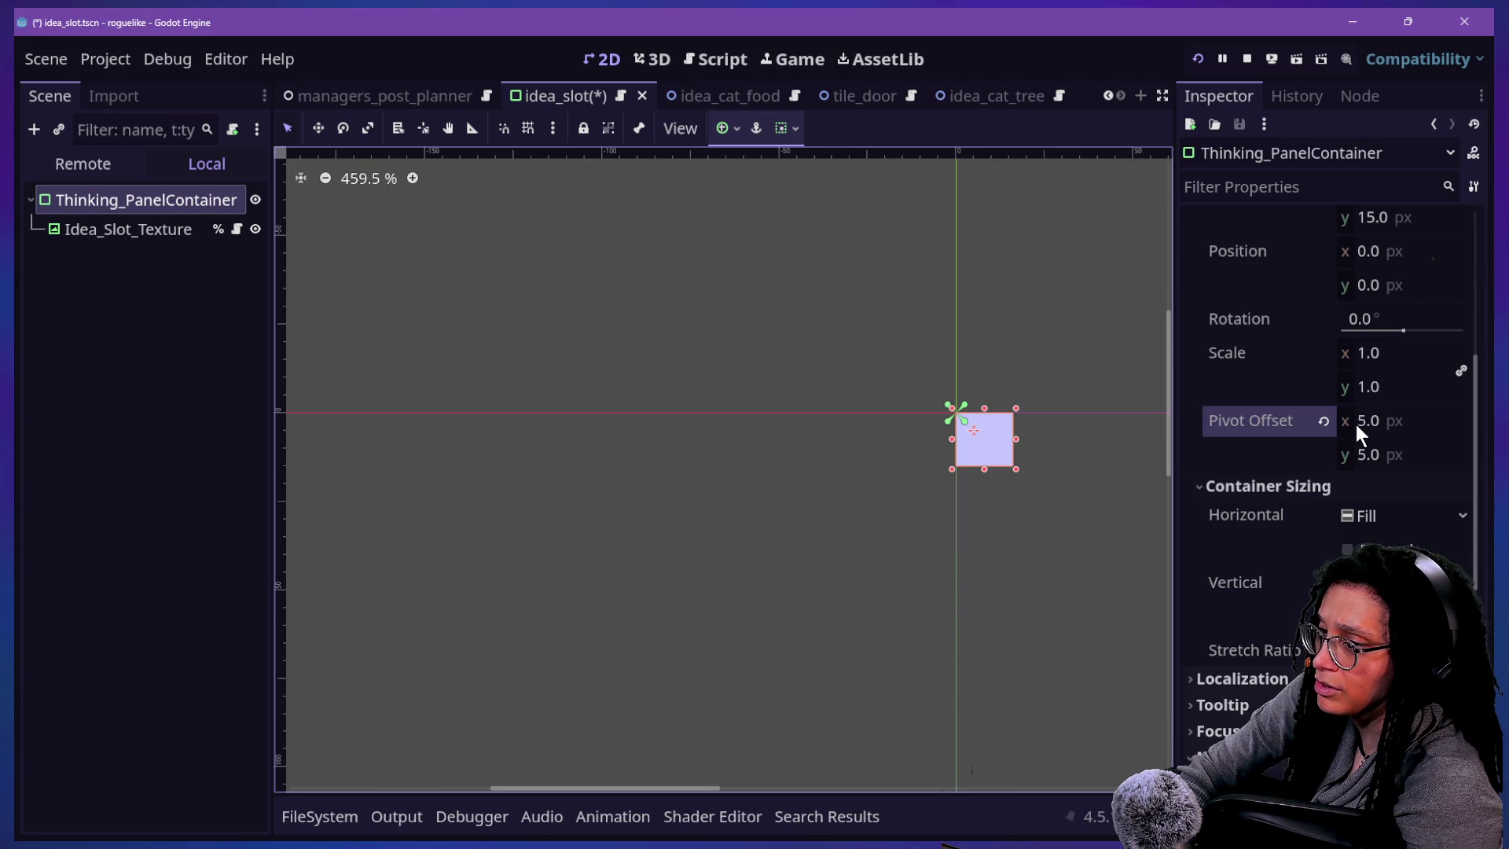
pyautogui.scroll(2, 1355, 424)
pyautogui.click(1416, 494)
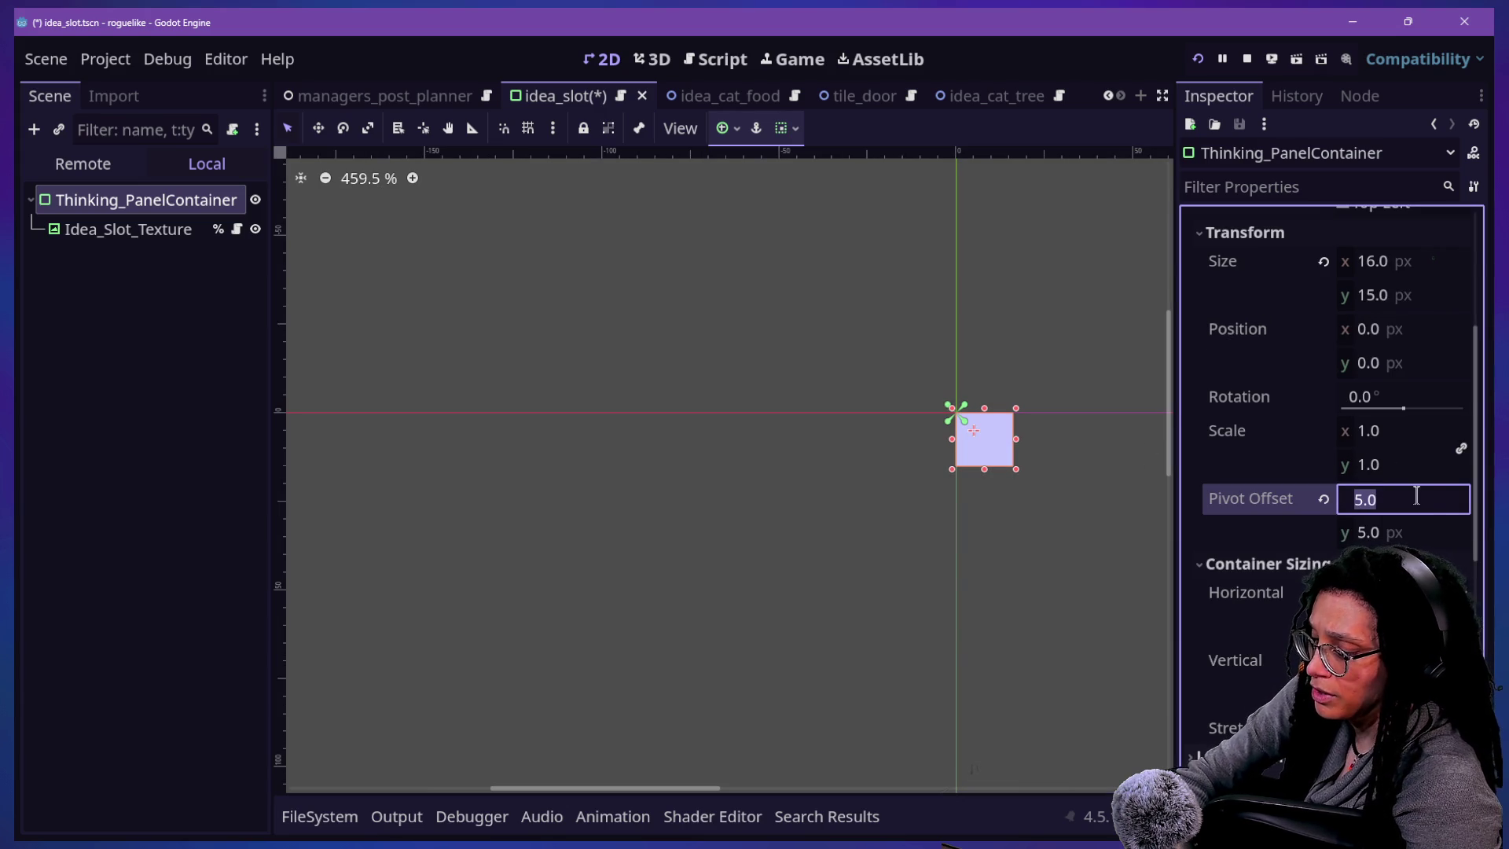
pyautogui.write('8')
pyautogui.press('Return')
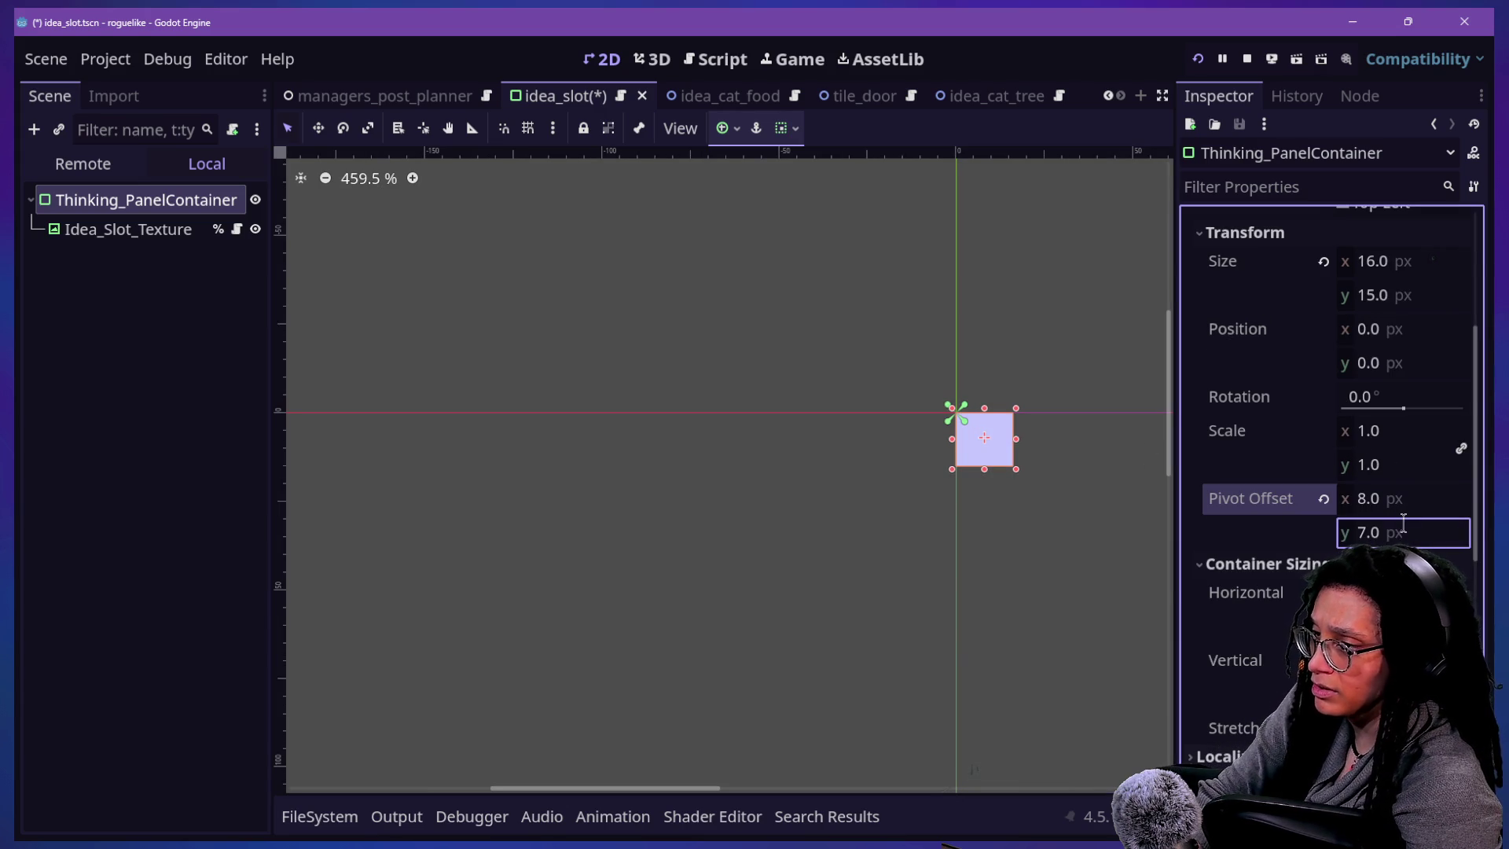
# - Try the Top Right anchors preset, return to Top Left, then save and run with F5
pyautogui.scroll(4, 1342, 478)
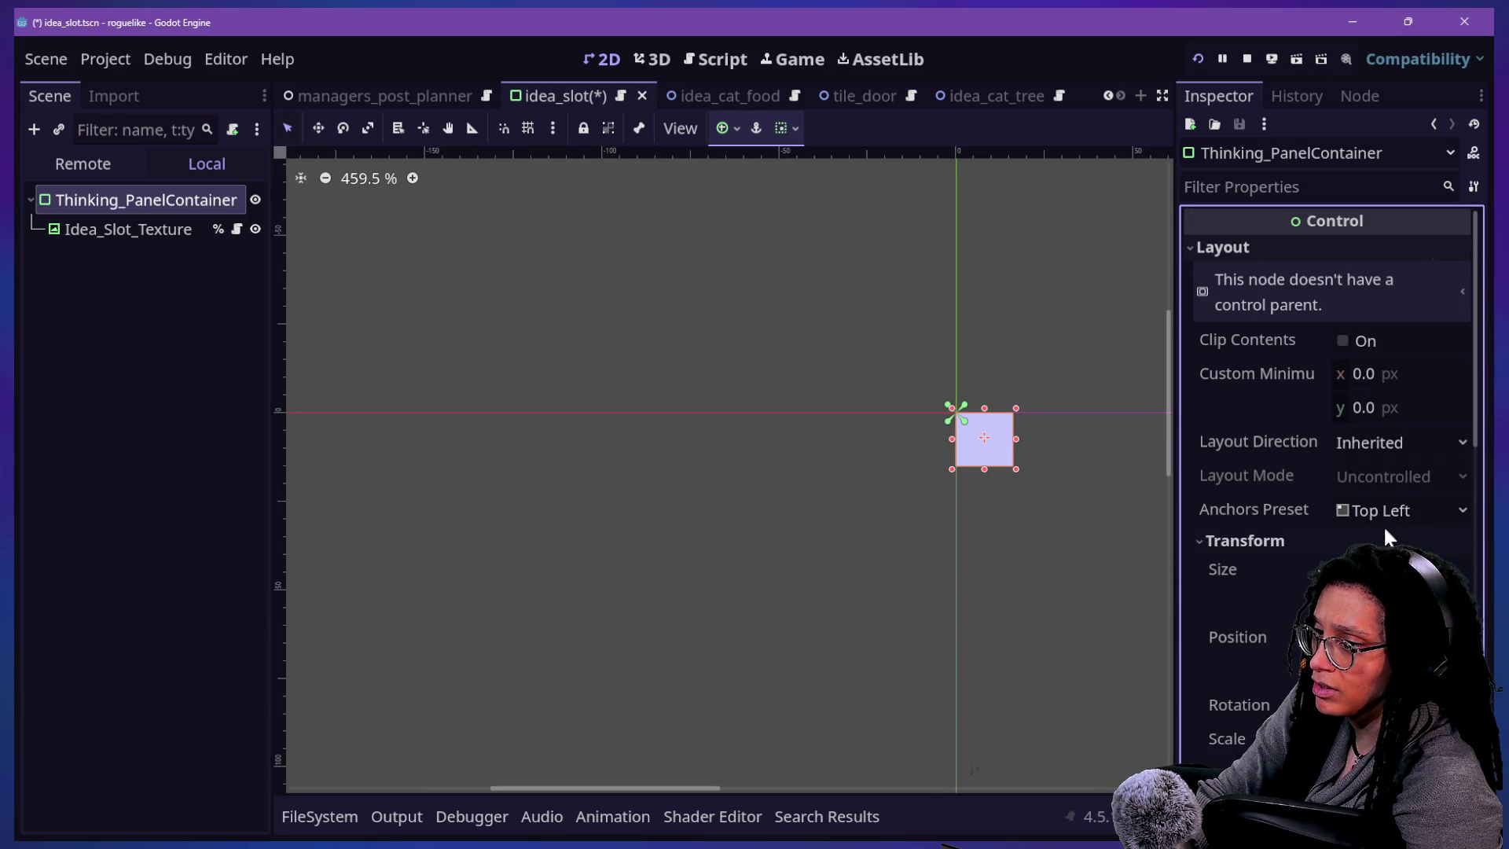
pyautogui.click(1366, 514)
pyautogui.click(1365, 428)
pyautogui.click(1377, 511)
pyautogui.click(1367, 459)
pyautogui.click(1374, 516)
pyautogui.click(1364, 419)
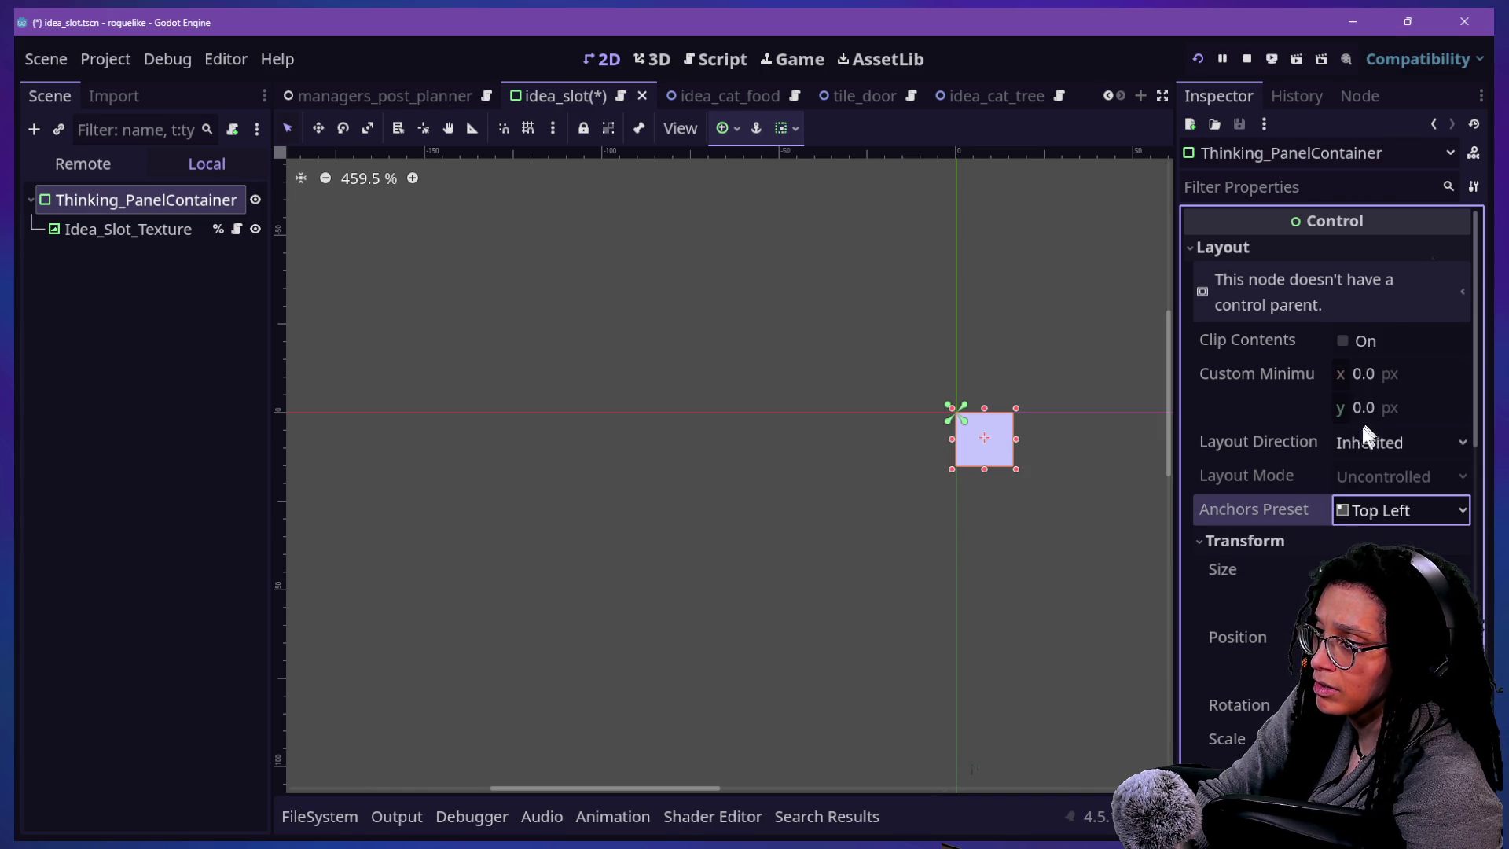
pyautogui.click(1300, 476)
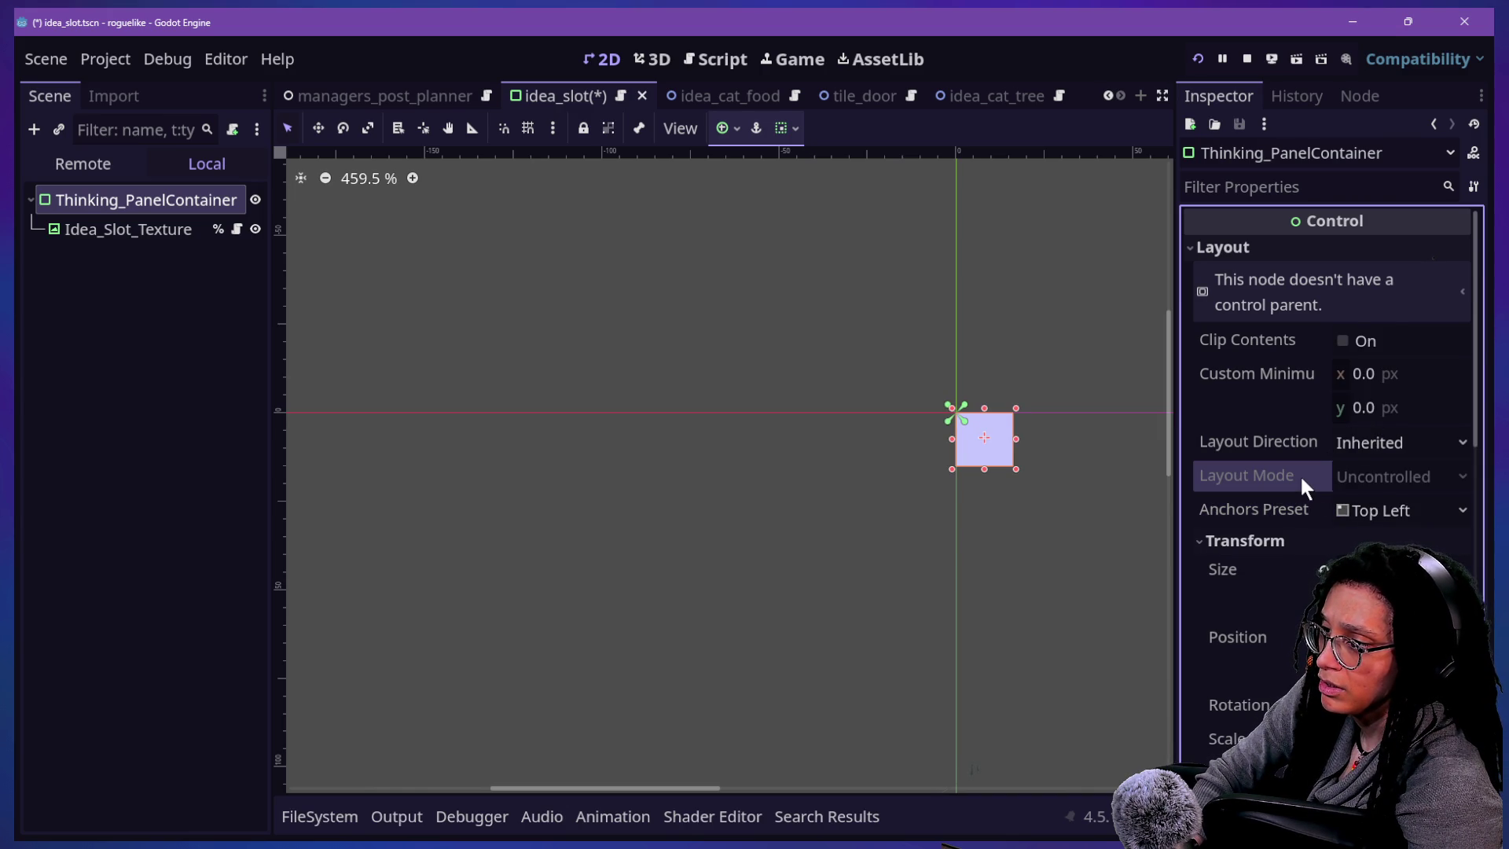
pyautogui.press('F5')
# - Pan the game view, glance at the Idea_Slot_Texture script, then view idea_slot in 2D
pyautogui.moveTo(734, 330); pyautogui.dragTo(1045, 398)
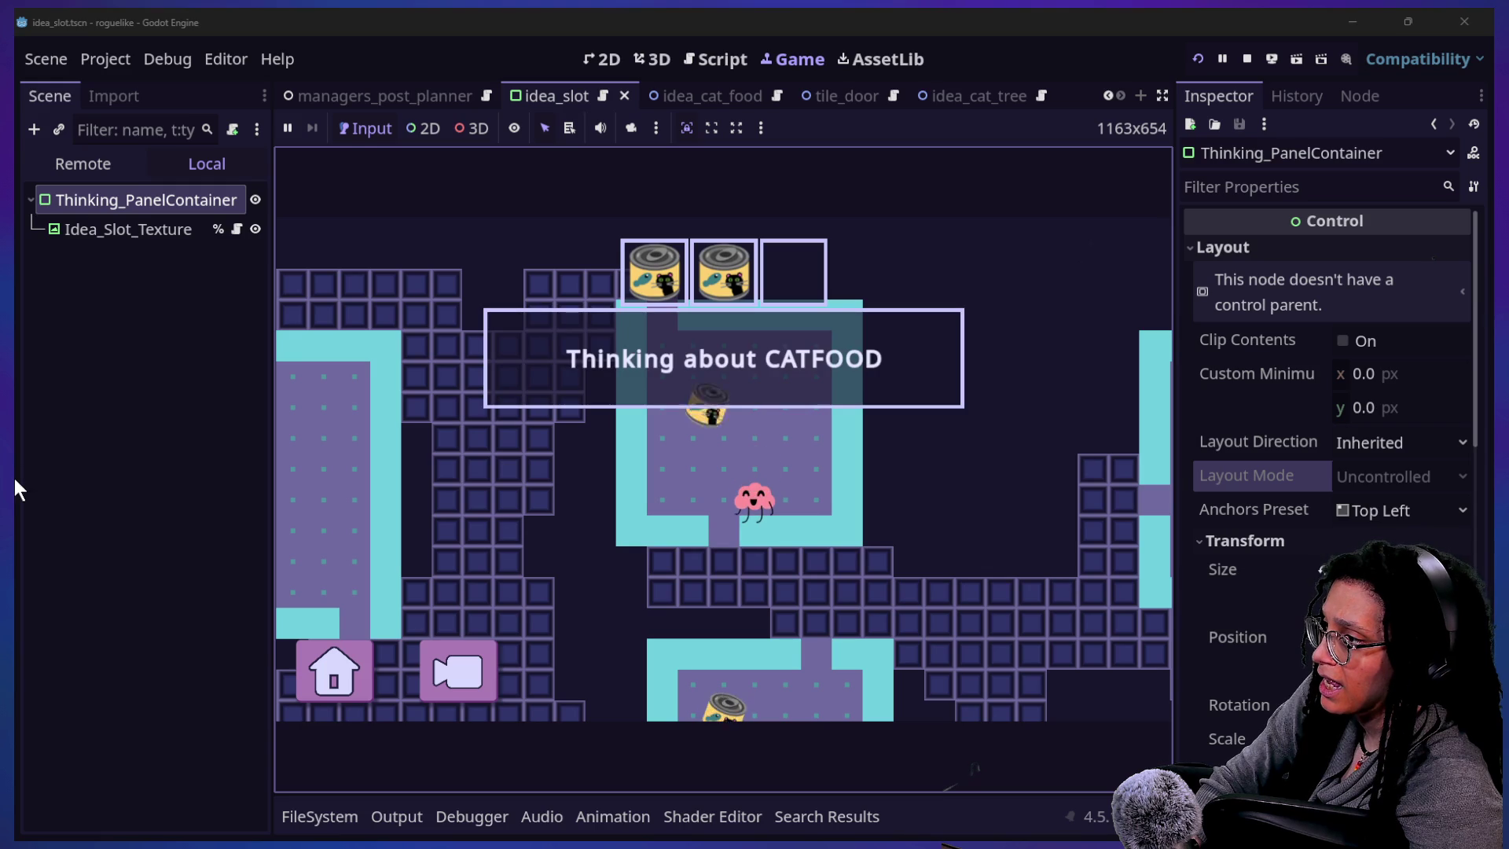
pyautogui.click(711, 66)
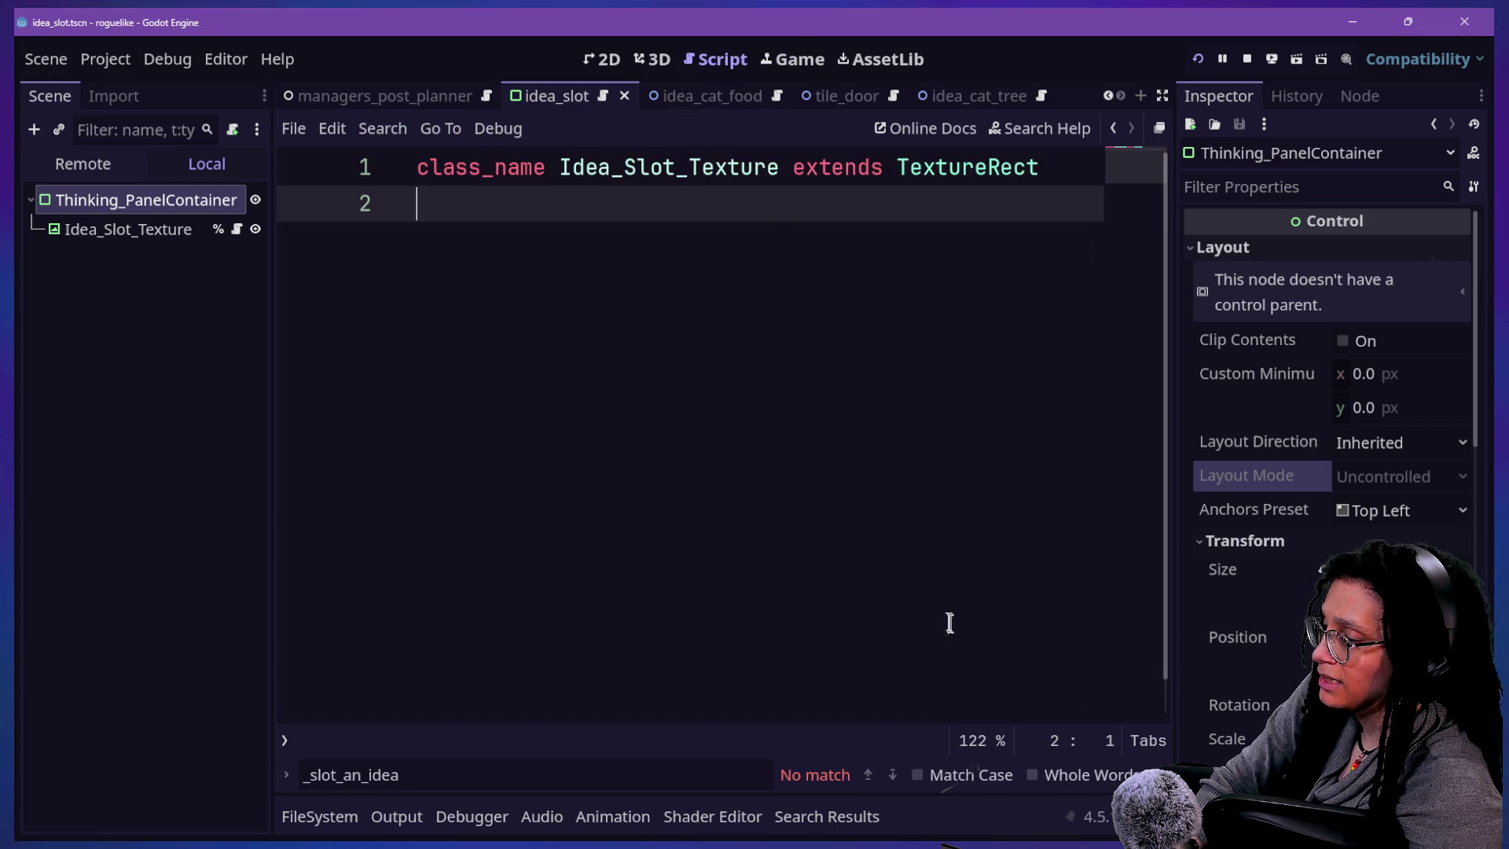
pyautogui.click(782, 63)
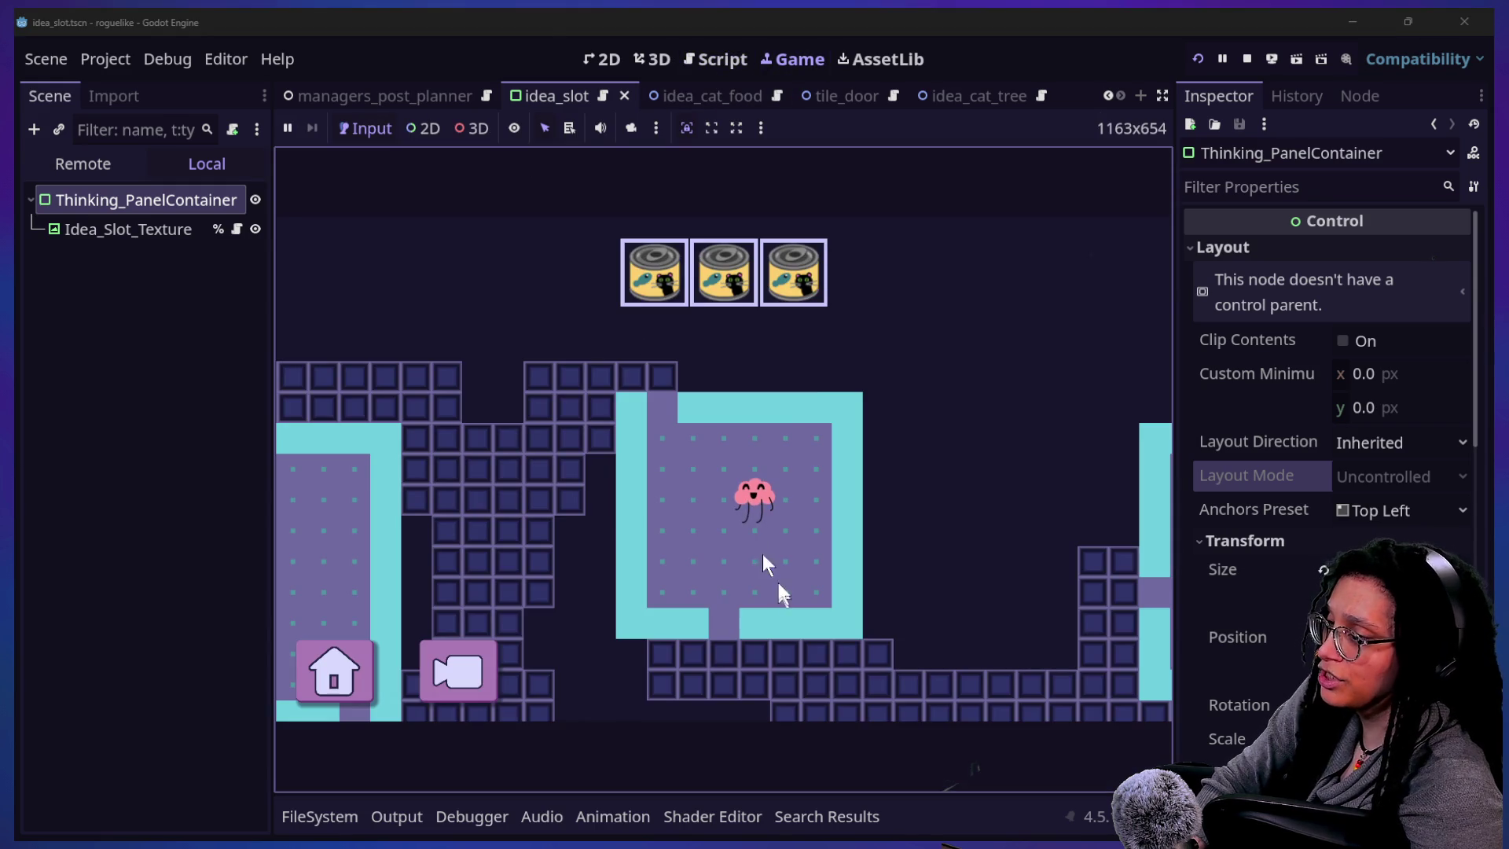
pyautogui.click(601, 59)
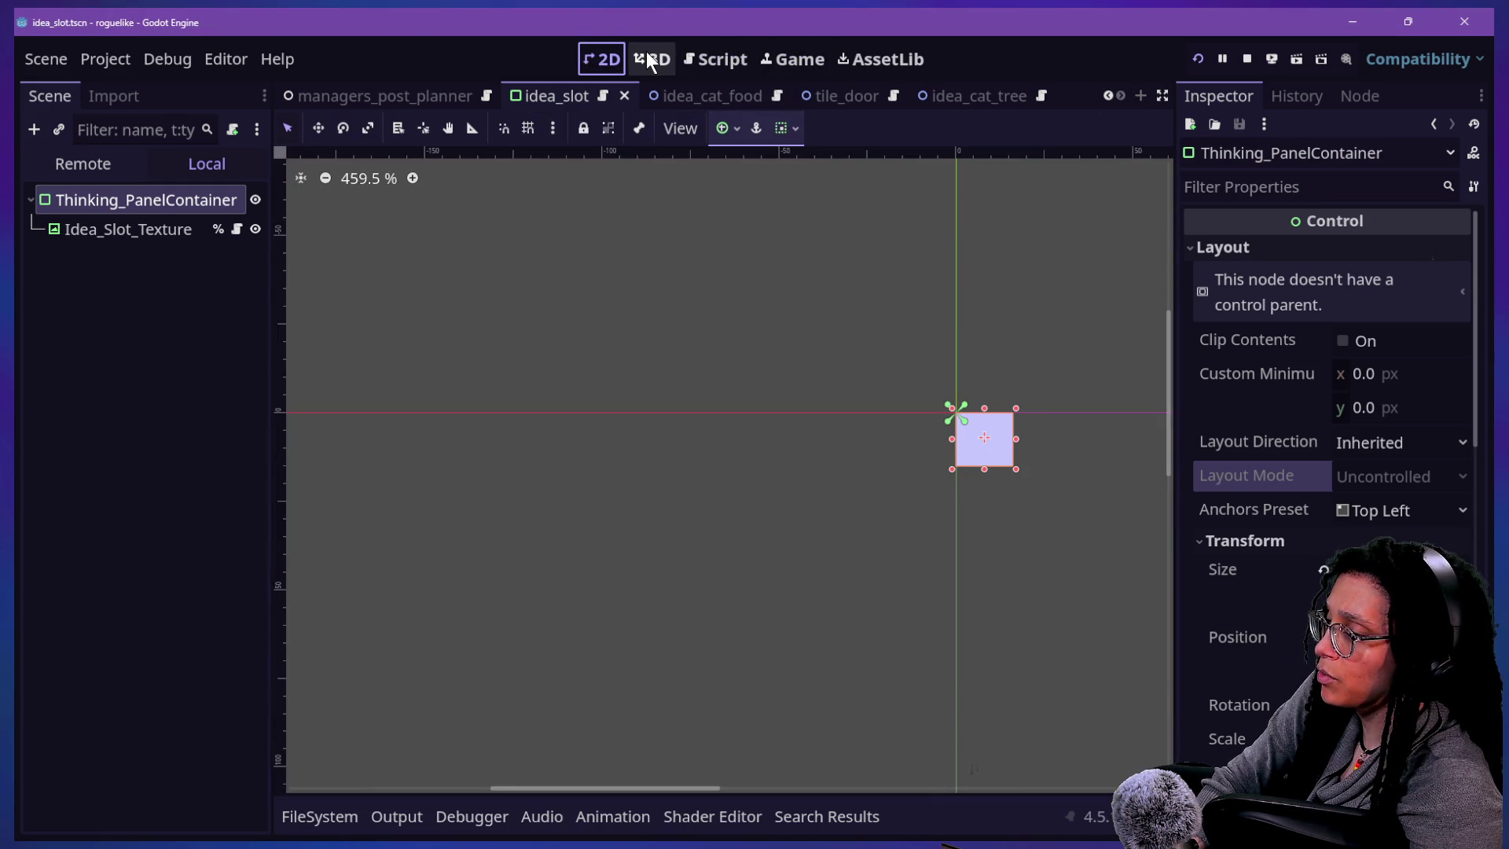
pyautogui.moveTo(715, 111)
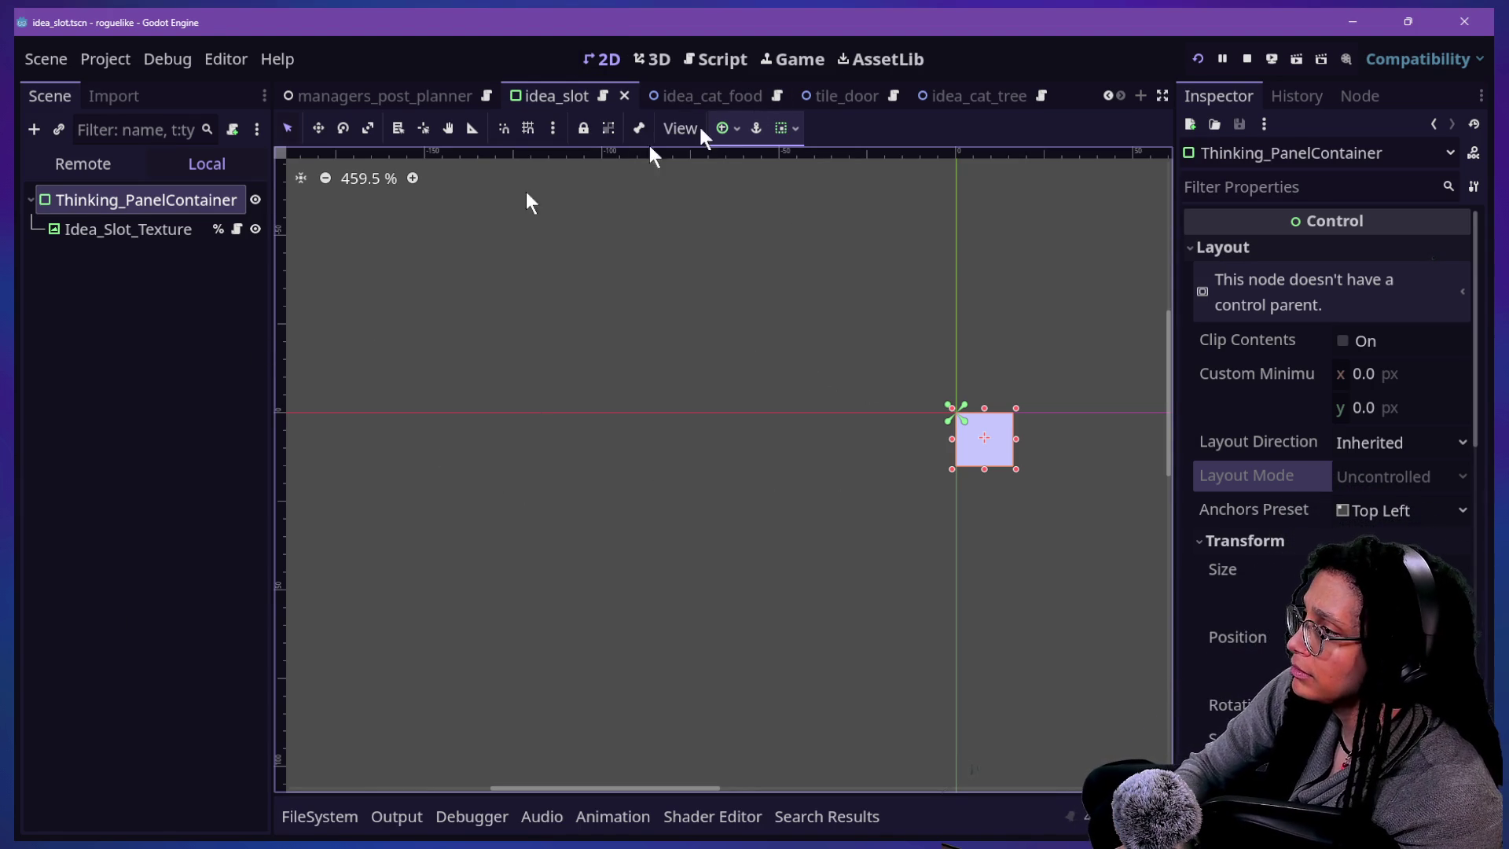
# - Select Thinking_PanelContainer and save the idea_slot scene with Ctrl+S
pyautogui.click(101, 370)
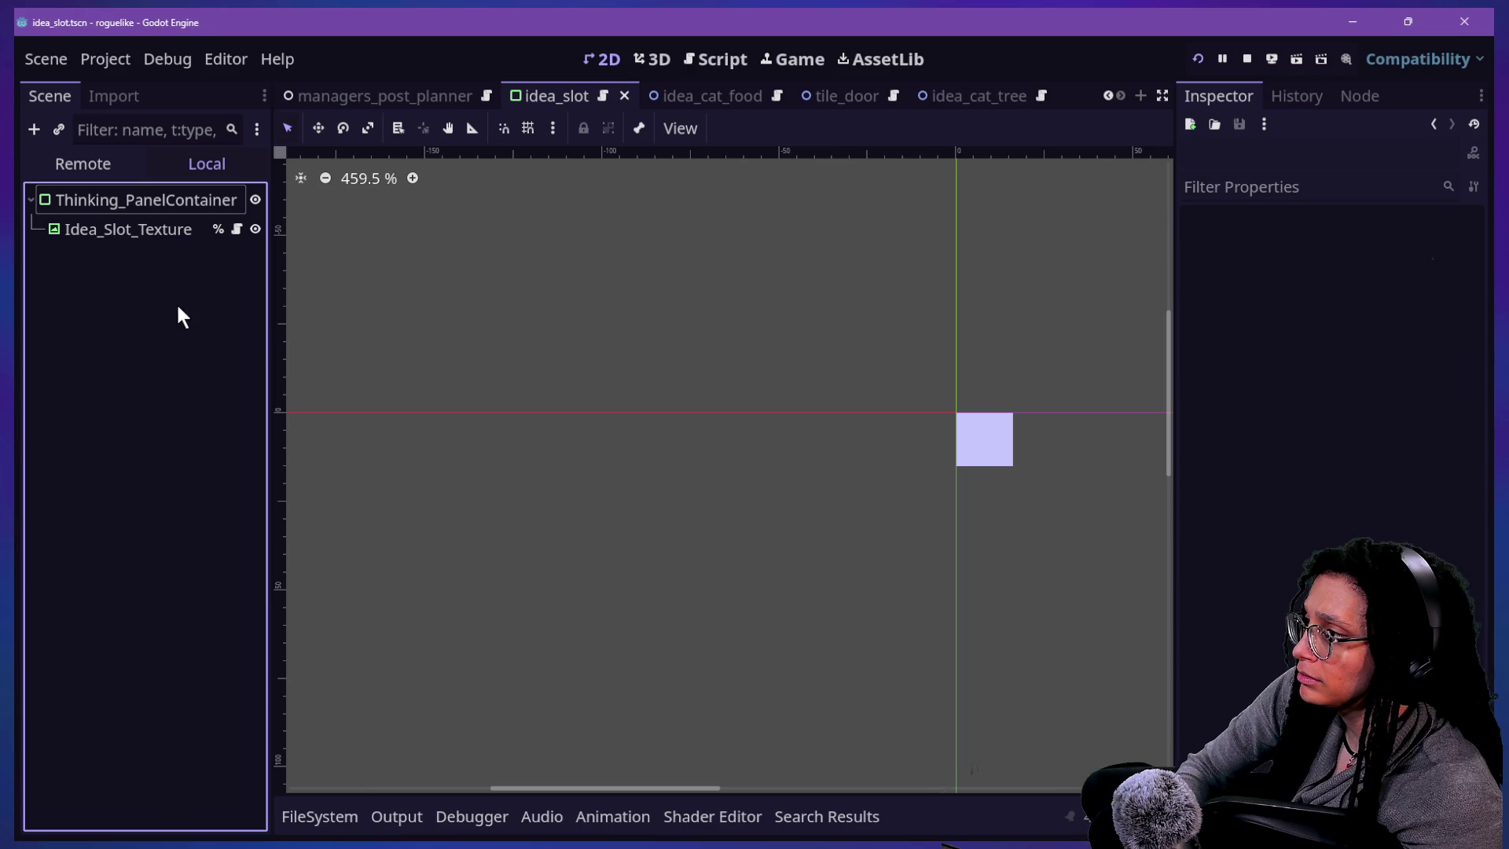
pyautogui.click(169, 231)
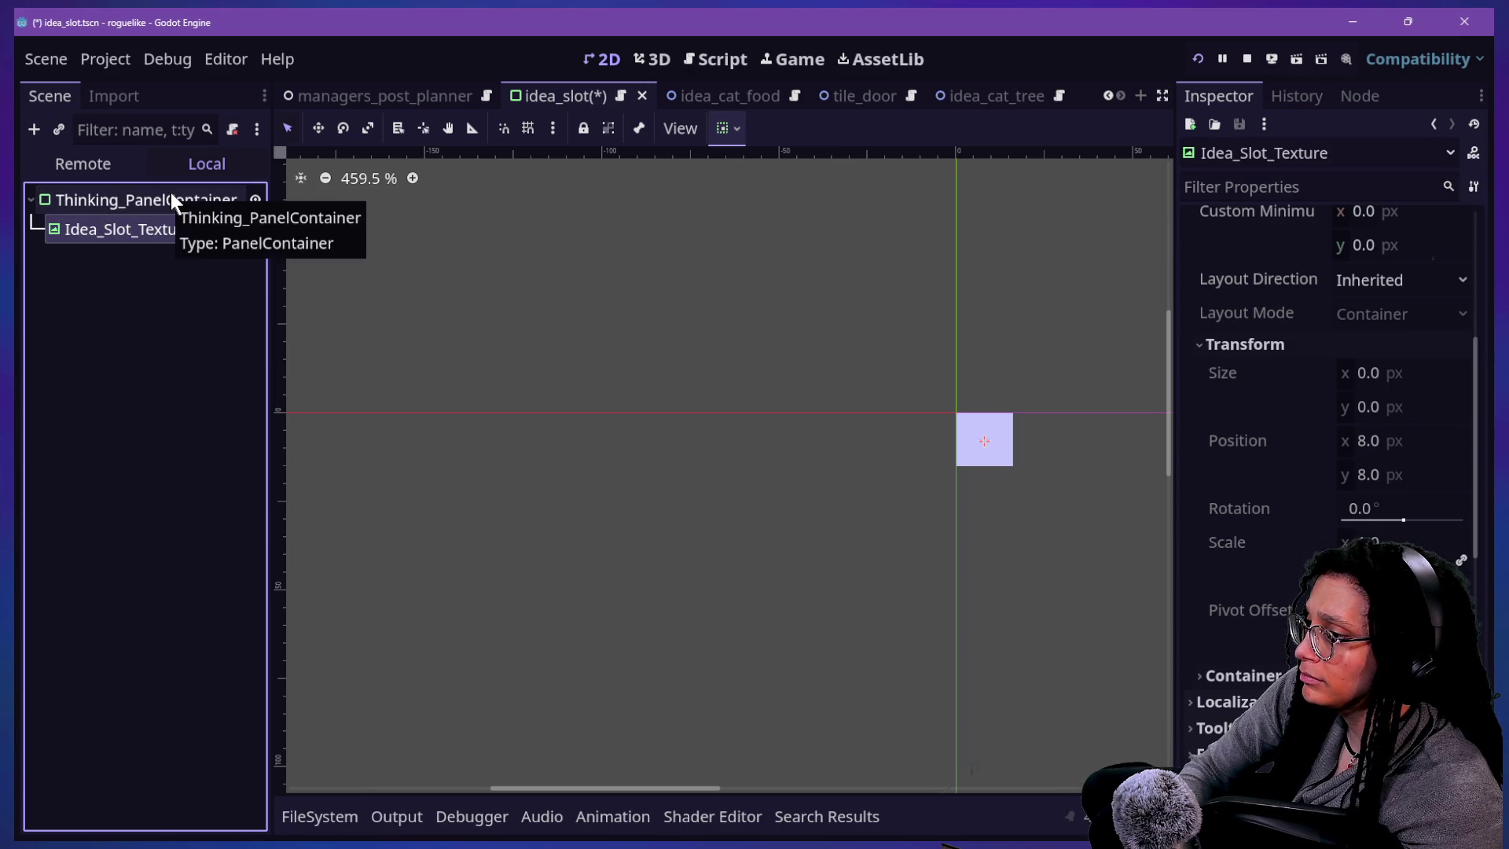
pyautogui.click(170, 196)
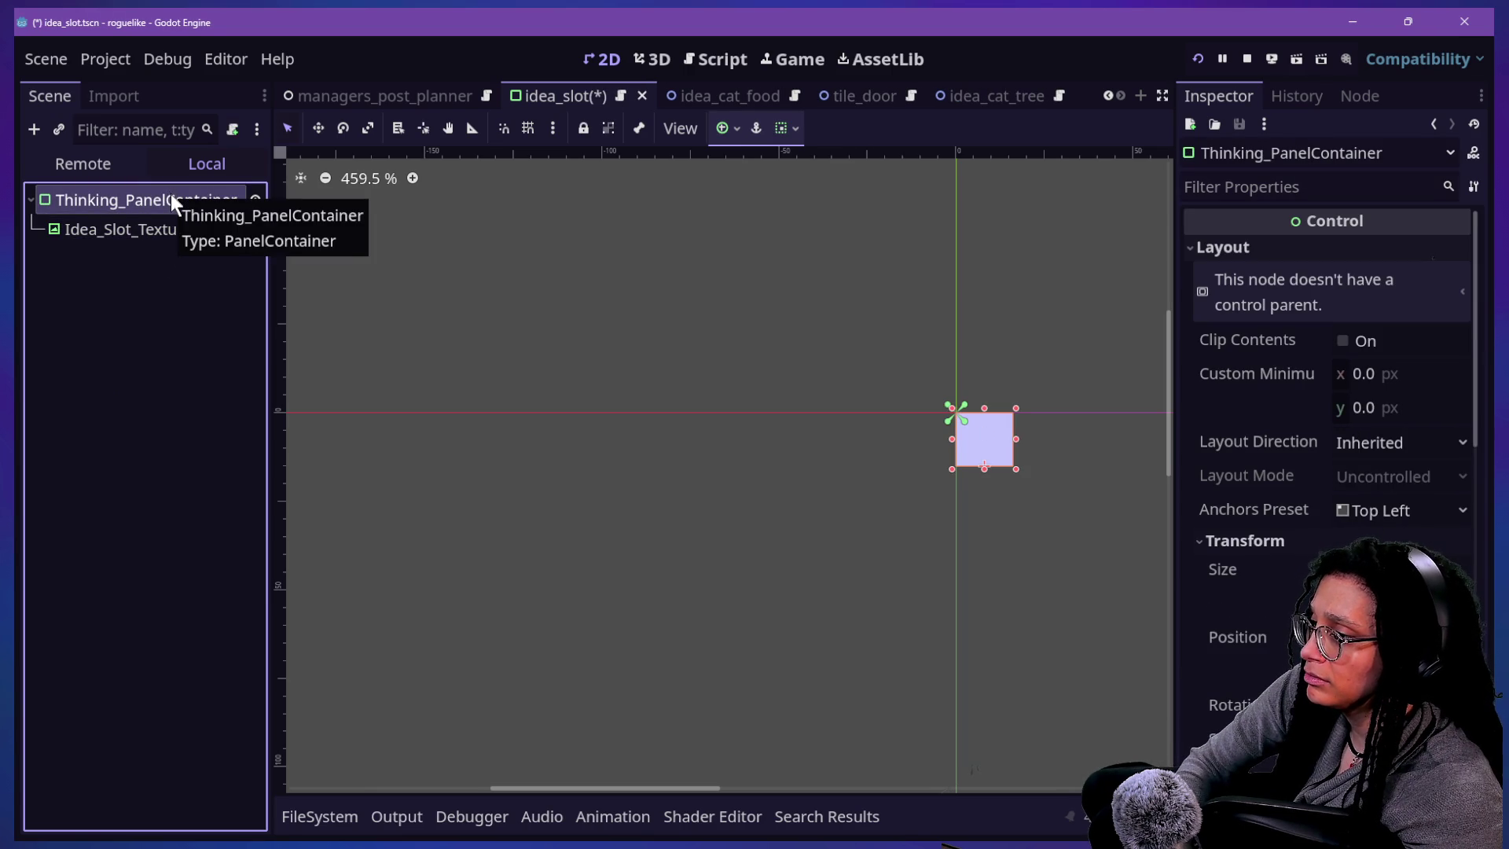
pyautogui.scroll(-5, 1264, 635)
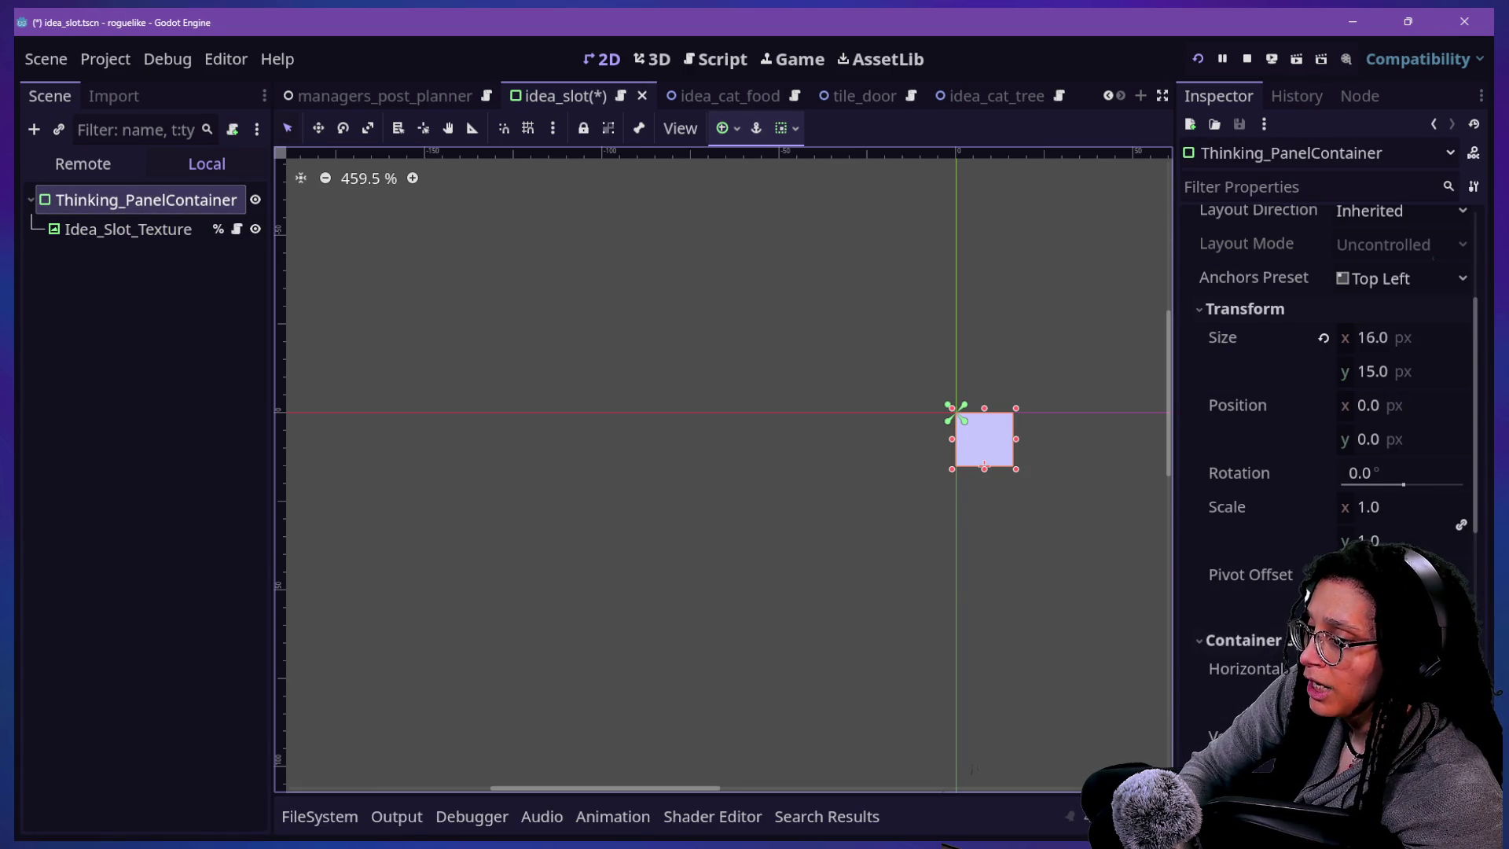
pyautogui.hotkey('ctrl', 's')
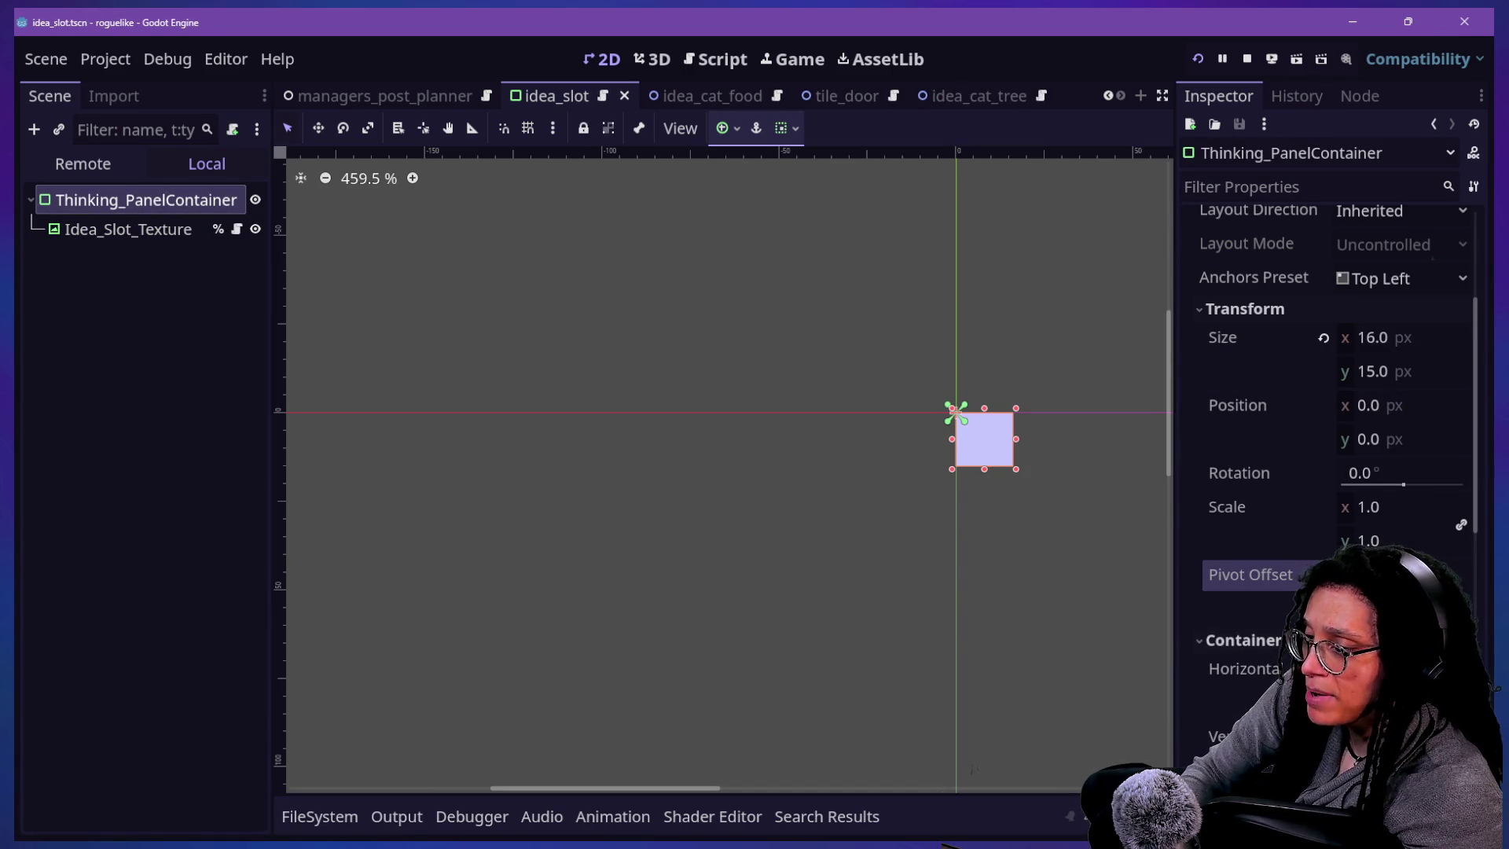
# - Set the panel's position to x -8, y -7 so it centres on the origin
pyautogui.scroll(2, 1210, 254)
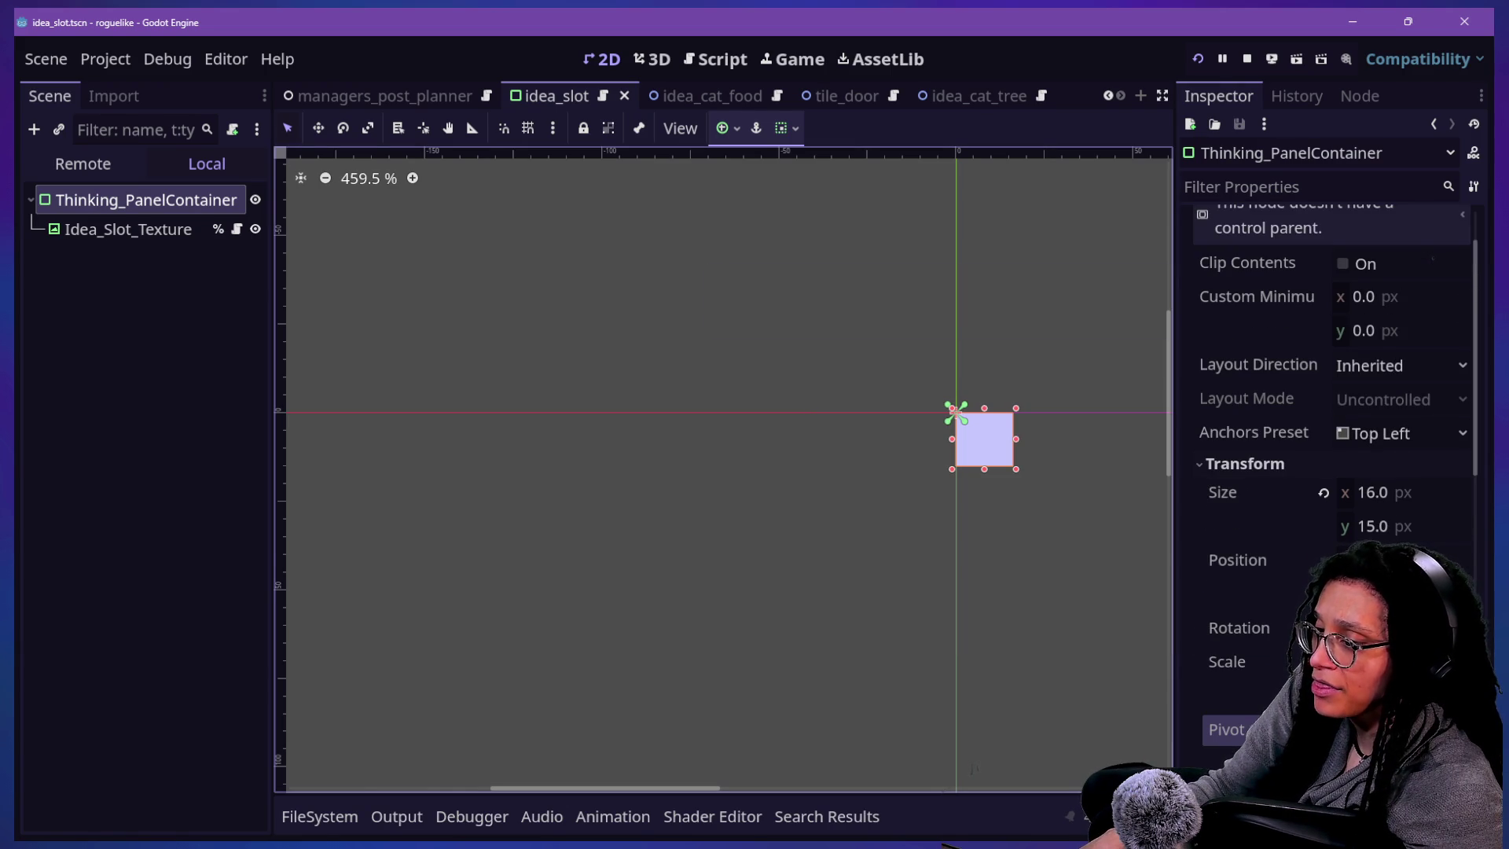
pyautogui.click(1383, 561)
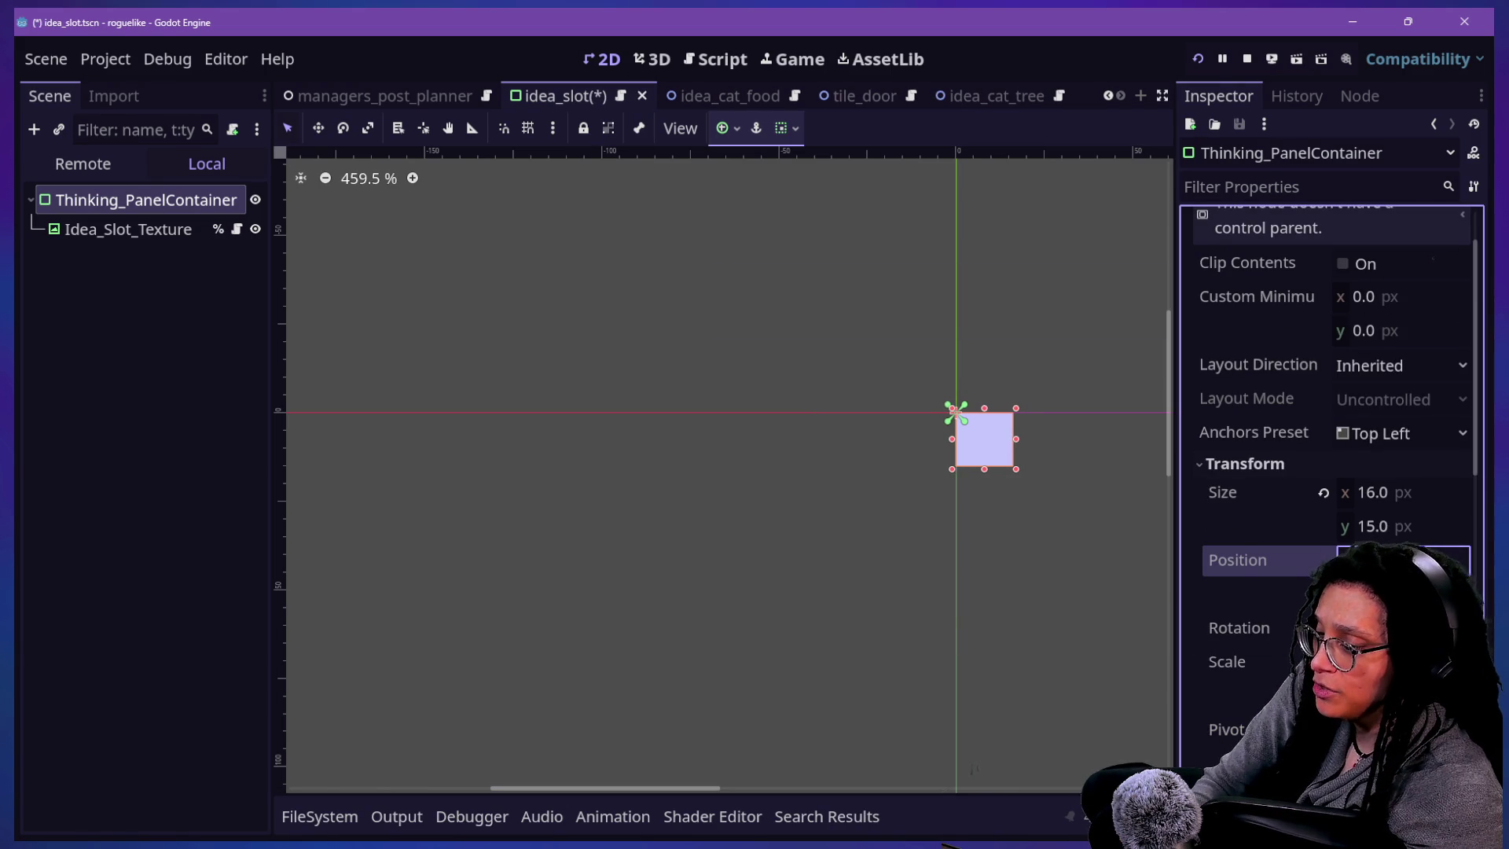
pyautogui.write('7')
pyautogui.press('Return')
pyautogui.write('-8')
pyautogui.press('Return')
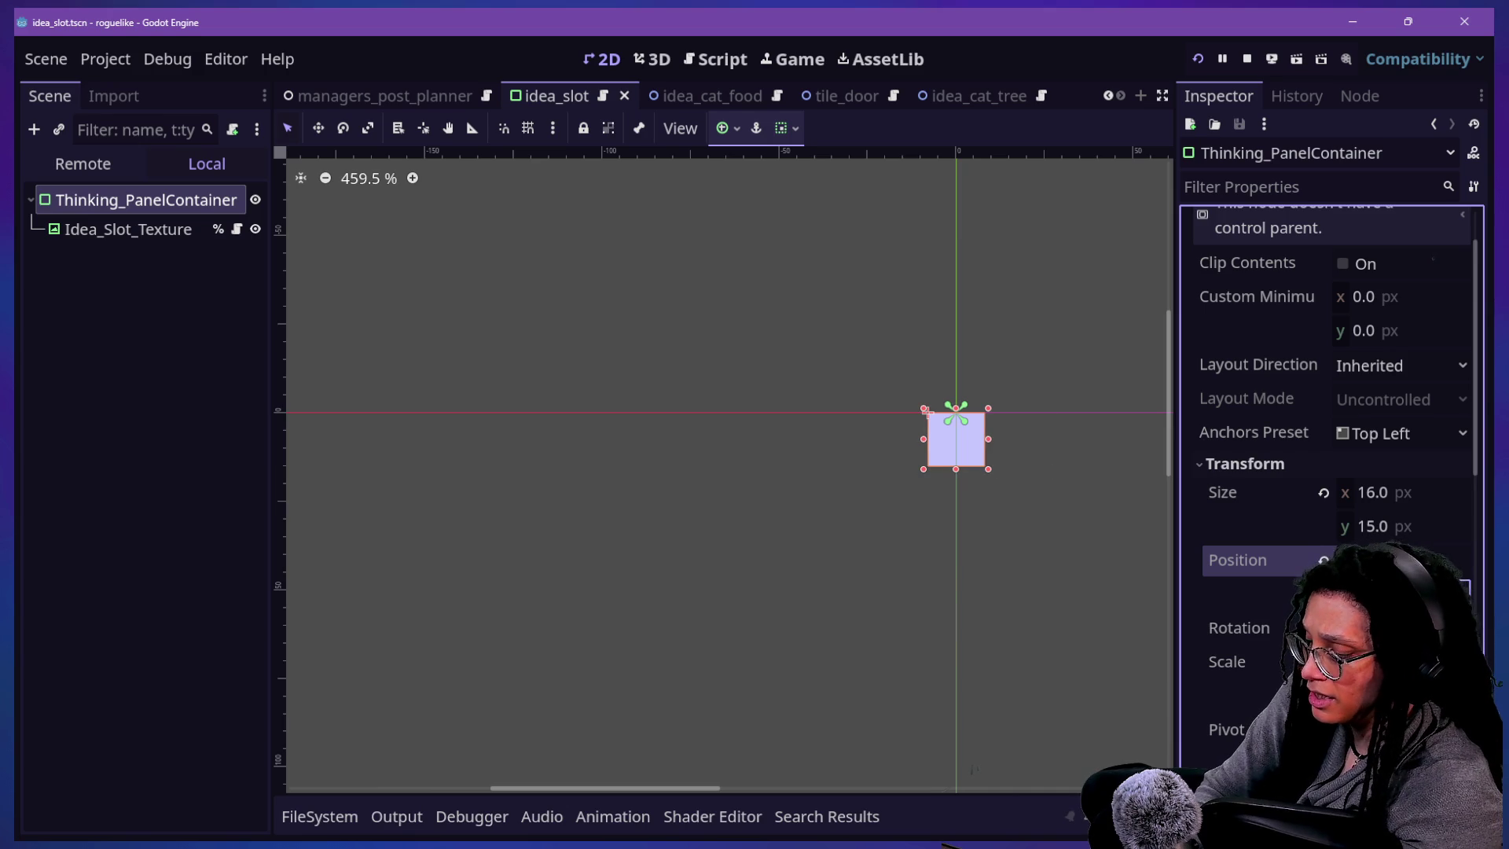
pyautogui.press('Tab')
pyautogui.write('-7')
pyautogui.press('Return')
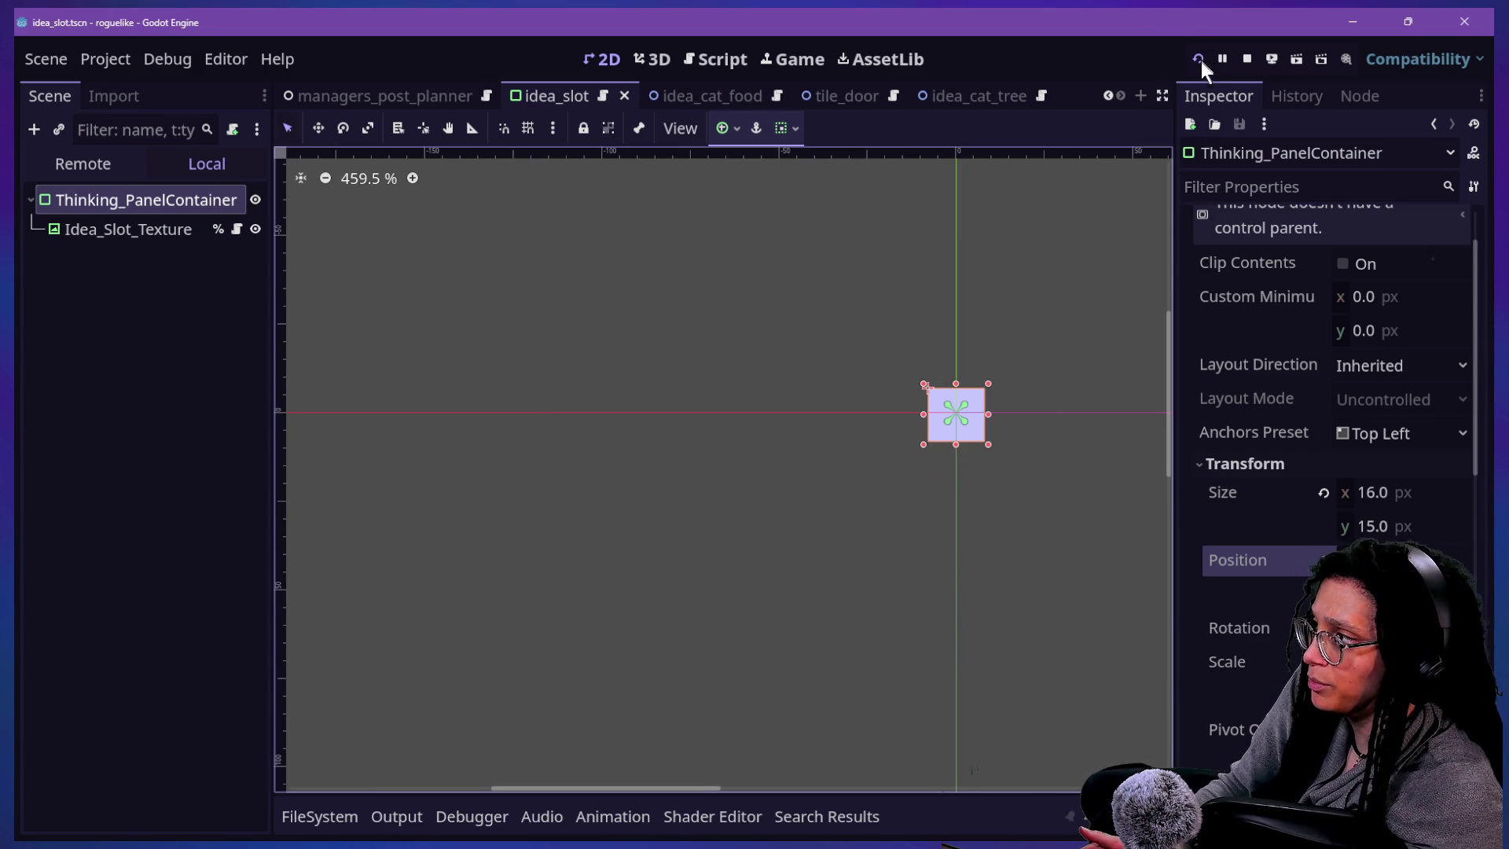
# - Restart the running game and enter the level on the Mewsky platform
pyautogui.click(795, 55)
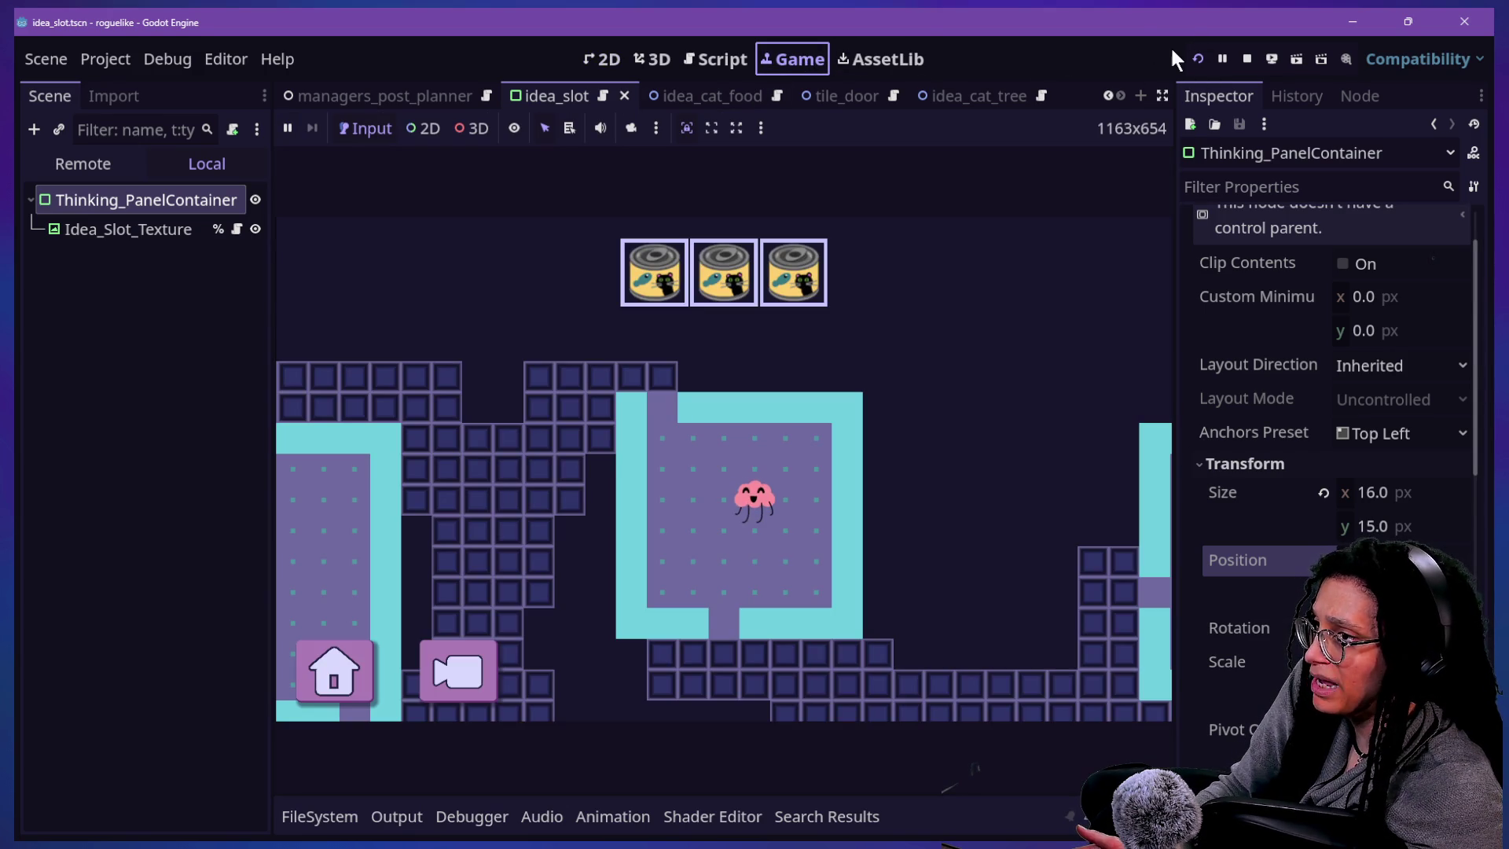
pyautogui.click(1196, 63)
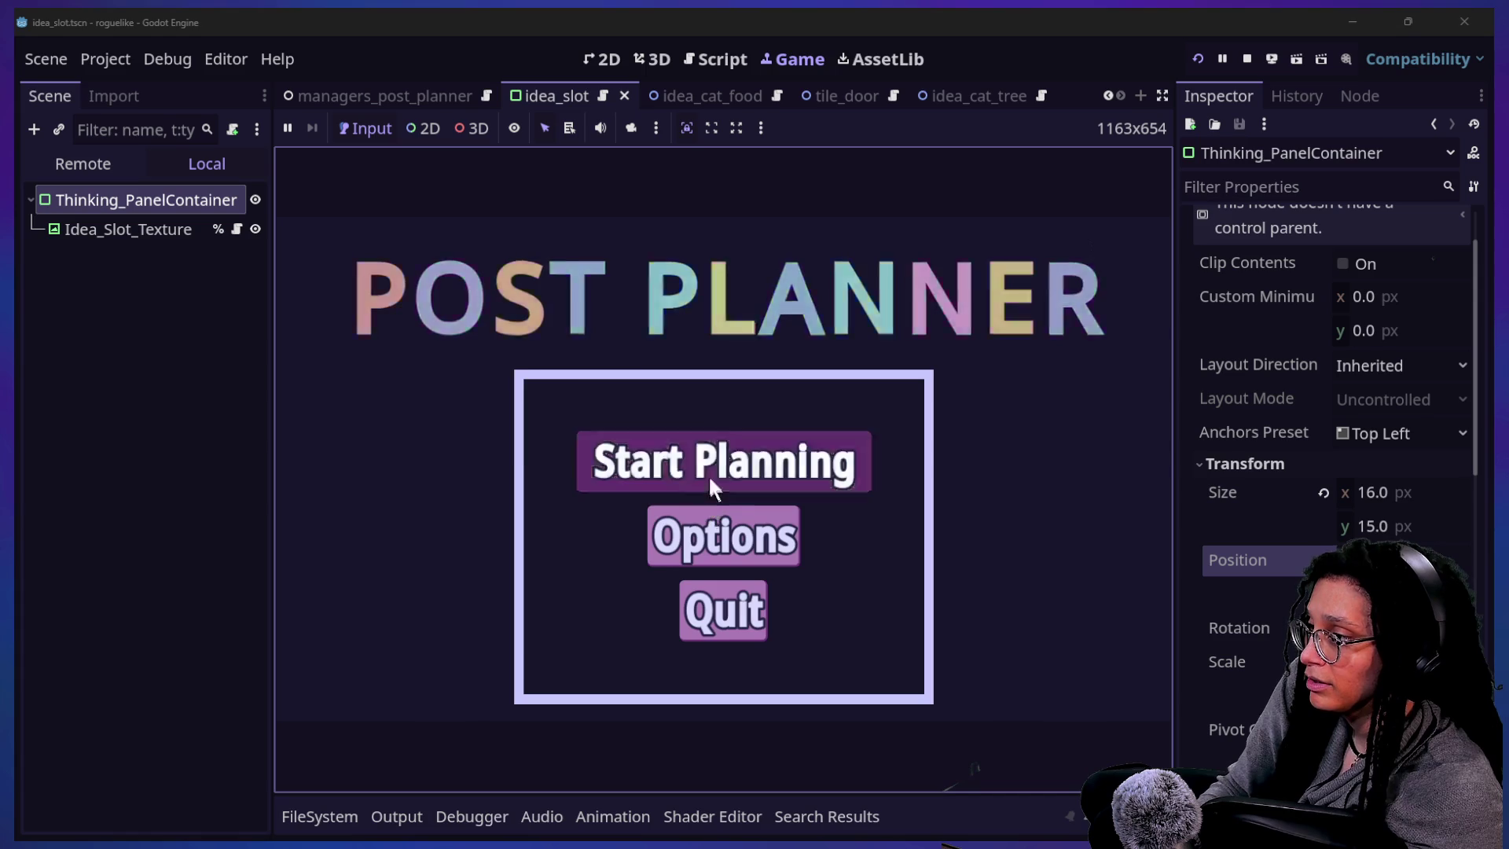
pyautogui.click(711, 476)
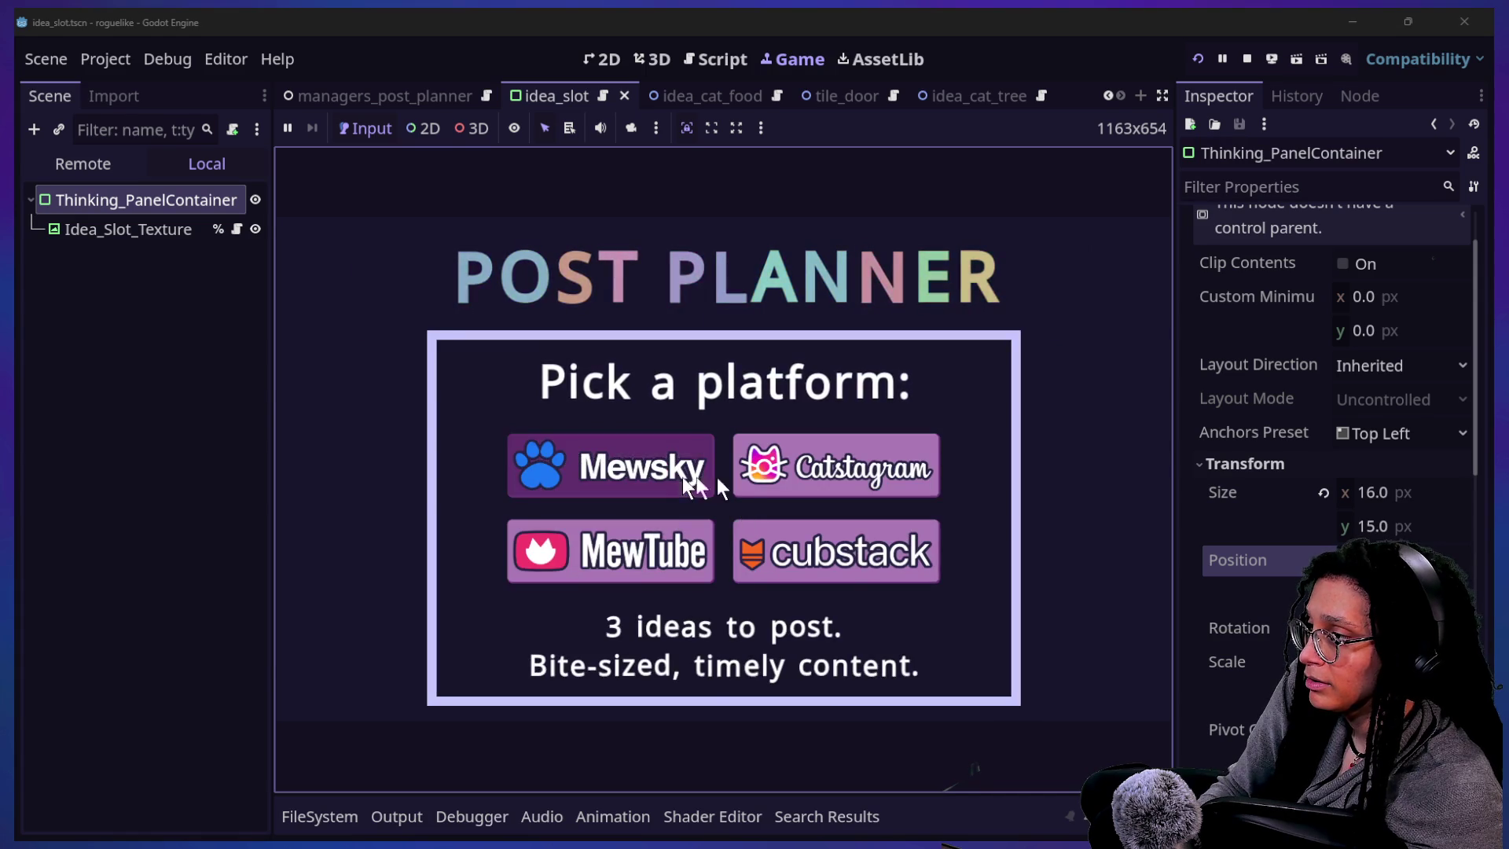
pyautogui.click(684, 476)
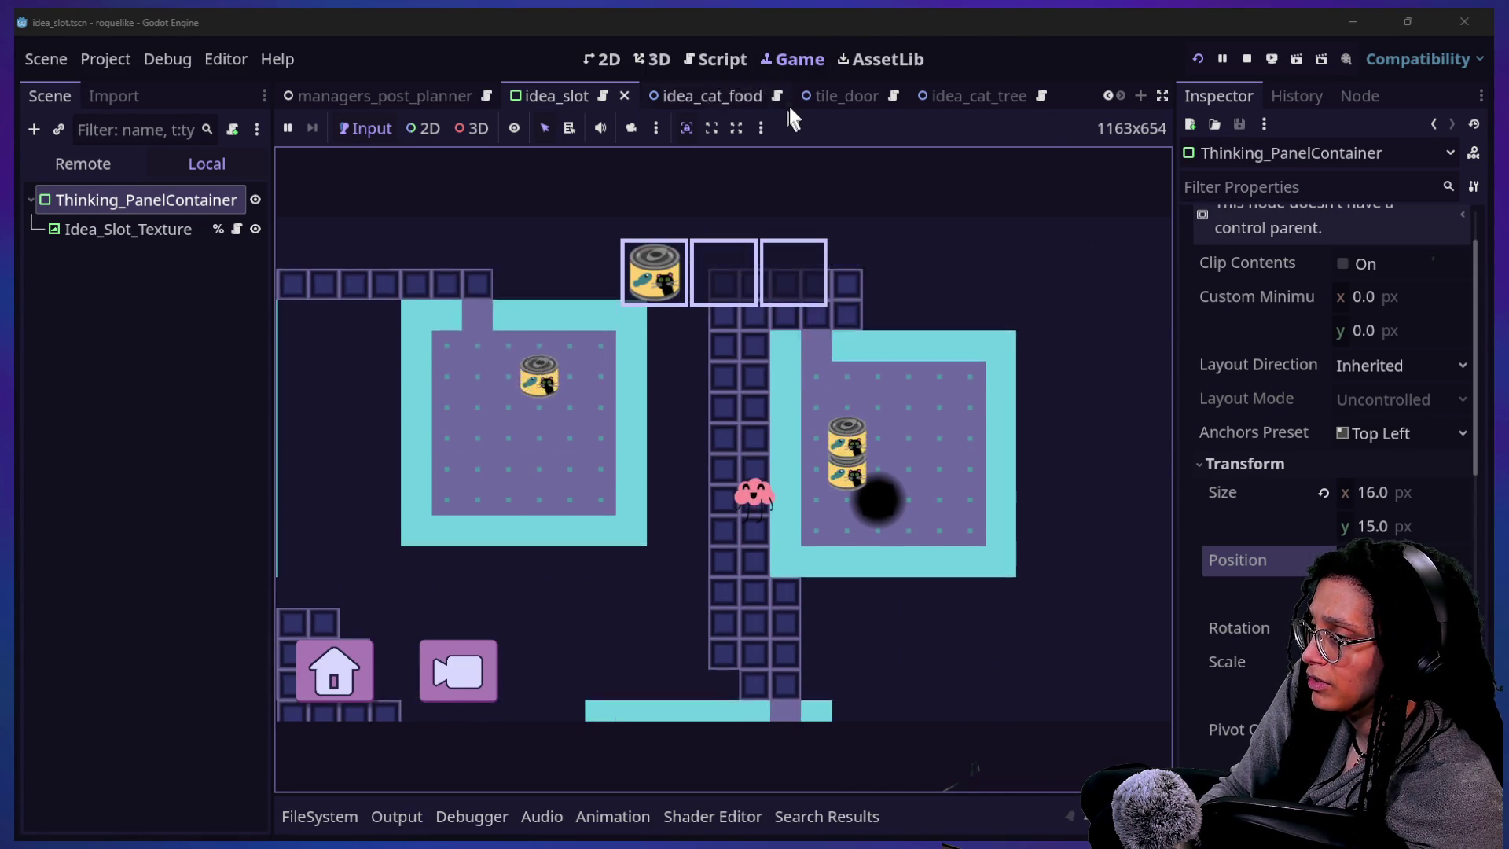
# - Return to the Idea_Slot_Texture script and jump back to the previously edited code
pyautogui.click(693, 61)
pyautogui.click(614, 59)
pyautogui.click(713, 61)
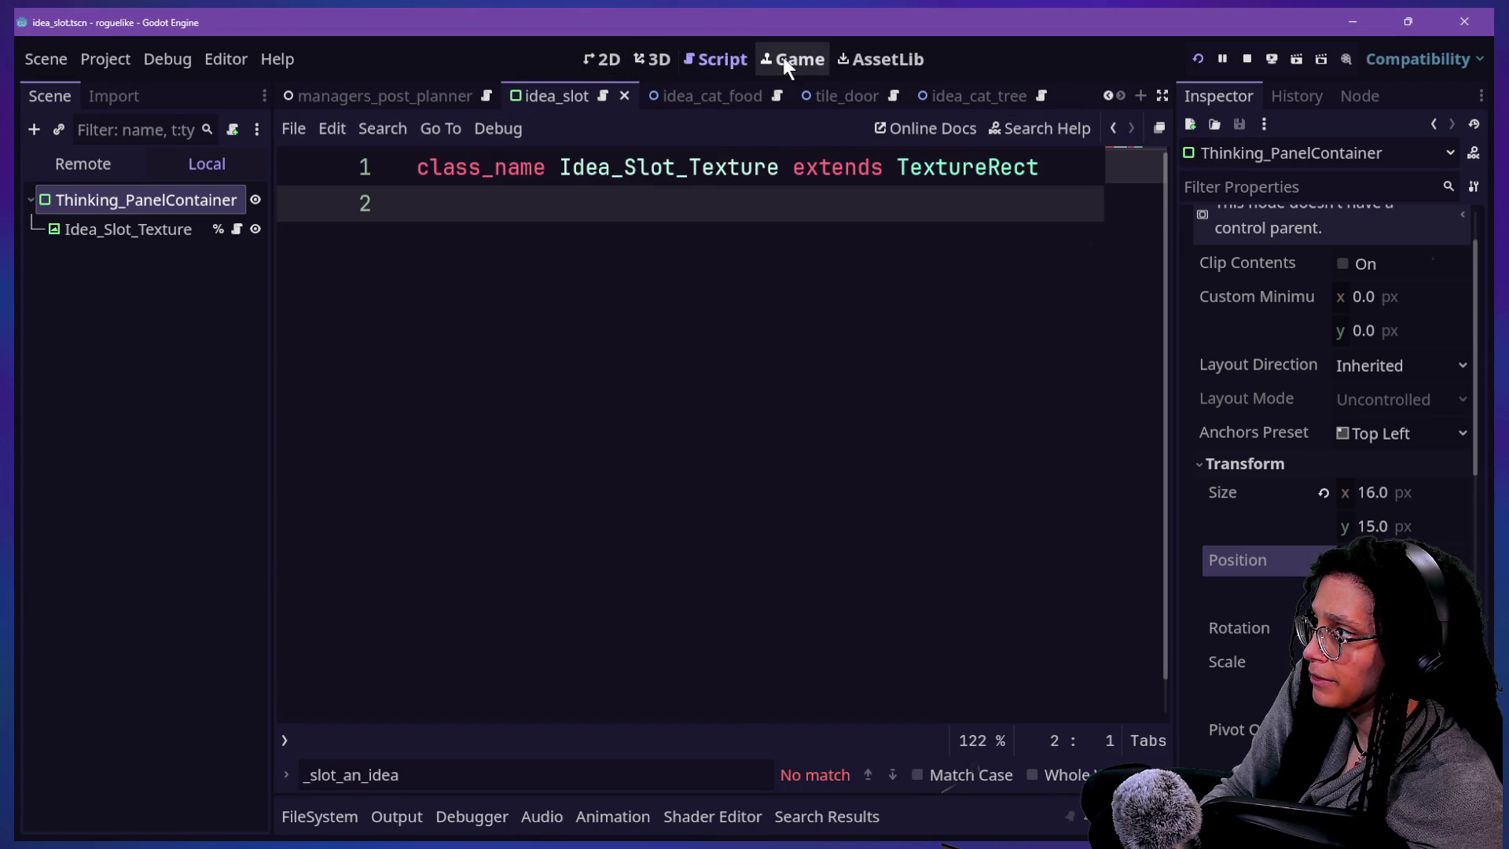
pyautogui.click(1112, 128)
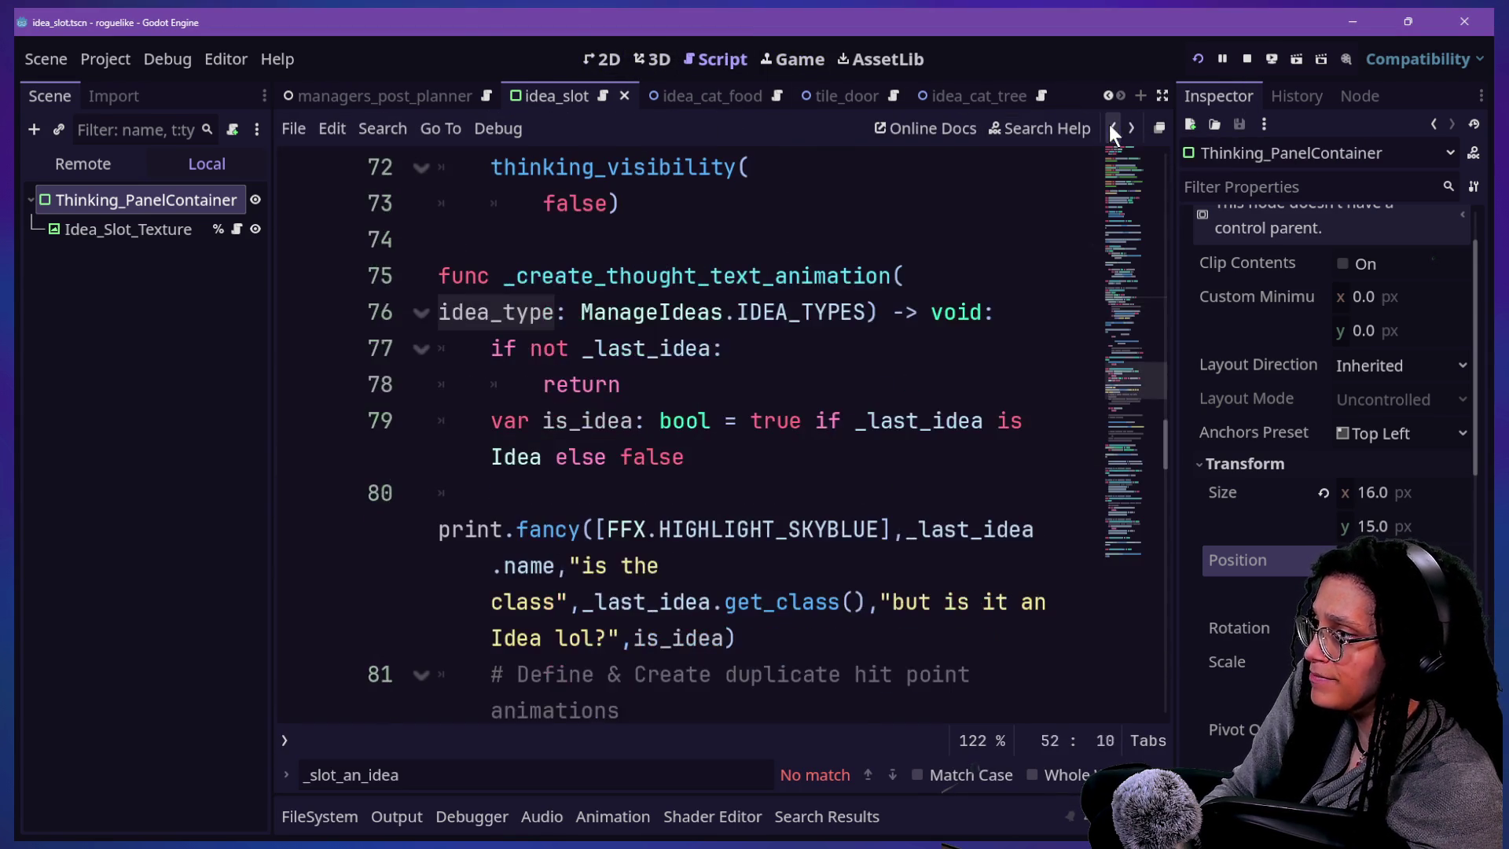
# - Navigate back to offset_the_grid's x offset line, cancel Quick Open, and stop the game
pyautogui.click(1112, 128)
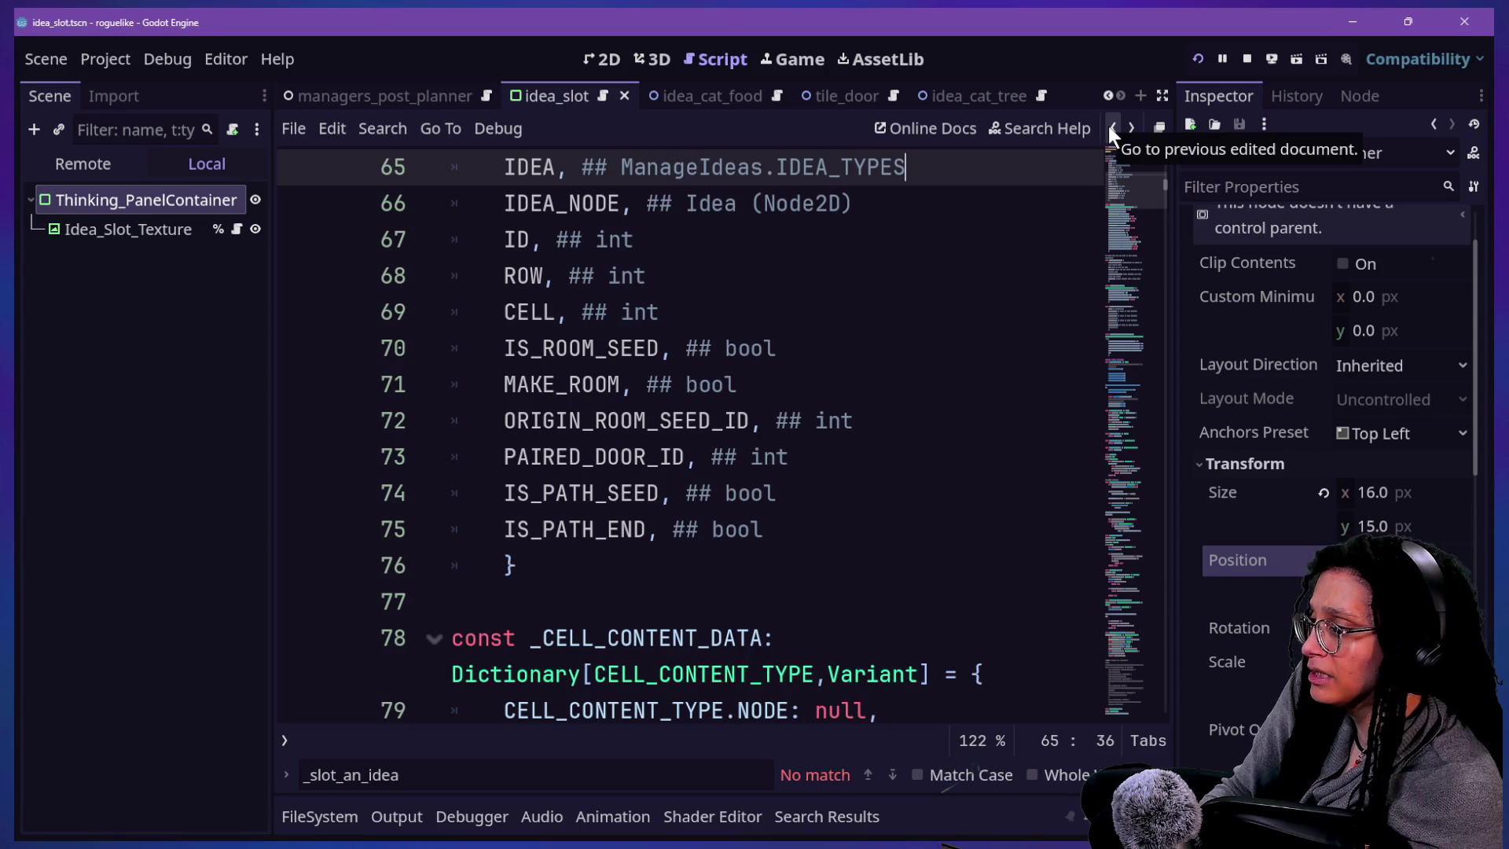
pyautogui.click(1110, 128)
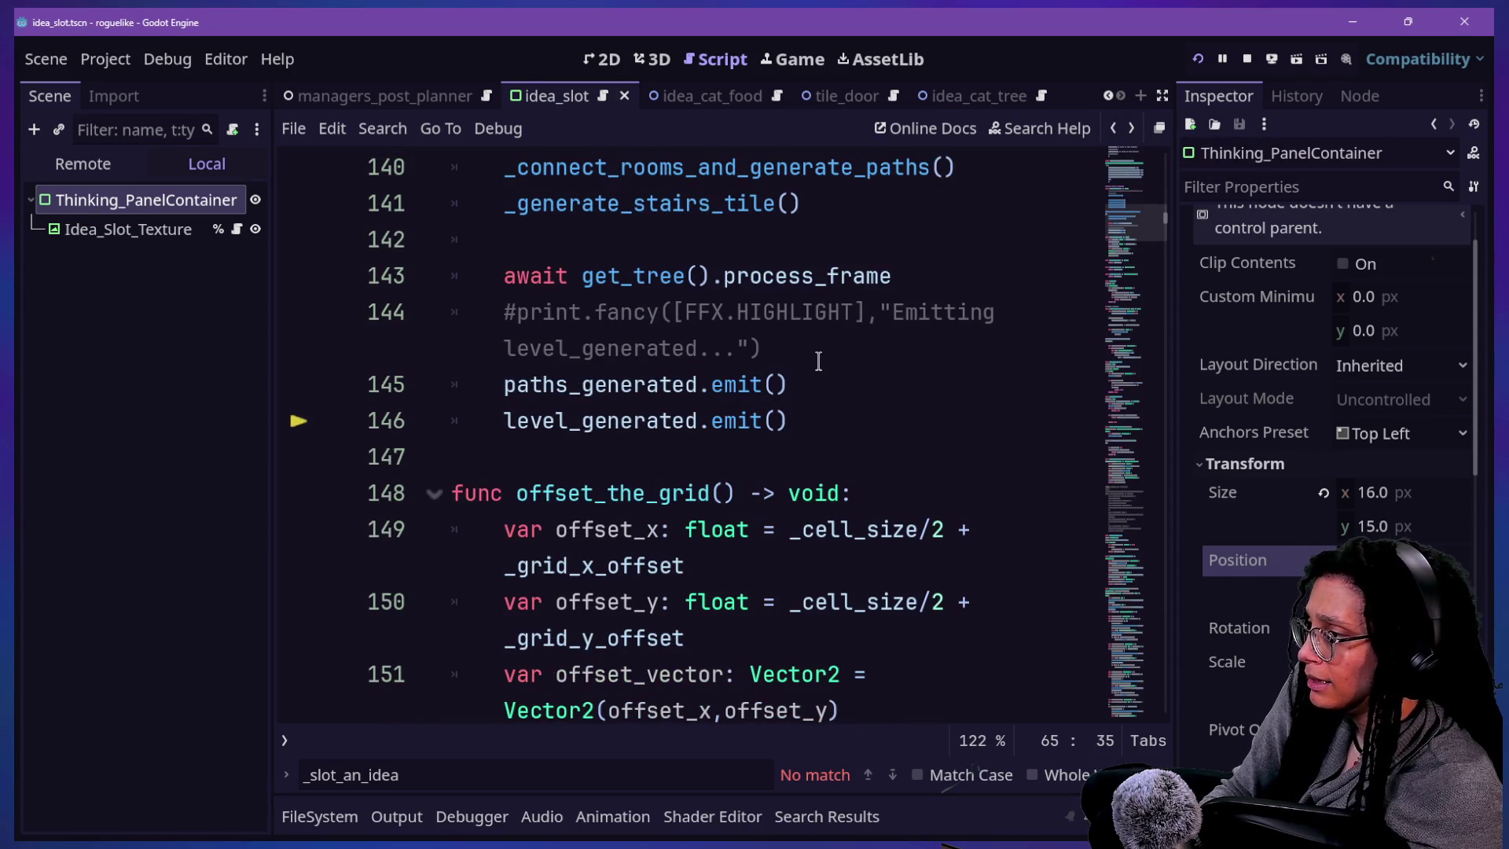
pyautogui.scroll(-2, 818, 360)
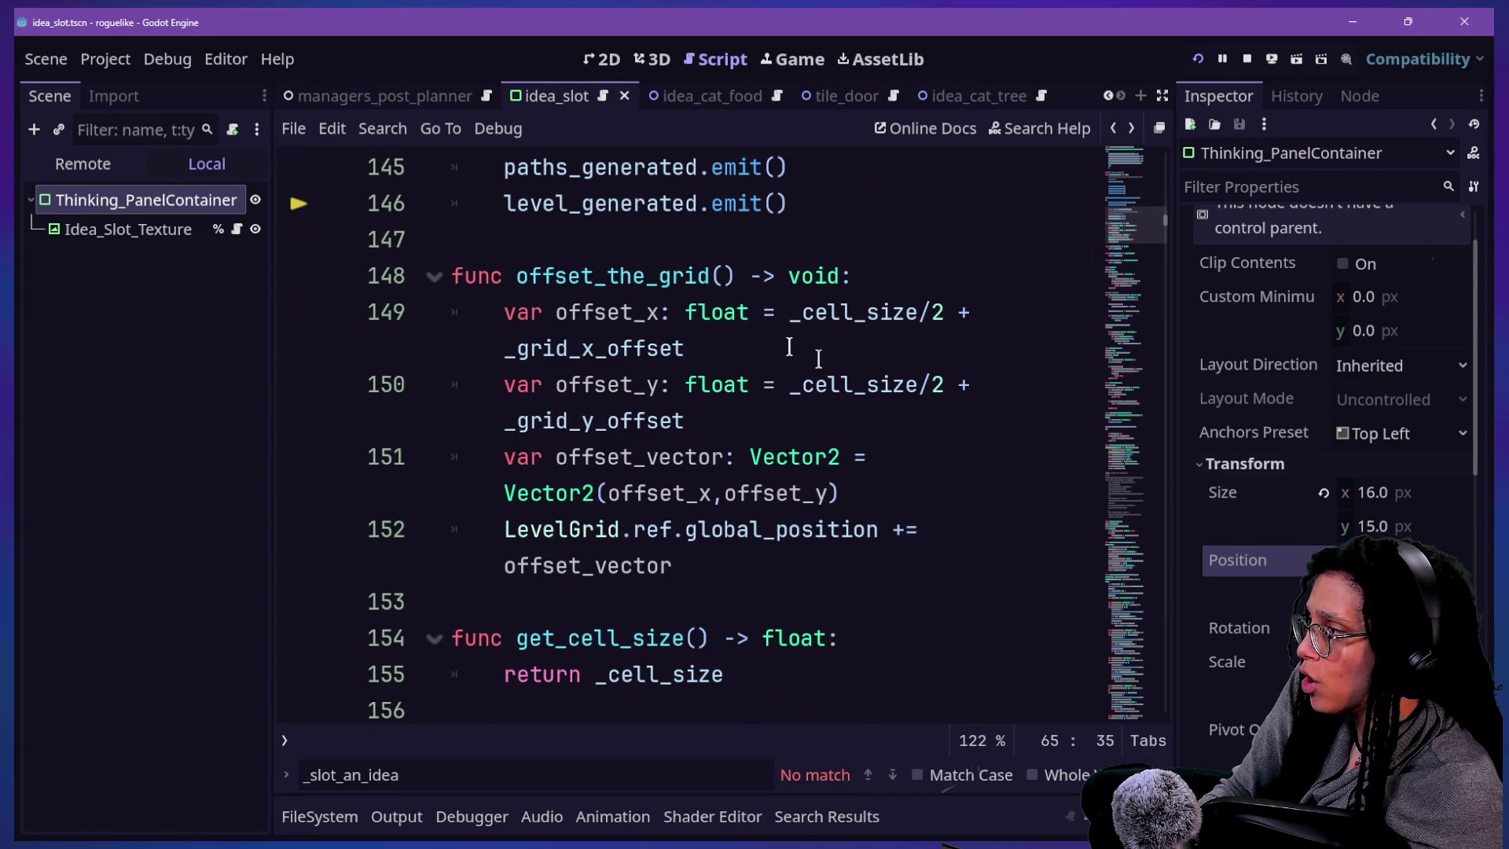
pyautogui.click(628, 336)
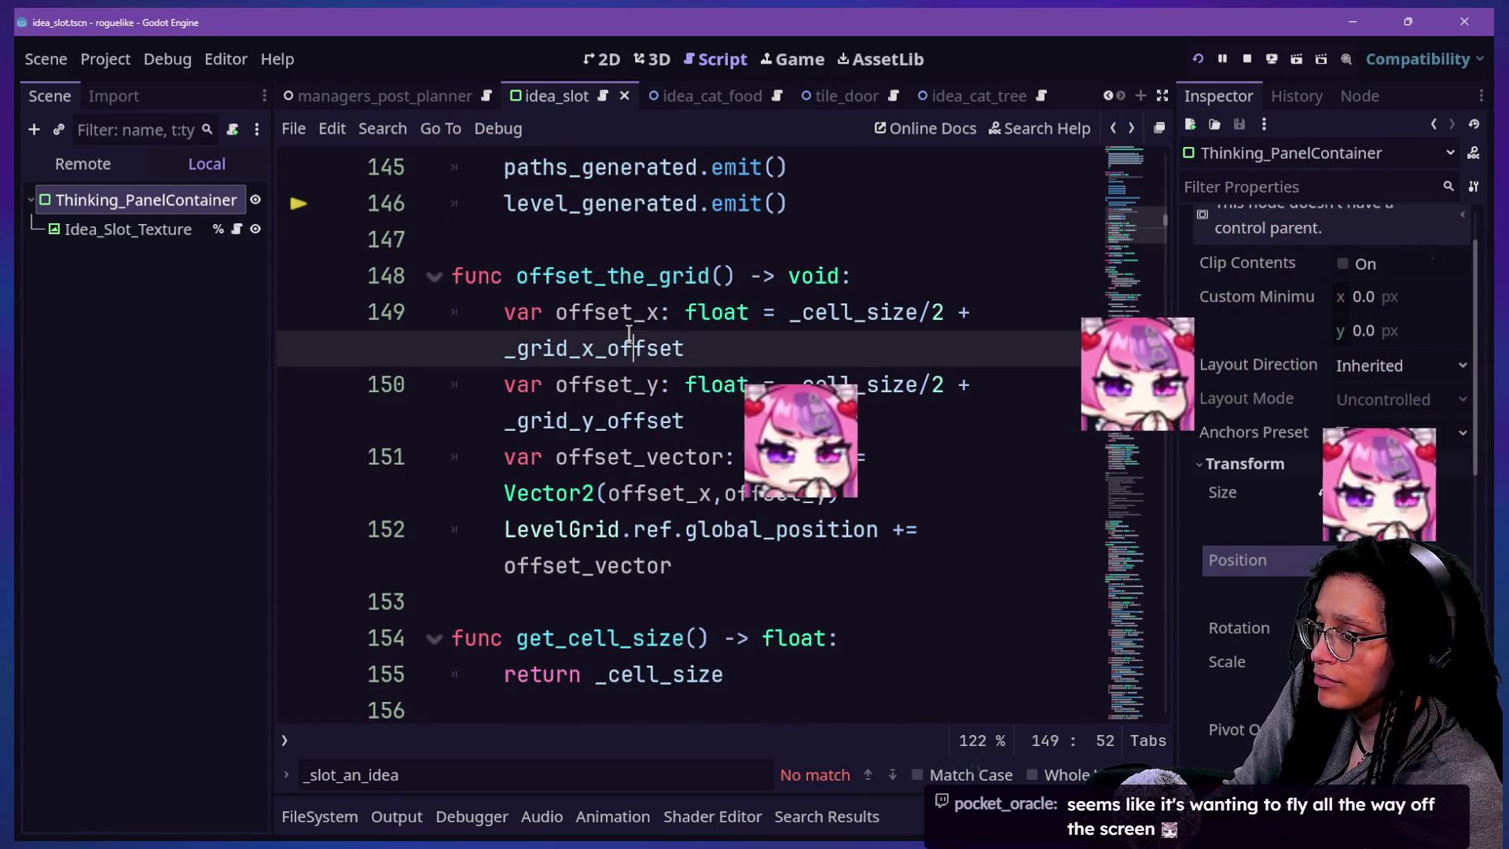
pyautogui.hotkey('shift', 'alt', 'o')
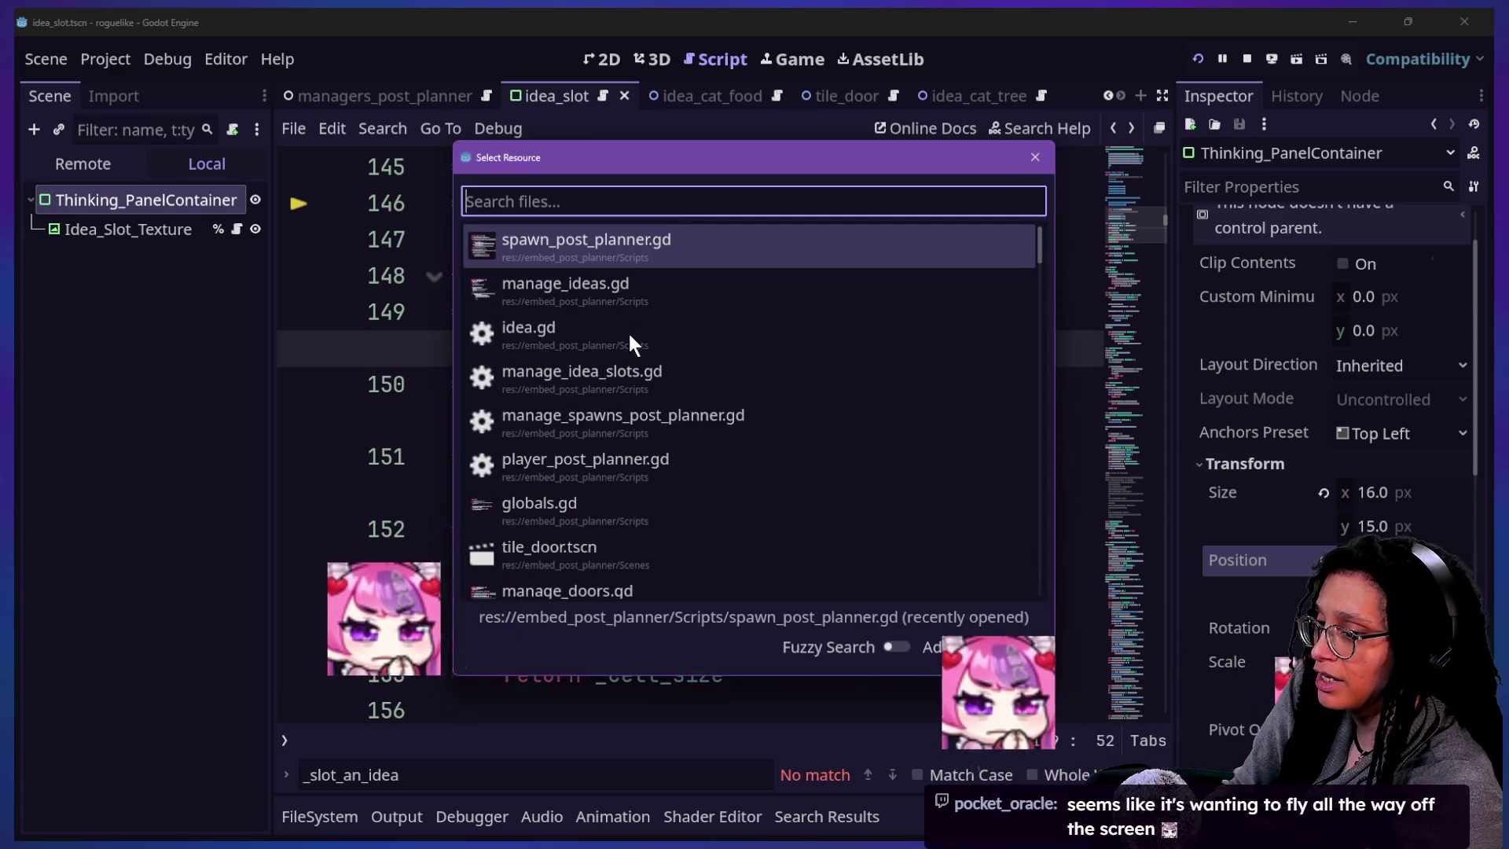
pyautogui.press('Escape')
pyautogui.click(1241, 58)
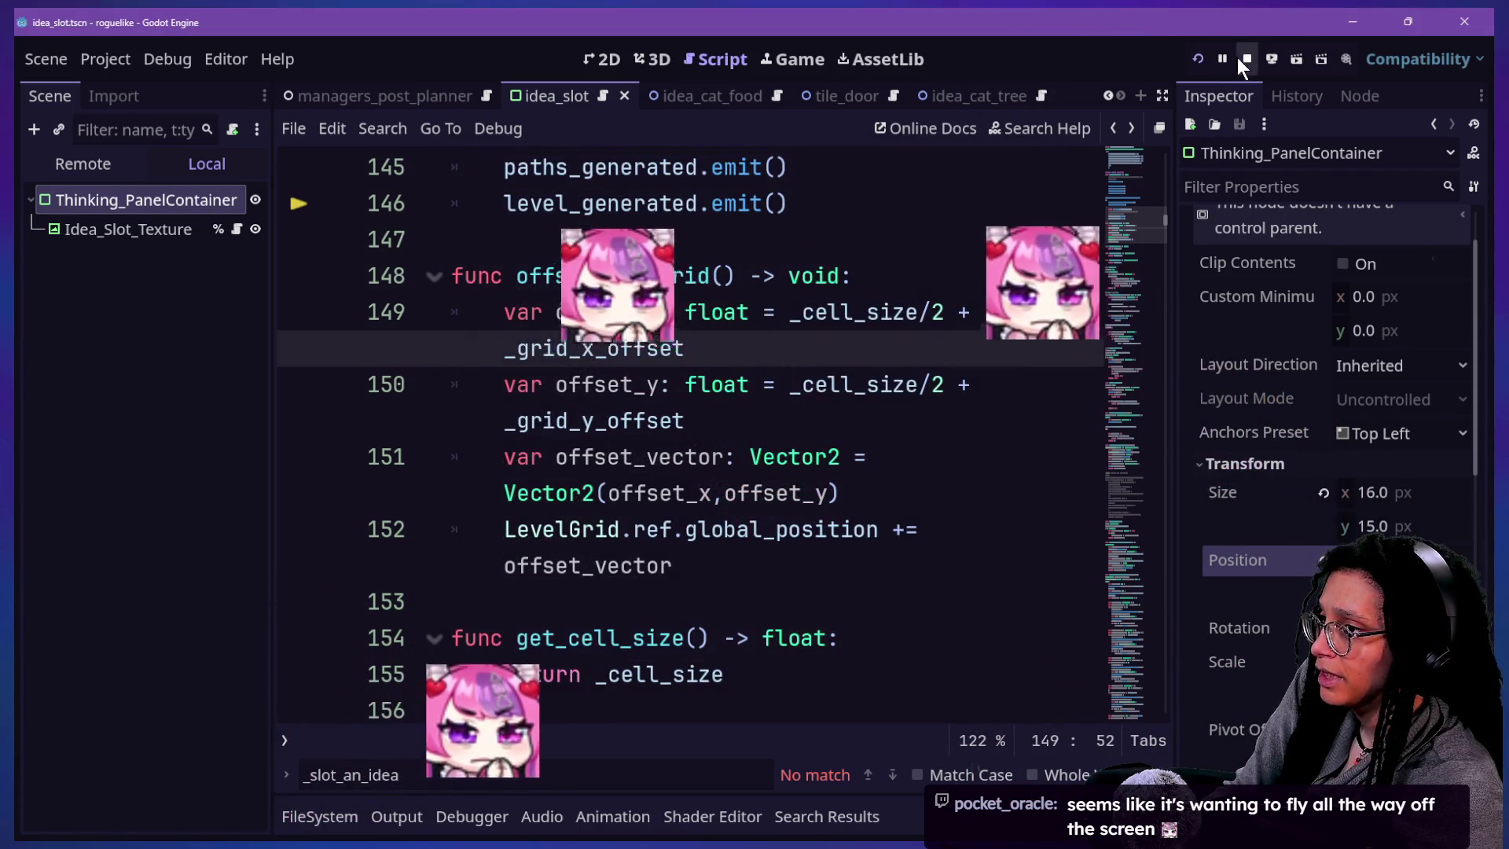
# - Relaunch the game on Catstagram, flip between Script, 2D and Game, then switch to Firefox
pyautogui.click(1195, 57)
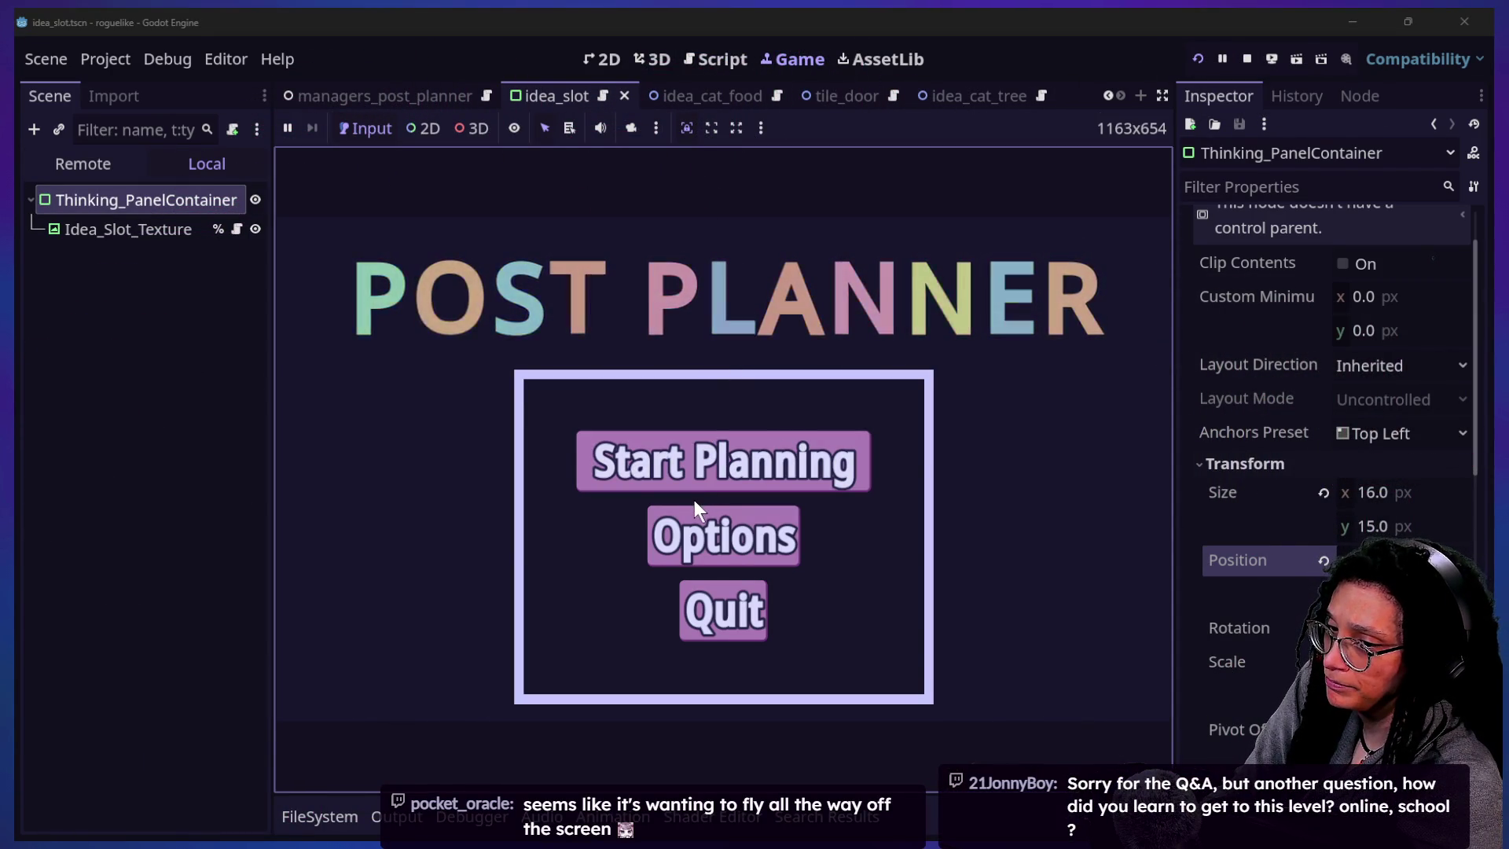
pyautogui.click(729, 457)
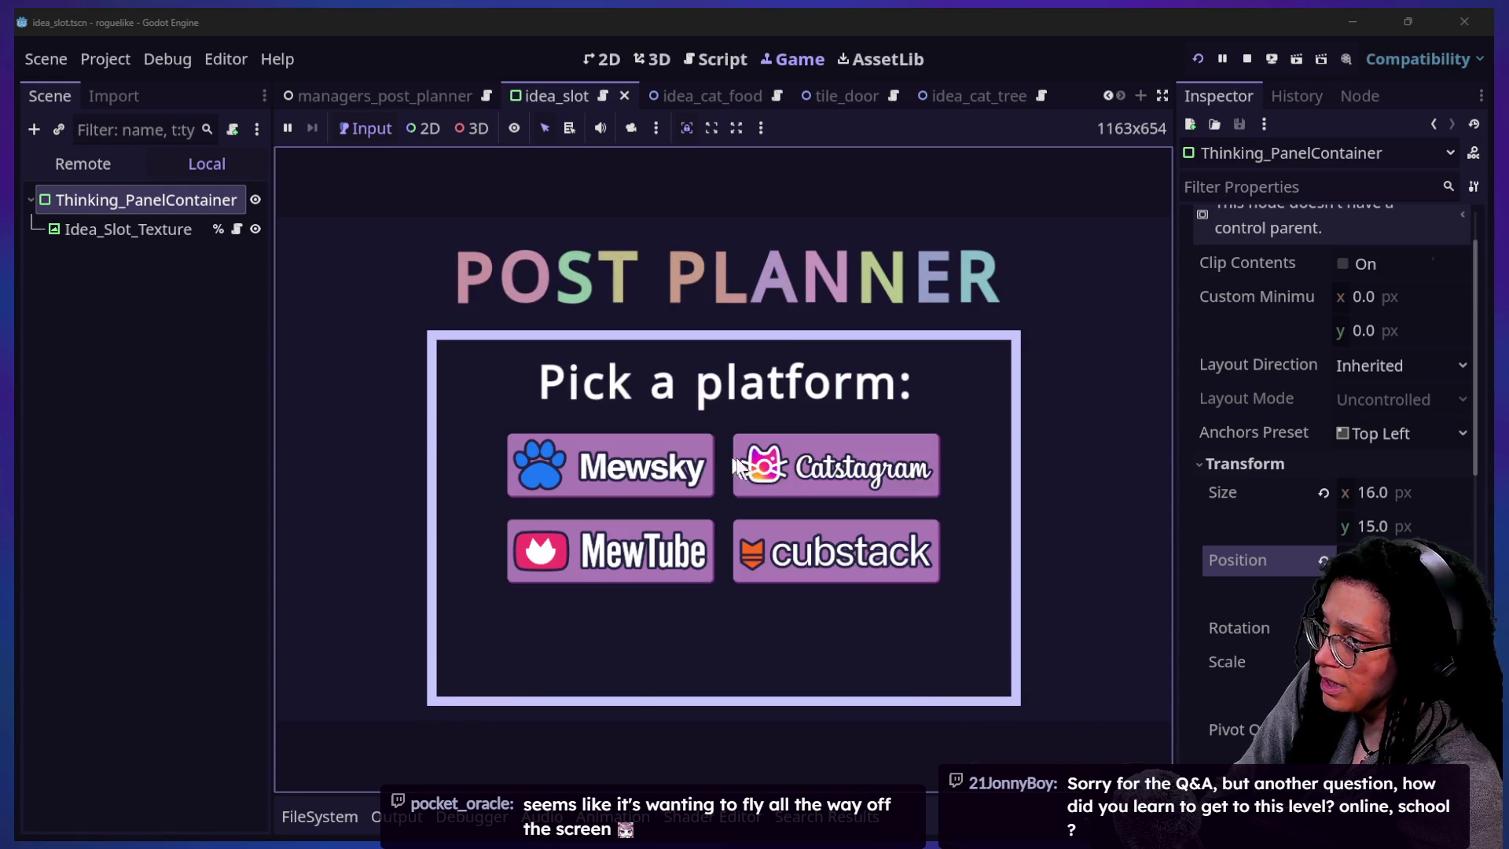
pyautogui.click(775, 477)
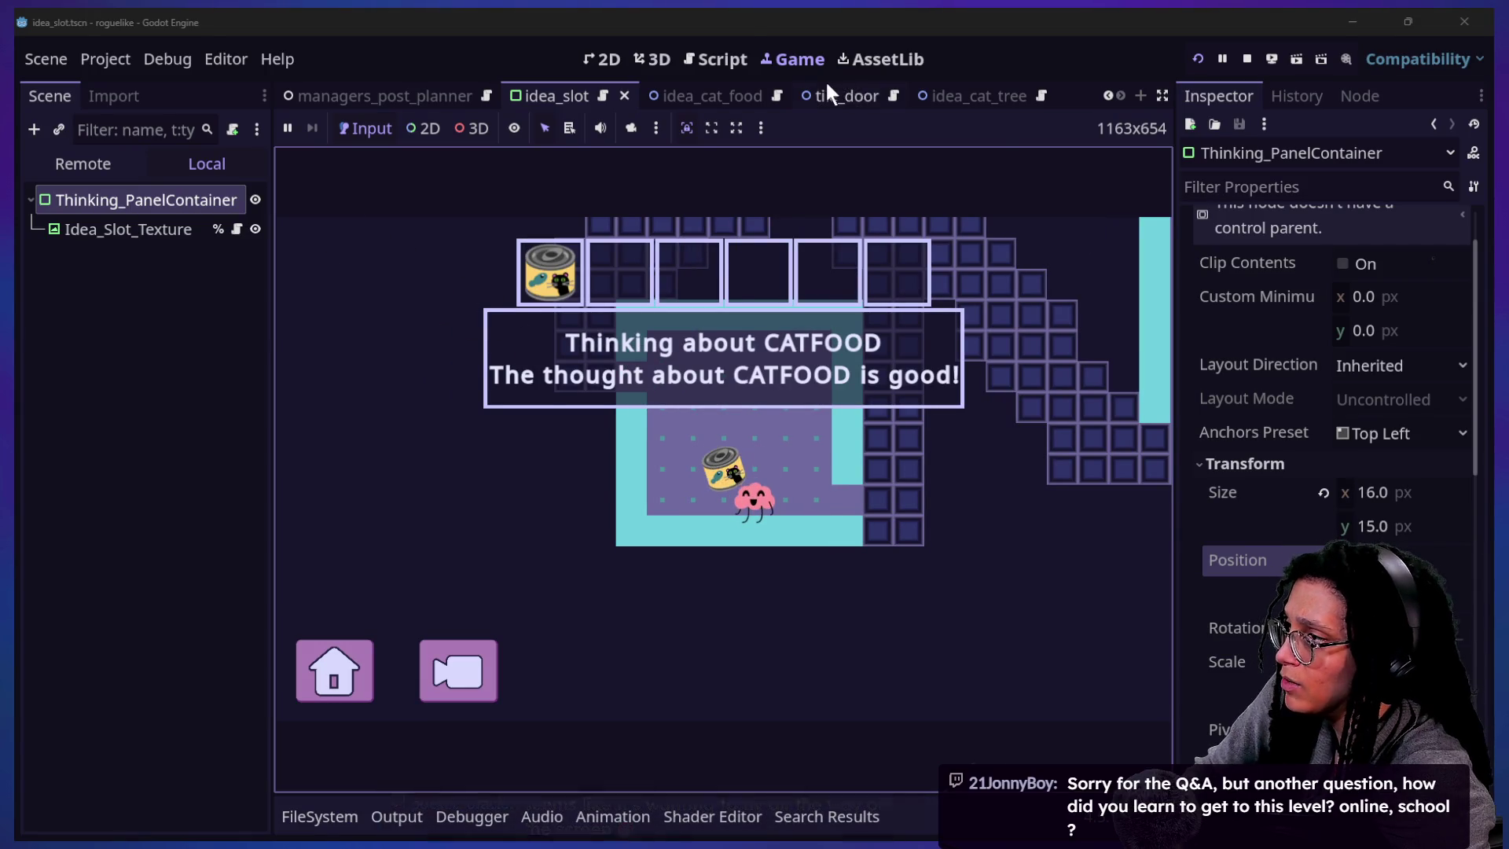
pyautogui.click(699, 63)
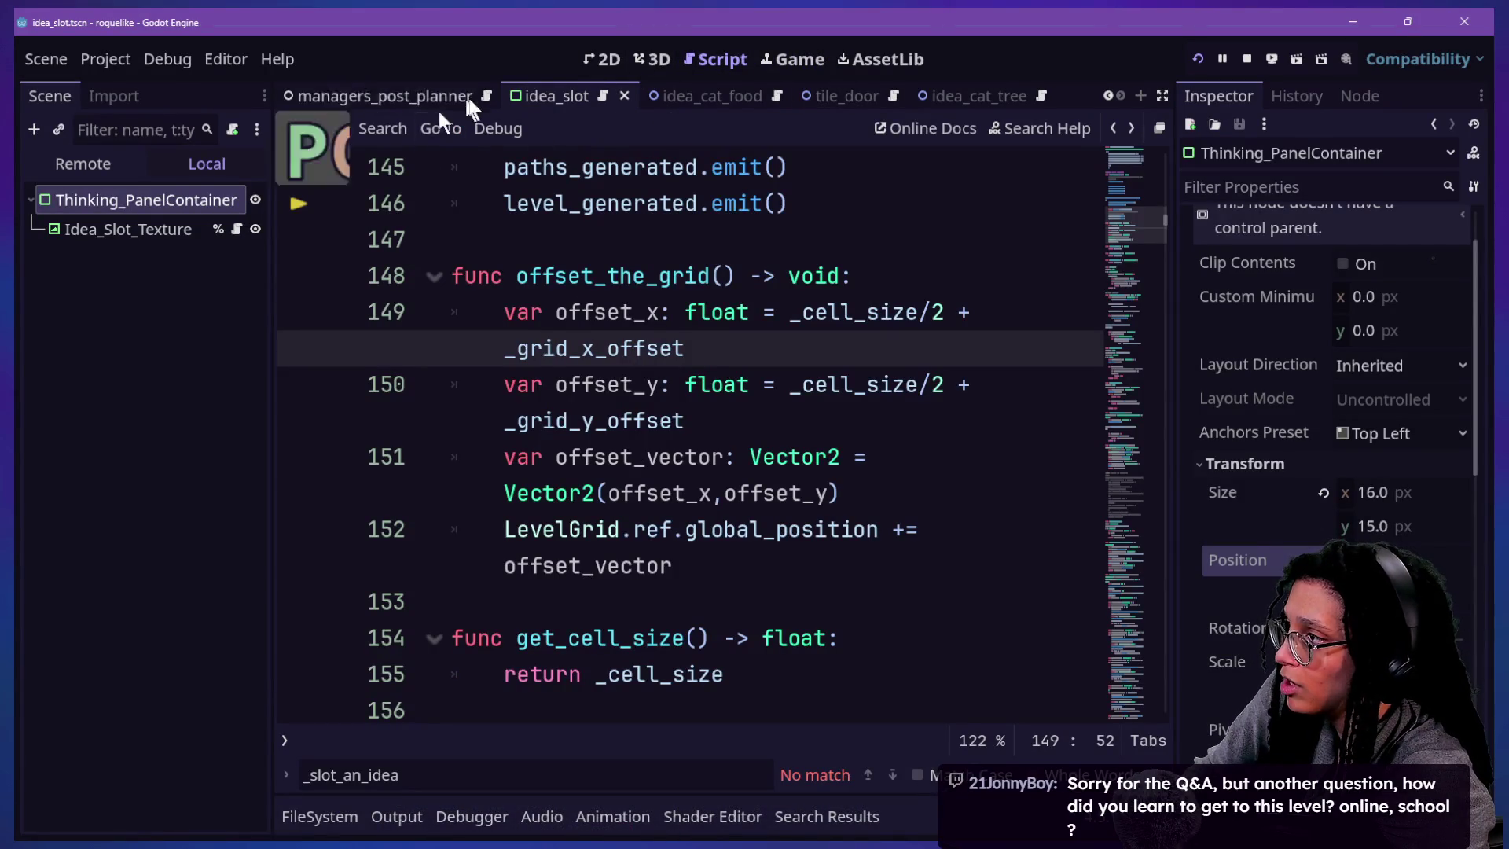
pyautogui.click(605, 55)
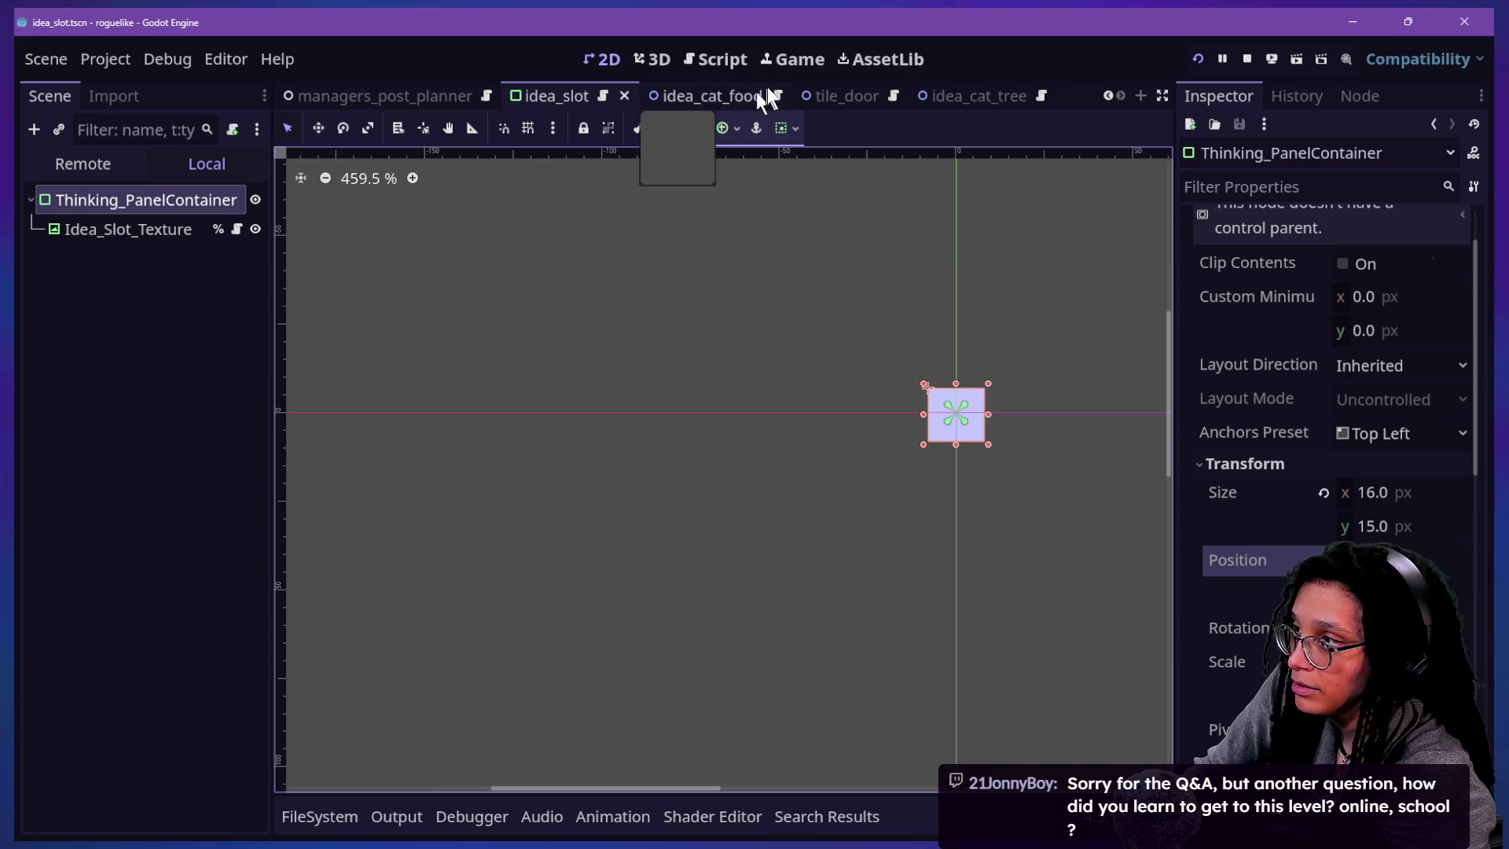
pyautogui.click(789, 63)
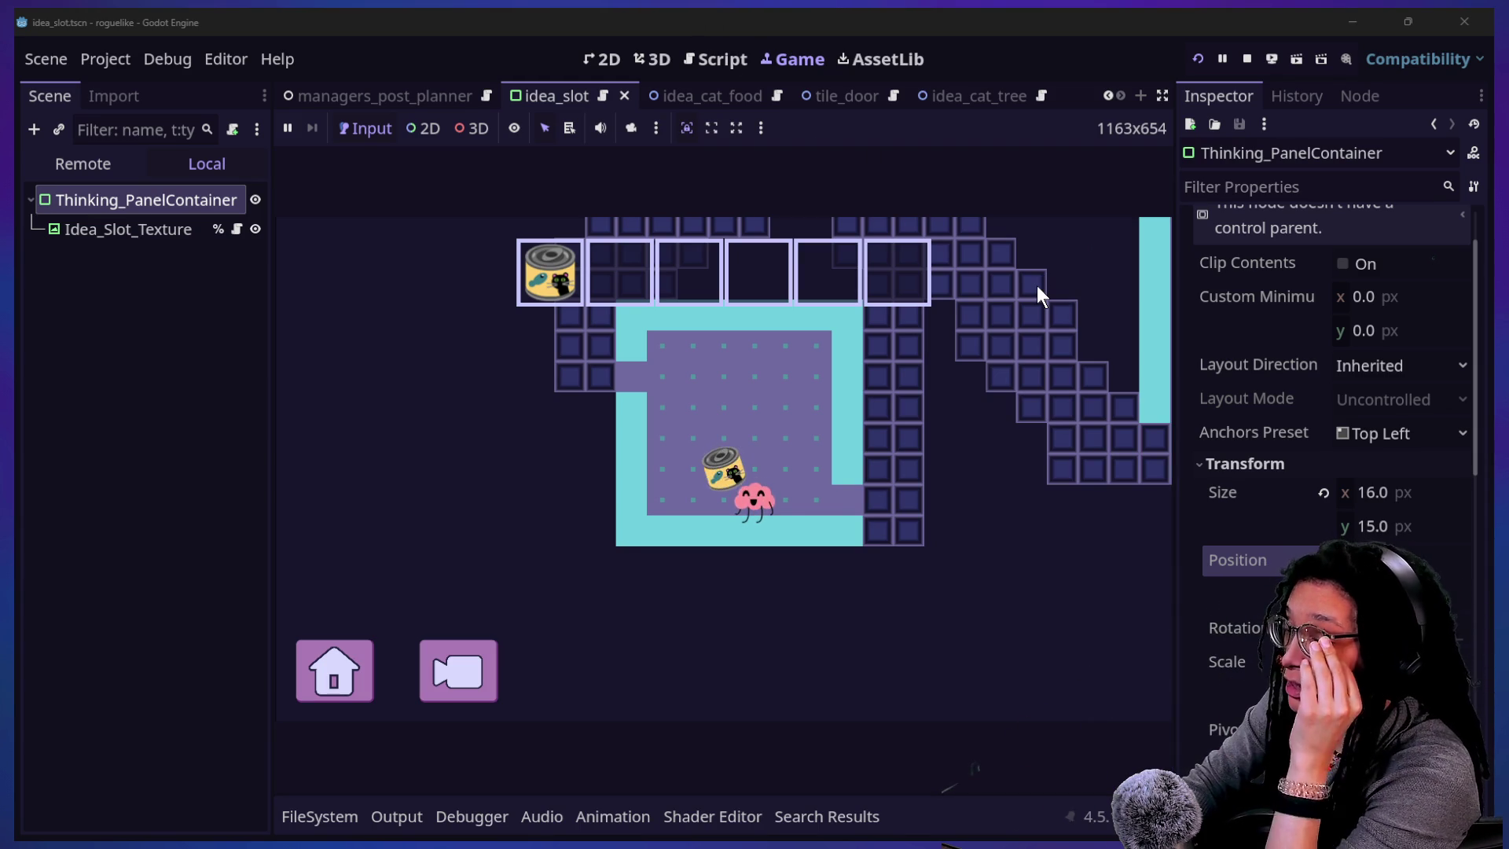
pyautogui.hotkey('alt', 'Tab')
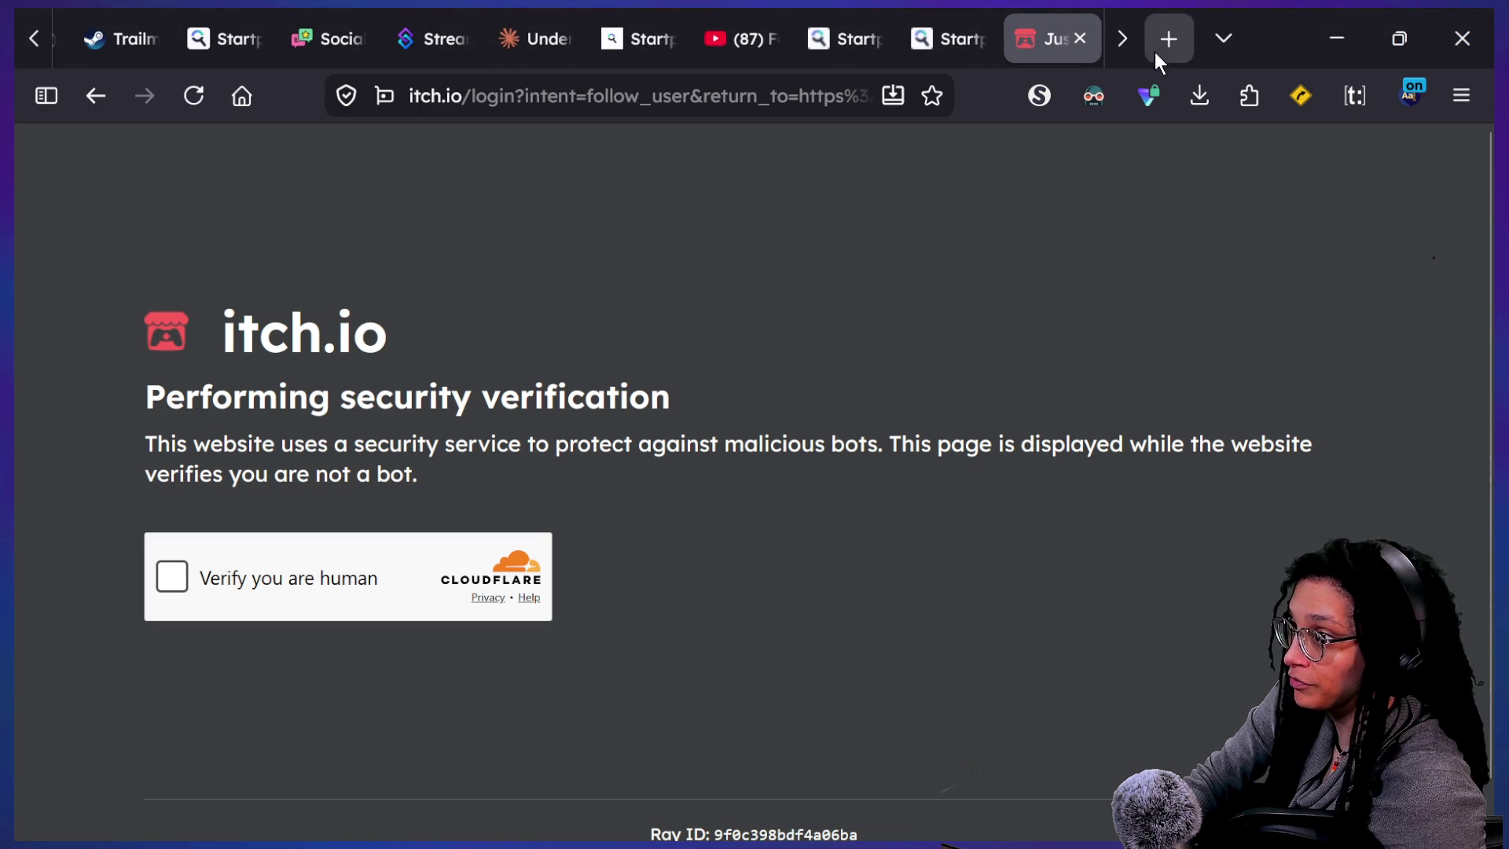
# - Open the first_time_godot! bookmark in a new tab, copy its URL, and seek past an hour
pyautogui.click(1155, 50)
pyautogui.click(616, 146)
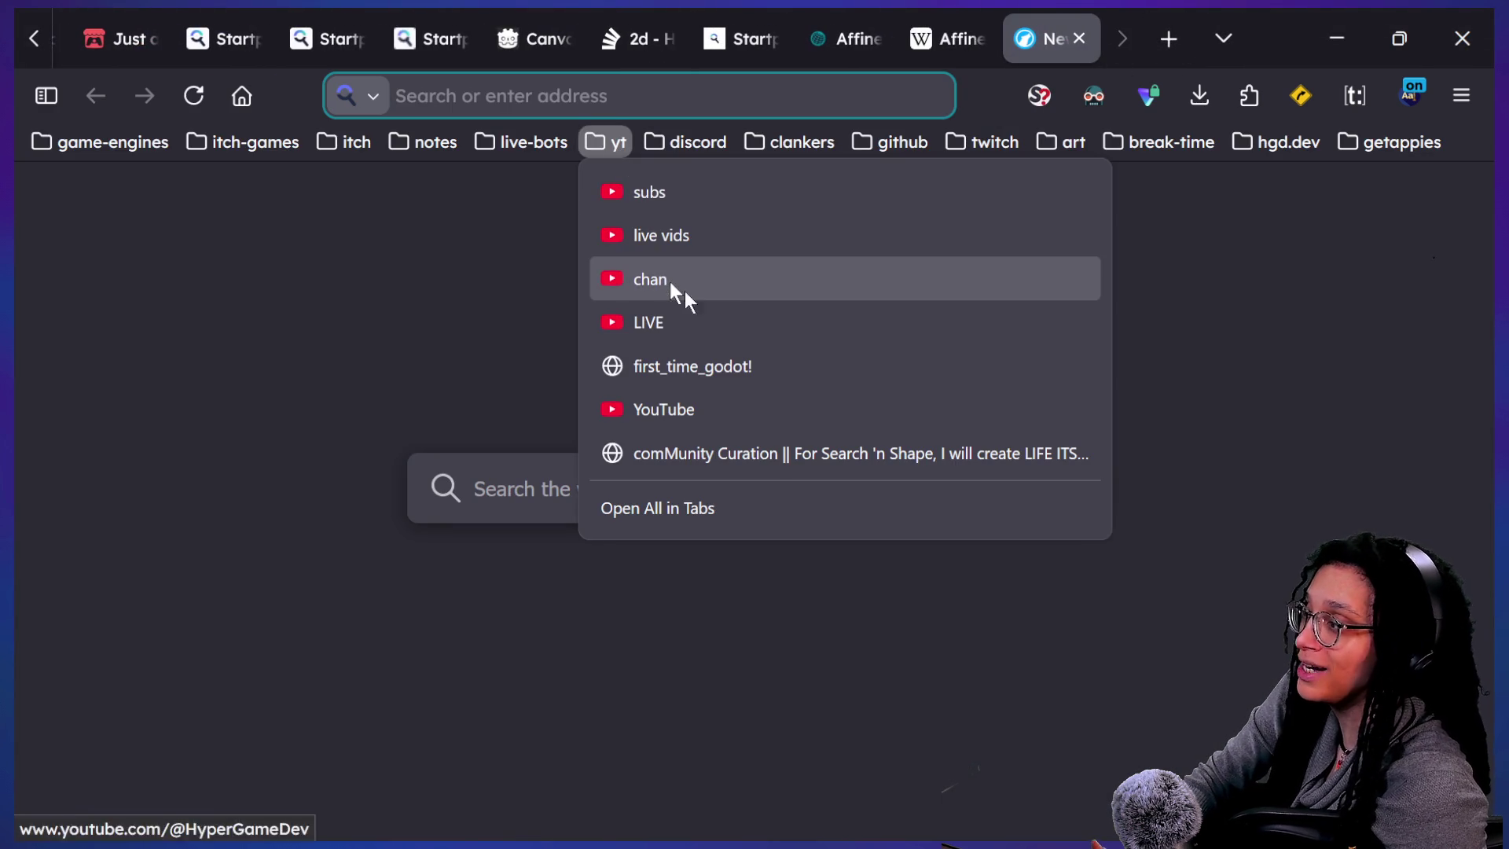
pyautogui.click(691, 380)
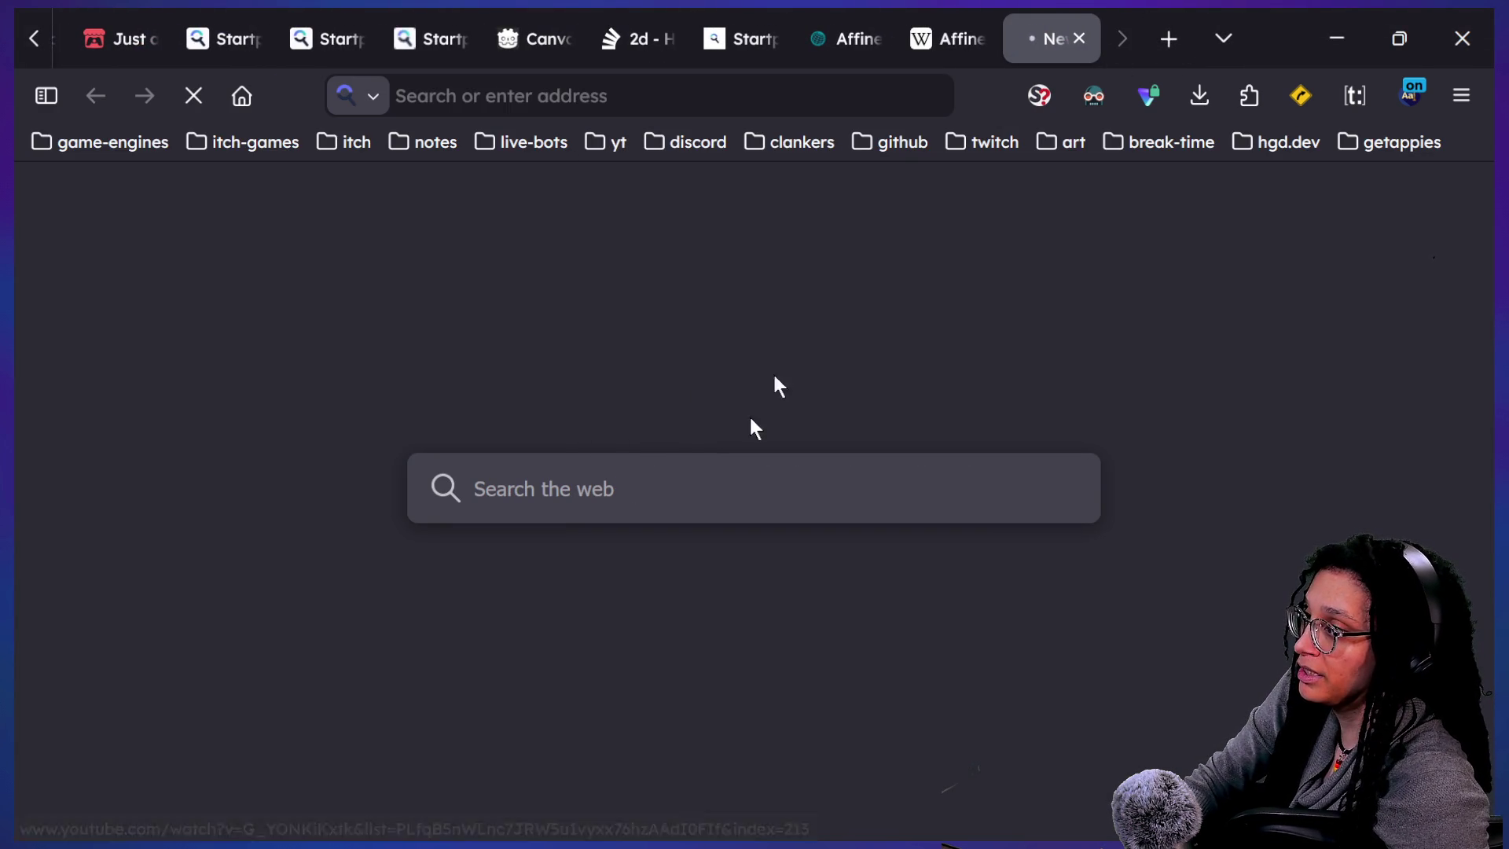
pyautogui.click(682, 107)
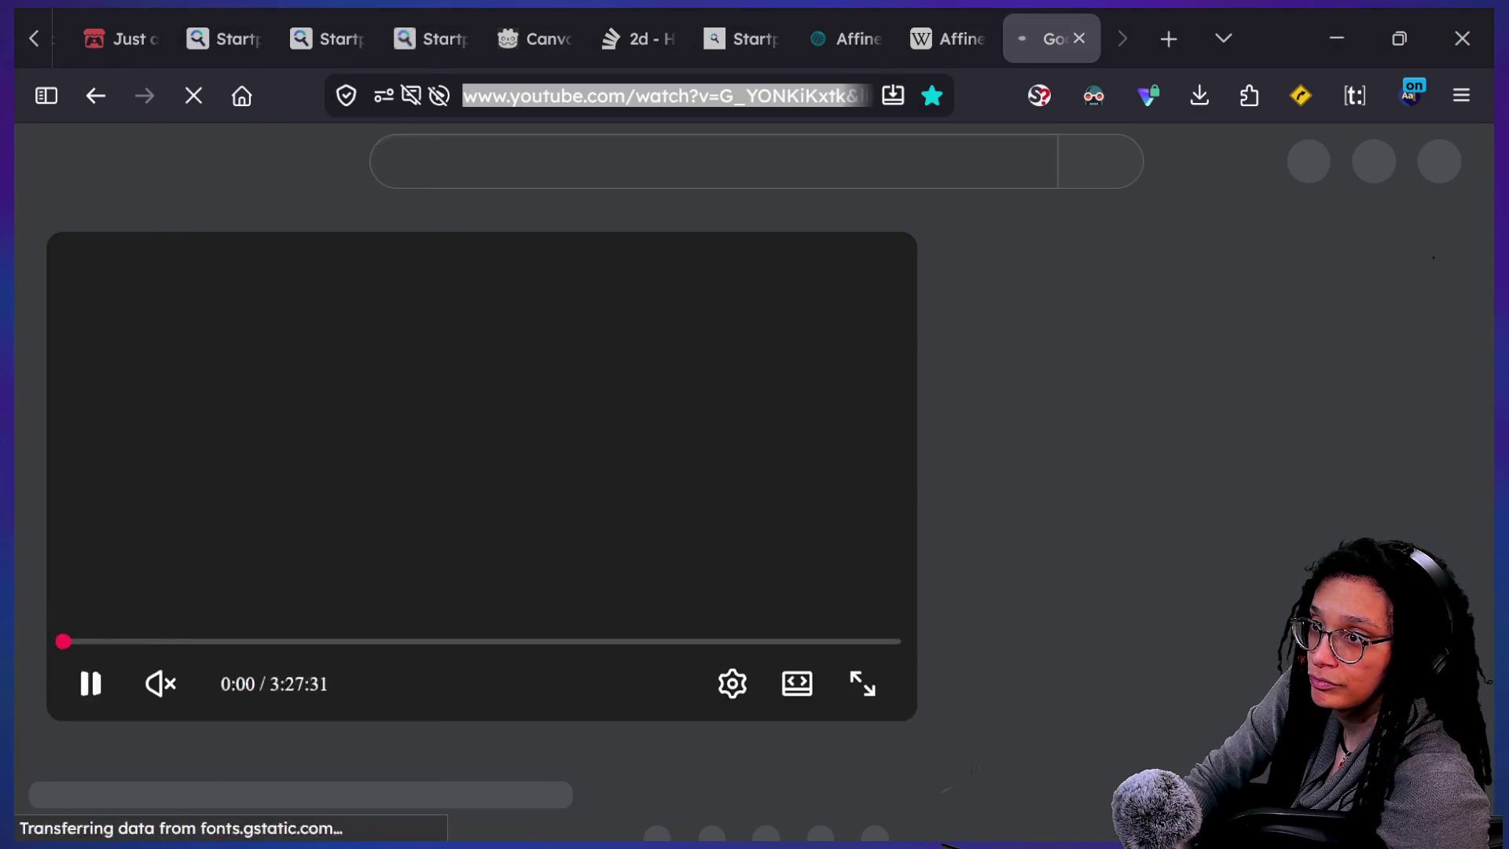
pyautogui.click(149, 797)
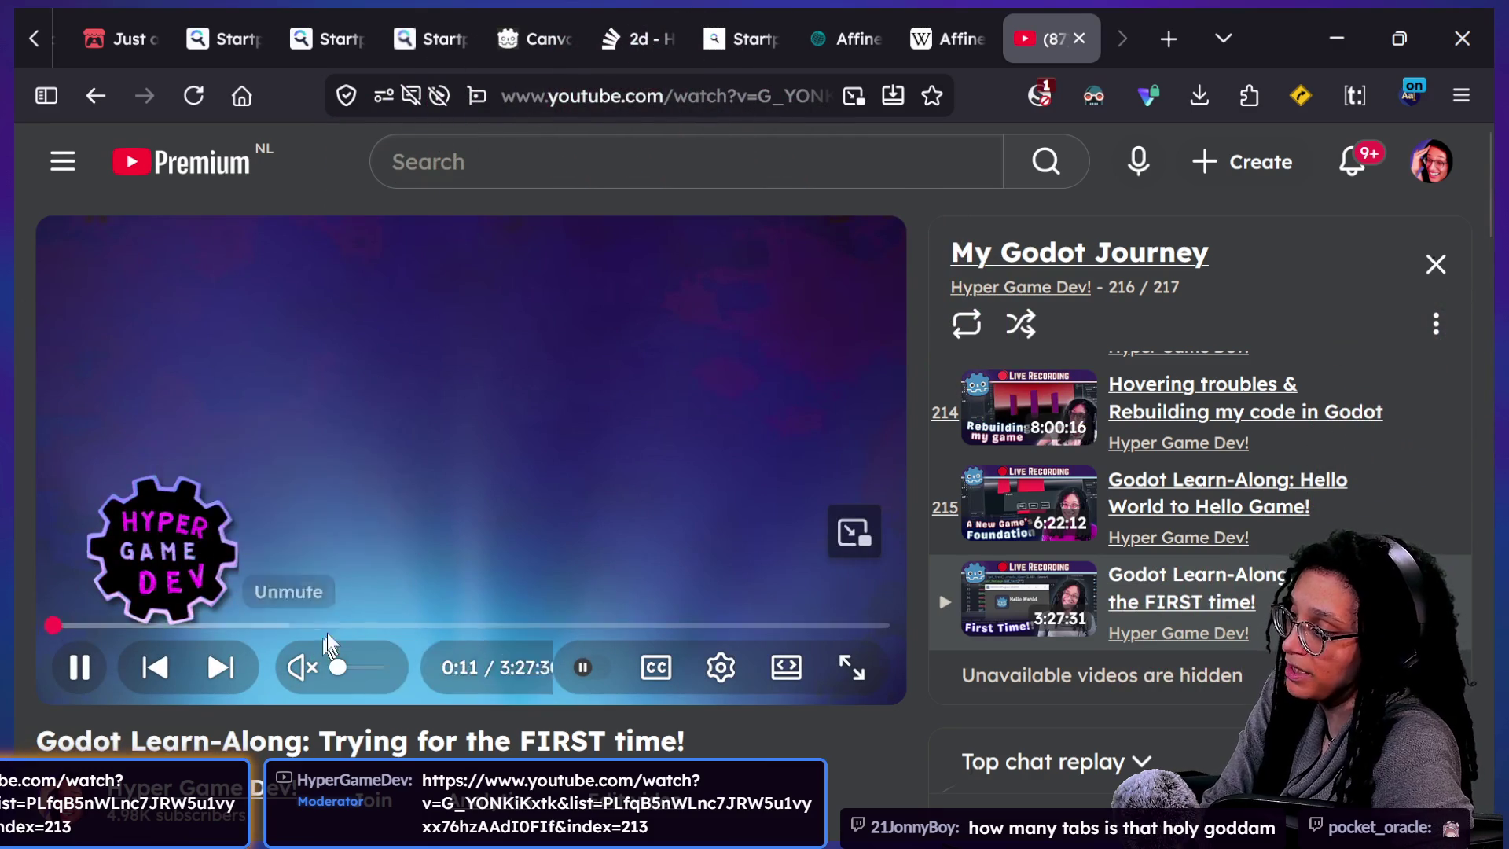
pyautogui.moveTo(335, 625); pyautogui.dragTo(340, 623)
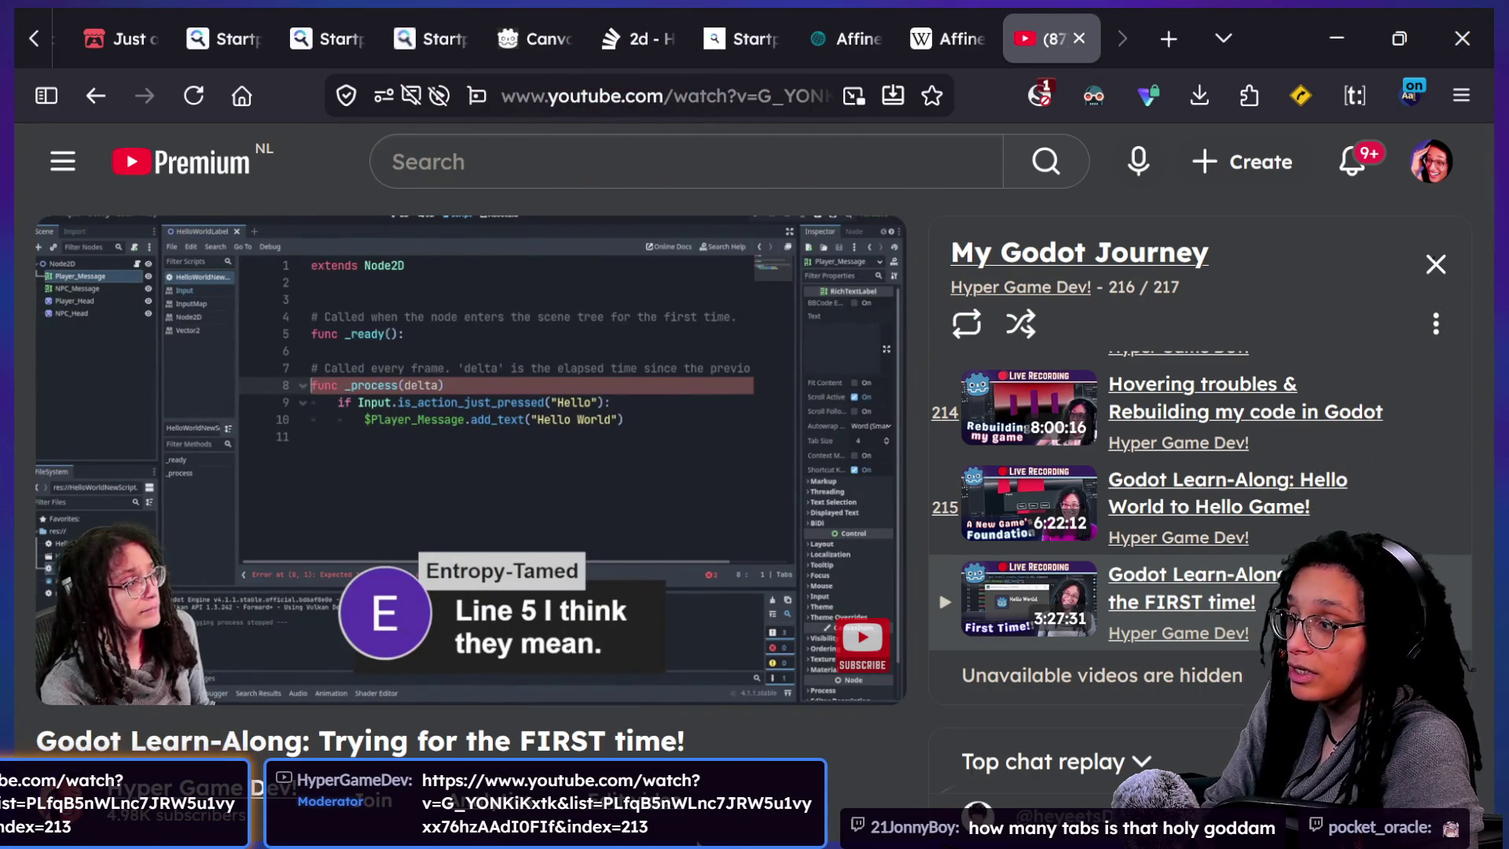
# - Skip the stream forward with the right arrow key to around 1:11
pyautogui.press('Right')
pyautogui.press('Right')
pyautogui.press('Right')
pyautogui.press('Right')
pyautogui.press('Right')
pyautogui.press('Right')
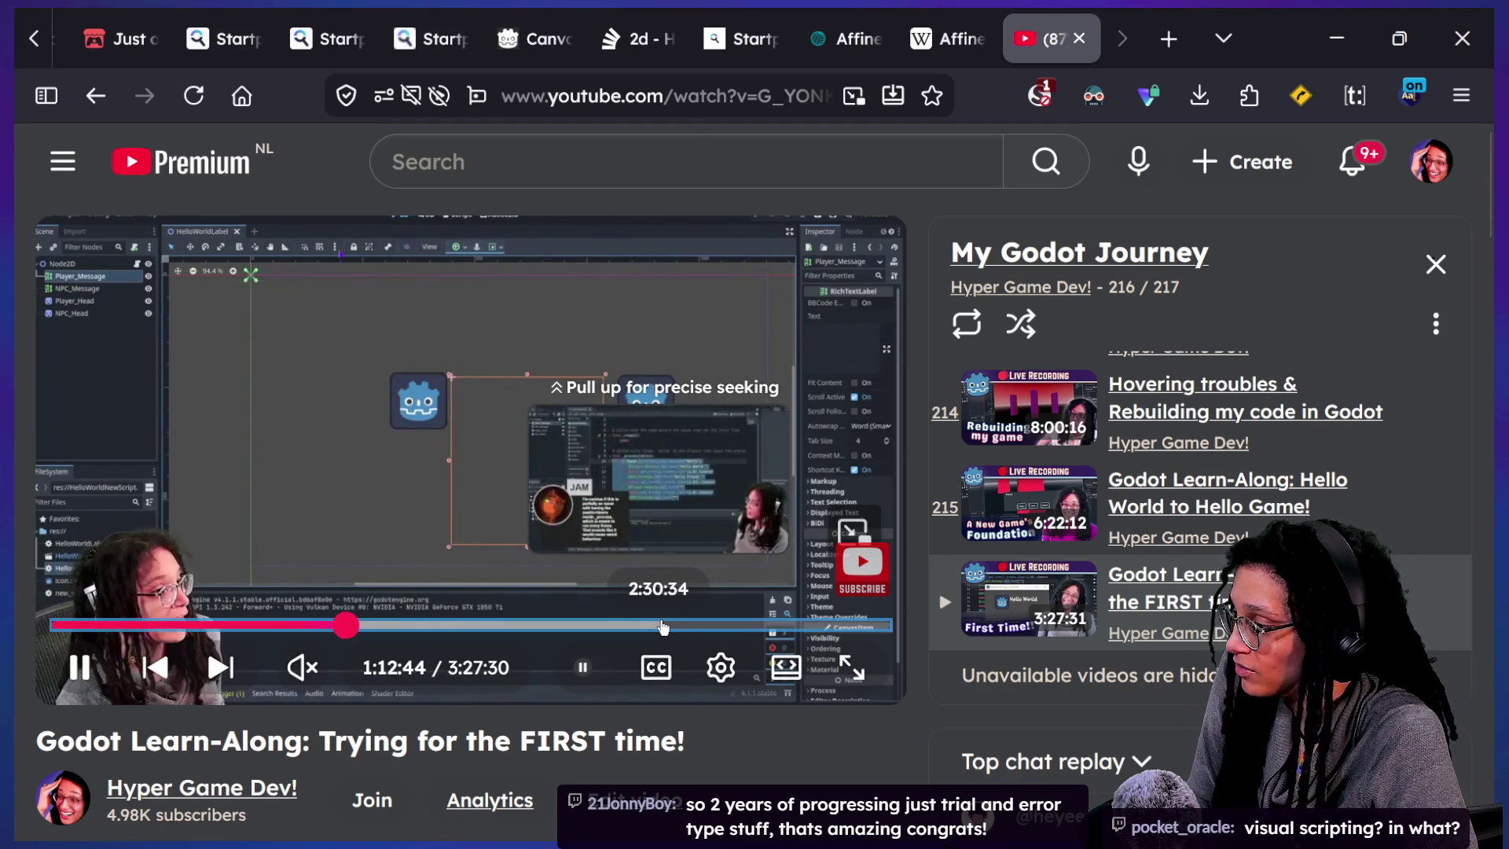
# - Expand the stream description and highlight its Sep 14, 2023 live date
pyautogui.scroll(-1, 512, 730)
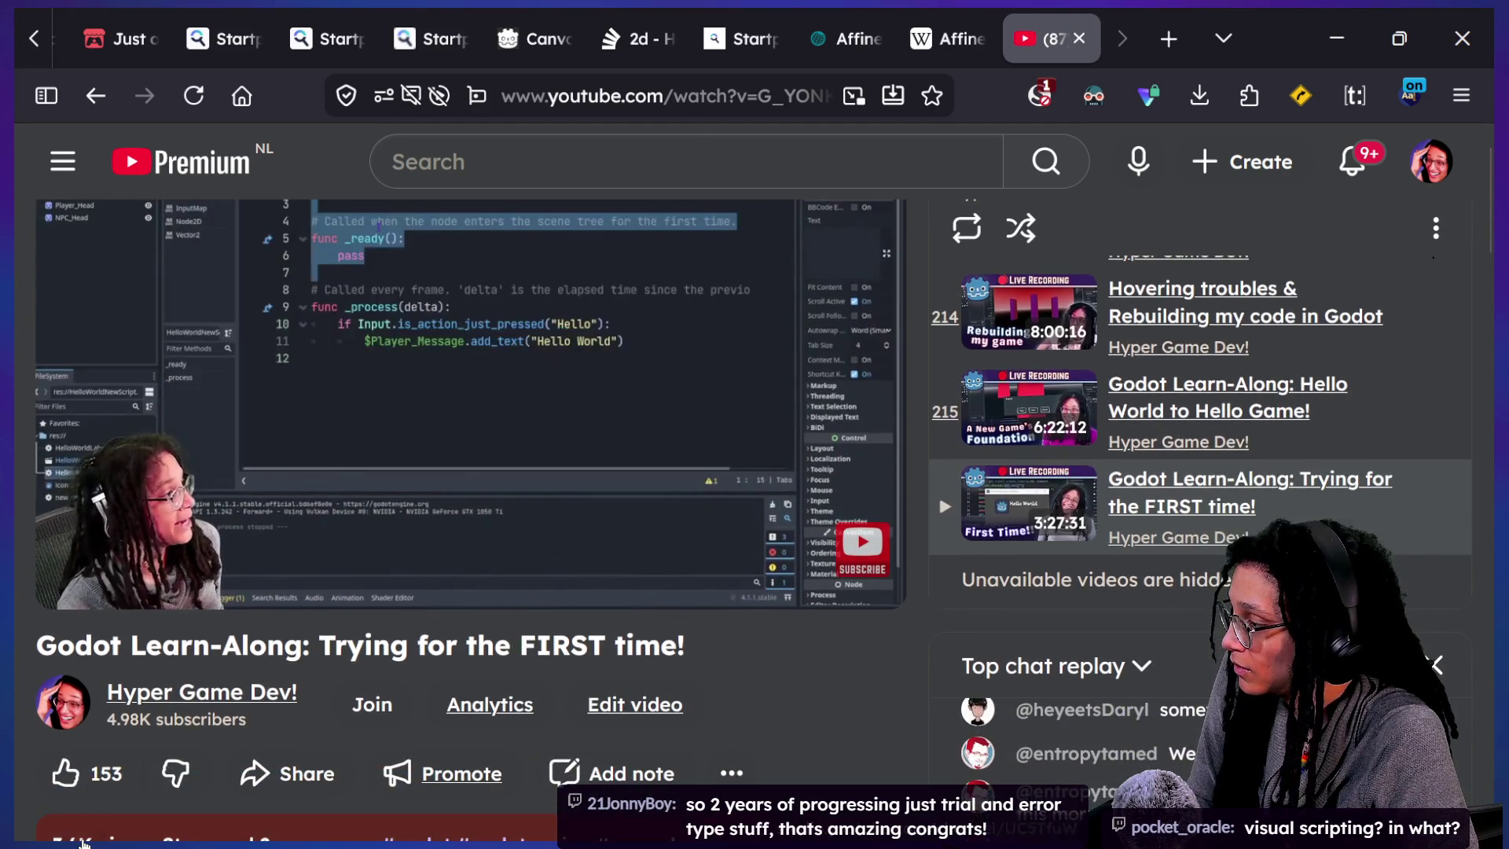
pyautogui.scroll(-2, 212, 751)
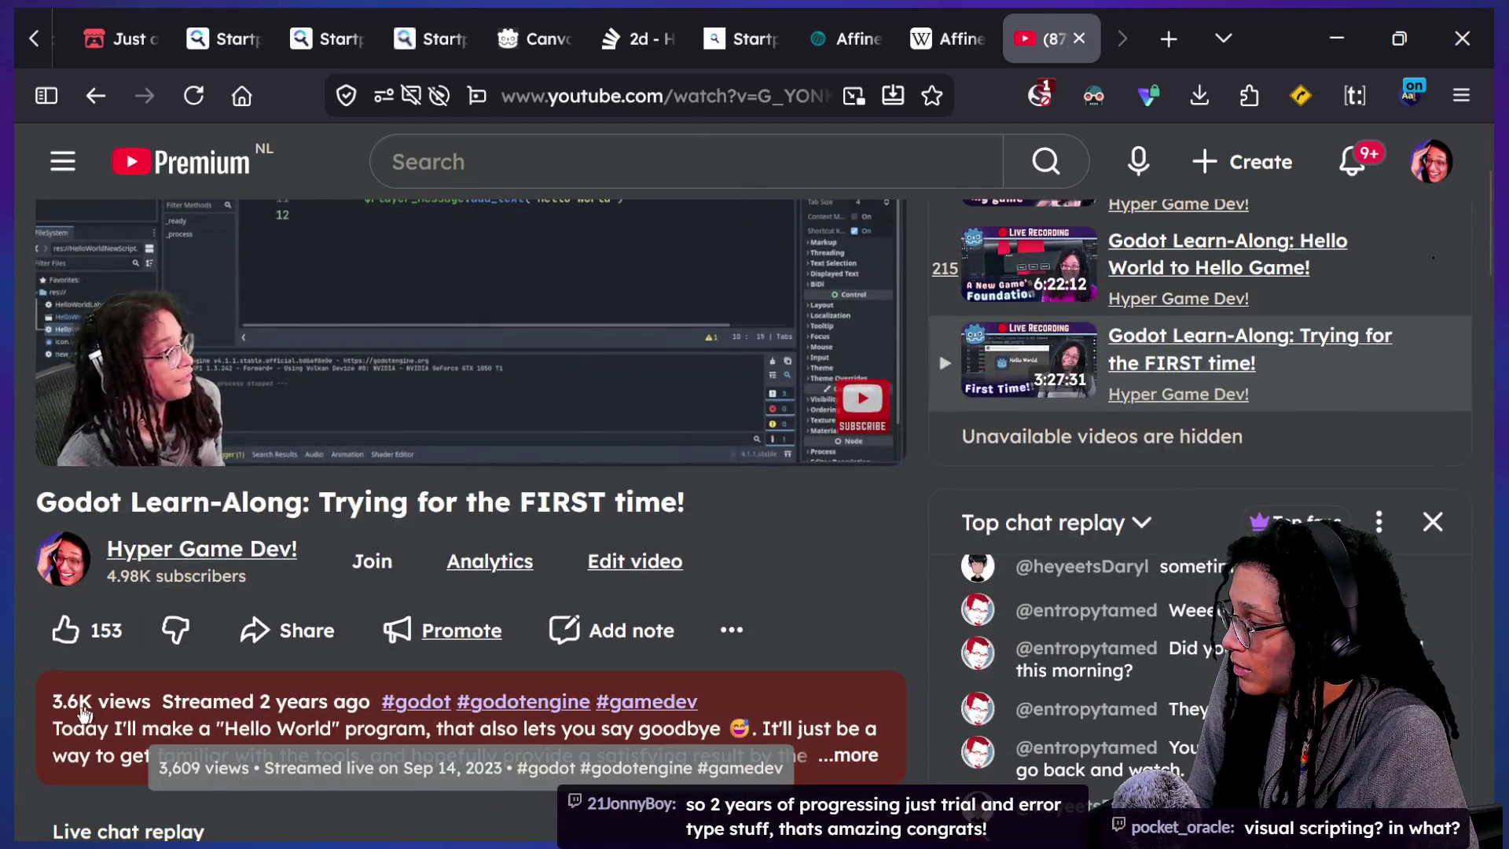
pyautogui.click(196, 713)
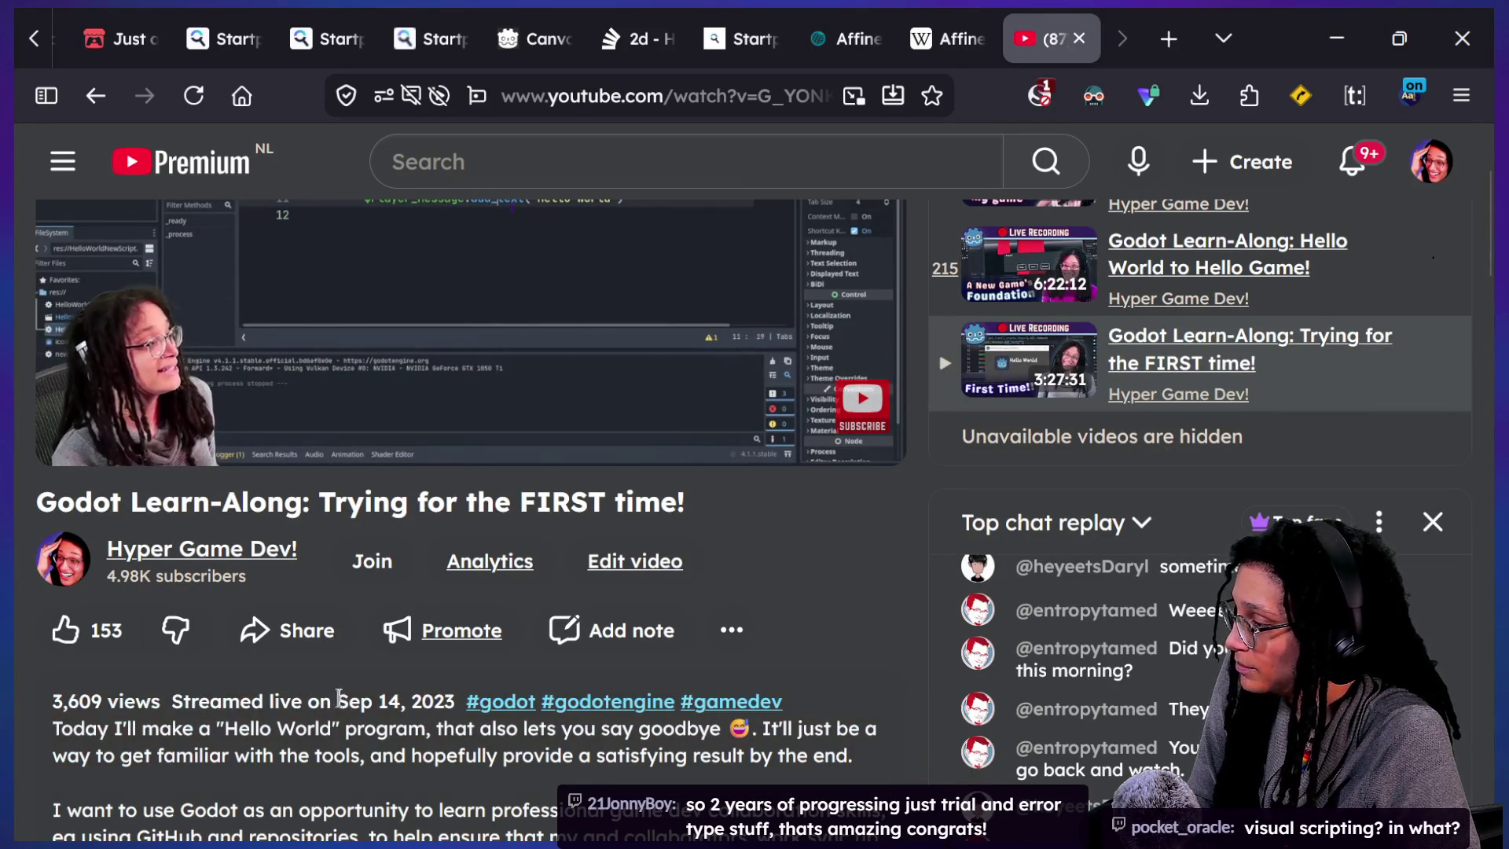
pyautogui.moveTo(338, 702); pyautogui.dragTo(456, 702)
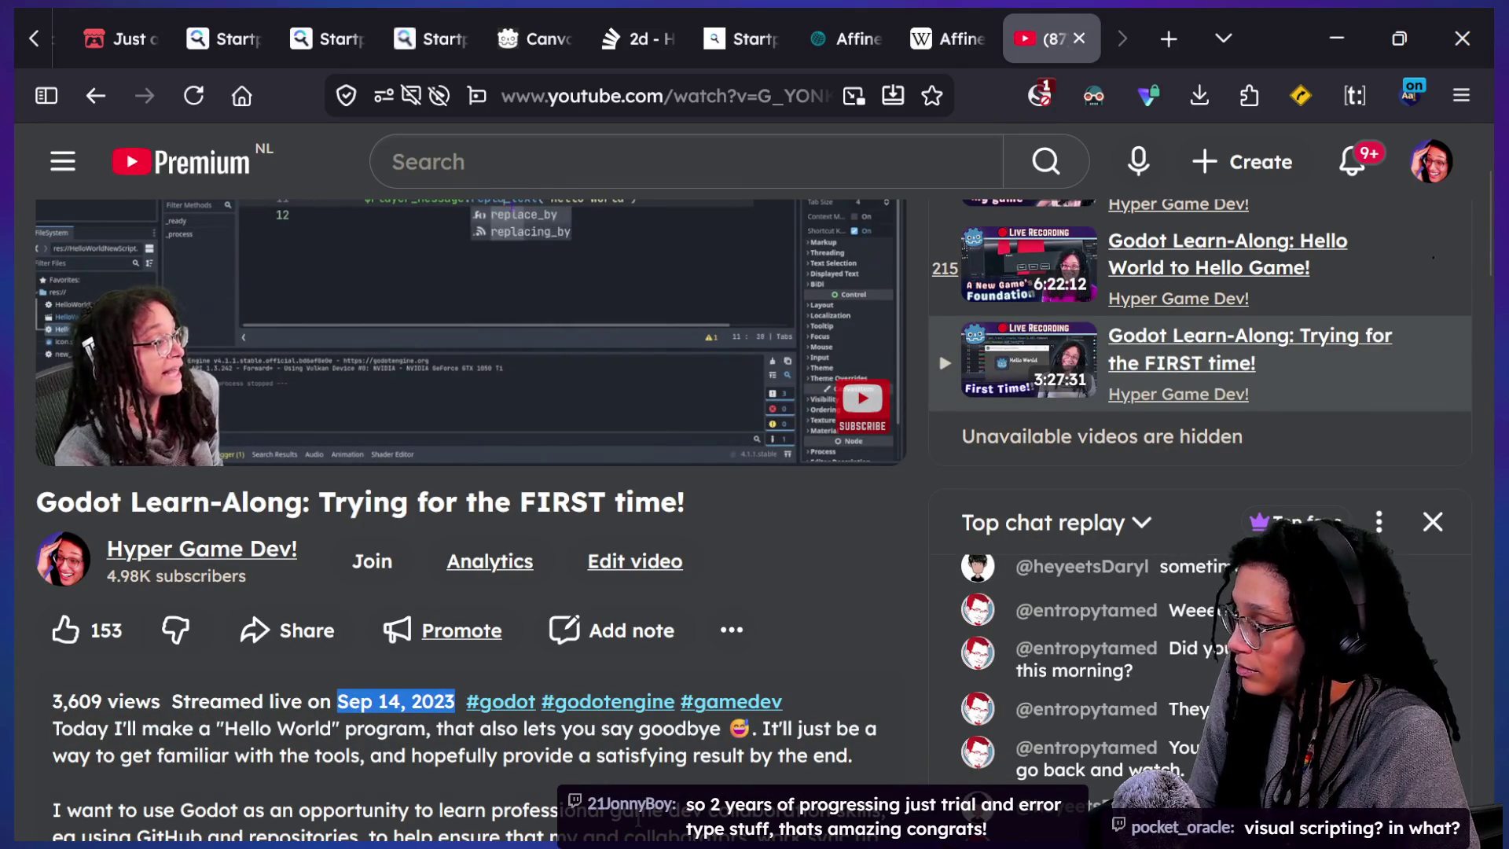
# - Scroll back to the top and open a new blank browser tab
pyautogui.scroll(3, 765, 735)
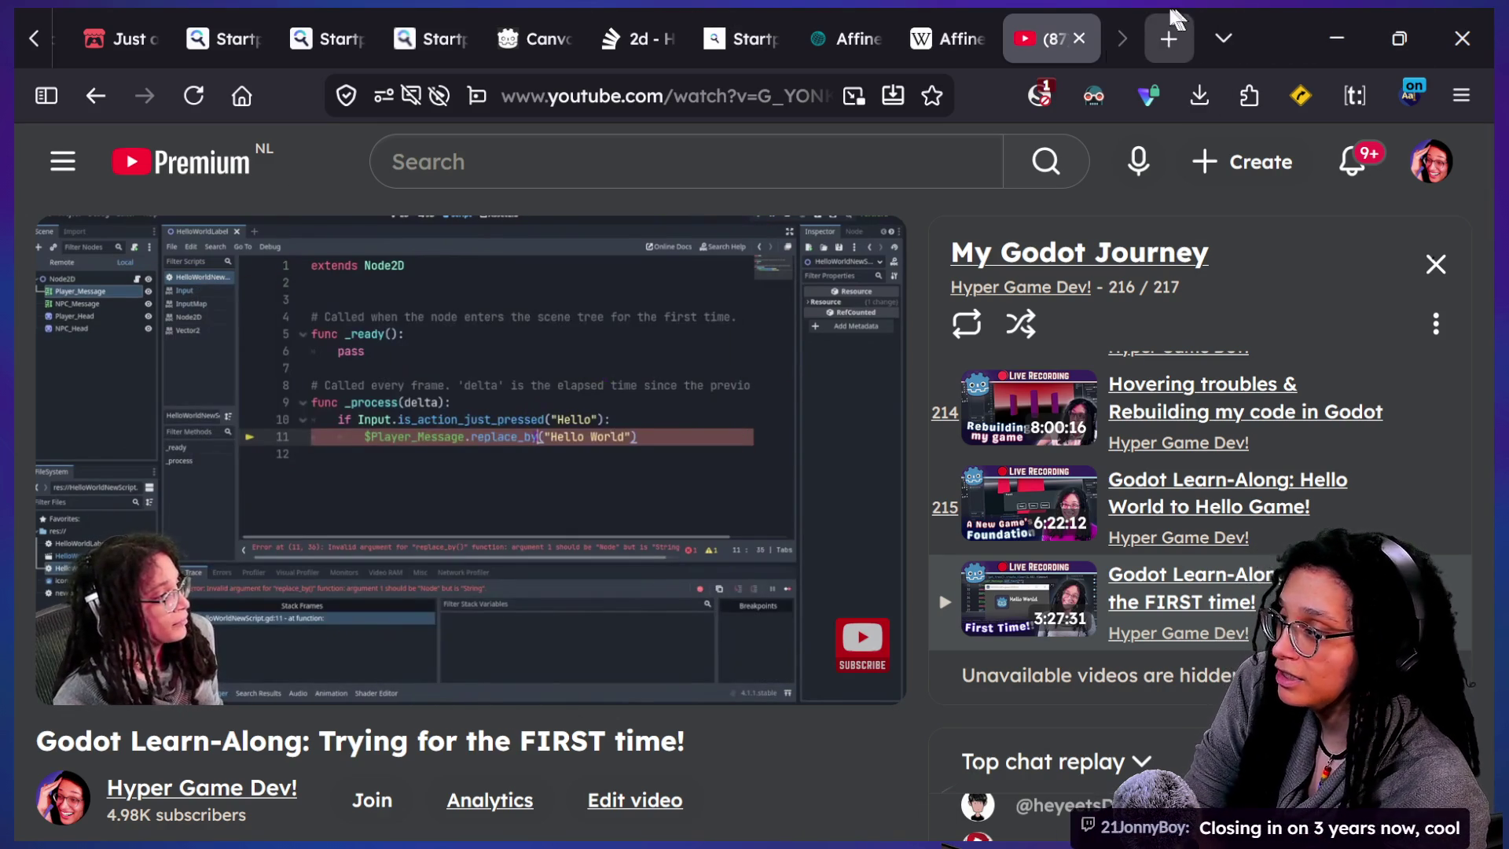
pyautogui.moveTo(623, 353)
pyautogui.click(1166, 35)
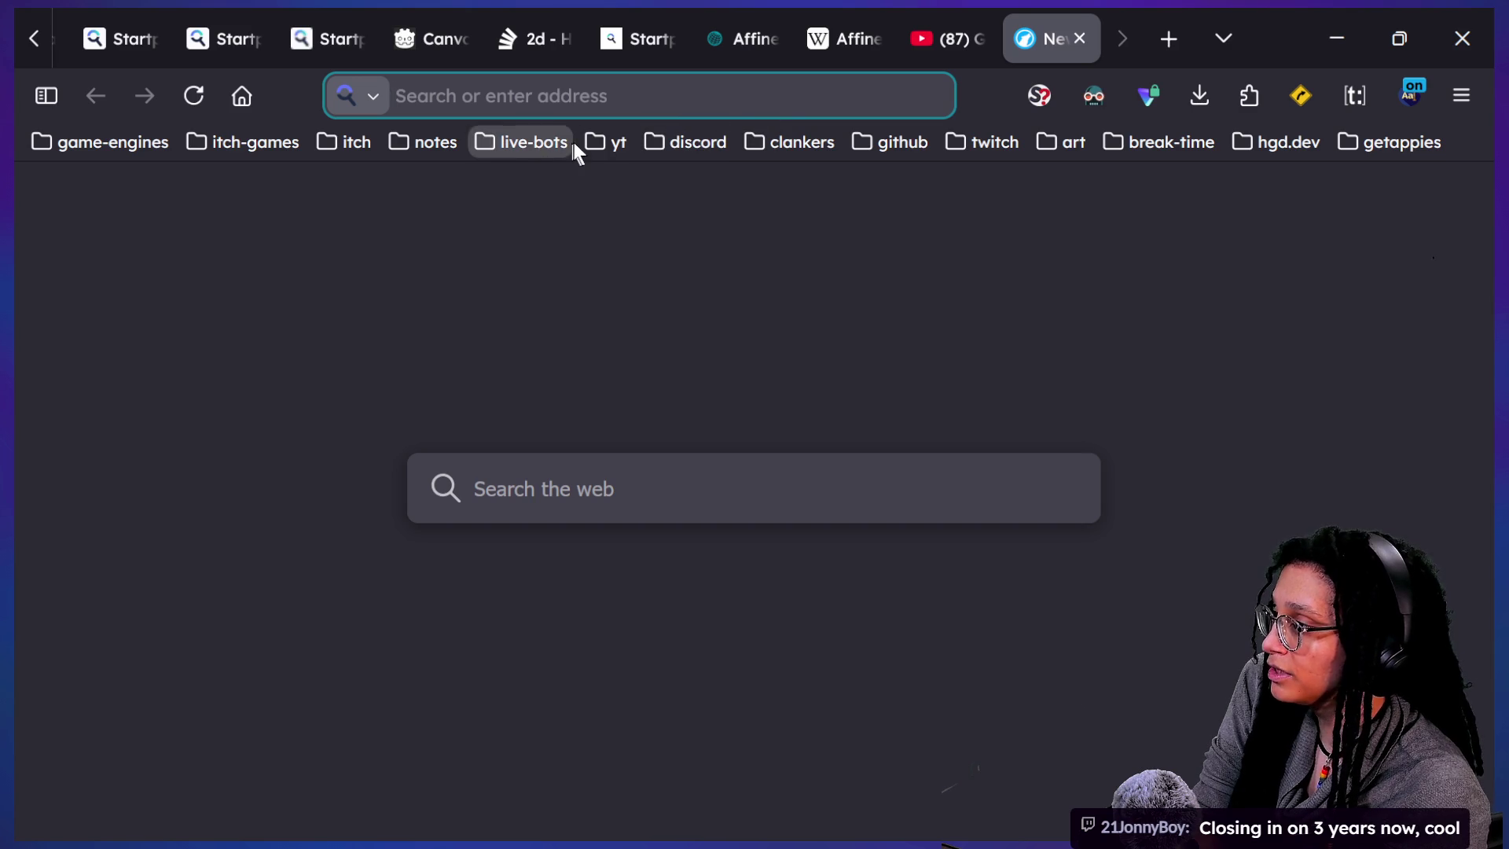
# - Open the comMunity Curation stream from the yt bookmarks and play it full screen, skipping ahead 10 seconds
pyautogui.click(596, 144)
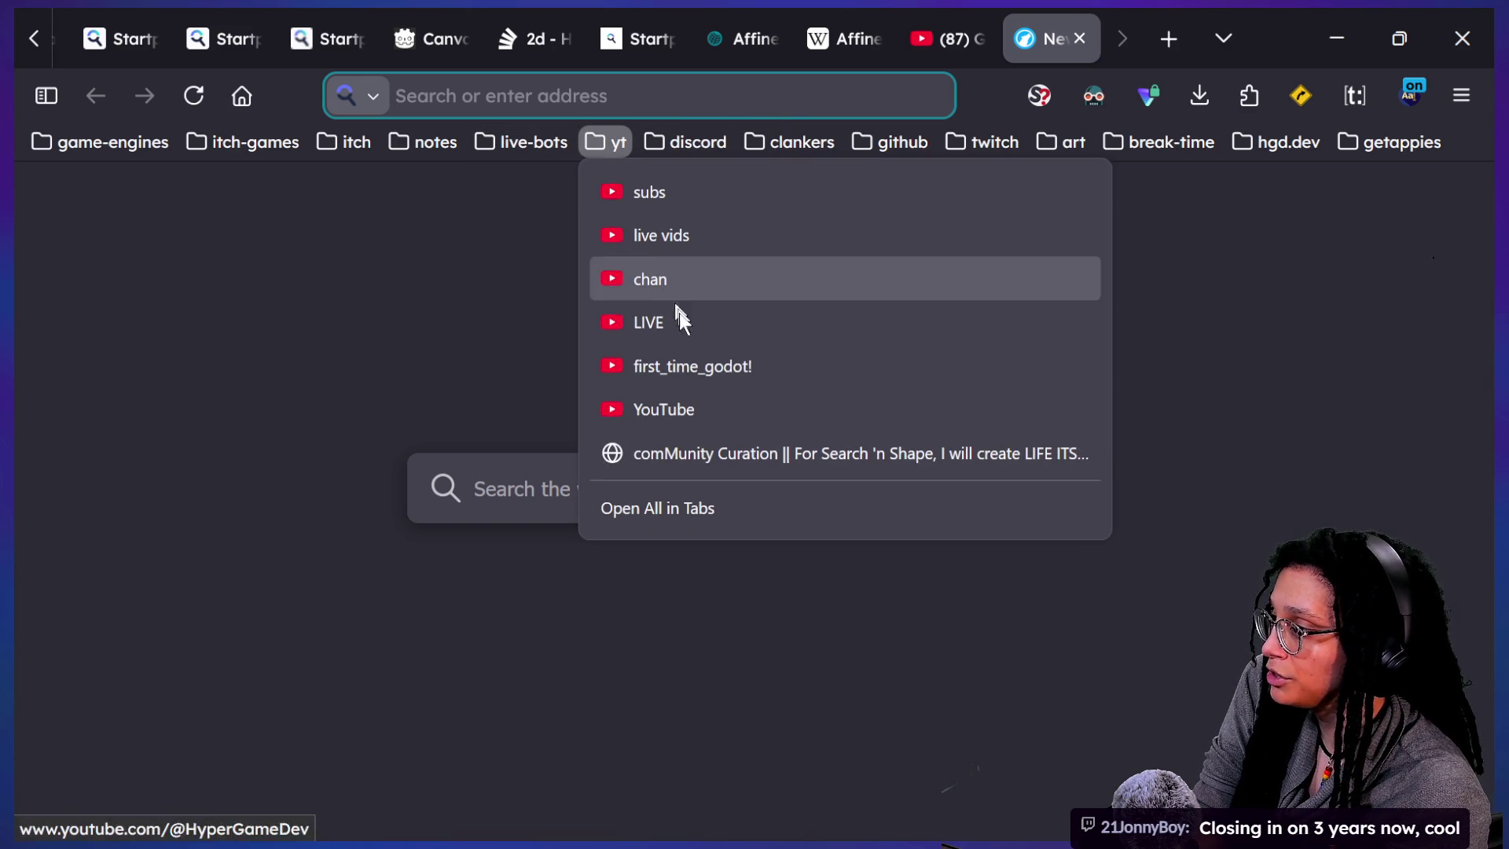
pyautogui.click(710, 442)
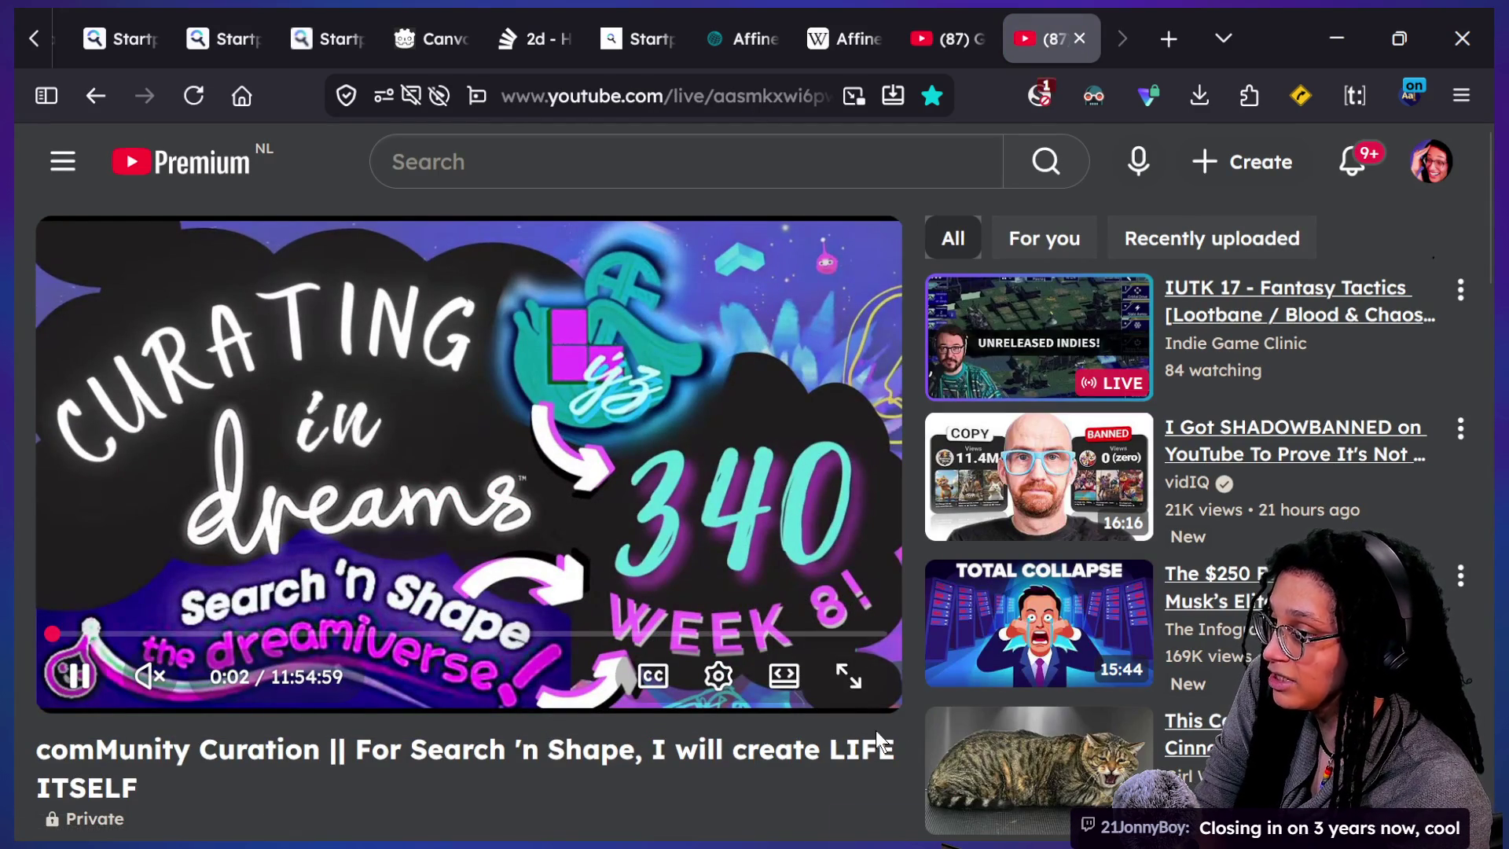
pyautogui.click(846, 674)
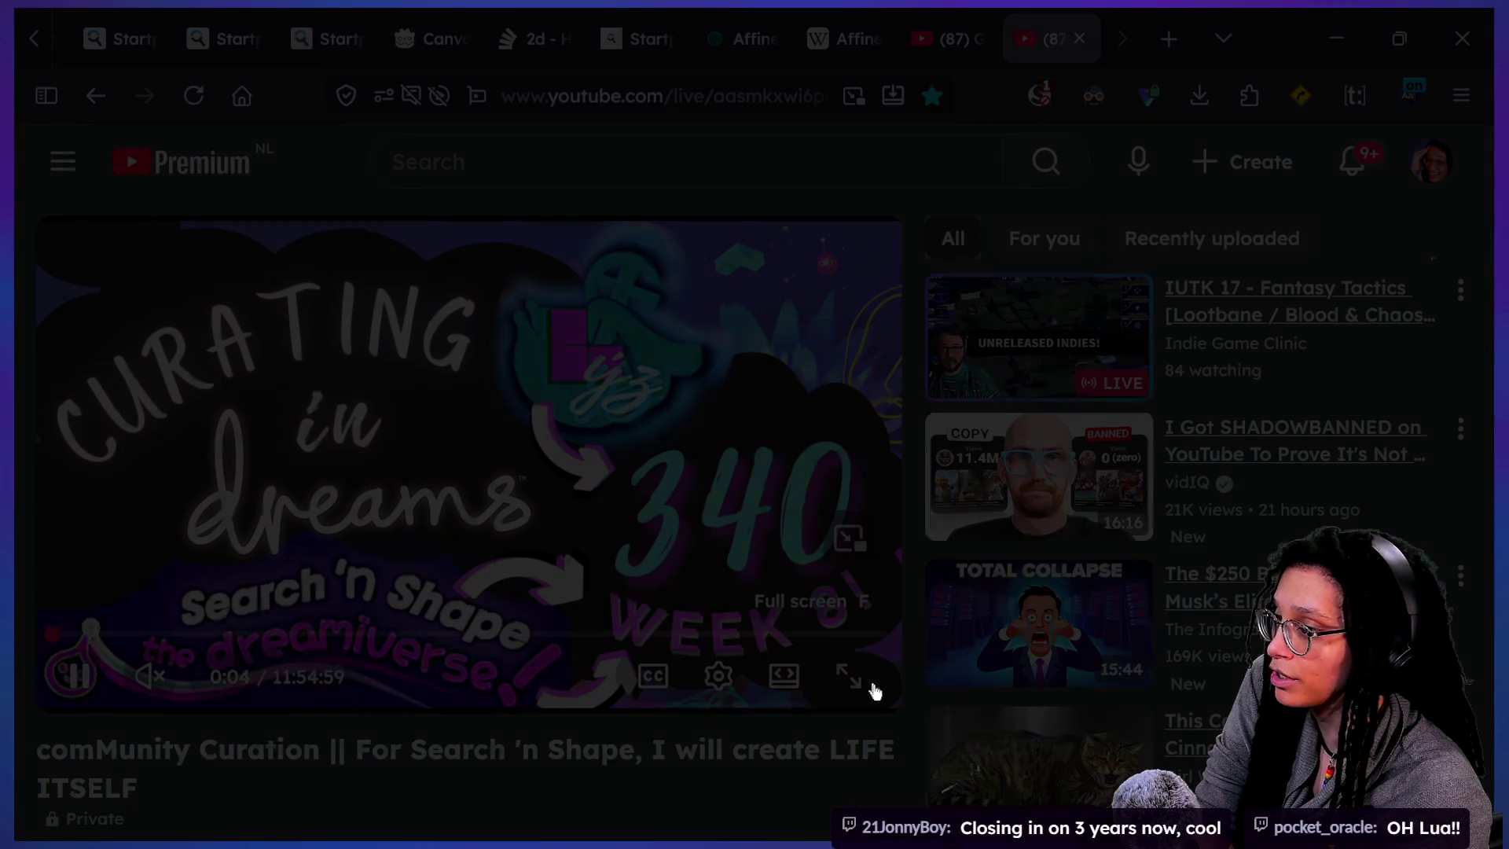
pyautogui.press('Right')
pyautogui.press('Right')
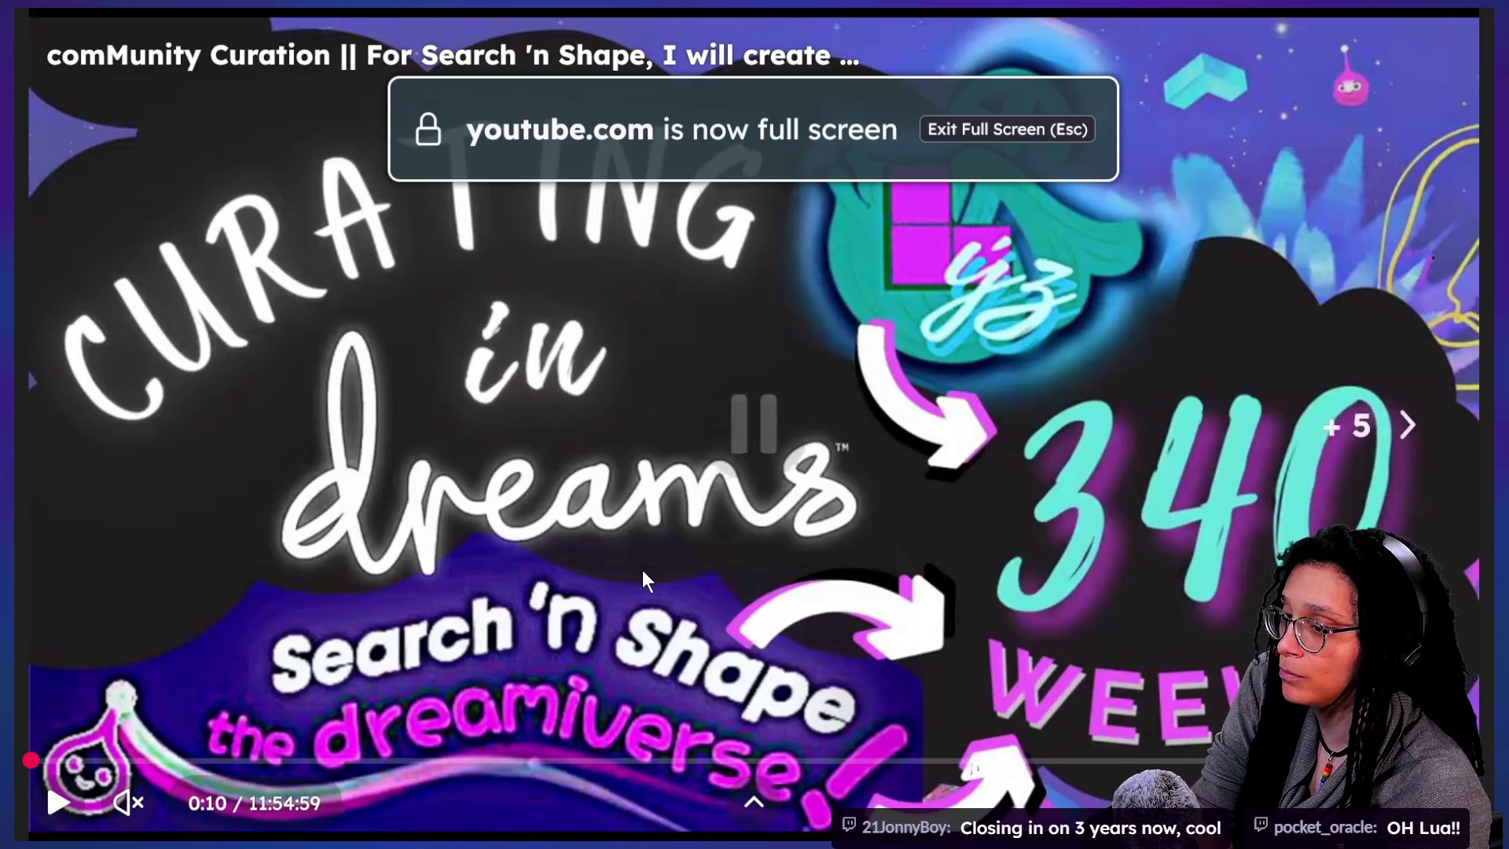
# - Scrub the stream through roughly 4:01, 5:51, 7:03 and 7:31 hours in
pyautogui.moveTo(519, 760)
pyautogui.mouseDown()
pyautogui.moveTo(550, 691)
pyautogui.moveTo(681, 639)
pyautogui.mouseUp()
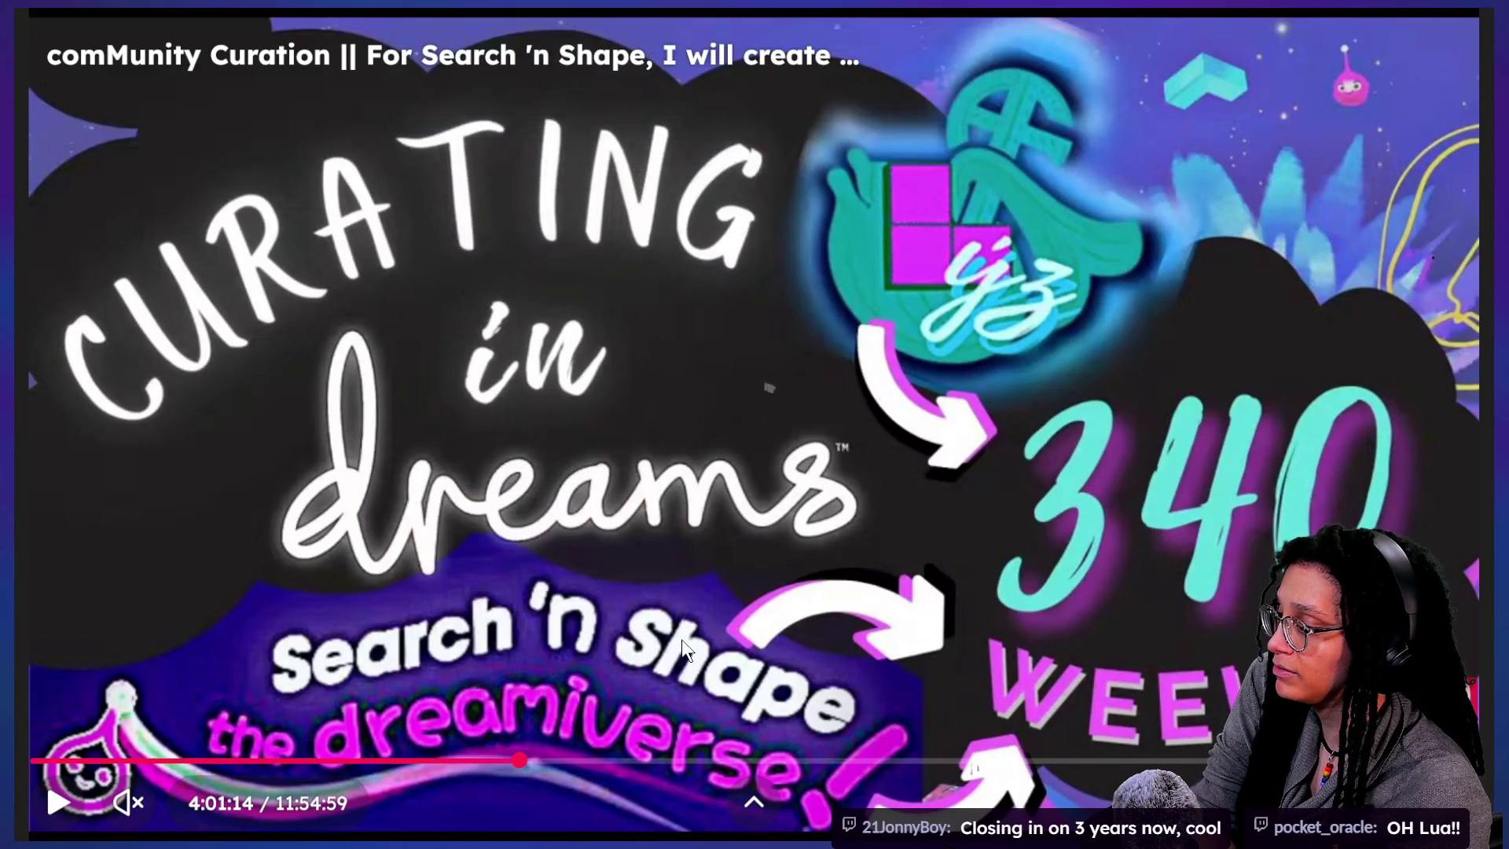
pyautogui.press('Right')
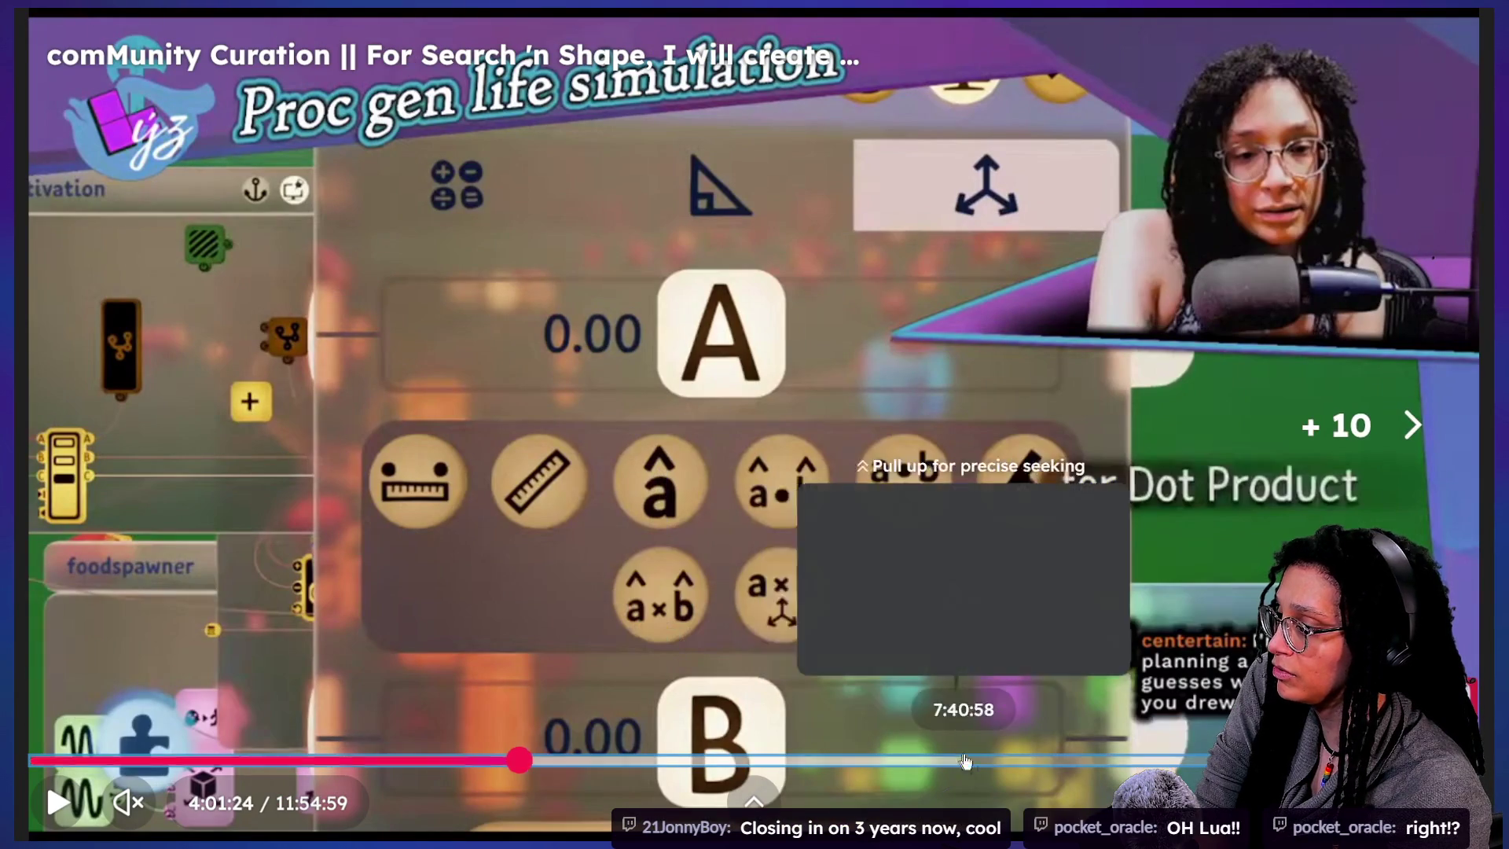
pyautogui.click(744, 761)
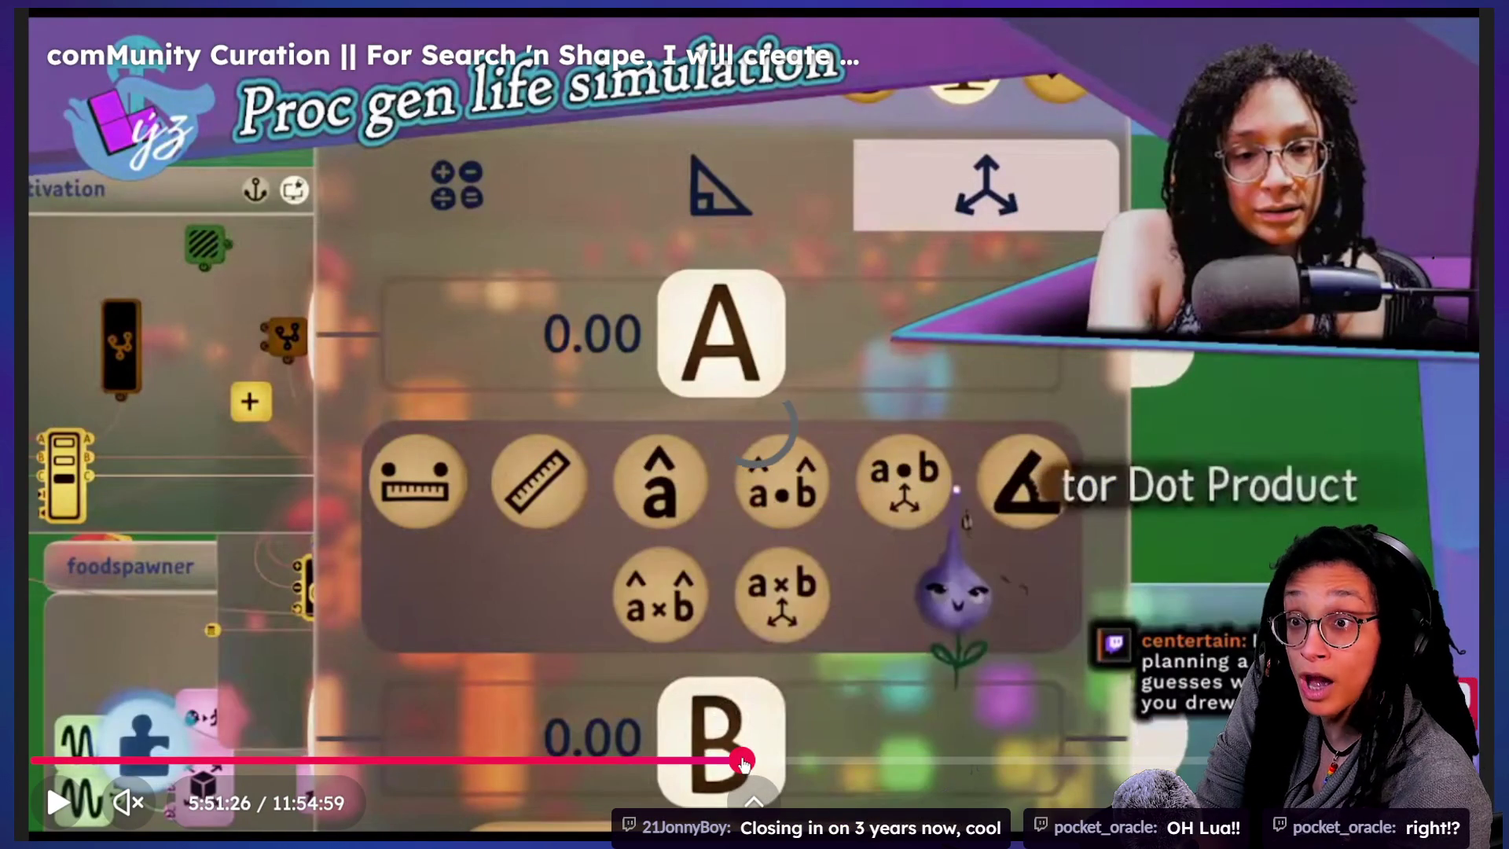
pyautogui.moveTo(743, 761); pyautogui.dragTo(911, 758)
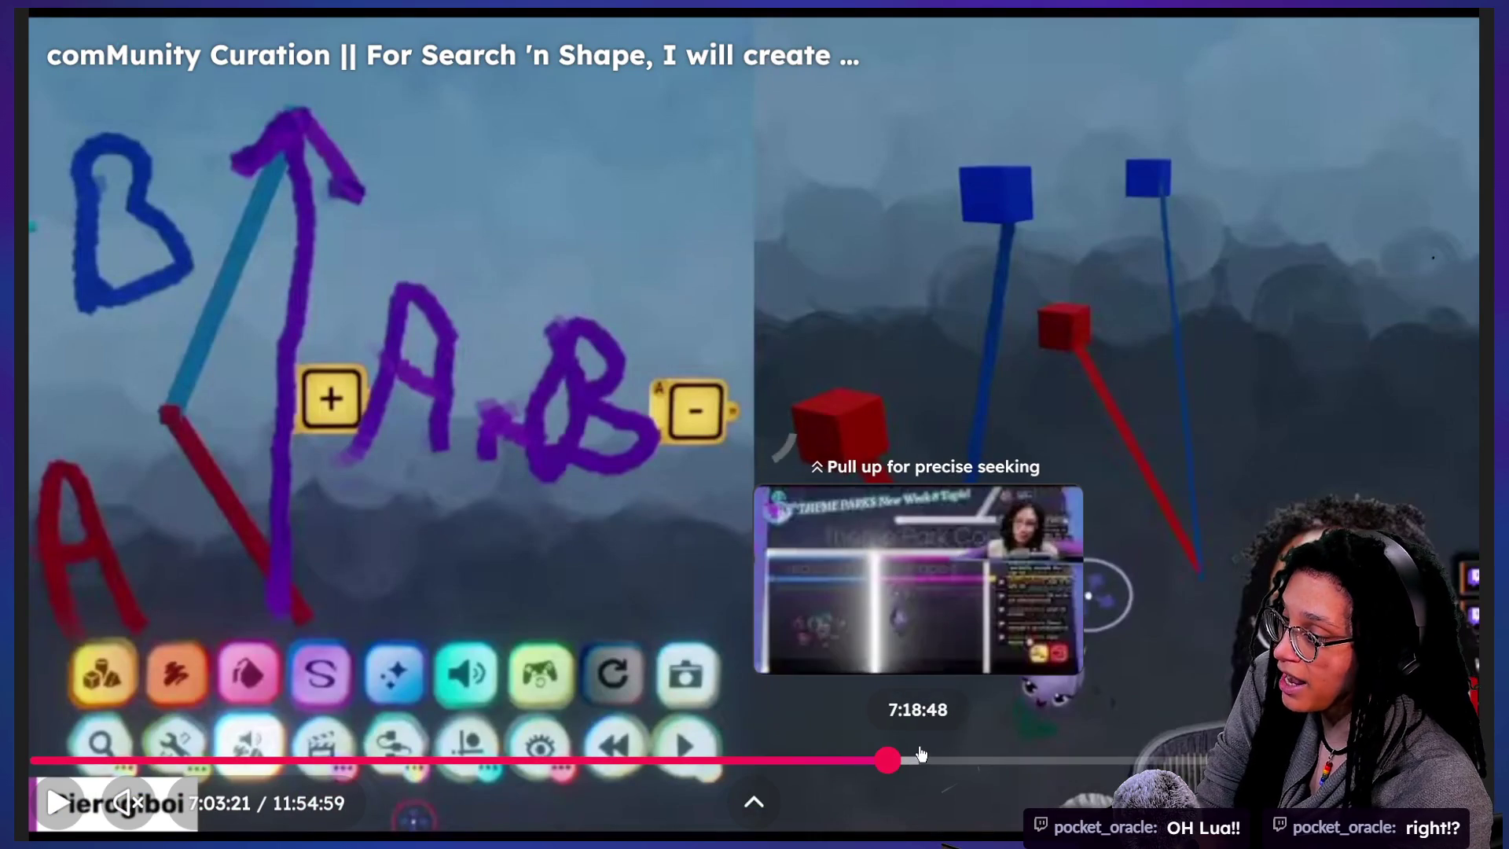
pyautogui.click(921, 755)
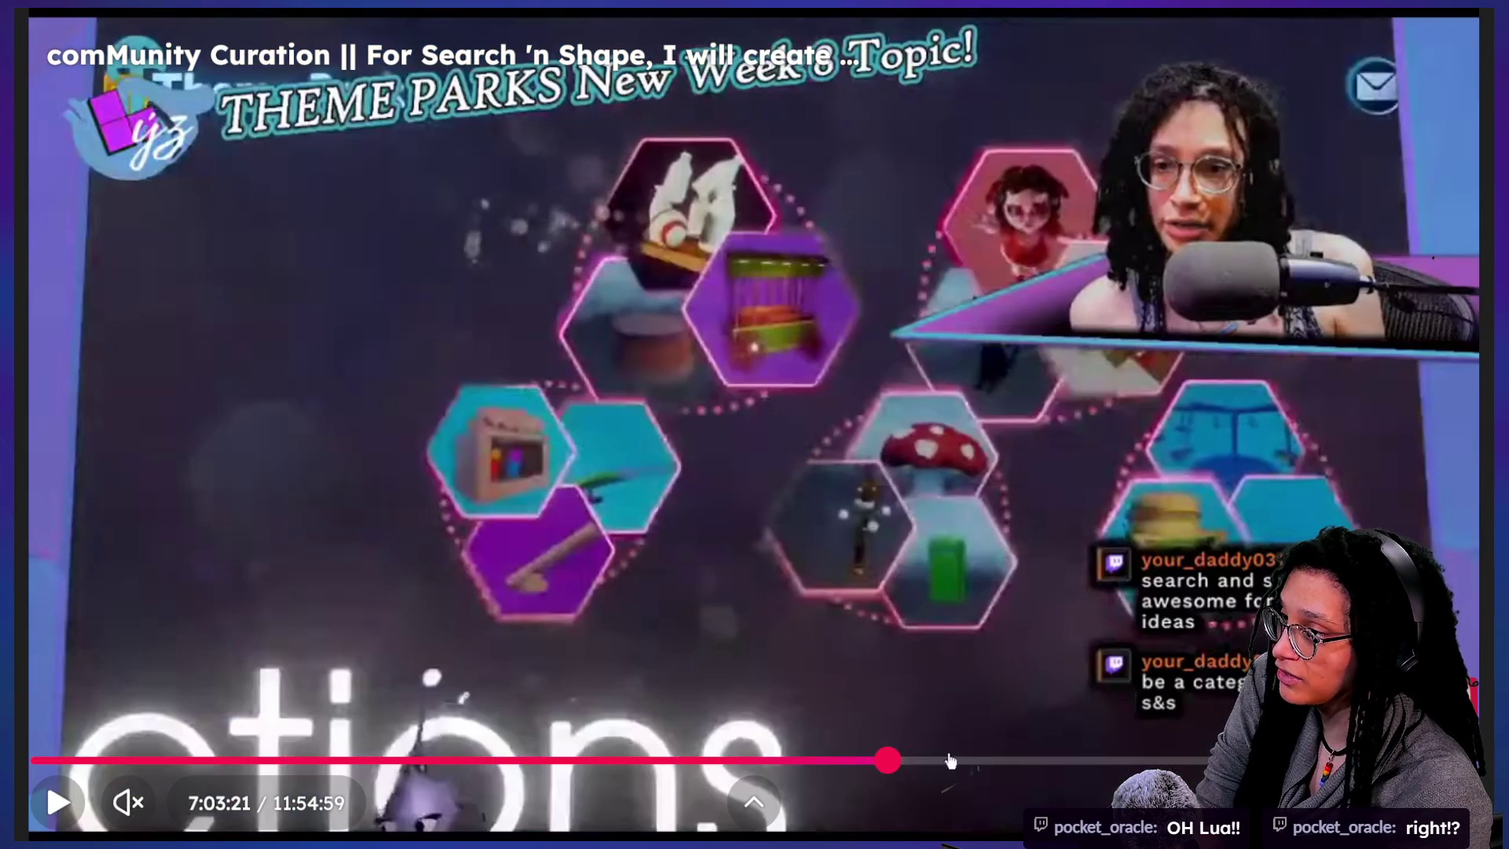
pyautogui.click(950, 760)
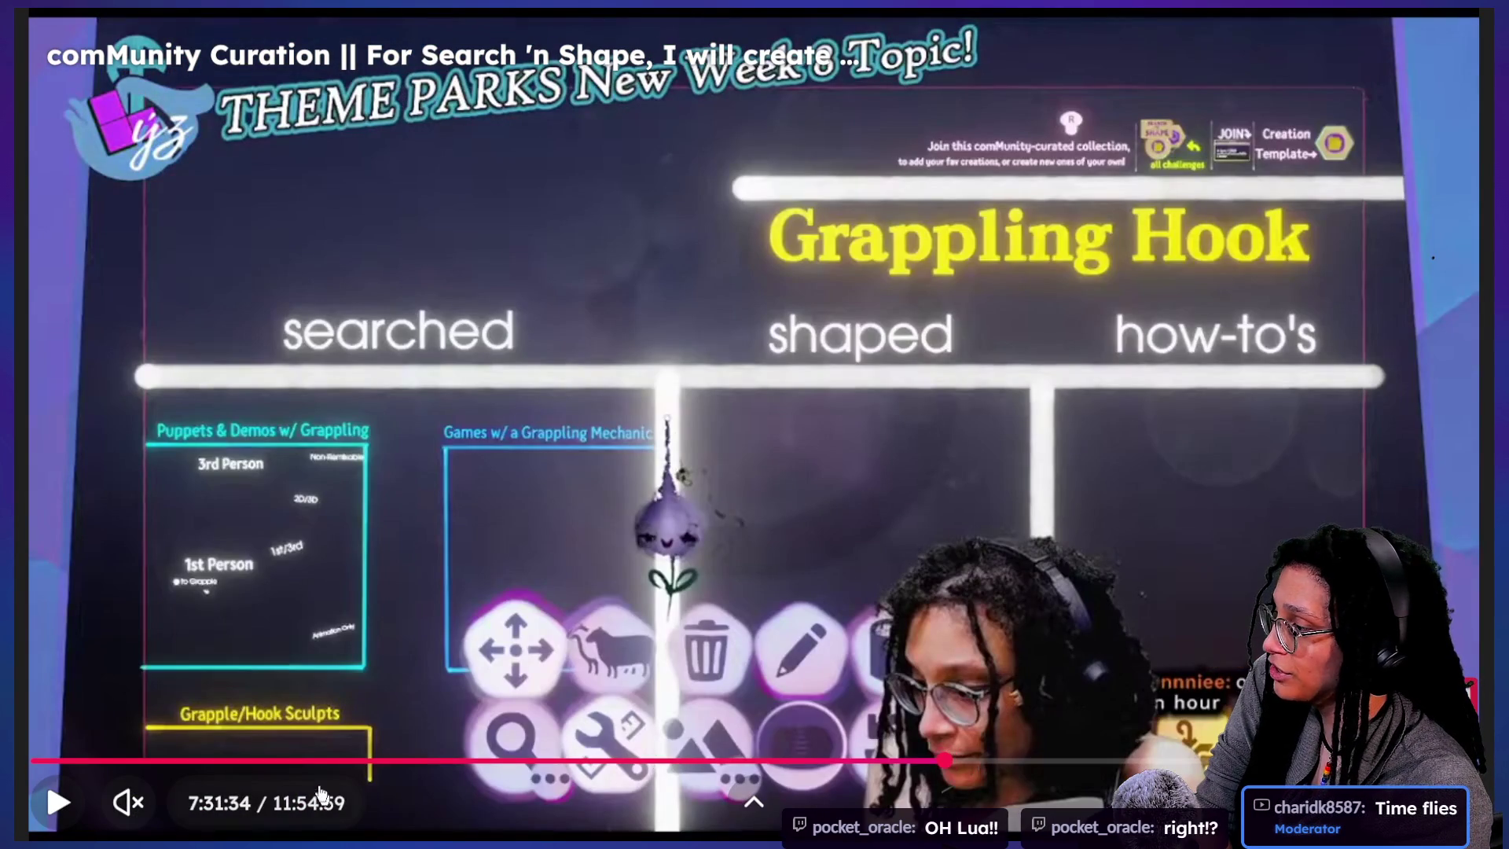
# - Jump back to the Proc gen life simulation near 2:54, resume playback, and exit full screen
pyautogui.click(319, 761)
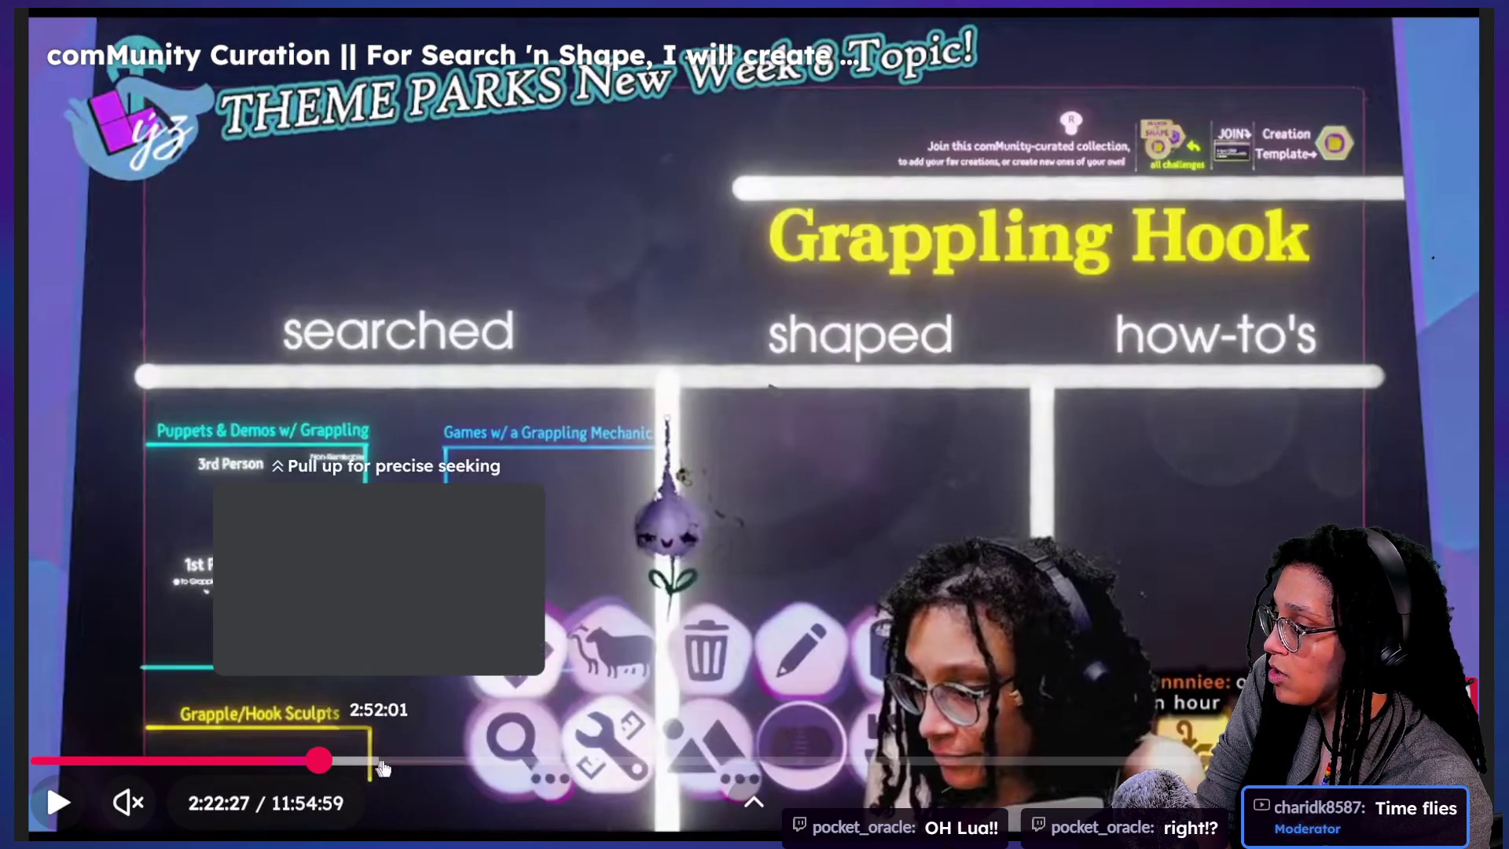
pyautogui.click(383, 761)
pyautogui.click(430, 558)
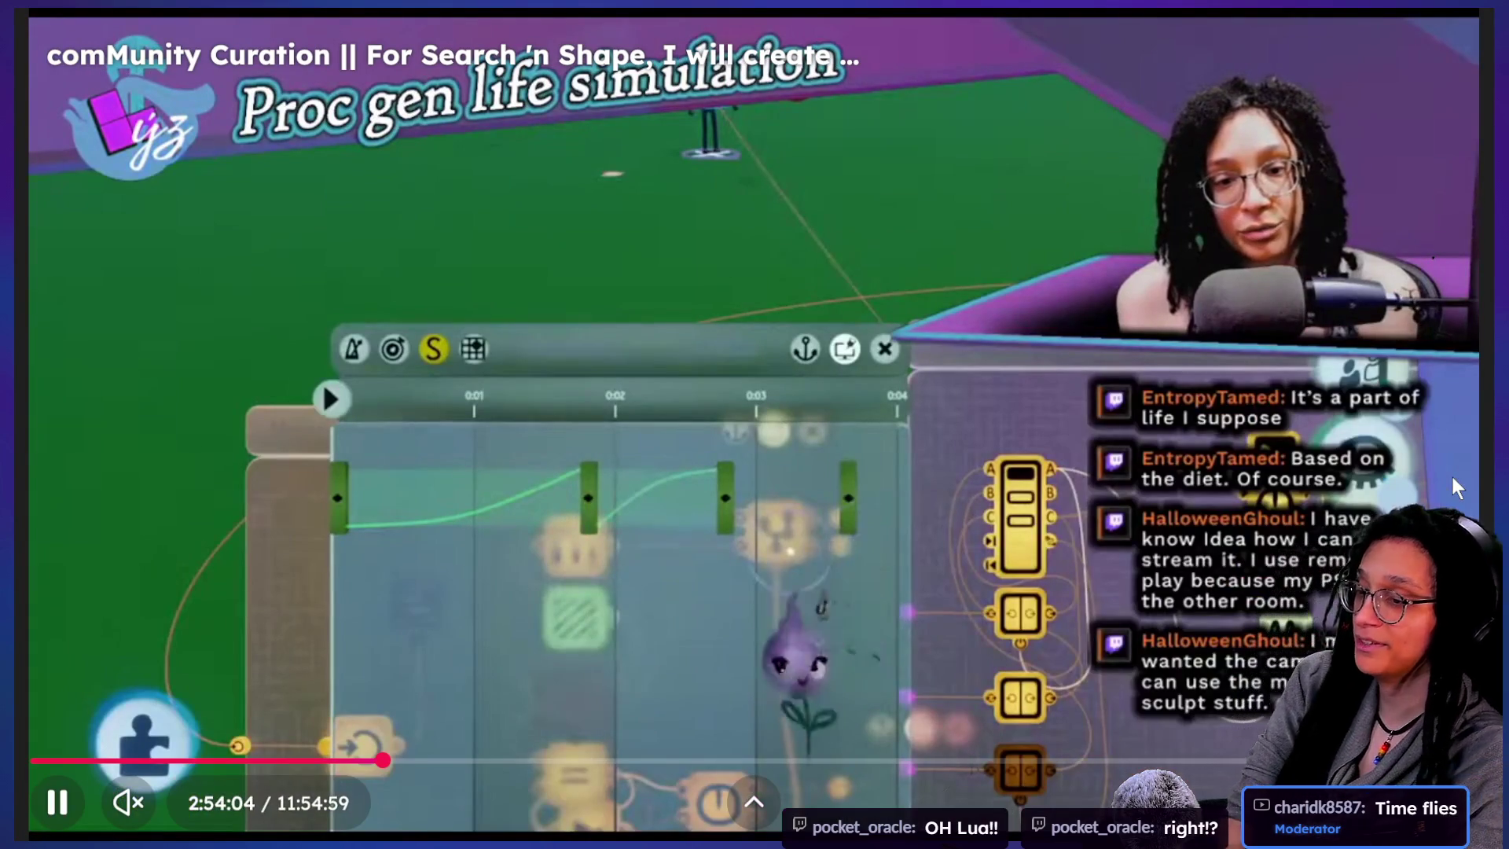
pyautogui.press('Escape')
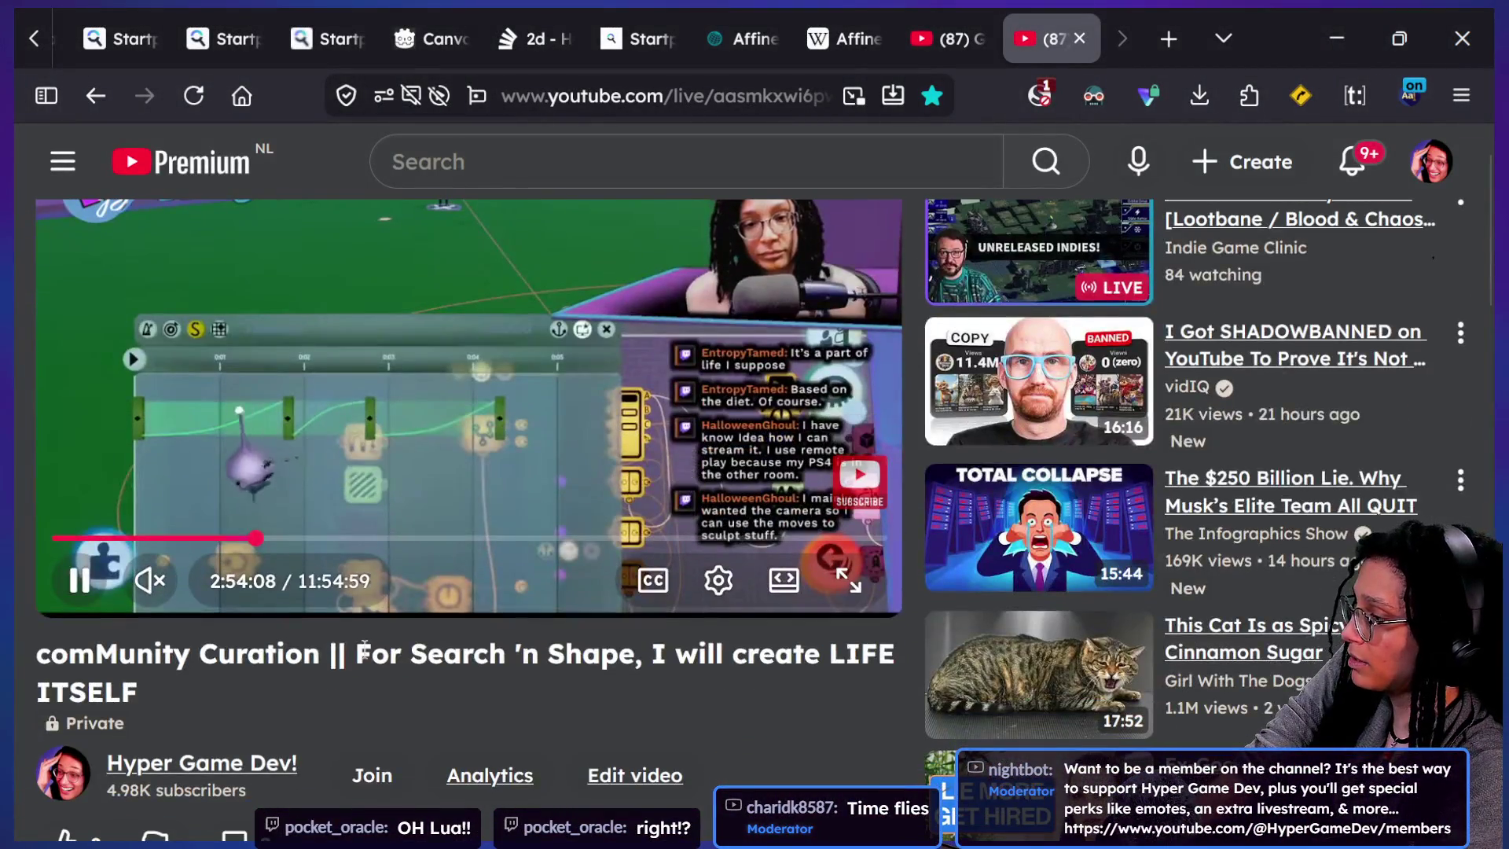
# - Expand the description and highlight the stream's May 14, 2022 live date
pyautogui.scroll(-2, 365, 649)
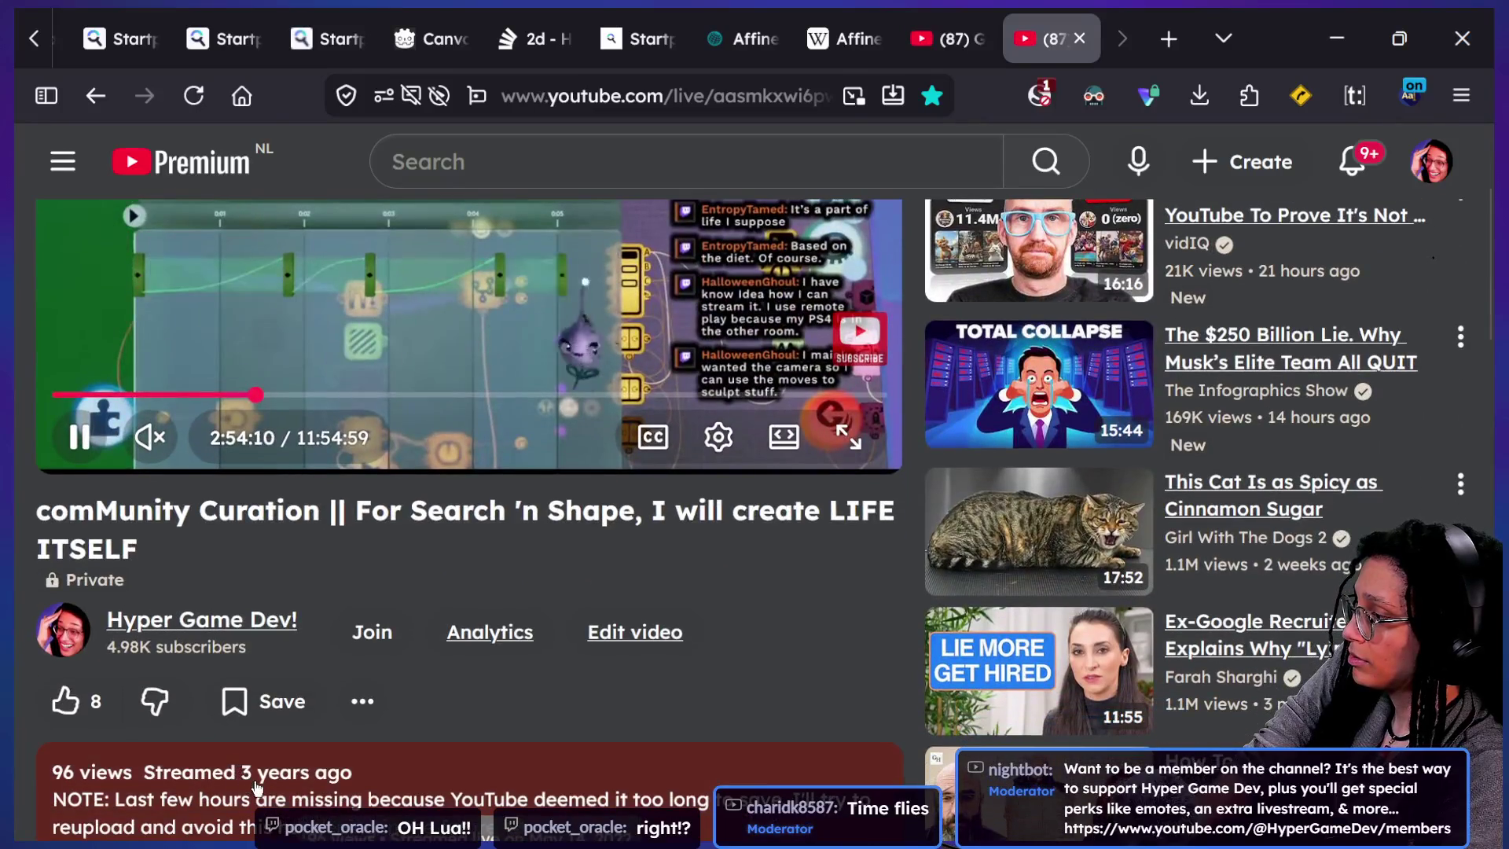
pyautogui.click(257, 786)
pyautogui.moveTo(310, 773); pyautogui.dragTo(479, 766)
# - Return the stream to full screen and rewind it to about 2:53:33
pyautogui.scroll(2, 479, 766)
pyautogui.scroll(2, 480, 766)
pyautogui.click(869, 657)
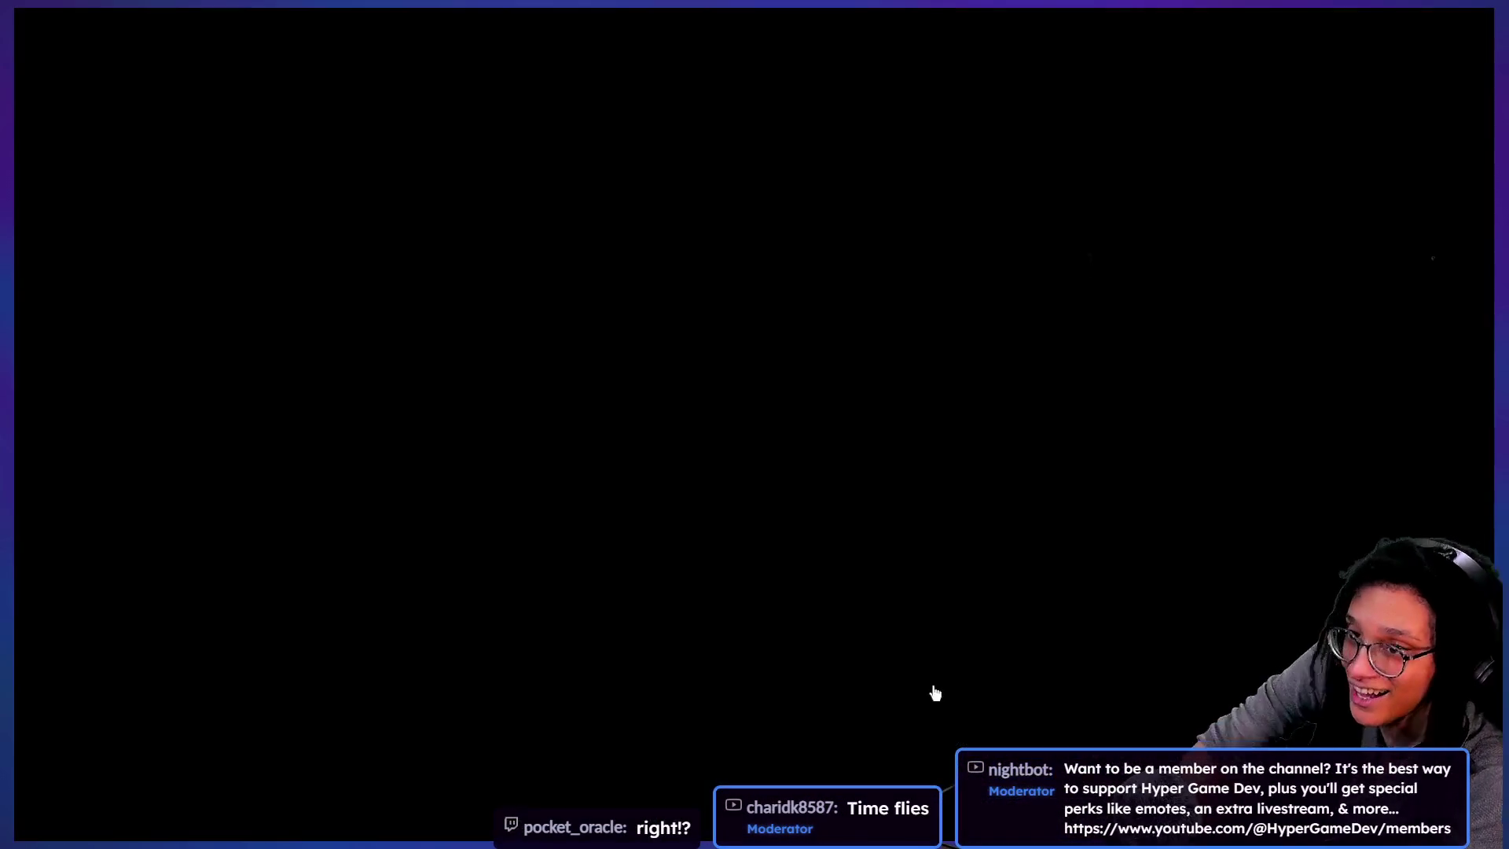
pyautogui.press('Left')
pyautogui.press('Left')
pyautogui.press('Left')
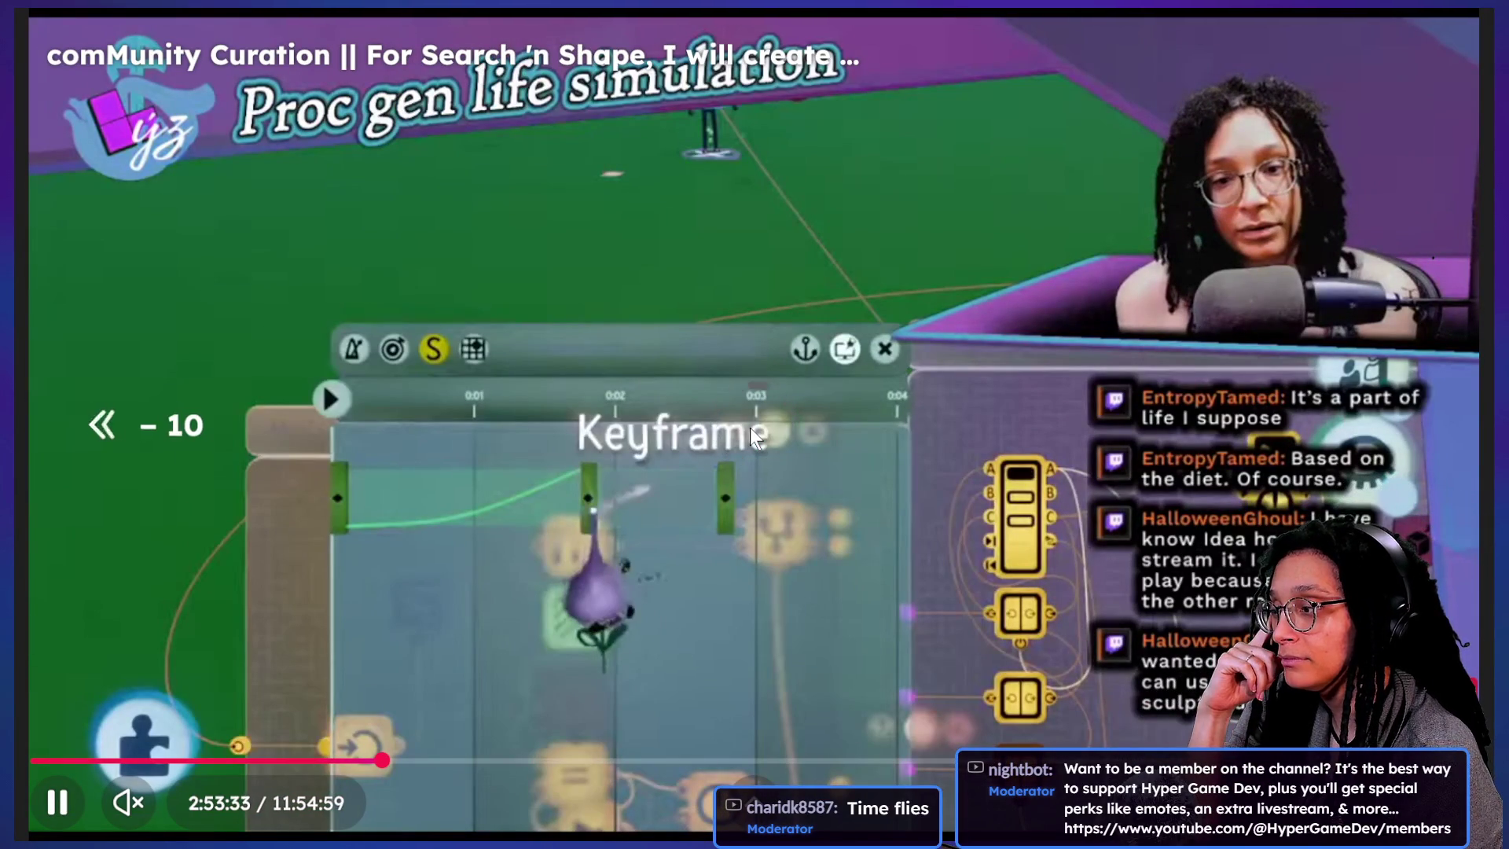
# - Move playback back to about 2:18:29, then pause and resume the stream
pyautogui.moveTo(382, 760)
pyautogui.mouseDown()
pyautogui.moveTo(291, 760)
pyautogui.moveTo(332, 759)
pyautogui.moveTo(312, 759)
pyautogui.mouseUp()
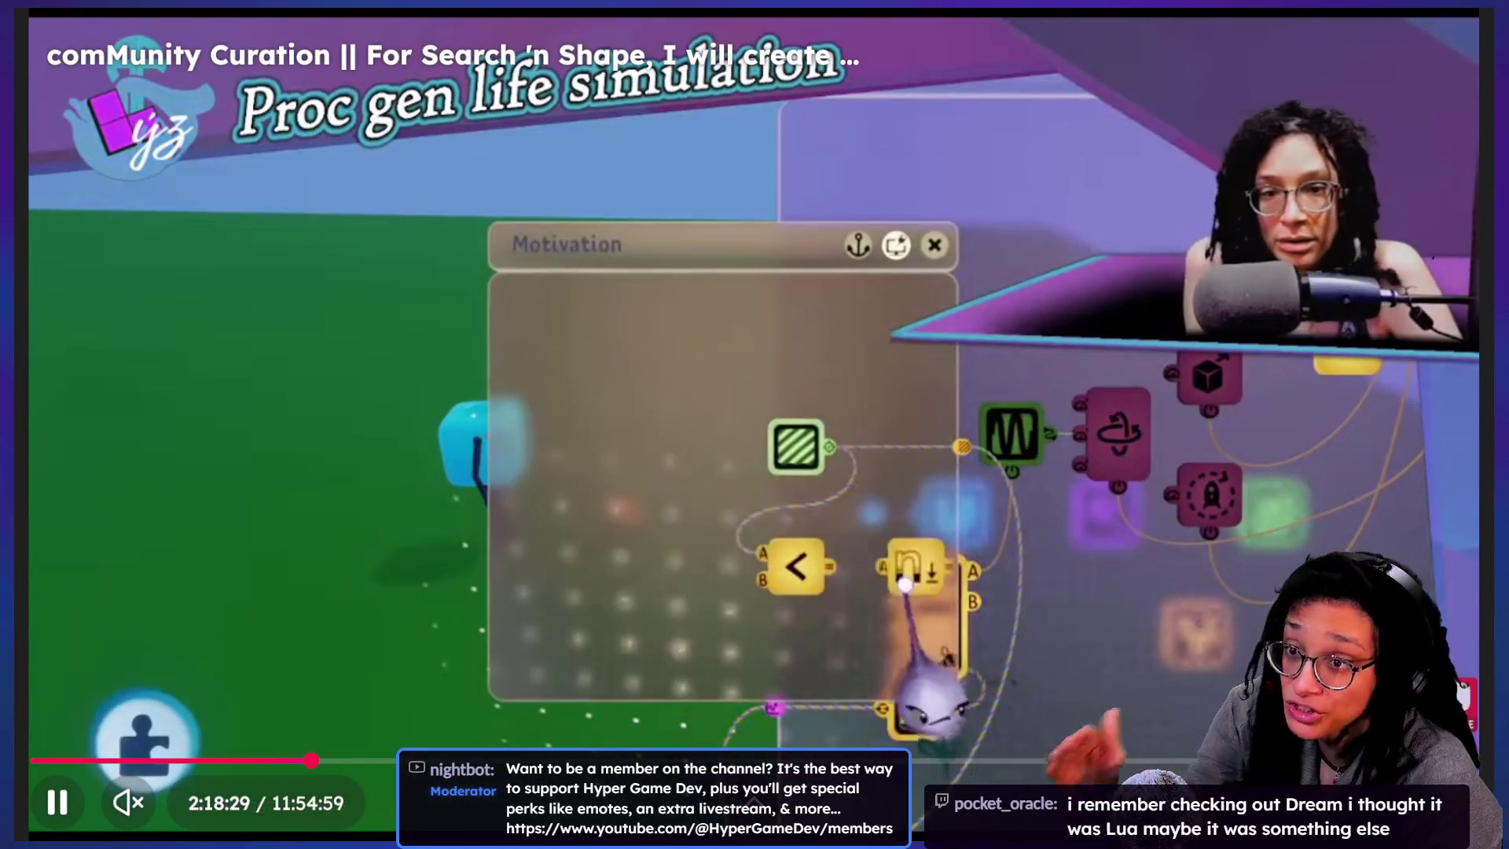
pyautogui.press('space')
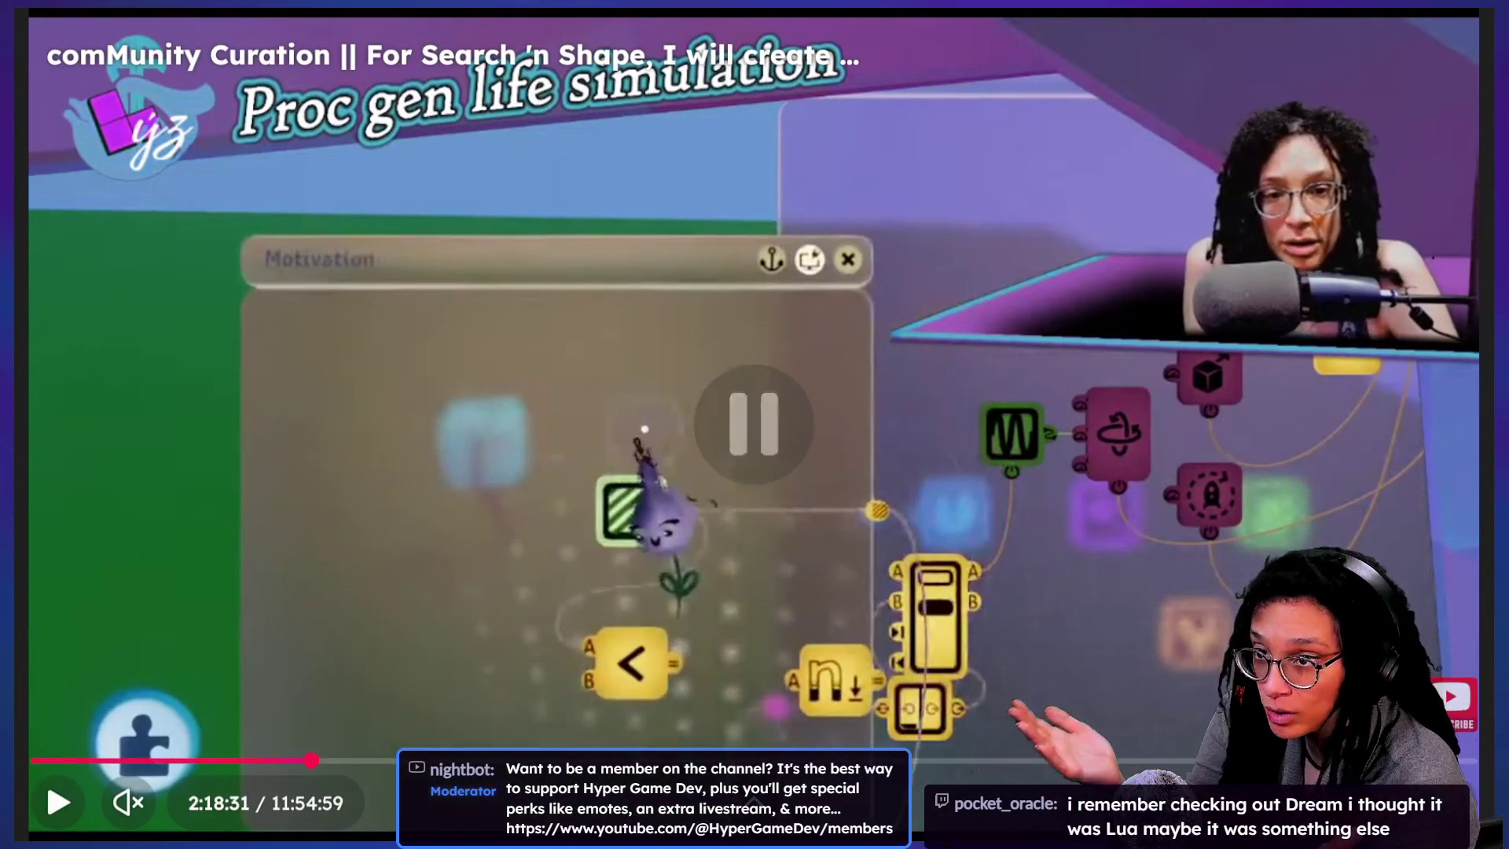
pyautogui.press('space')
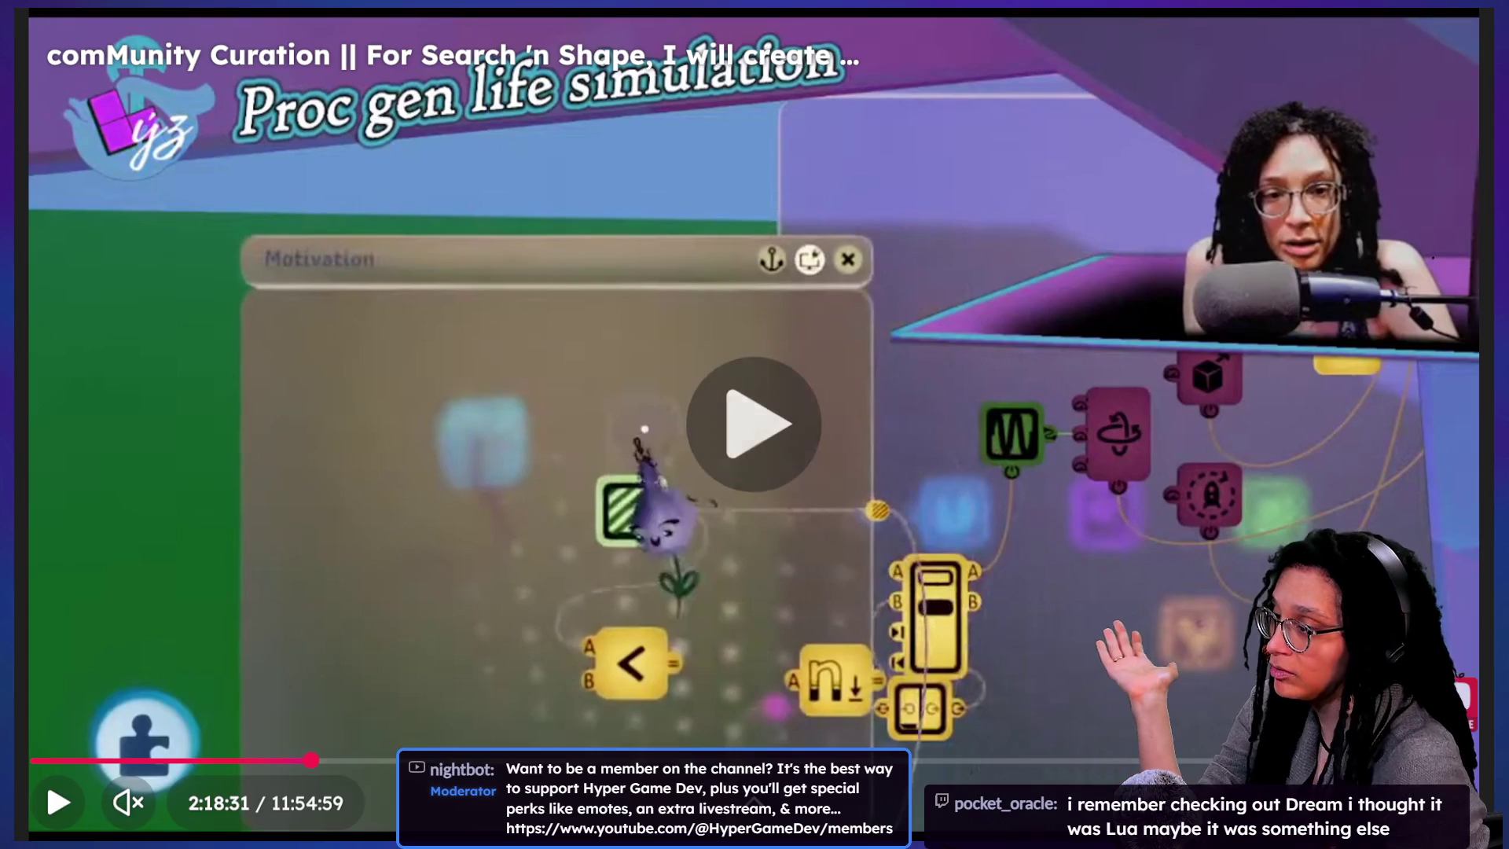
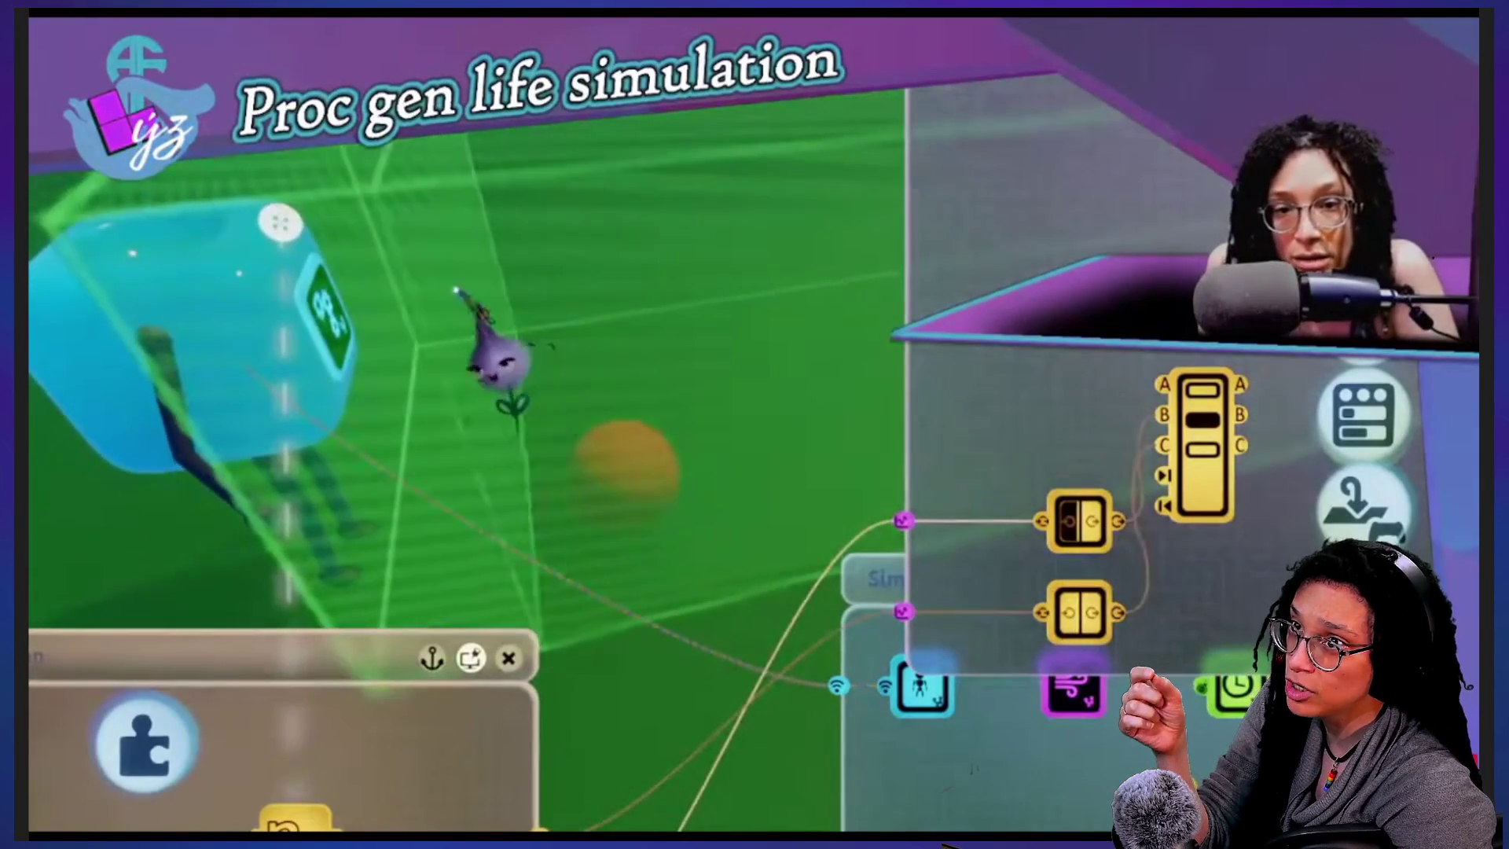
# - Back in Godot's Script editor, search the project for the selected offset expression on line 150
pyautogui.press('Escape')
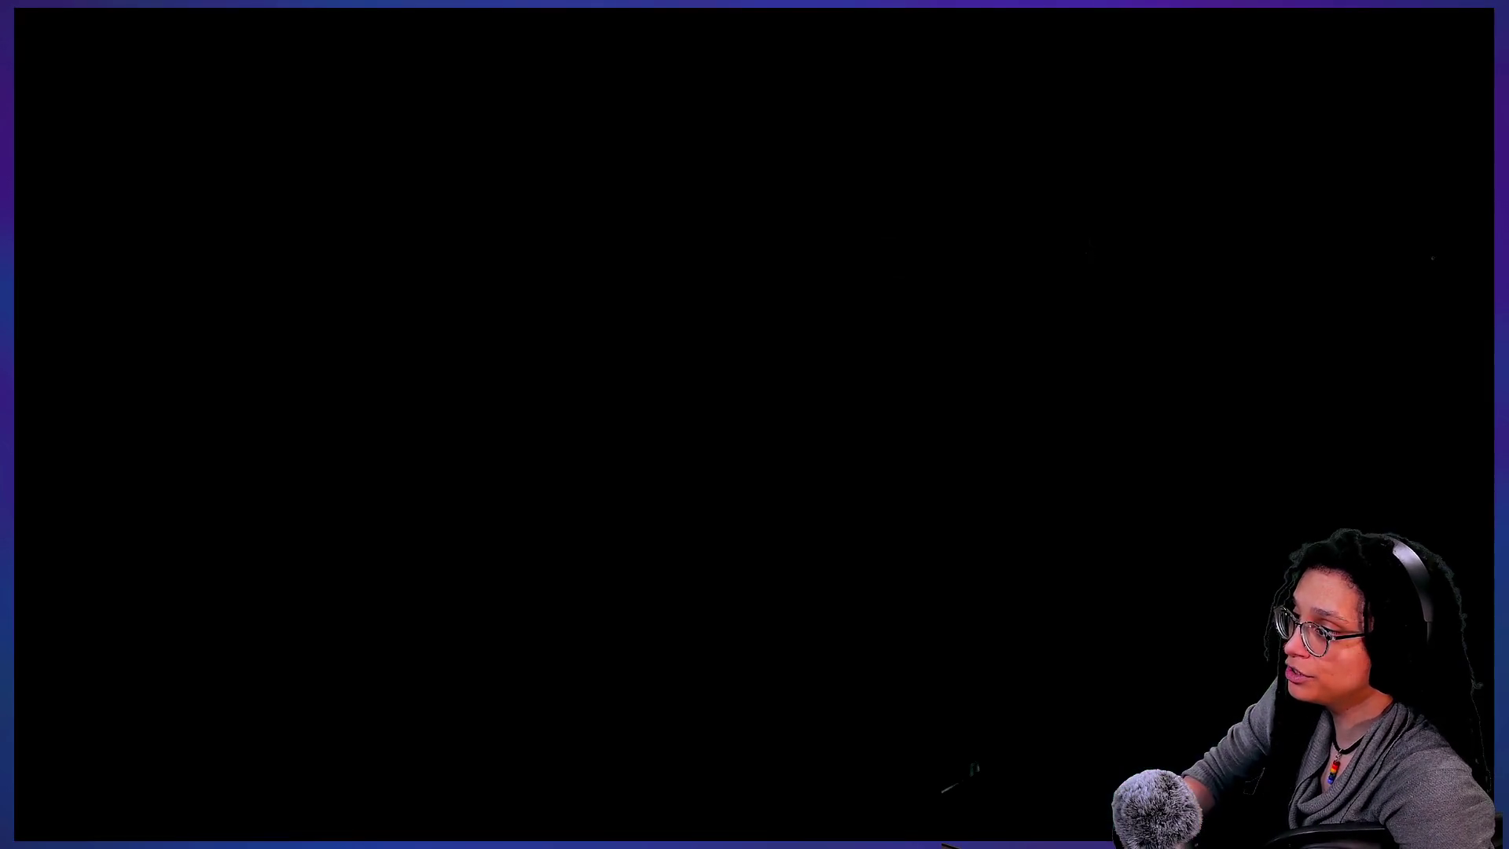
pyautogui.hotkey('alt', 'Tab')
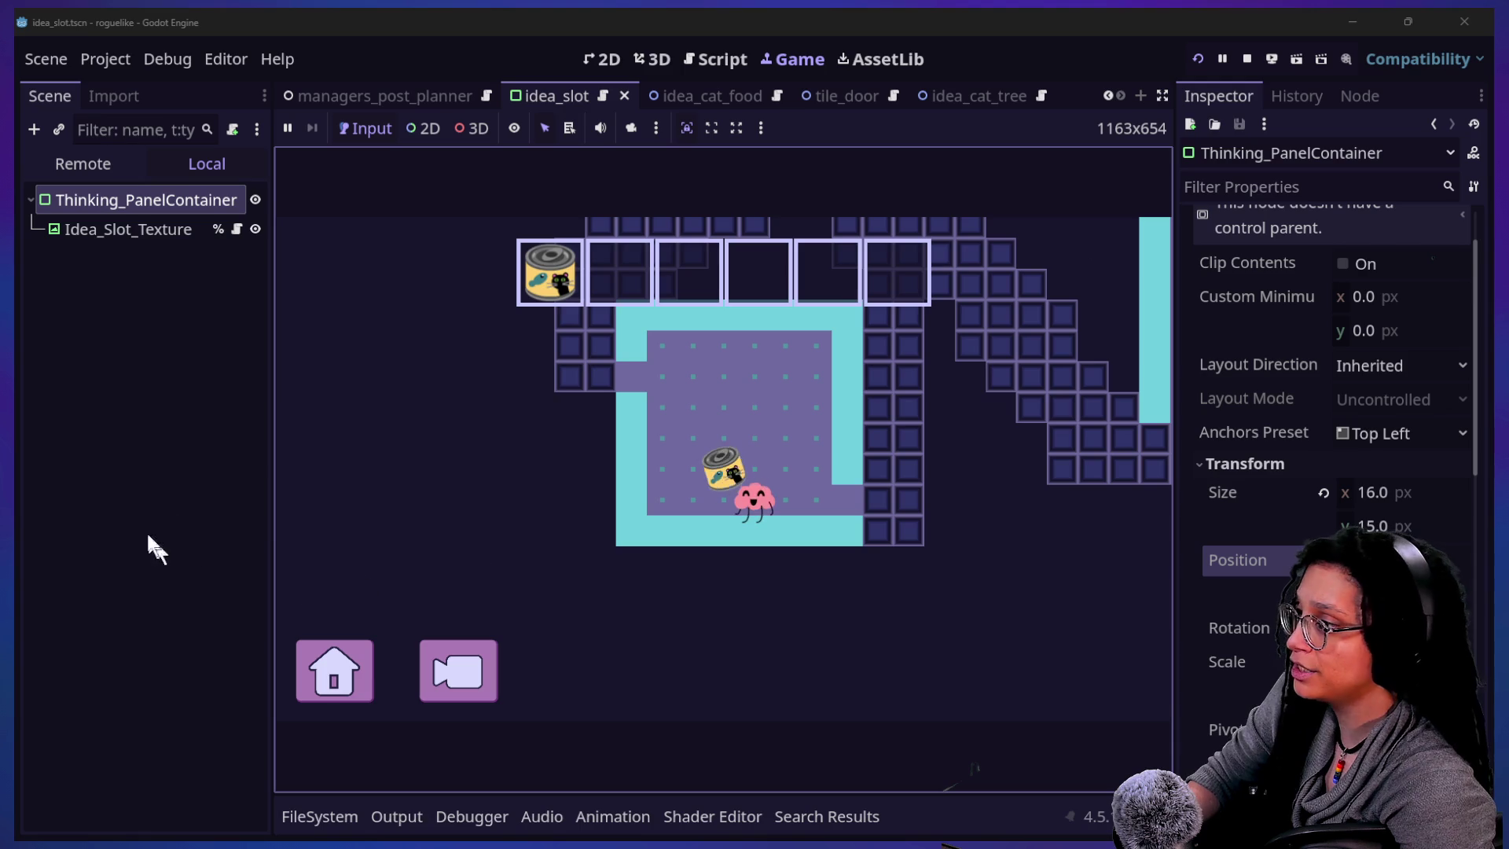
pyautogui.click(711, 59)
pyautogui.moveTo(670, 395); pyautogui.dragTo(672, 420)
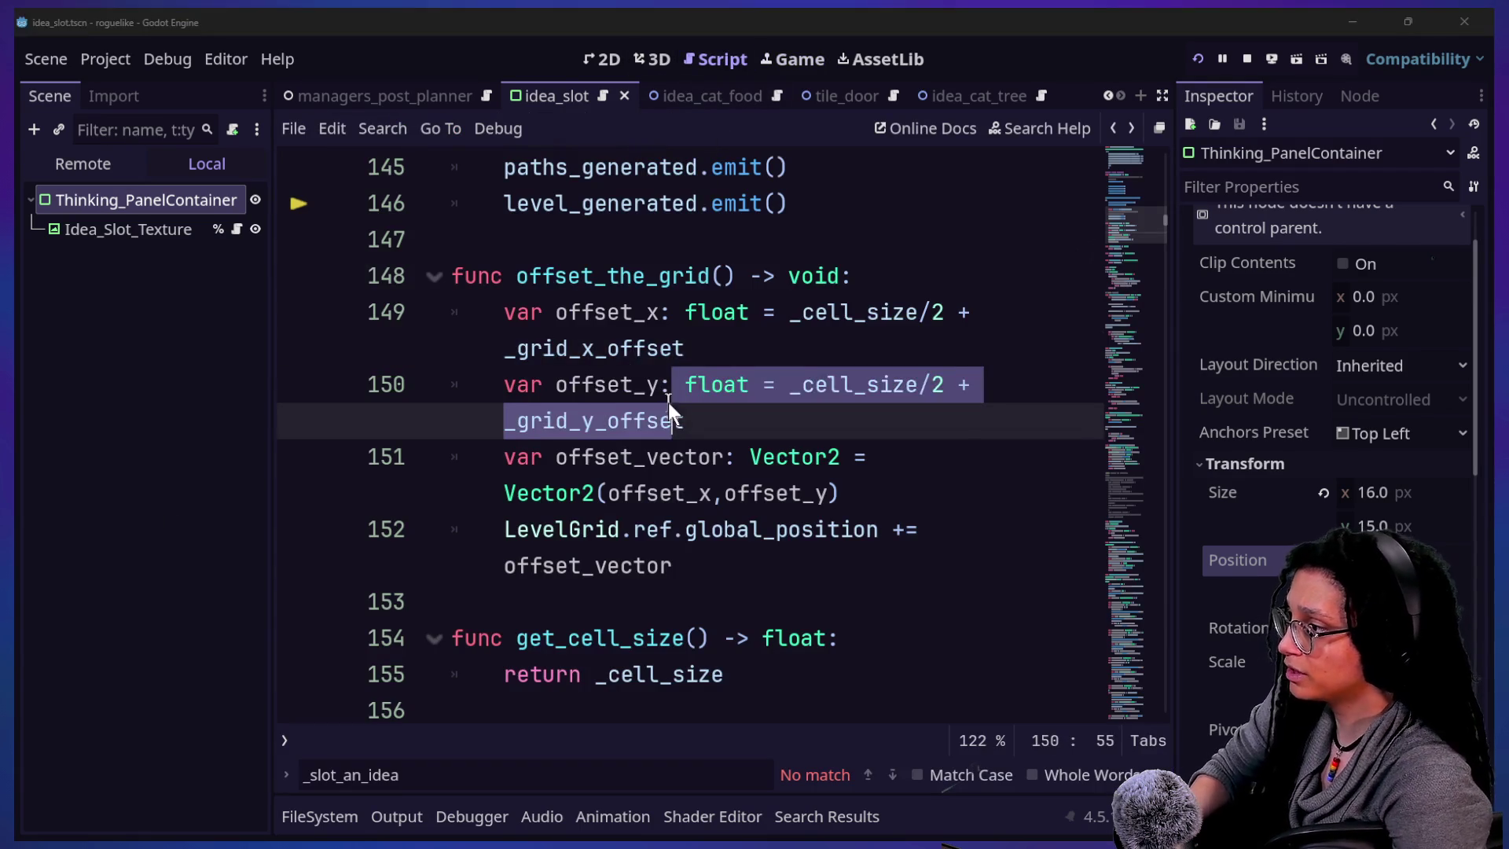
pyautogui.hotkey('ctrl', 'shift', 'f')
pyautogui.press('Return')
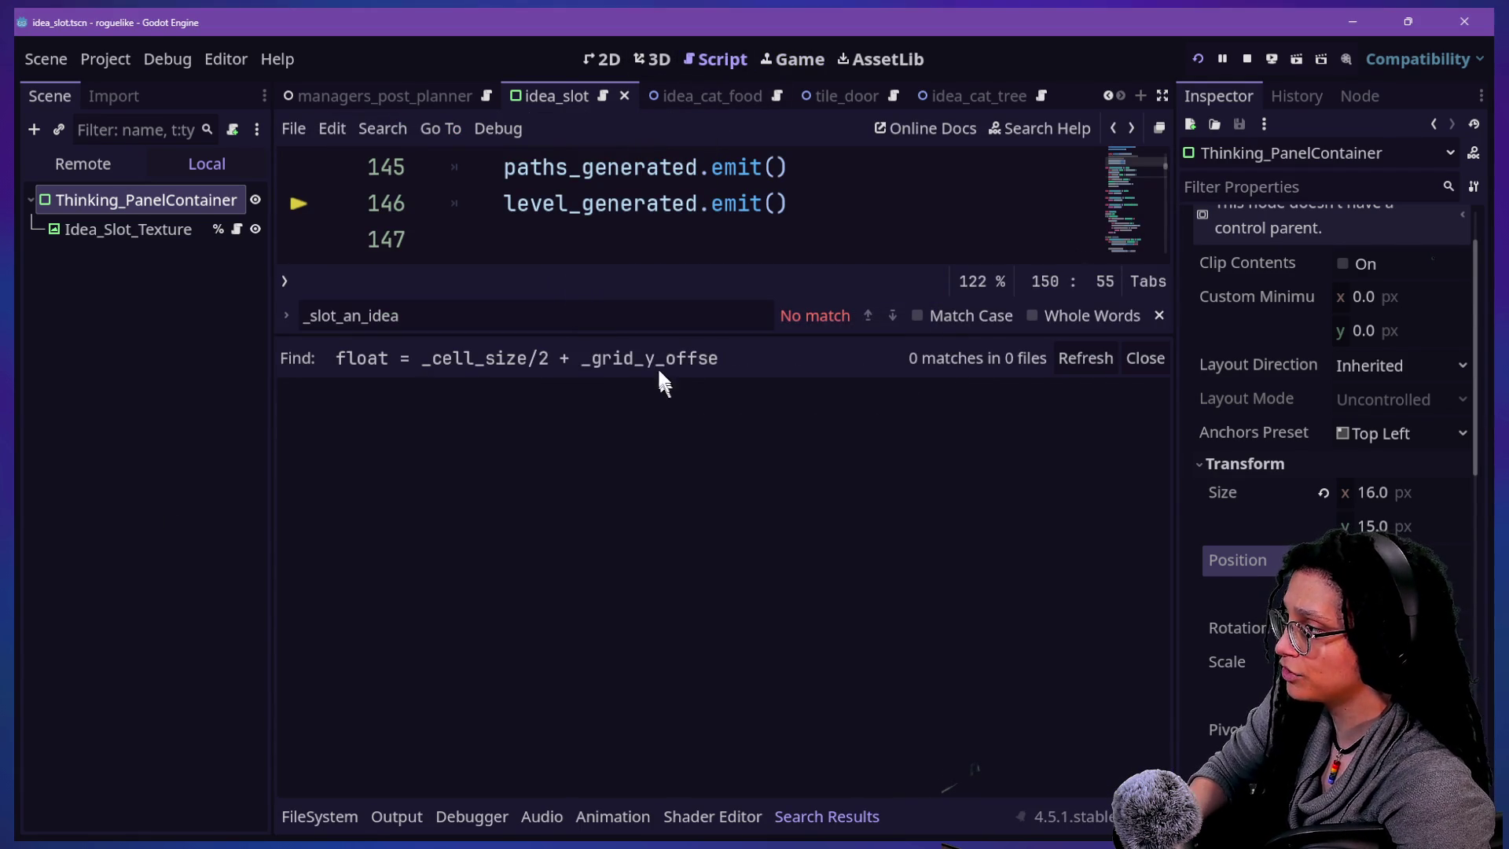
# - Search the project for 'animate_', give the code more room, then clear and close the search
pyautogui.hotkey('ctrl', 'shift', 'f')
pyautogui.write('animate_')
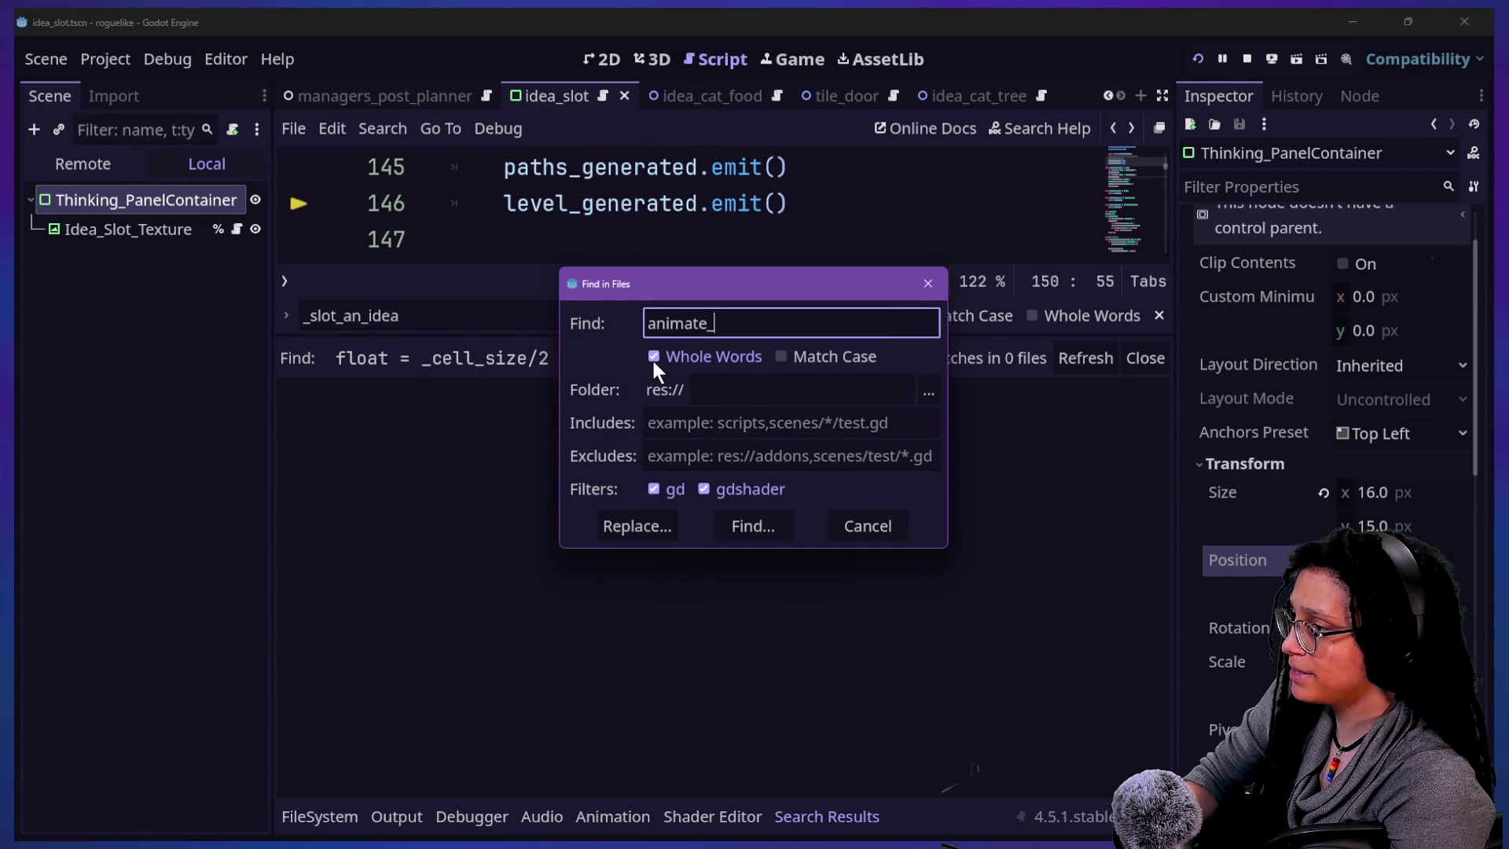
pyautogui.press('Return')
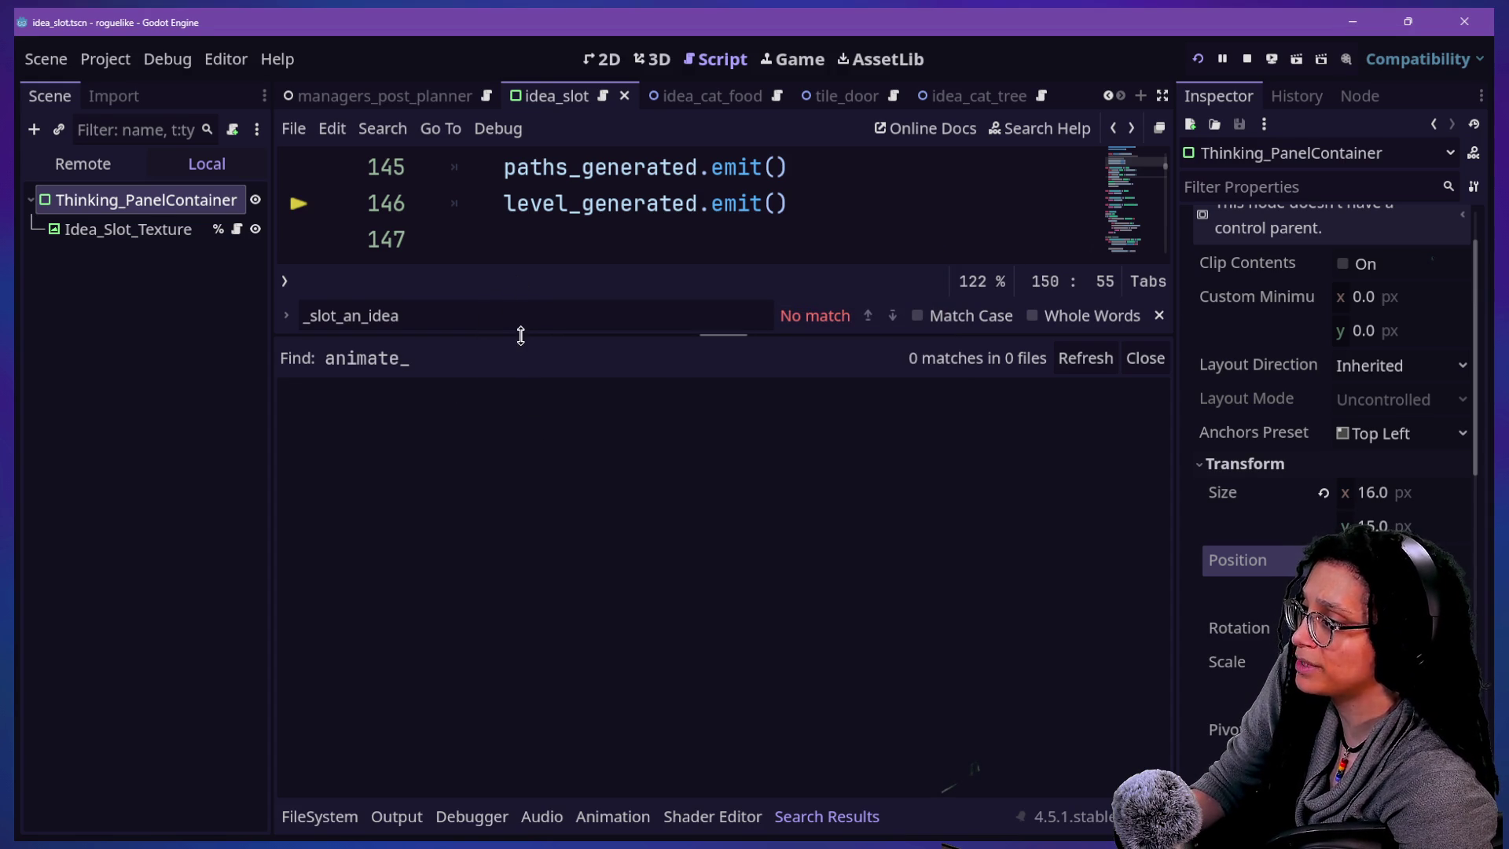
pyautogui.moveTo(520, 335); pyautogui.dragTo(623, 789)
pyautogui.hotkey('ctrl', 'shift', 'f')
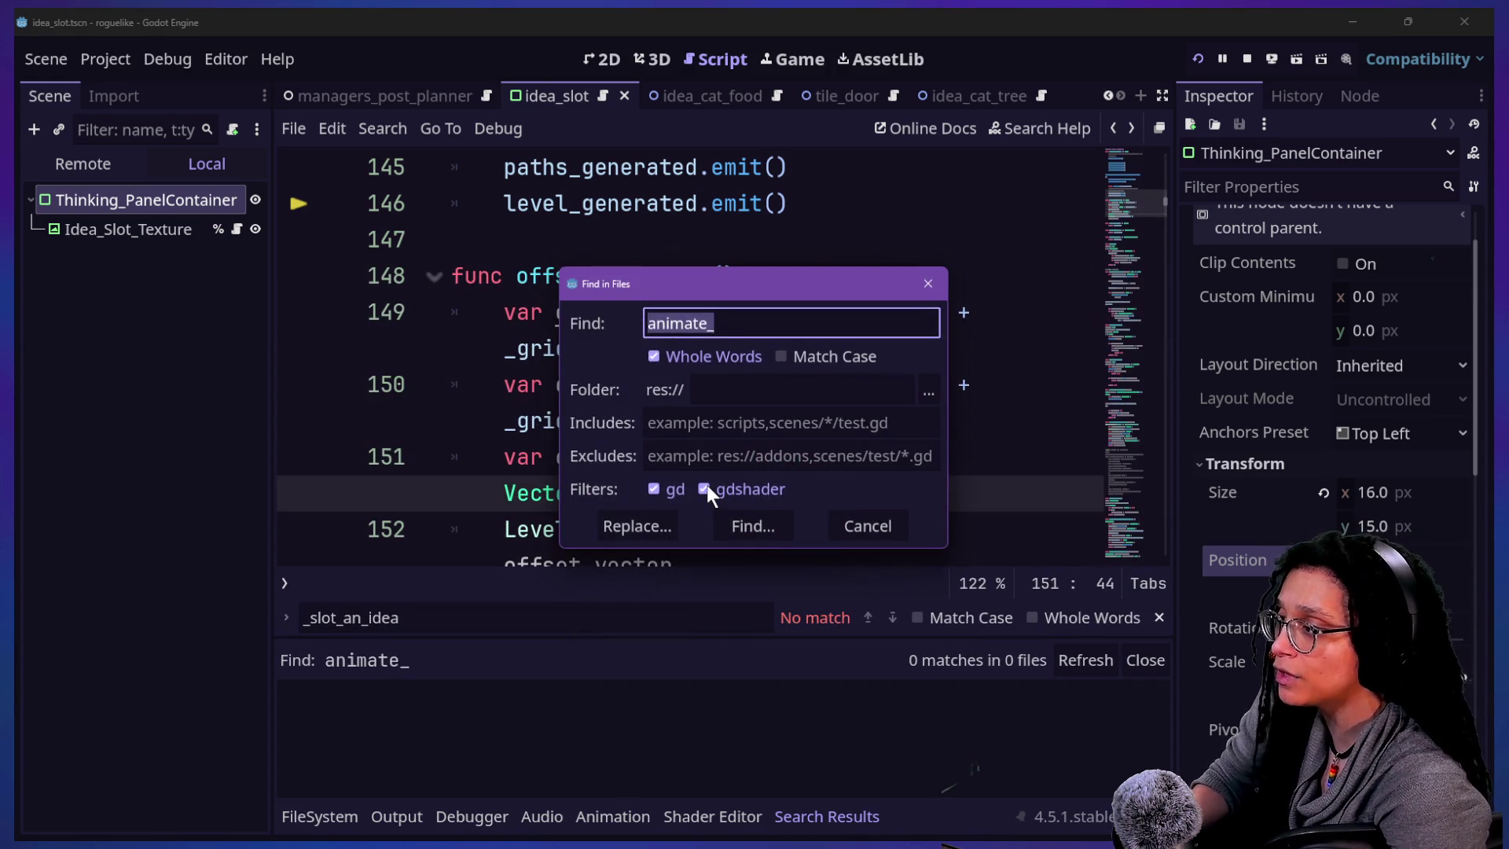
pyautogui.press('BackSpace')
pyautogui.press('BackSpace')
pyautogui.press('BackSpace')
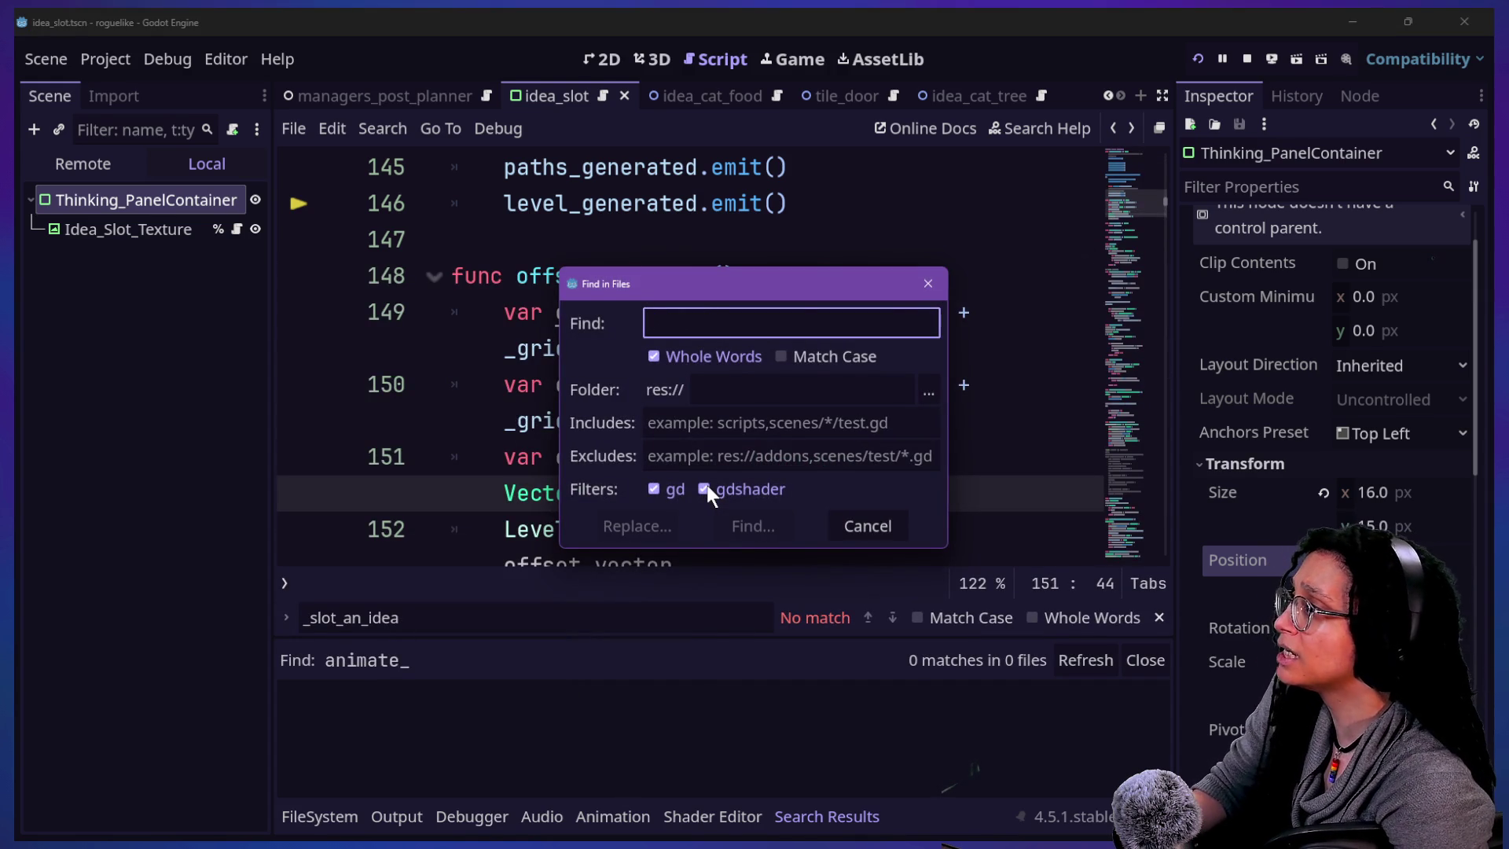
pyautogui.press('Escape')
pyautogui.click(684, 384)
pyautogui.scroll(1, 684, 384)
# - Search all script files for 'animate' and open the first match in poof.gd
pyautogui.hotkey('ctrl', 'shift', 'f')
pyautogui.write('animate')
pyautogui.press('Return')
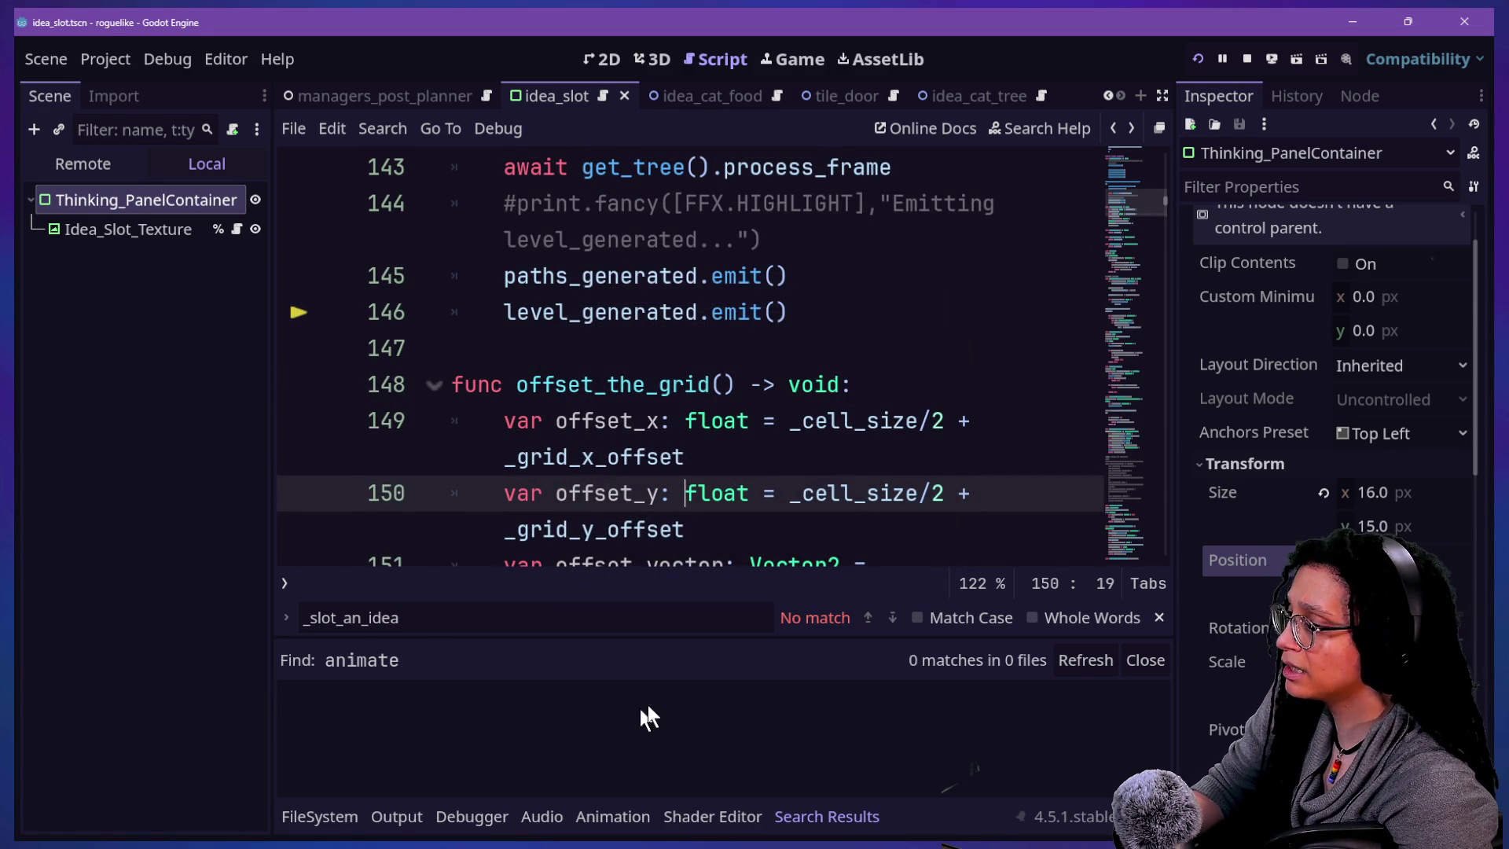
pyautogui.hotkey('ctrl', 'shift', 'f')
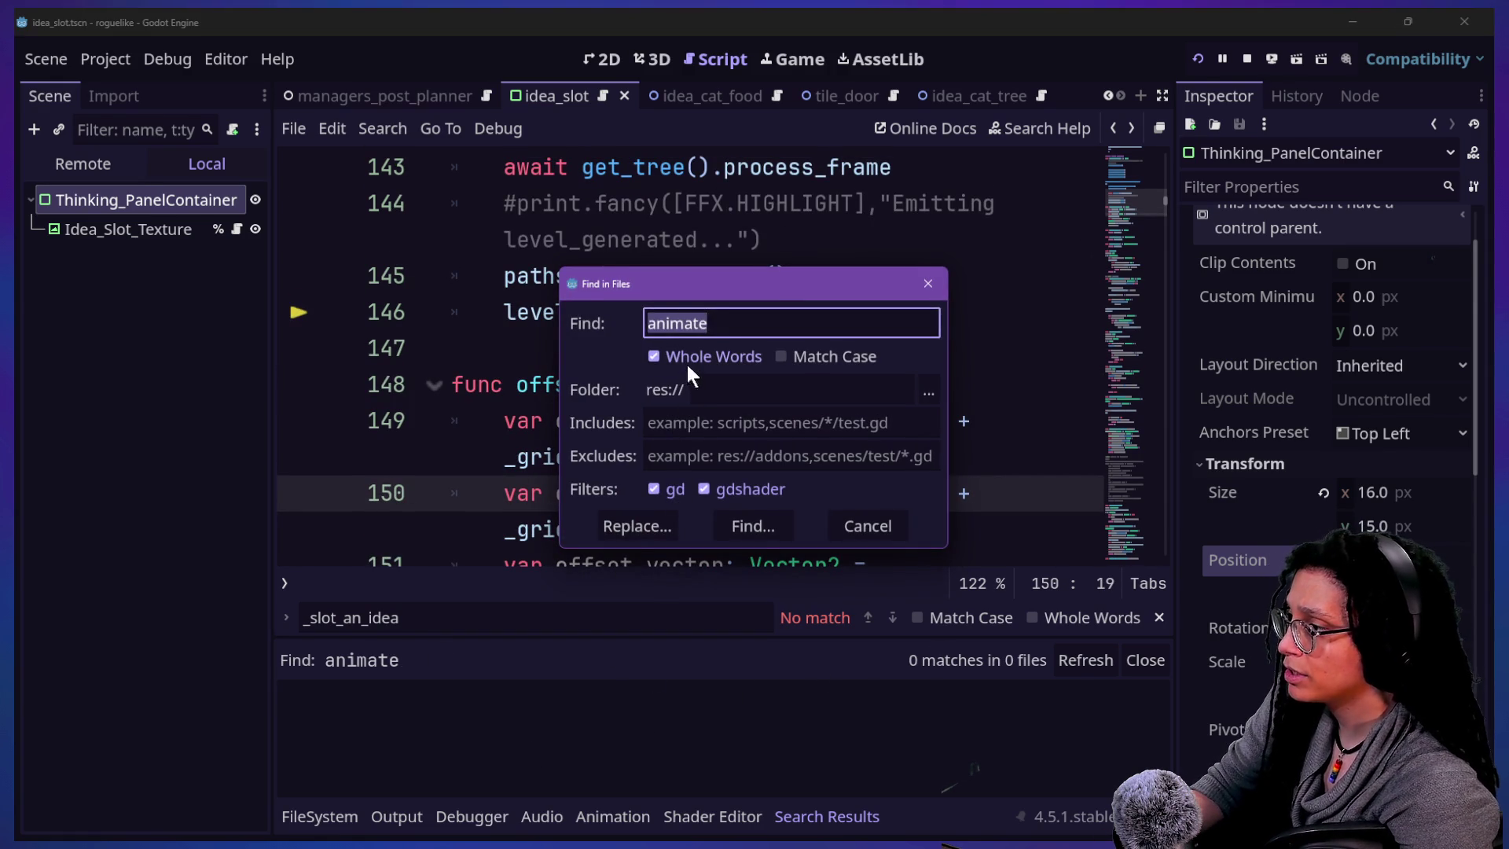
pyautogui.click(757, 525)
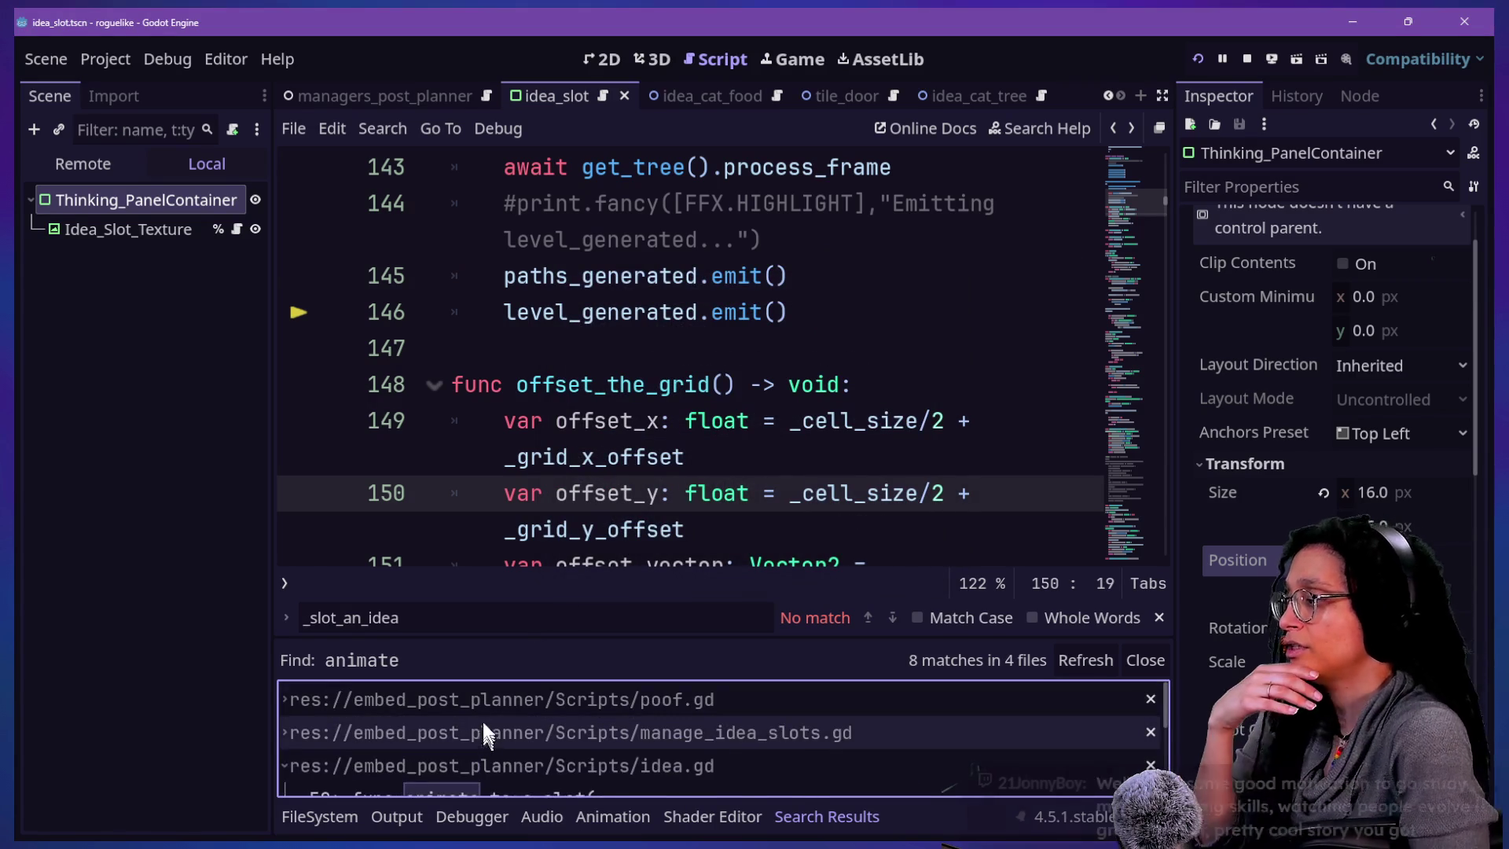
pyautogui.click(490, 738)
pyautogui.click(609, 421)
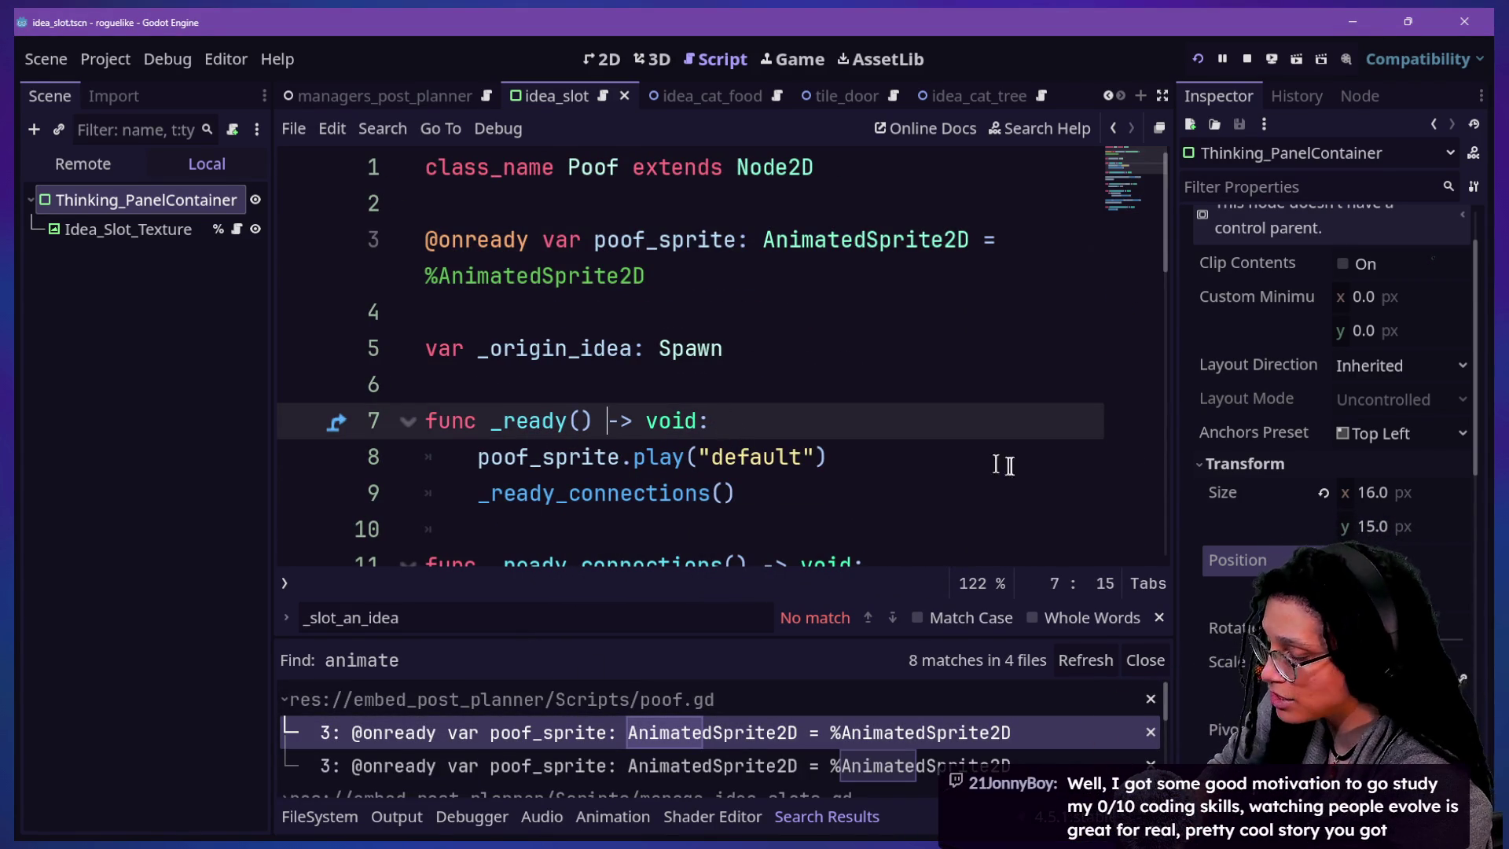
# - List all 8 'animate' matches in Replace in Files, then collapse the results panel
pyautogui.hotkey('ctrl', 'shift', 'r')
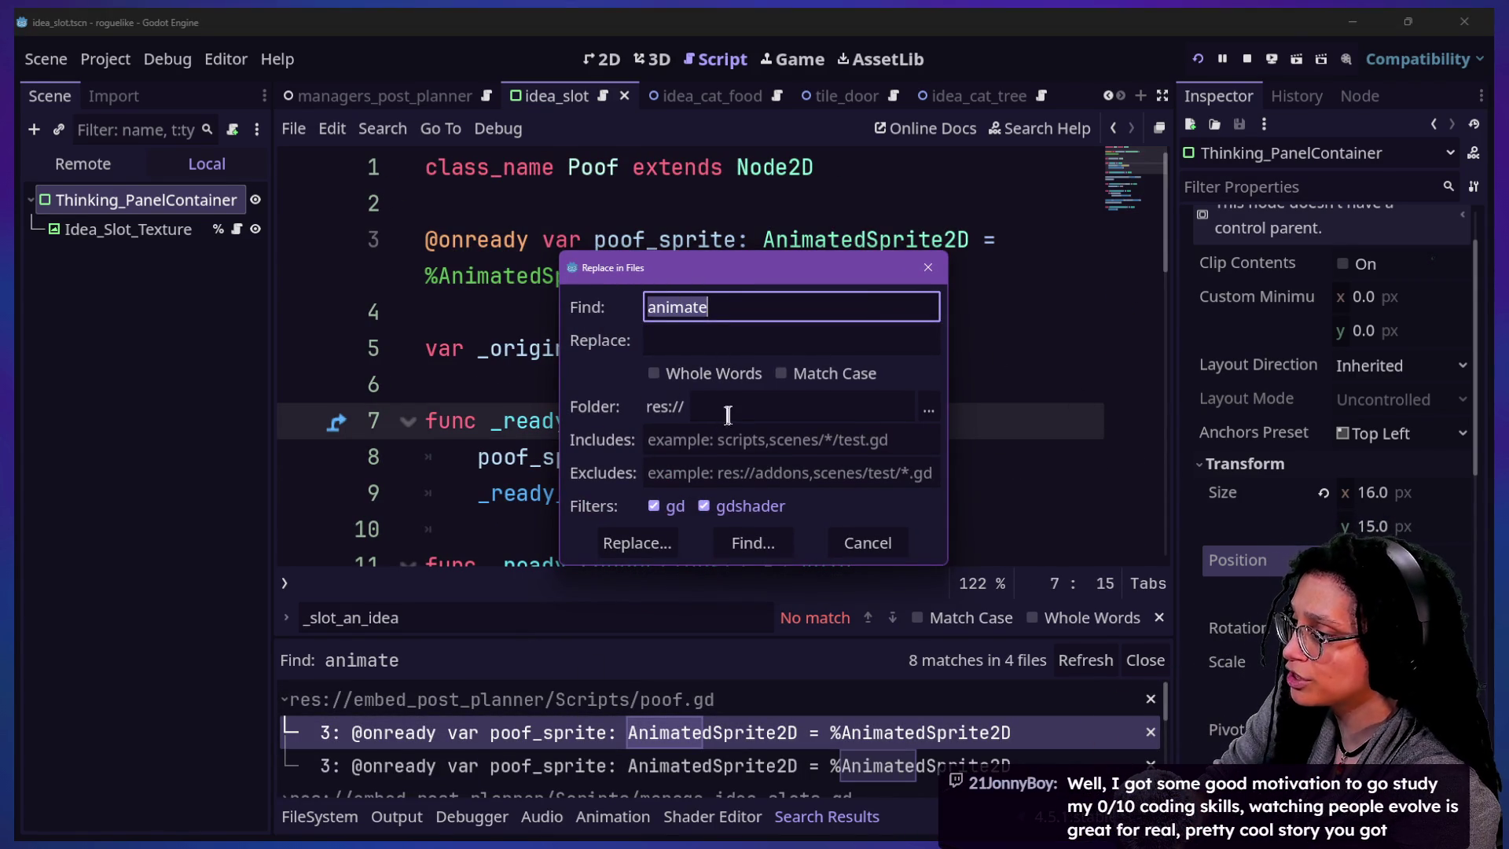
pyautogui.click(681, 340)
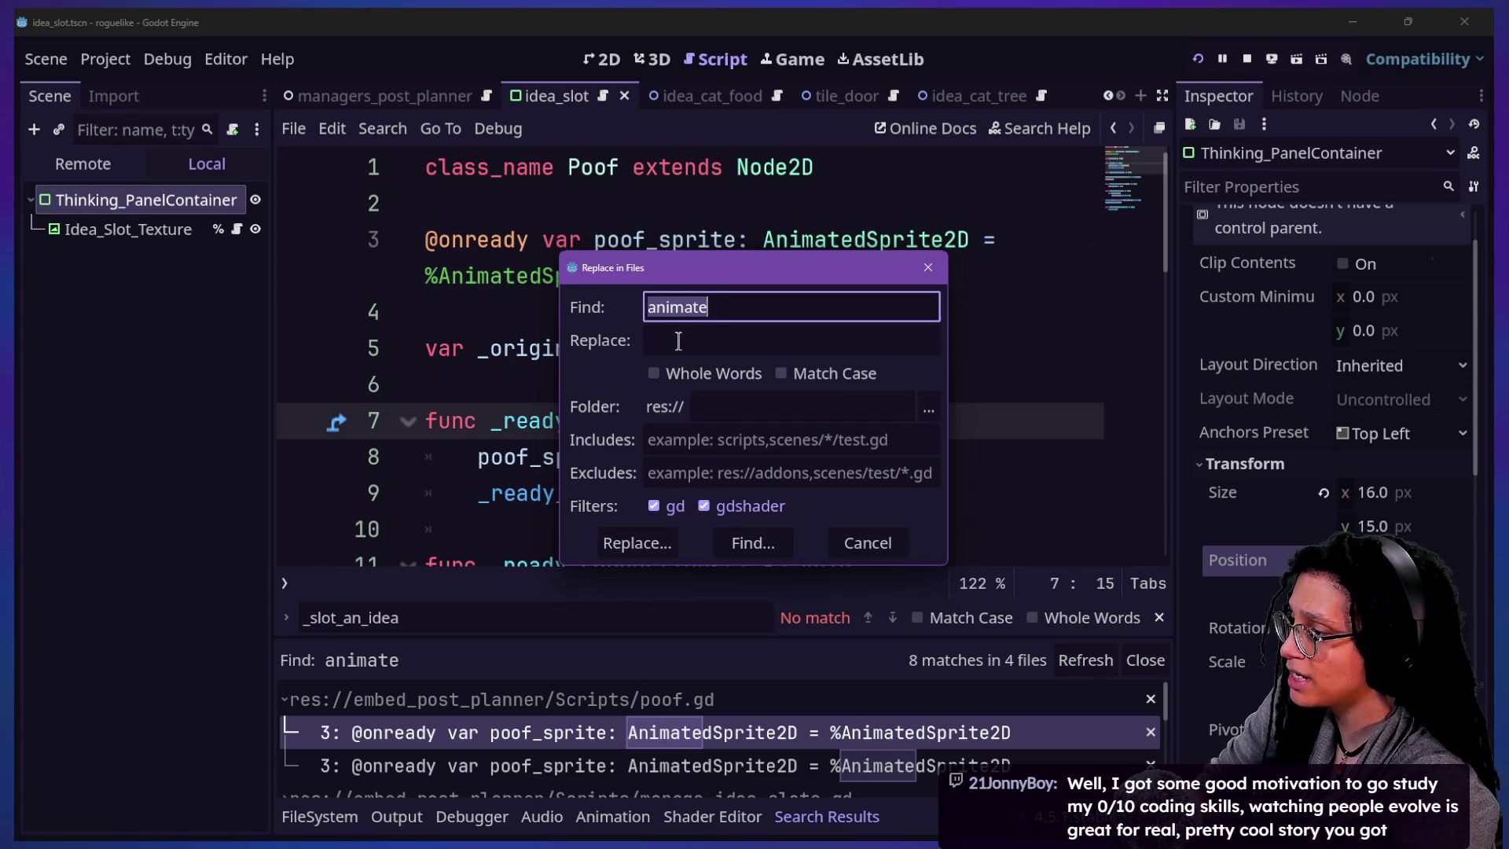
pyautogui.press('Return')
pyautogui.moveTo(659, 634); pyautogui.dragTo(659, 228)
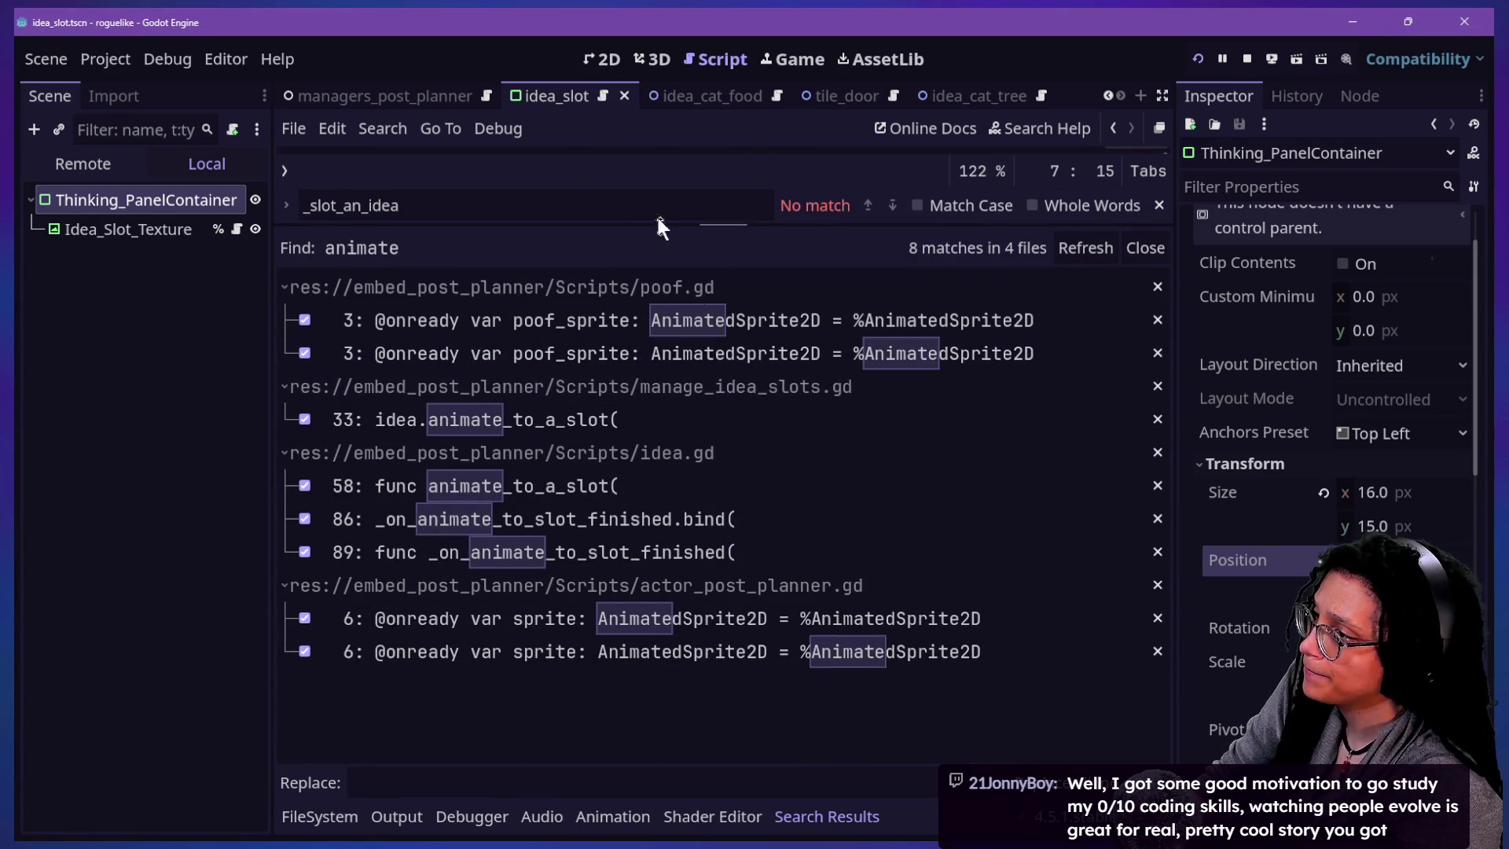
pyautogui.moveTo(652, 229); pyautogui.dragTo(653, 636)
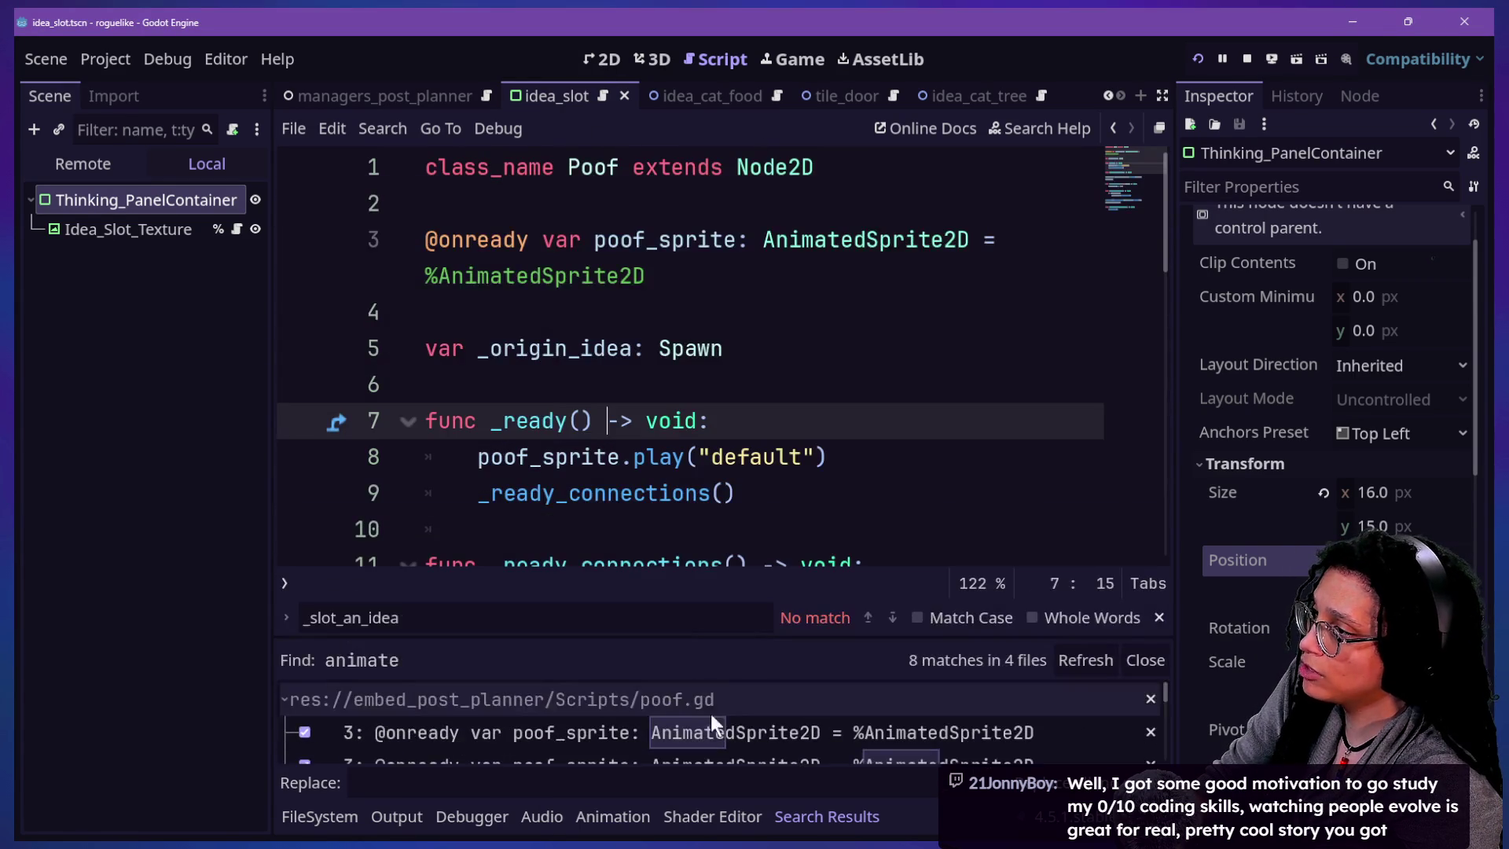
pyautogui.hotkey('ctrl', 'j')
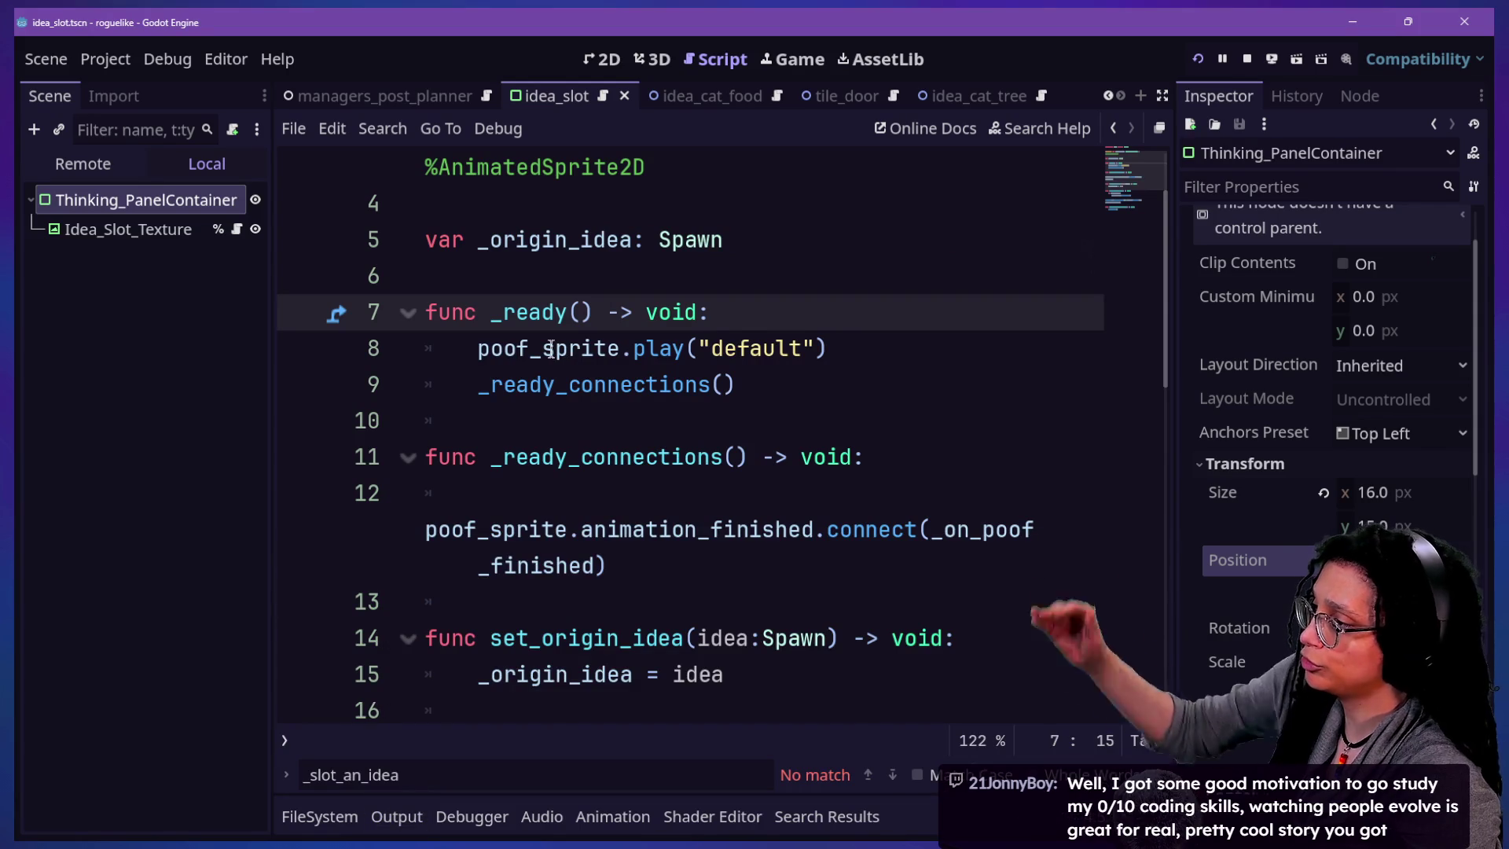
# - Review poof.gd lines 5–13, selecting the _origin_idea declaration and the _ready_connections call
pyautogui.scroll(-5, 550, 352)
pyautogui.scroll(5, 551, 348)
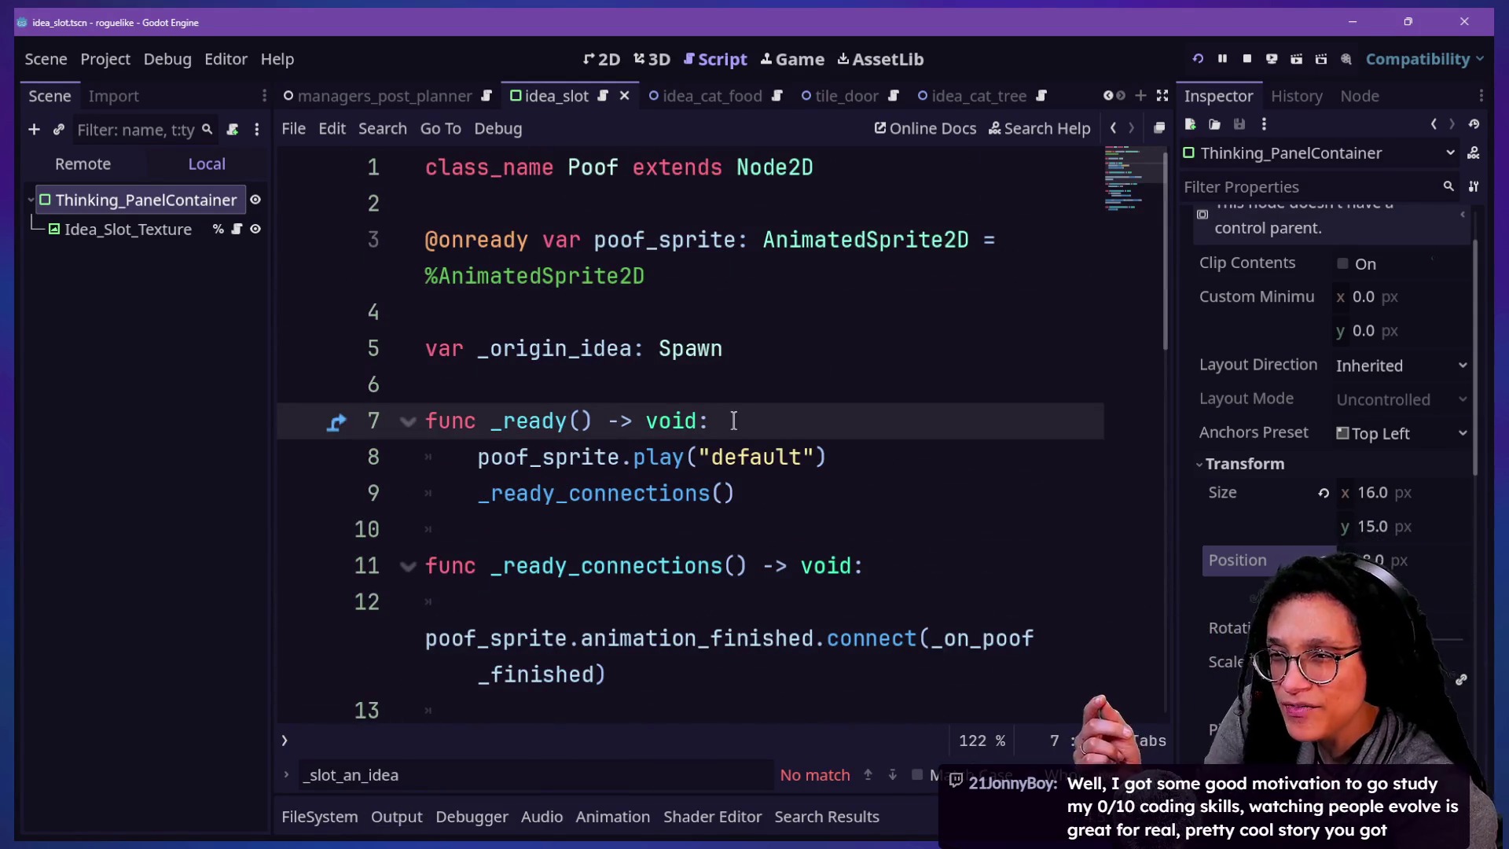
pyautogui.click(605, 346)
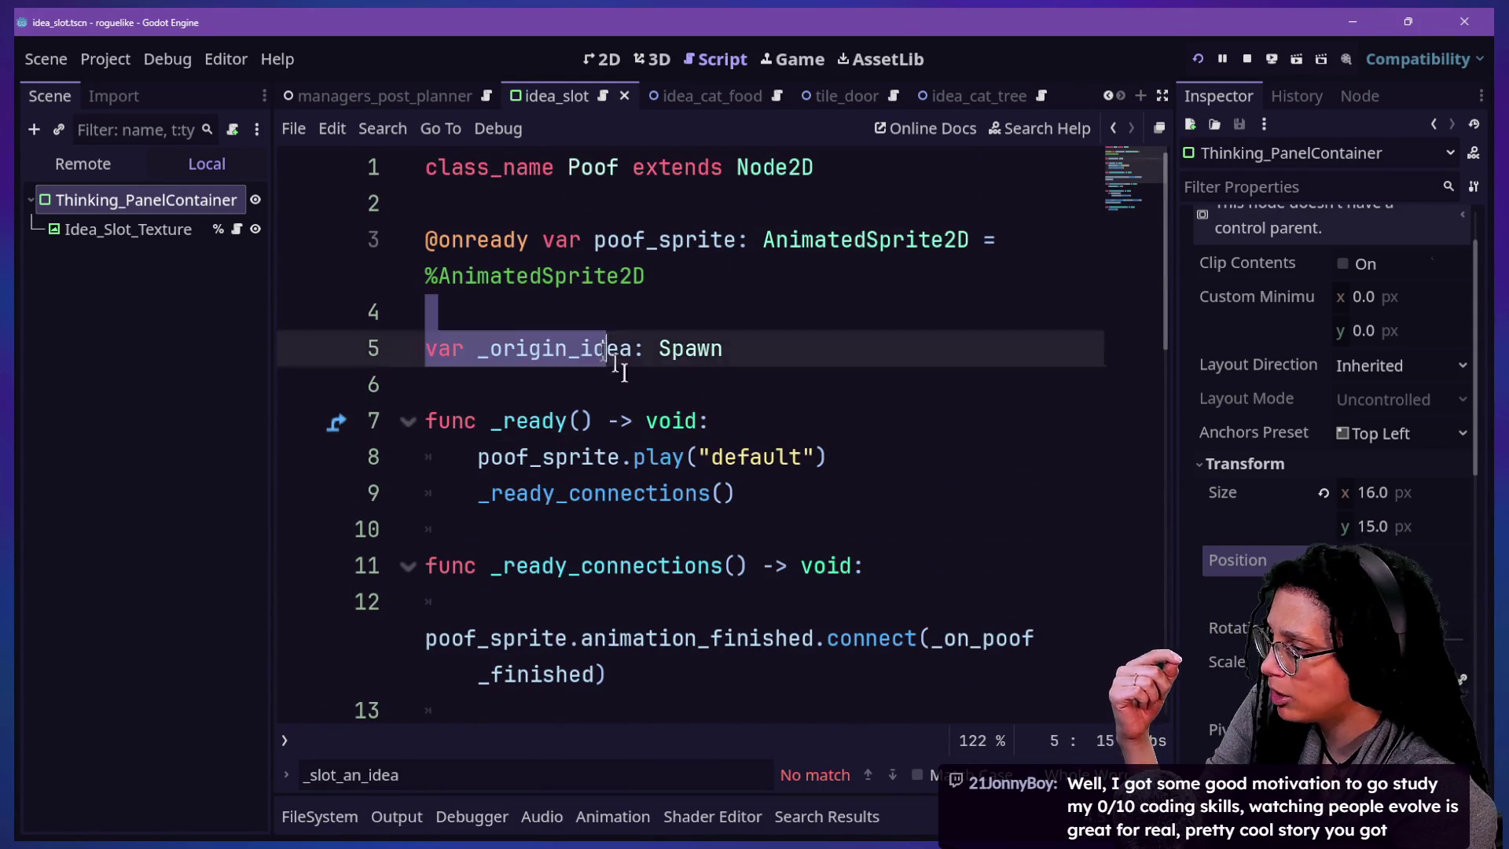
pyautogui.click(636, 381)
pyautogui.moveTo(481, 347); pyautogui.dragTo(716, 348)
pyautogui.click(465, 452)
pyautogui.click(566, 424)
pyautogui.doubleClick(475, 495)
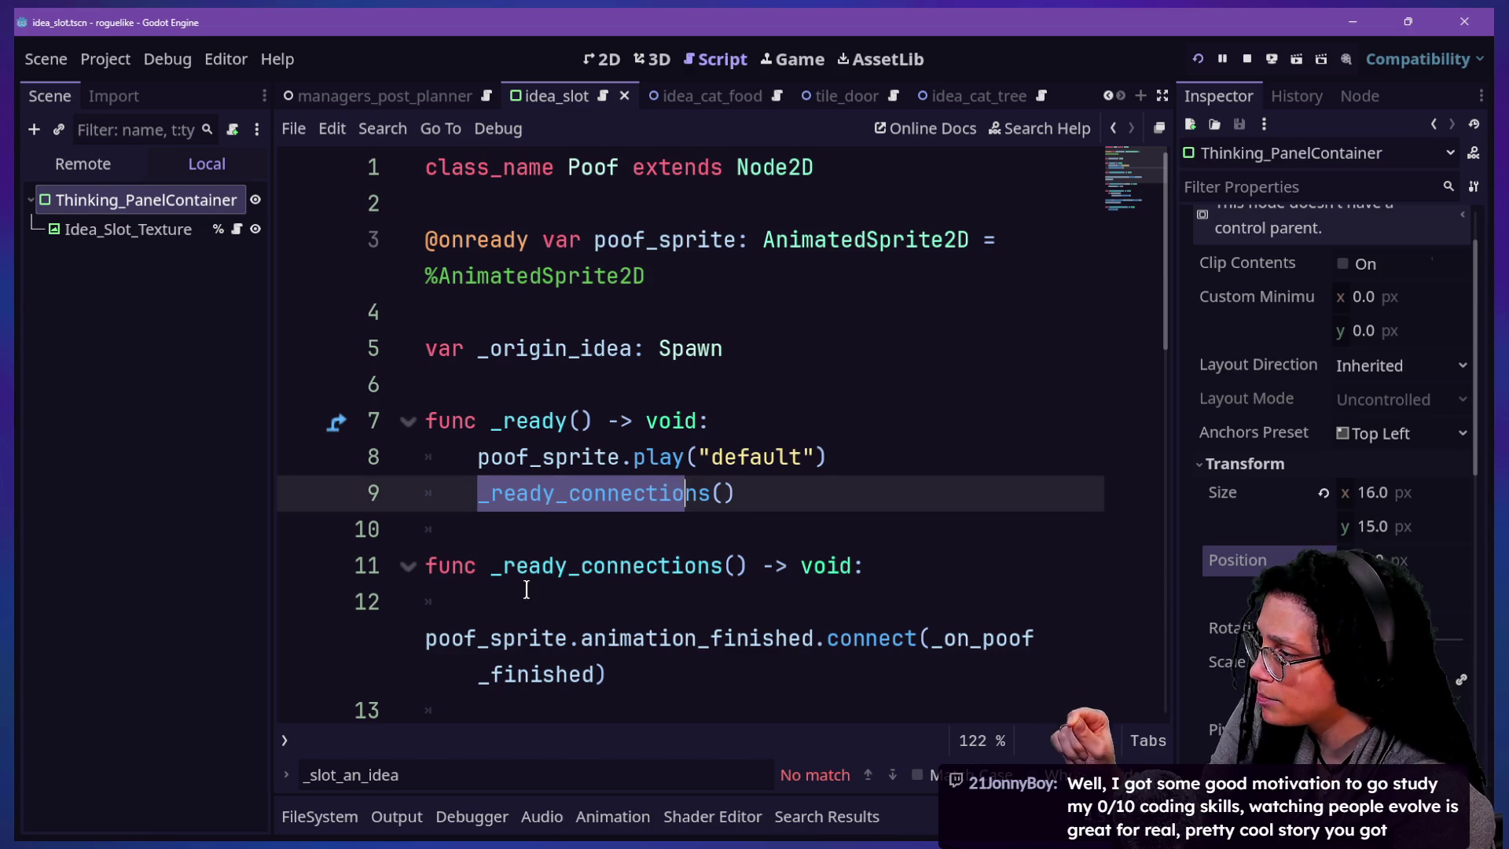
pyautogui.click(794, 566)
pyautogui.click(631, 703)
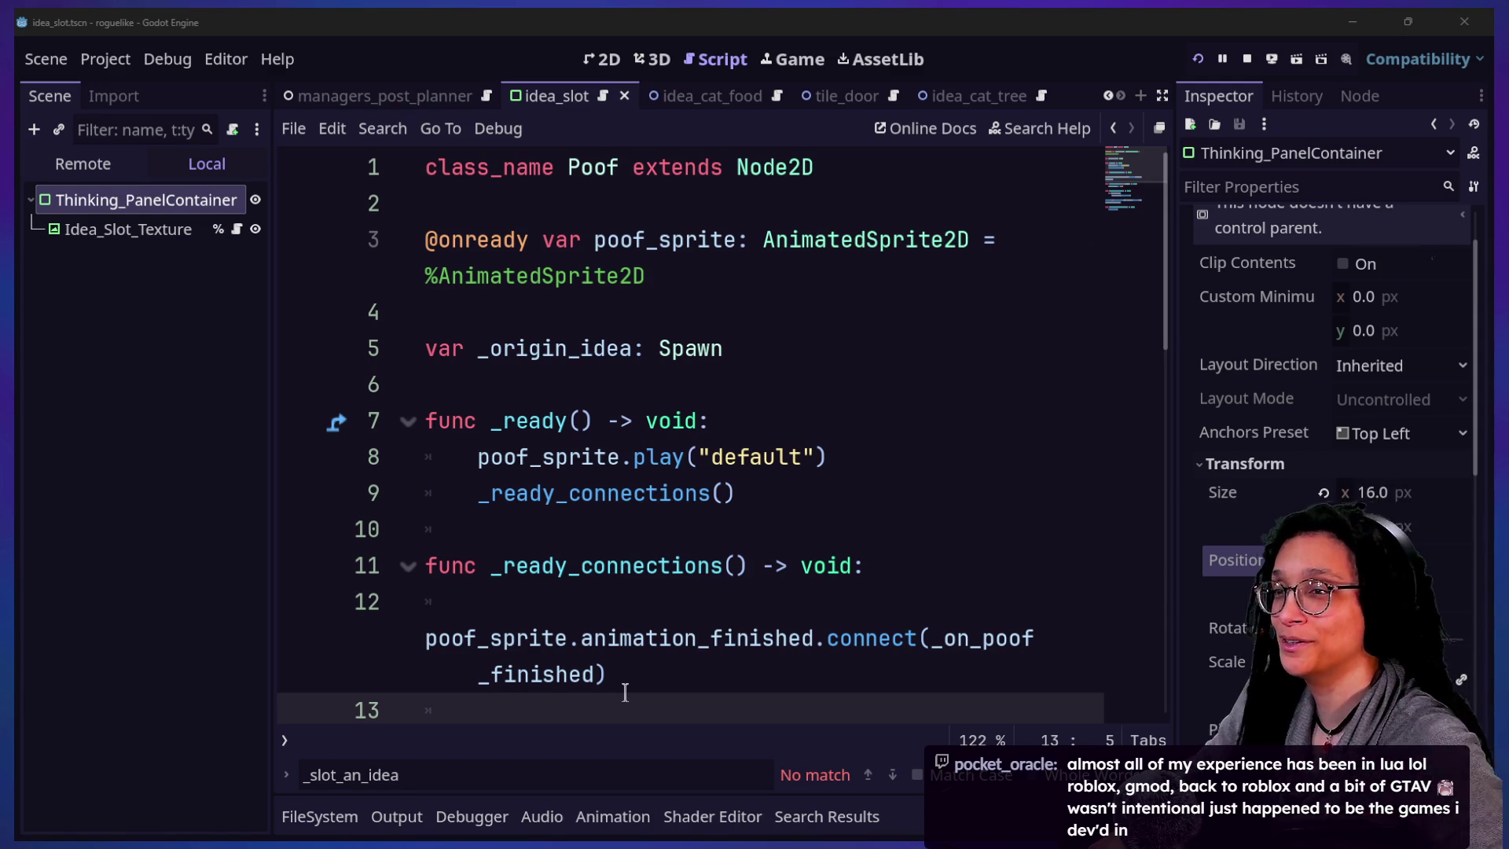
# - Bring the stream chat window up over the Godot editor
pyautogui.hotkey('alt', 'Tab')
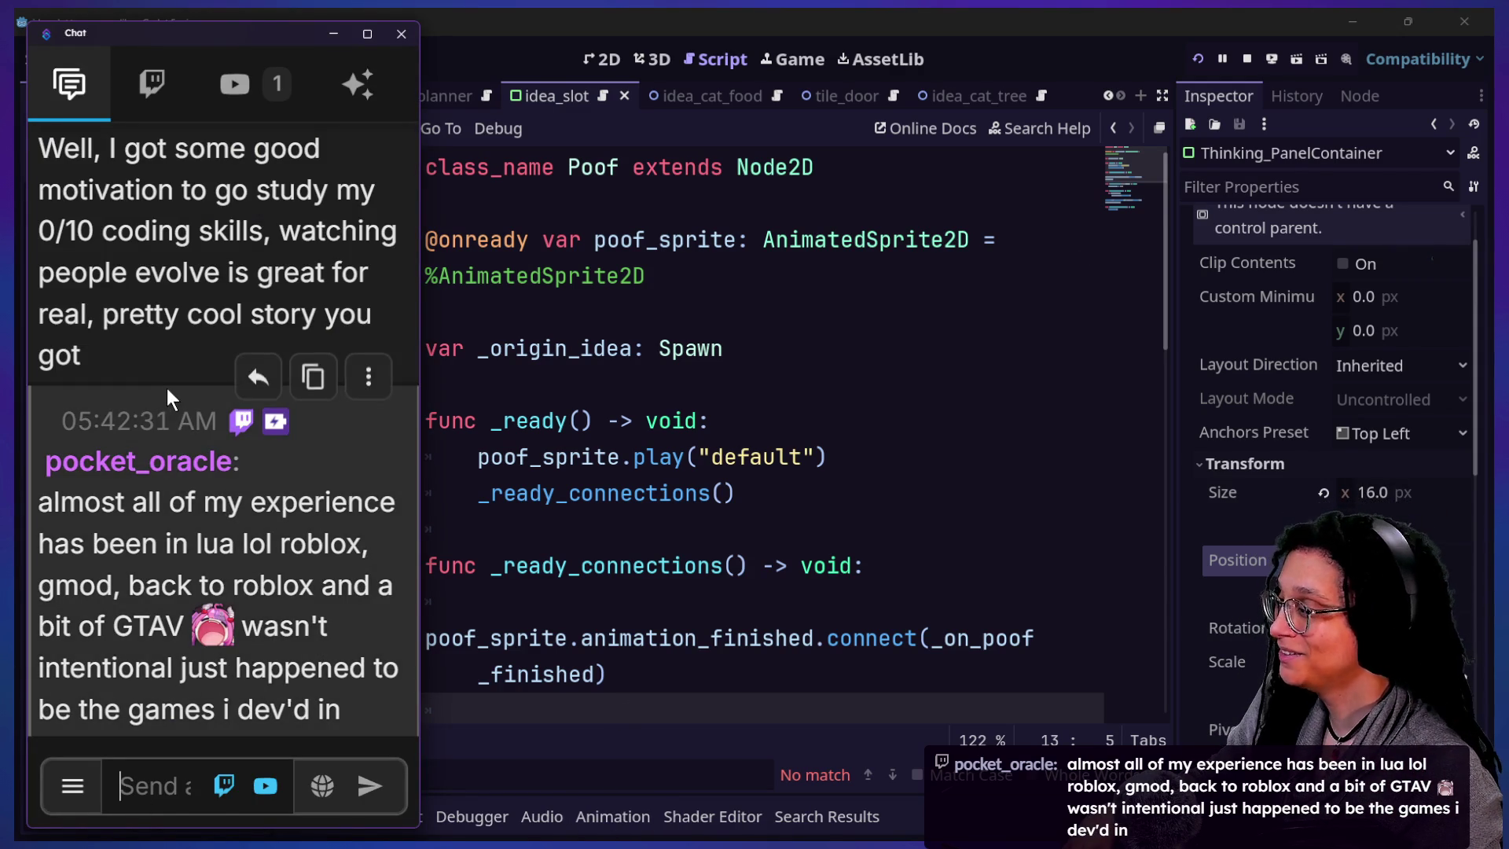
pyautogui.scroll(5, 166, 388)
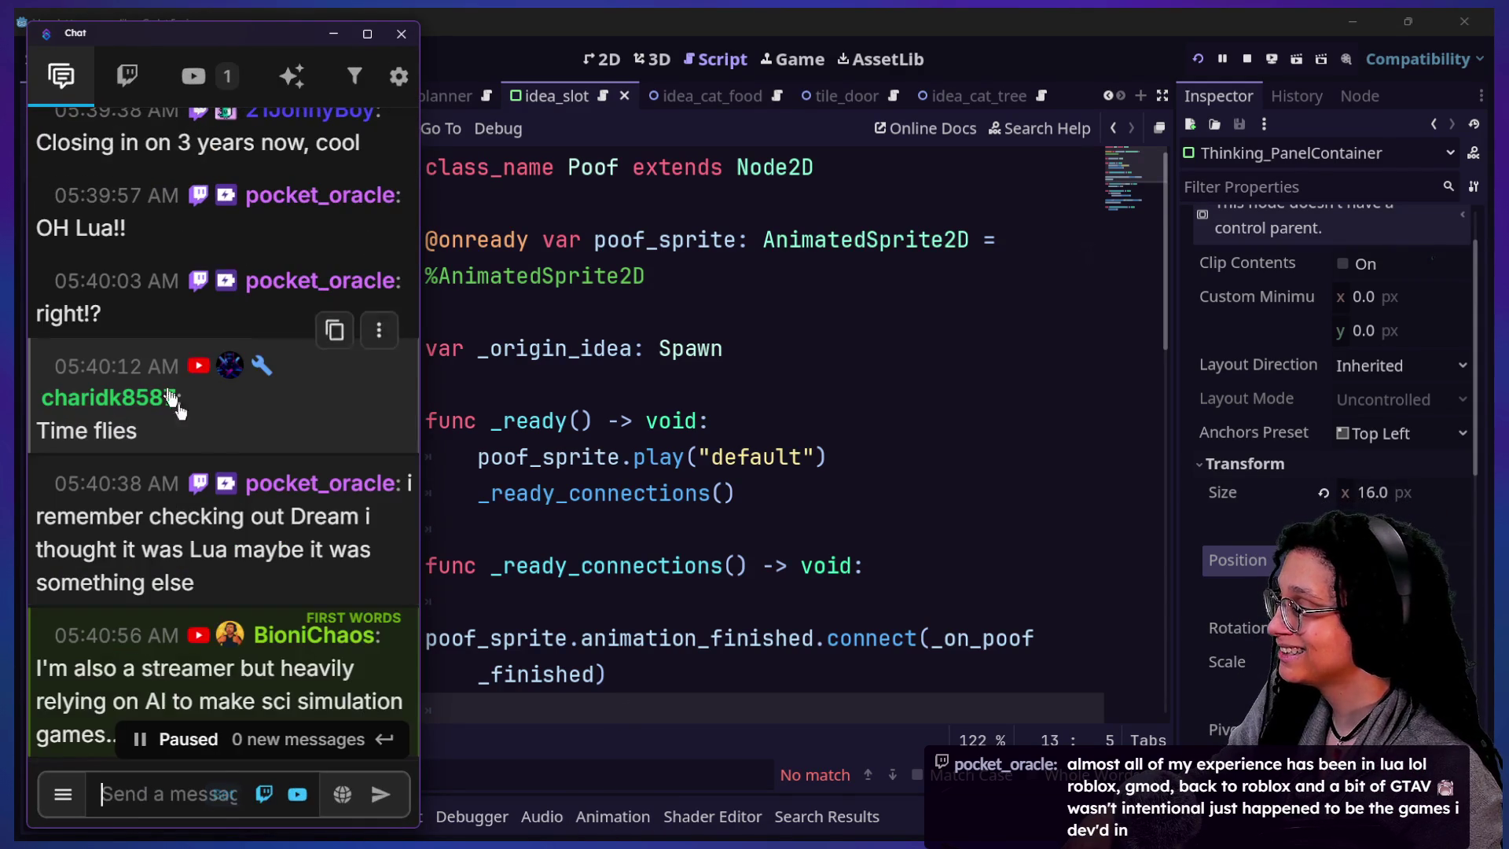
pyautogui.scroll(-2, 262, 525)
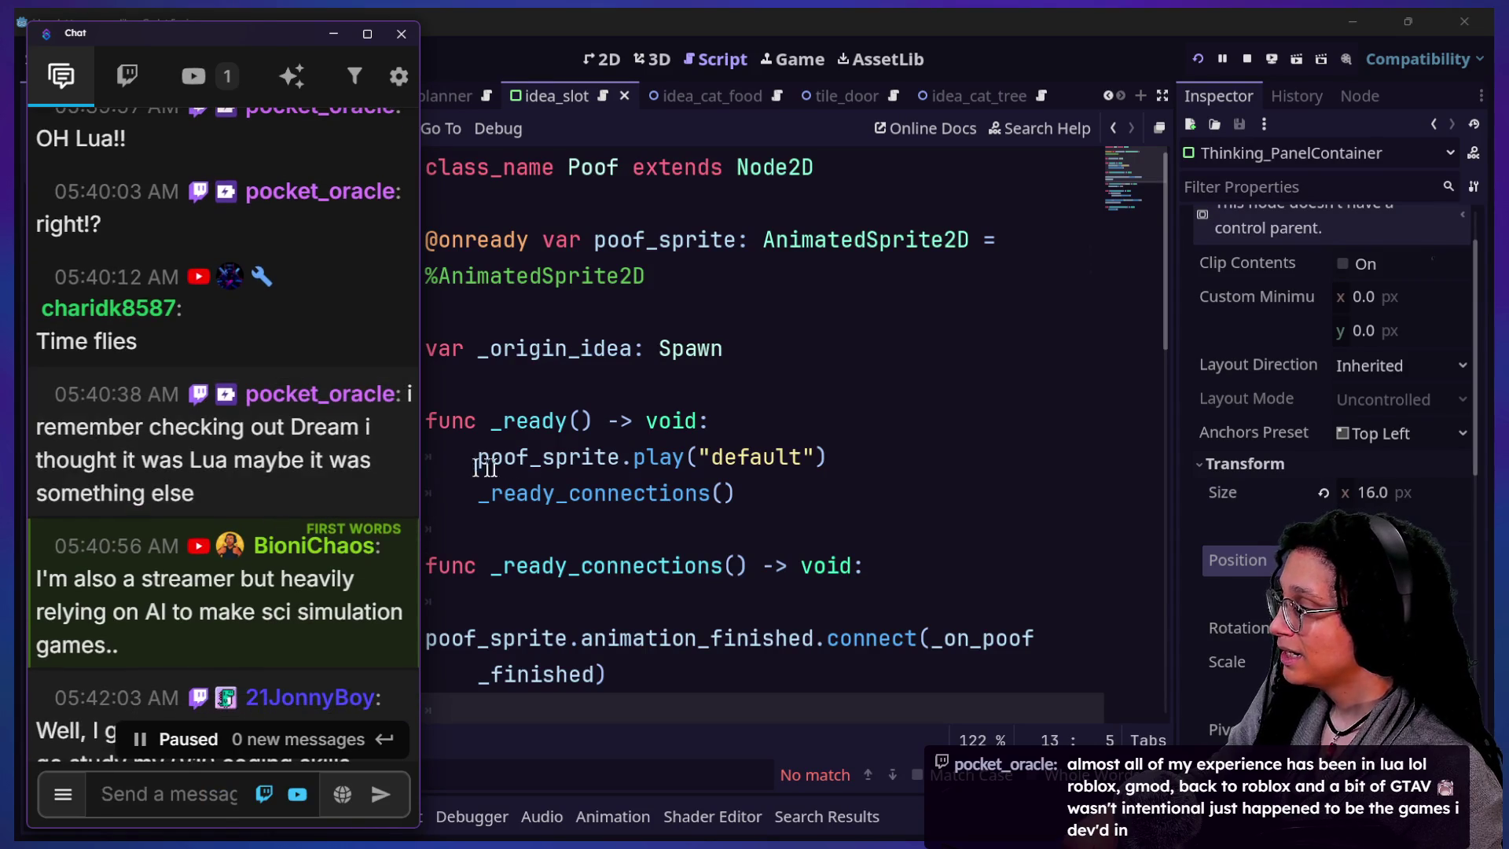
pyautogui.moveTo(537, 464)
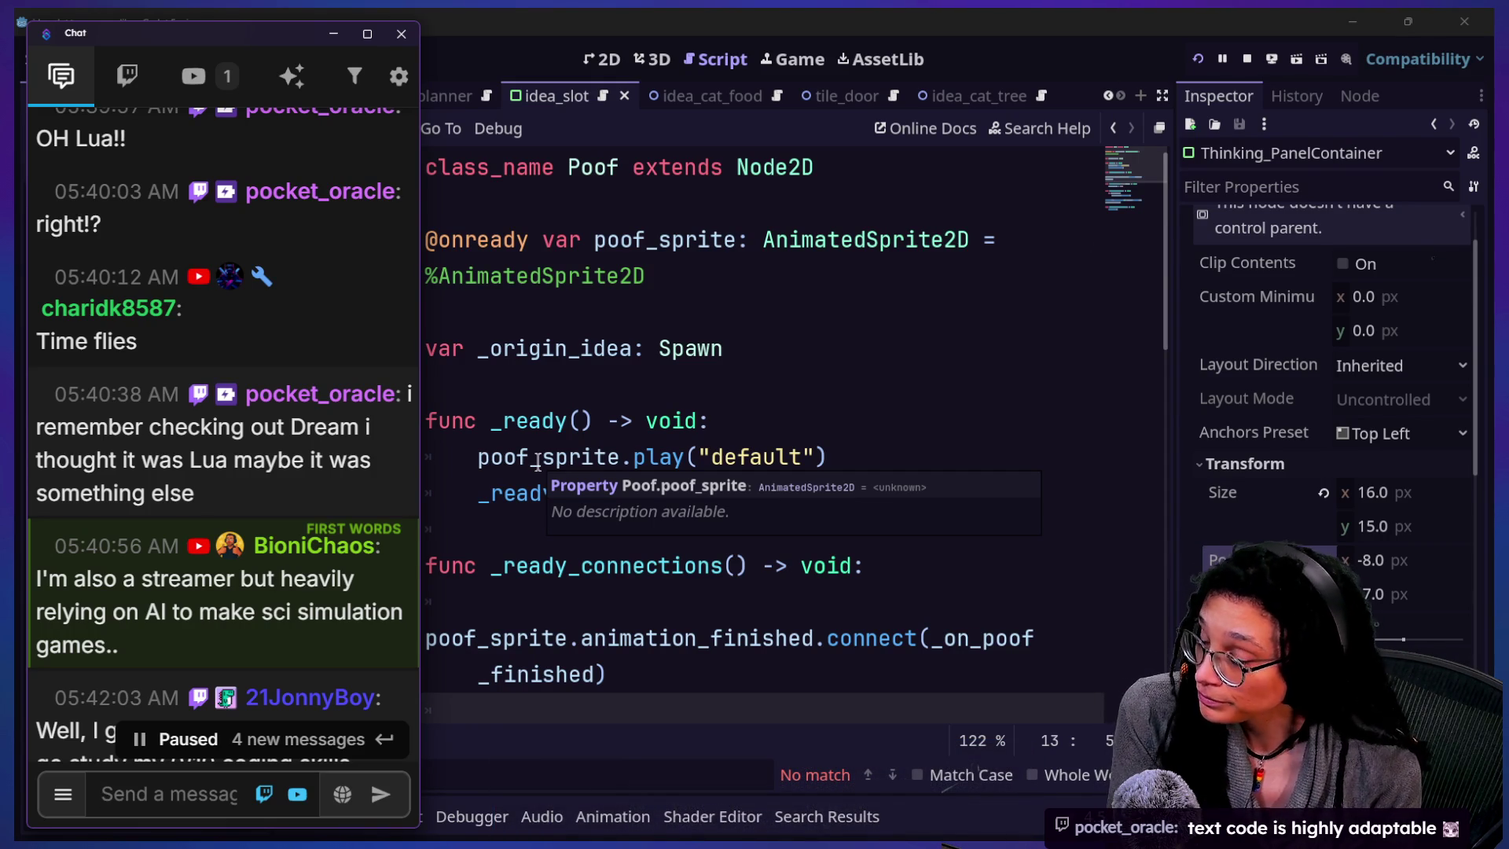
# - Widen the chat window to read longer messages, then hide it to return to poof.gd
pyautogui.keyDown('shift'); pyautogui.click(420, 302); pyautogui.keyUp('shift')
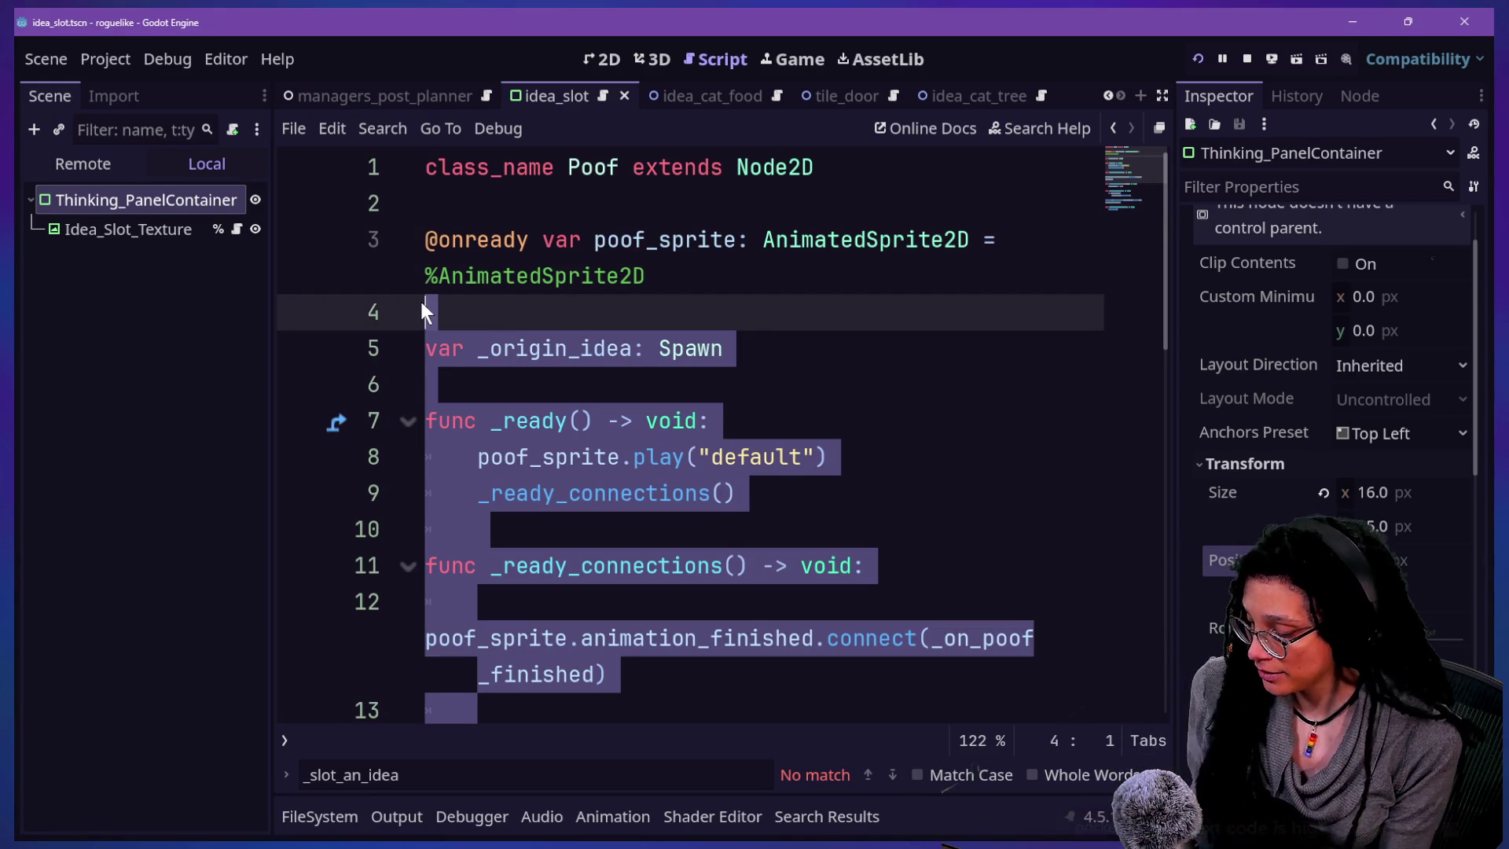
pyautogui.hotkey('alt', 'Tab')
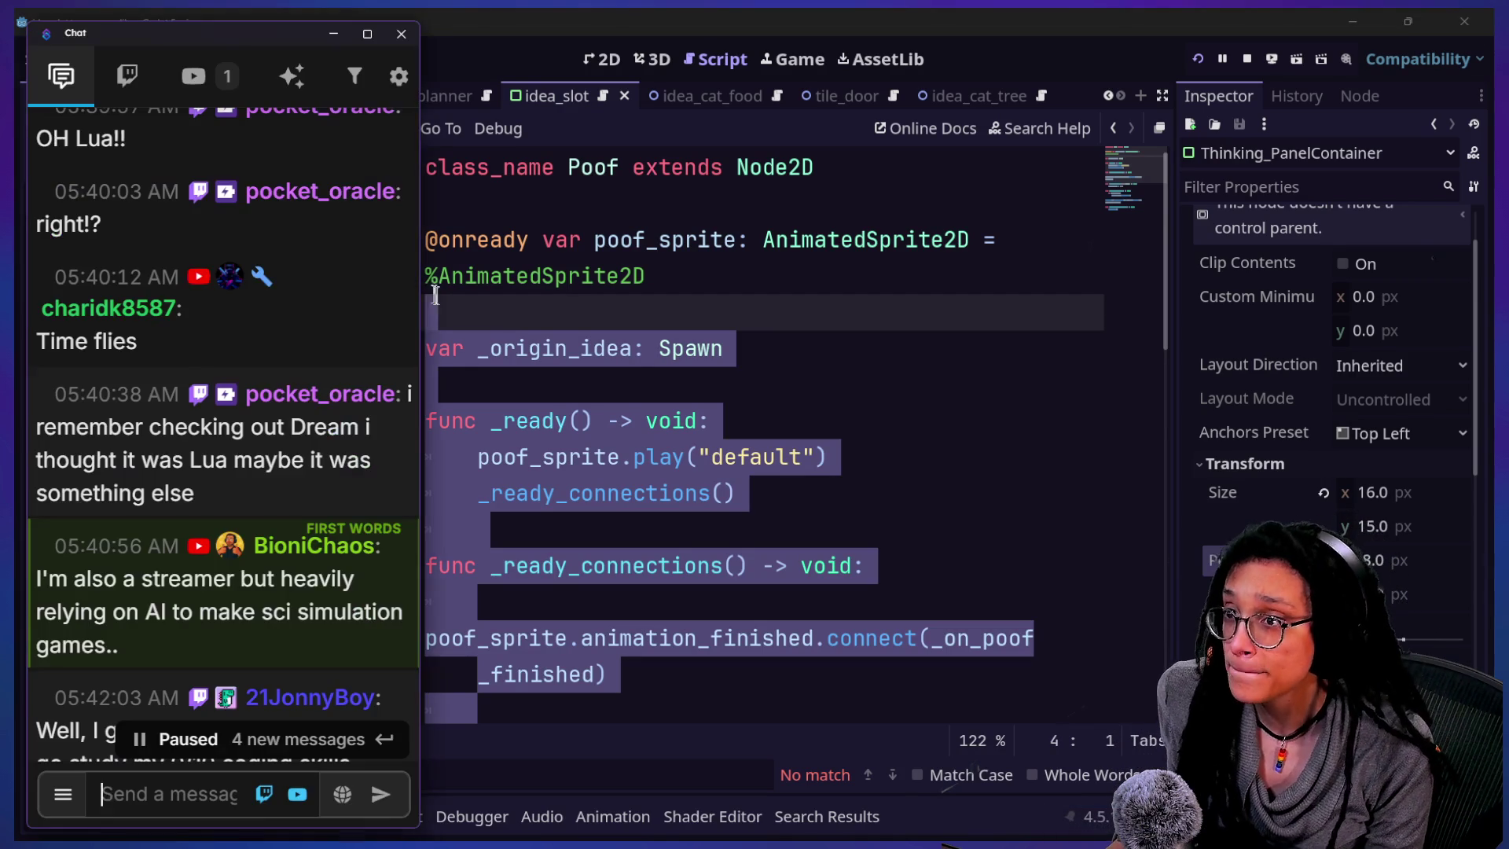
pyautogui.moveTo(421, 285); pyautogui.dragTo(651, 338)
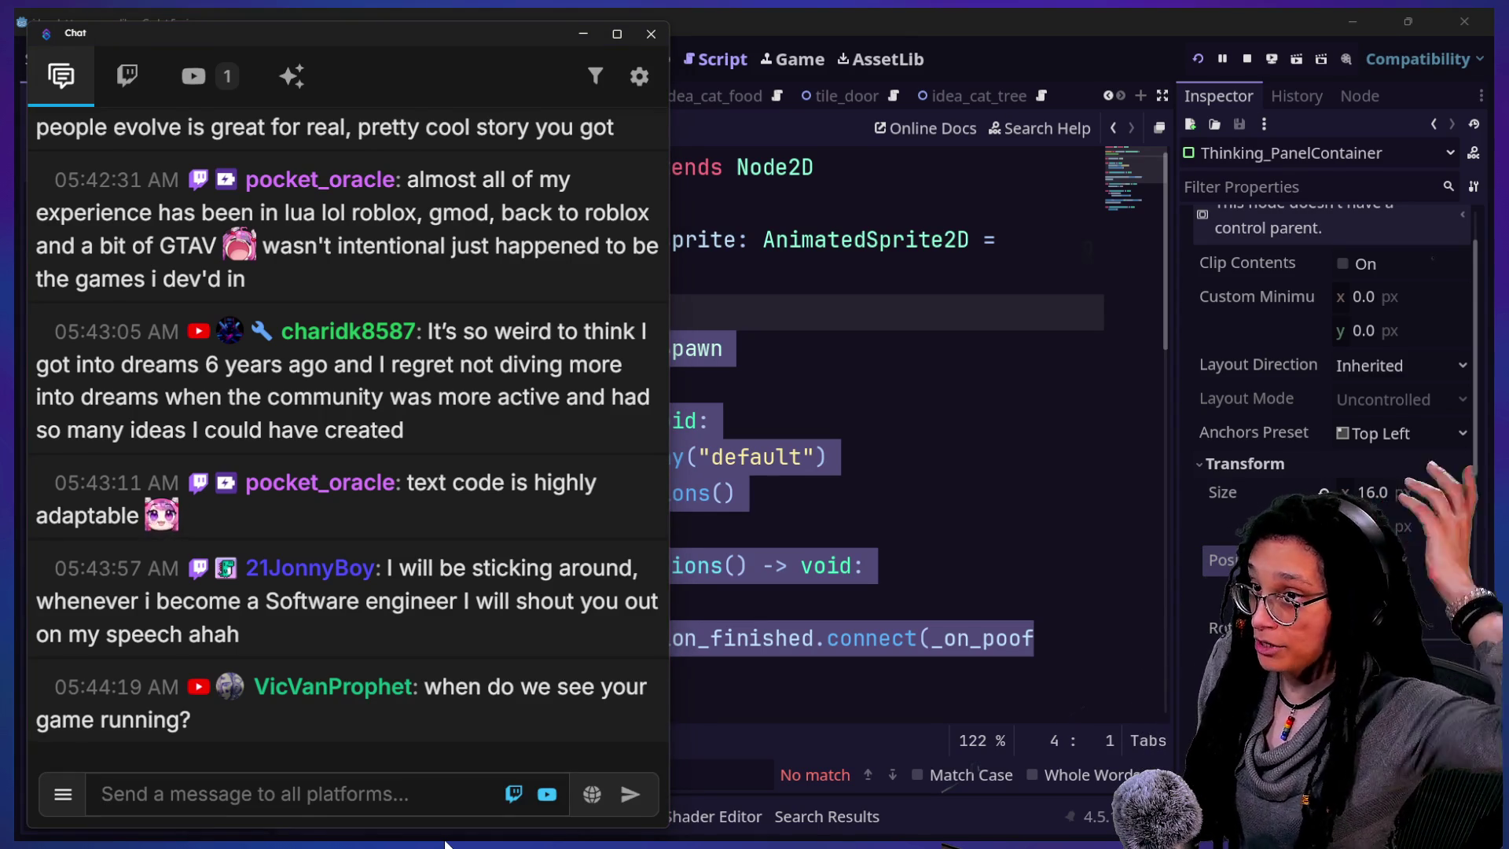
pyautogui.hotkey('alt', 'Tab')
# - Run the game, start planning from the main menu and choose MewTube as the platform
pyautogui.click(698, 494)
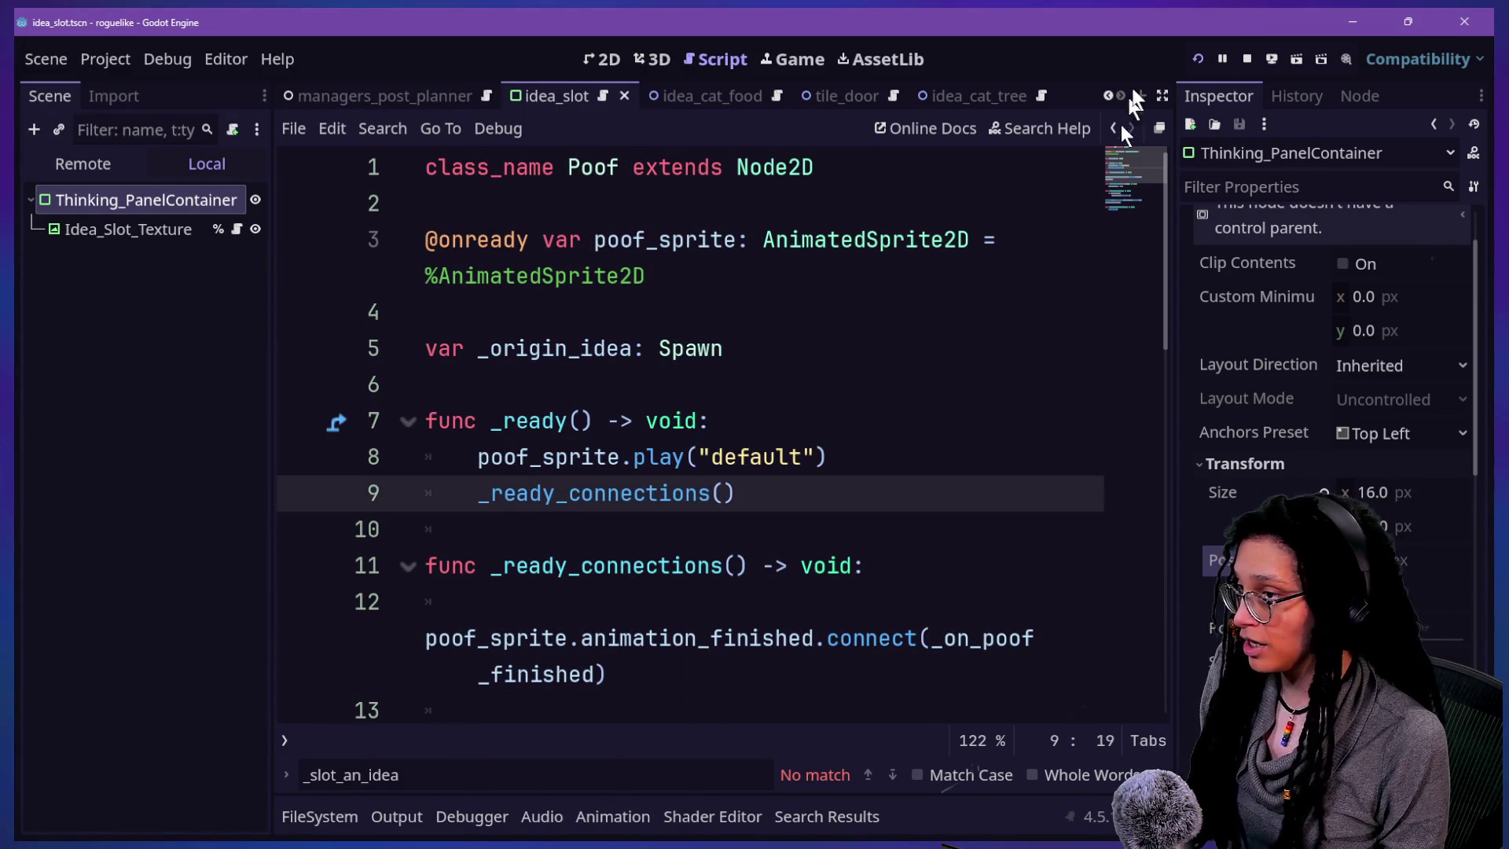
pyautogui.click(1204, 55)
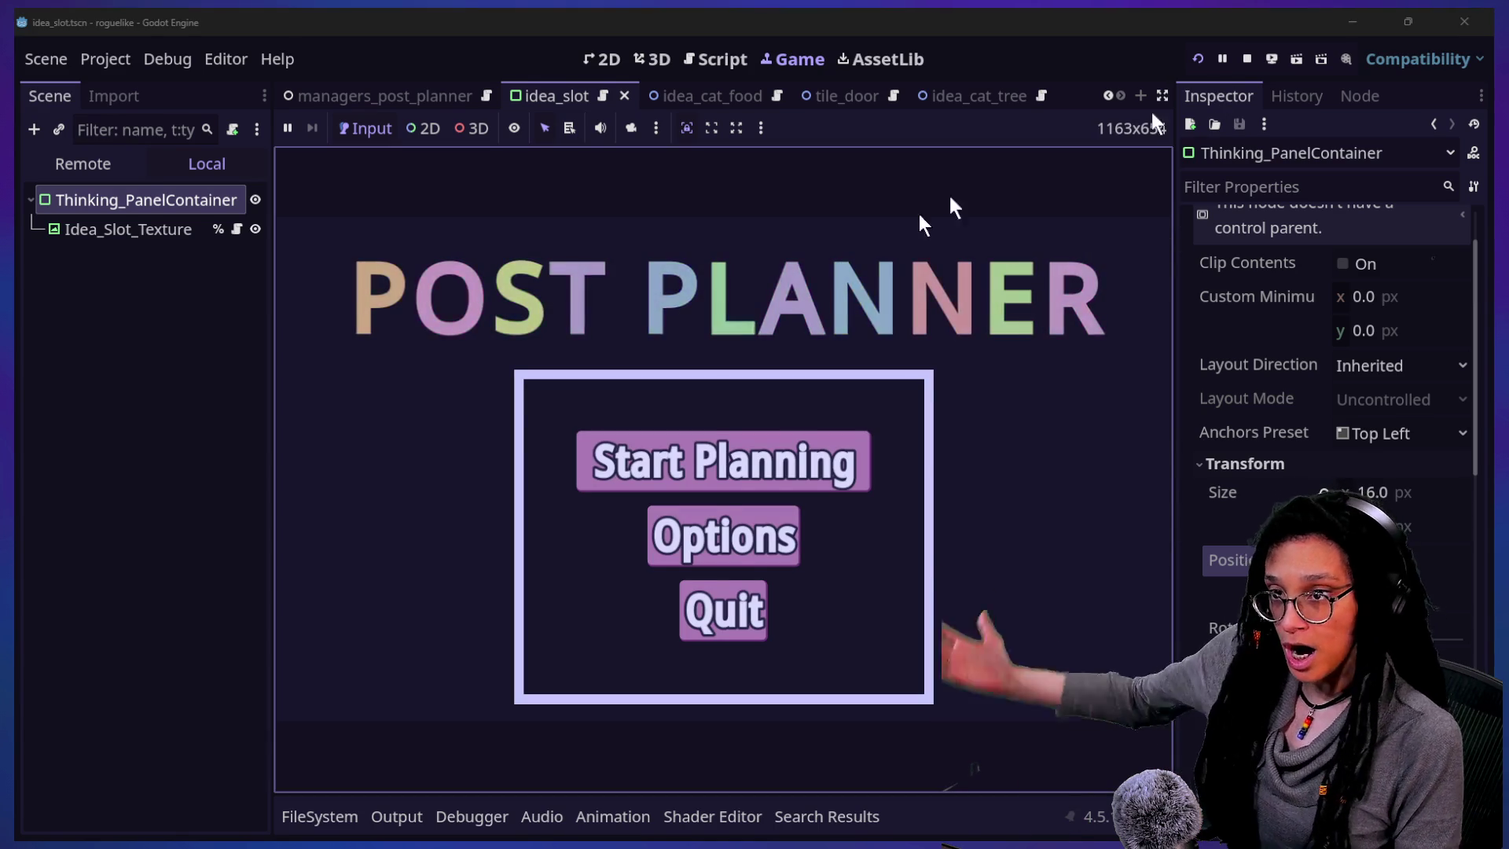
pyautogui.click(653, 440)
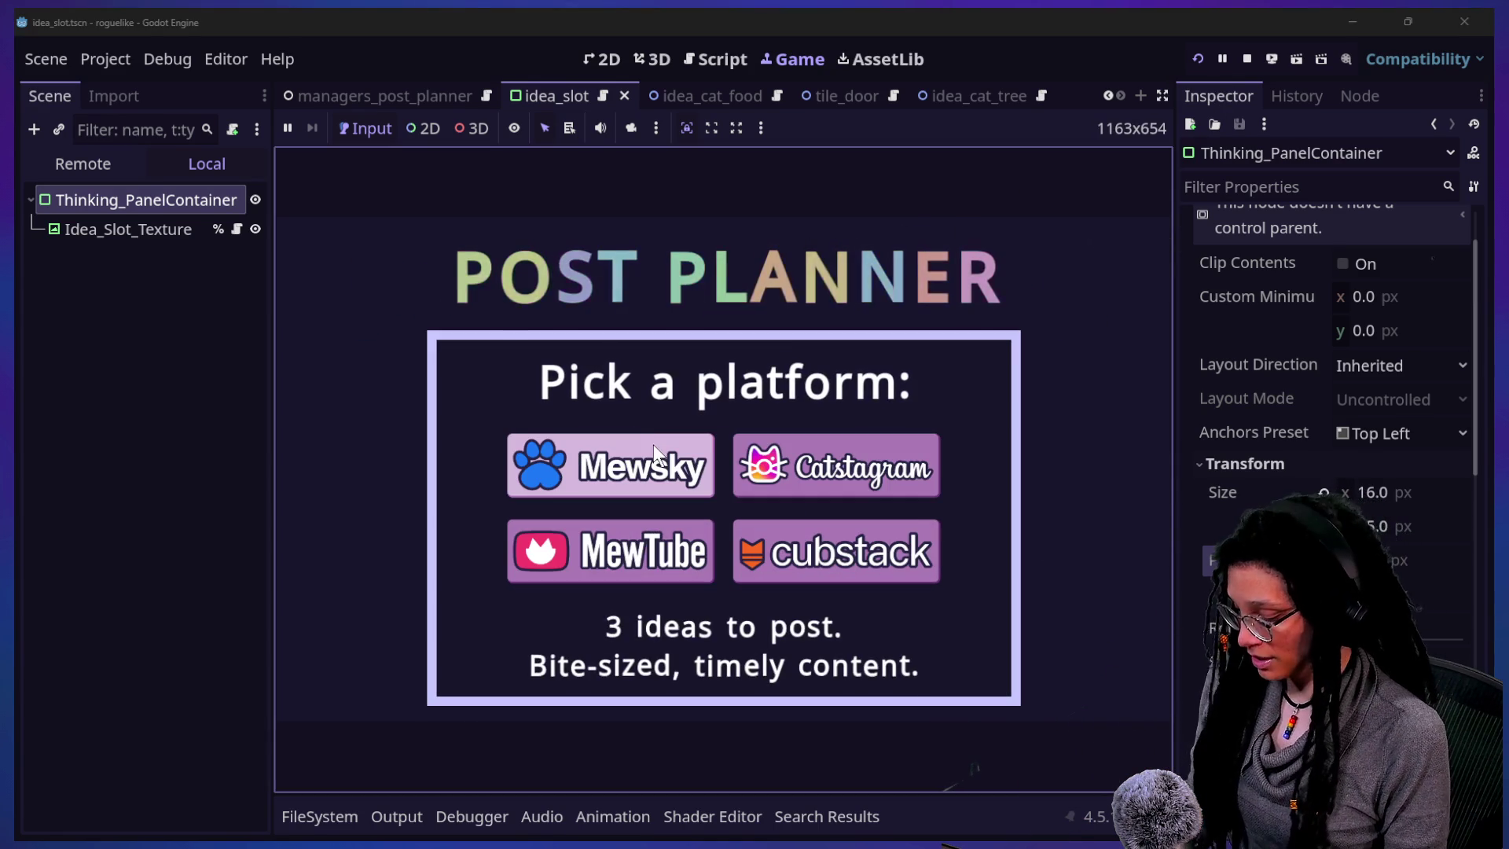
pyautogui.click(677, 537)
pyautogui.click(678, 536)
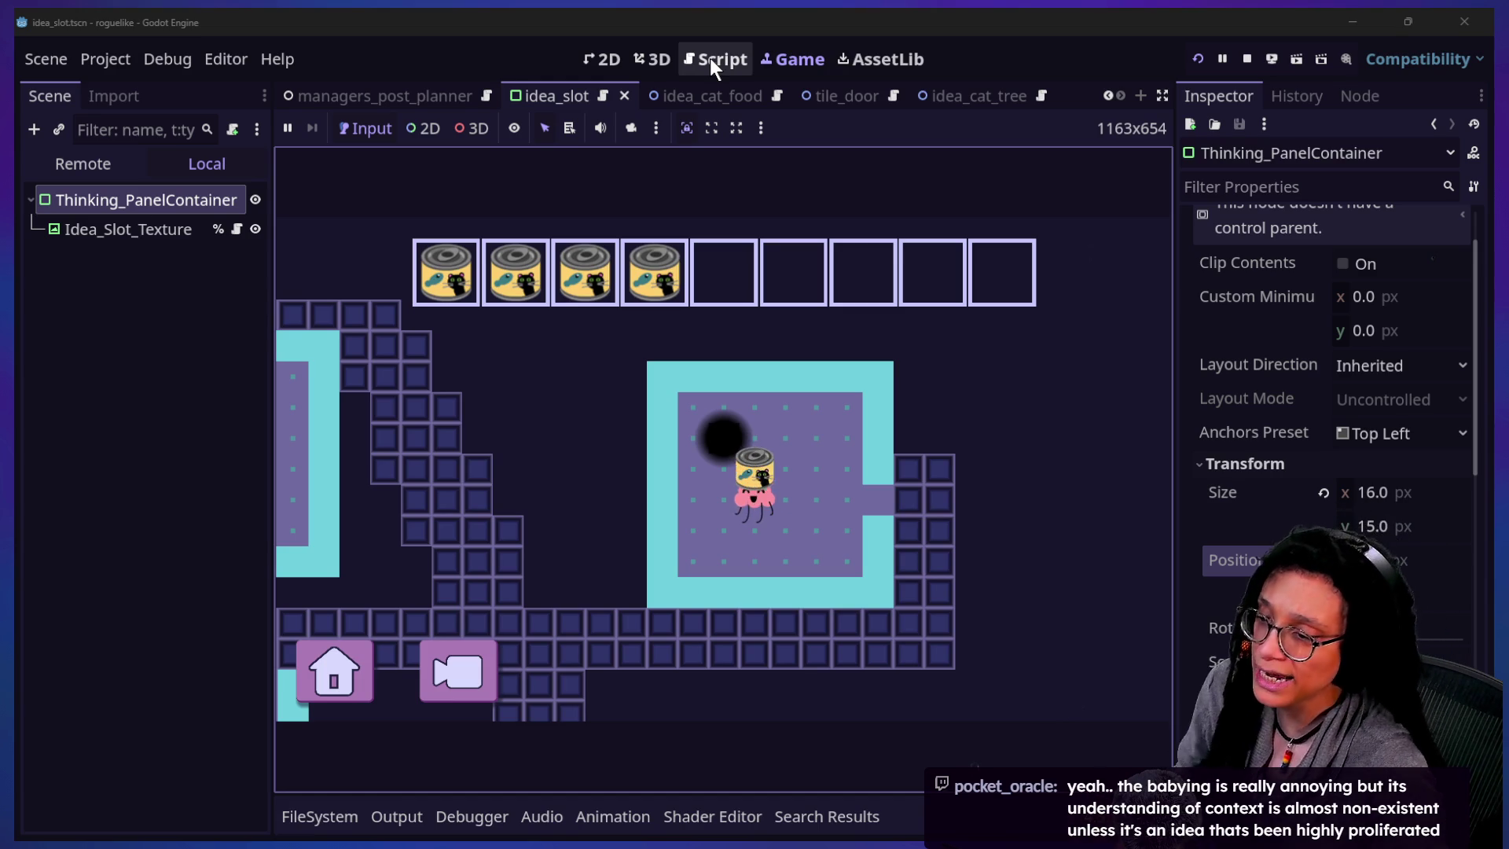
# - Glance at the Poof script's code, then go back to the running game view
pyautogui.click(710, 58)
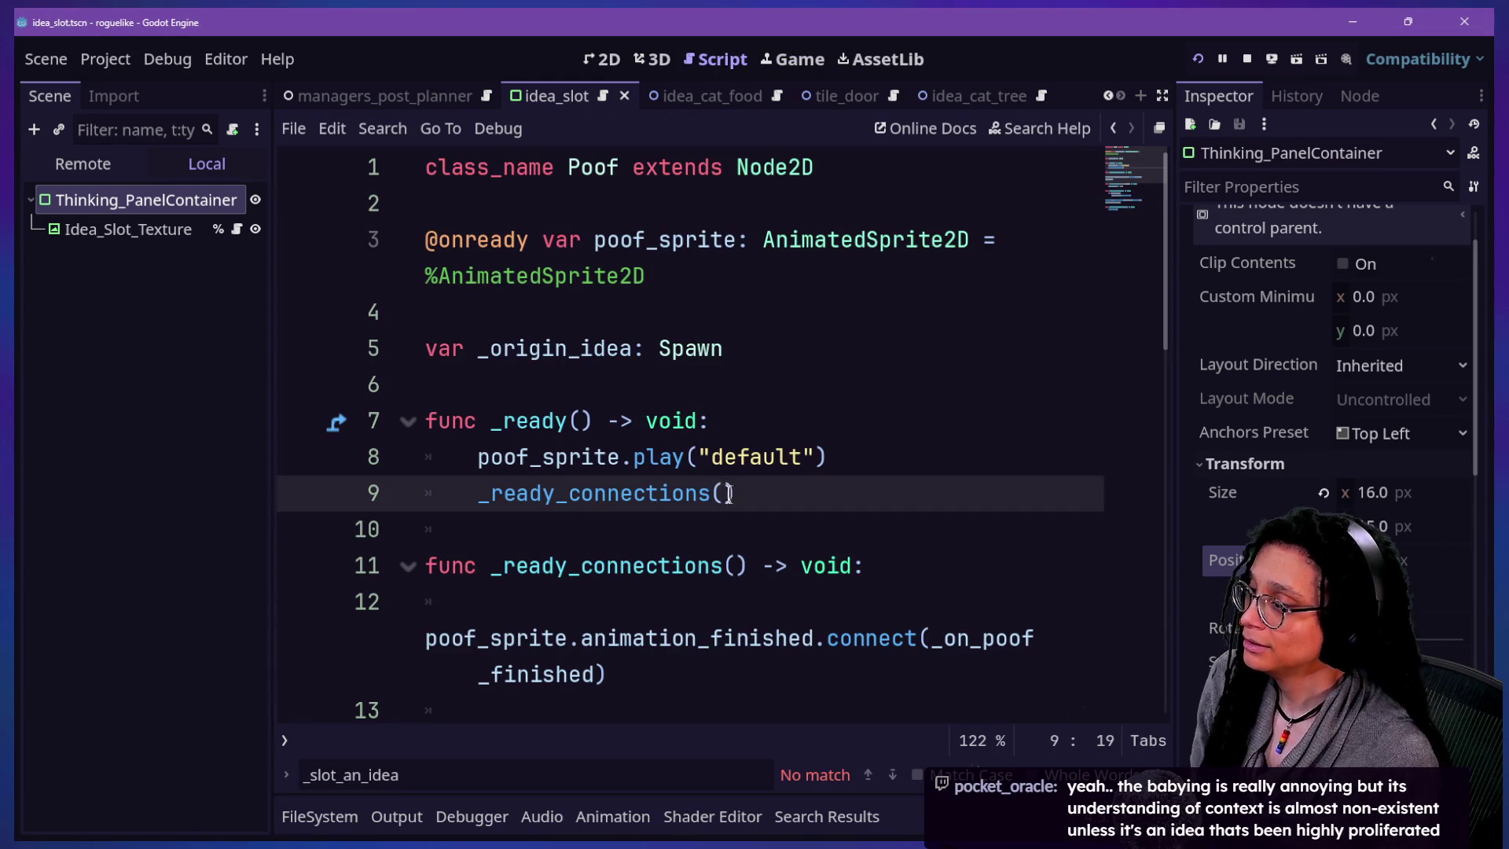
pyautogui.click(792, 59)
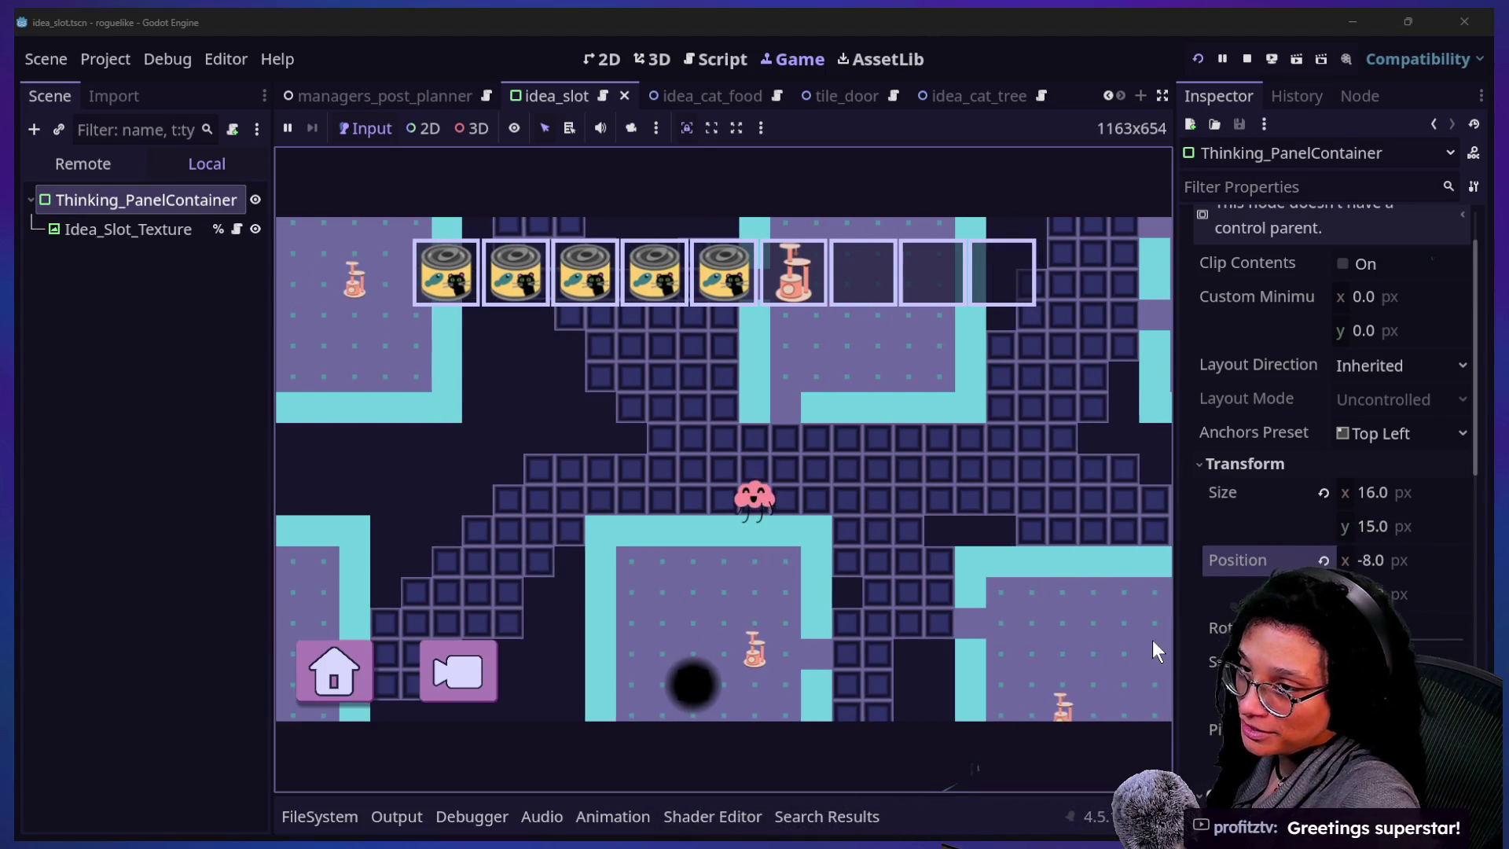
# - Bring up the stream chat and scroll back through its earlier messages
pyautogui.hotkey('alt', 'Tab')
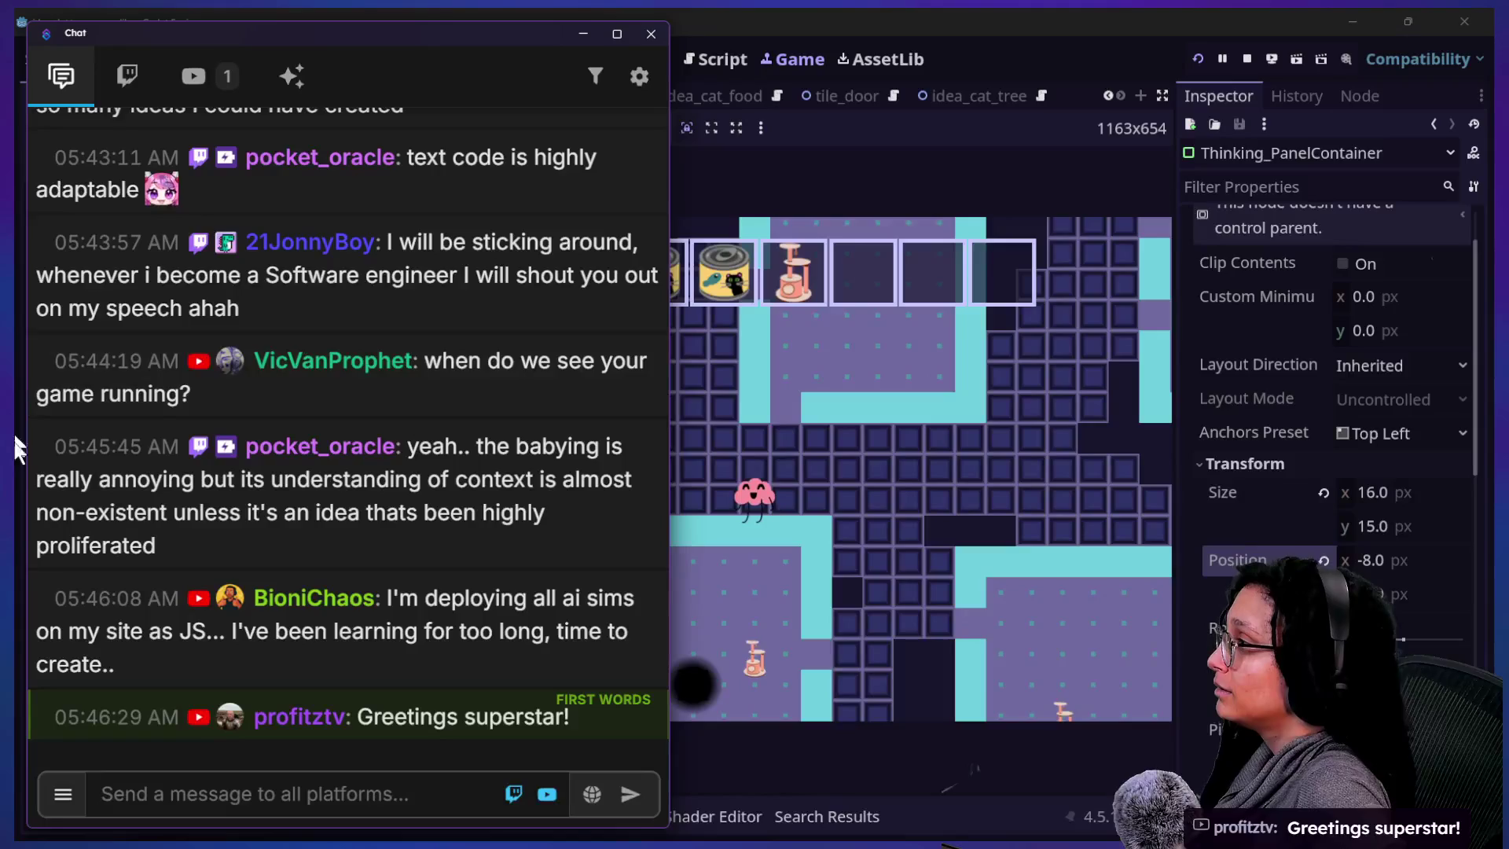
pyautogui.scroll(4, 385, 235)
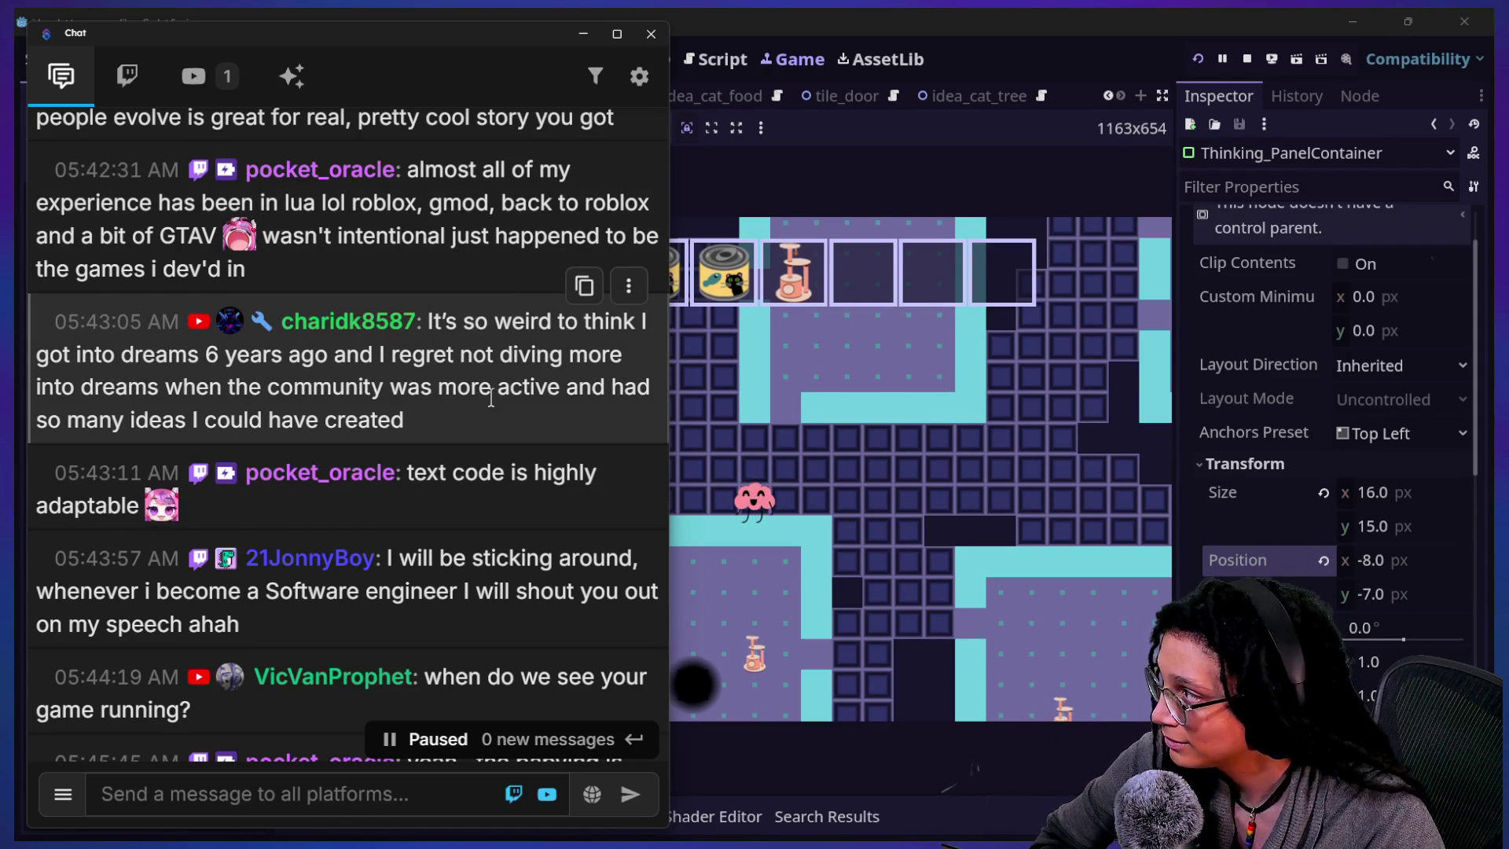
pyautogui.scroll(1, 491, 398)
pyautogui.scroll(2, 444, 401)
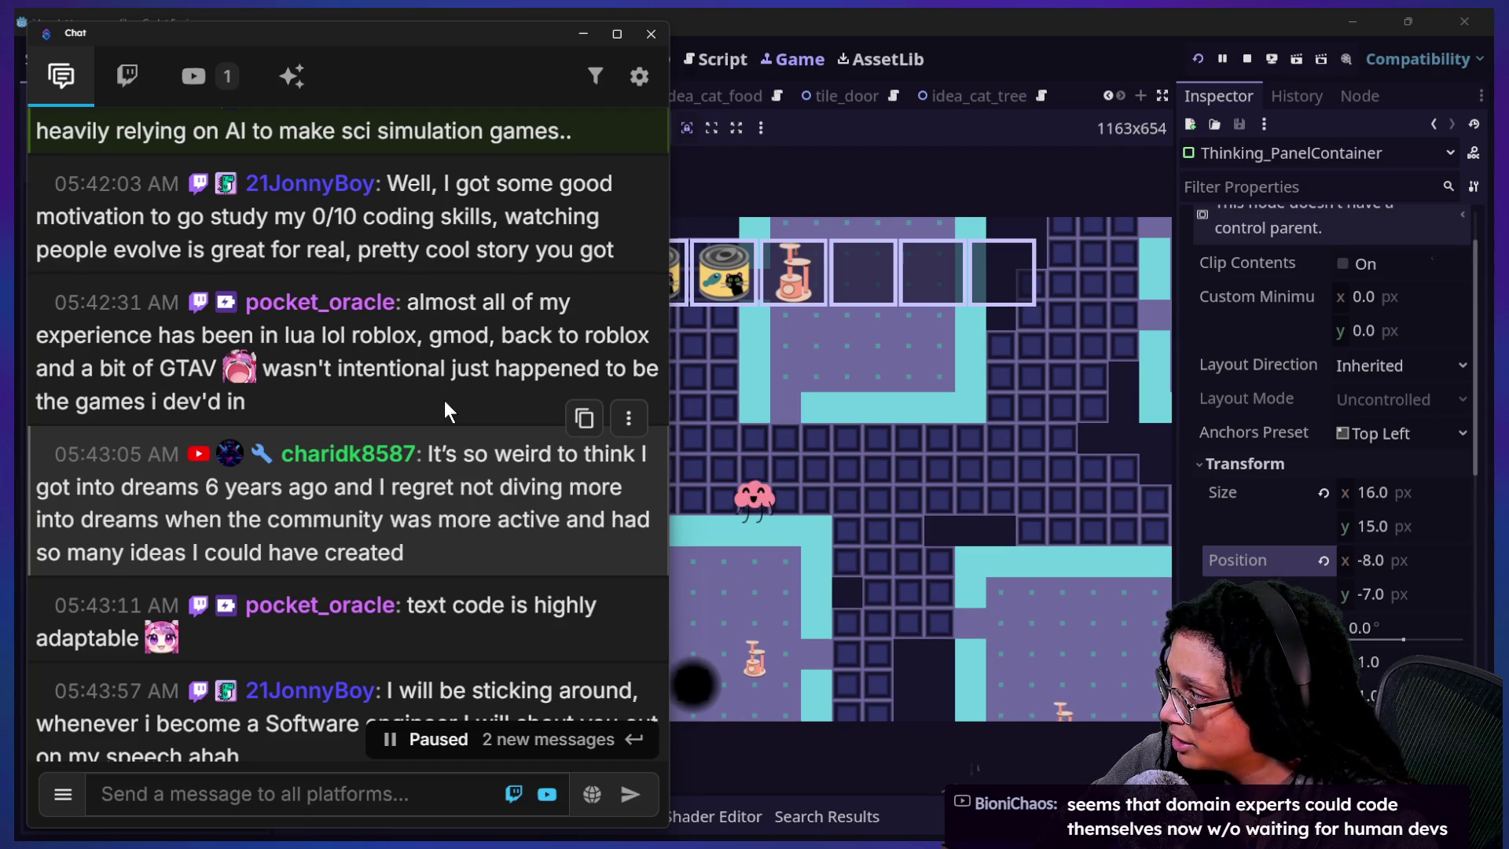
pyautogui.scroll(2, 445, 402)
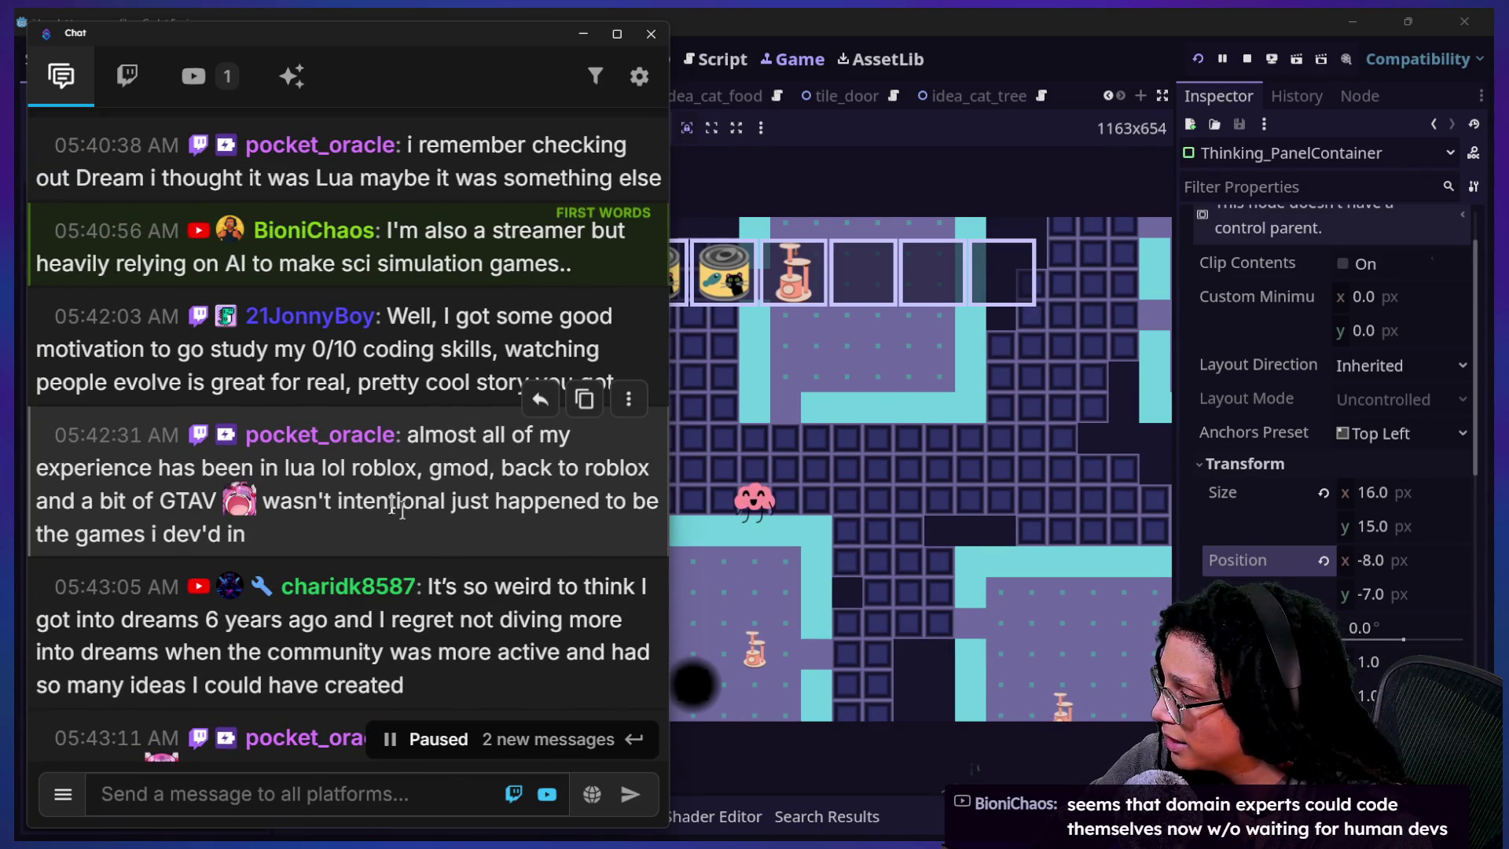
pyautogui.moveTo(269, 472)
pyautogui.mouseDown()
pyautogui.moveTo(224, 503)
pyautogui.moveTo(381, 520)
pyautogui.mouseUp()
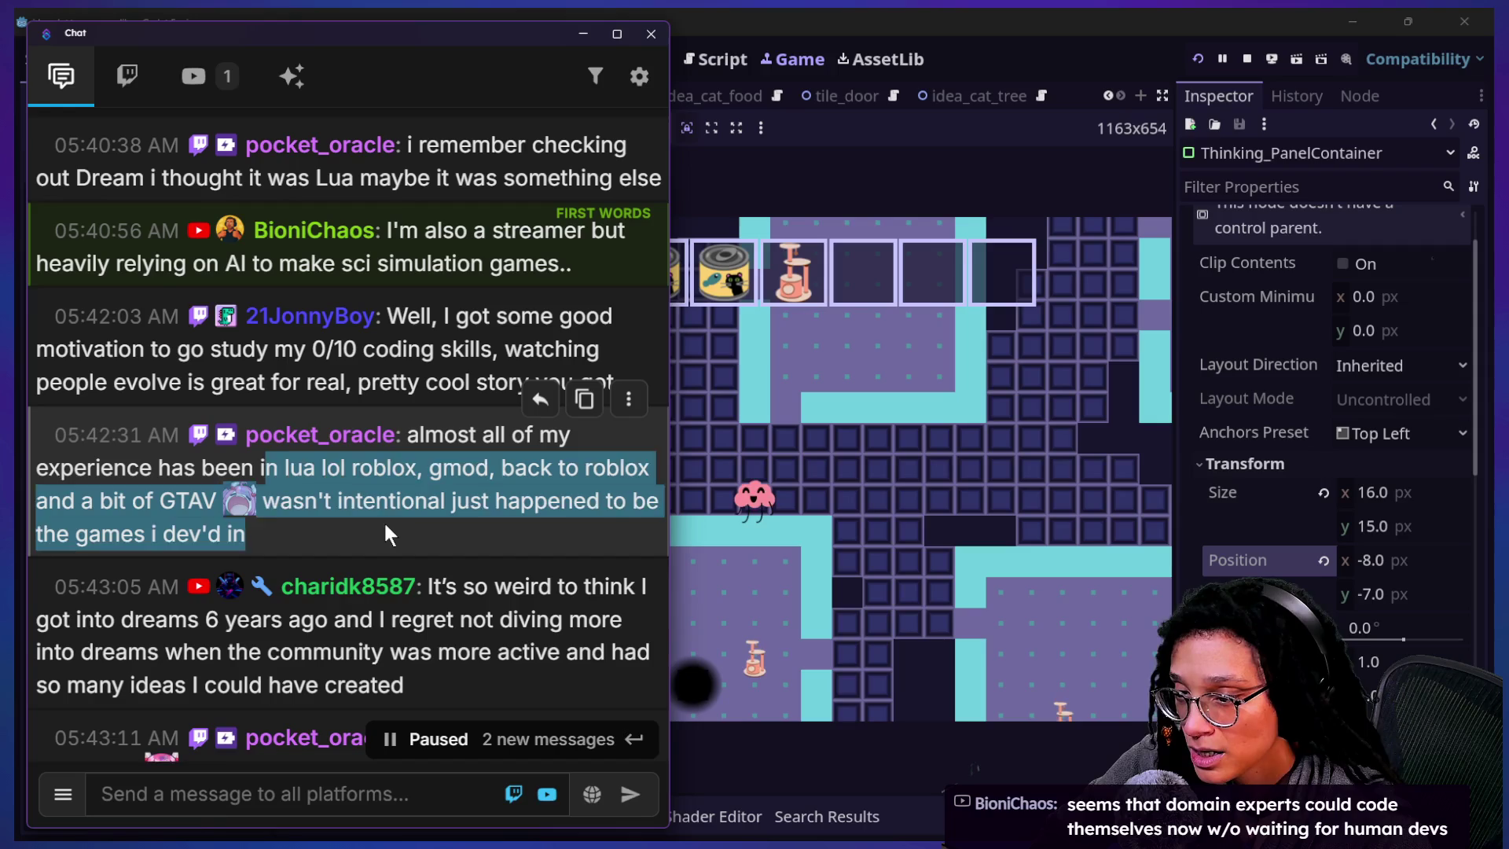
pyautogui.click(383, 520)
pyautogui.scroll(1, 414, 526)
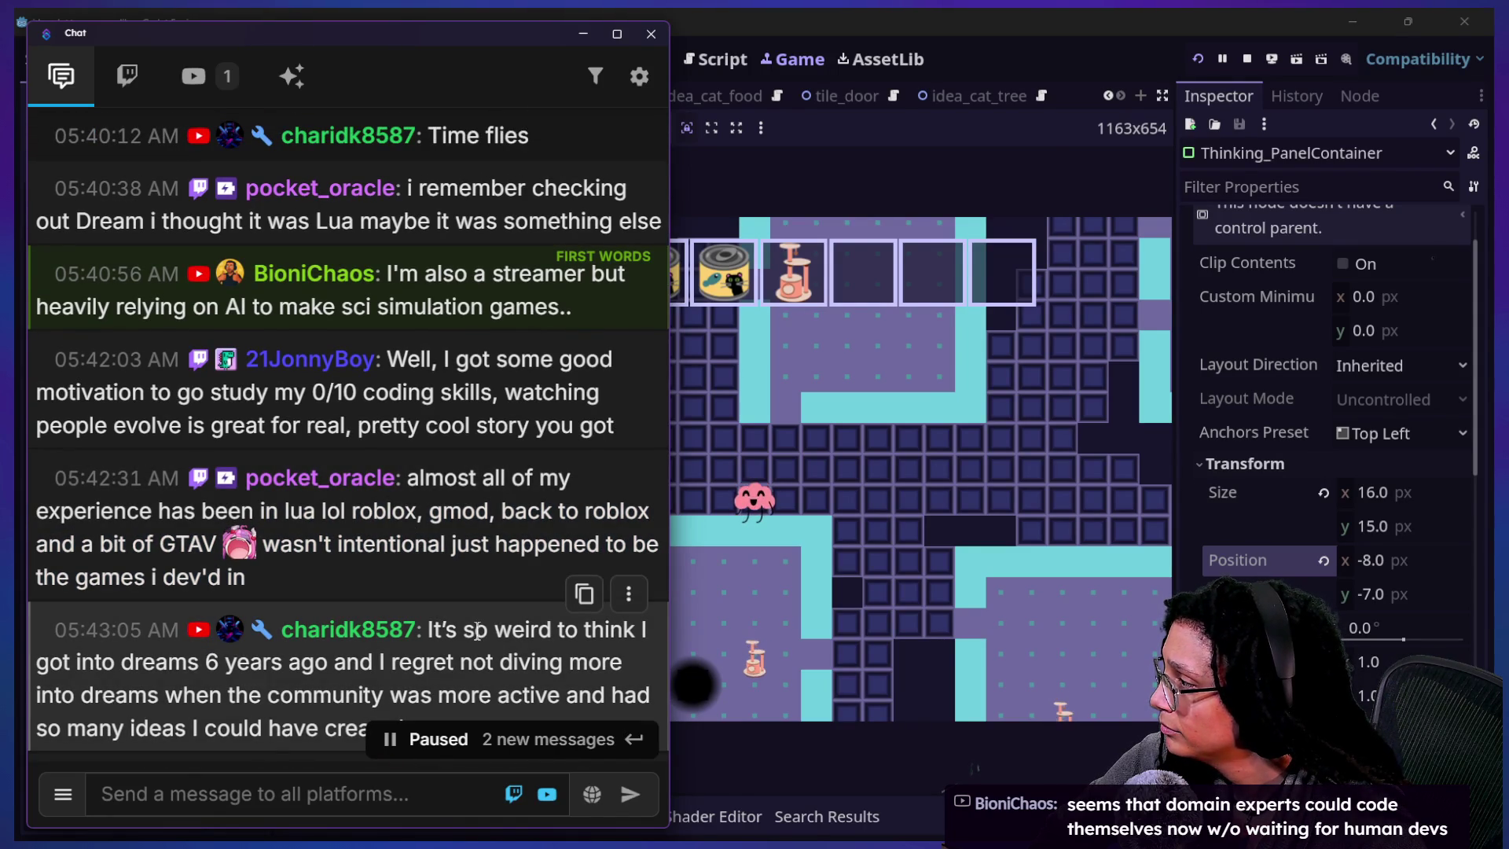
pyautogui.scroll(-5, 495, 584)
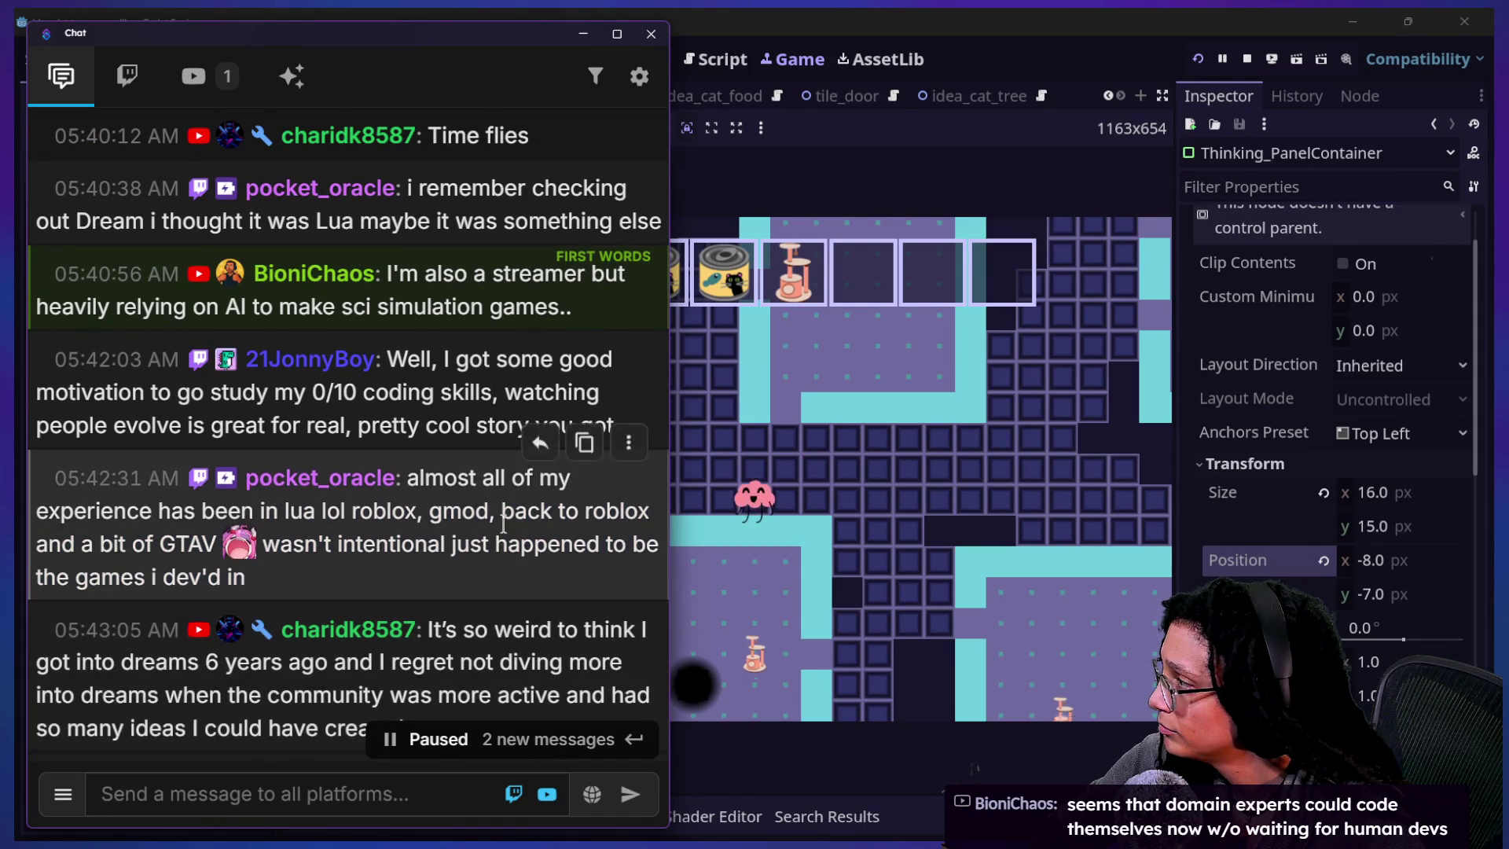
pyautogui.scroll(-2, 507, 534)
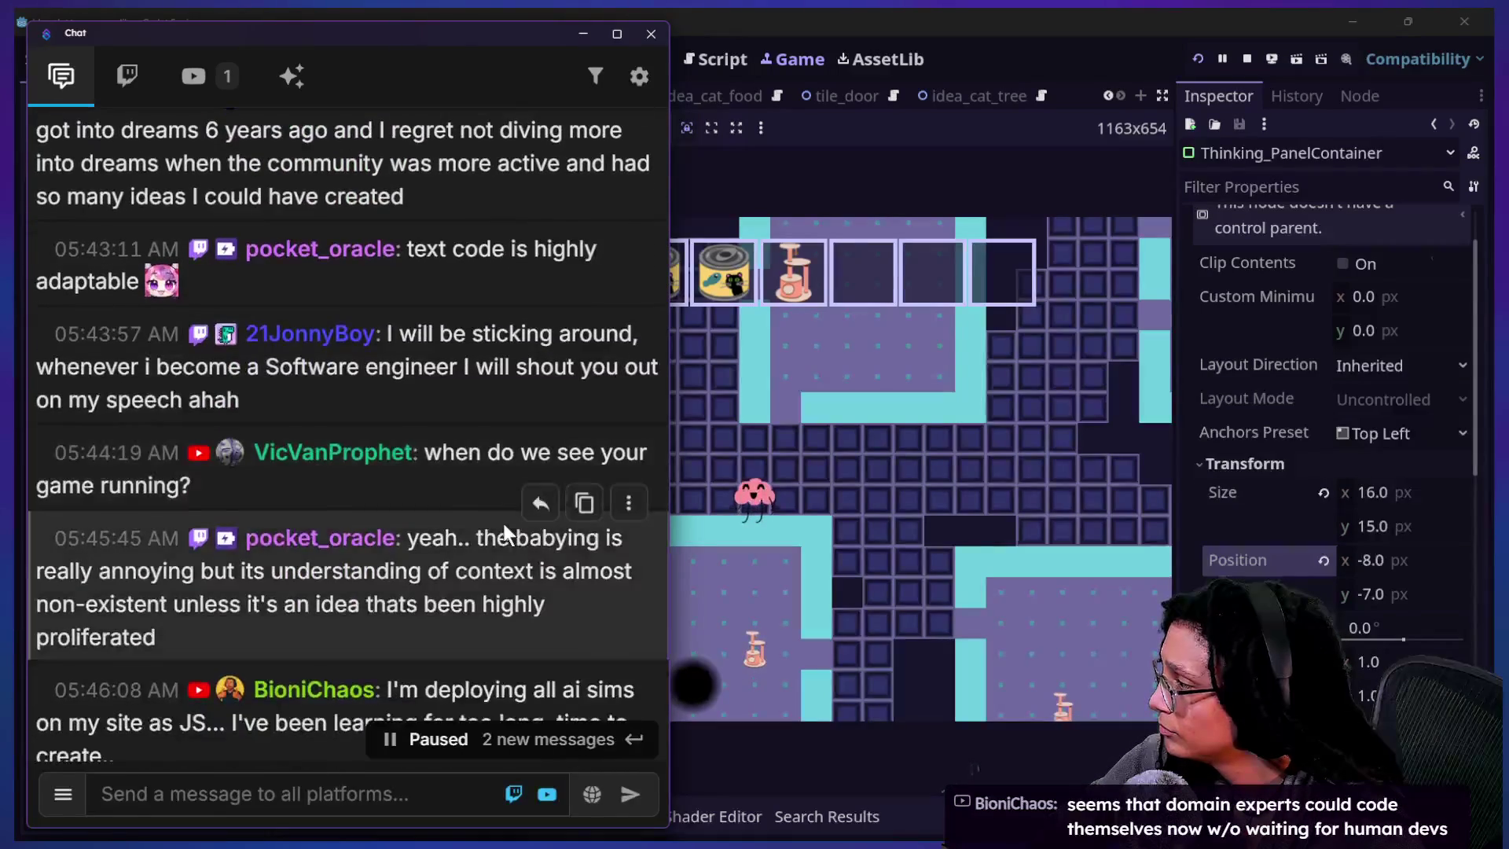
pyautogui.scroll(-3, 525, 563)
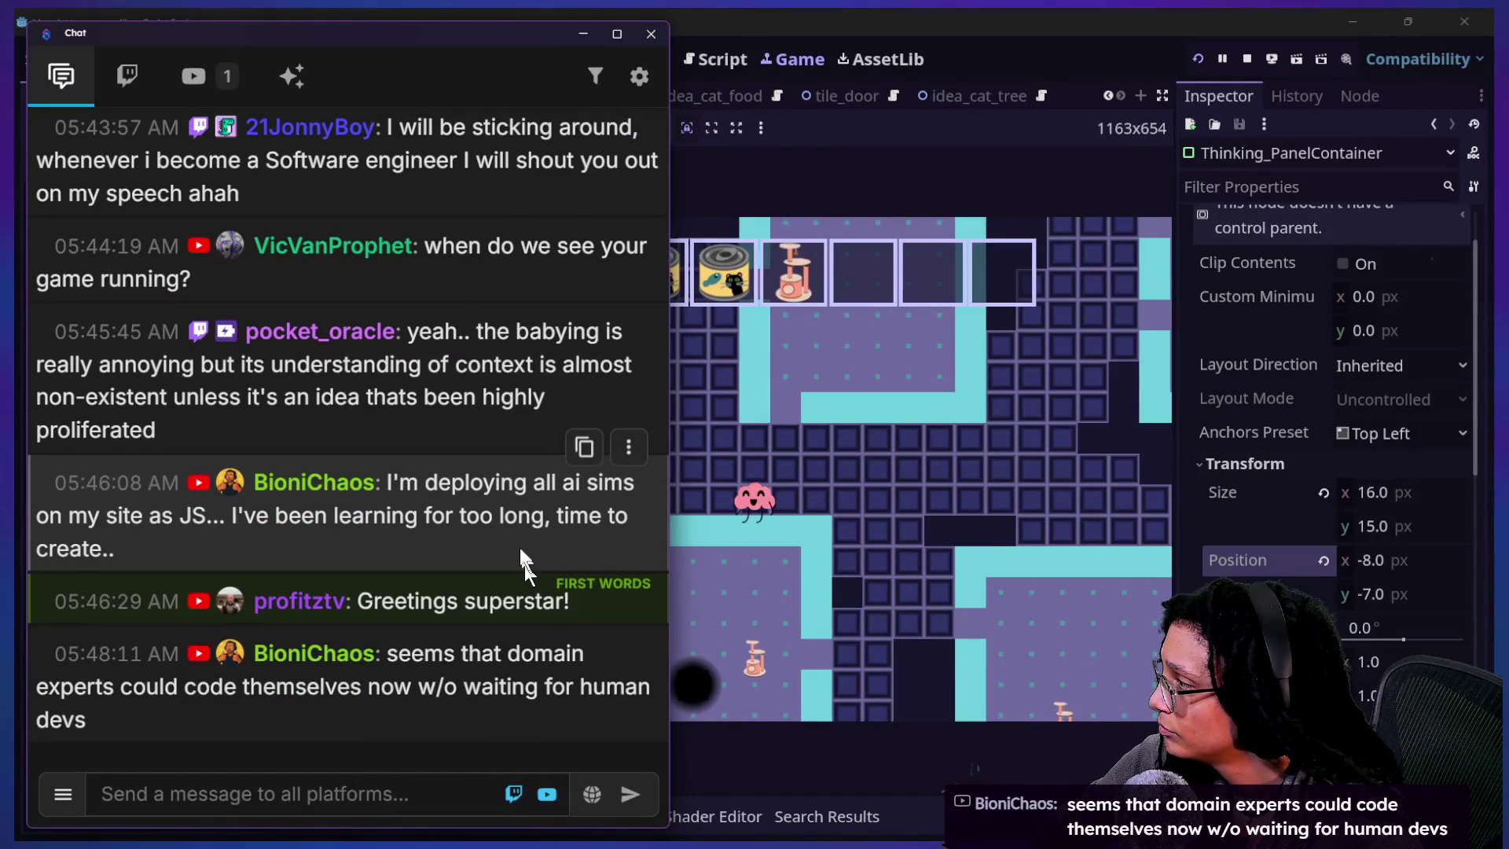
pyautogui.scroll(2, 517, 538)
pyautogui.scroll(1, 517, 538)
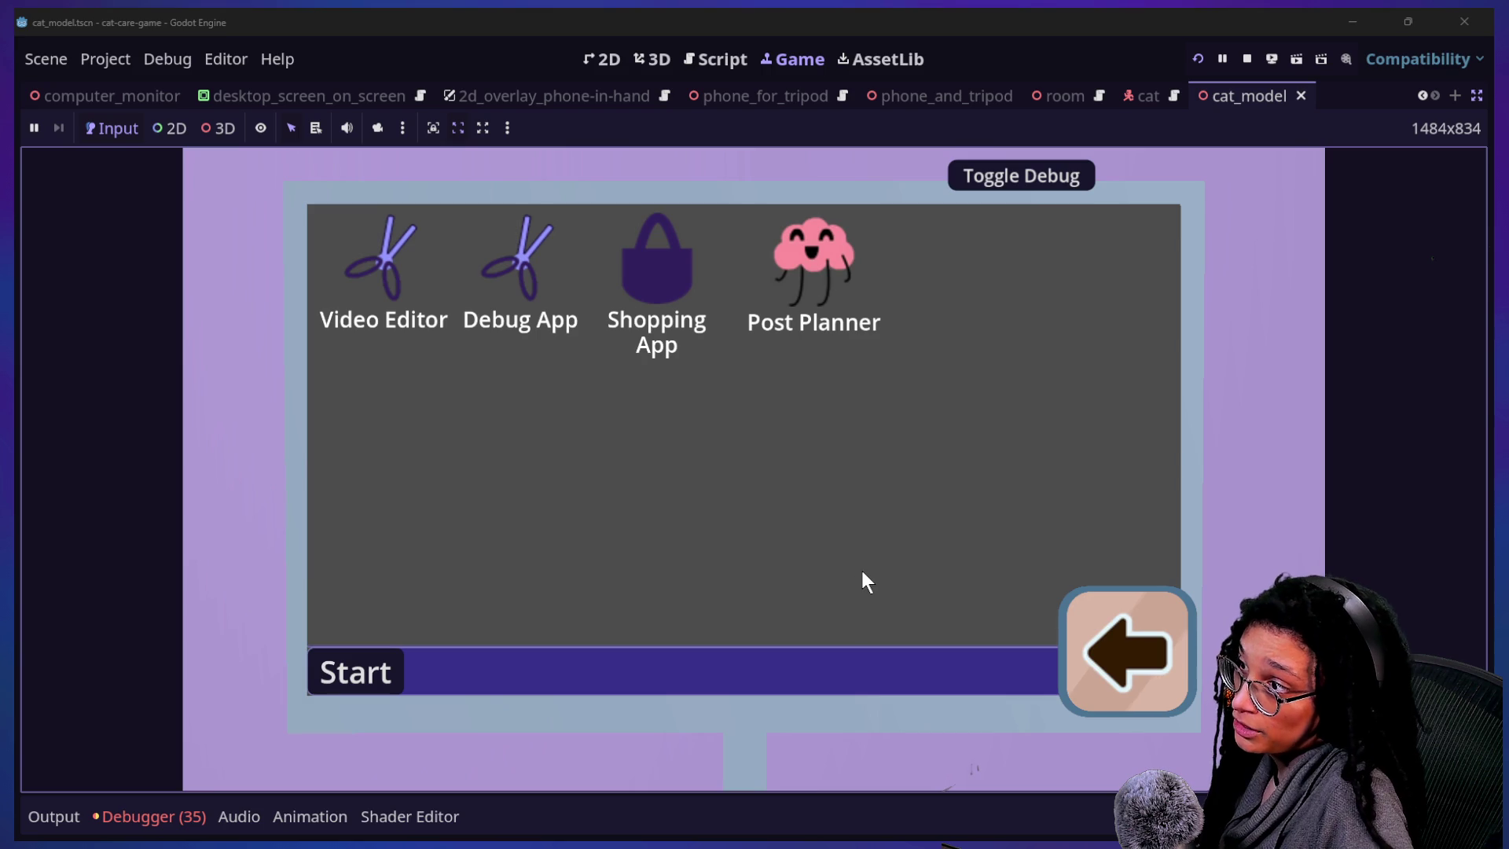
# - Go from the computer to the couch and pet the cat until loneliness drops to 40%
pyautogui.click(1141, 708)
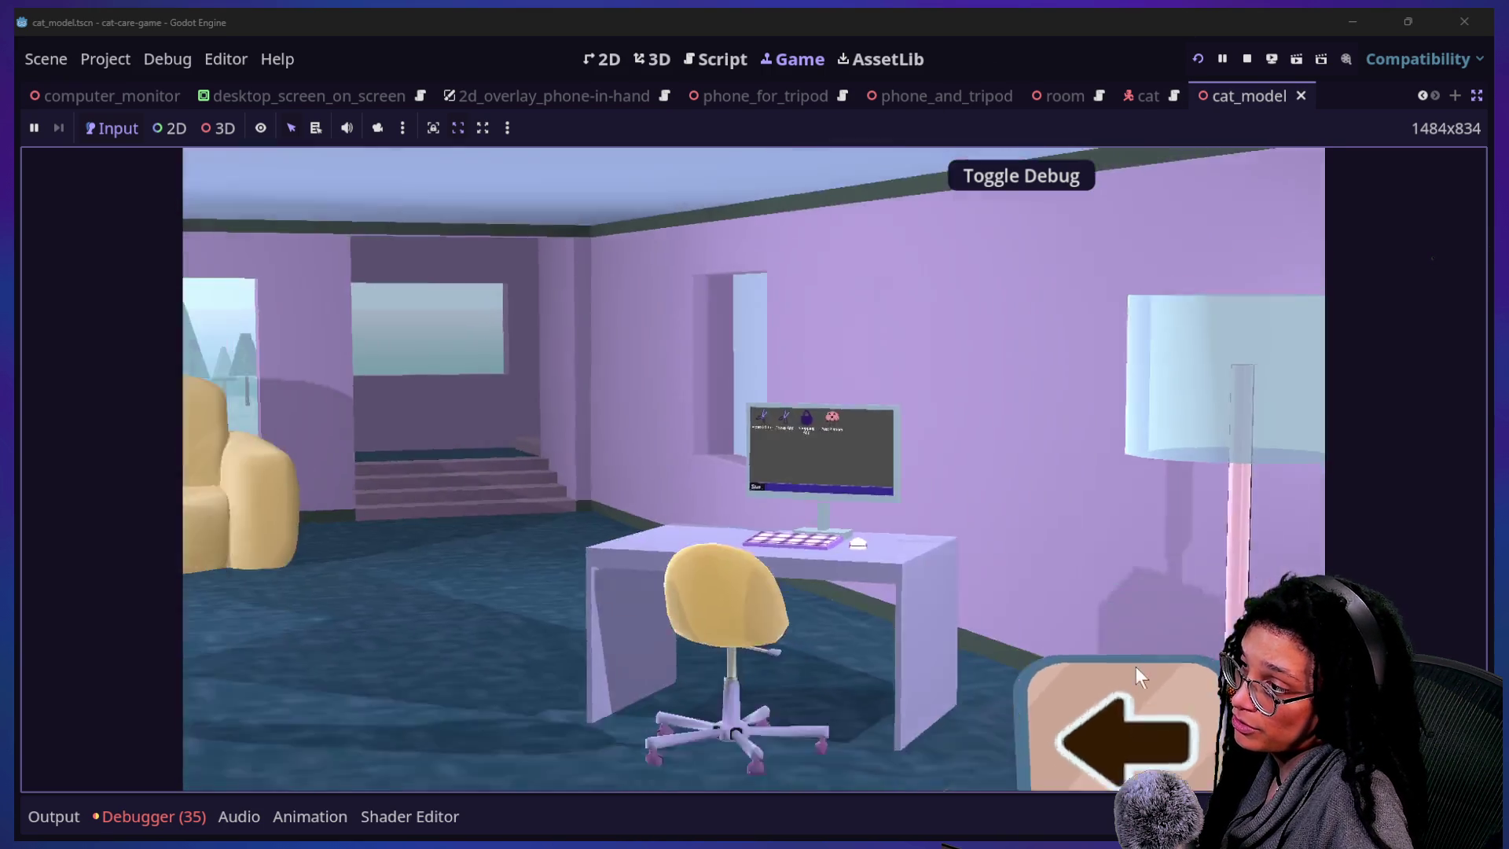
pyautogui.click(943, 497)
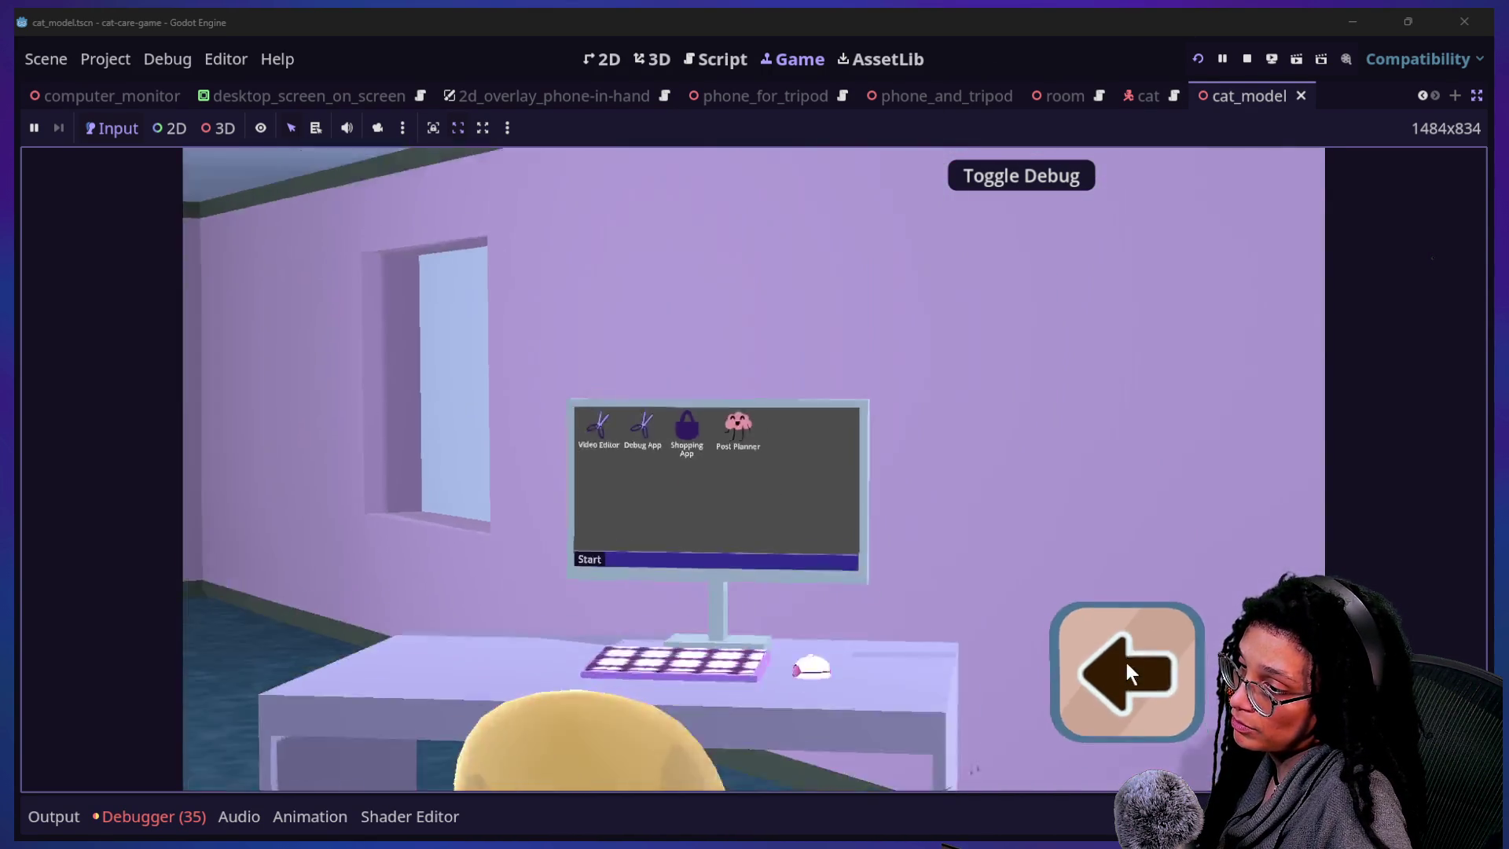
pyautogui.click(1127, 672)
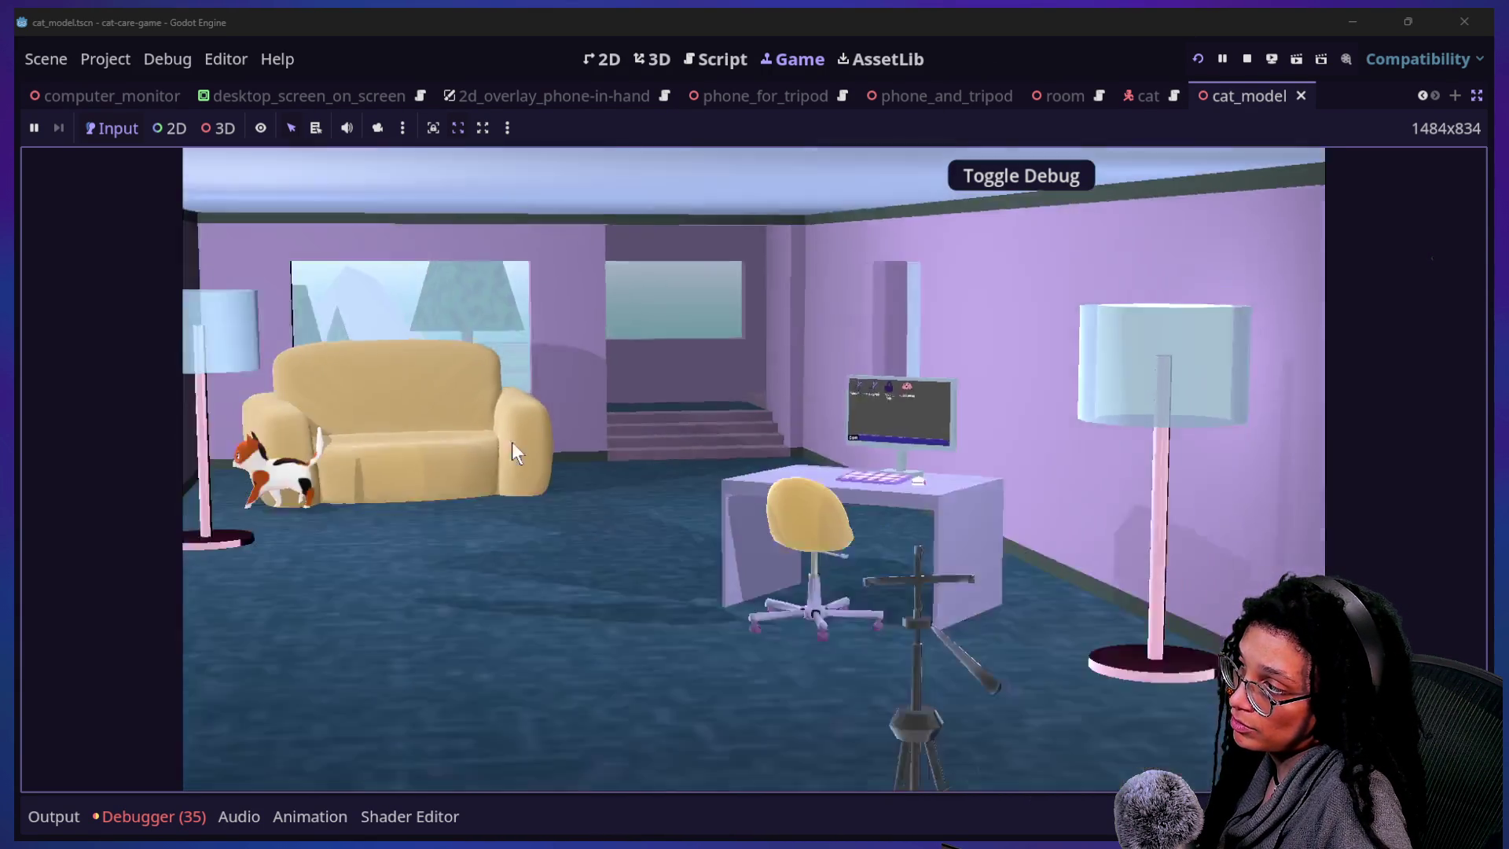
pyautogui.click(605, 356)
pyautogui.click(605, 356)
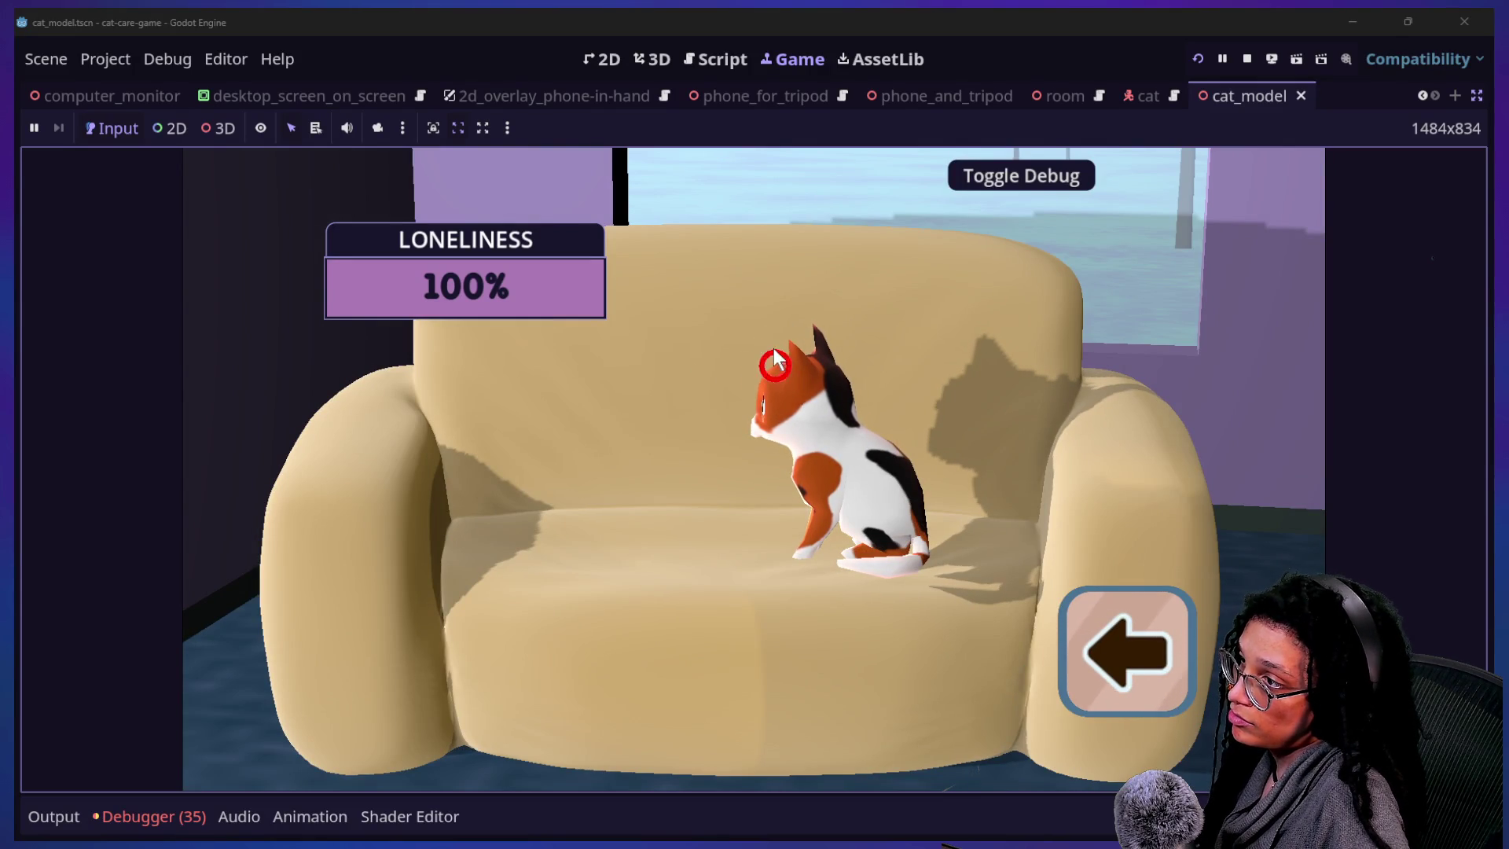
pyautogui.click(775, 367)
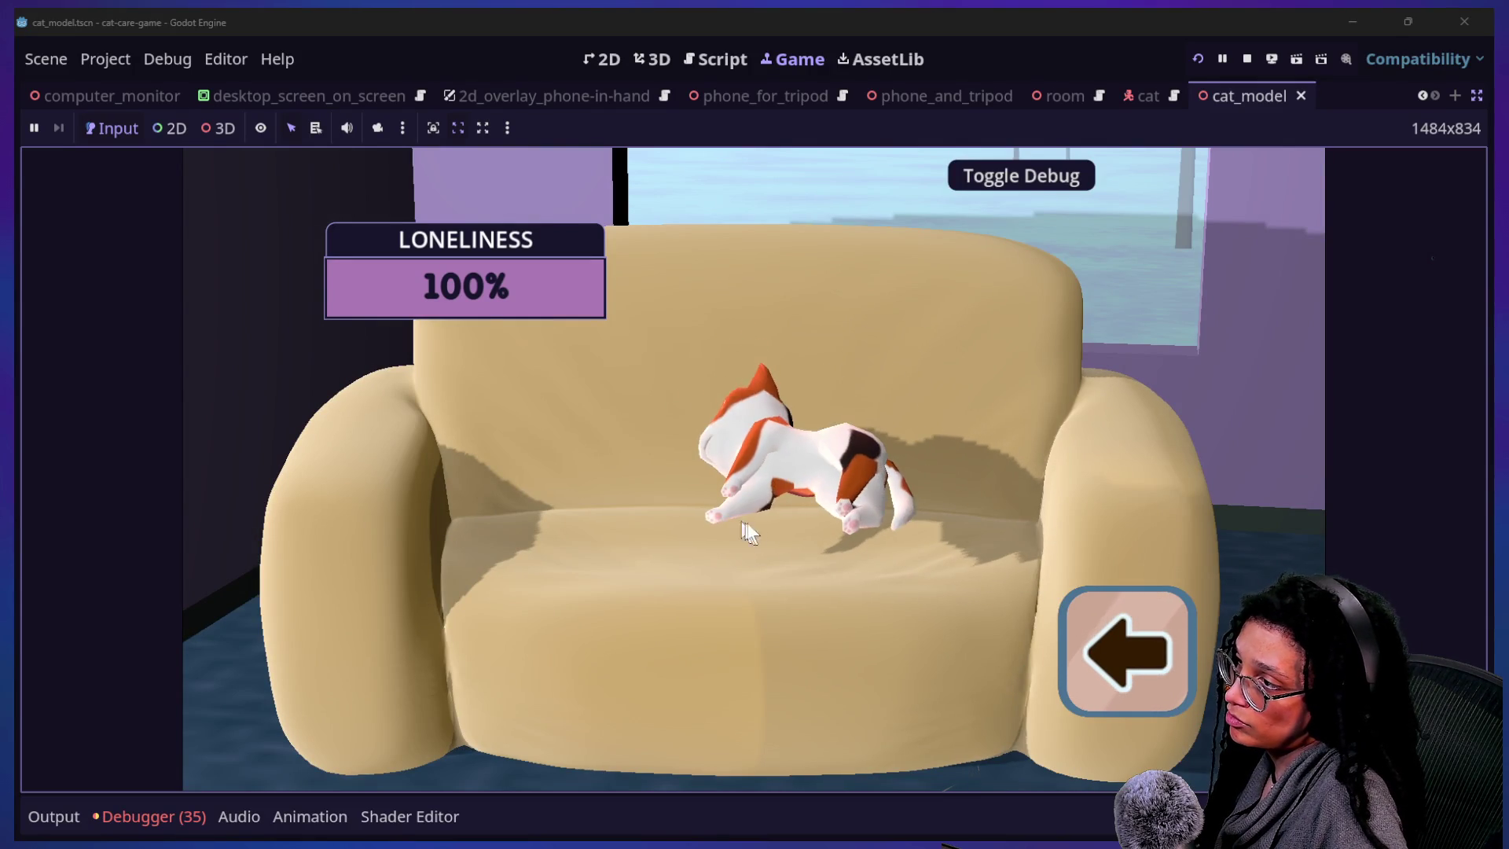
pyautogui.click(777, 446)
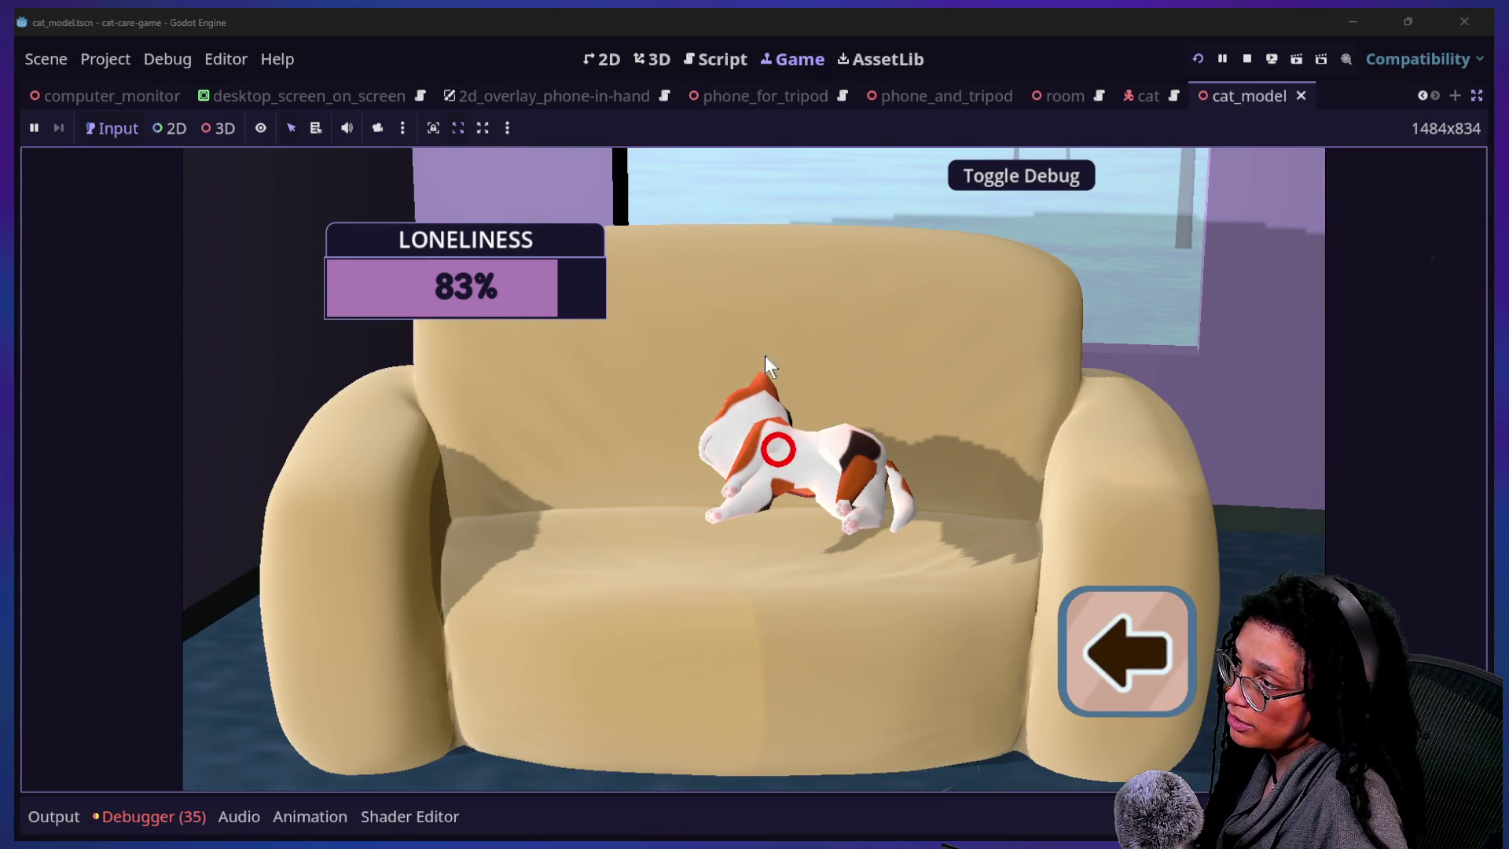
pyautogui.click(781, 456)
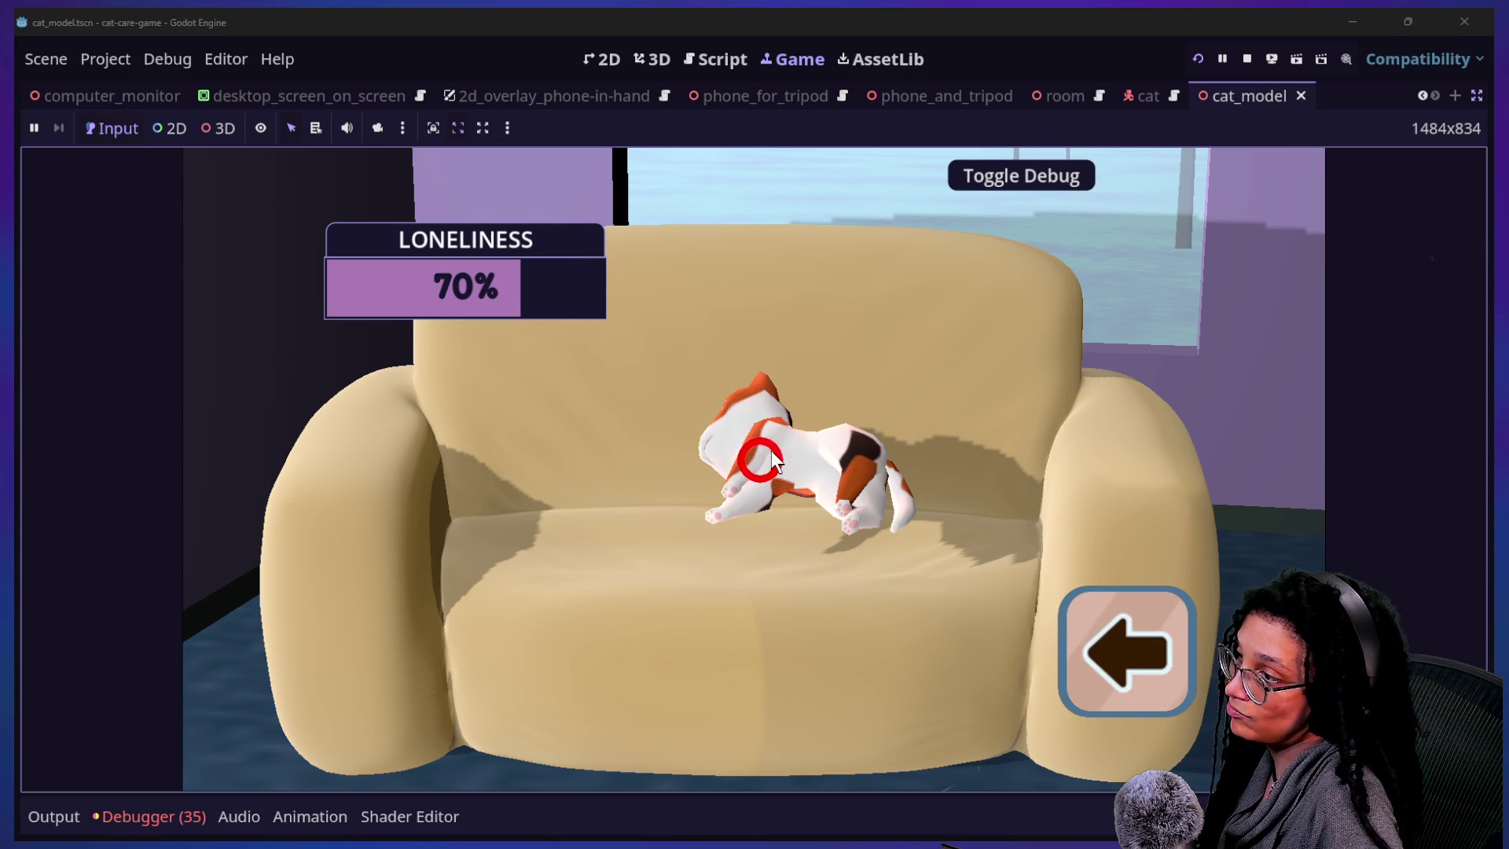
pyautogui.click(763, 471)
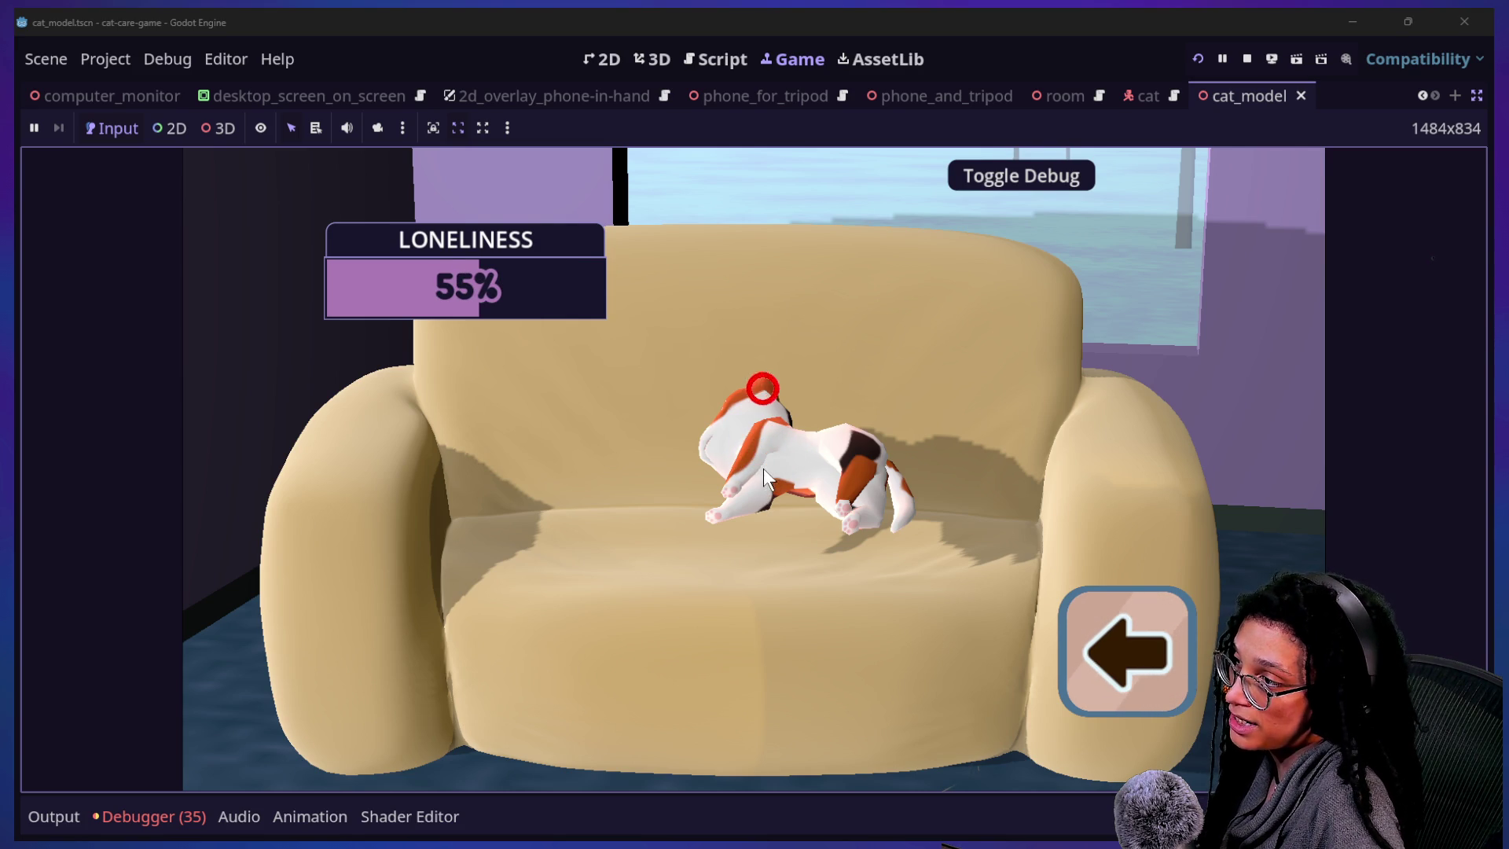
pyautogui.click(773, 399)
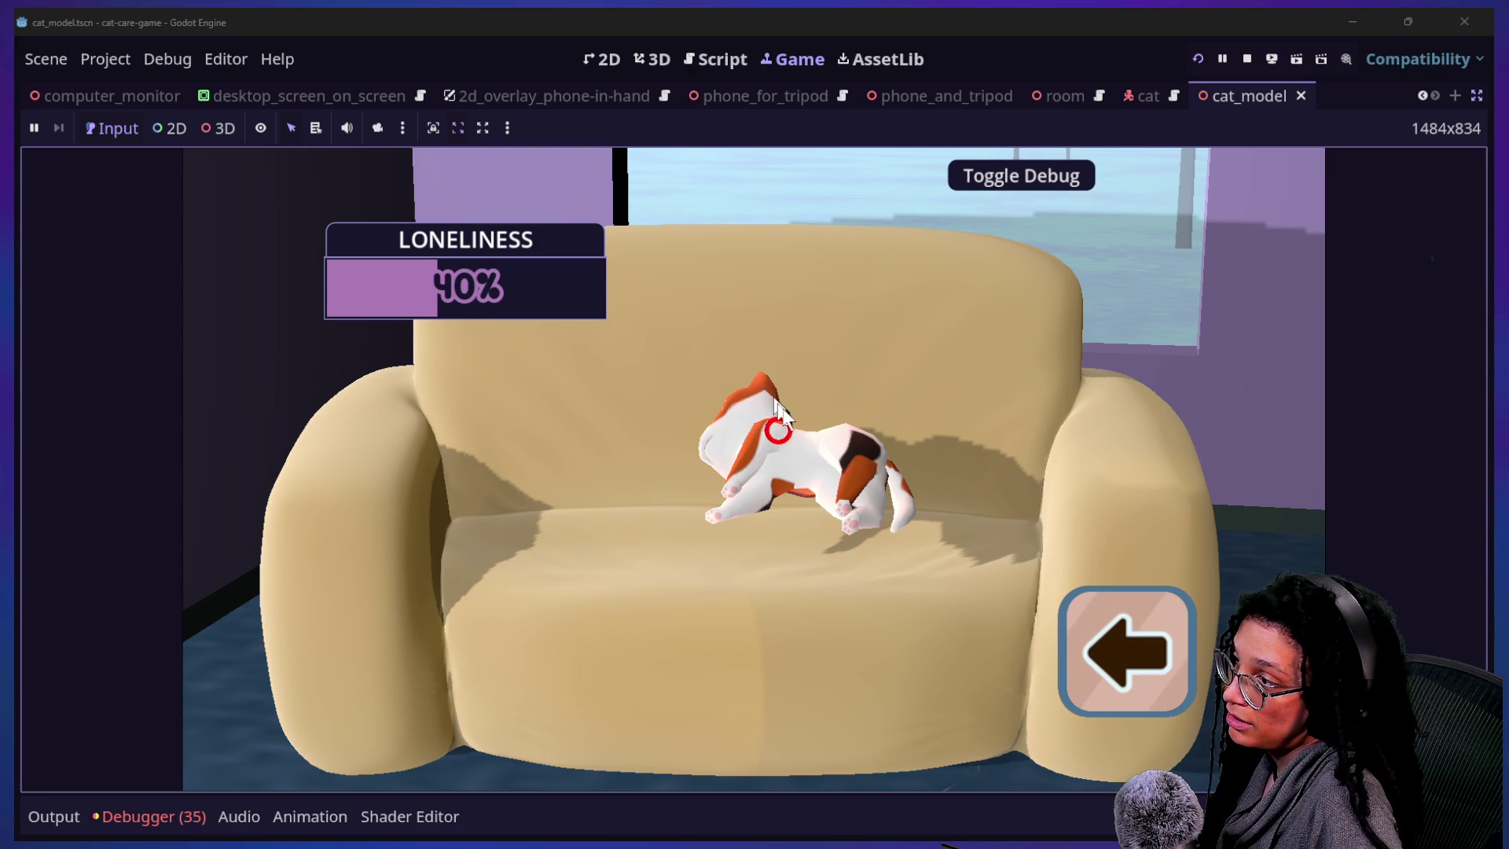
# - Check the tripod phone, then return to the desk computer and move the Post Planner icon mid-screen
pyautogui.click(1160, 601)
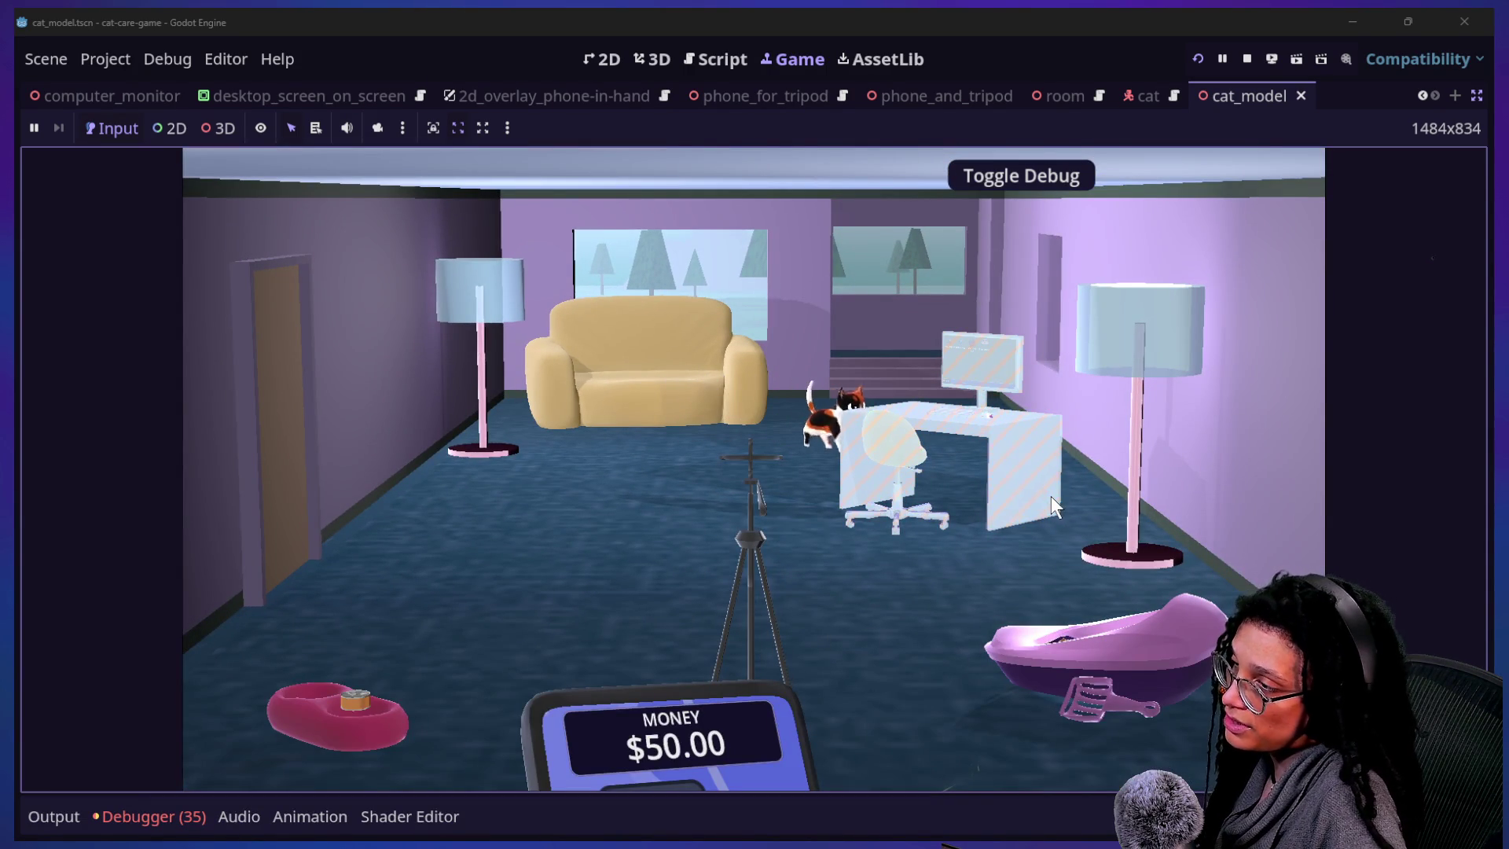
pyautogui.click(758, 477)
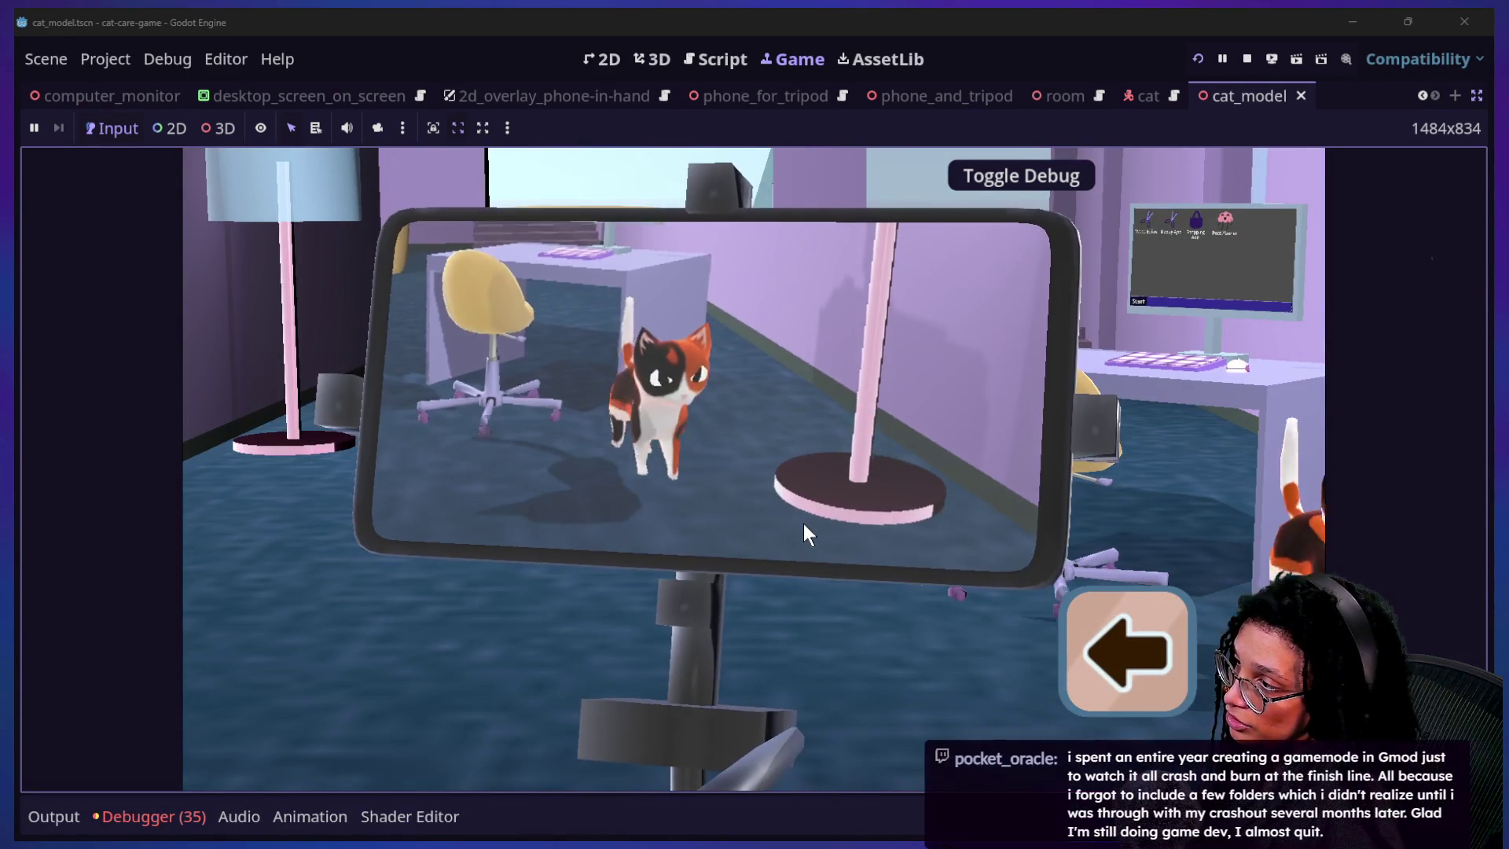
pyautogui.click(1070, 621)
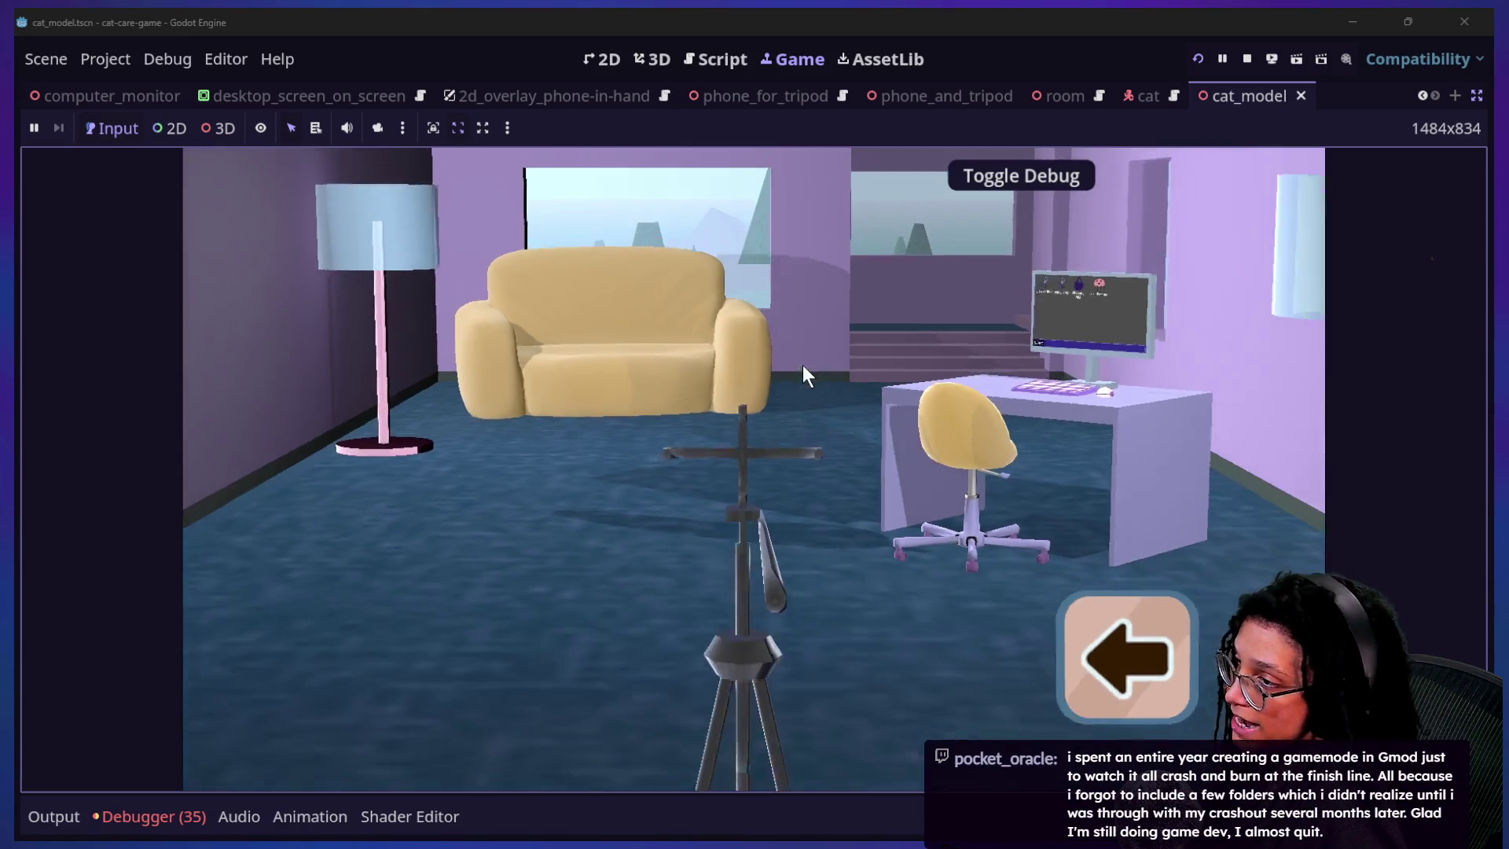
pyautogui.click(926, 438)
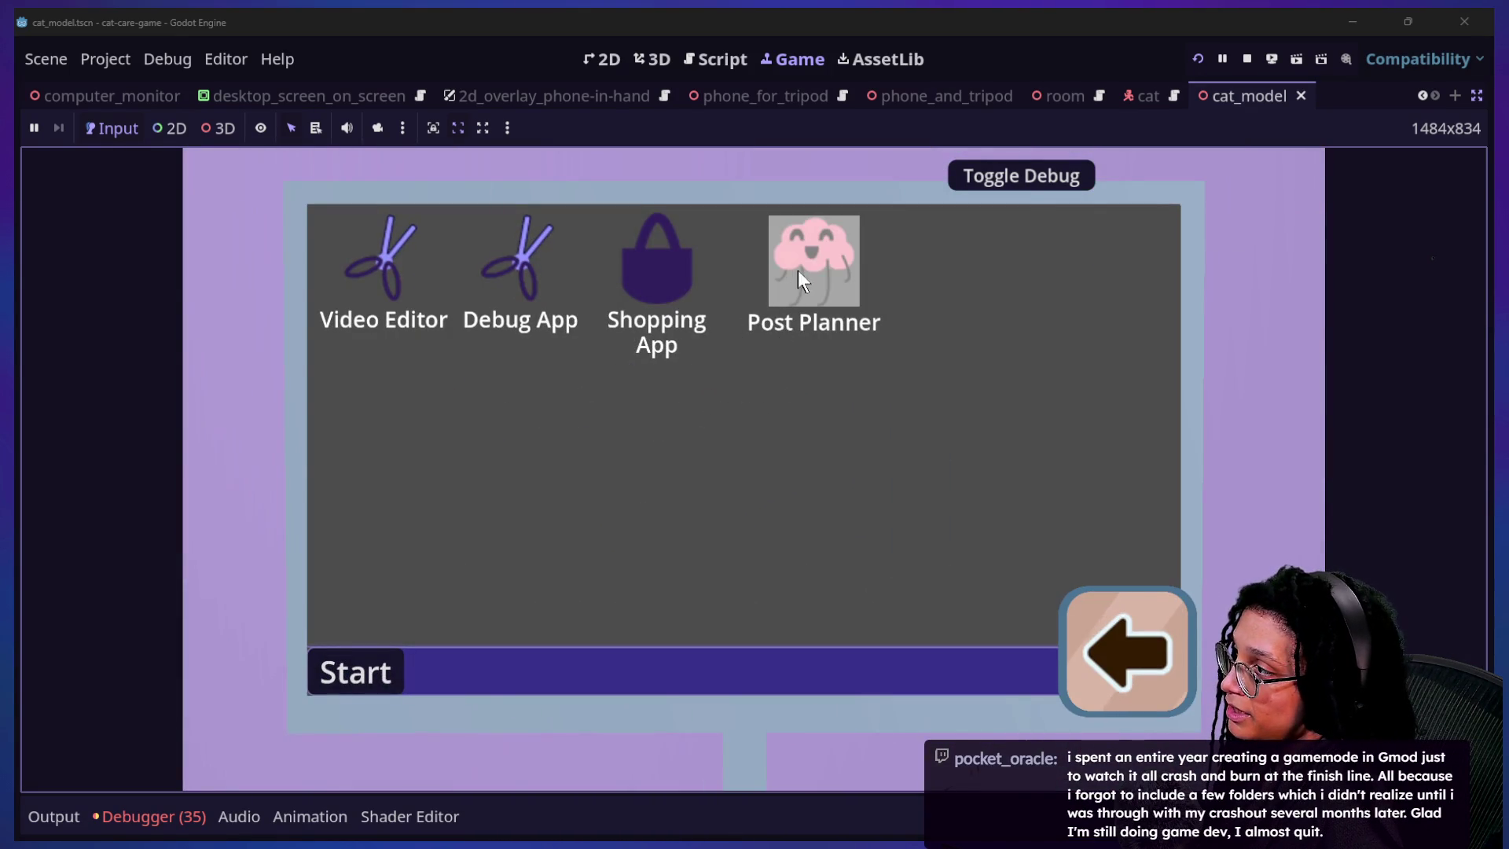
pyautogui.moveTo(798, 270); pyautogui.dragTo(757, 478)
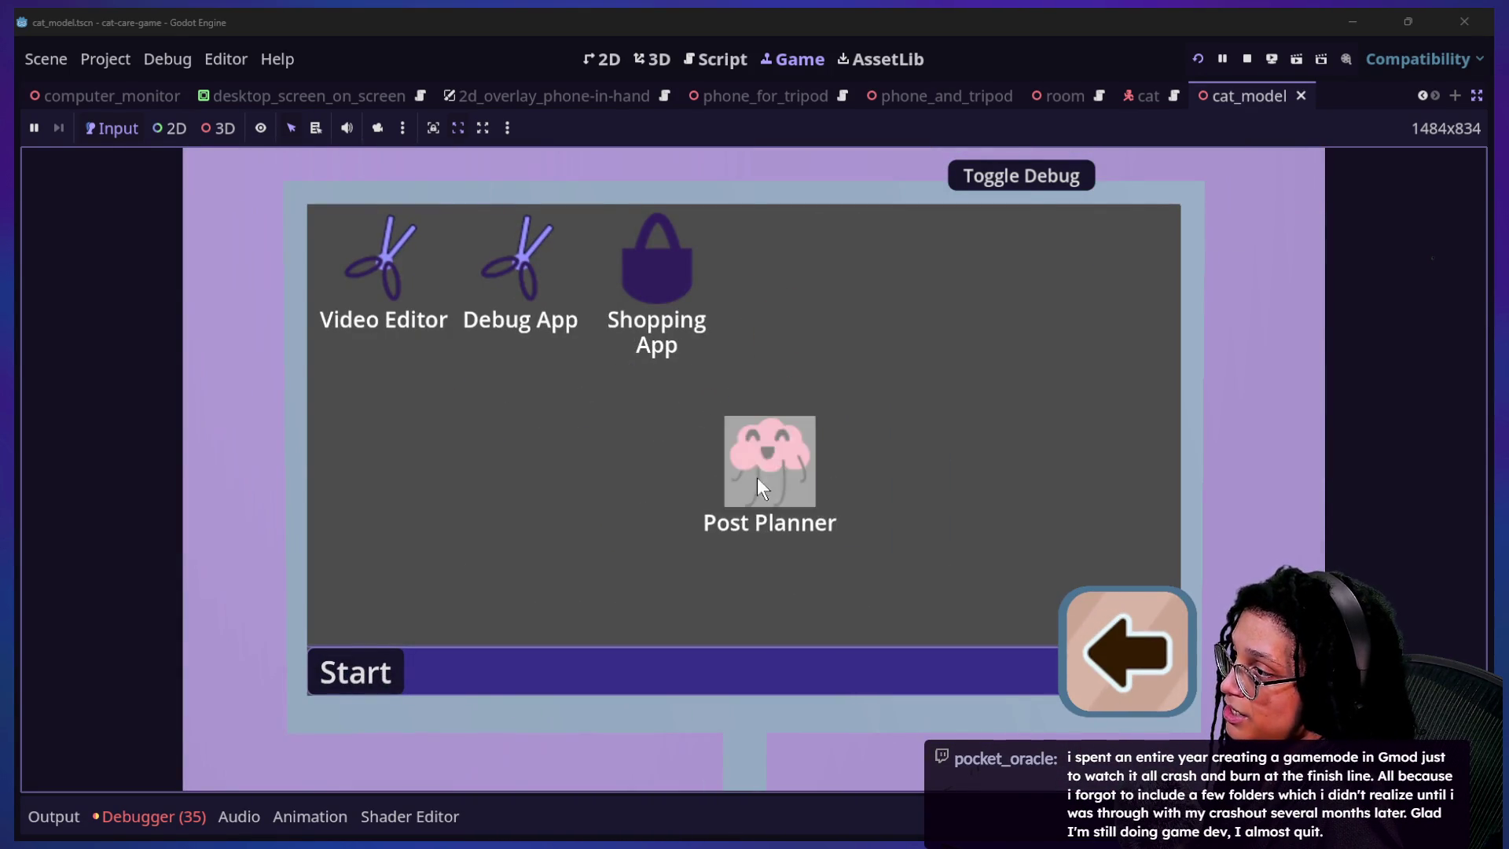
# - Play Post Planner on Catstagram, walking the cat through the level, then return to the room
pyautogui.doubleClick(757, 472)
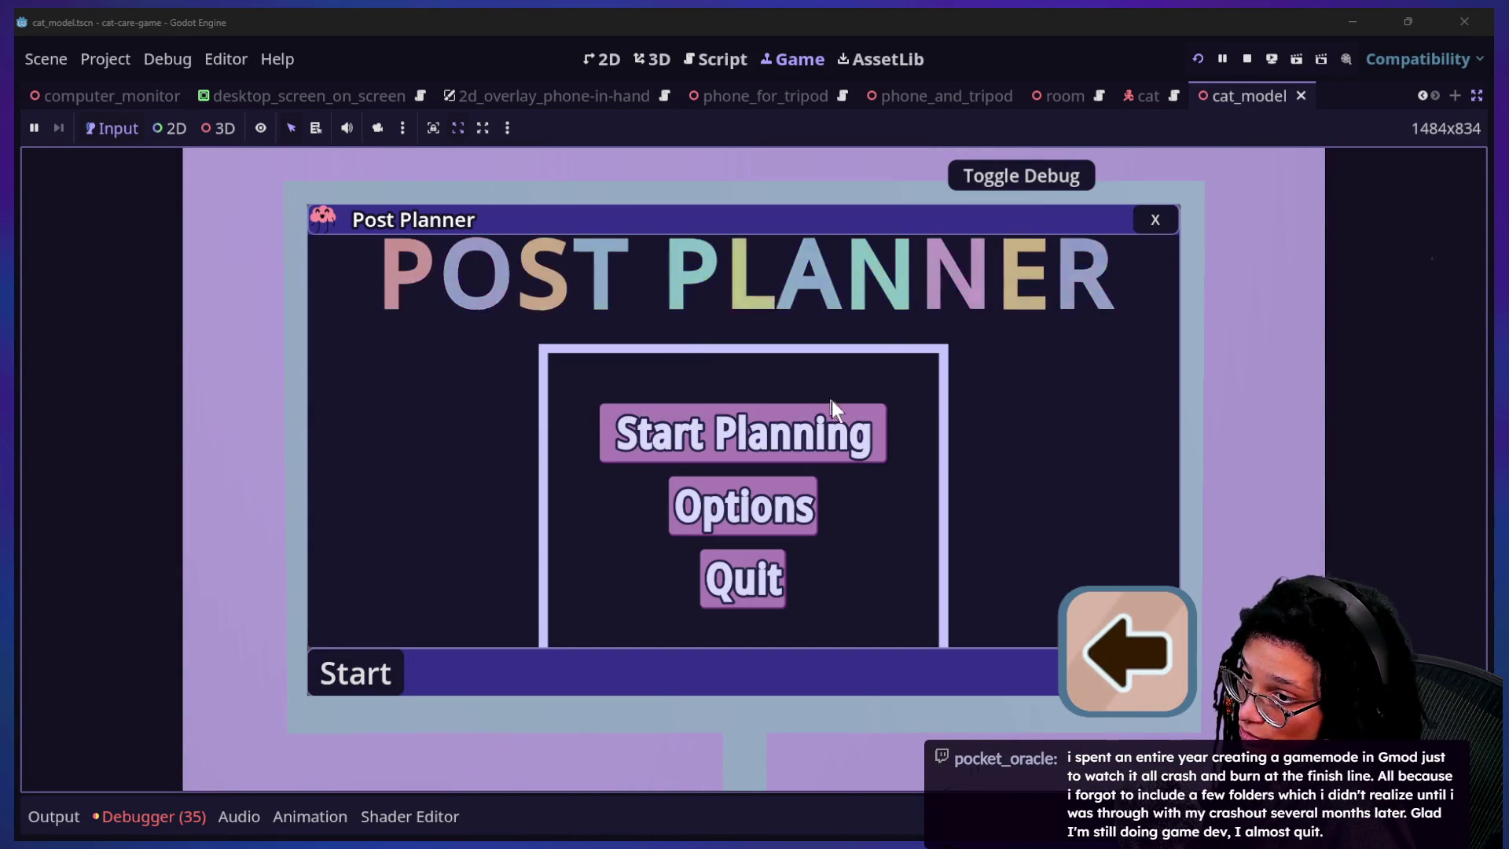
pyautogui.click(826, 462)
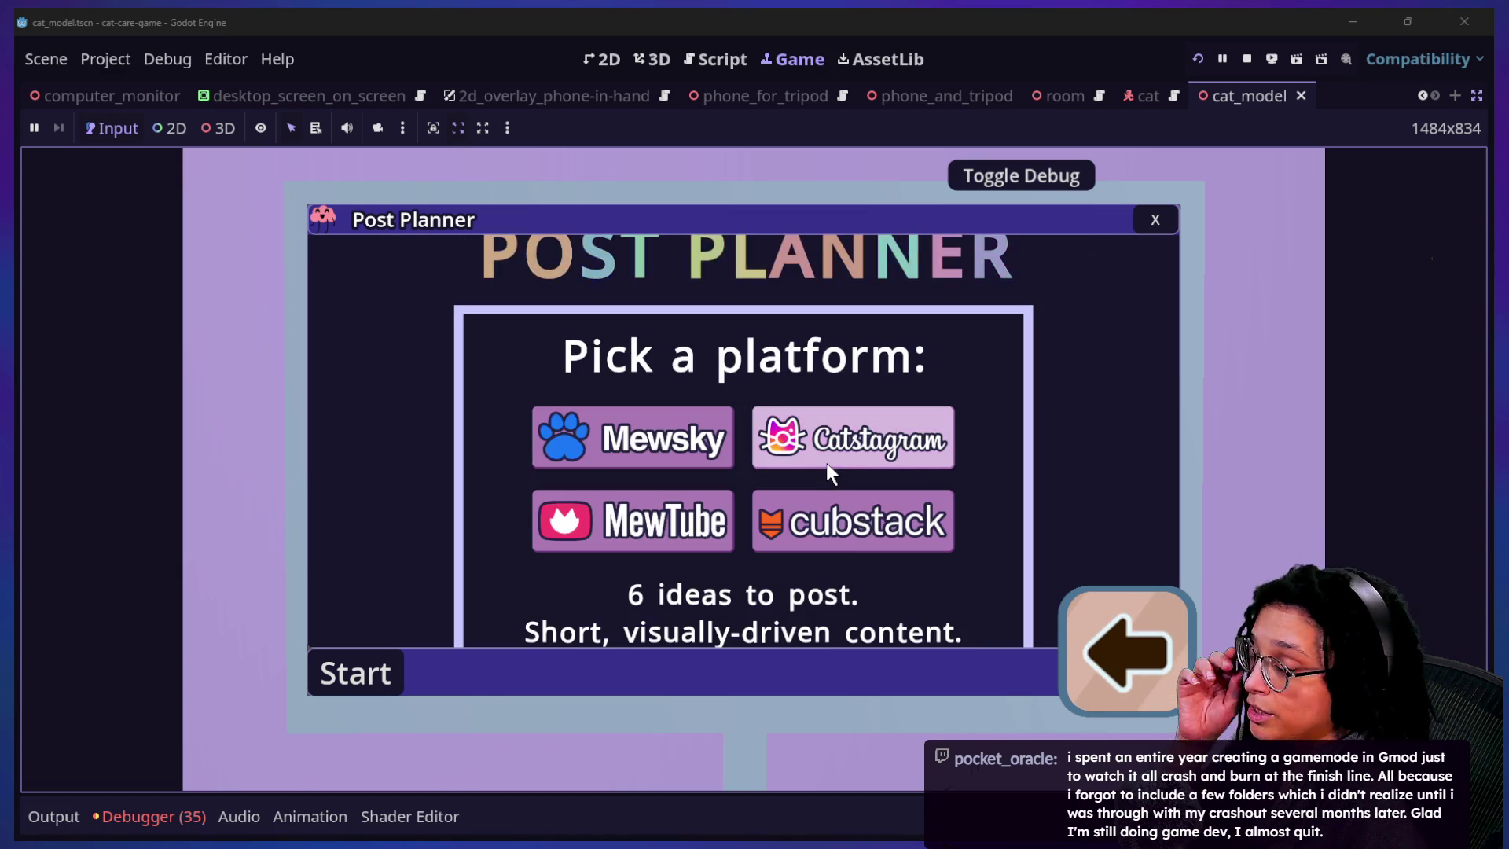
pyautogui.click(827, 462)
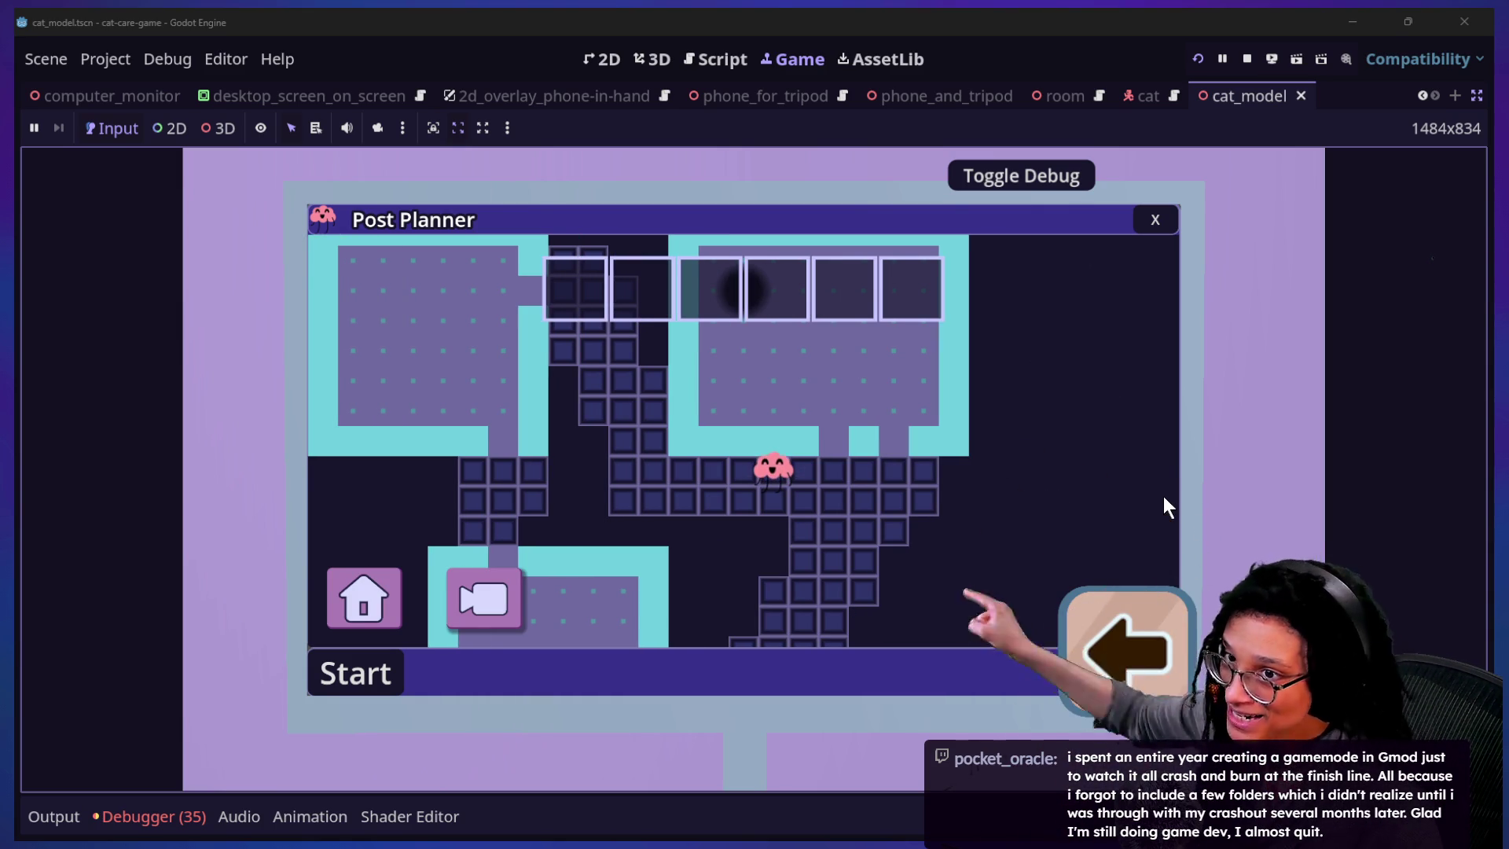
pyautogui.press('Down')
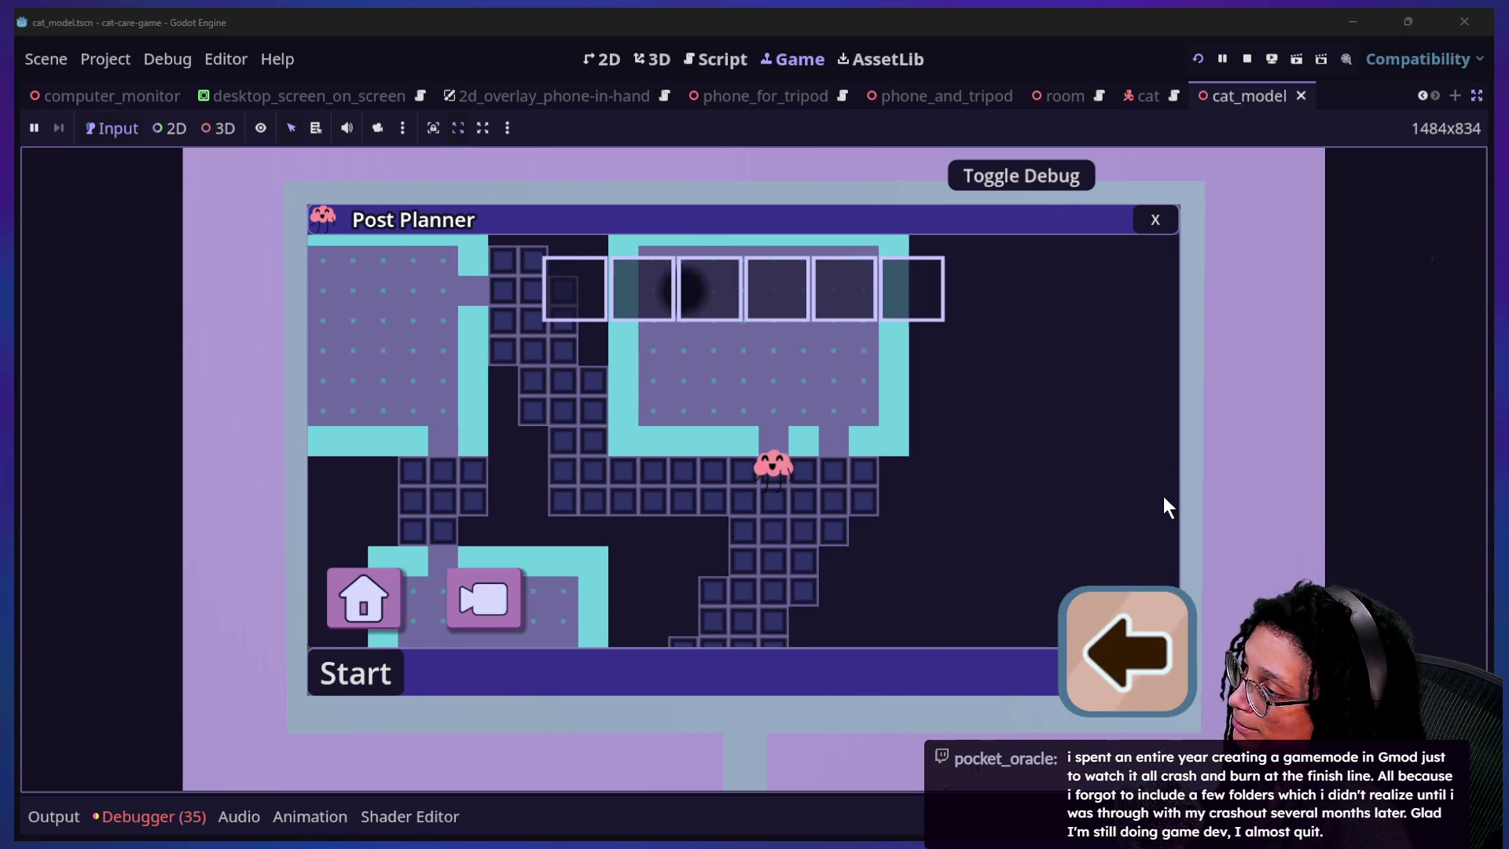
pyautogui.press('Left')
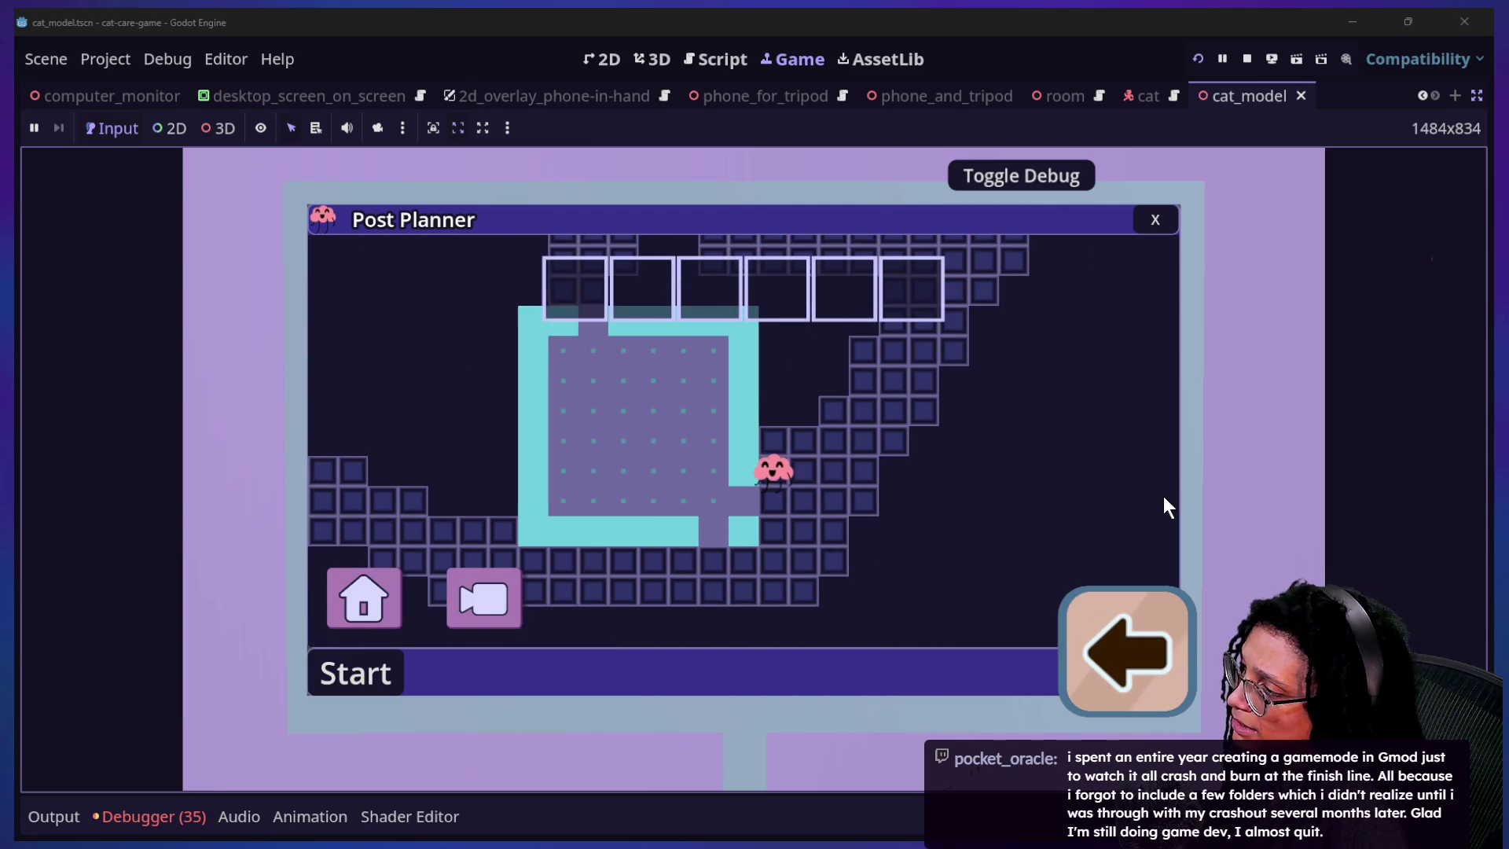
pyautogui.press('Left')
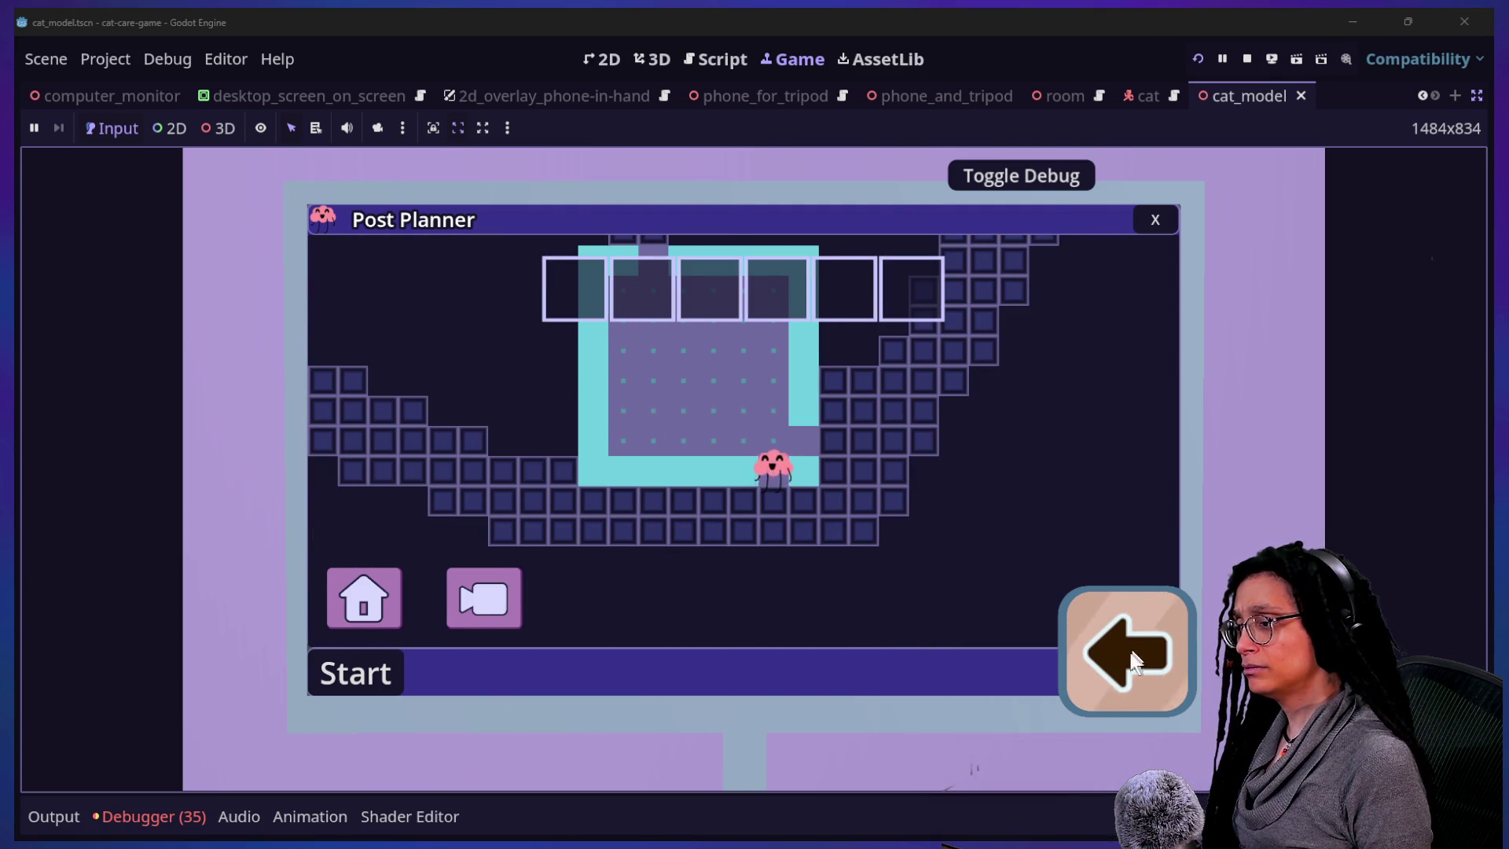
pyautogui.click(1187, 635)
pyautogui.click(1194, 633)
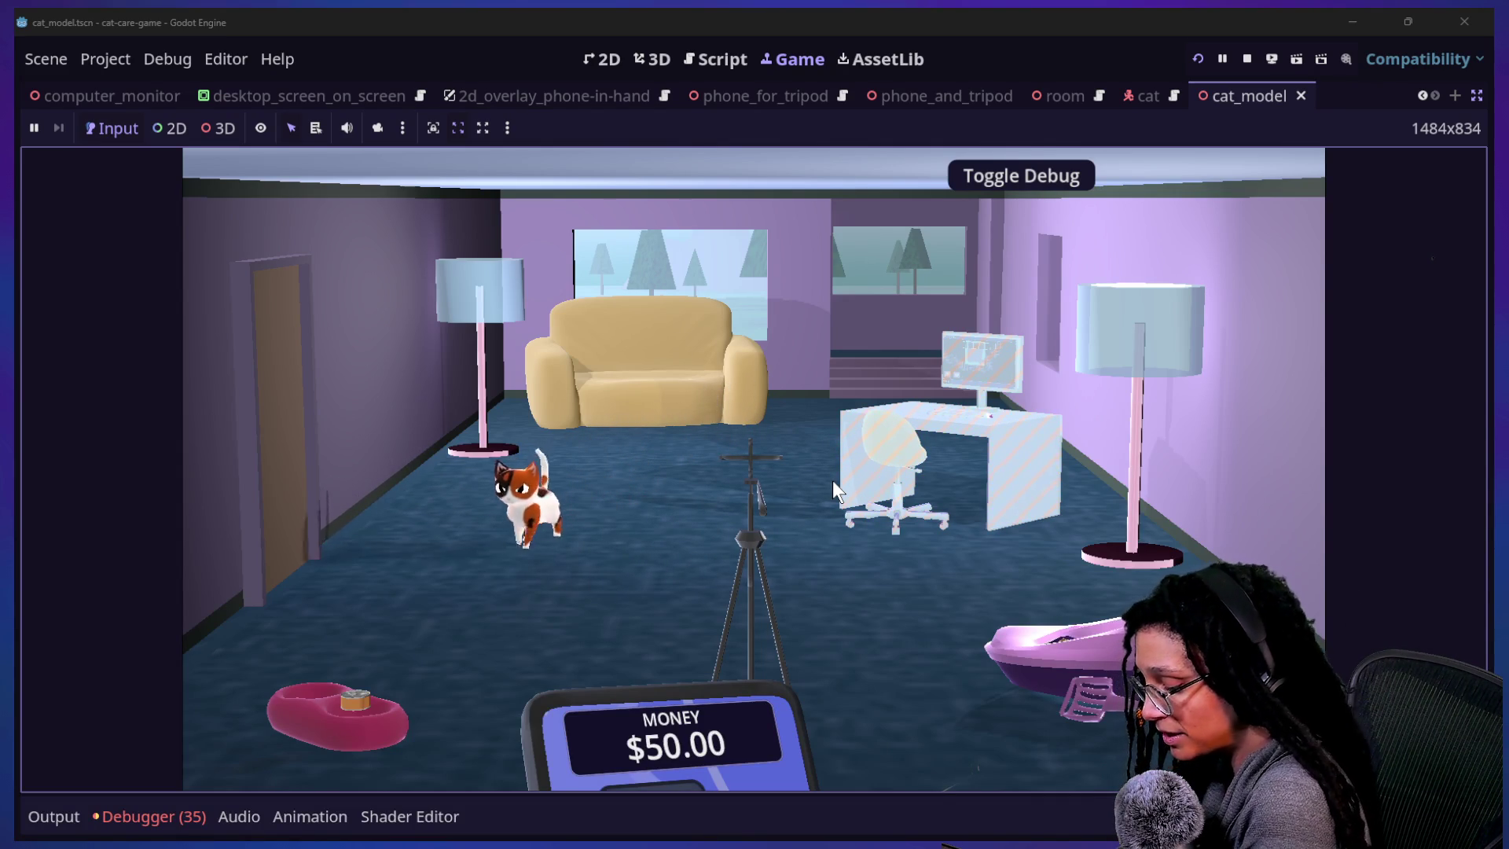
# - Switch on the desk computer in the game, then stop the running project
pyautogui.click(846, 479)
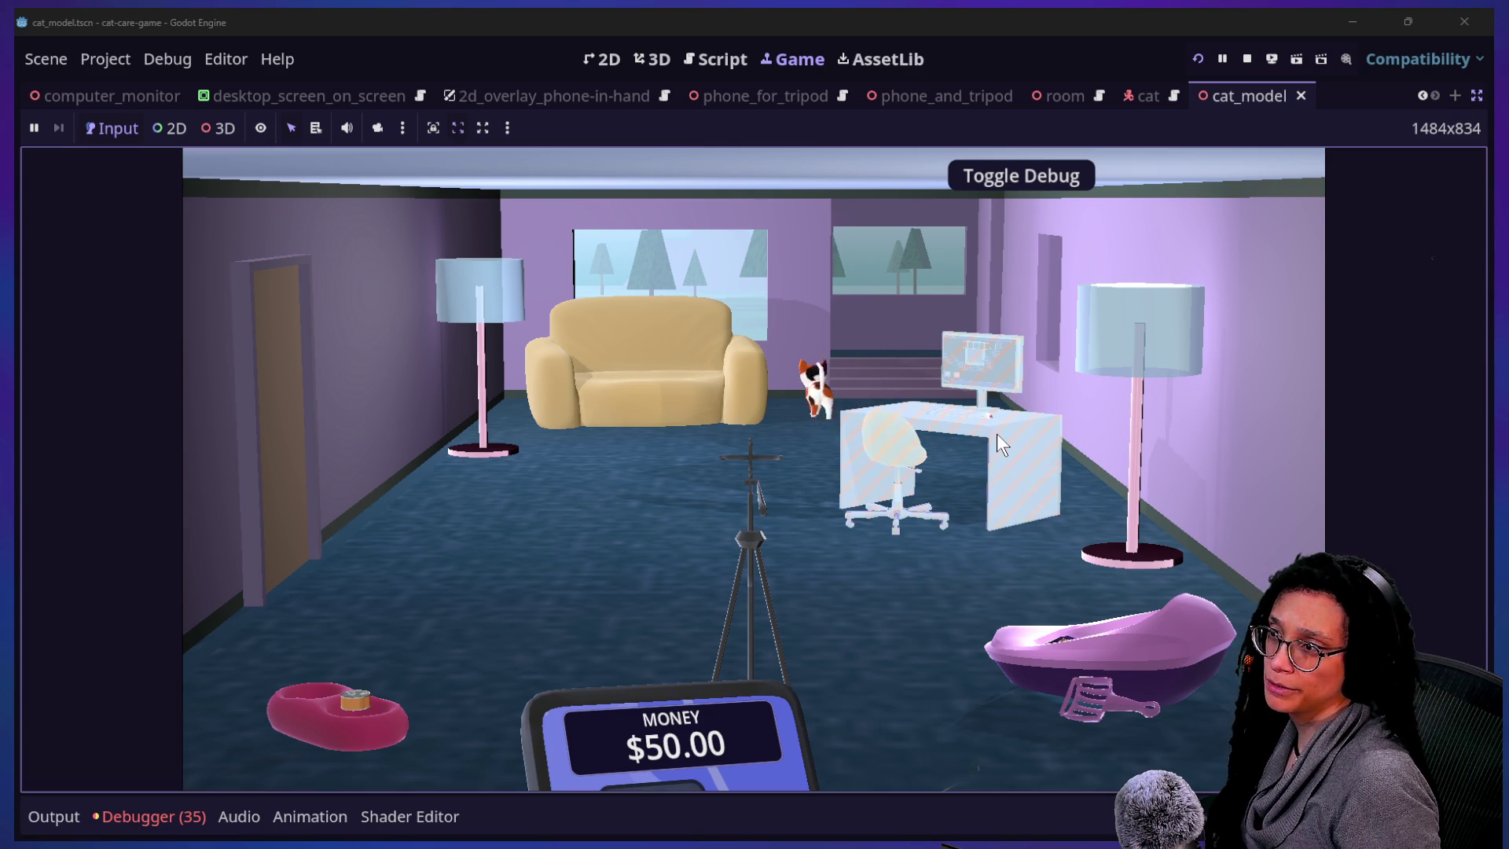
pyautogui.click(1249, 58)
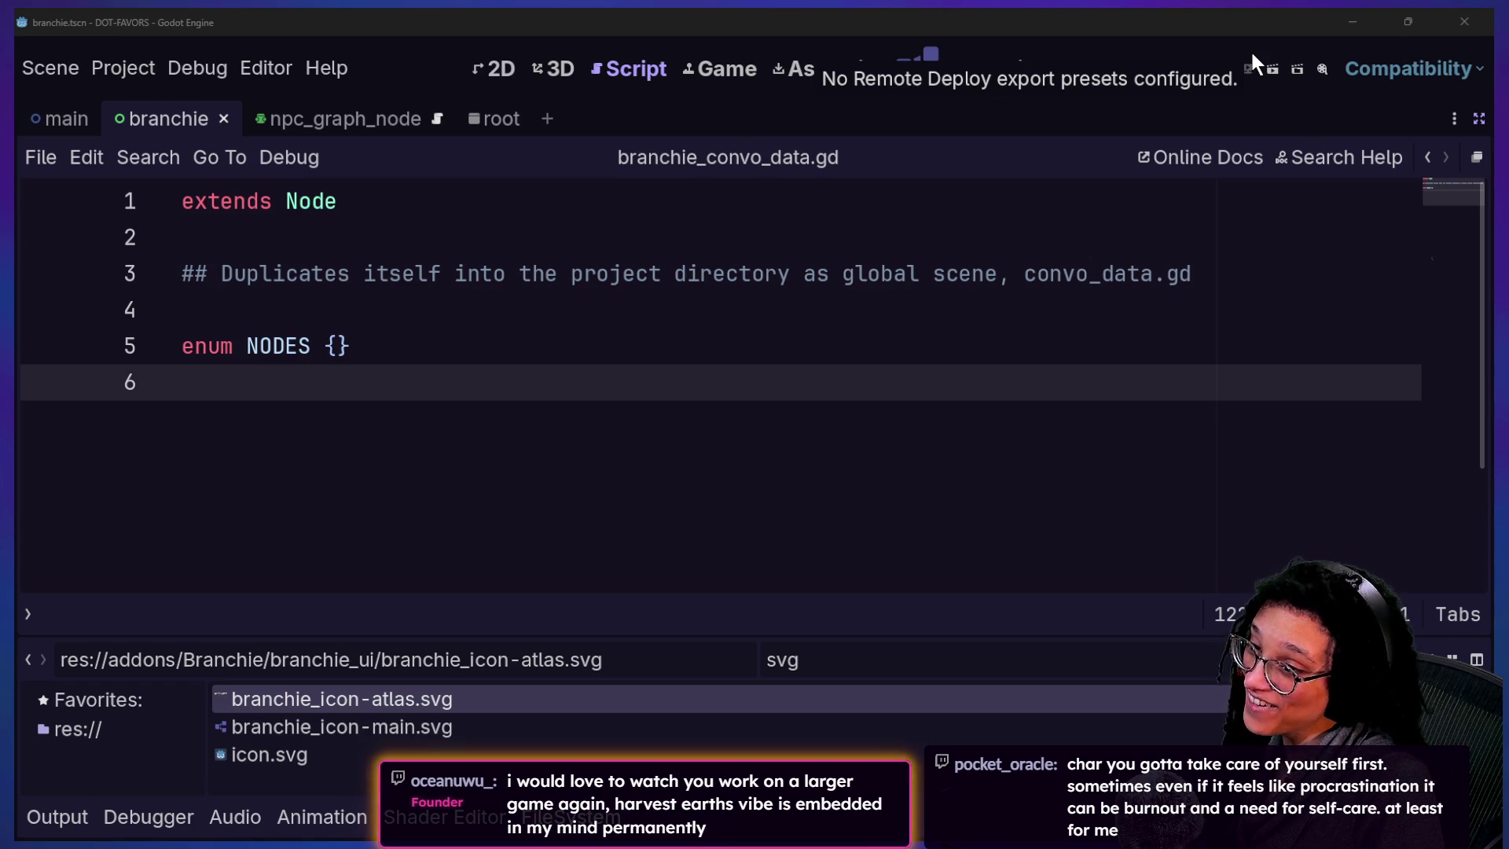
# - Bring the Godot editor forward on the roguelike project's running Game view with the cat-food and cat-tree slots
pyautogui.click(1255, 63)
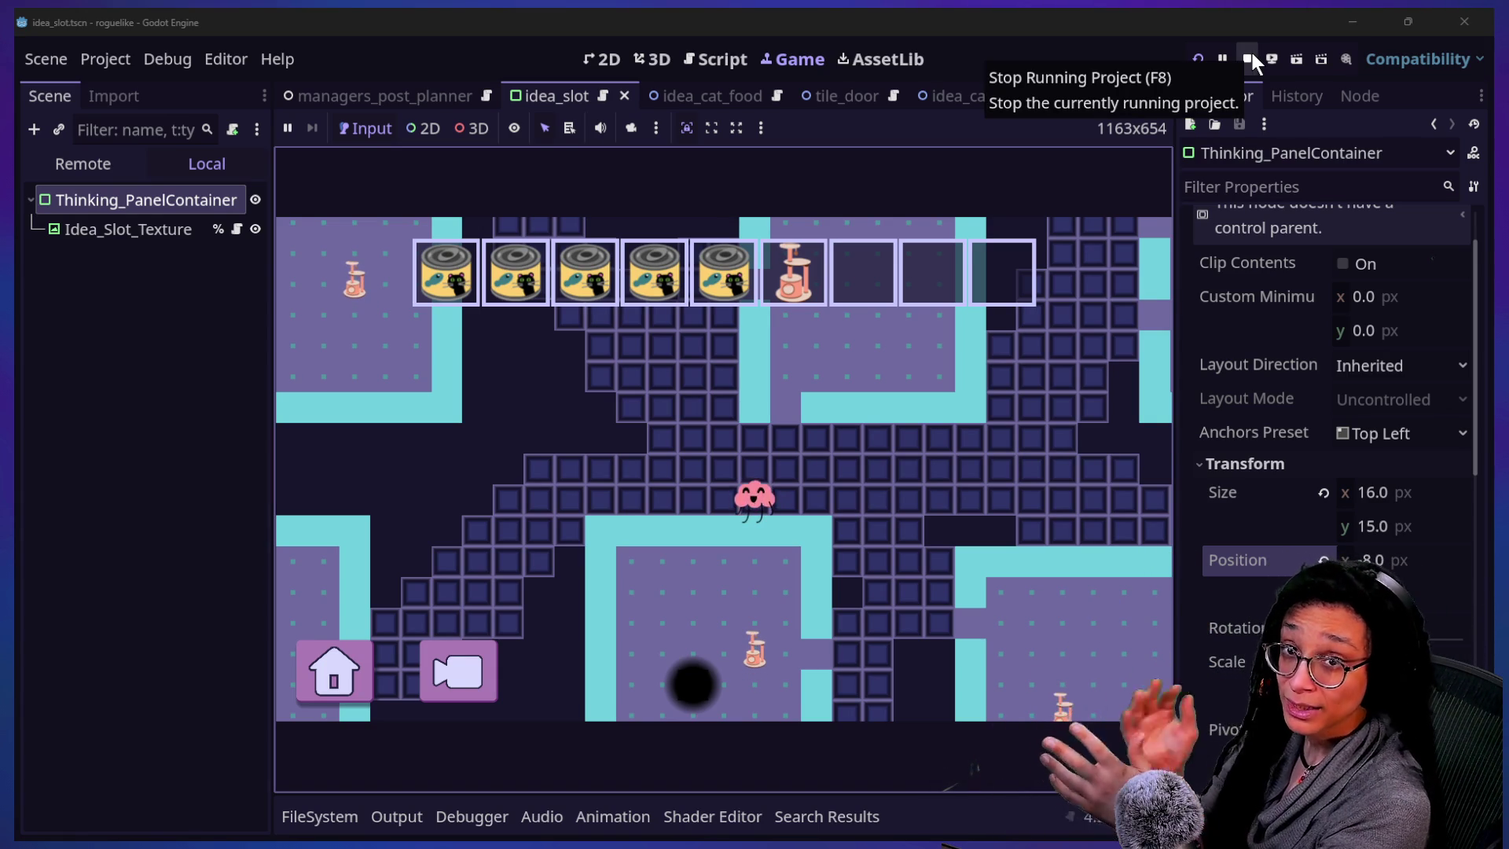
# - Stop the running roguelike game and place the cursor on empty line 4 of the Poof script
pyautogui.click(1251, 53)
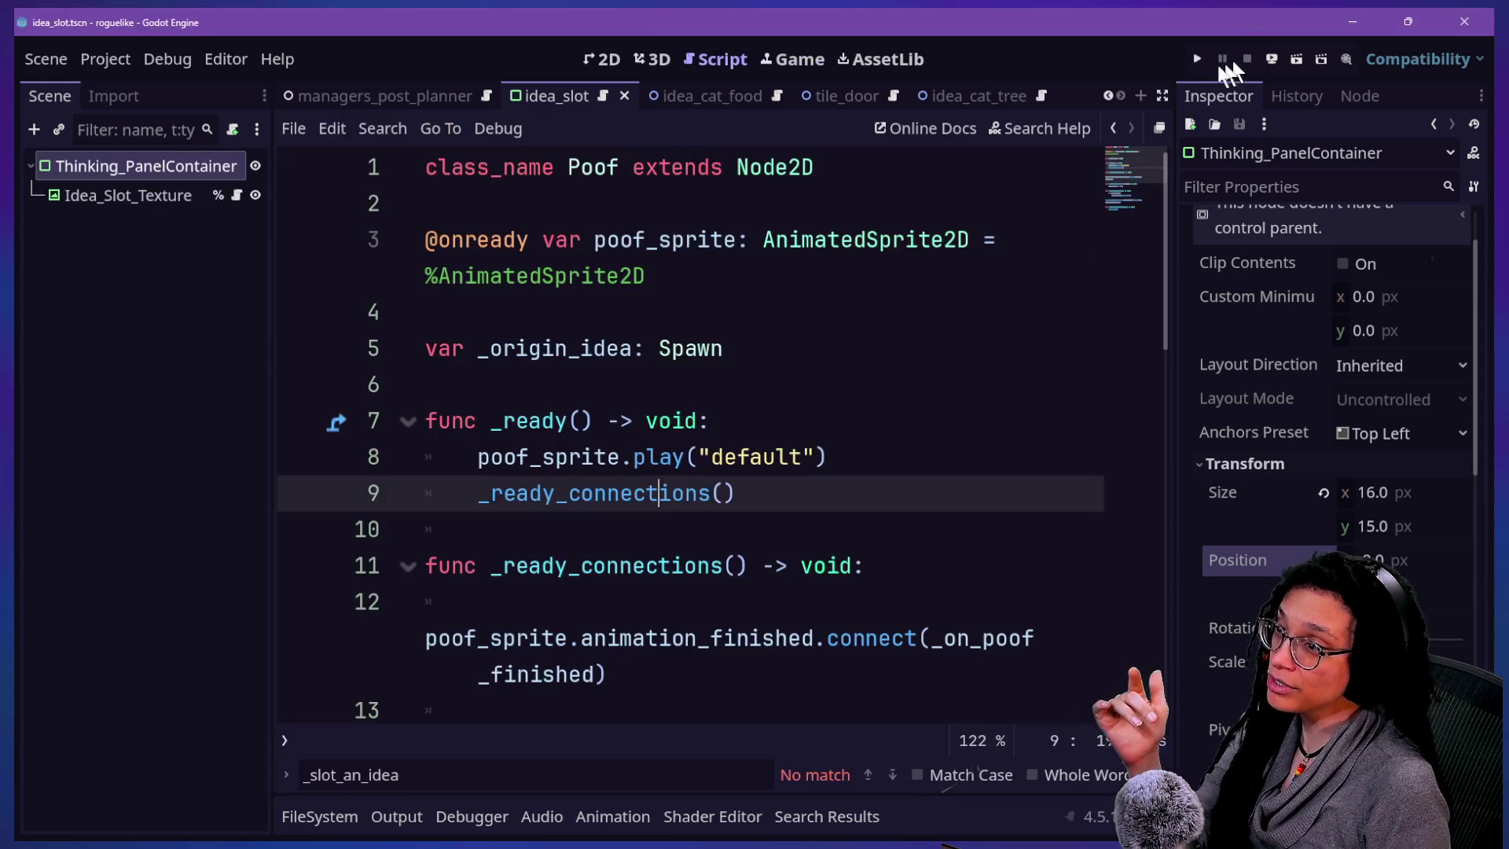
pyautogui.click(680, 316)
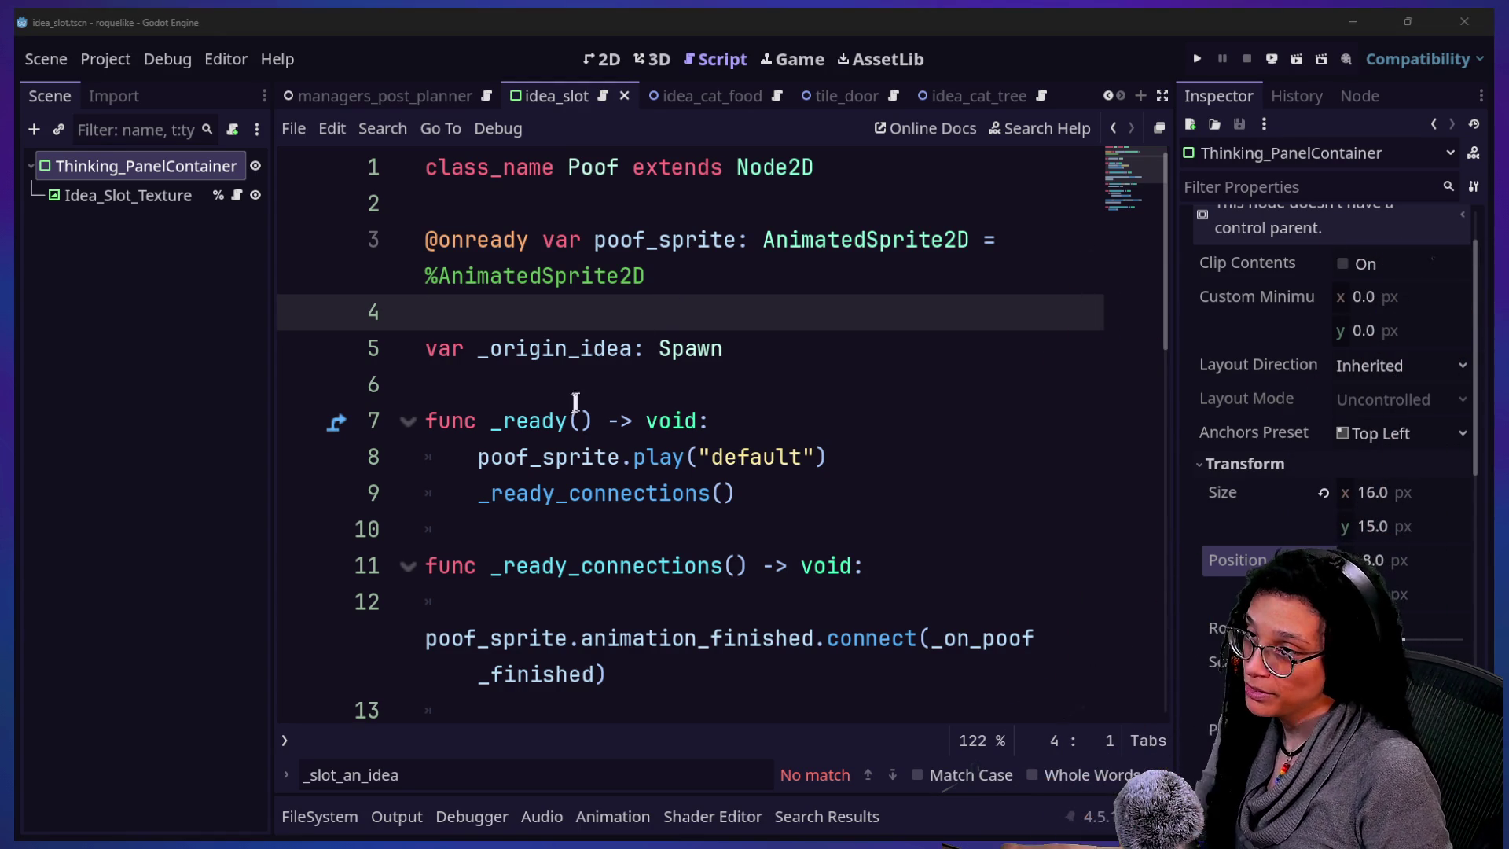
pyautogui.moveTo(572, 402)
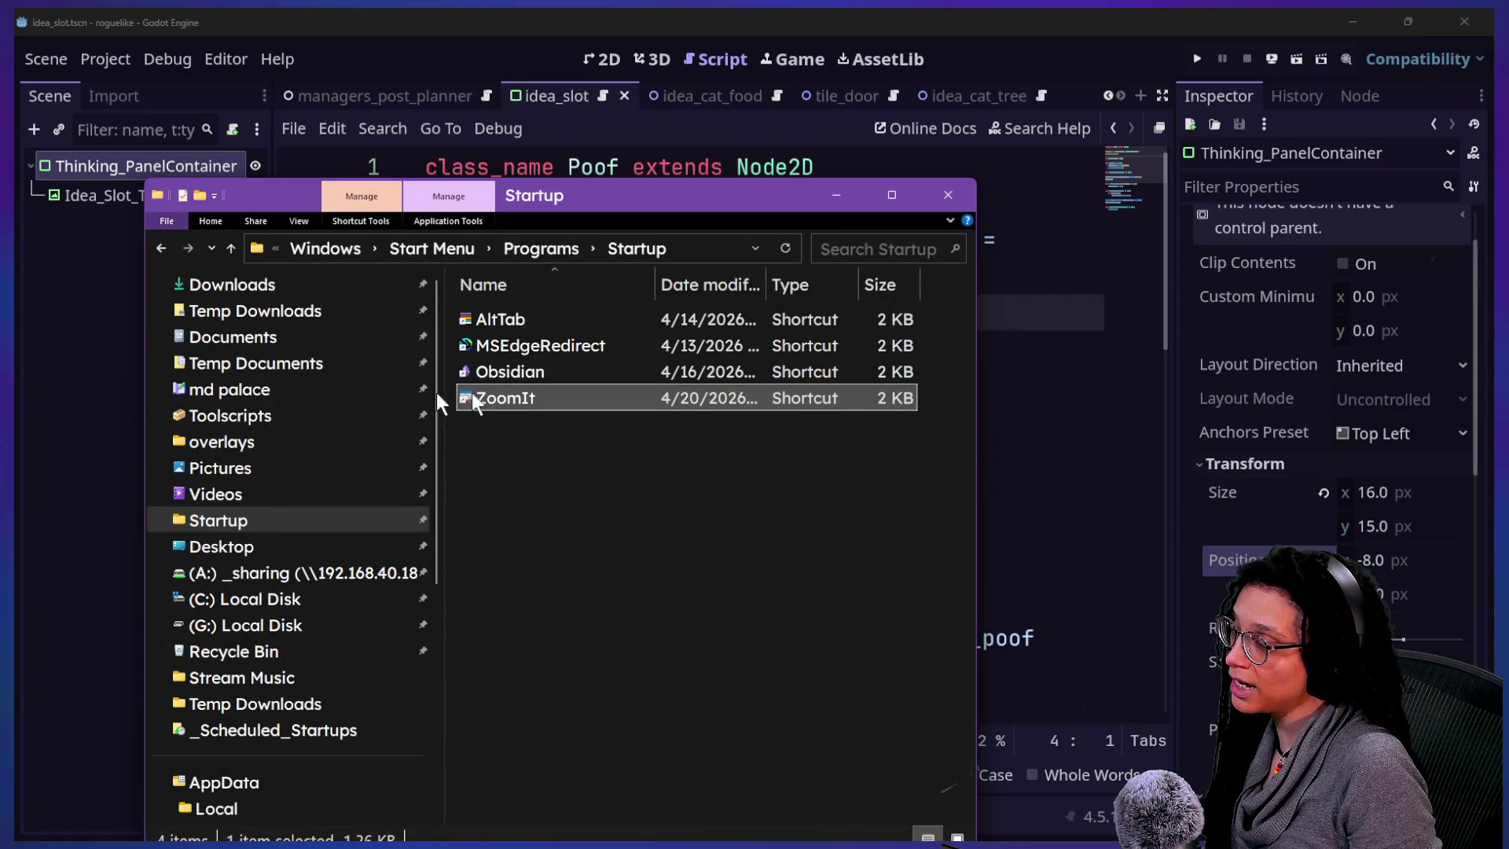
# - Browse to Godot Projects\AlienSurvivalGame1_Docs\Builds, widen the Name column, and launch the AMW_0.1 DEBUGKEYS build
pyautogui.scroll(-4, 224, 719)
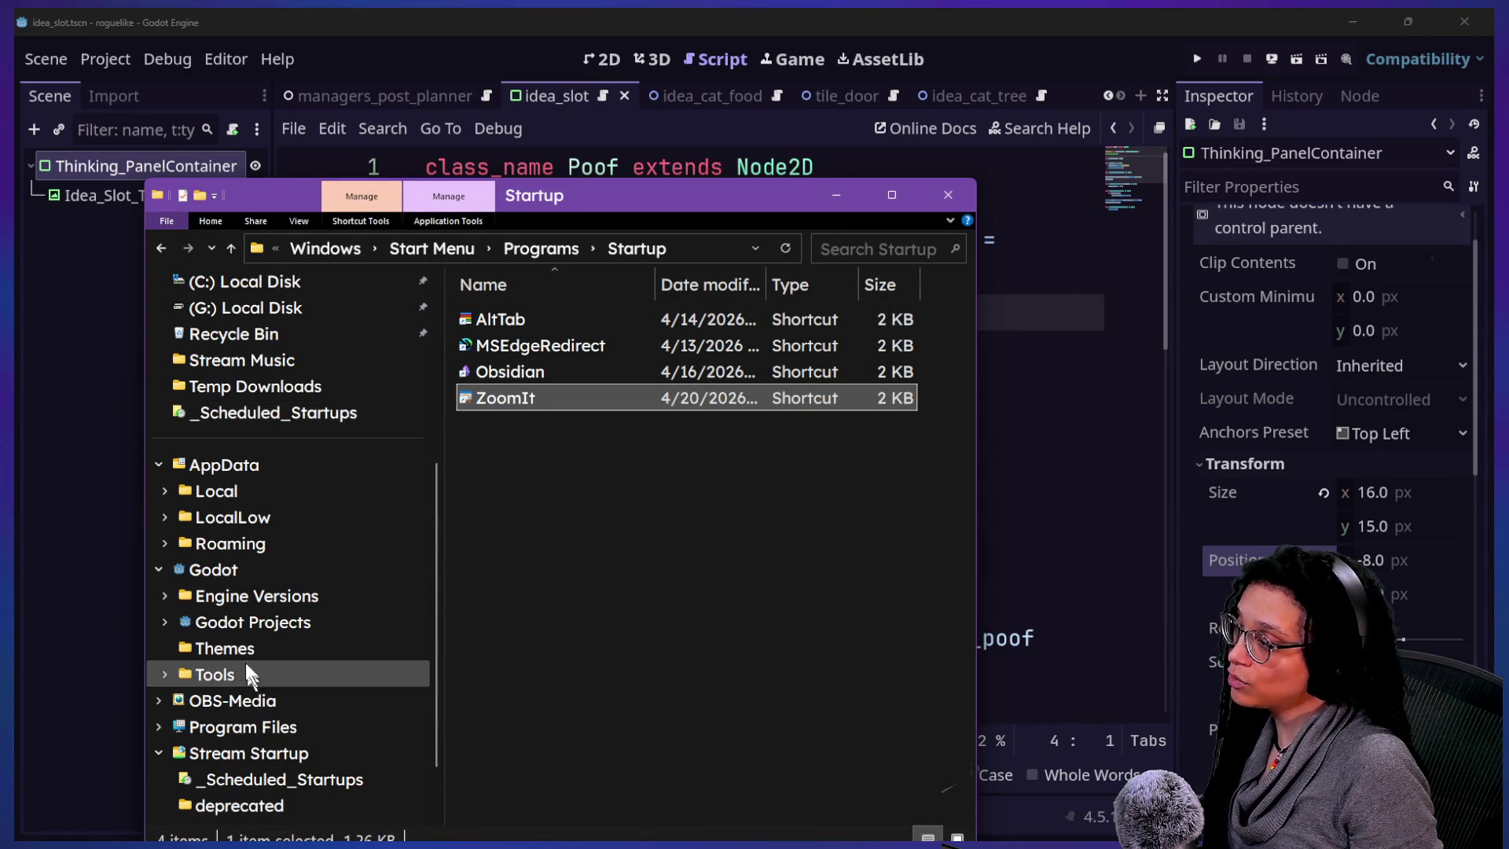
pyautogui.scroll(4, 265, 639)
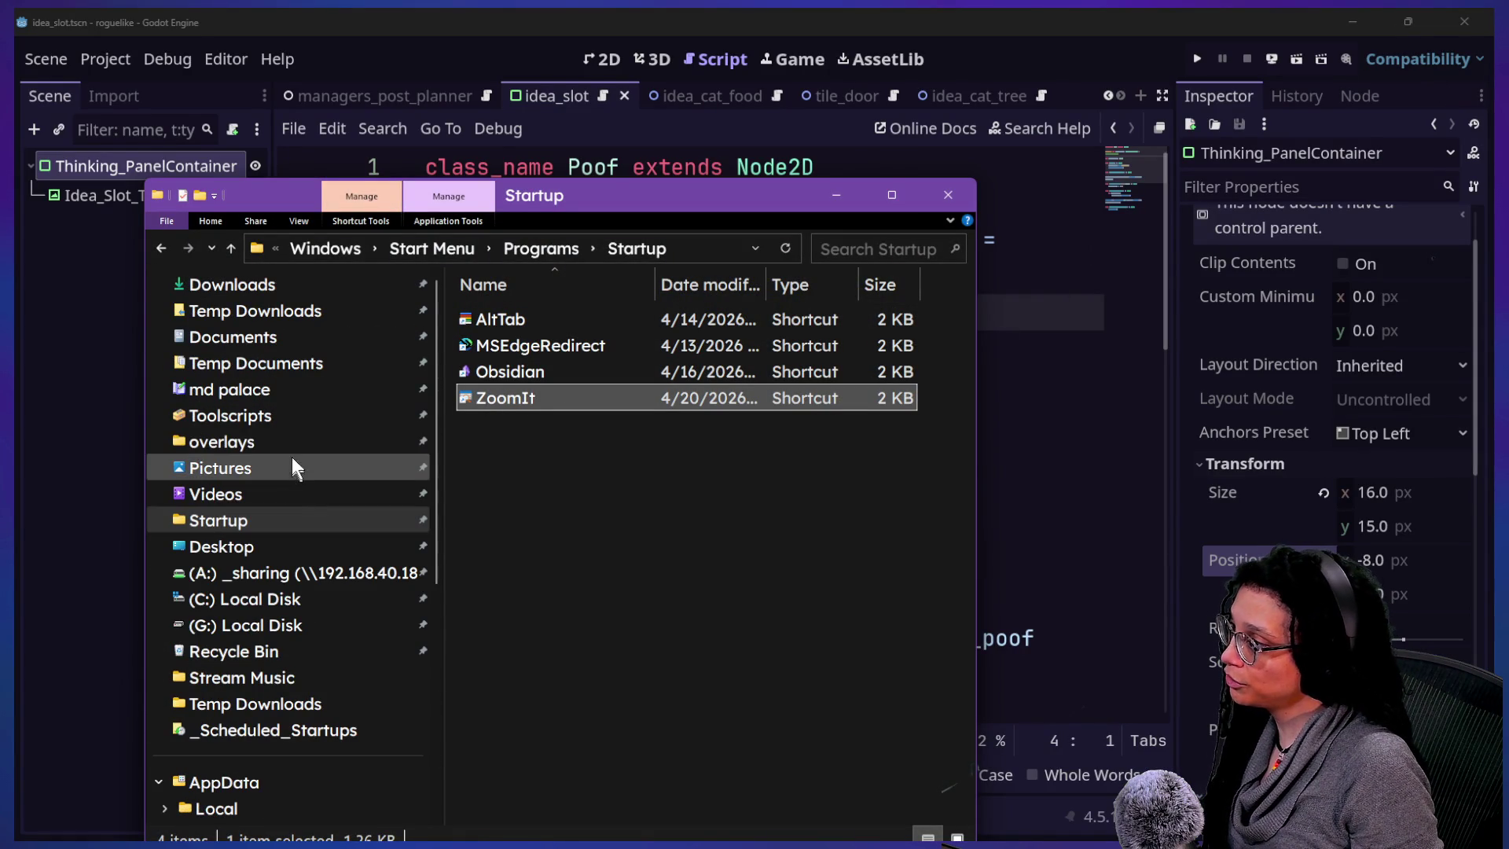
pyautogui.scroll(-2, 322, 664)
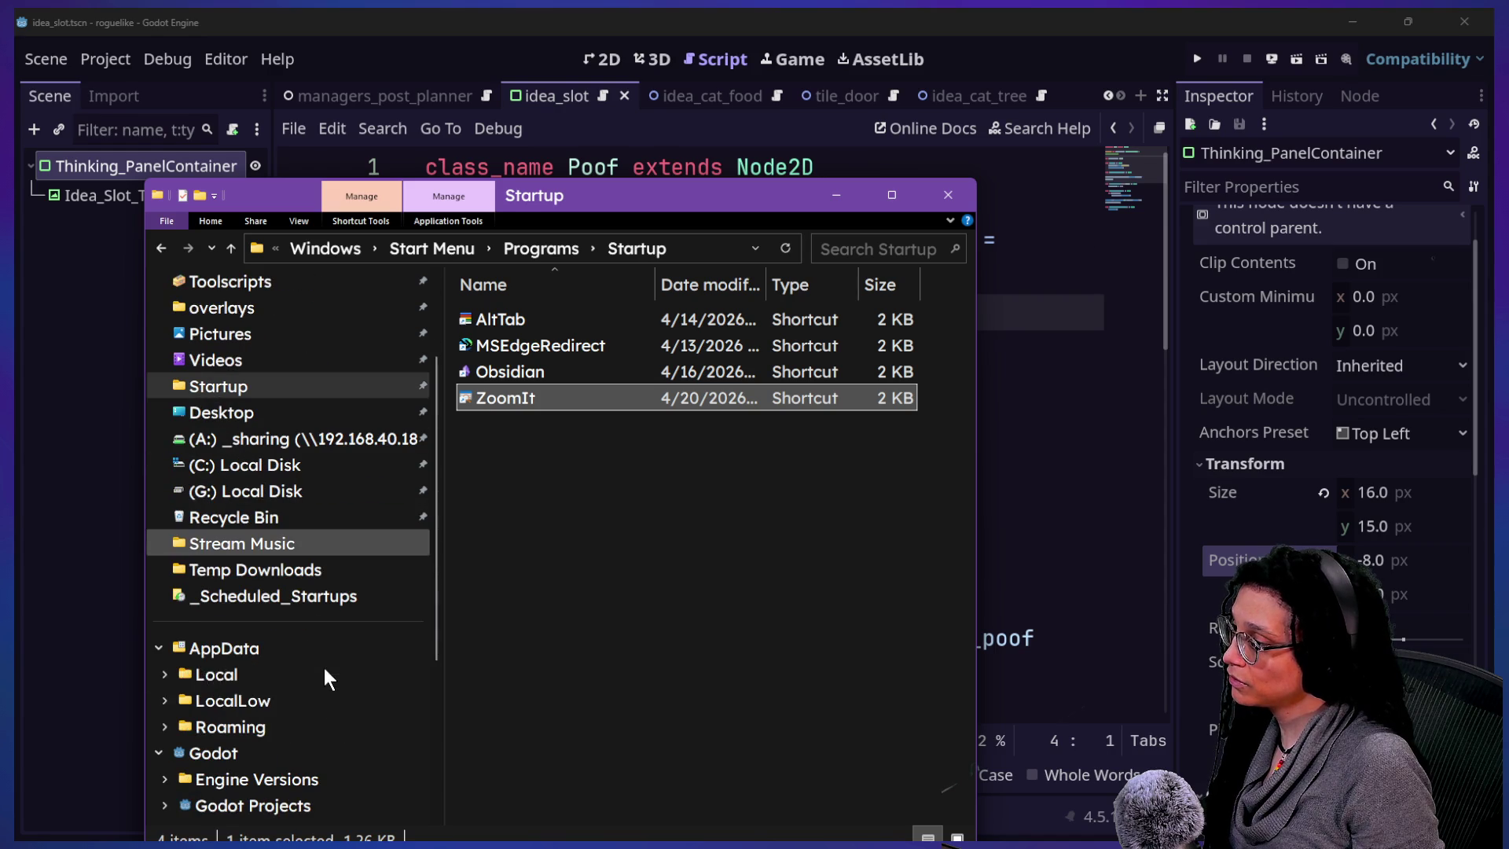
pyautogui.click(295, 752)
pyautogui.doubleClick(574, 346)
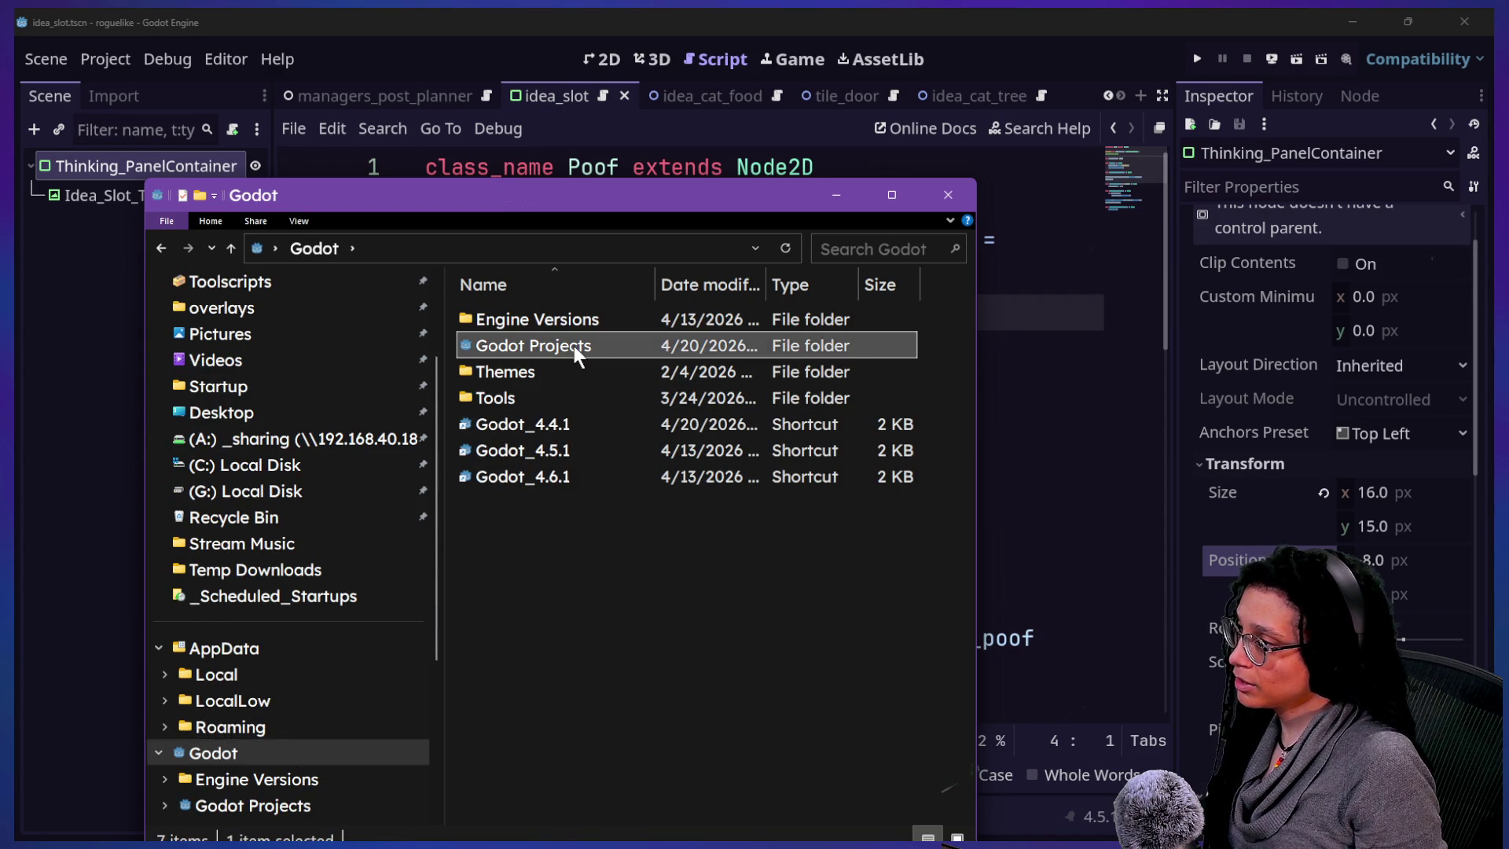
pyautogui.doubleClick(568, 367)
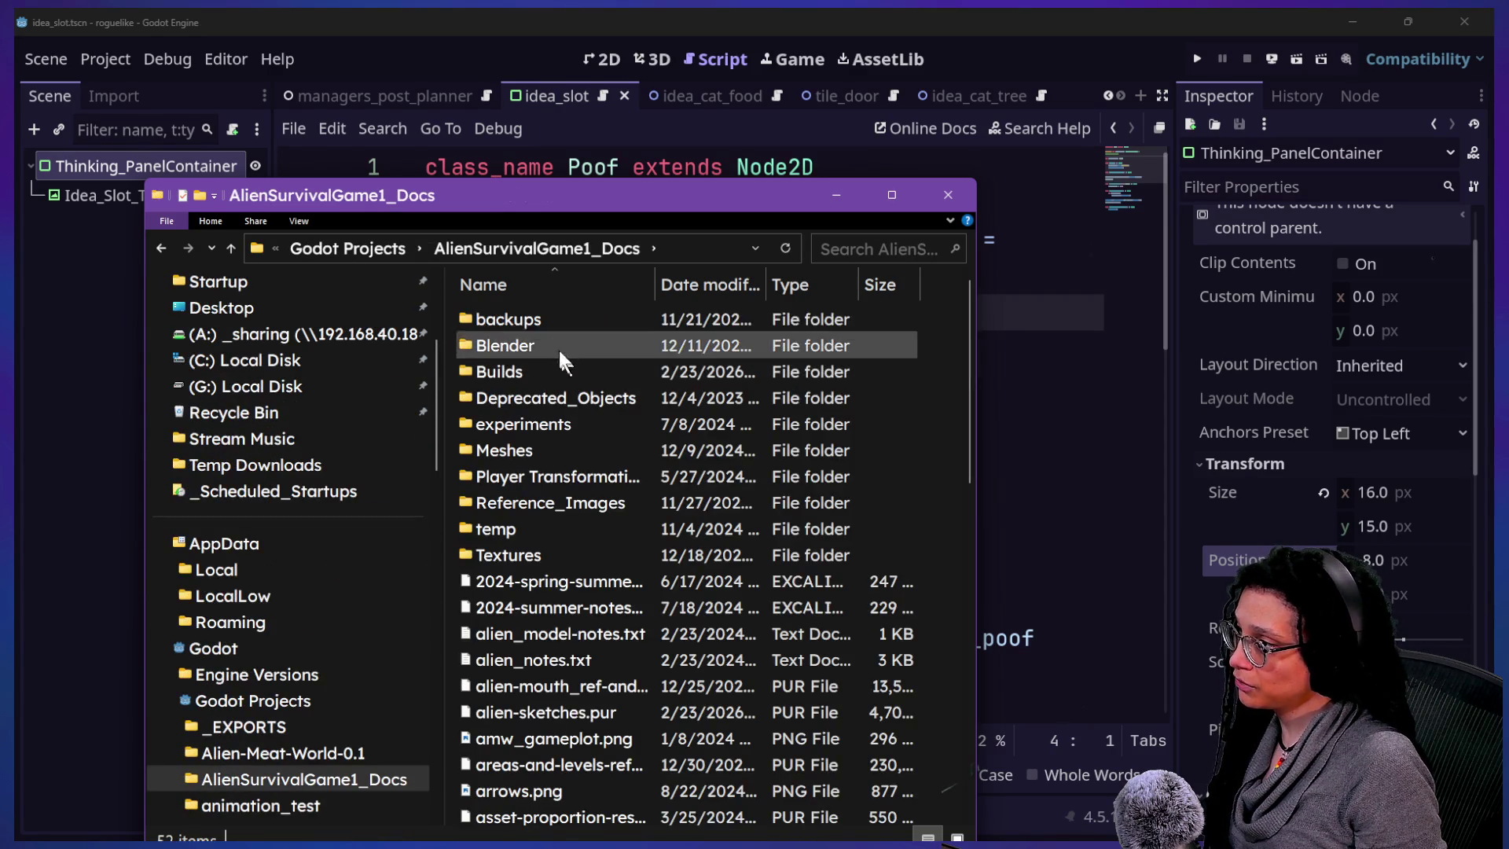
pyautogui.doubleClick(559, 369)
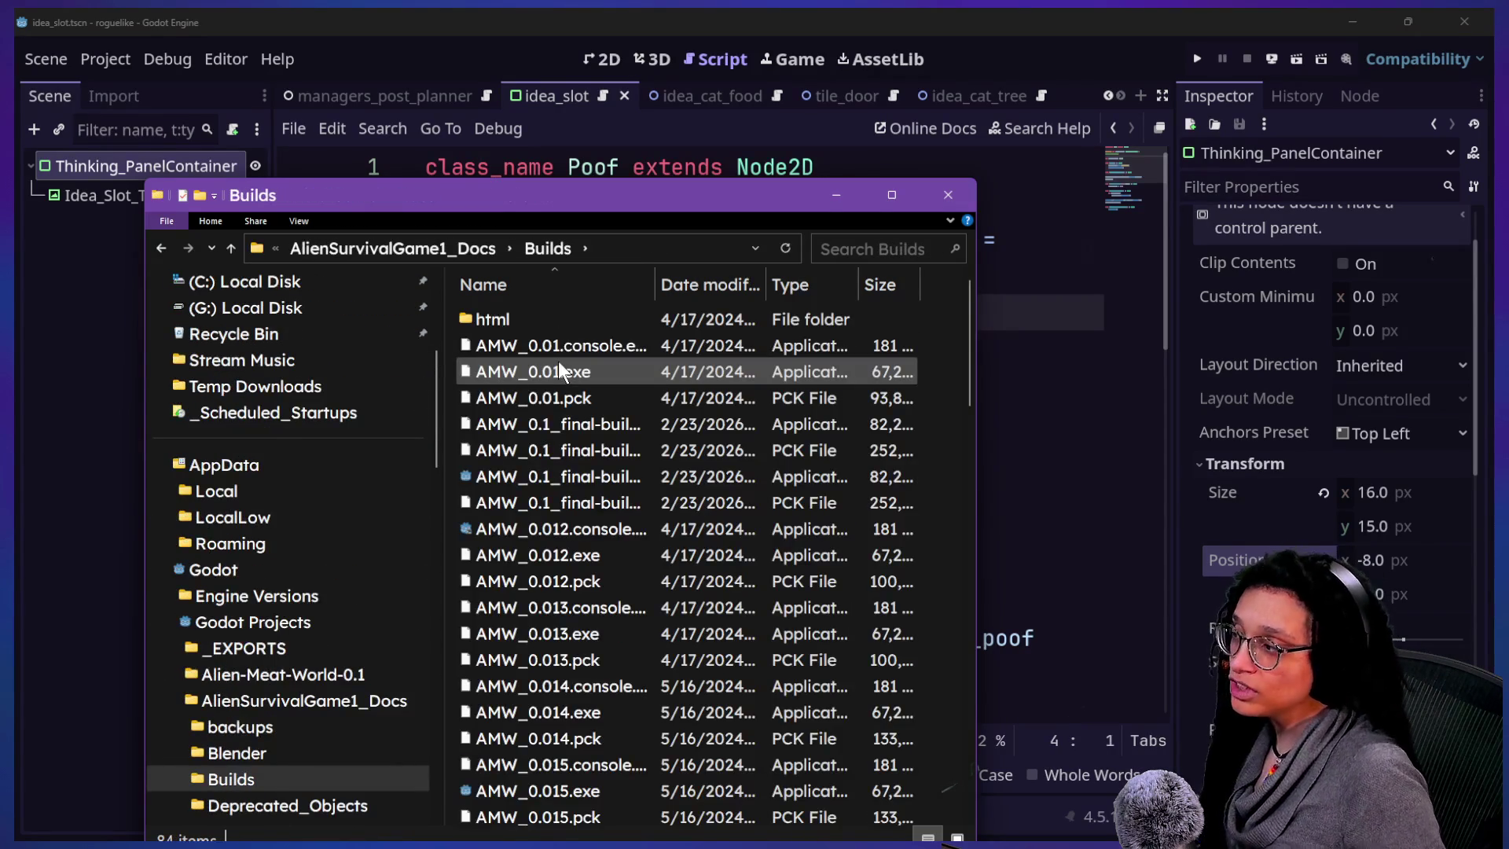
pyautogui.moveTo(654, 290); pyautogui.dragTo(858, 312)
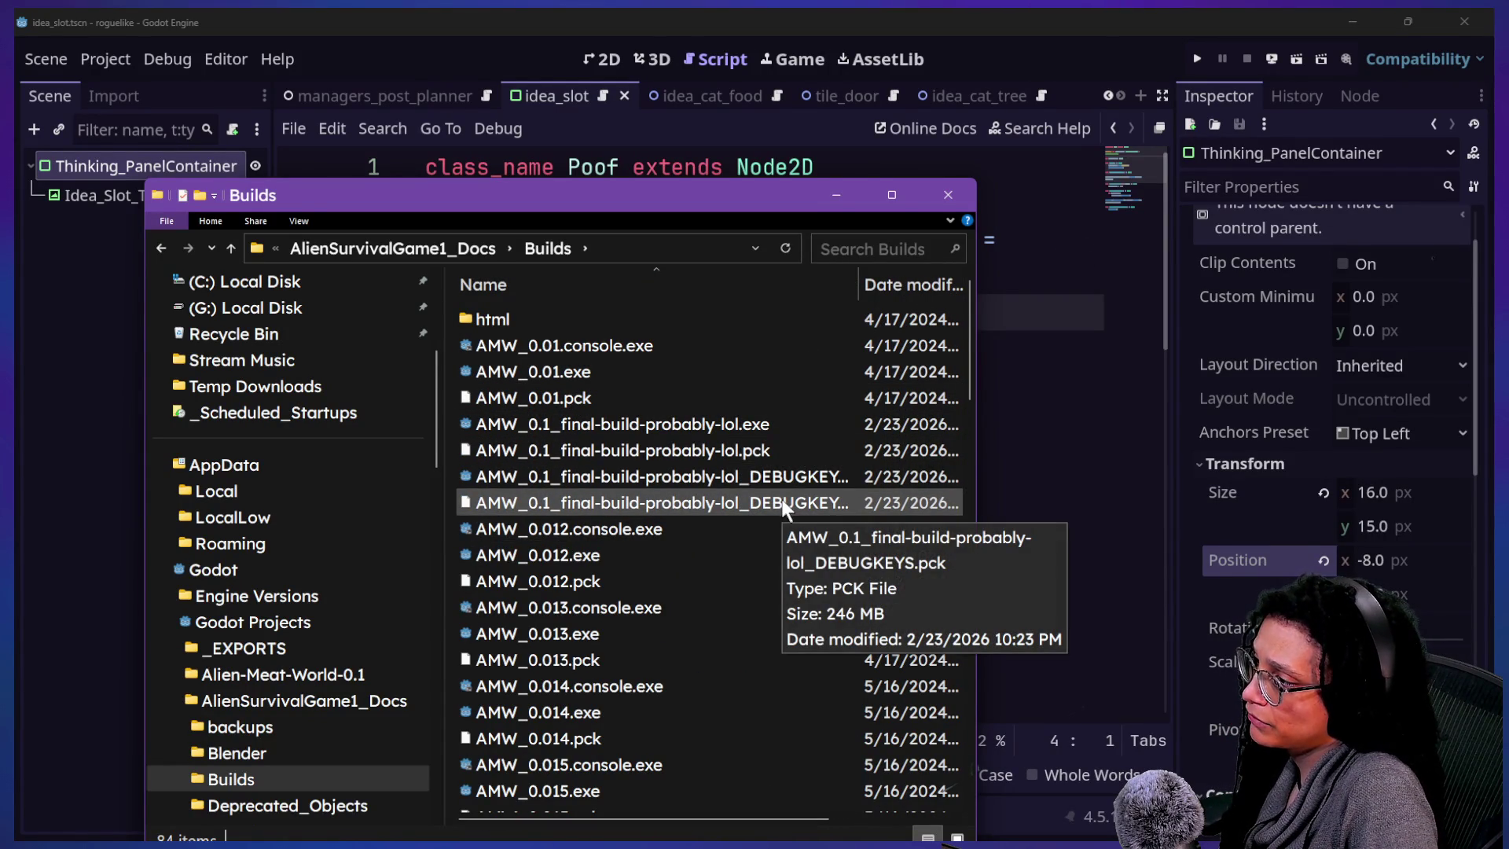
pyautogui.click(790, 476)
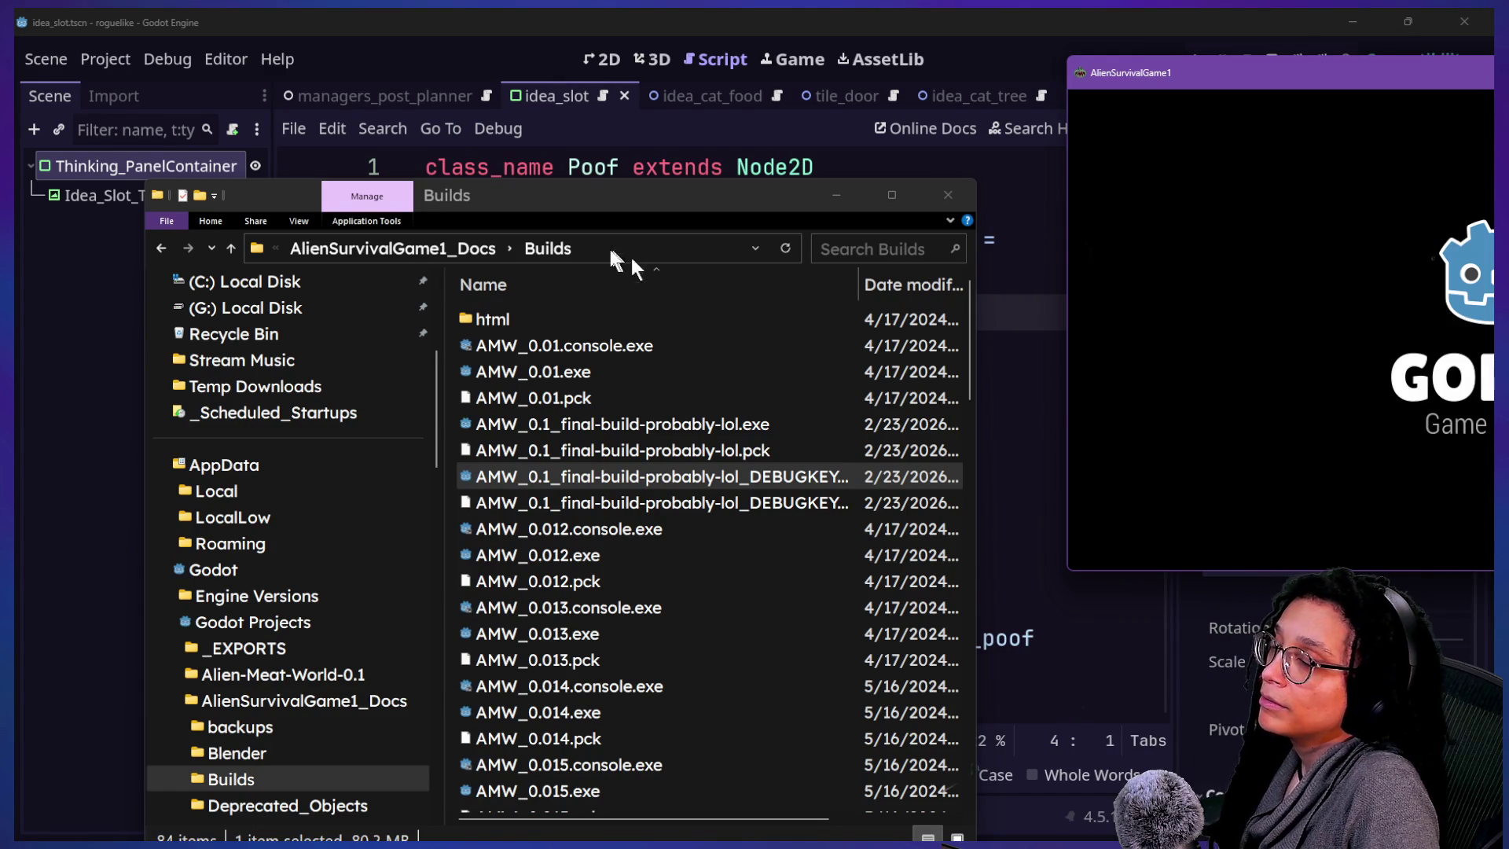
# - Center the game window, choose the green creature, and confirm ready to start the round
pyautogui.moveTo(1191, 91)
pyautogui.mouseDown()
pyautogui.moveTo(125, 162)
pyautogui.moveTo(591, 231)
pyautogui.mouseUp()
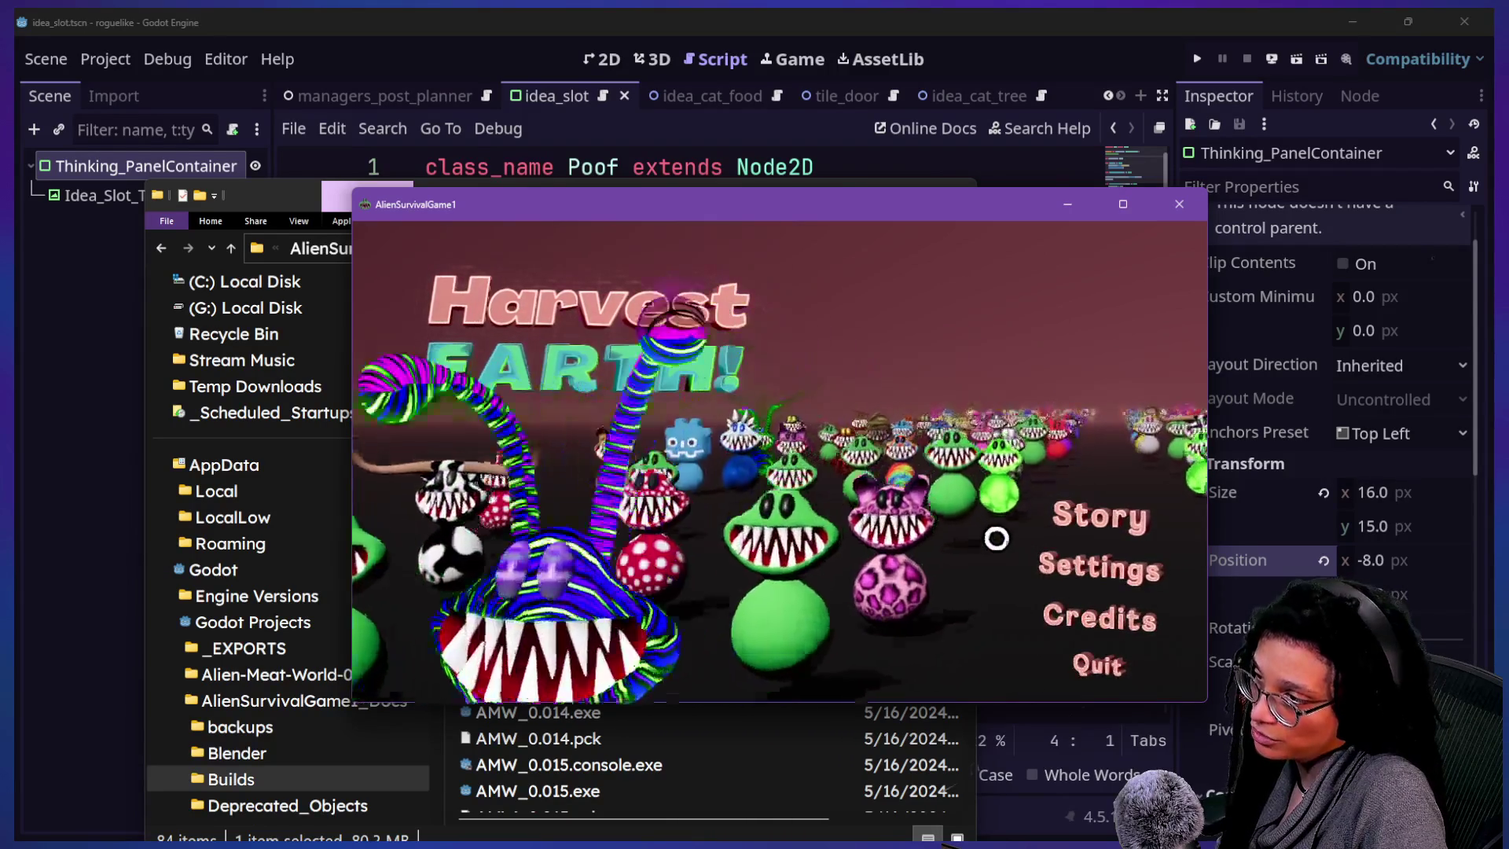
pyautogui.click(913, 495)
pyautogui.click(909, 363)
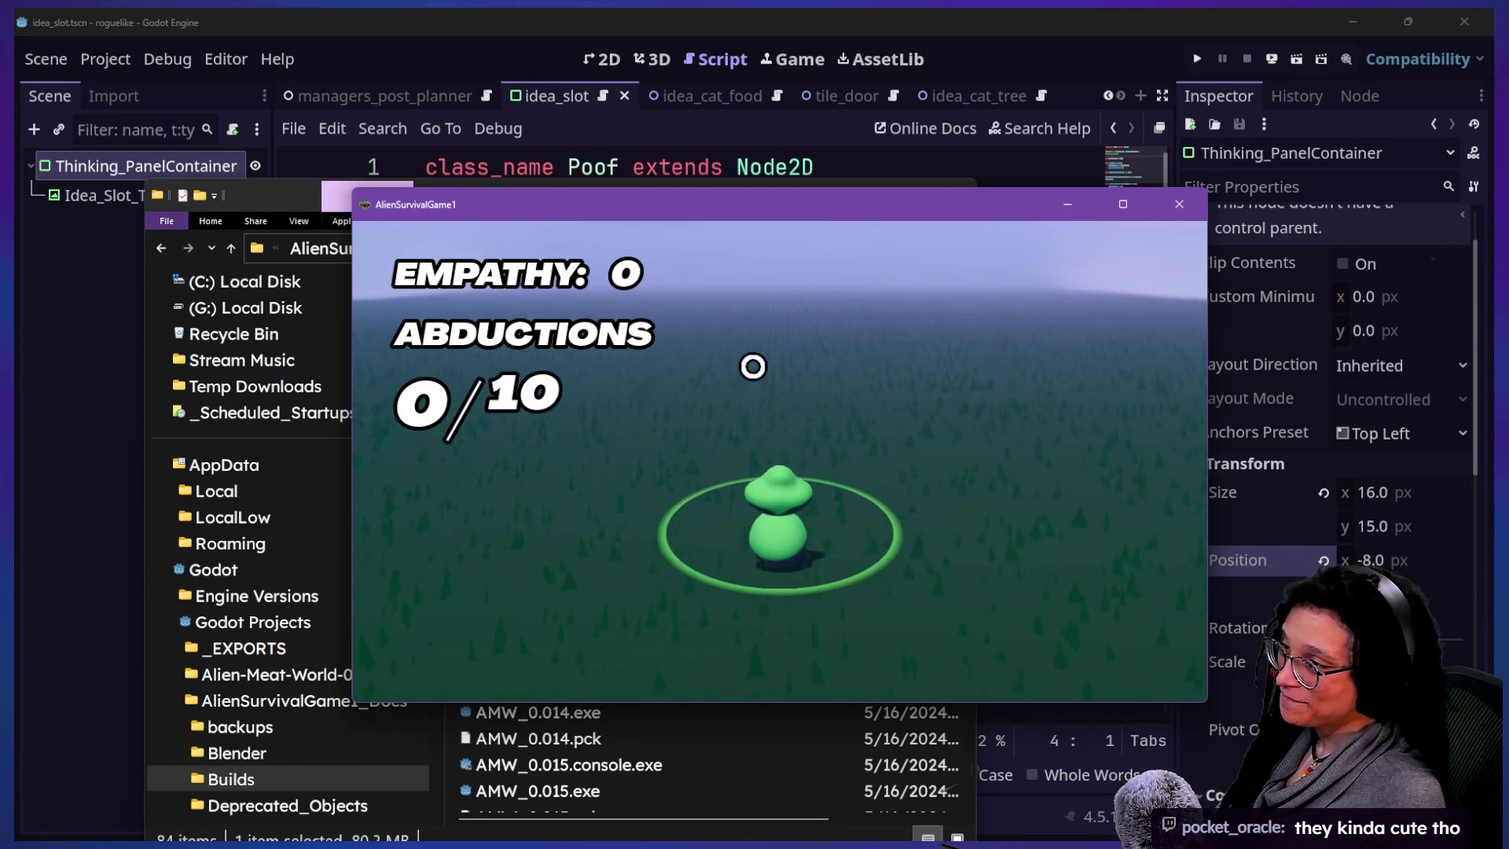
# - Walk the green alien across the field and corn, past the barn, to the fenced farmyard
pyautogui.press('a')
pyautogui.press('d')
pyautogui.press('w')
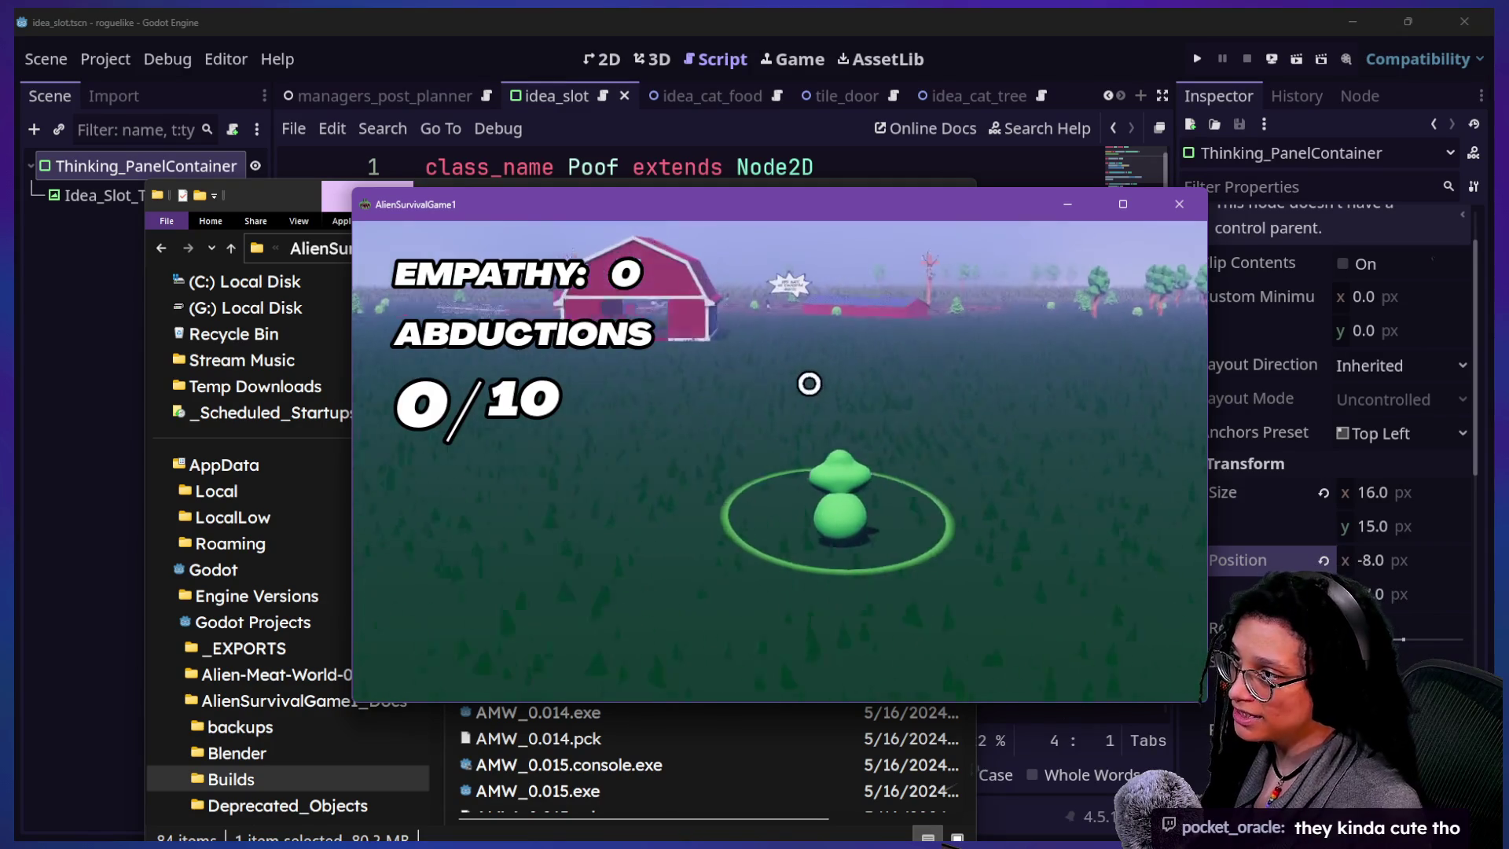
pyautogui.press('a')
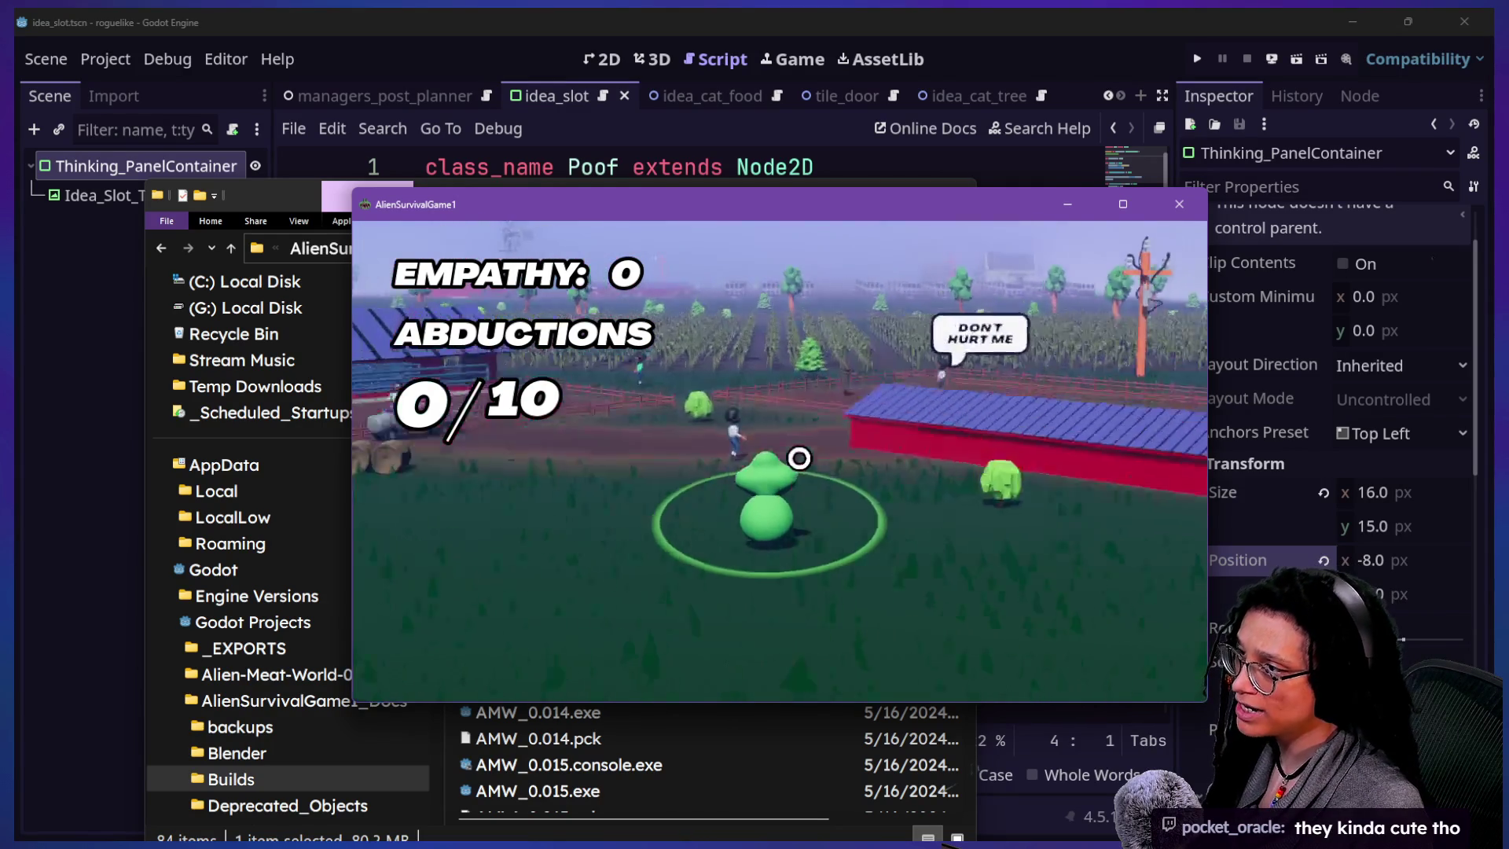
pyautogui.press('a')
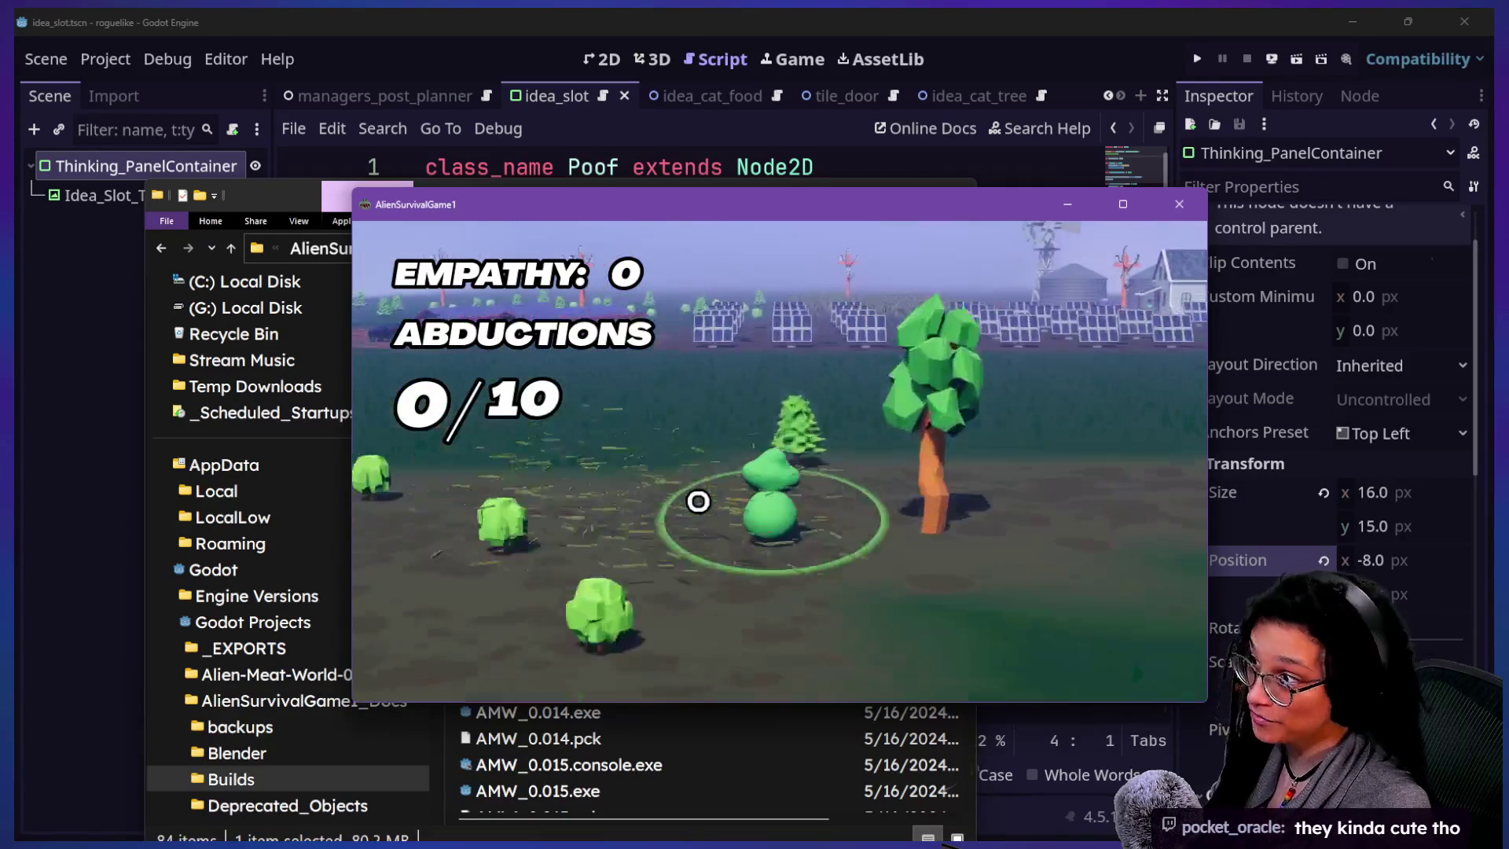
pyautogui.press('w')
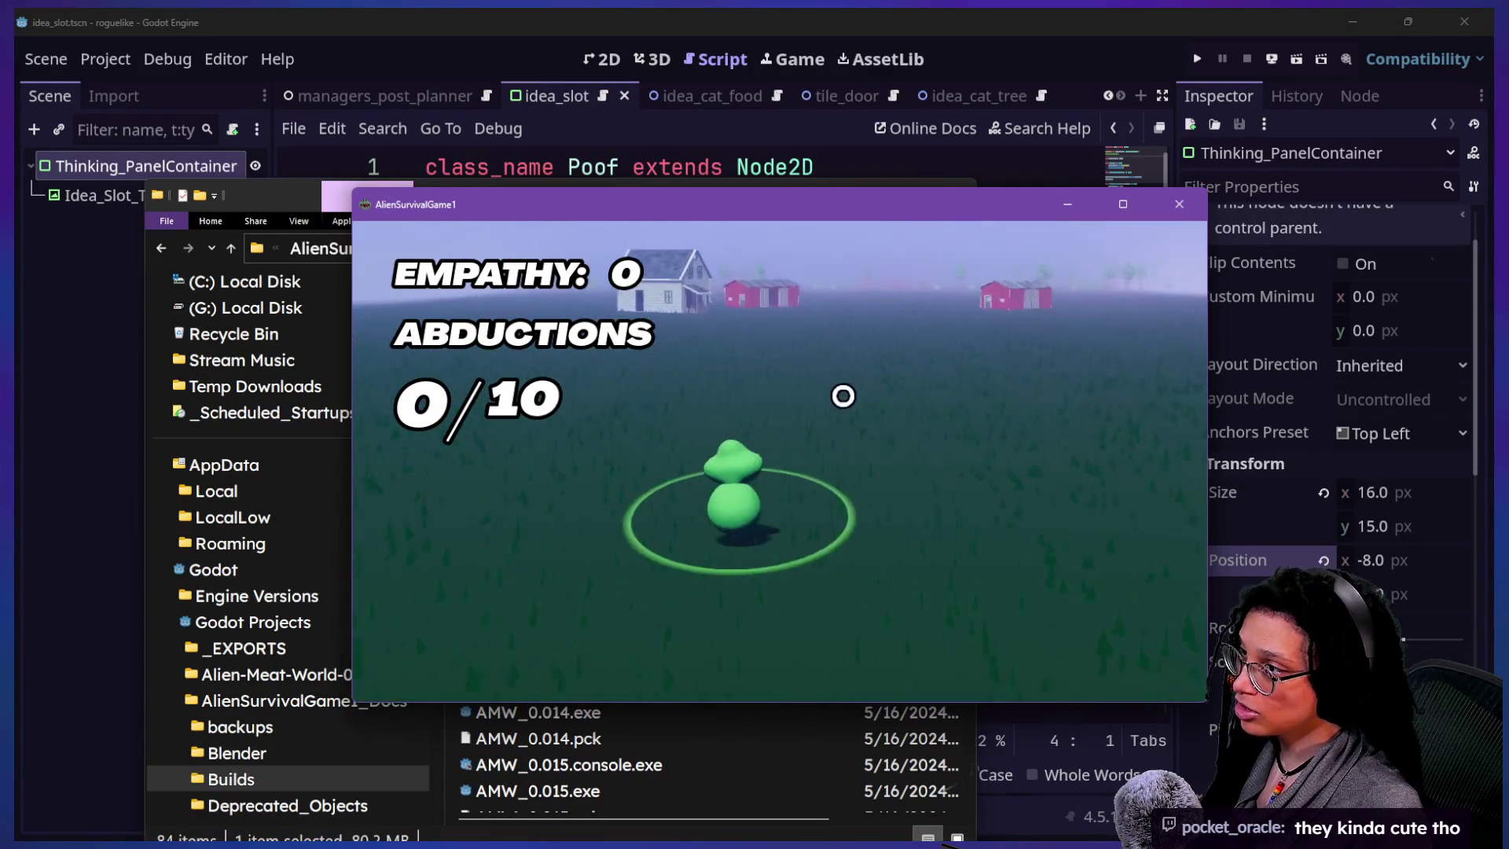
pyautogui.press('w')
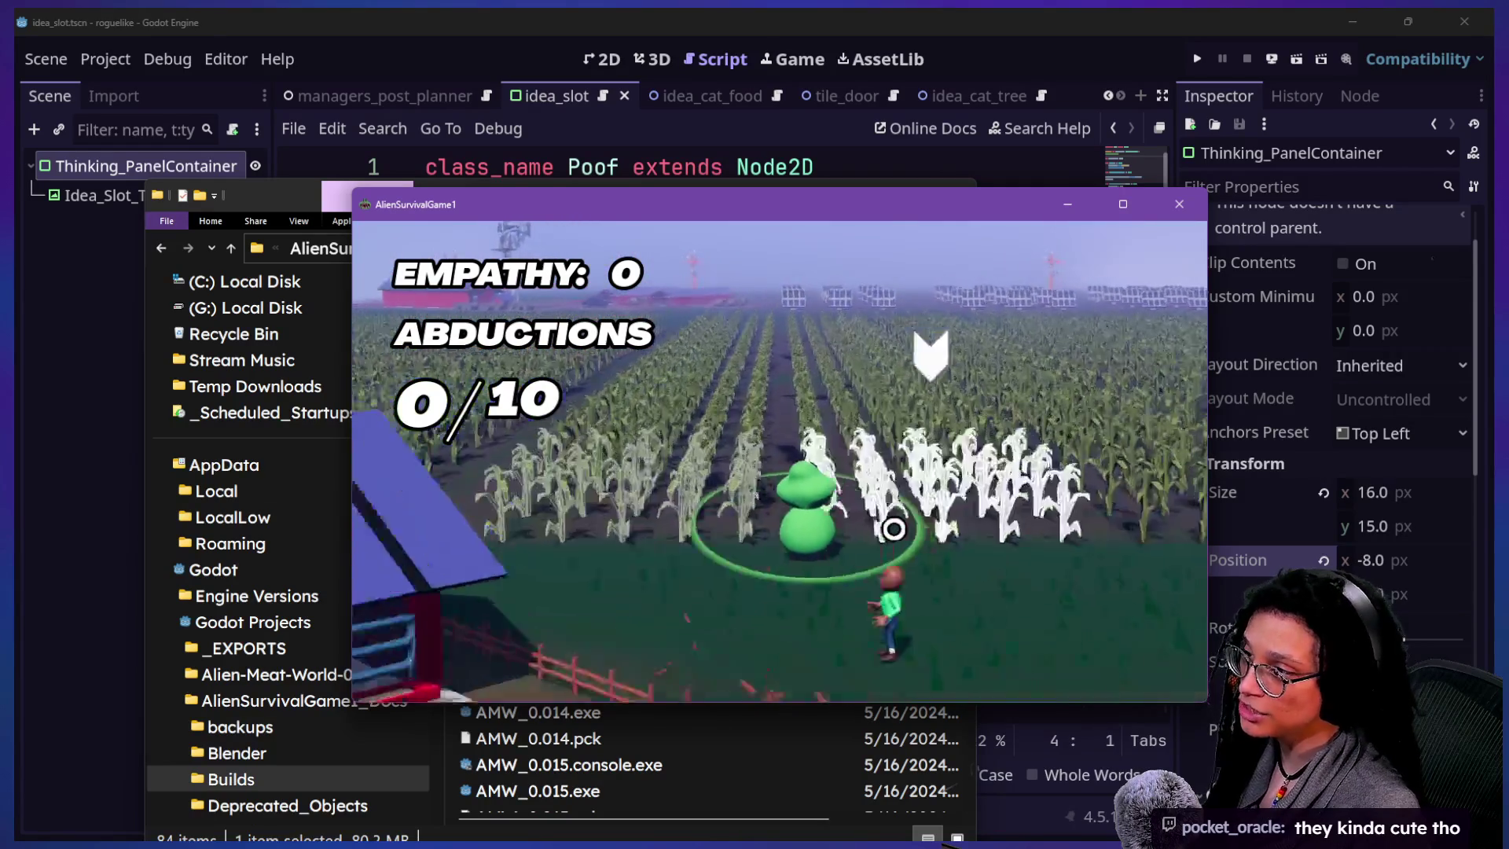
pyautogui.press('w')
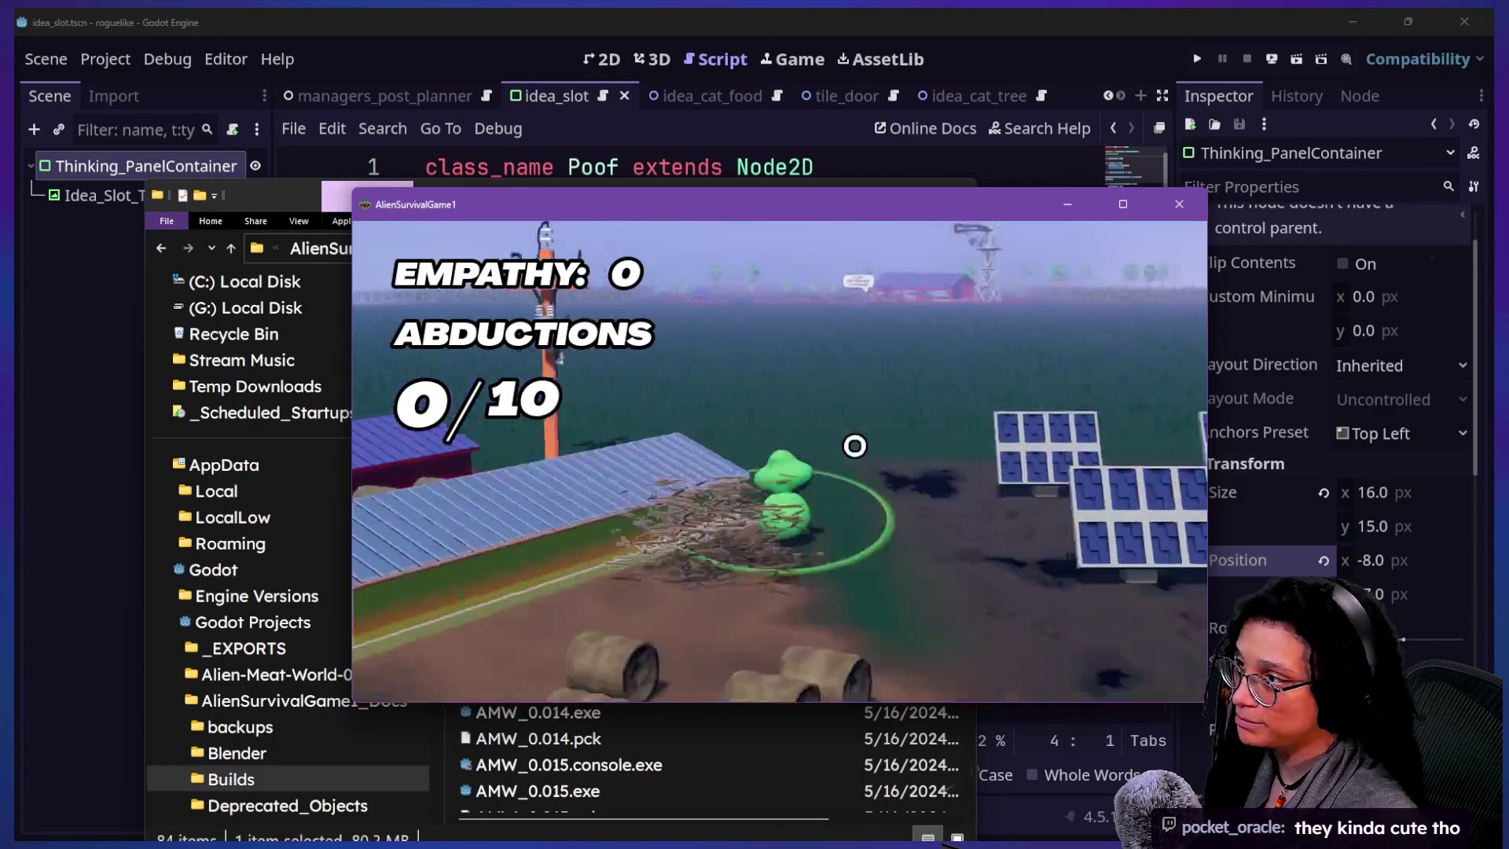
pyautogui.press('w')
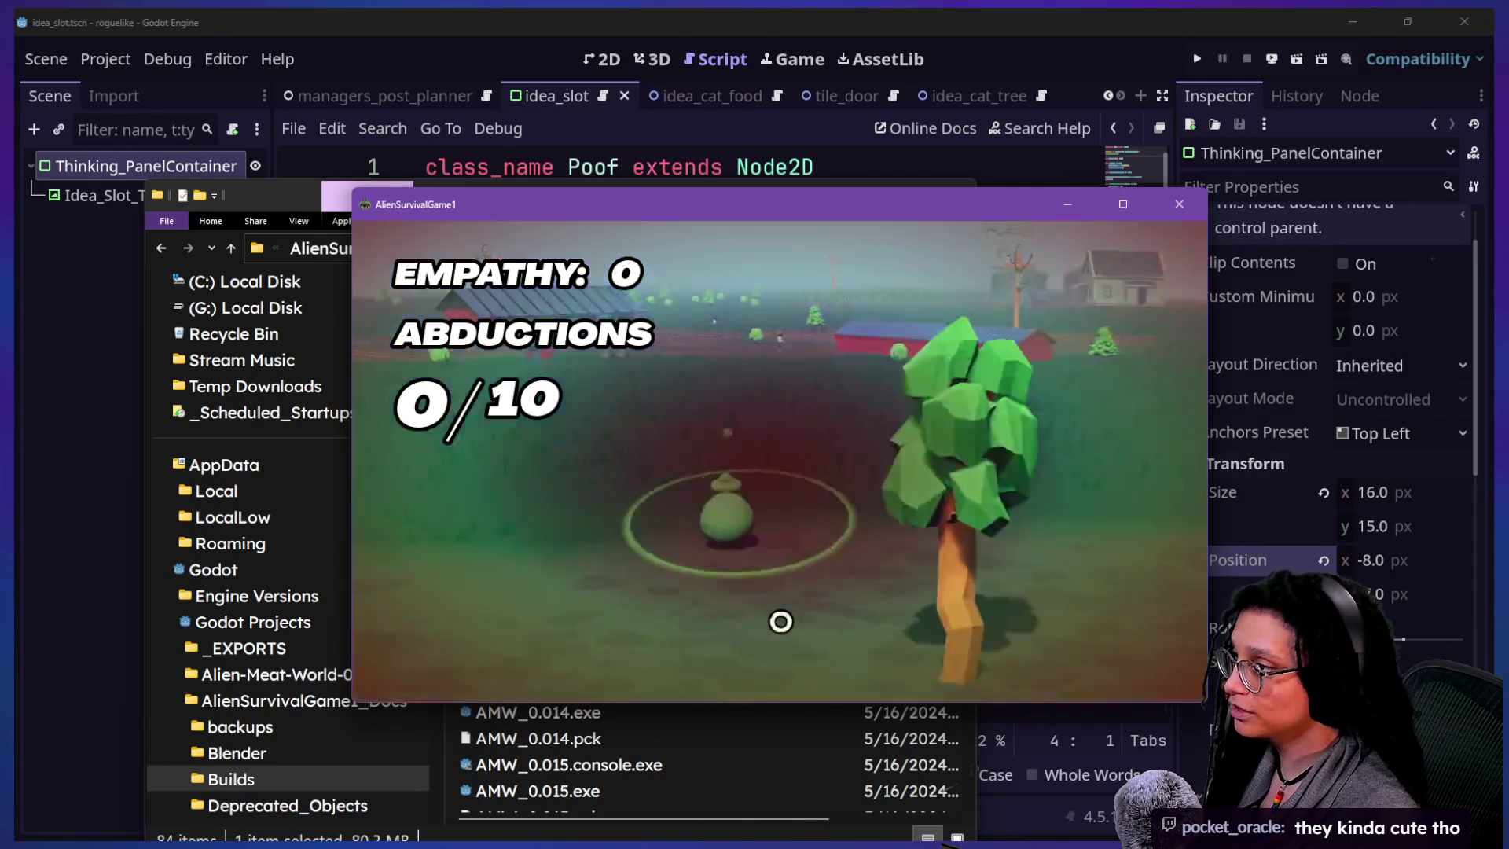
pyautogui.press('w')
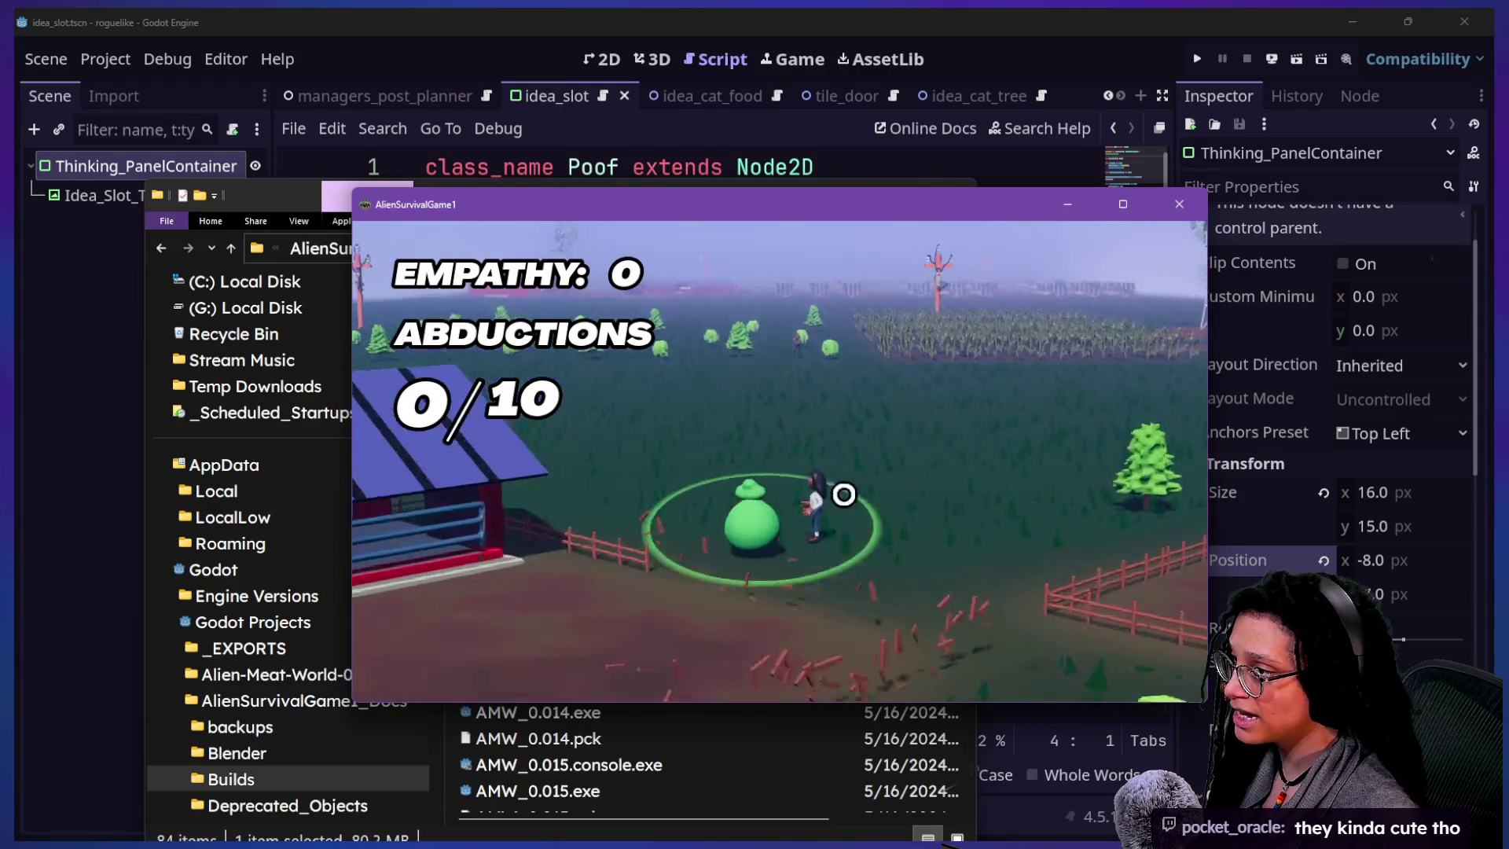
# - Attack the soldier, then beam up the farmer for the first abduction, reaching 1/10
pyautogui.click(838, 516)
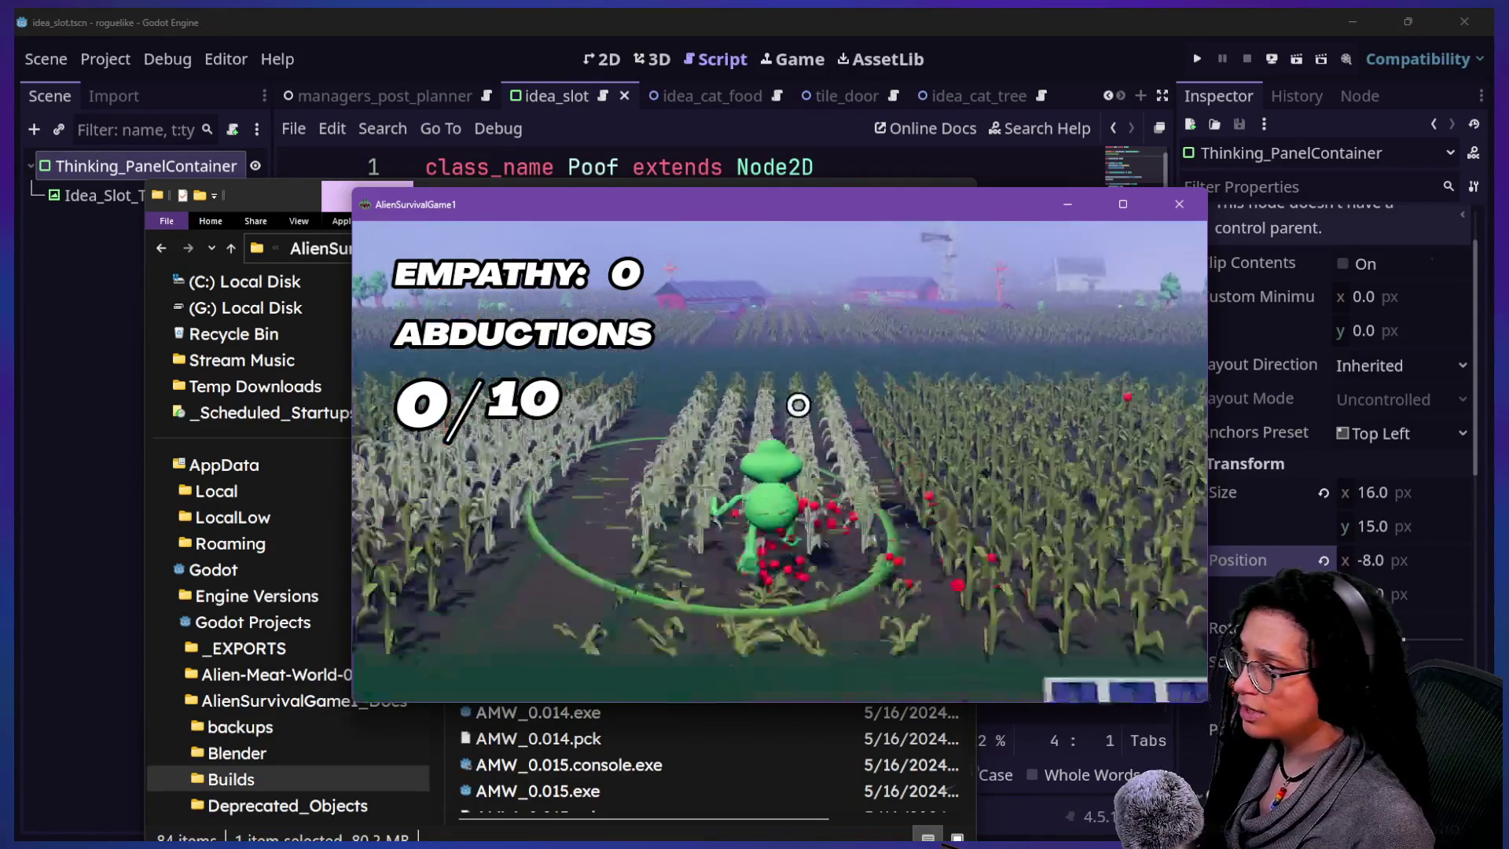
pyautogui.press('w')
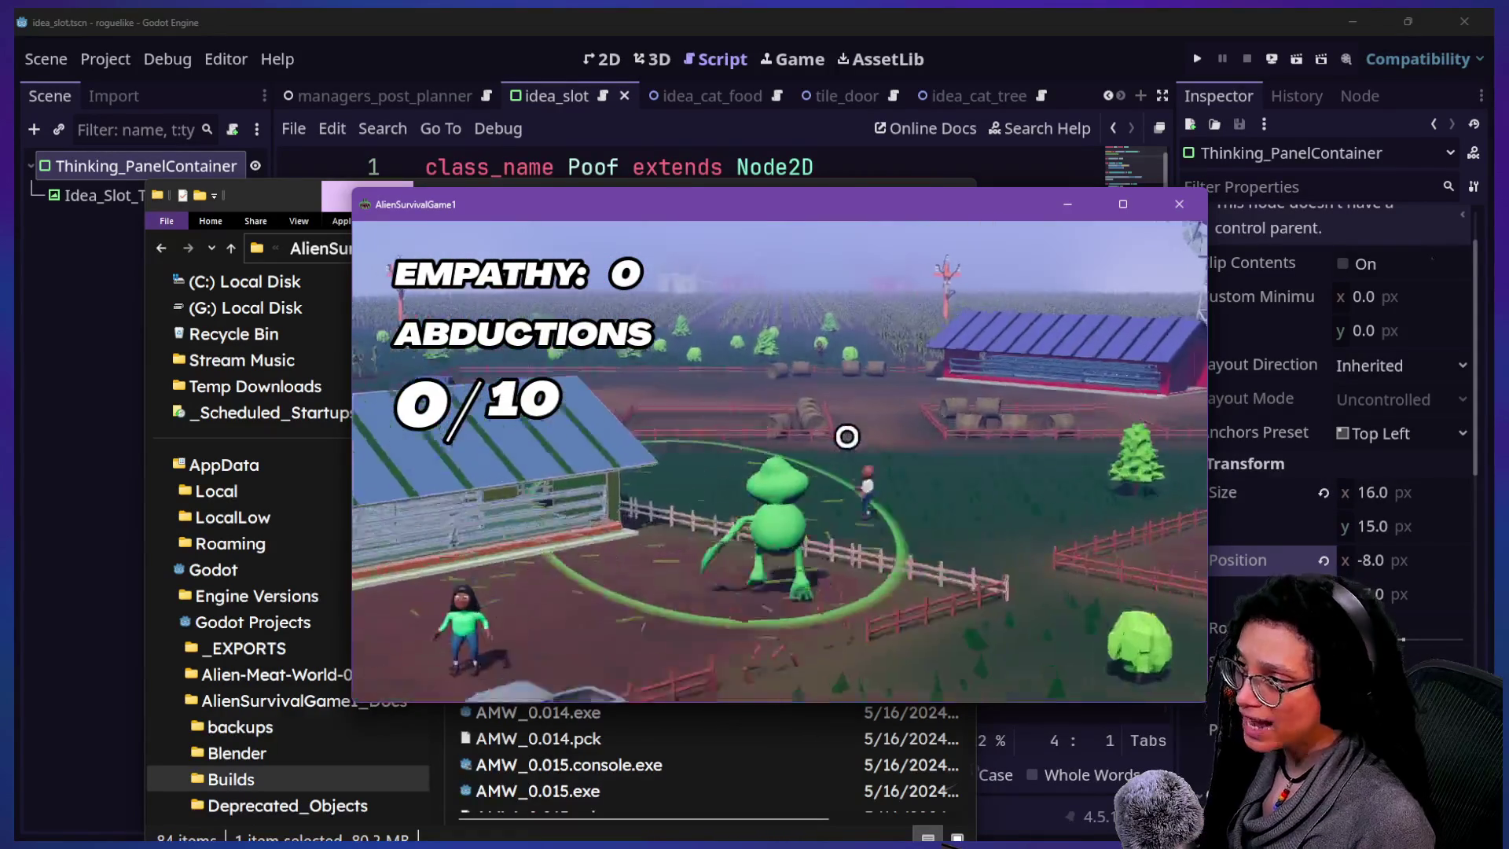
pyautogui.click(848, 454)
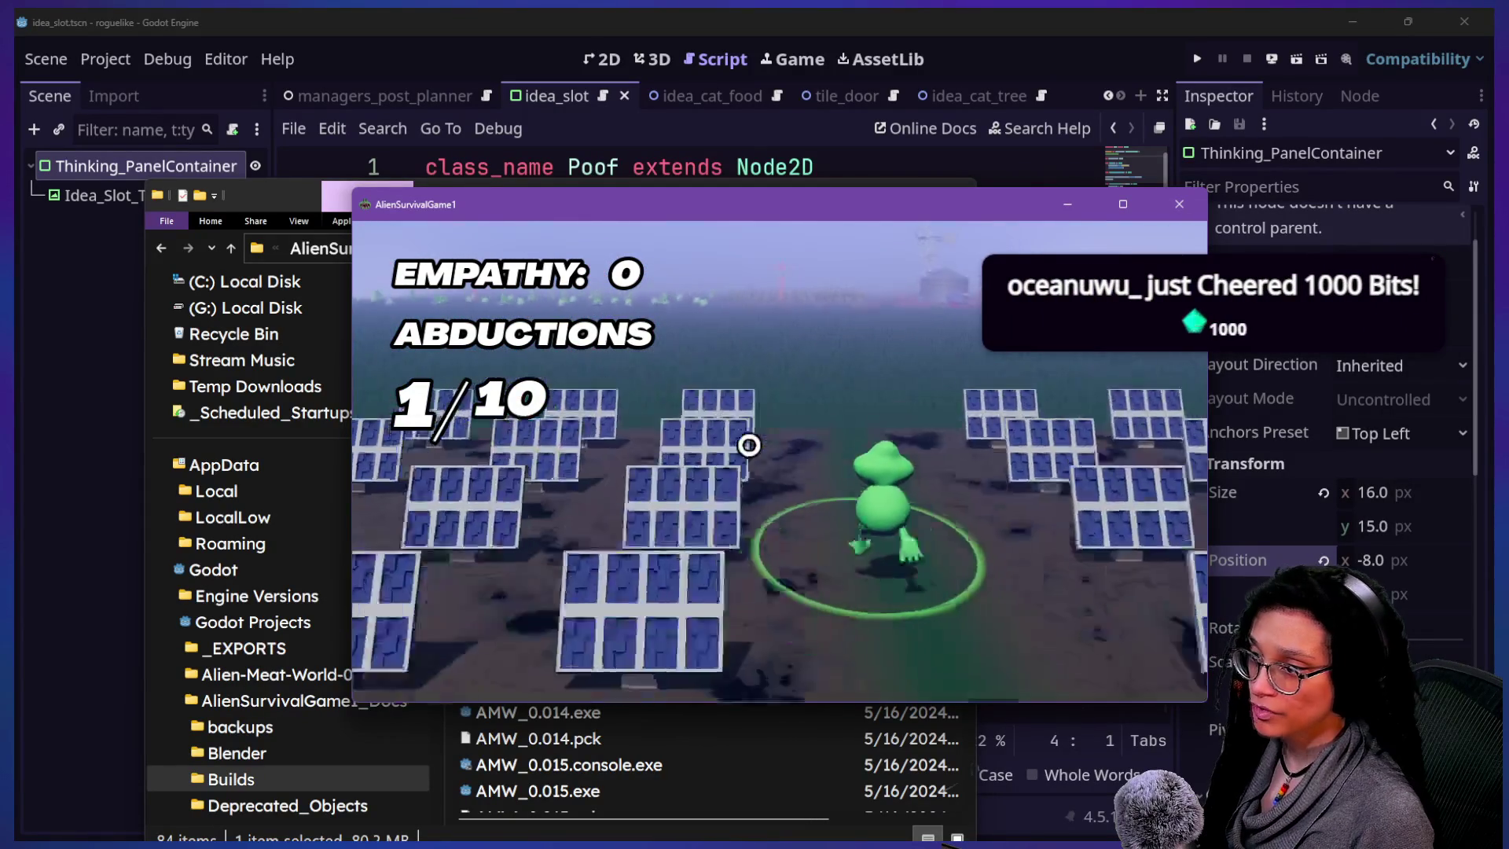
# - Walk the frog through the cornfield and clearing toward the solar panels and barn
pyautogui.press('w')
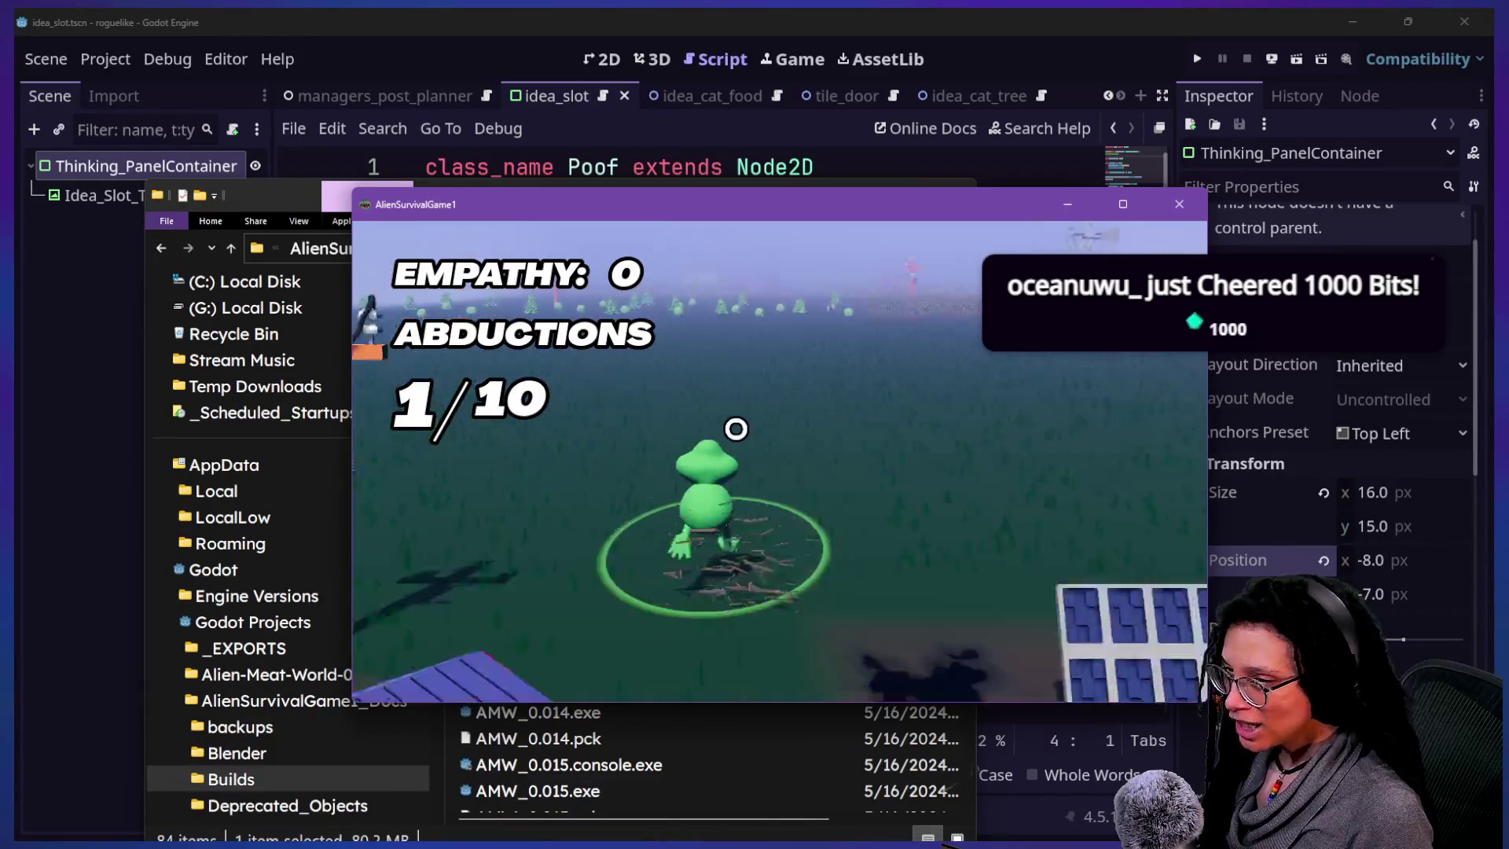
pyautogui.press('w')
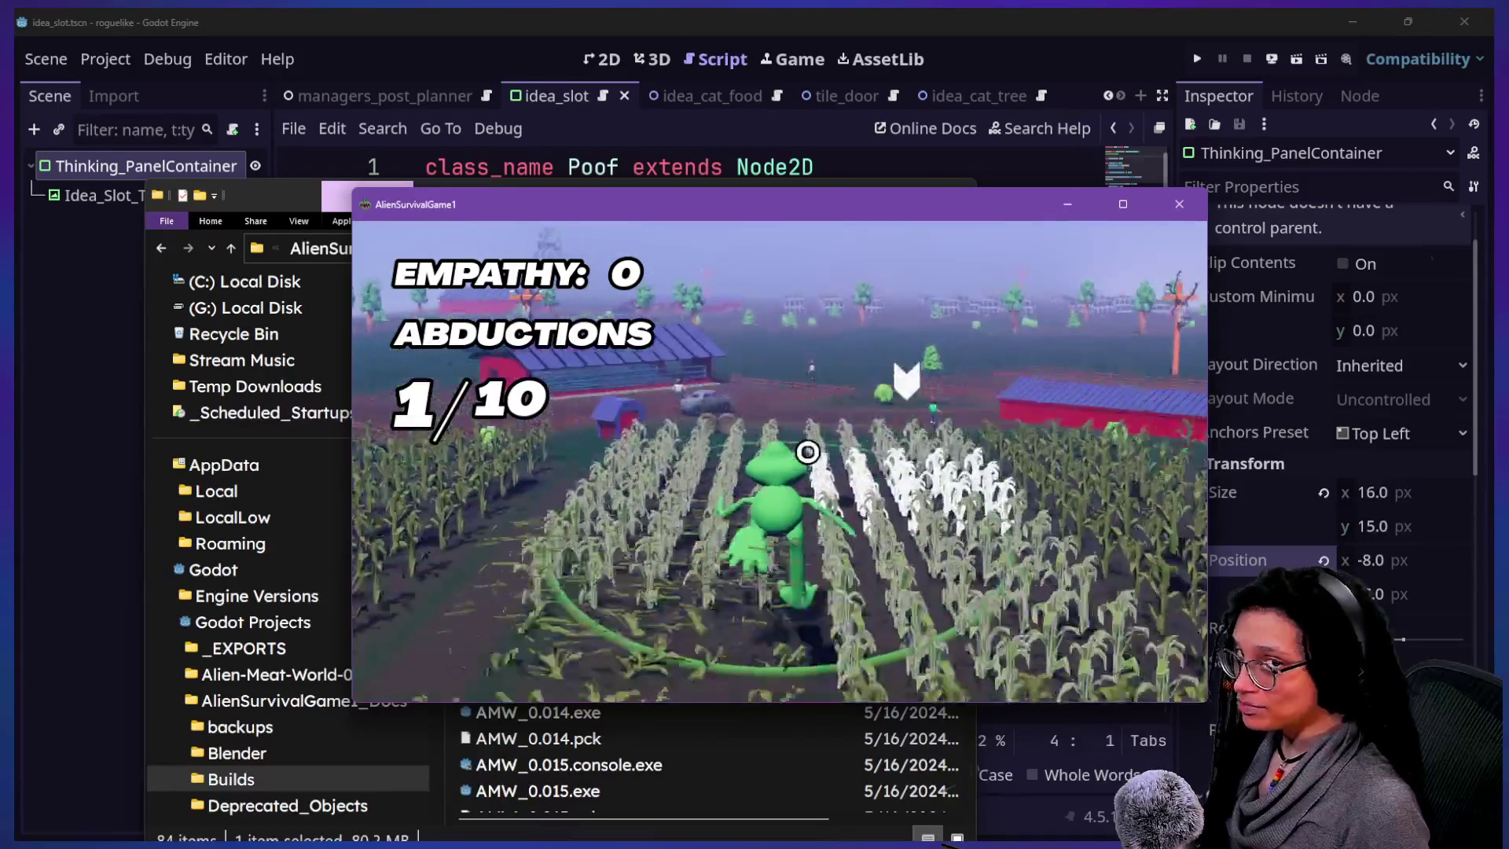
pyautogui.press('d')
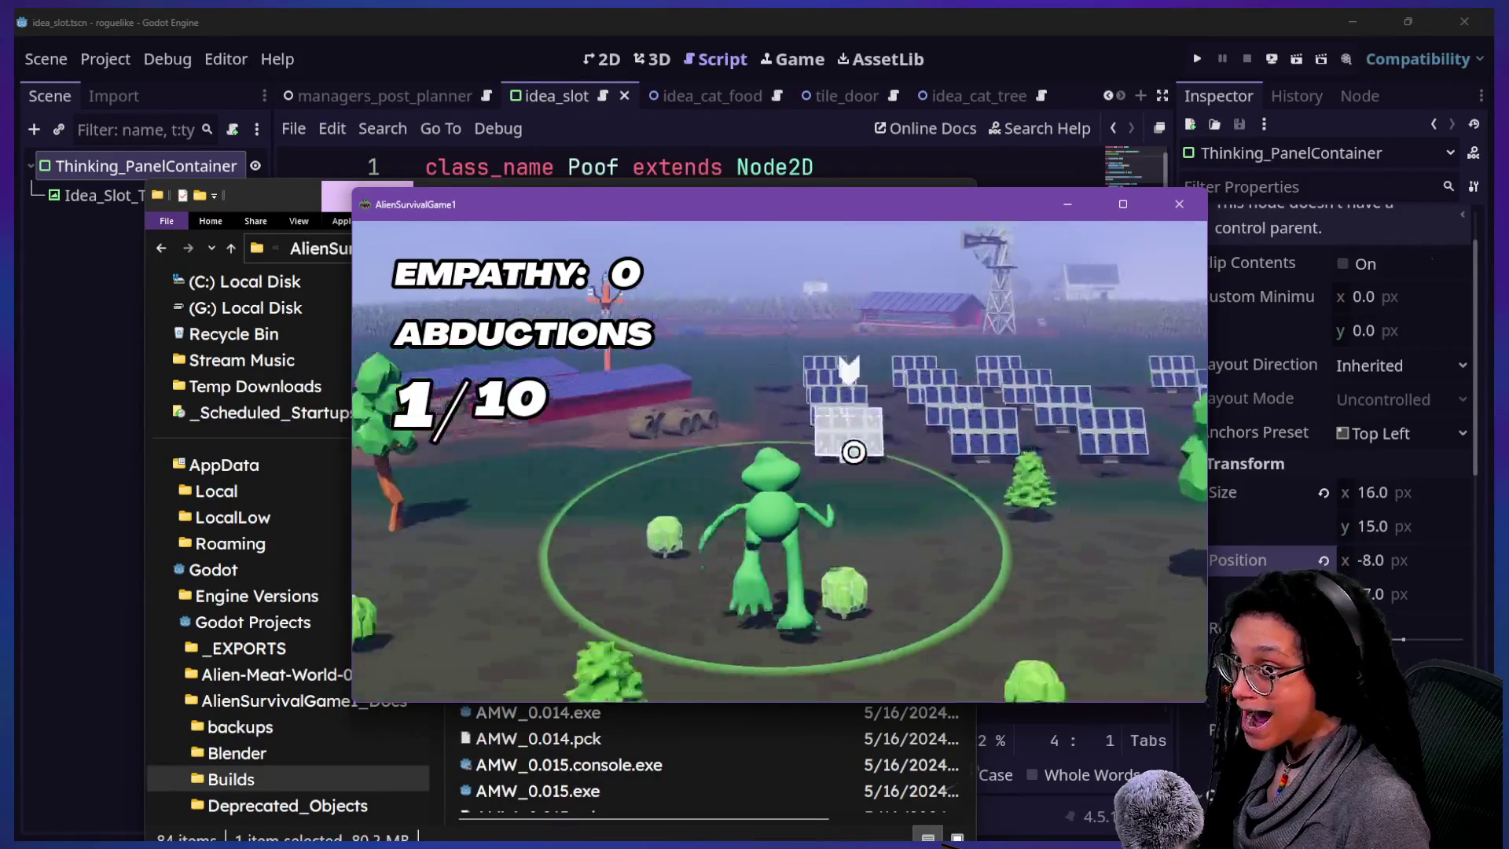
pyautogui.press('a')
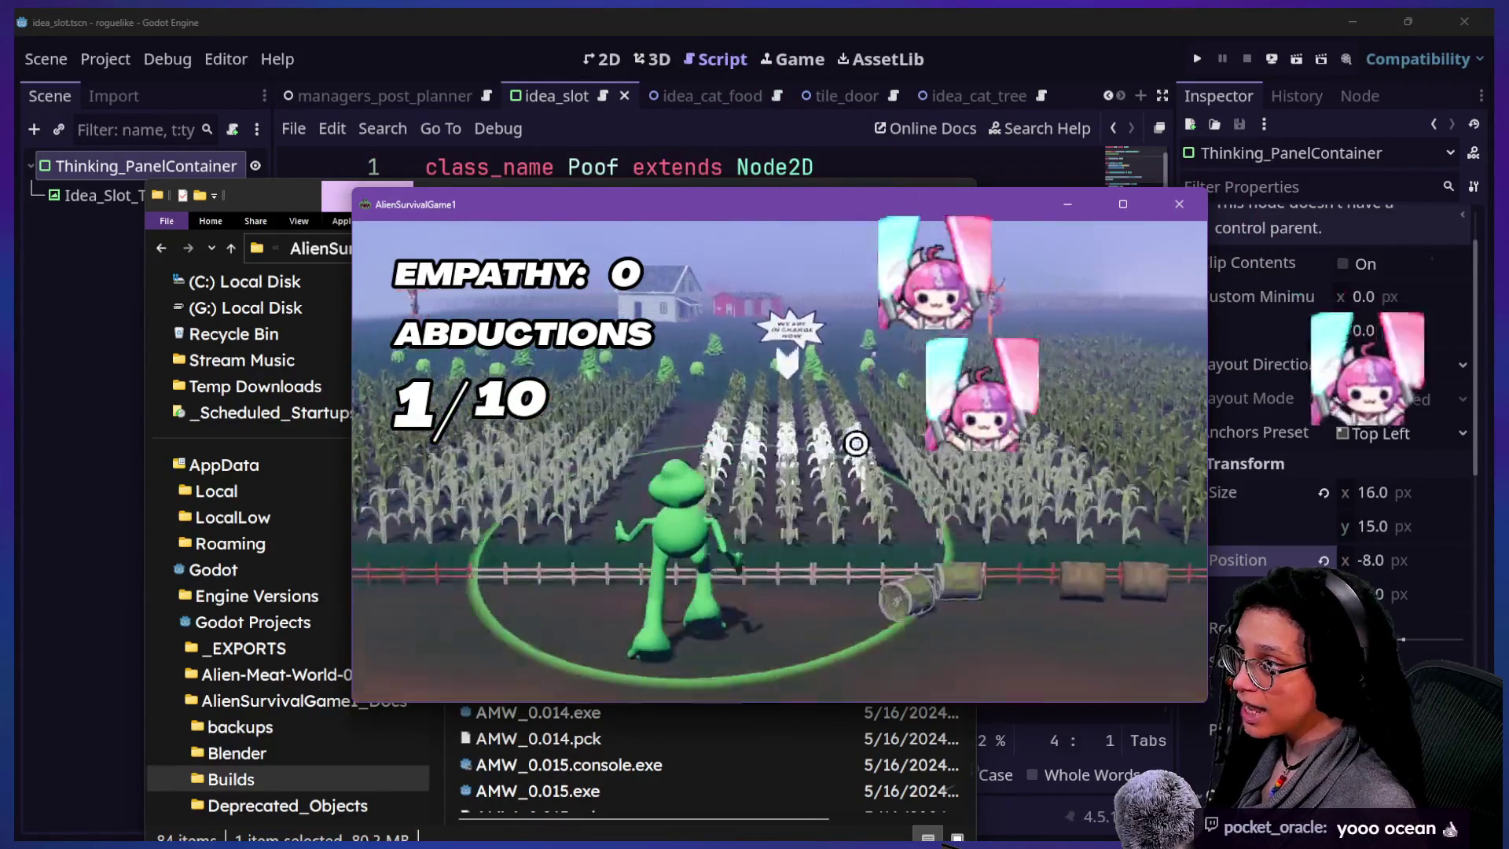
pyautogui.press('s')
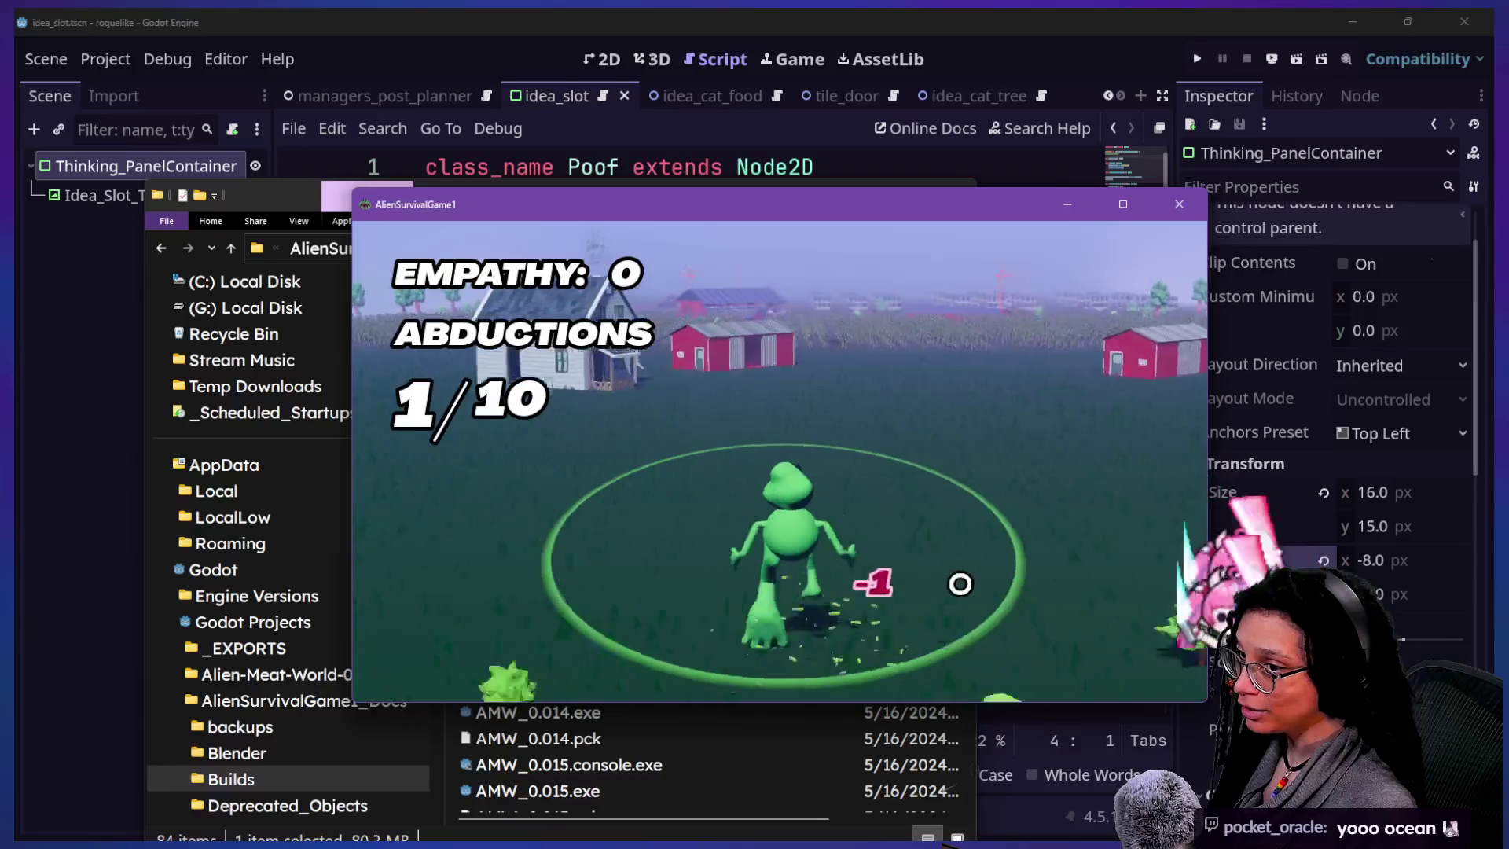
pyautogui.press('d')
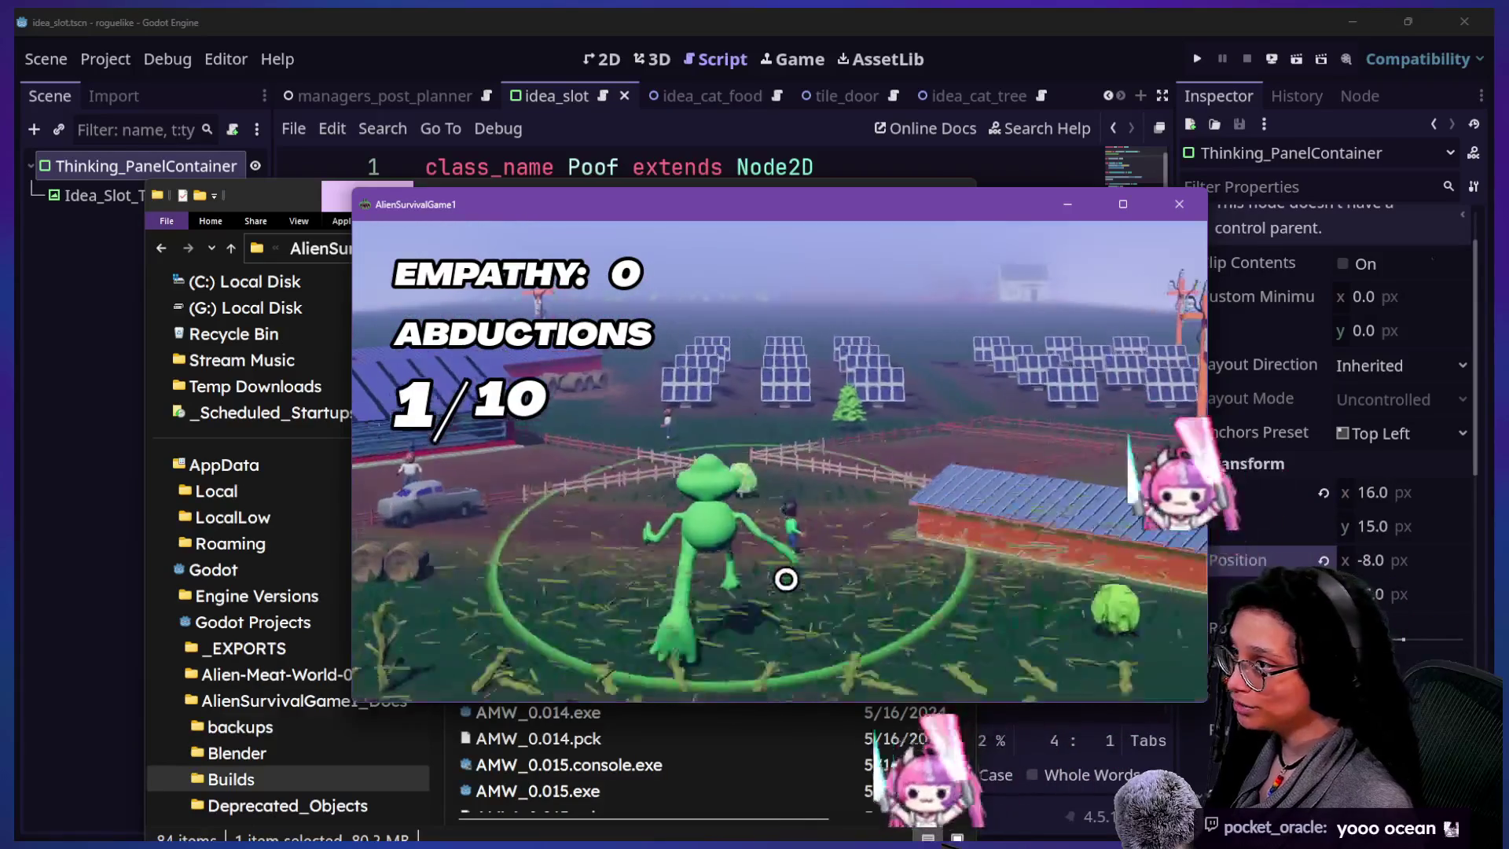
pyautogui.press('a')
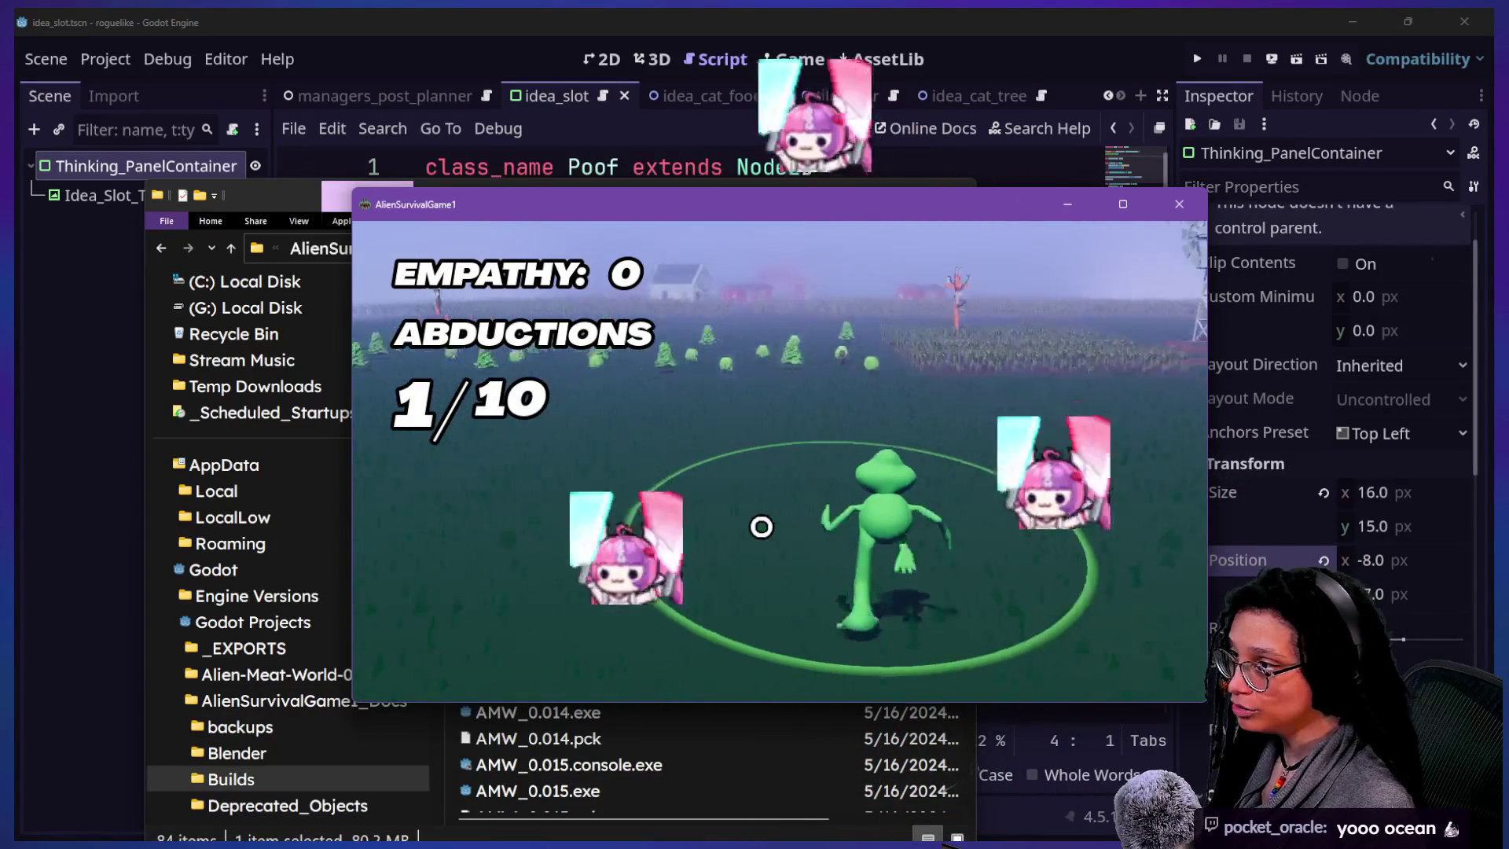
pyautogui.press('w')
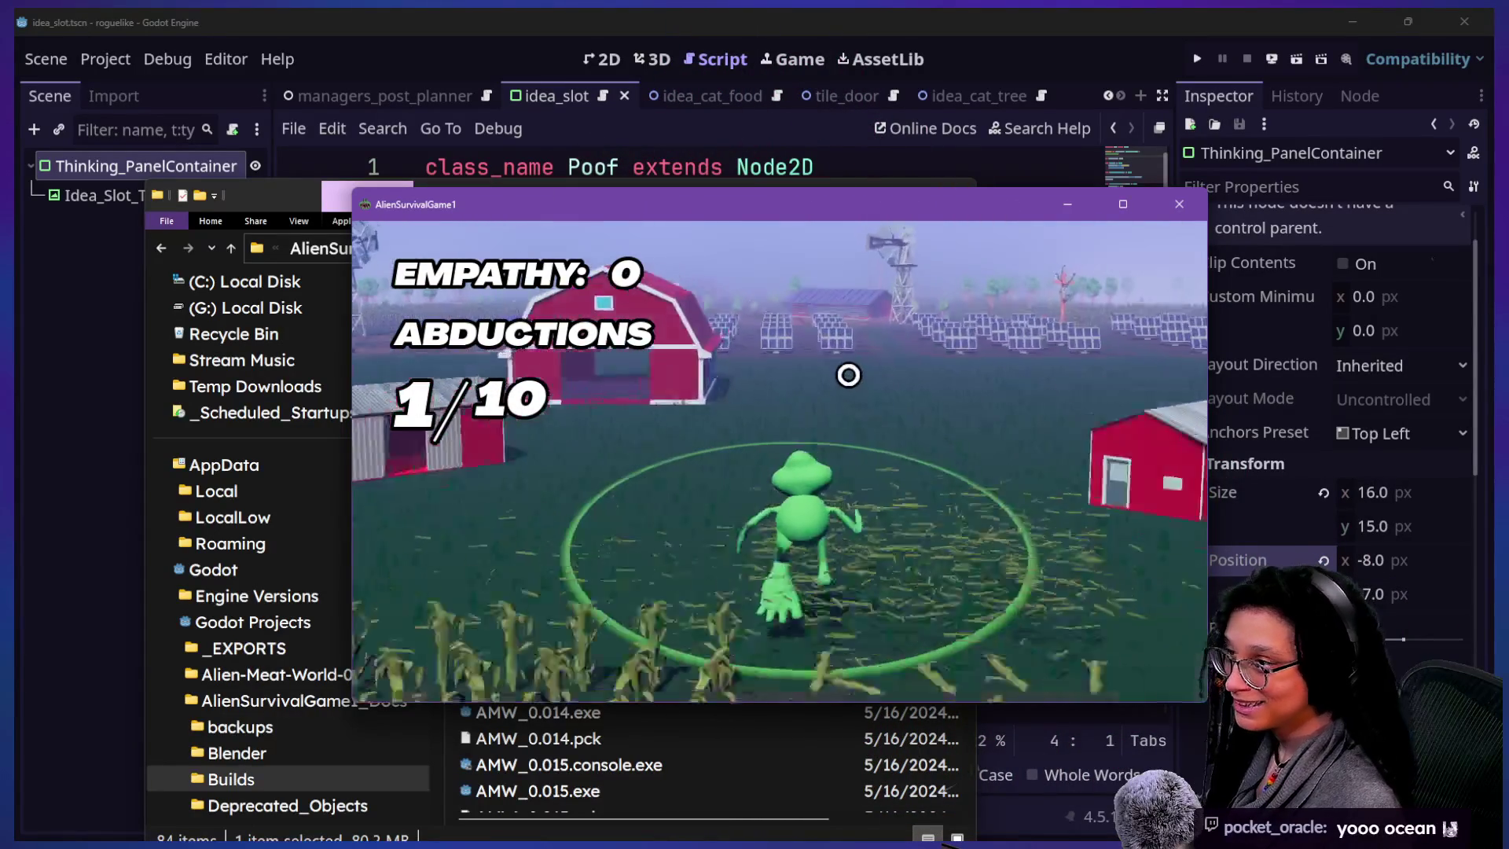
# - Walk the frog past the red barn and through the cornfield, then smash a solar panel
pyautogui.press('d')
pyautogui.press('a')
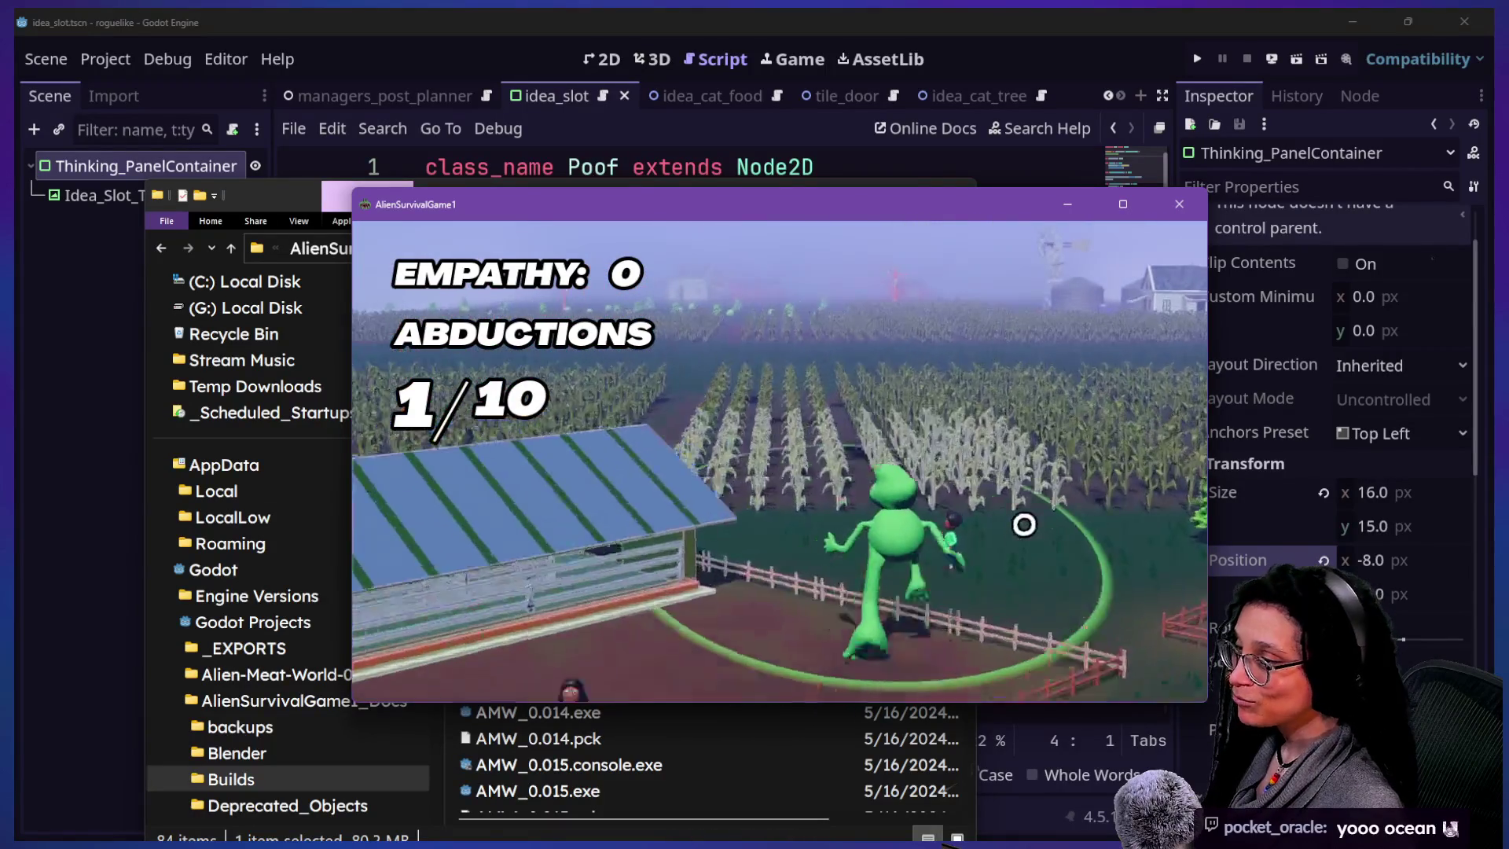
pyautogui.press('w')
pyautogui.press('a')
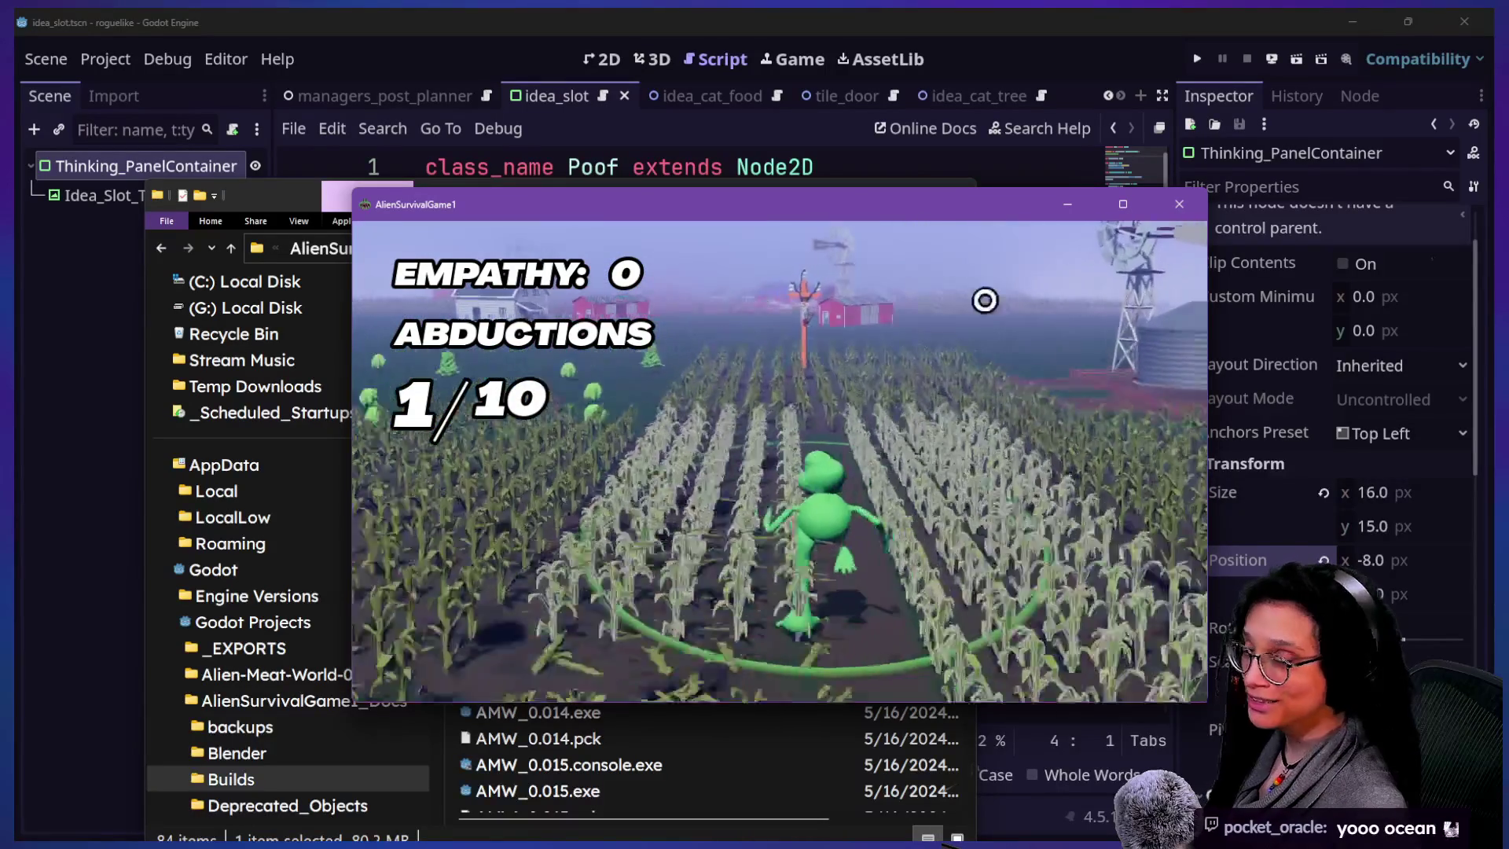
pyautogui.press('w')
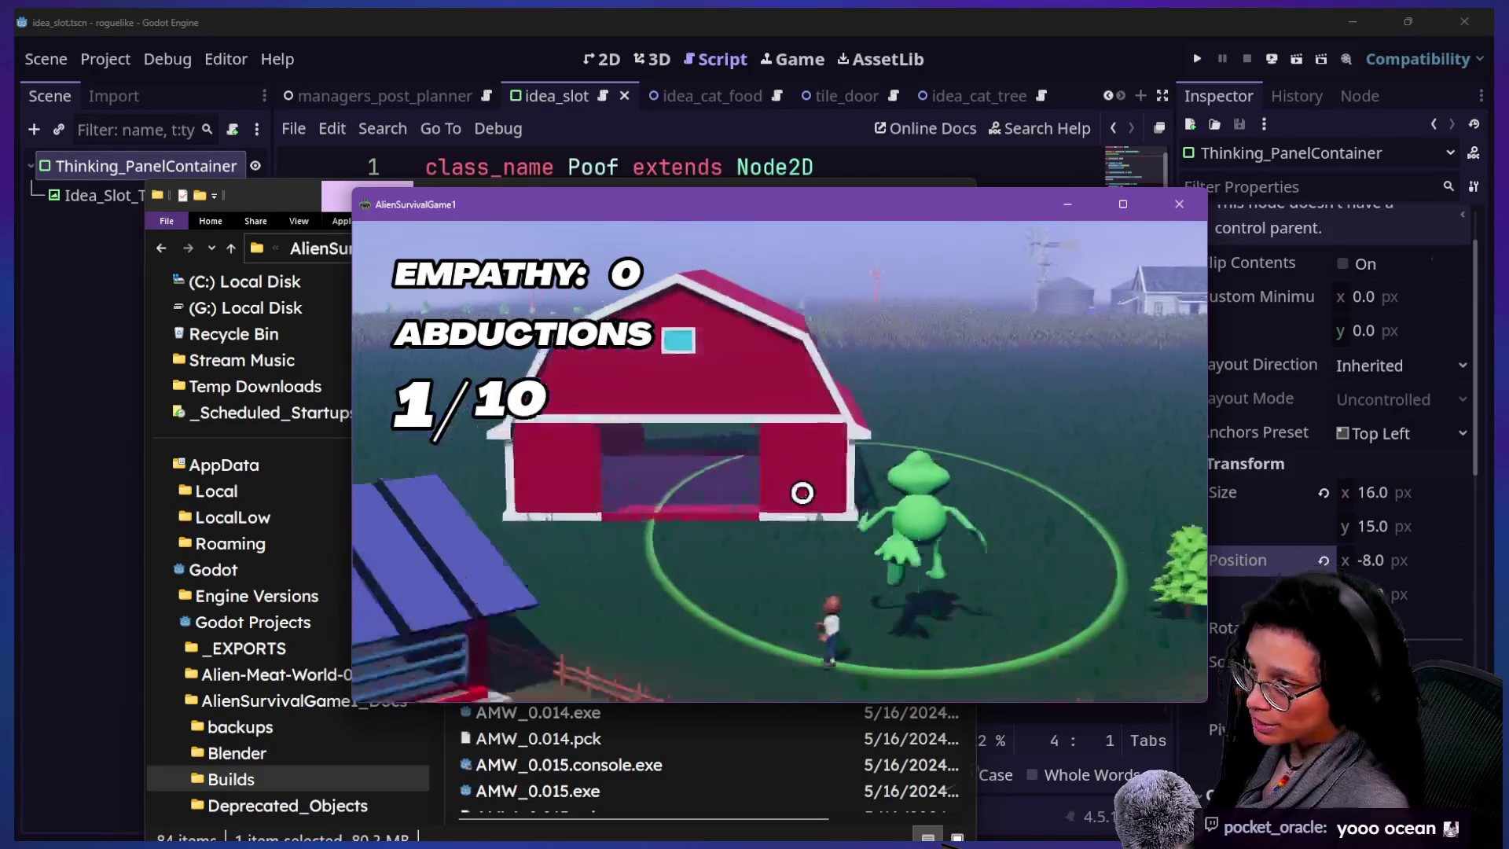
pyautogui.press('w')
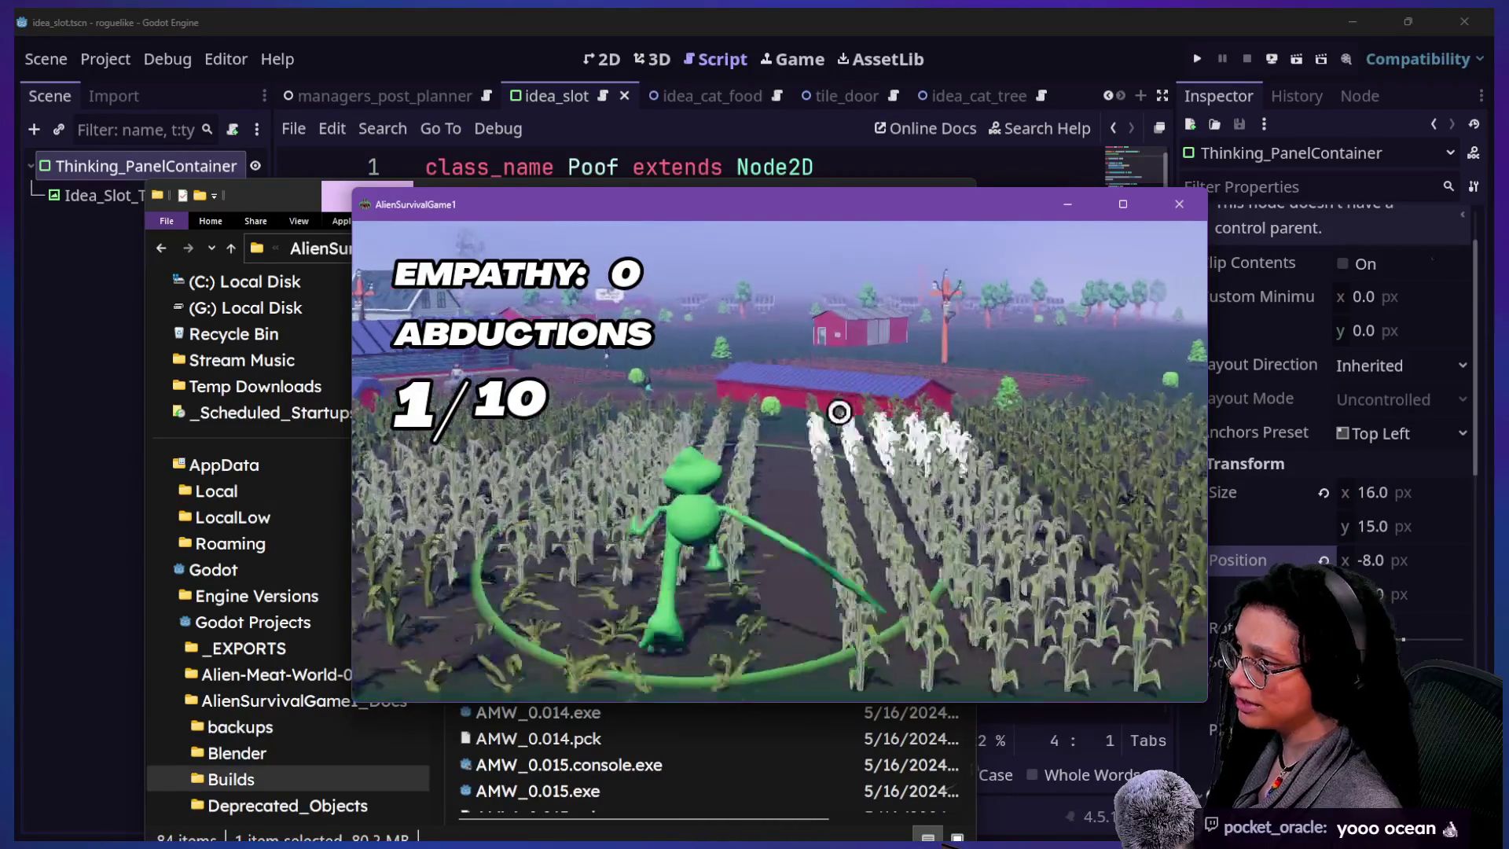
pyautogui.press('w')
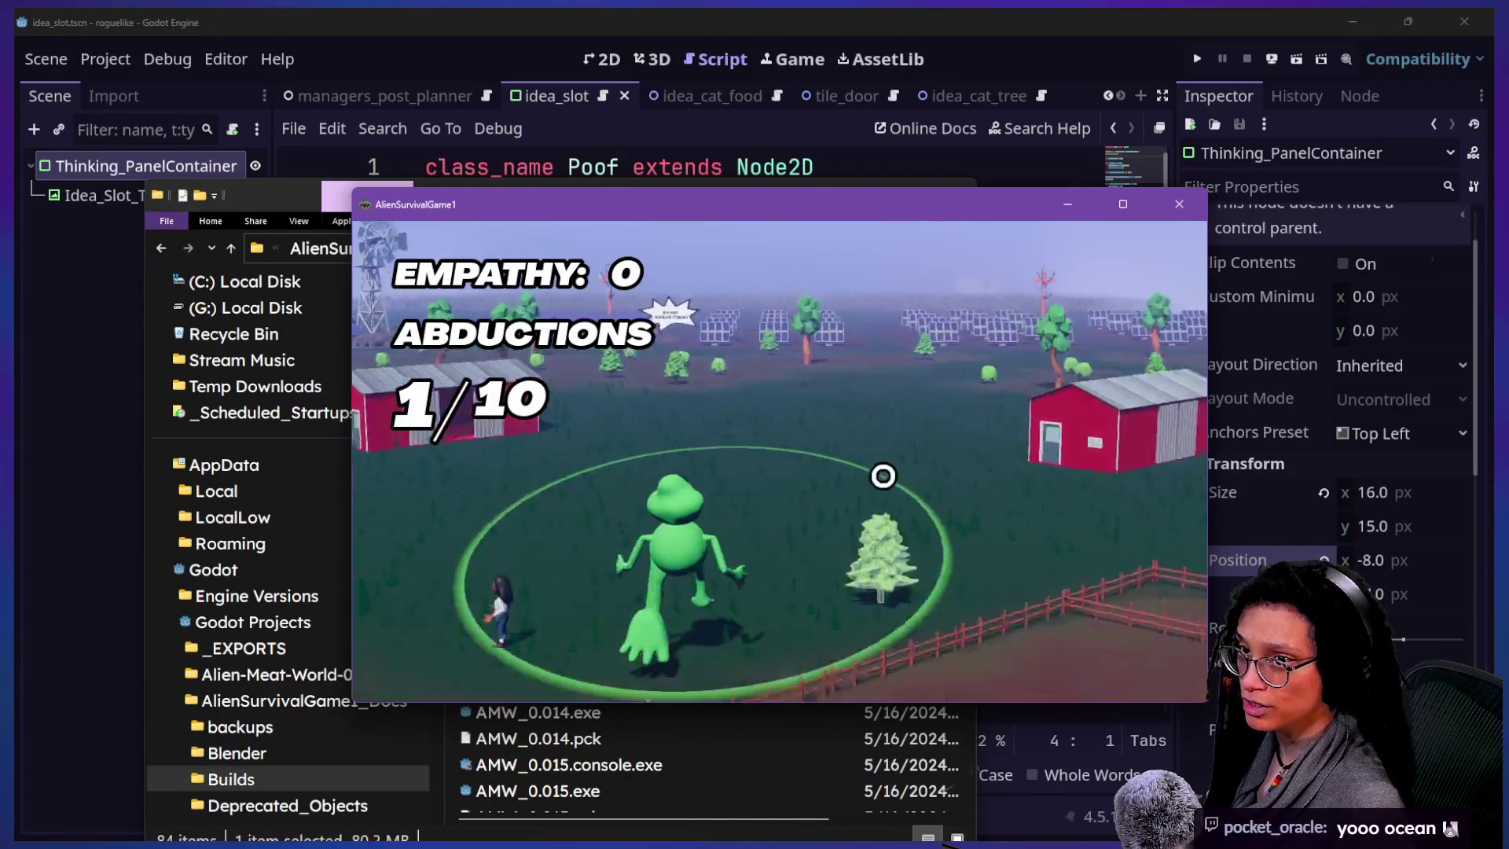
pyautogui.press('w')
pyautogui.click(824, 525)
# - Return to the cornfield, harvest the white corn, and choose the threatening reply to the cat
pyautogui.press('w')
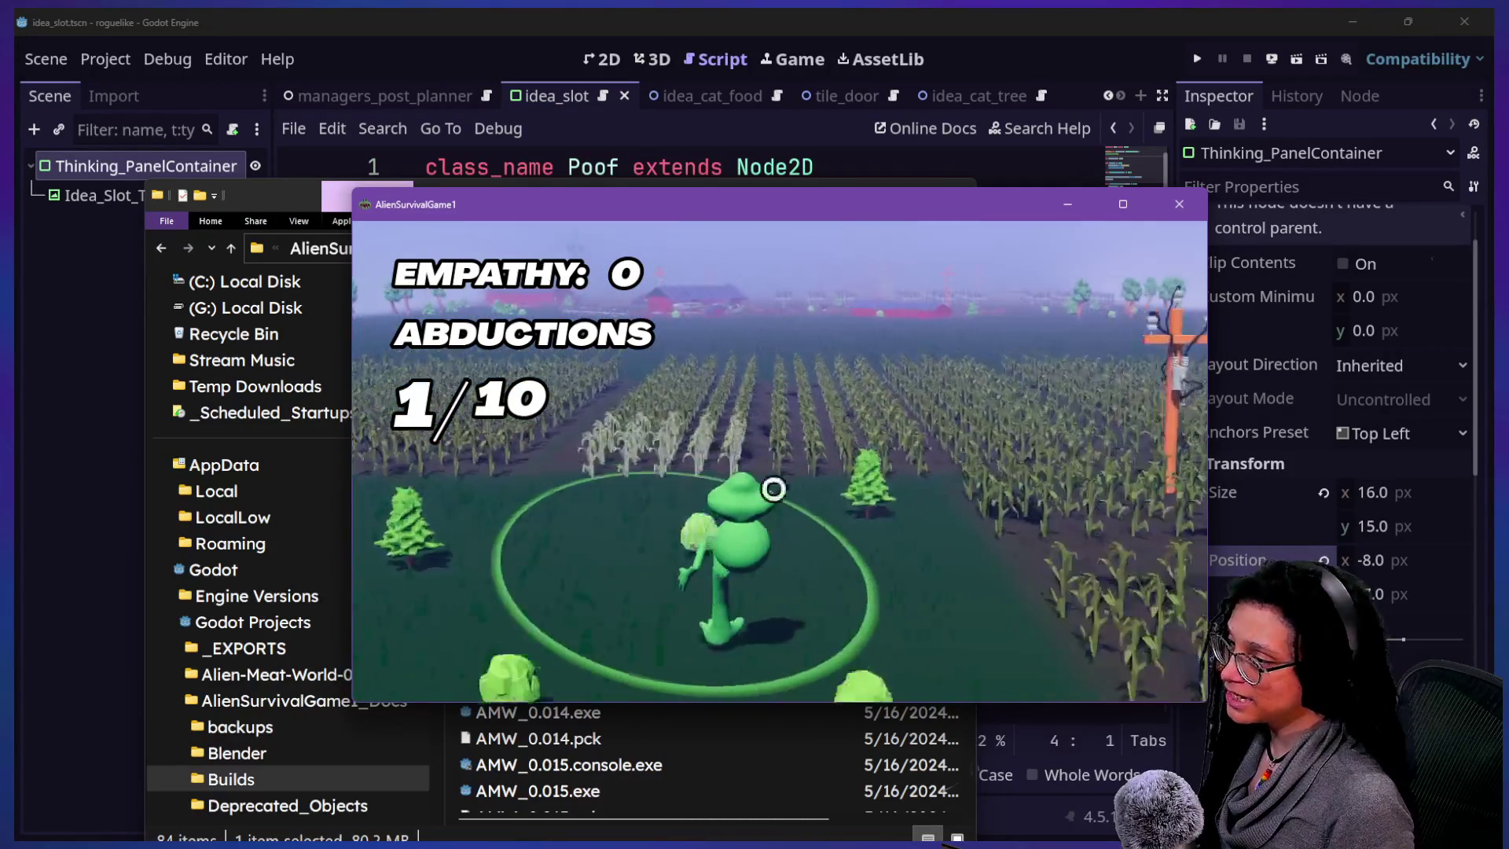
pyautogui.press('w')
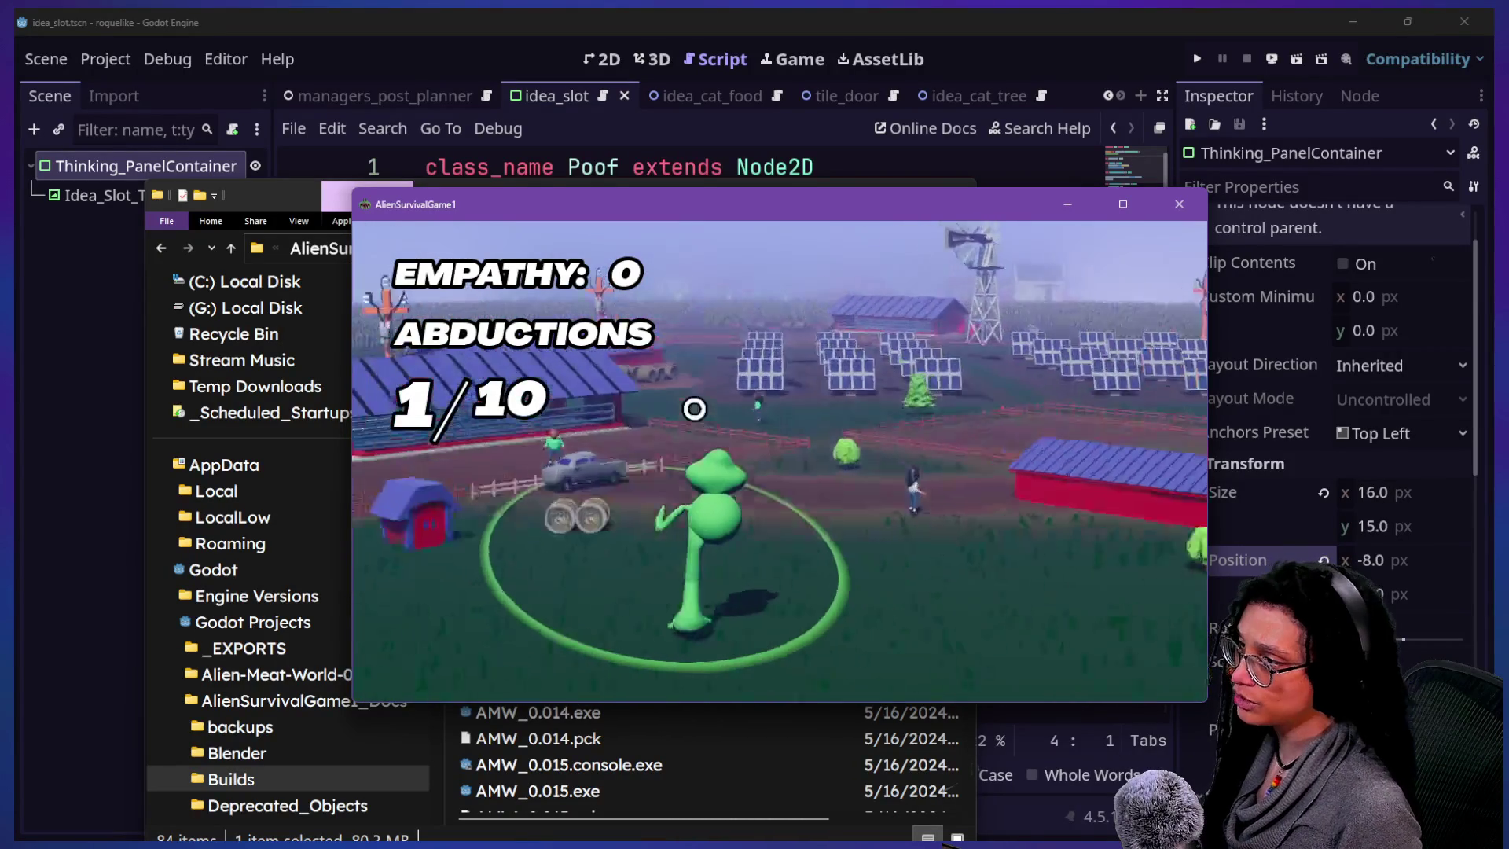
pyautogui.press('w')
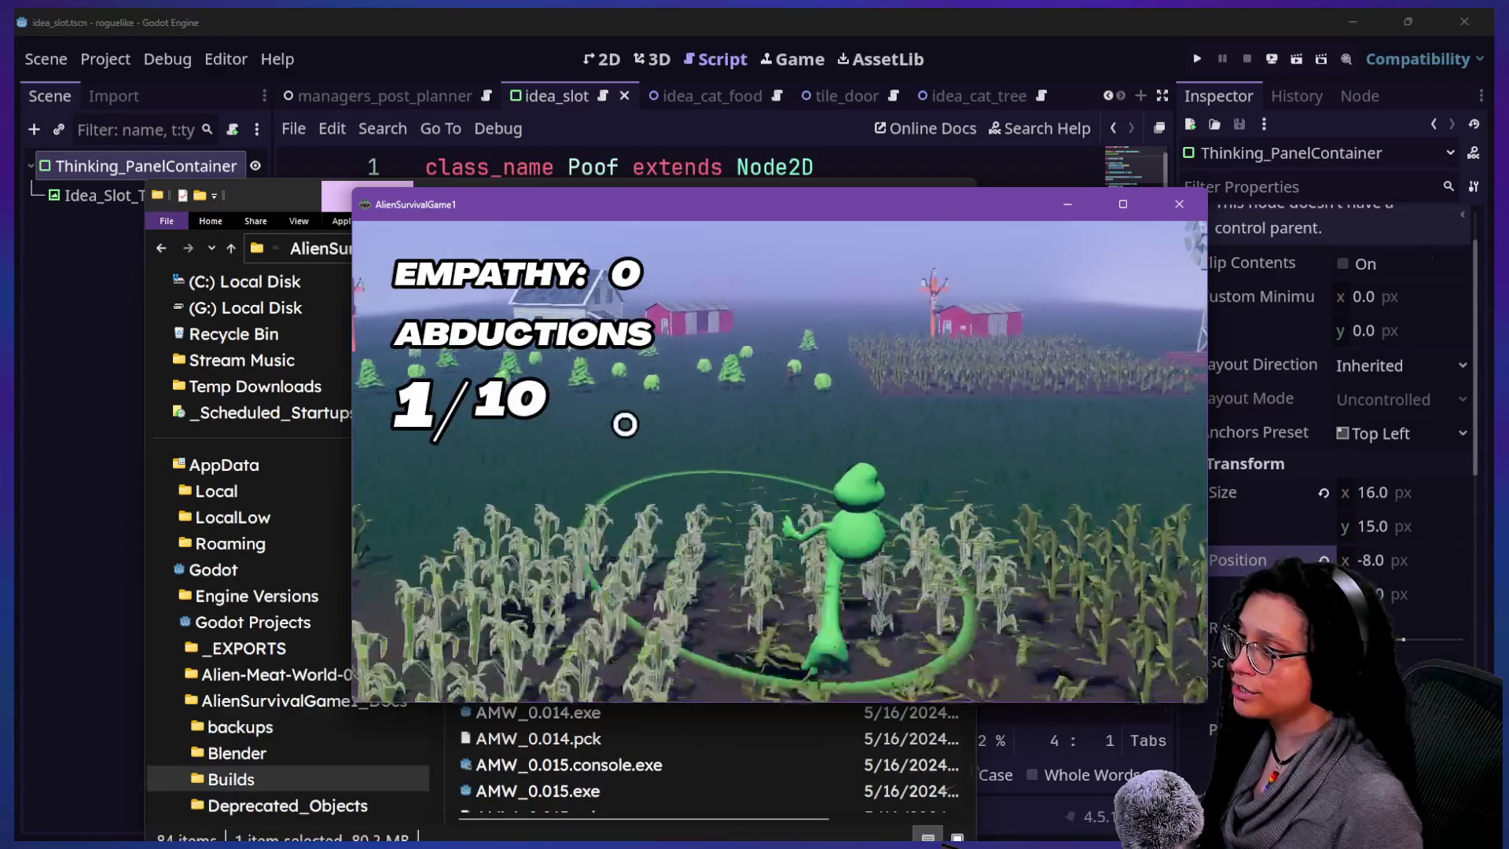
pyautogui.click(607, 461)
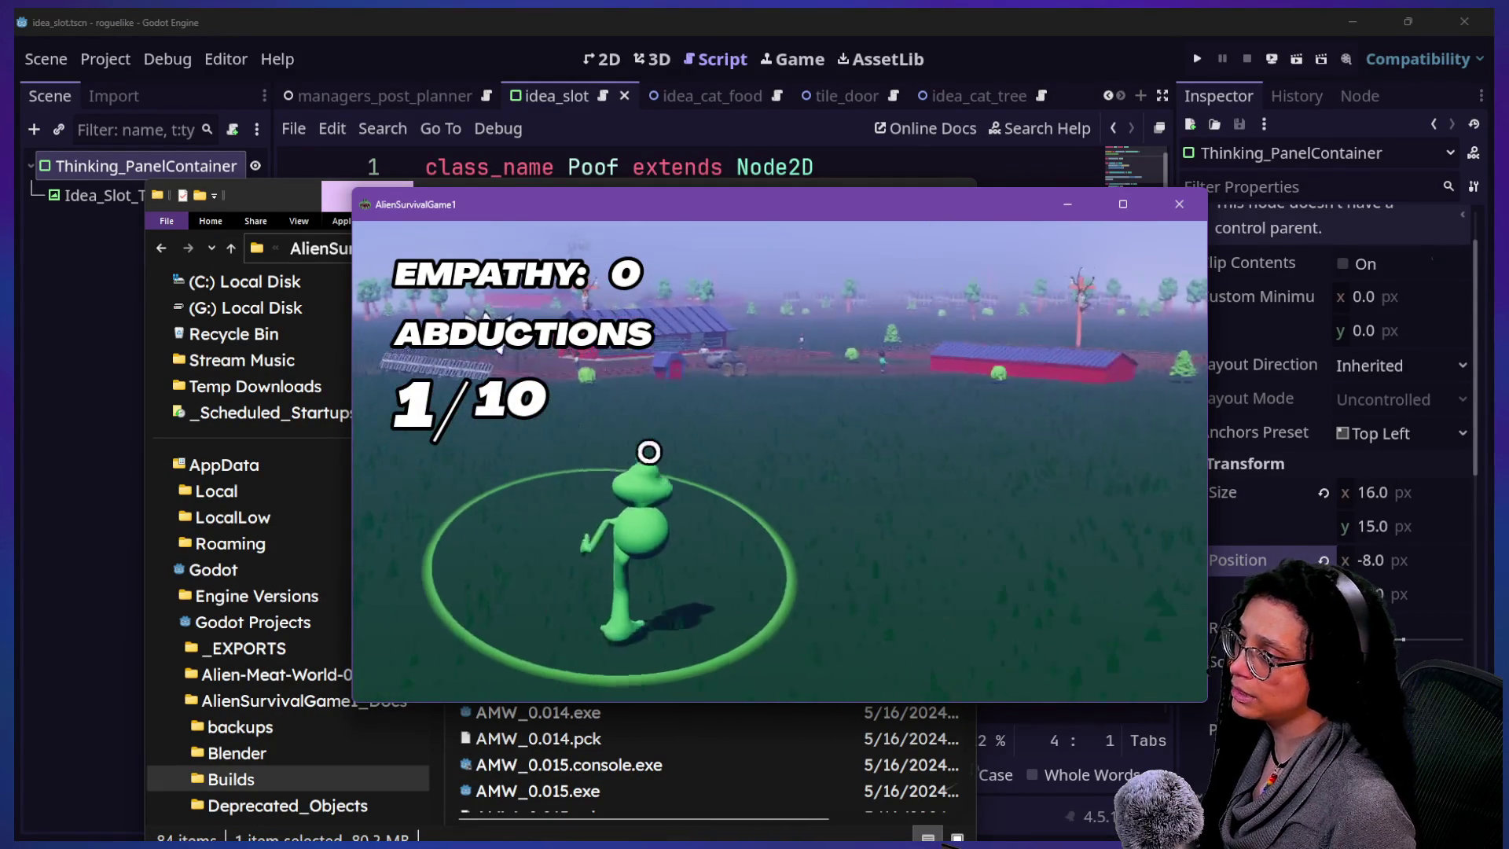
pyautogui.click(774, 541)
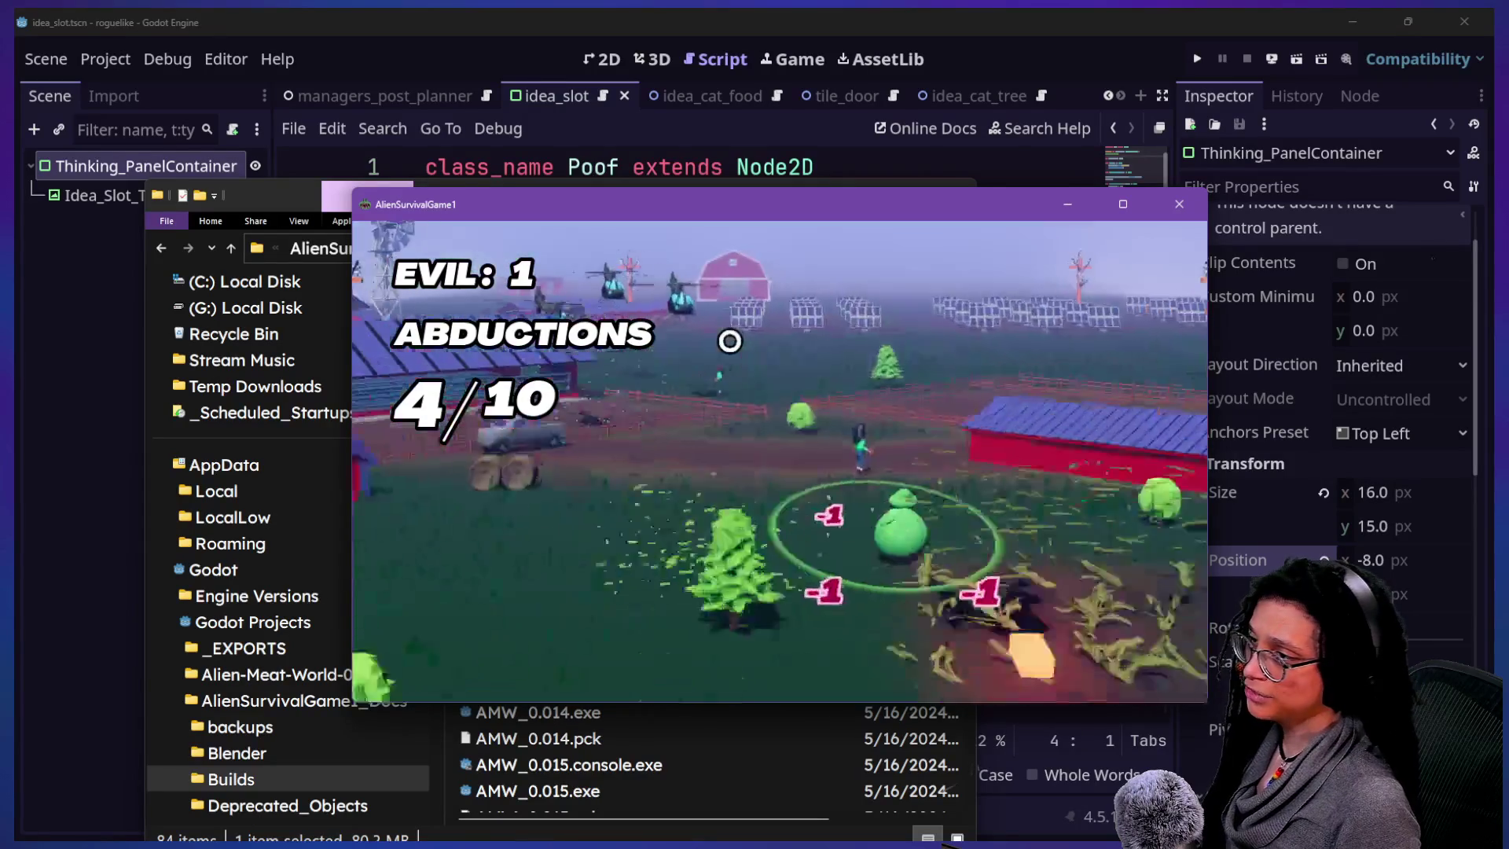
# - Walk the alien across the cornfield, dismiss the 77/80 level summary with Retry, and close the game window
pyautogui.press('w')
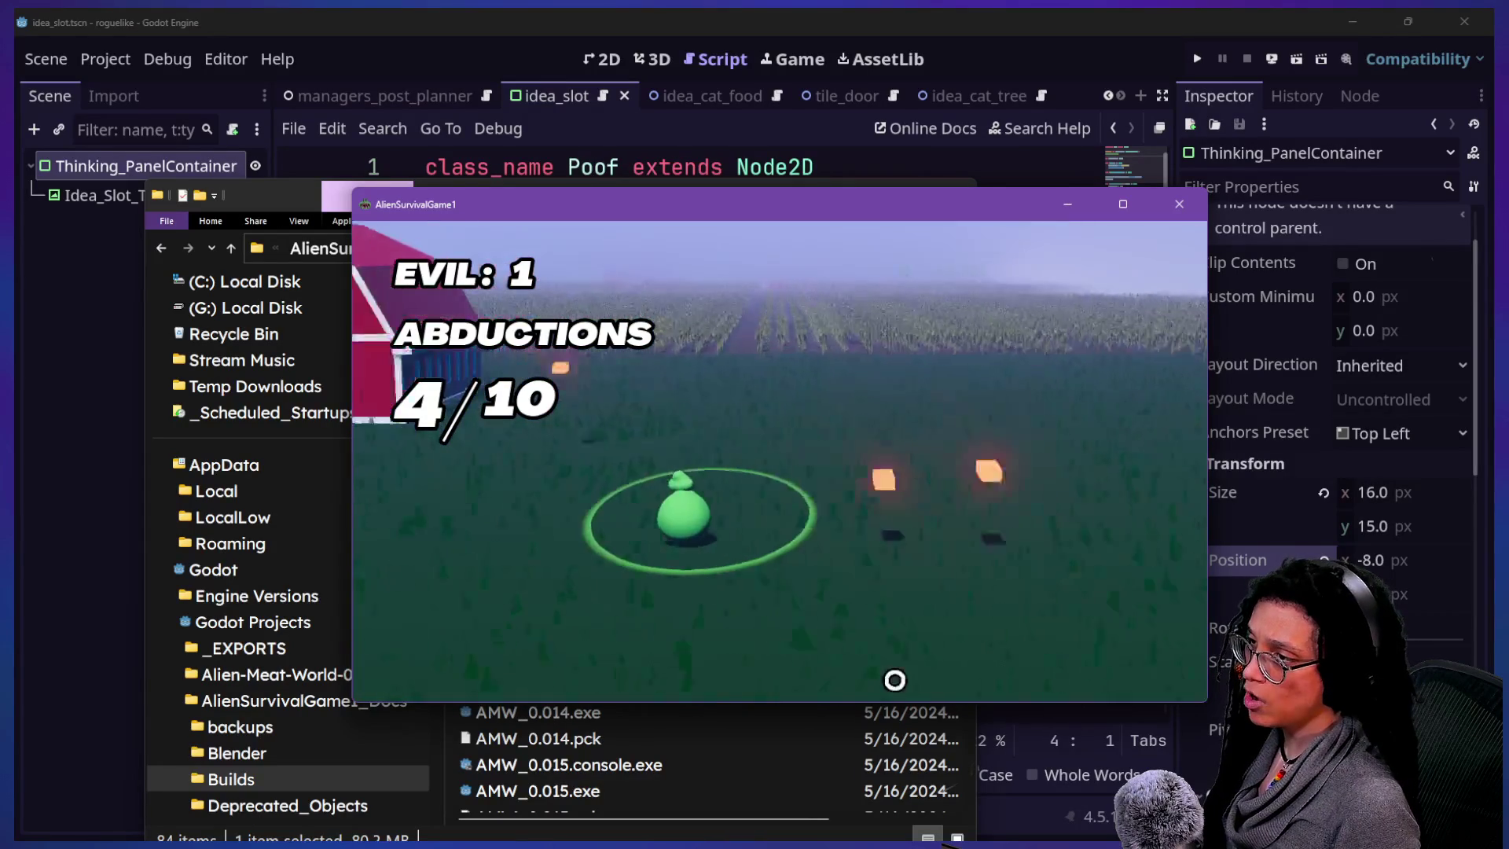
pyautogui.press('w')
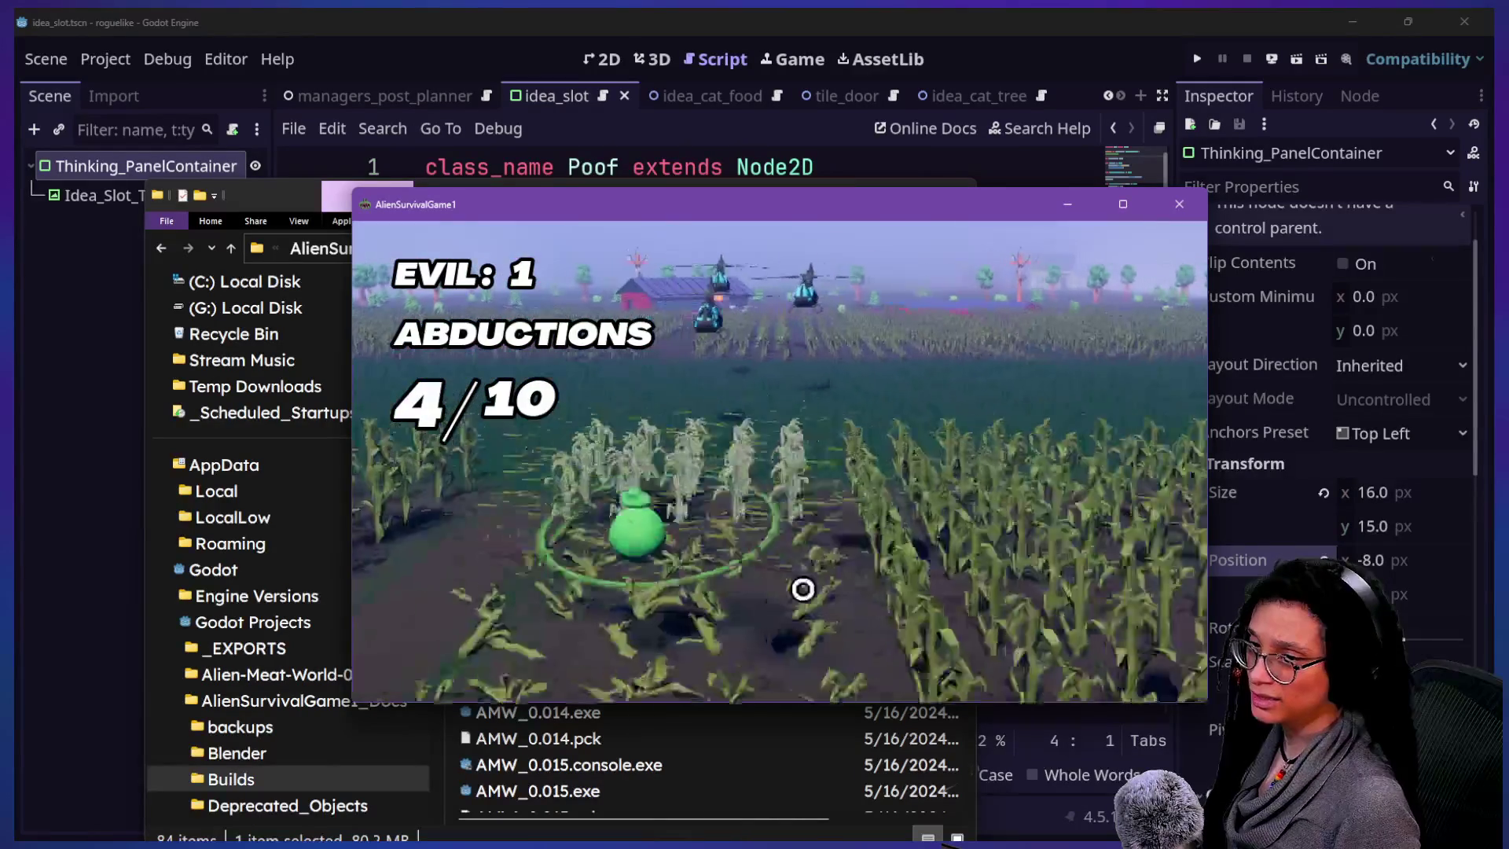
pyautogui.press('w')
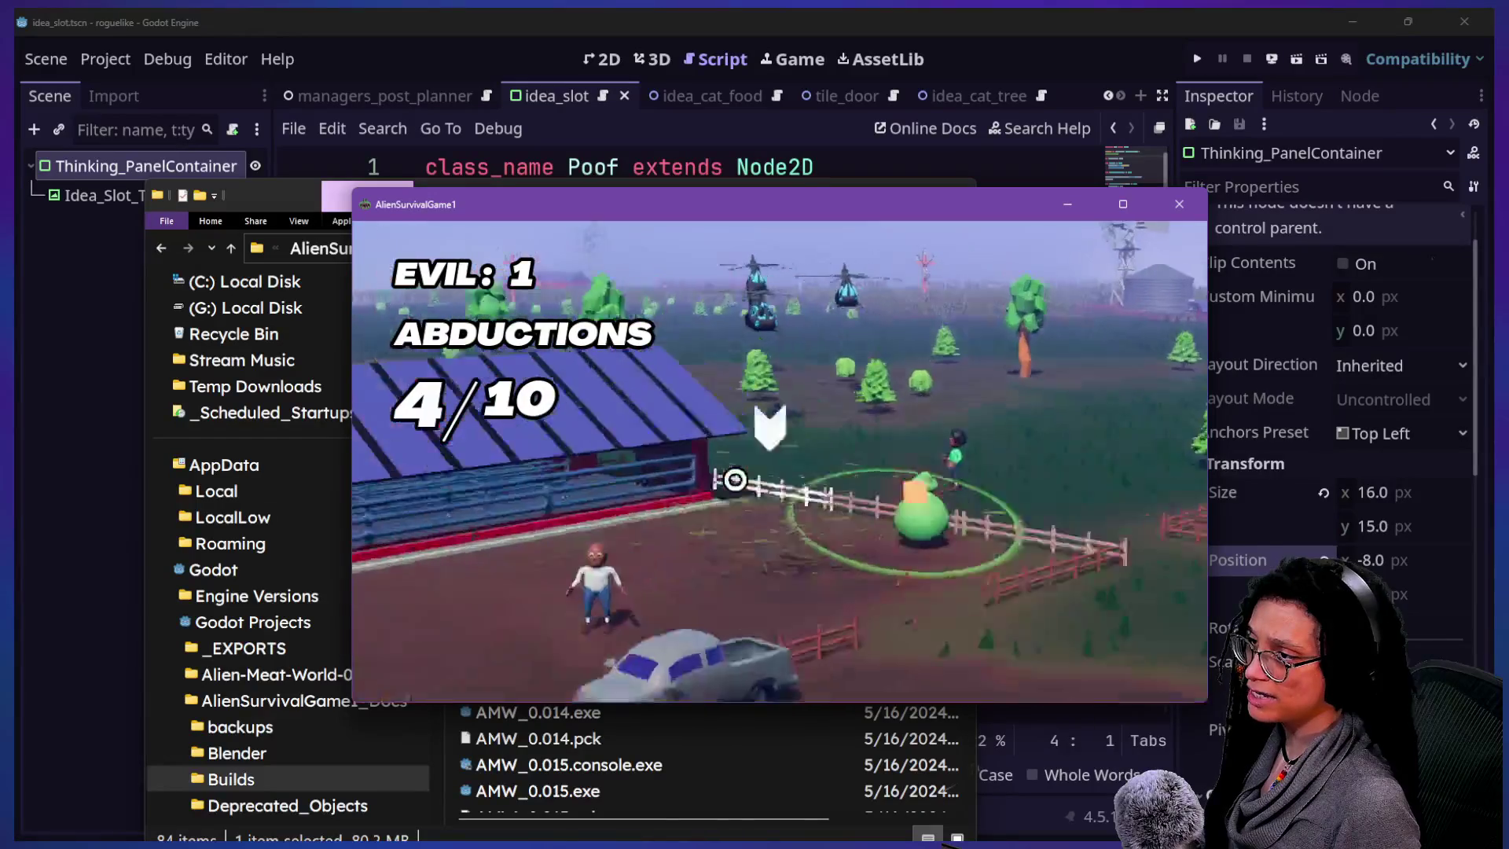
pyautogui.press('w')
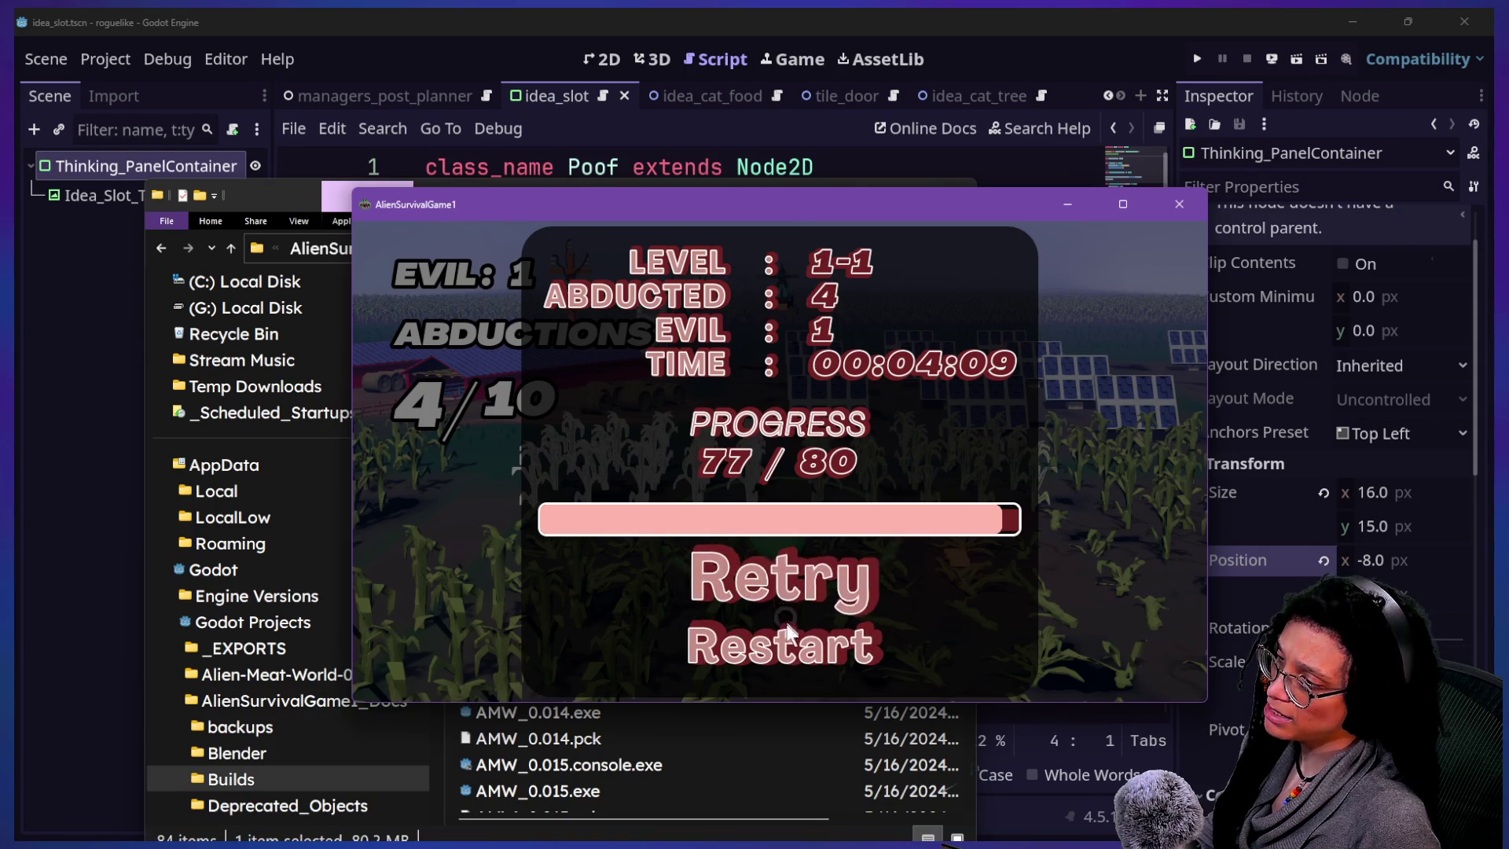
pyautogui.click(742, 603)
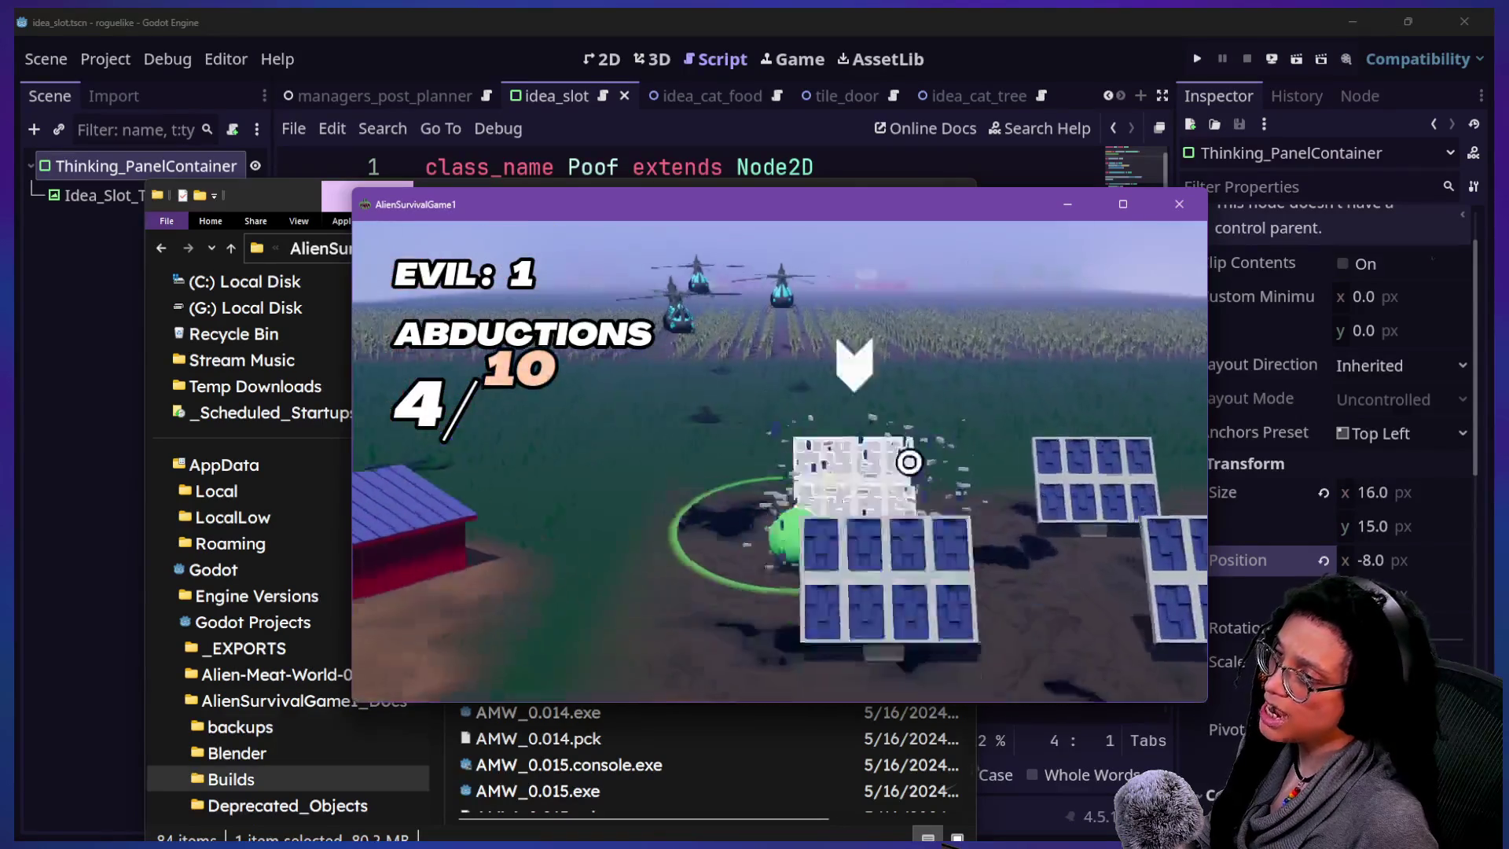
pyautogui.click(1178, 204)
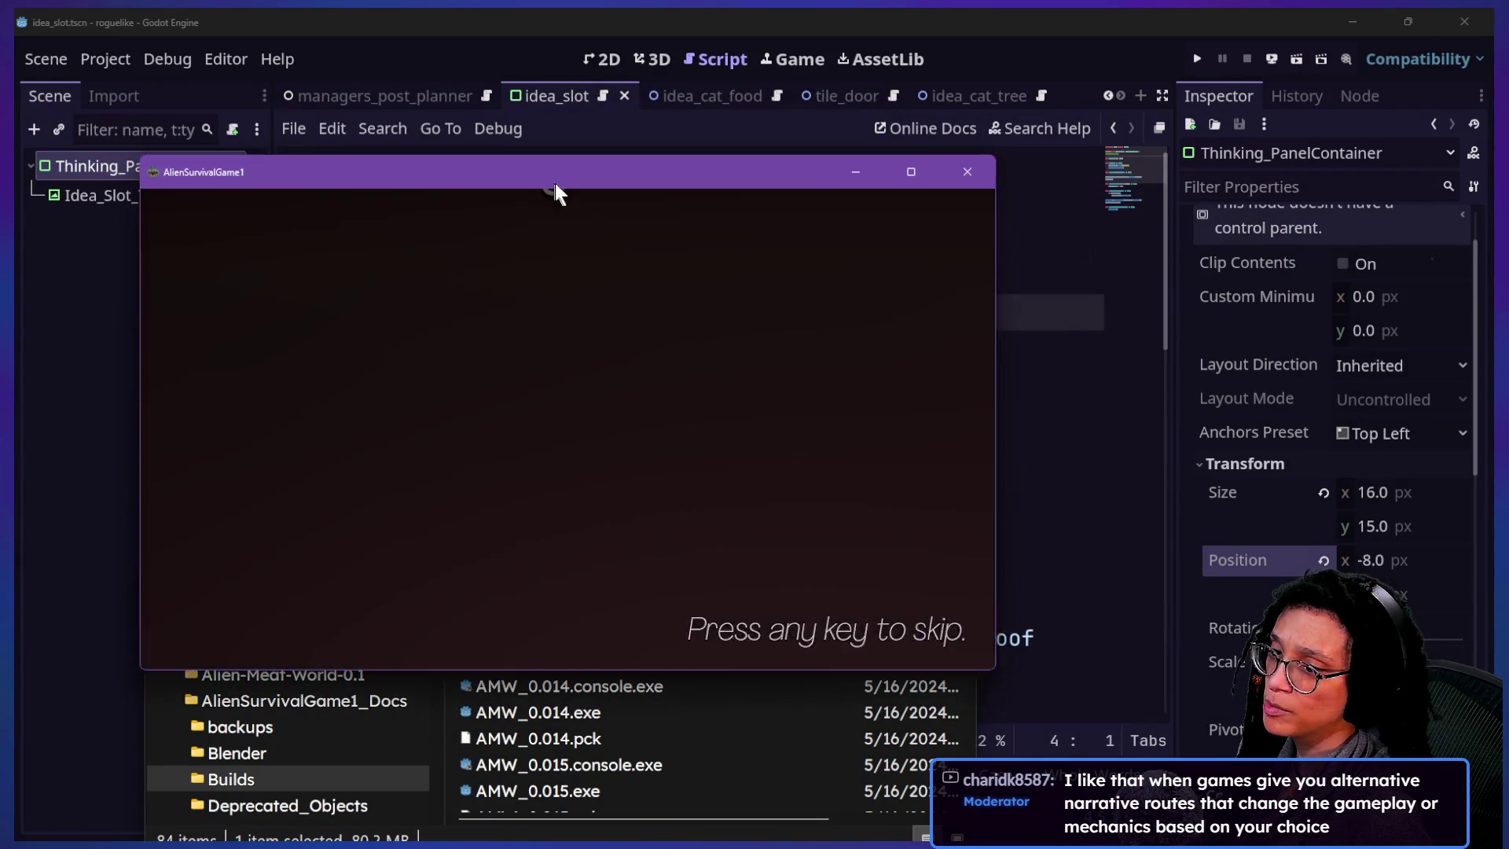
# - Reposition the relaunched game window, start a Story run, and confirm at the Ready? prompt
pyautogui.moveTo(556, 193); pyautogui.dragTo(642, 161)
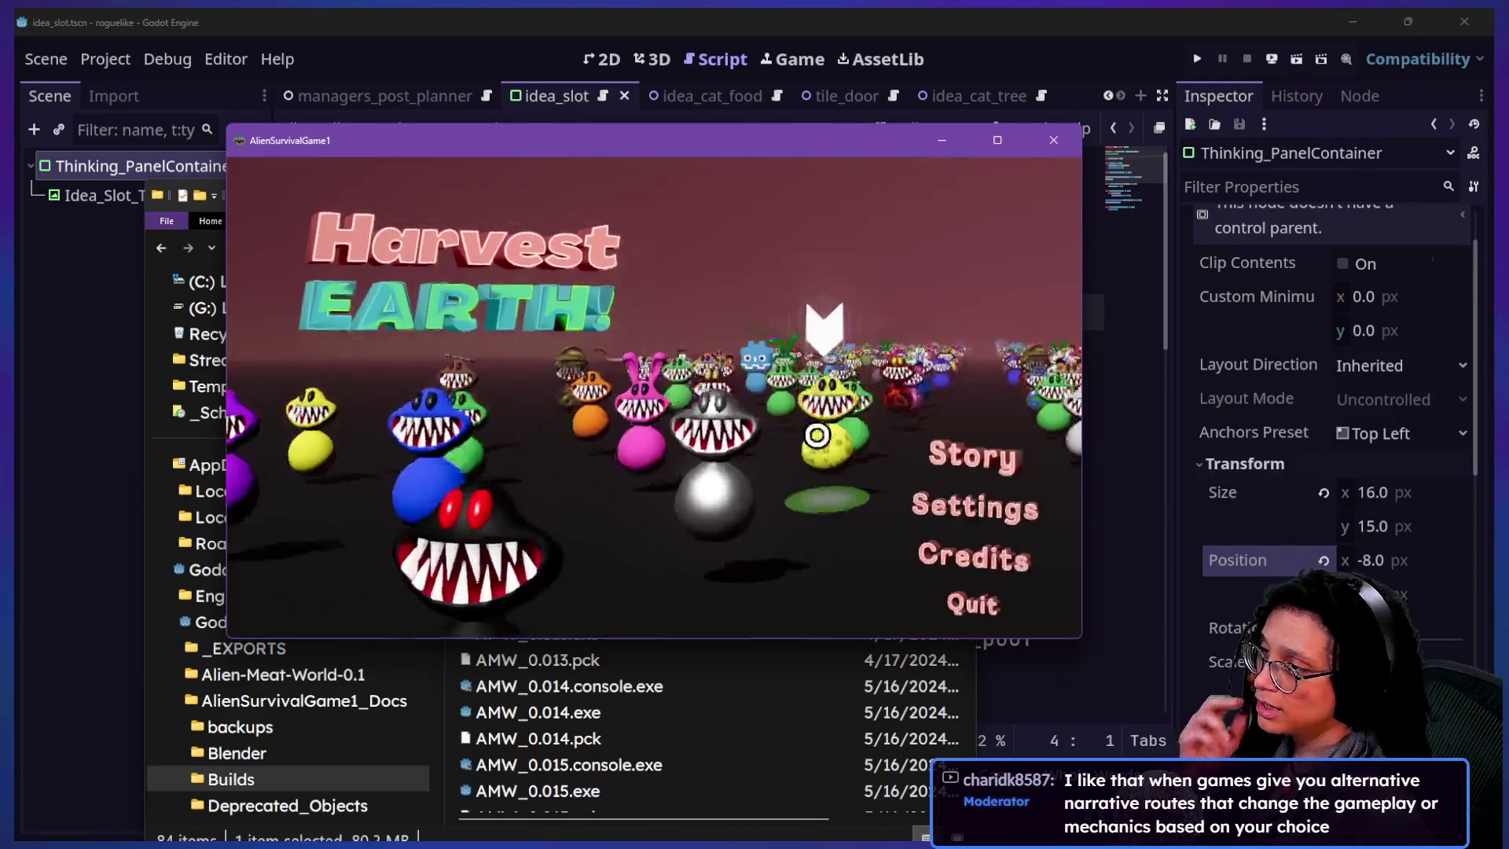
pyautogui.click(972, 453)
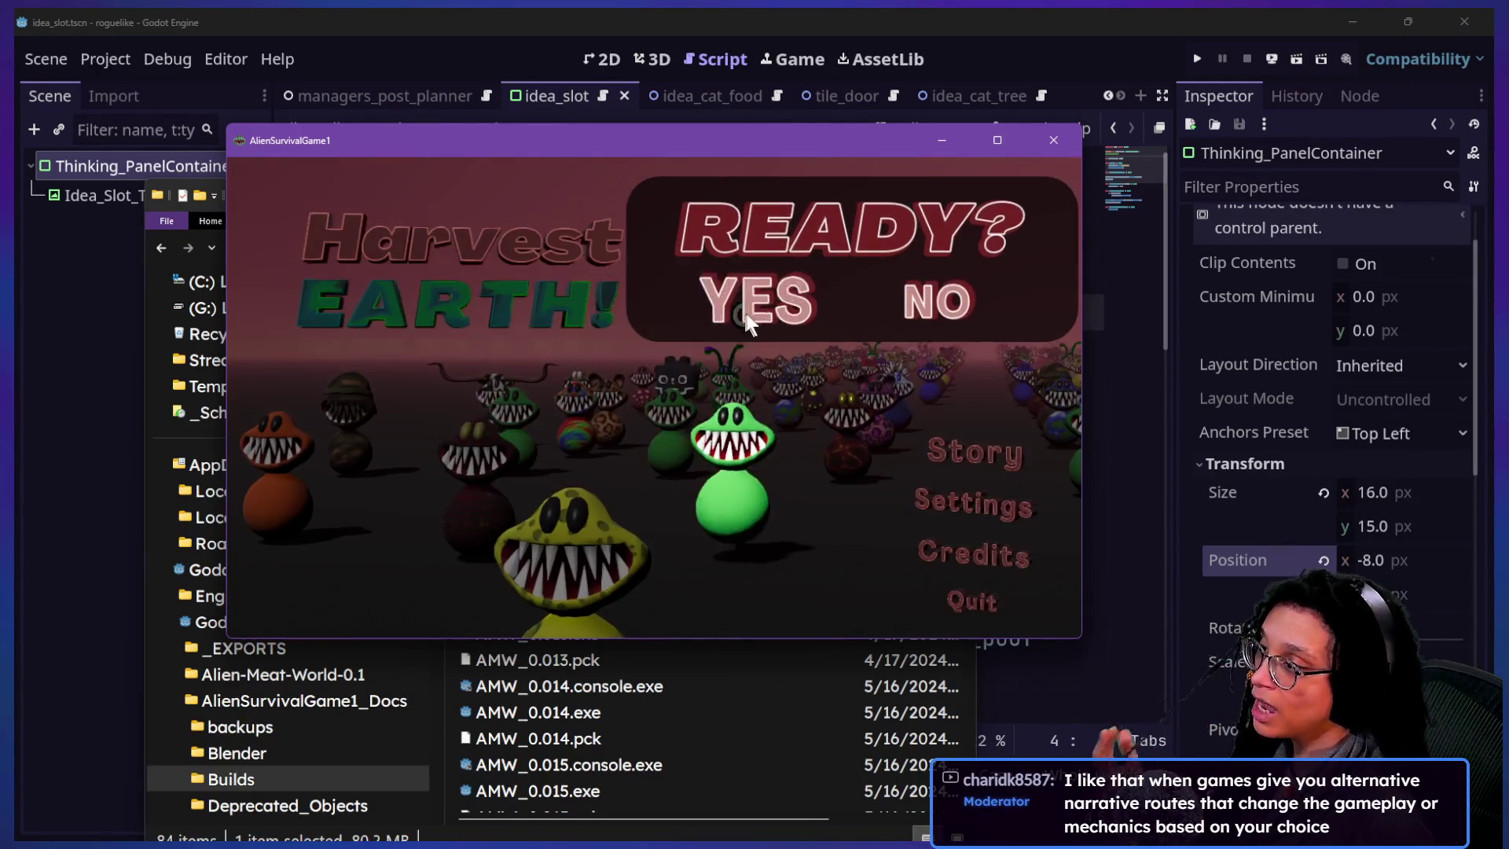
pyautogui.click(756, 300)
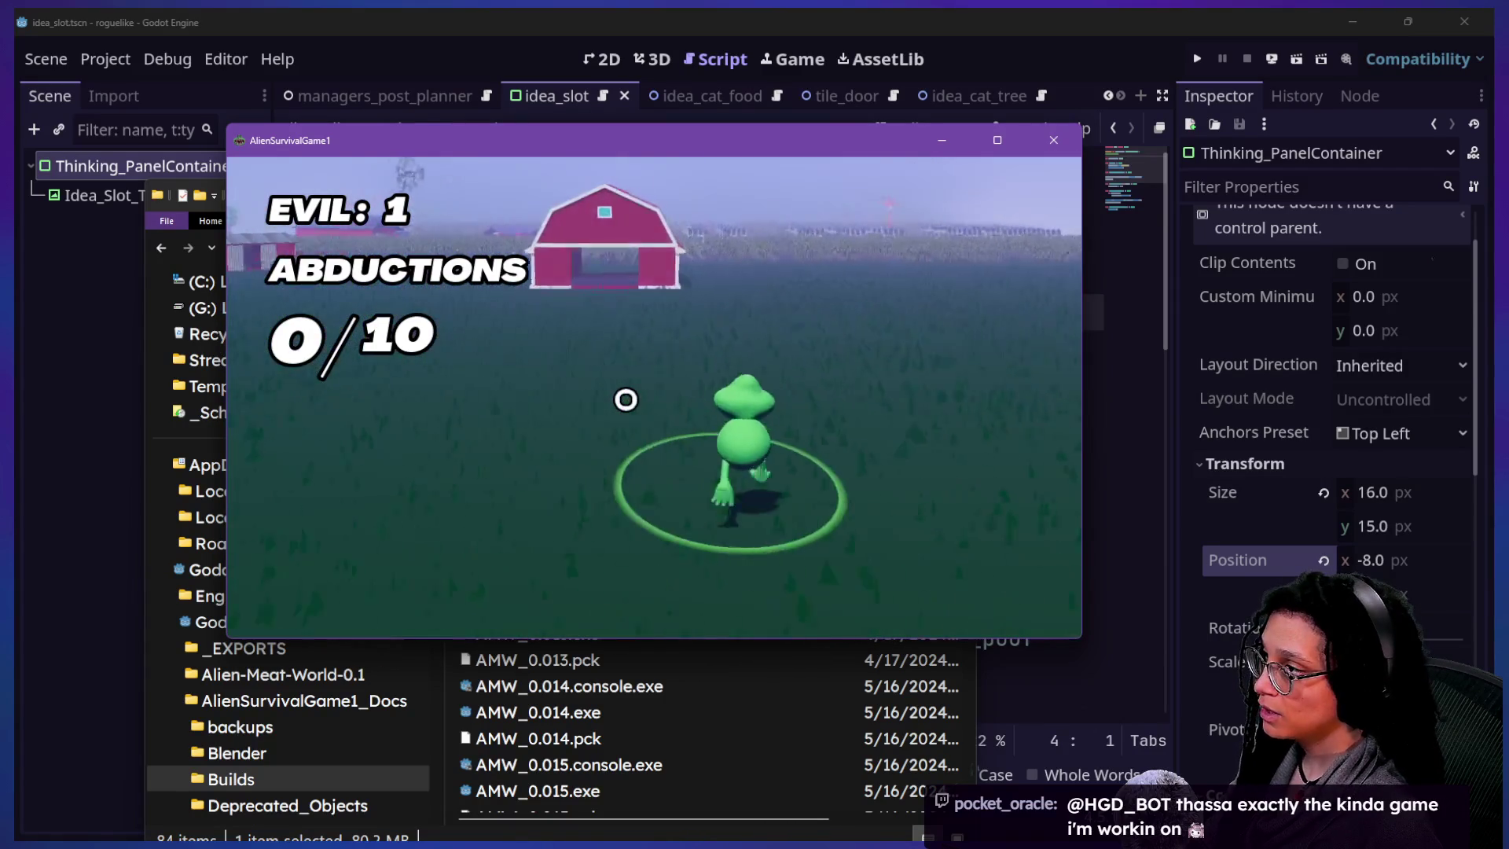
# - Walk the alien through the cornfield, past the red barn and into the fenced area
pyautogui.press('w')
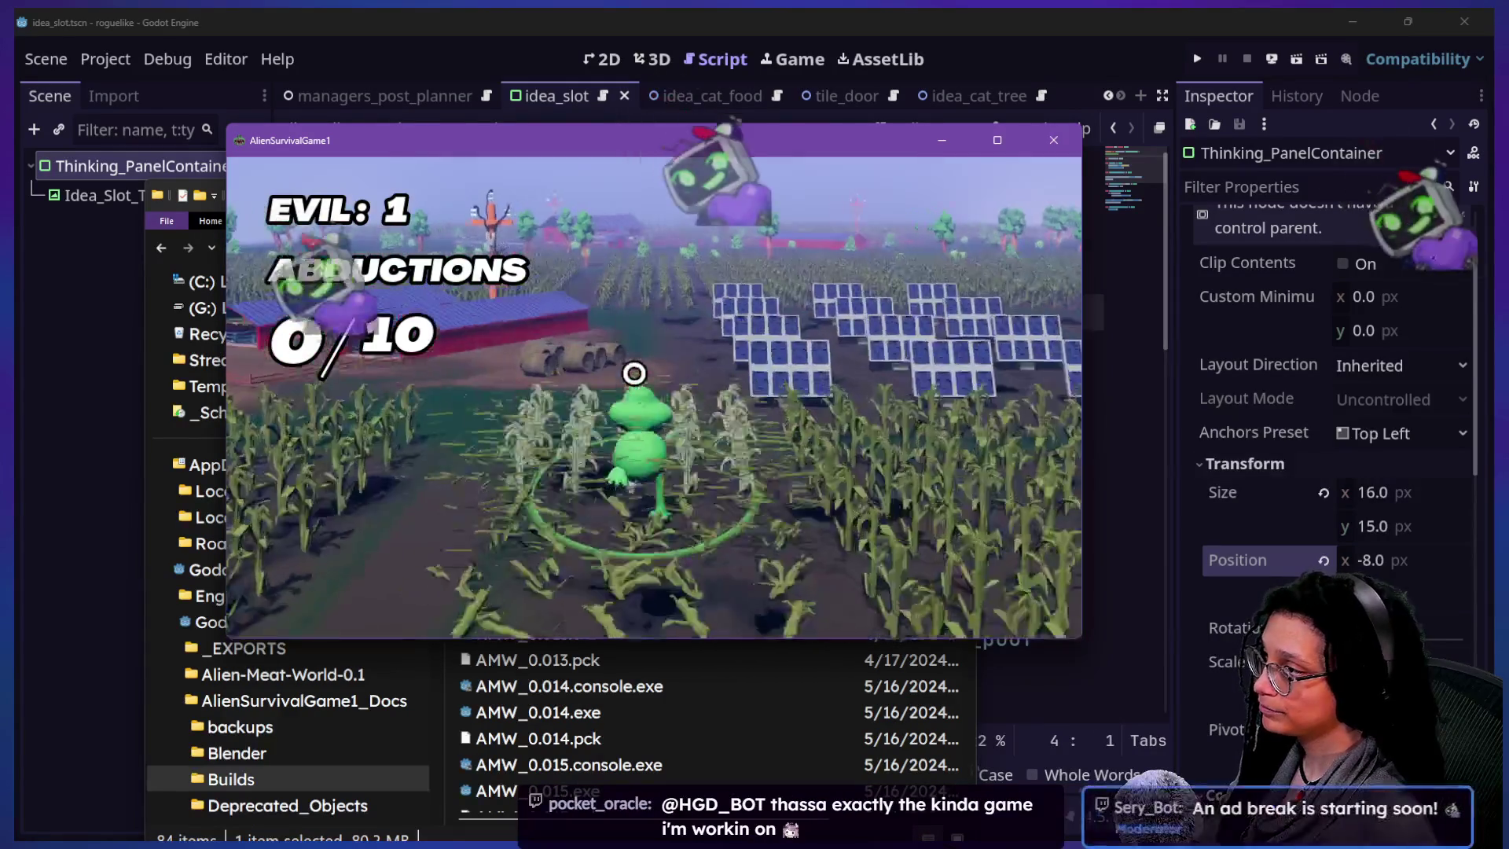
pyautogui.press('a')
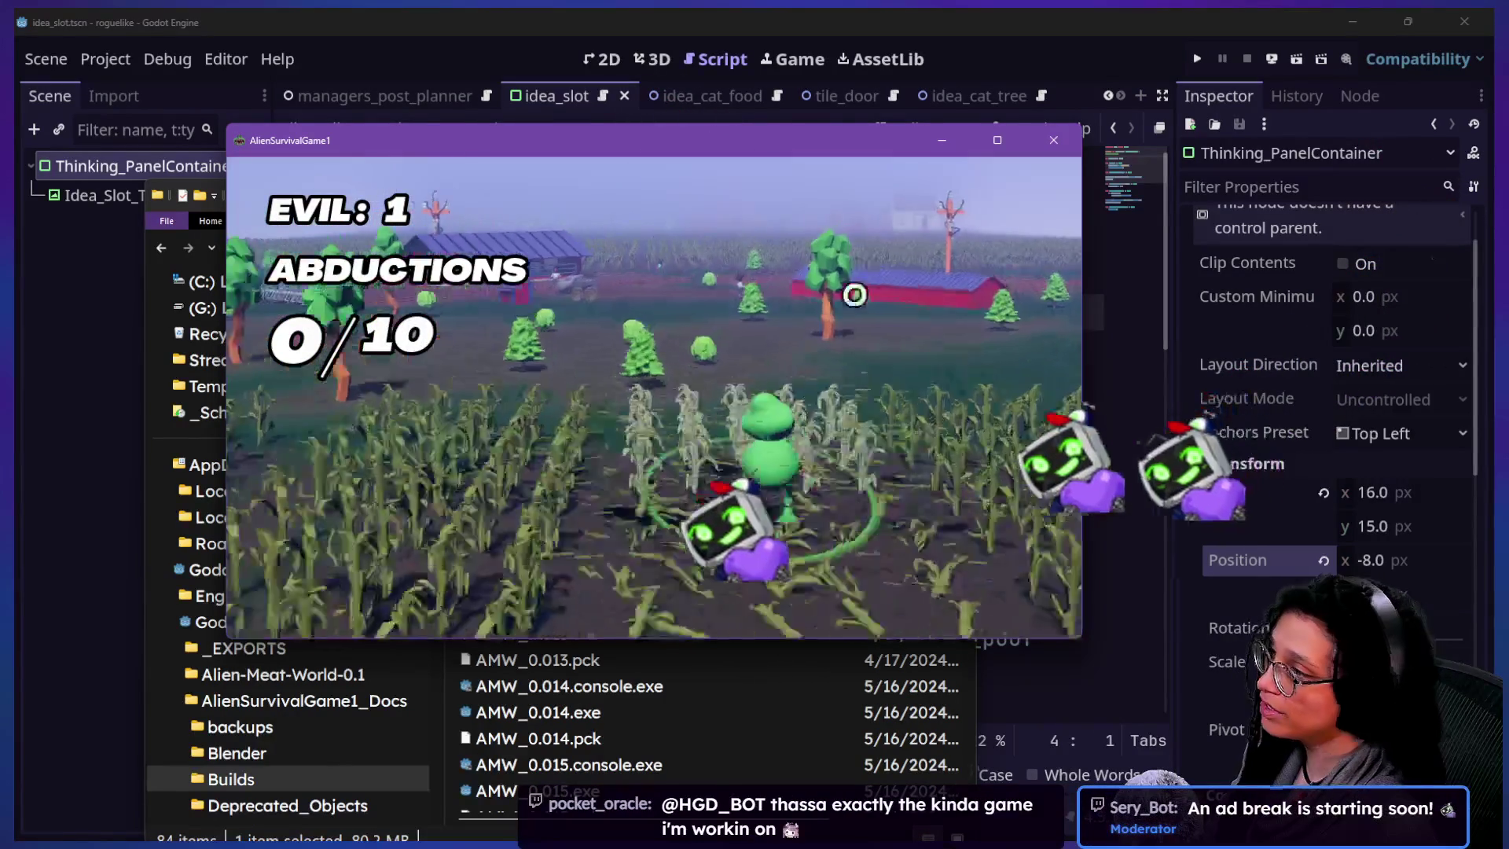
pyautogui.press('w')
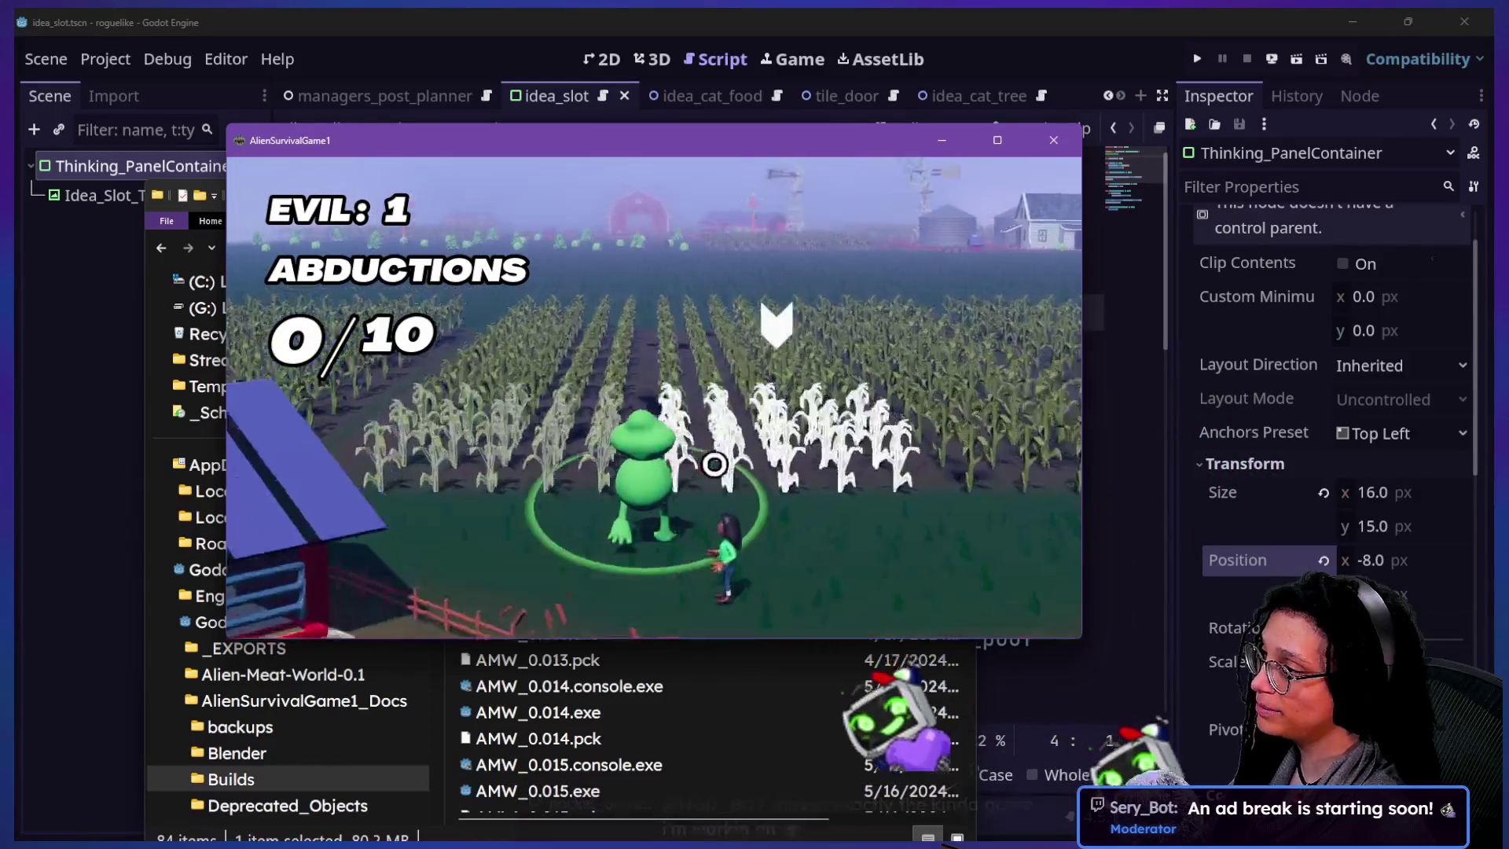
pyautogui.press('w')
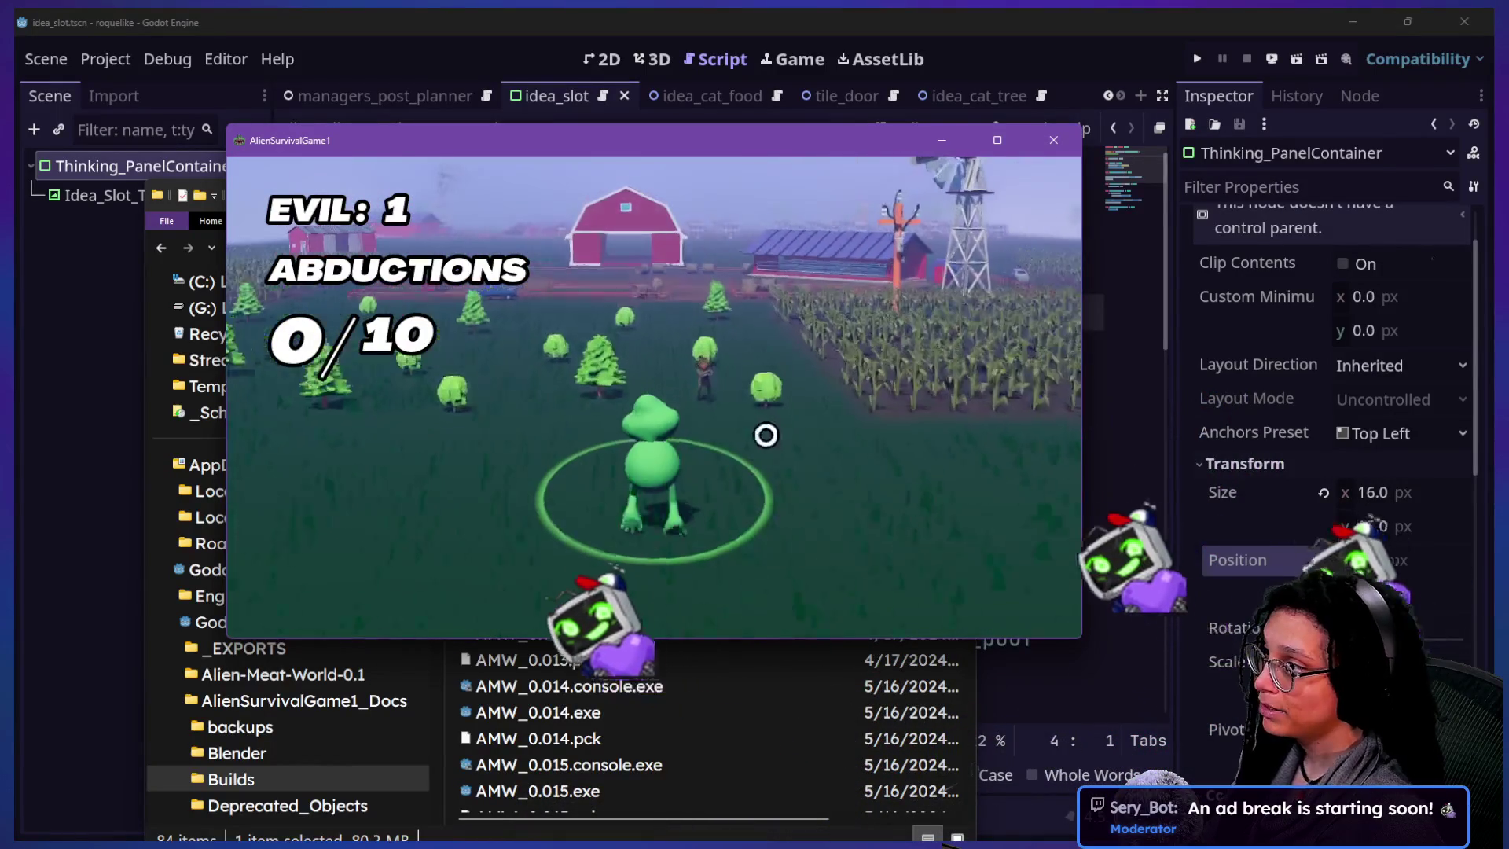
pyautogui.press('w')
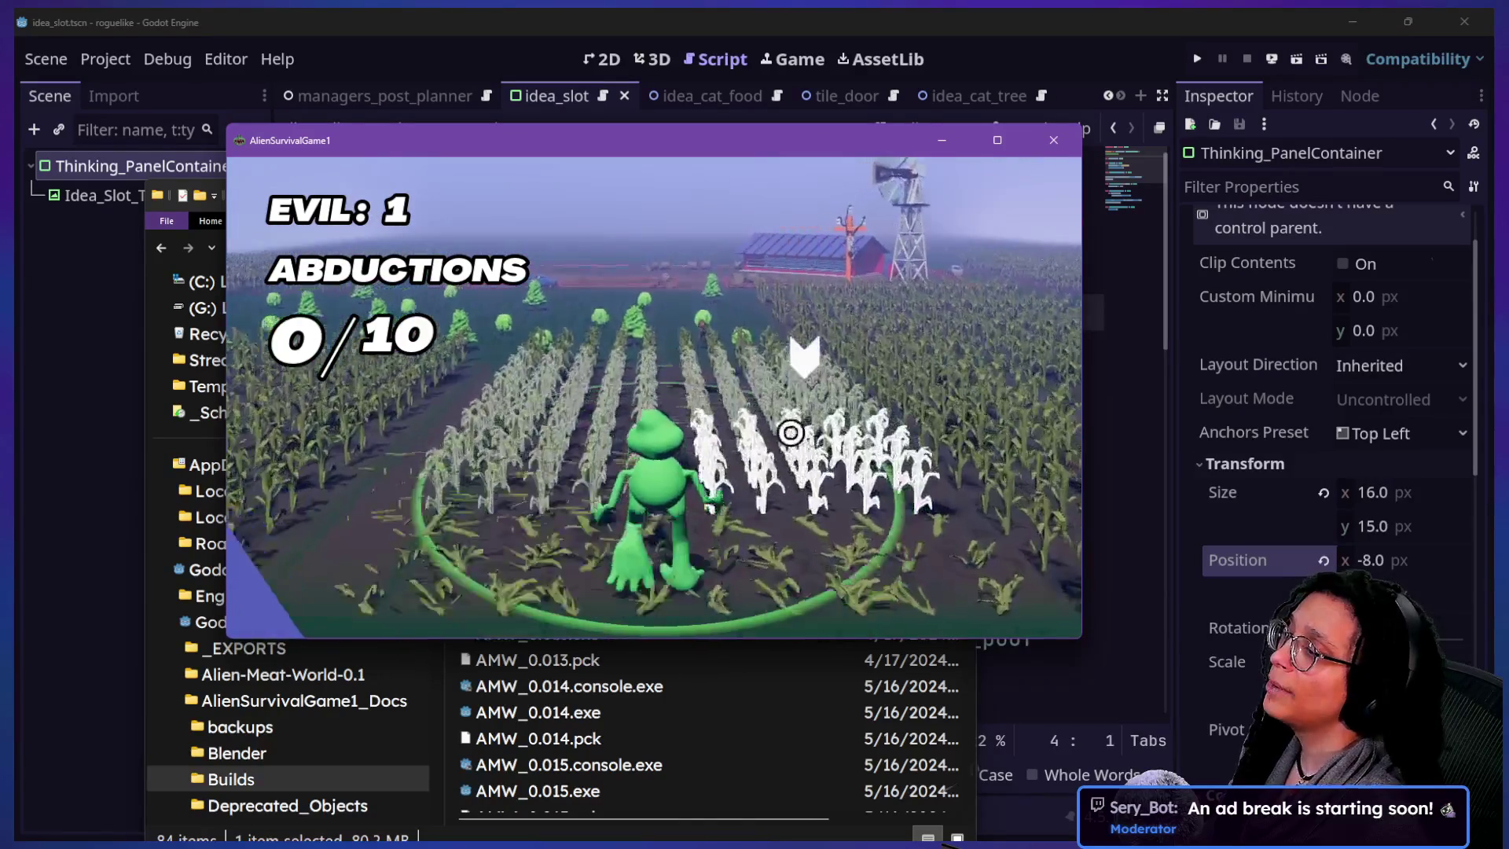
pyautogui.press('w')
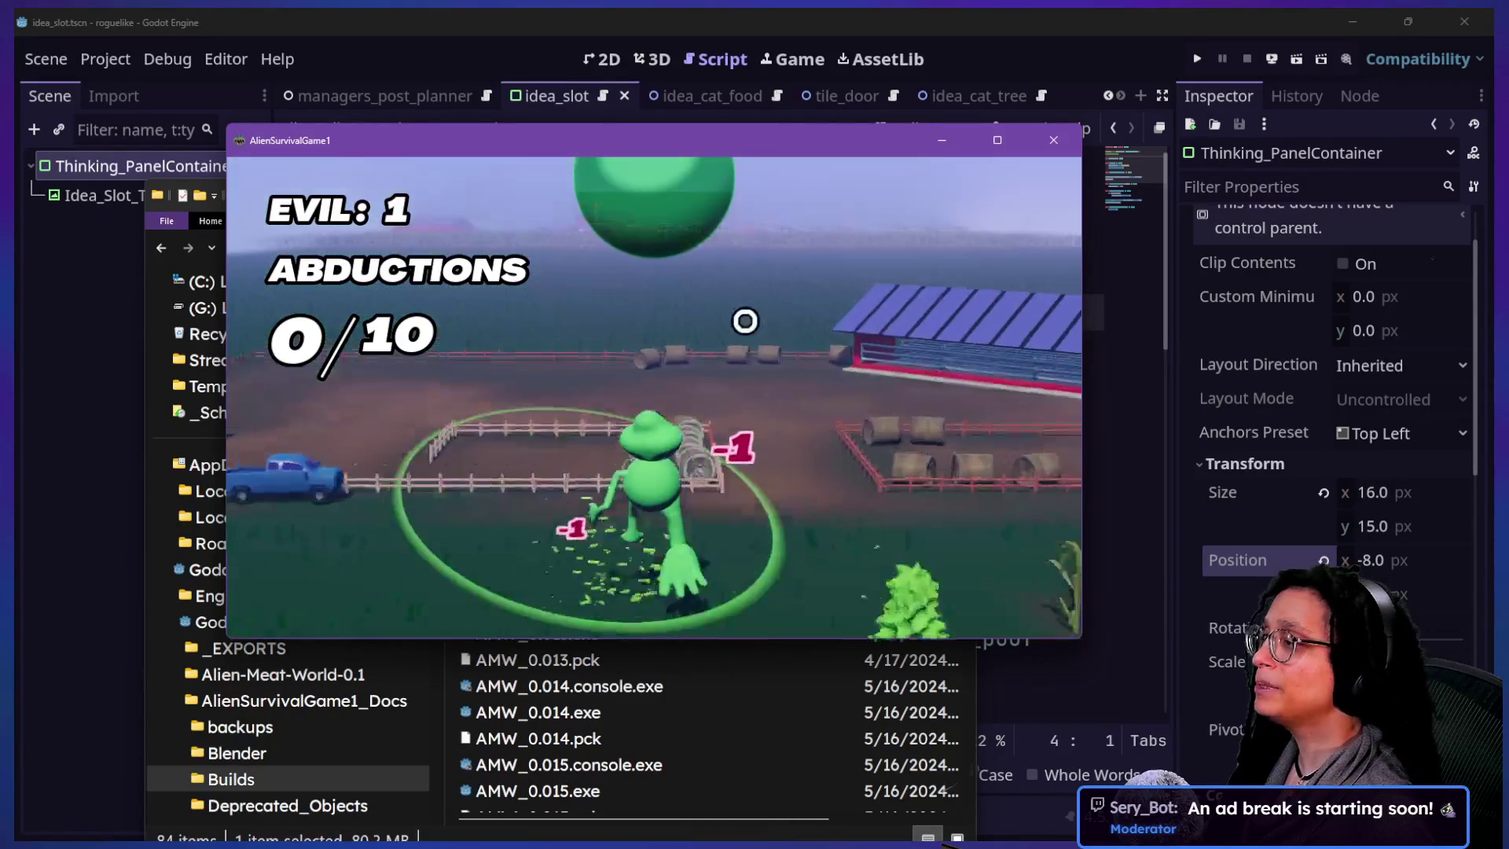
pyautogui.press('w')
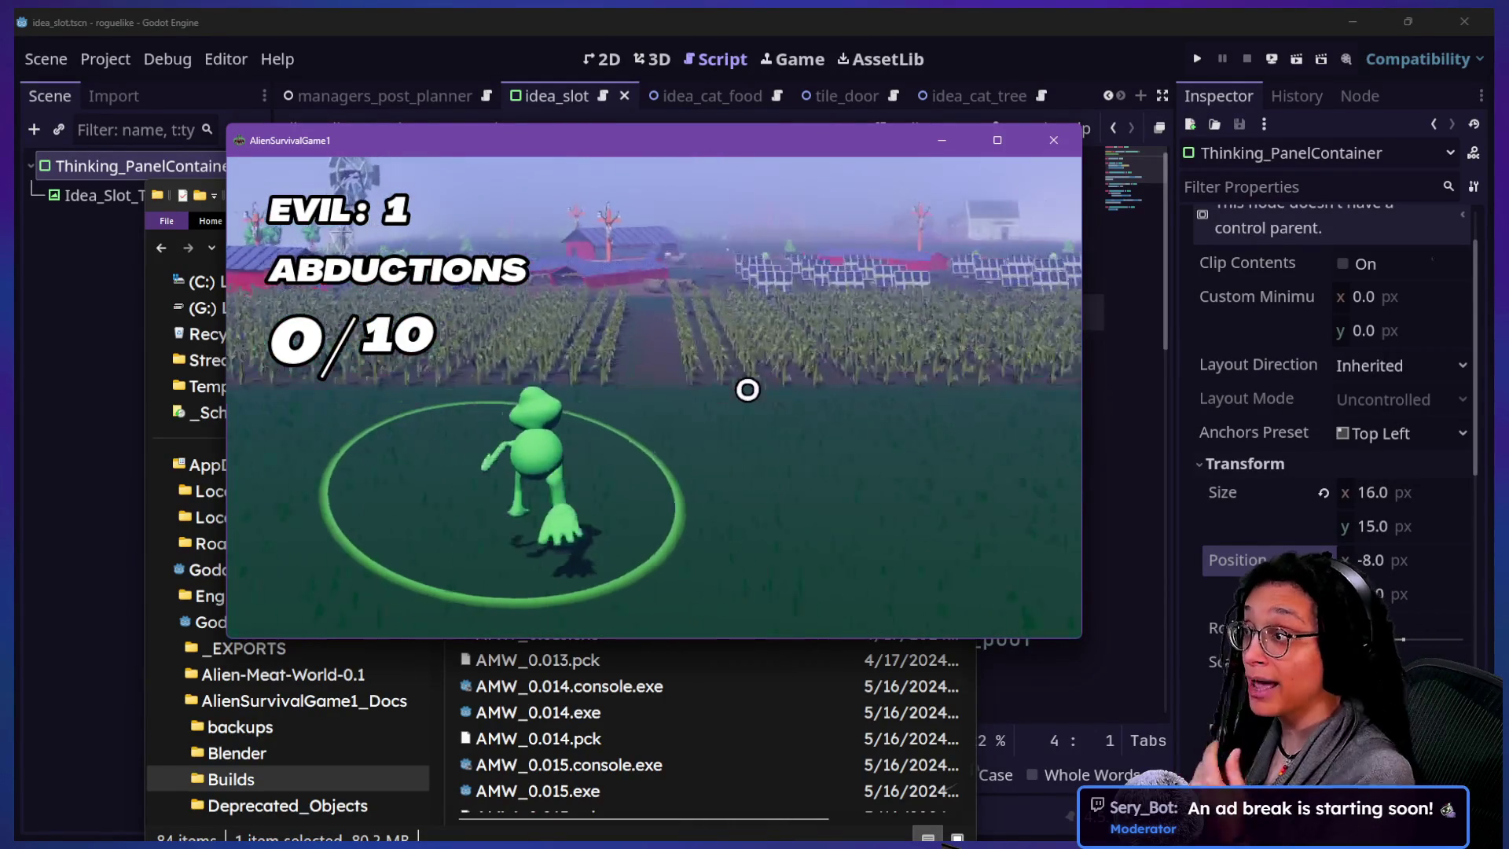
pyautogui.press('w')
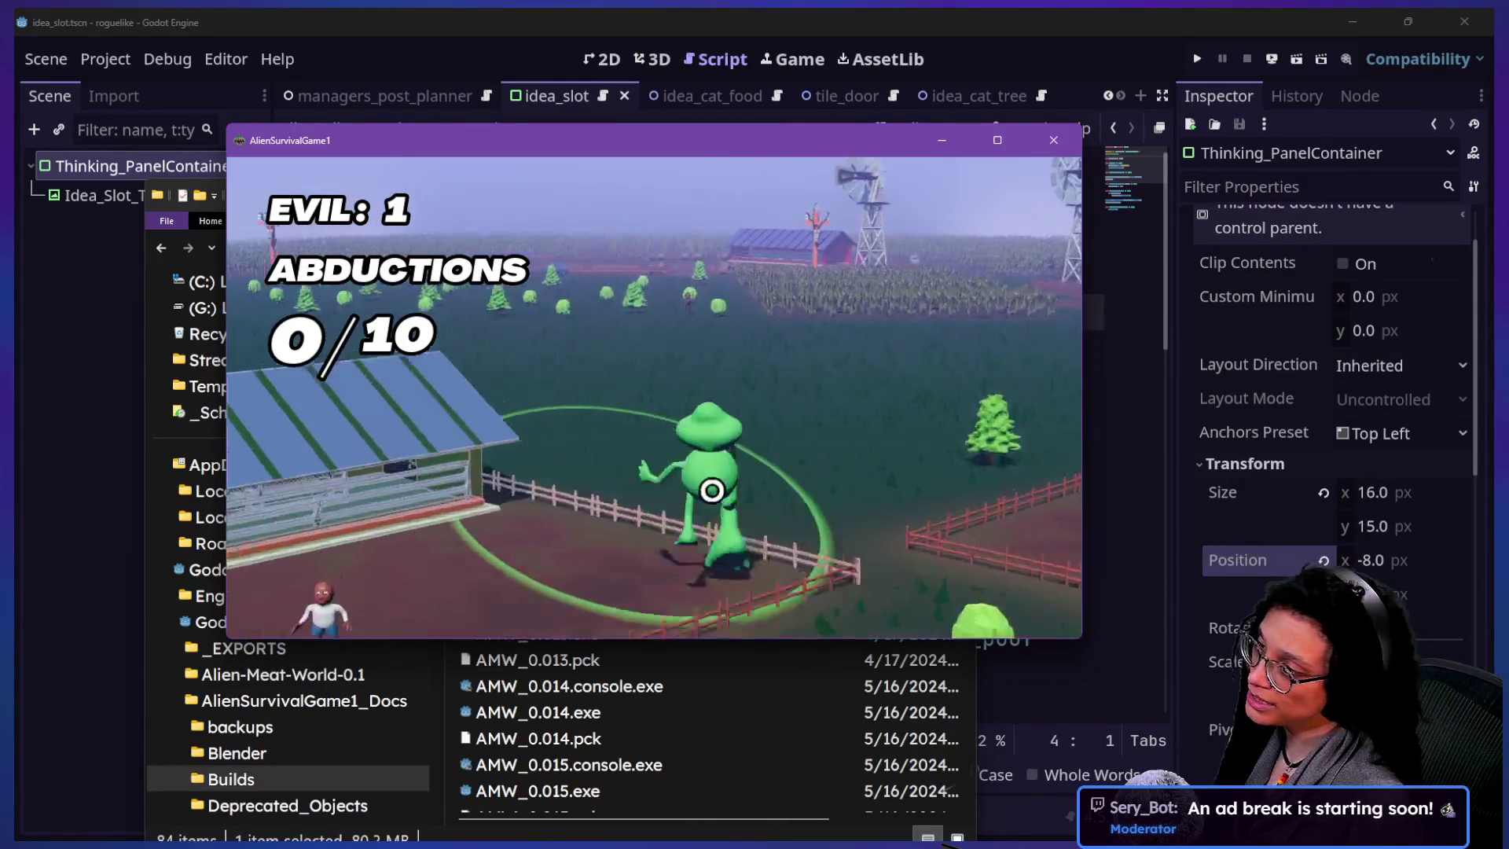
pyautogui.press('w')
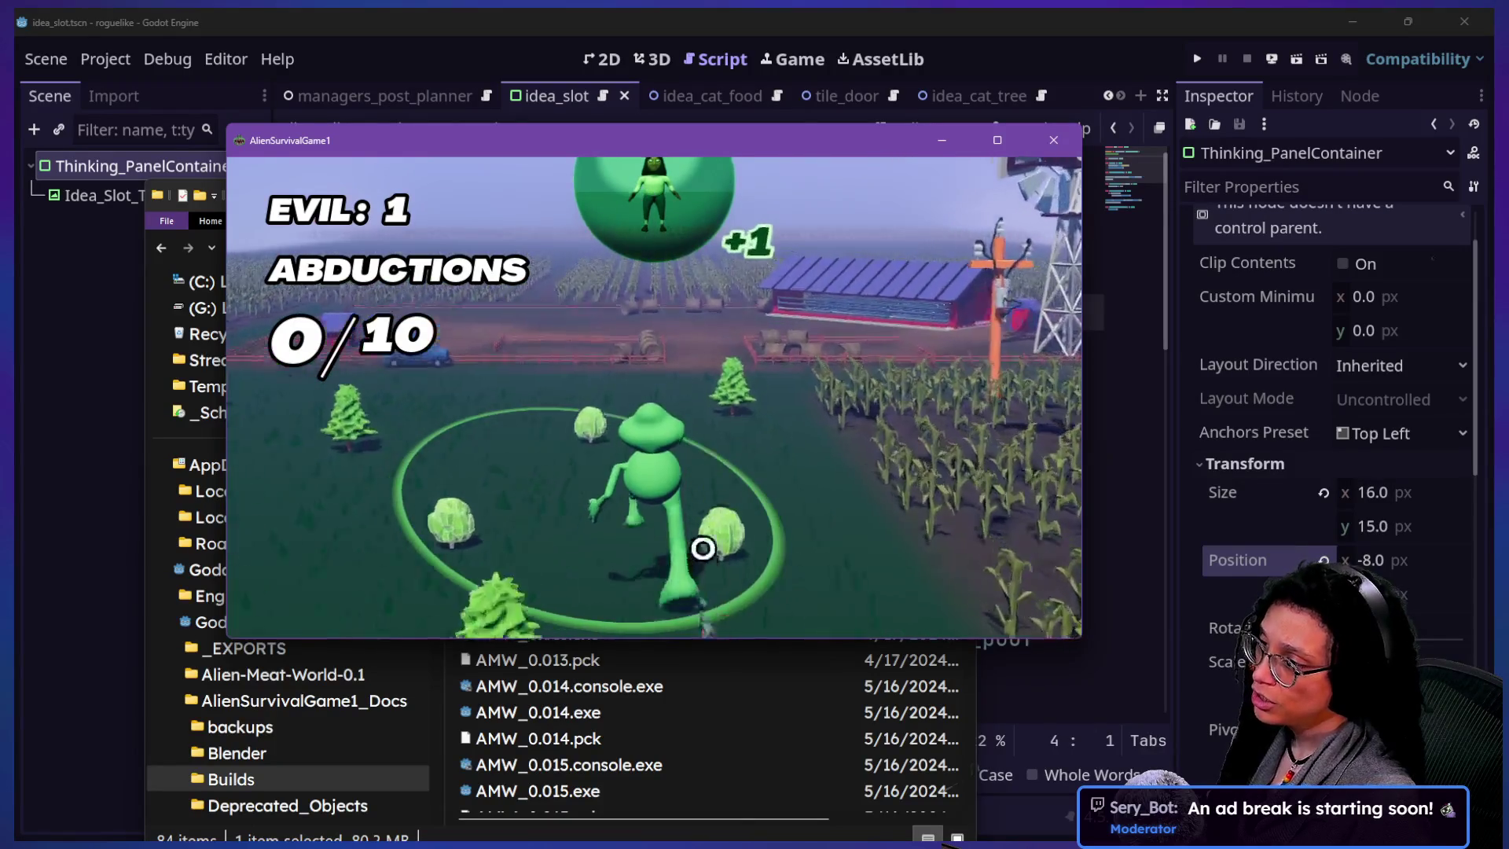
pyautogui.press('w')
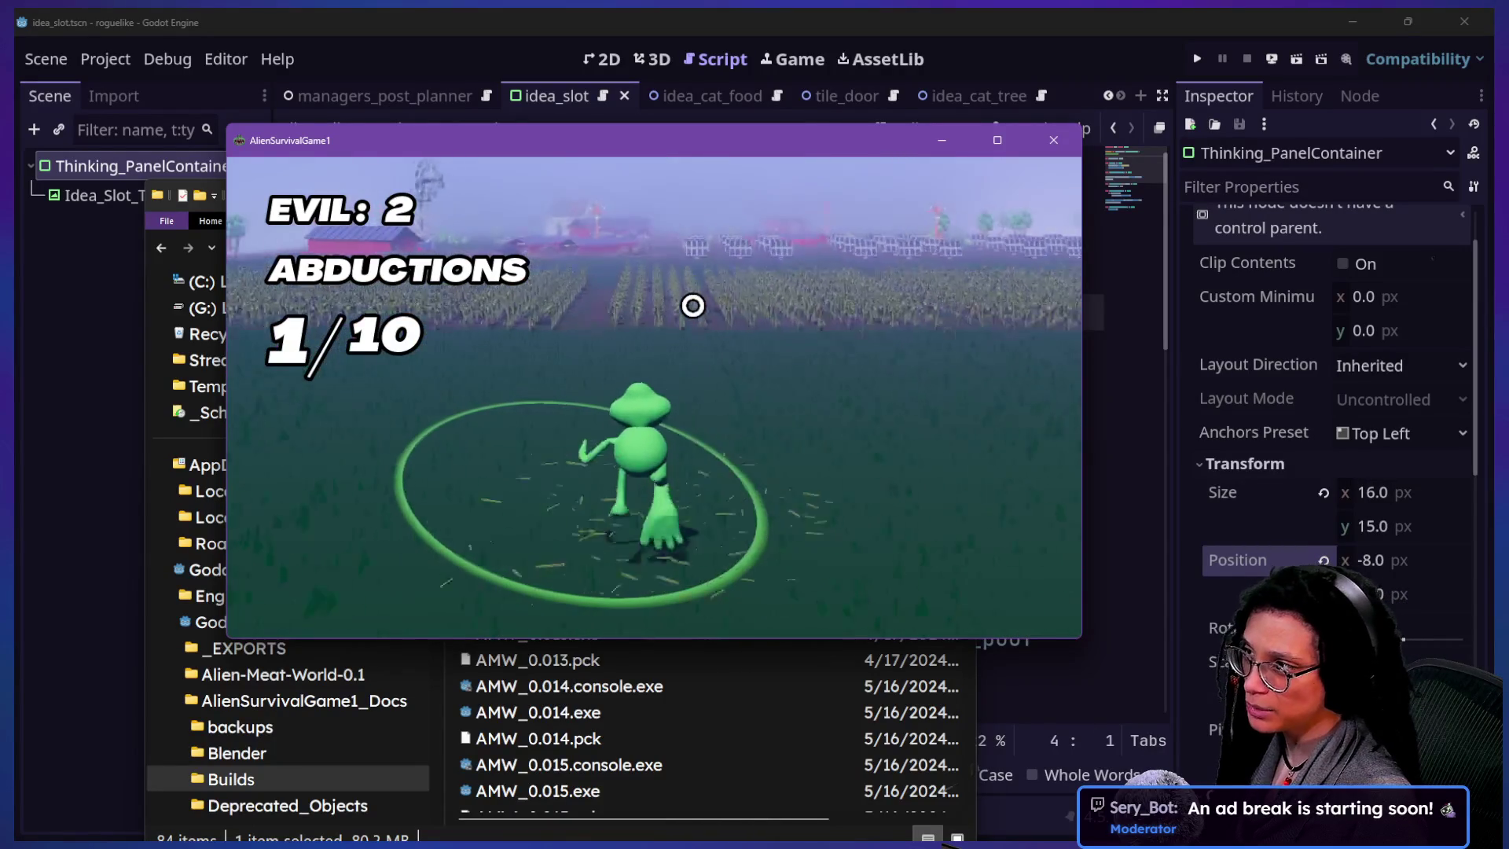
# - Steer the alien to humans until abductions reach 3/10, then pause and leave for the main menu
pyautogui.press('w')
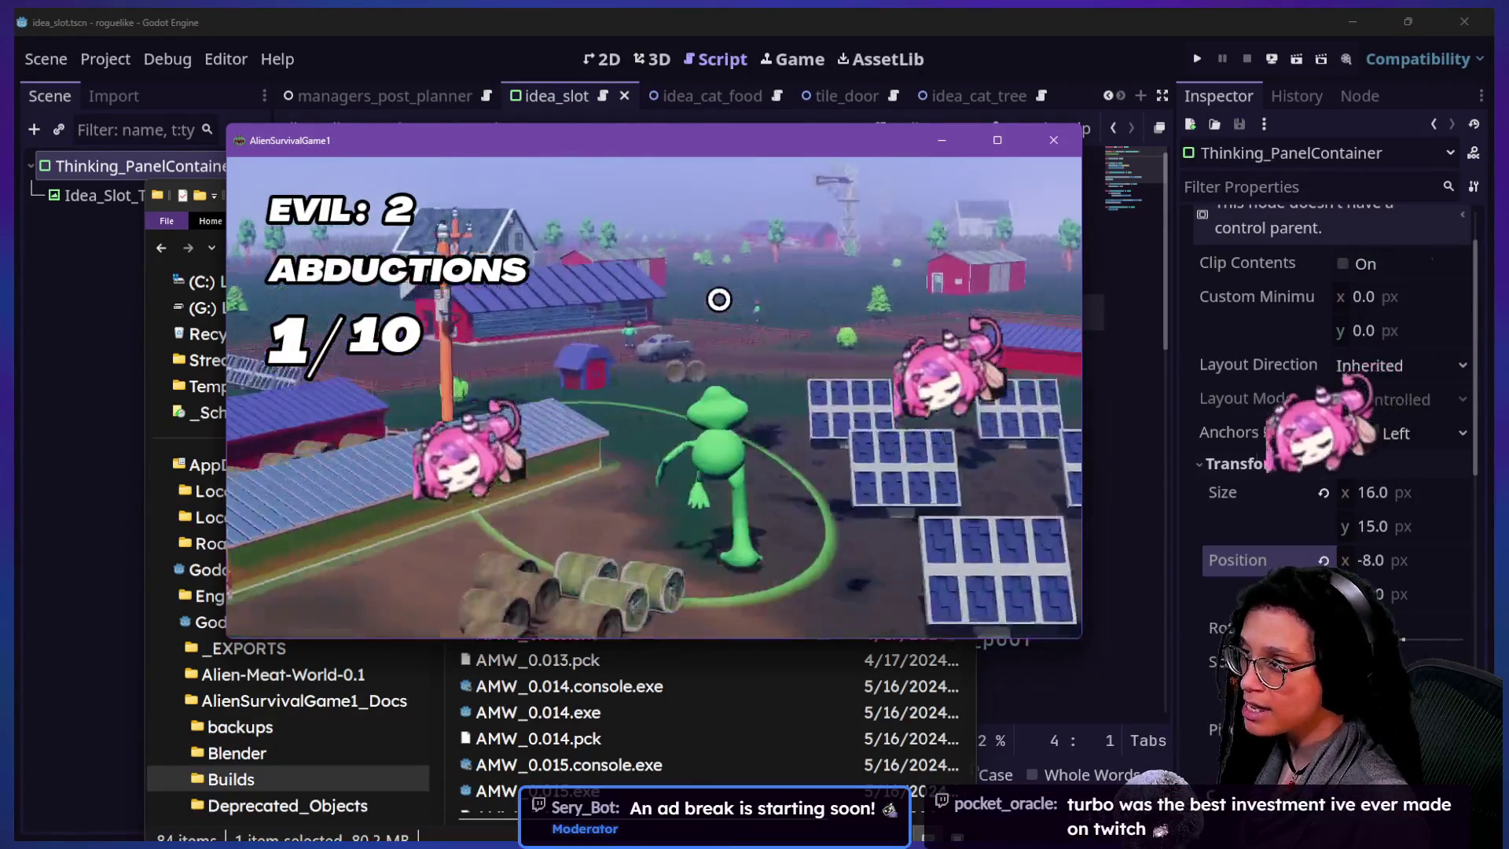
pyautogui.press('w')
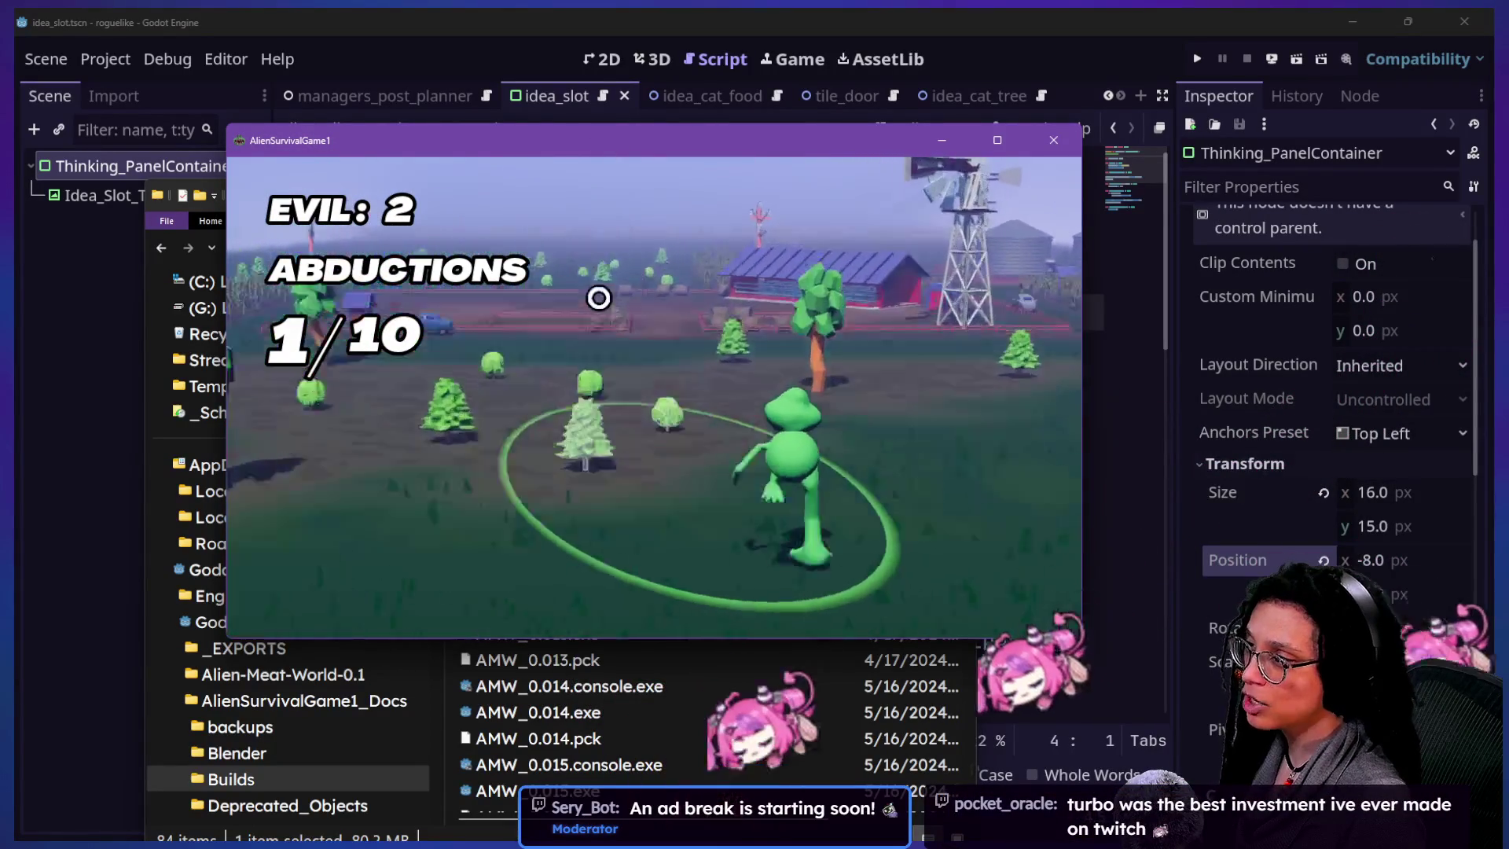
pyautogui.press('w')
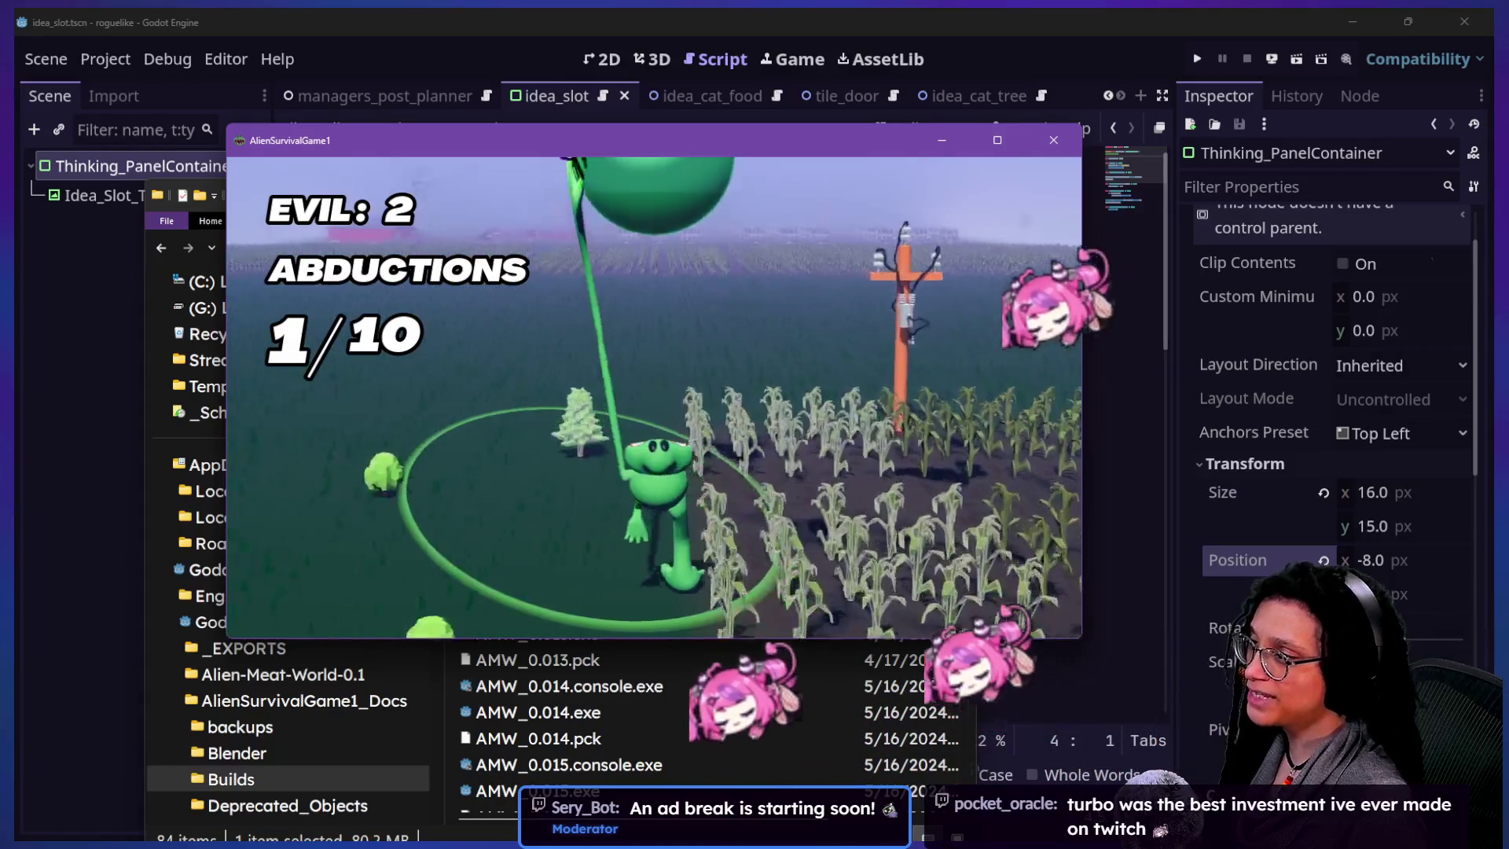
pyautogui.press('w')
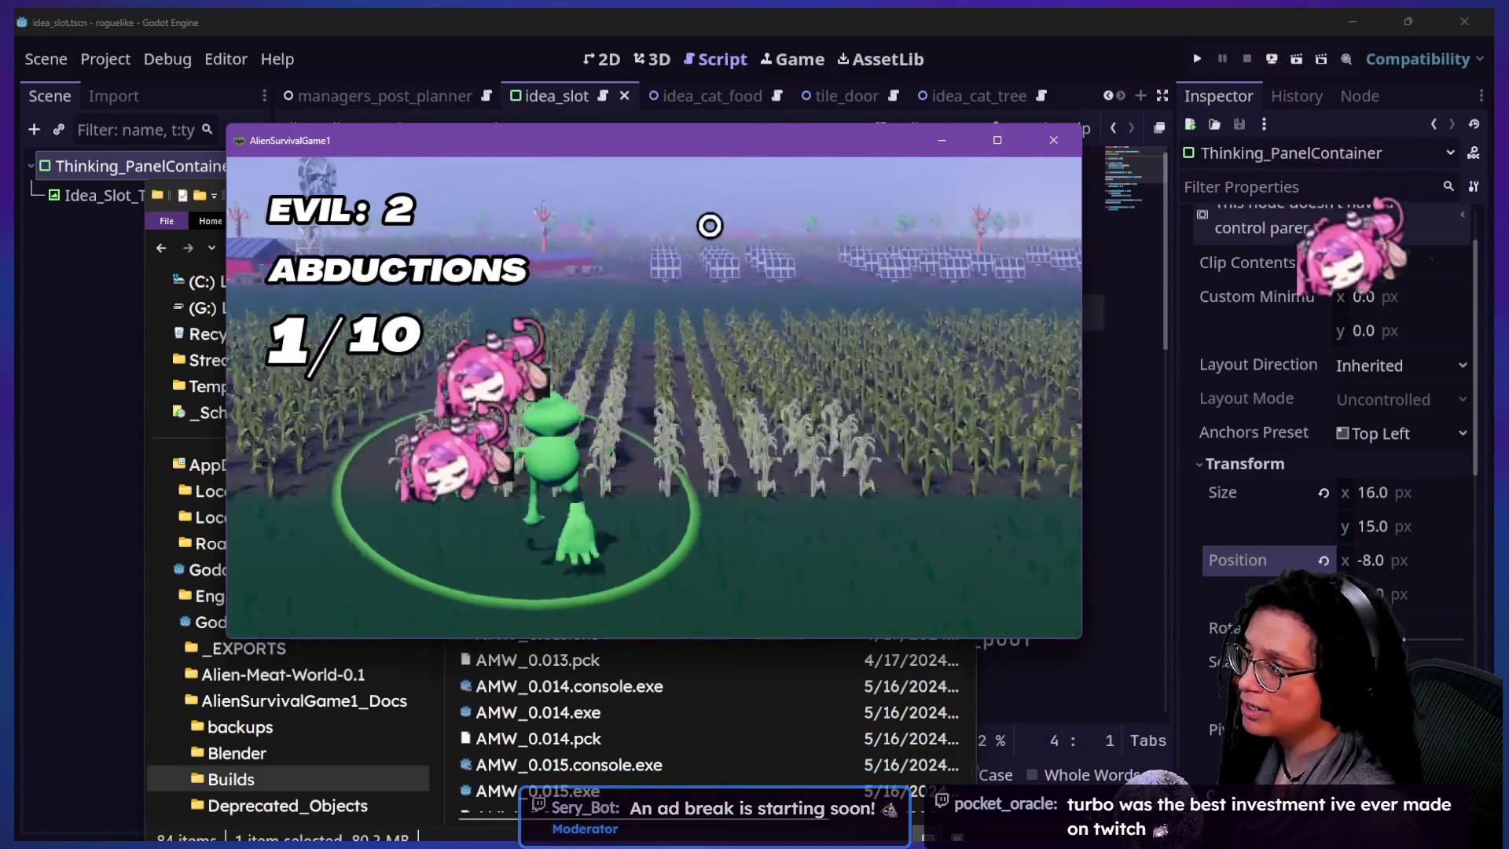
pyautogui.press('w')
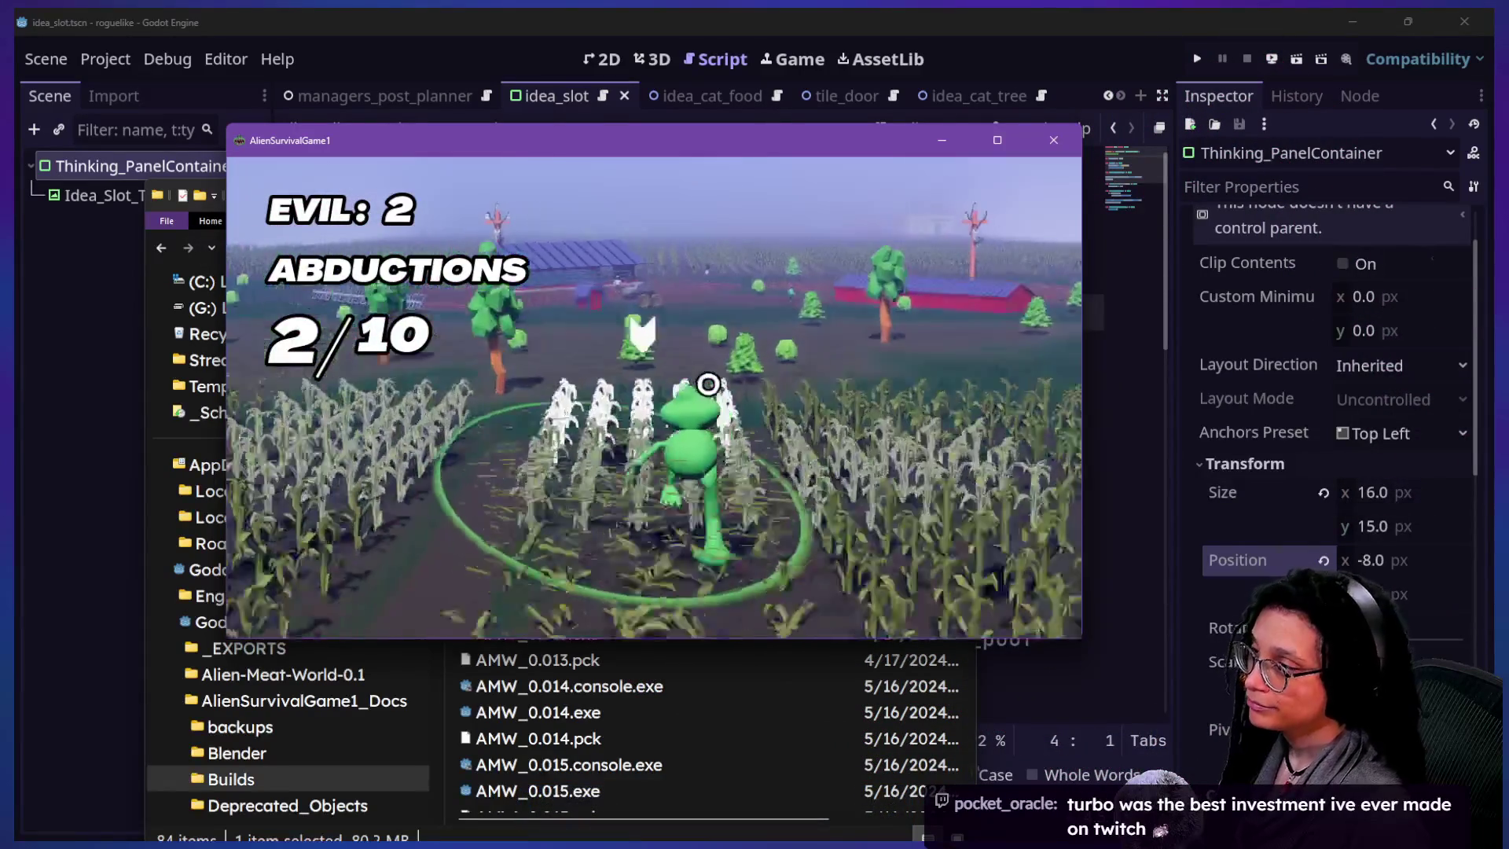
pyautogui.press('w')
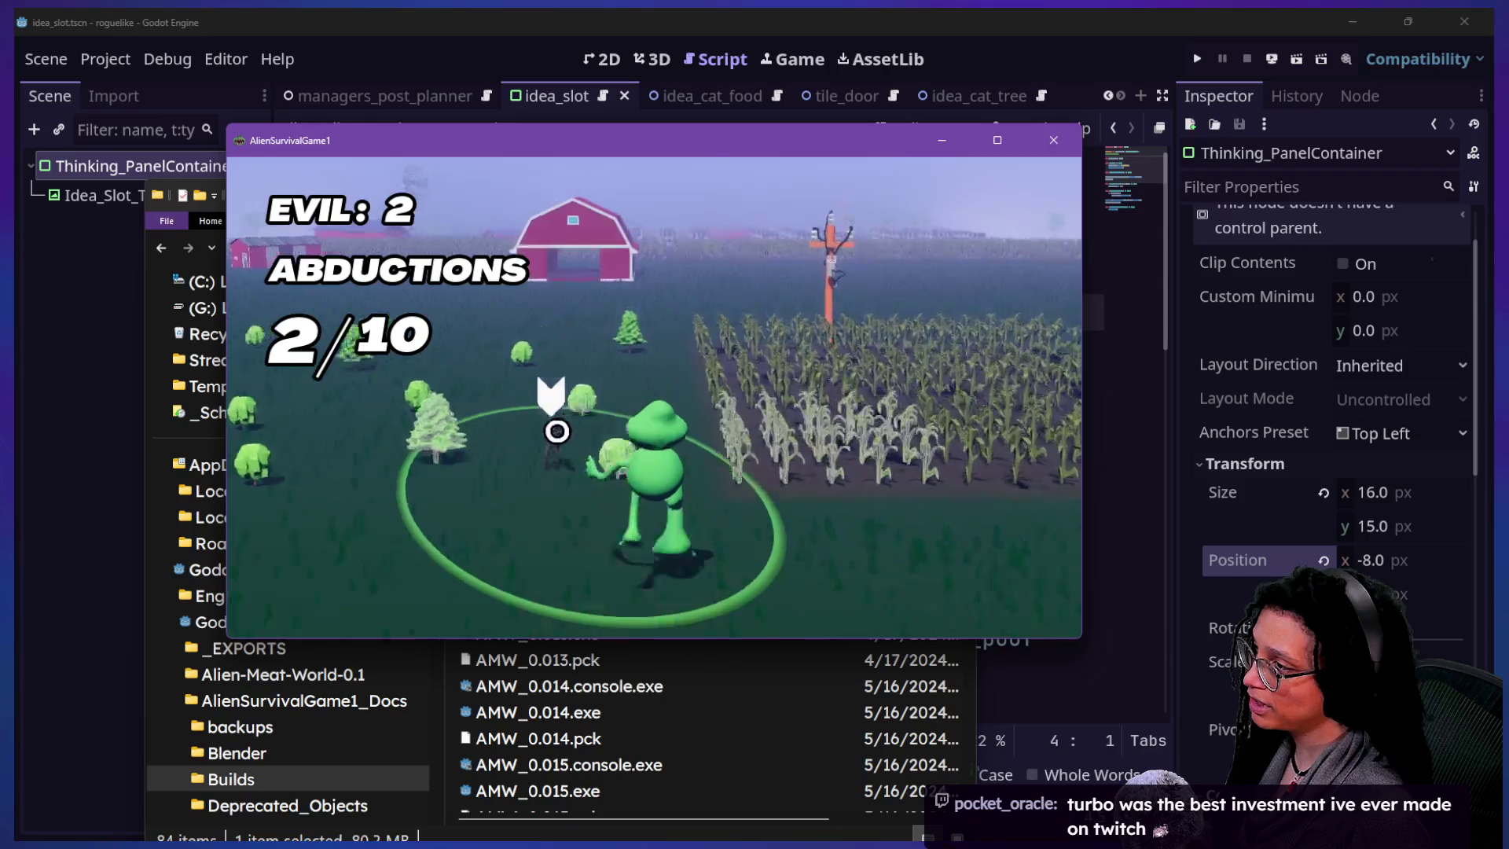
pyautogui.press('w')
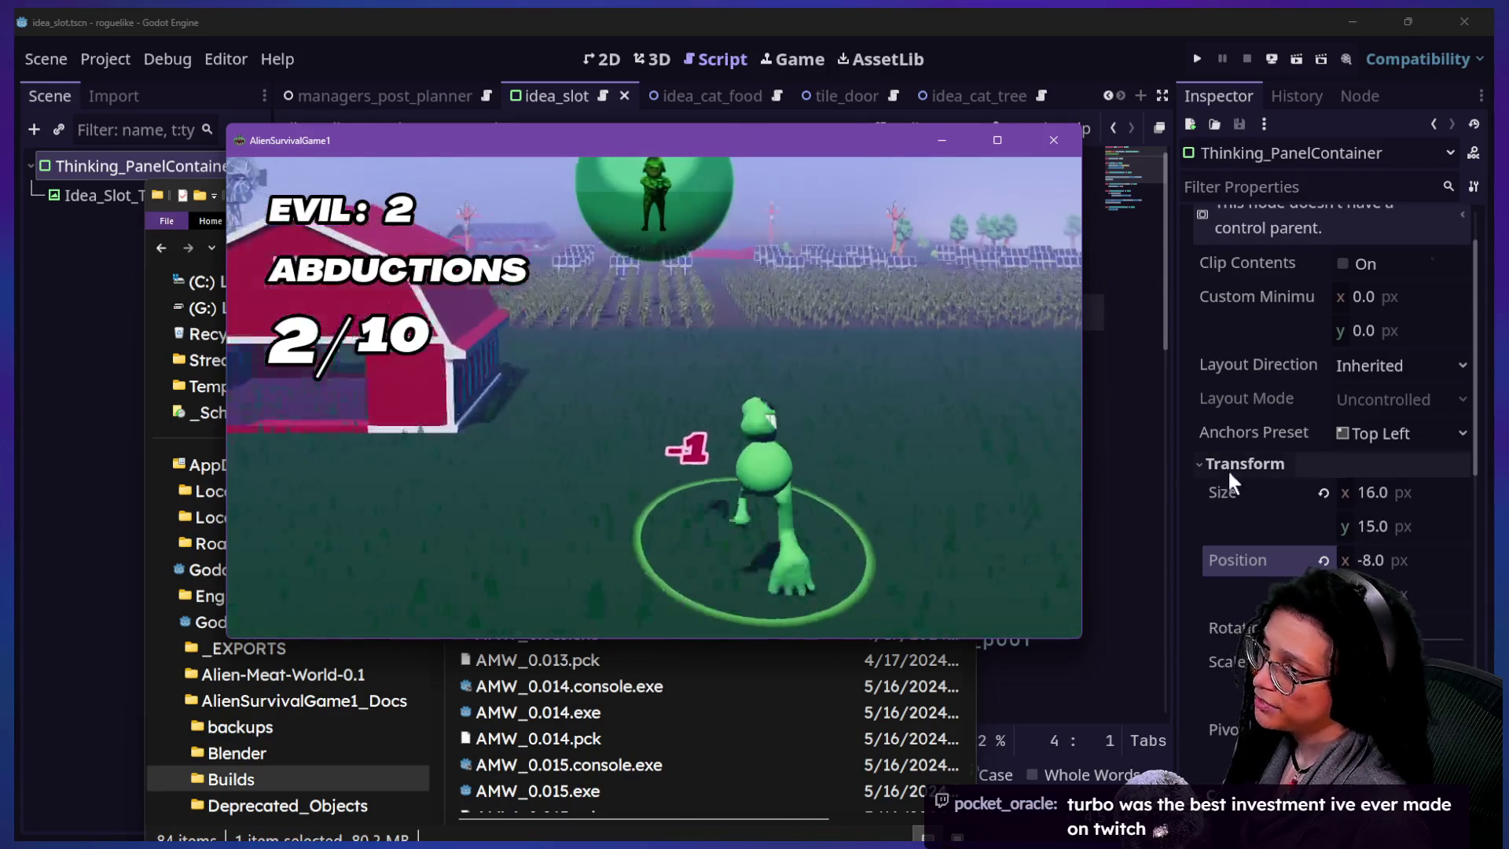
pyautogui.press('w')
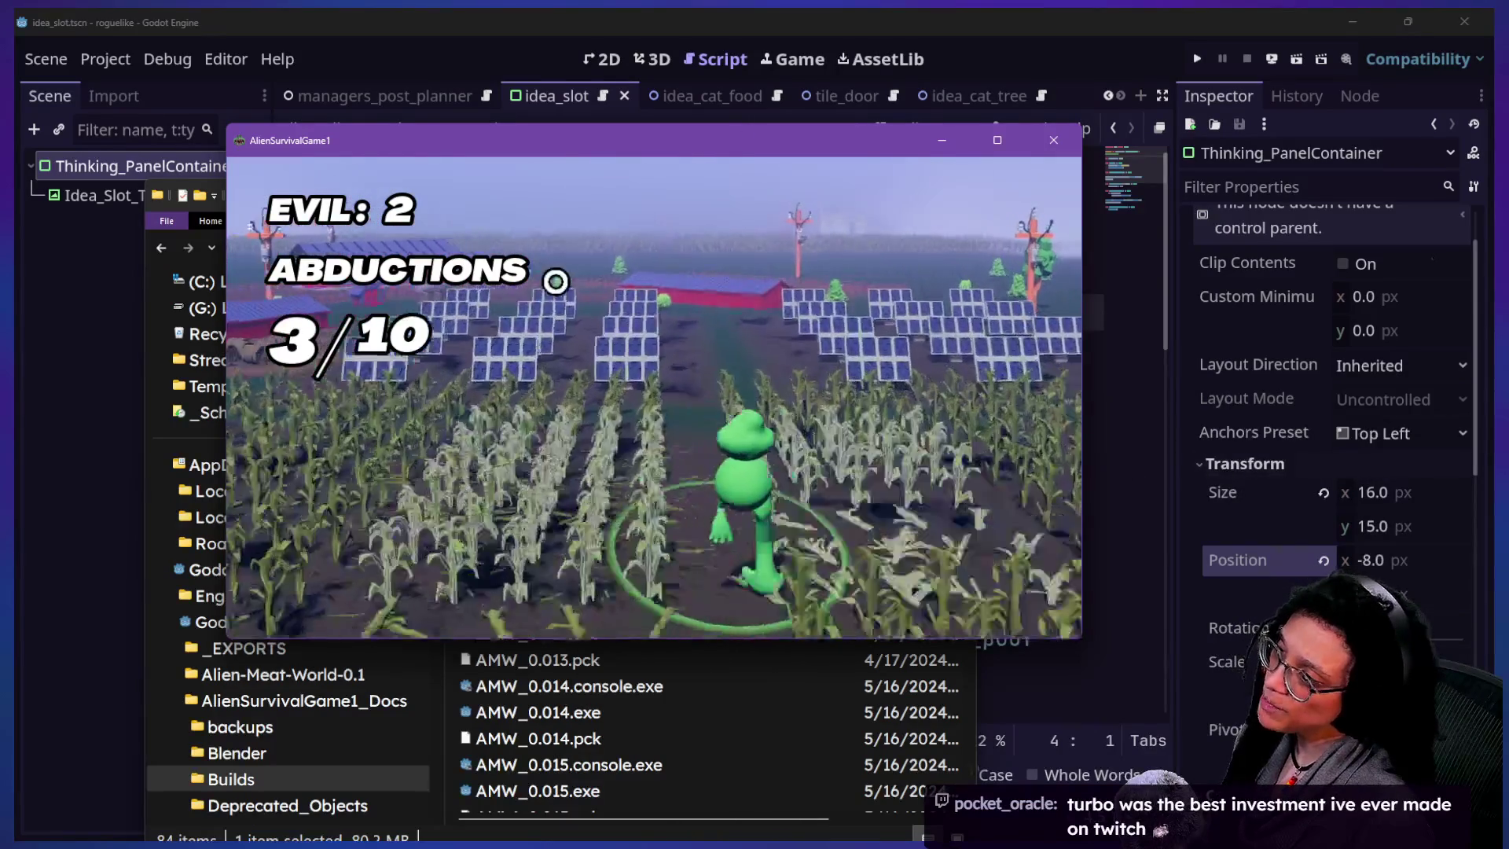
pyautogui.press('w')
pyautogui.press('w')
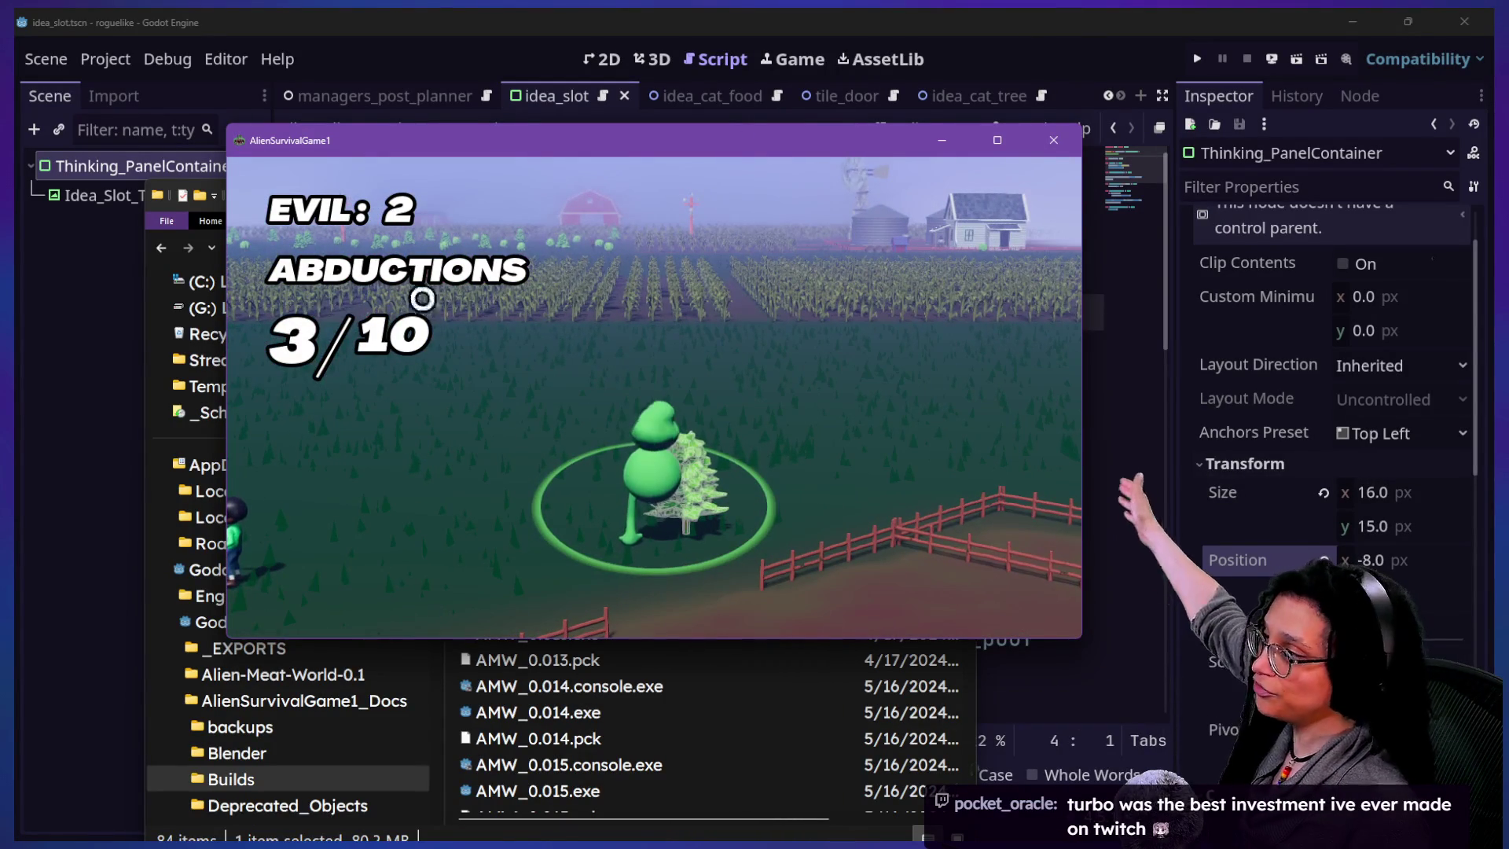
pyautogui.press('Escape')
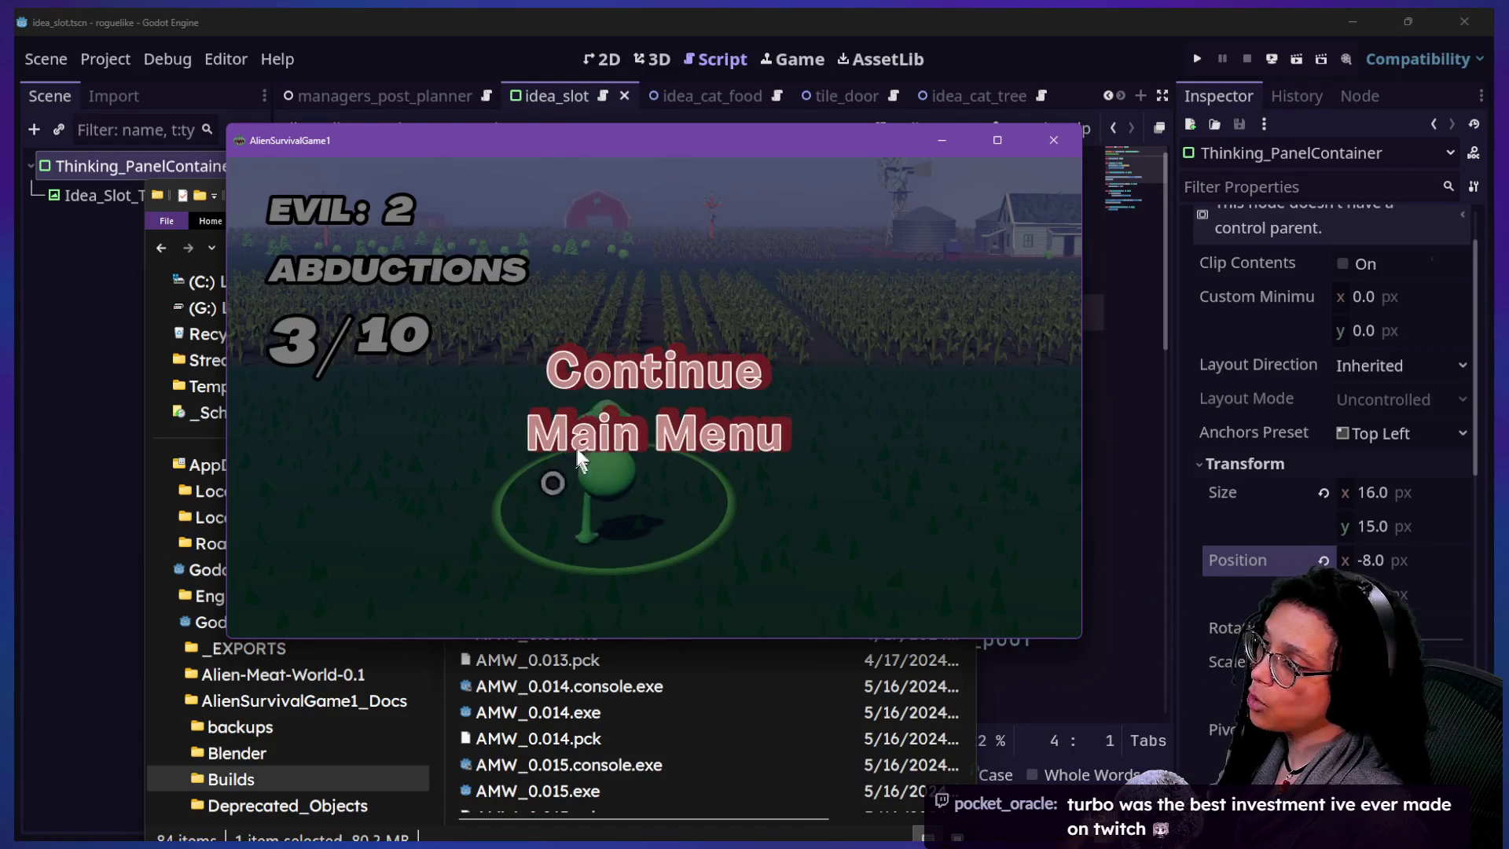
pyautogui.click(577, 439)
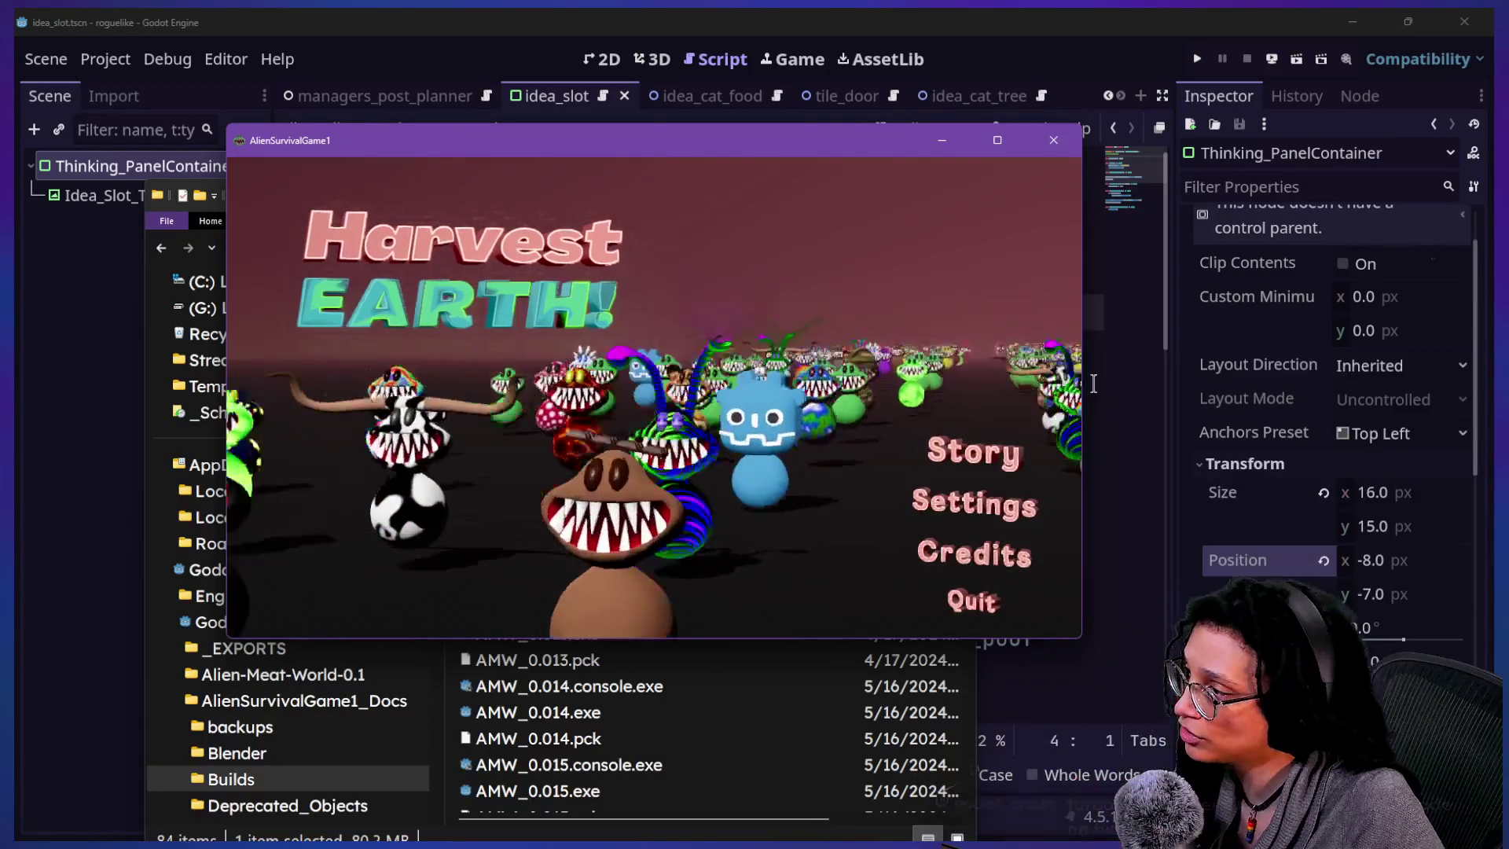
# - Maximize and then restore the game window, and bring the Builds folder back to the front
pyautogui.click(997, 140)
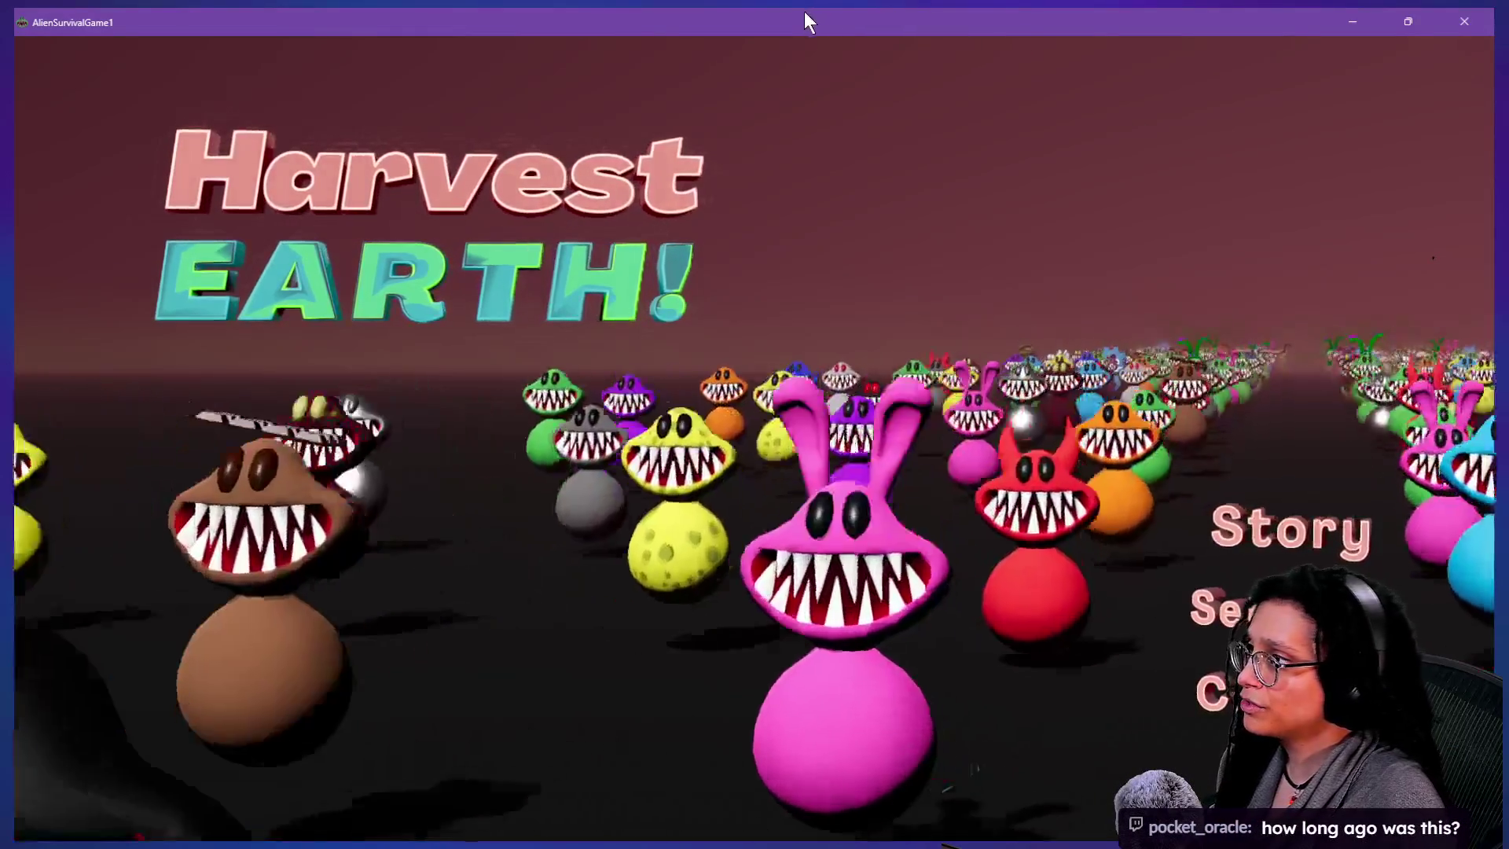
pyautogui.doubleClick(804, 11)
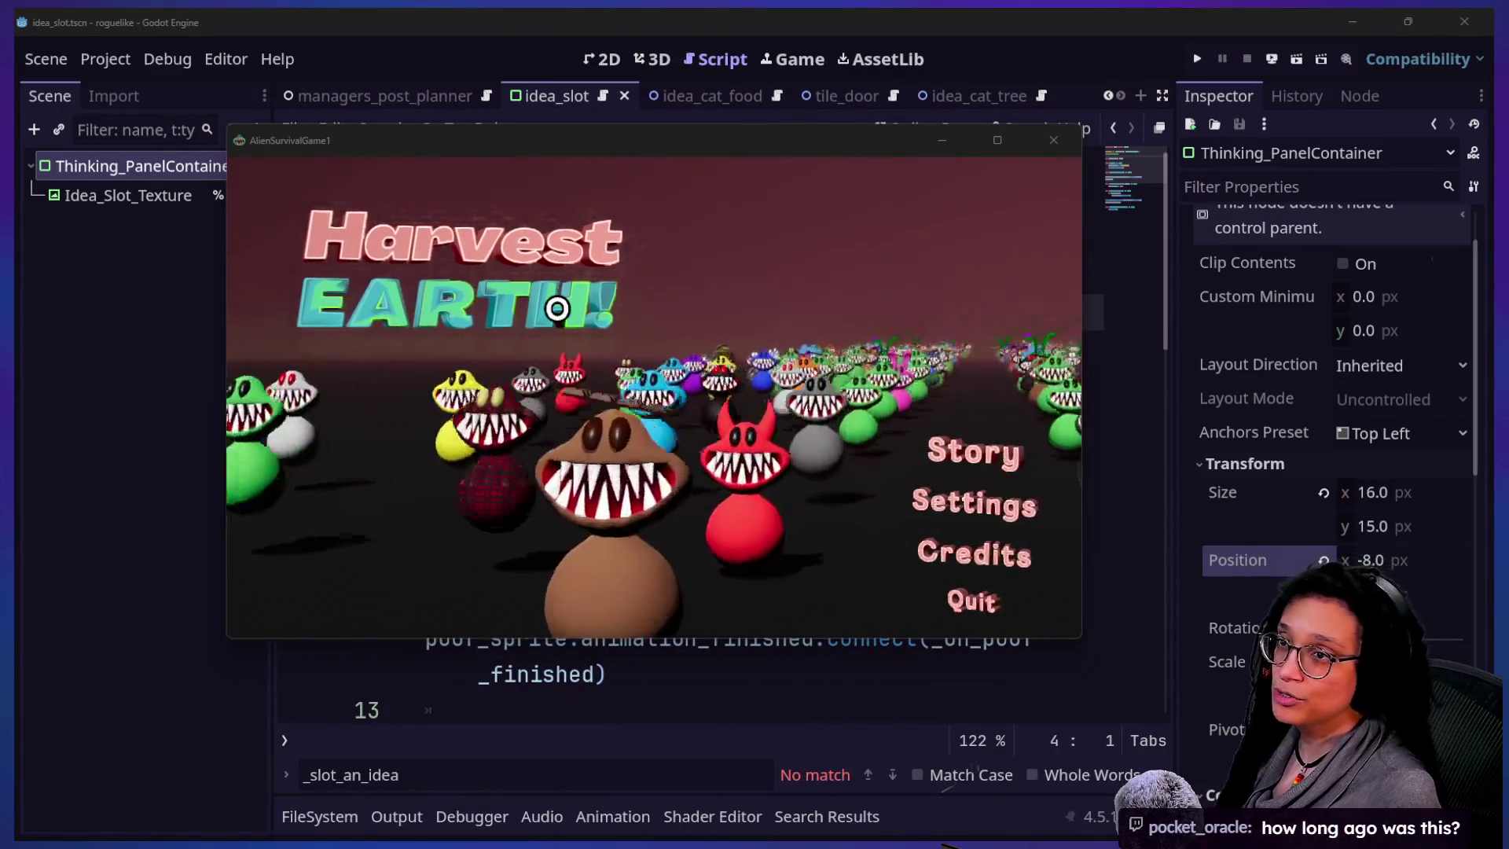
pyautogui.hotkey('alt', 'Tab')
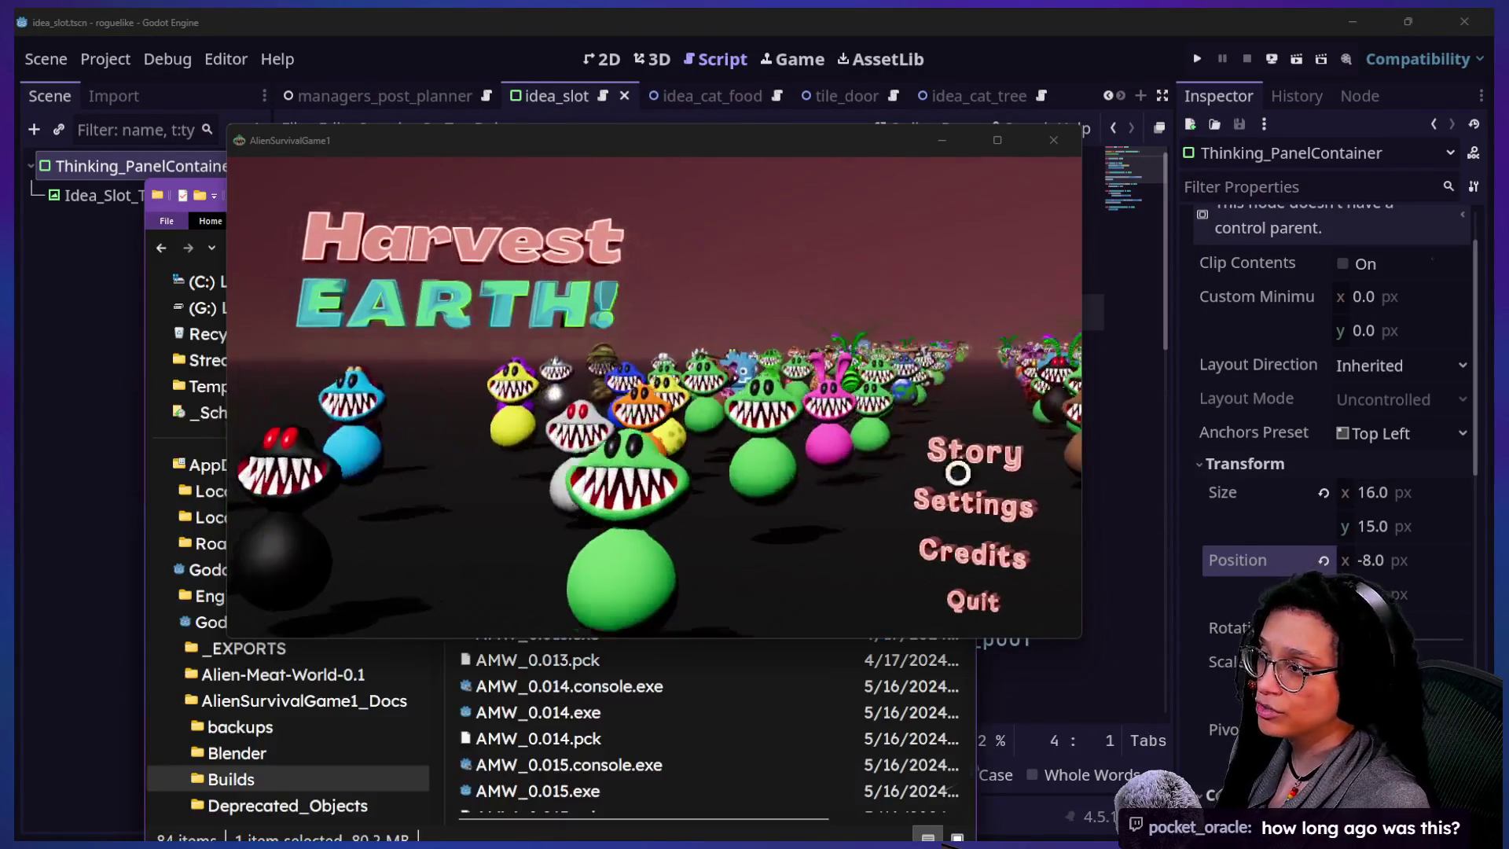
# - Close the game and widen the Builds folder window so Date modified shows full timestamps
pyautogui.click(1067, 148)
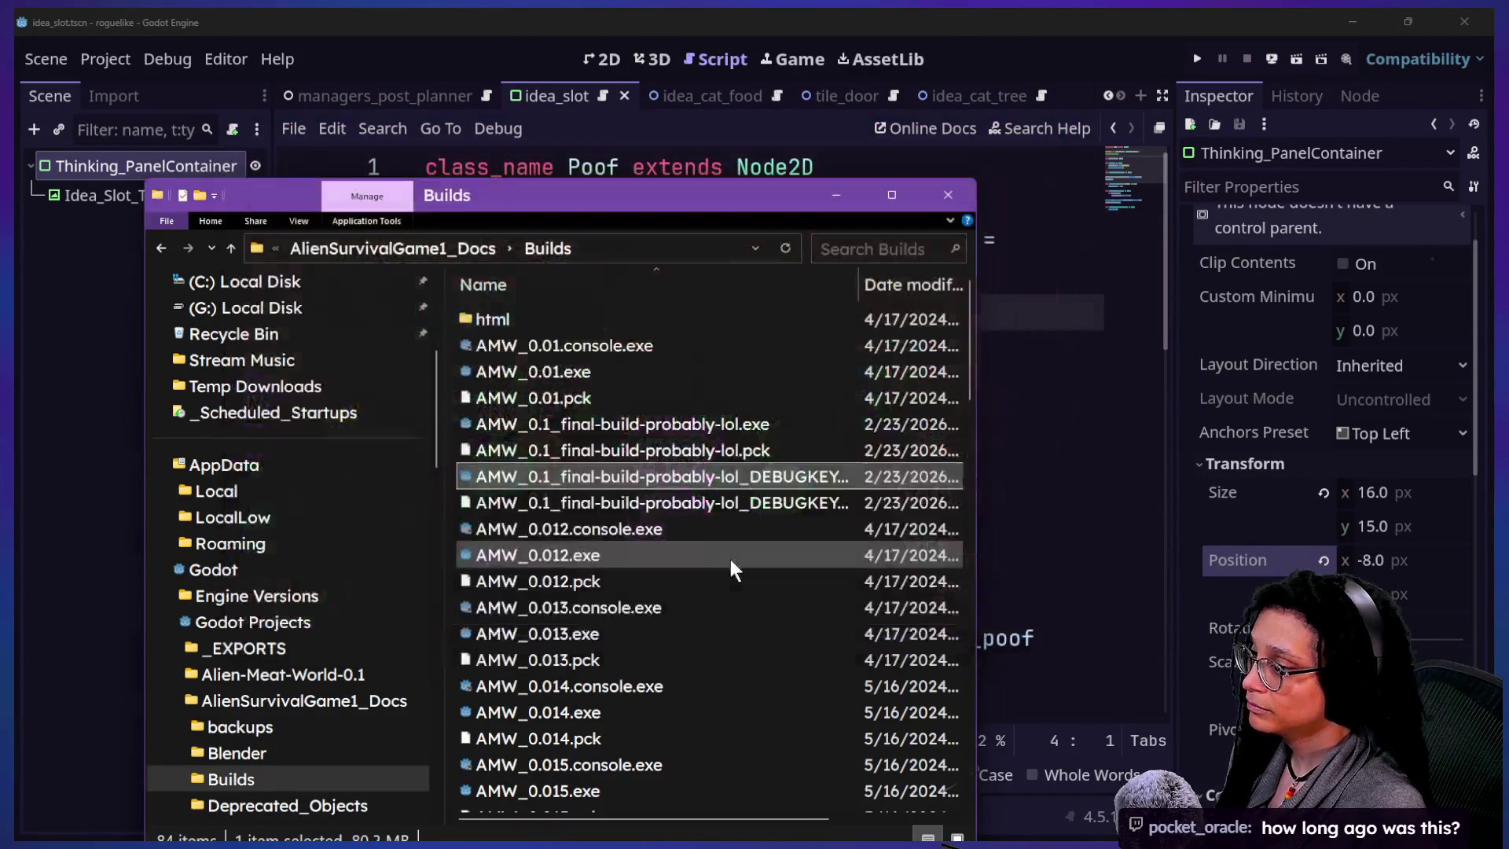
pyautogui.scroll(-20, 729, 559)
pyautogui.moveTo(975, 704); pyautogui.dragTo(1147, 705)
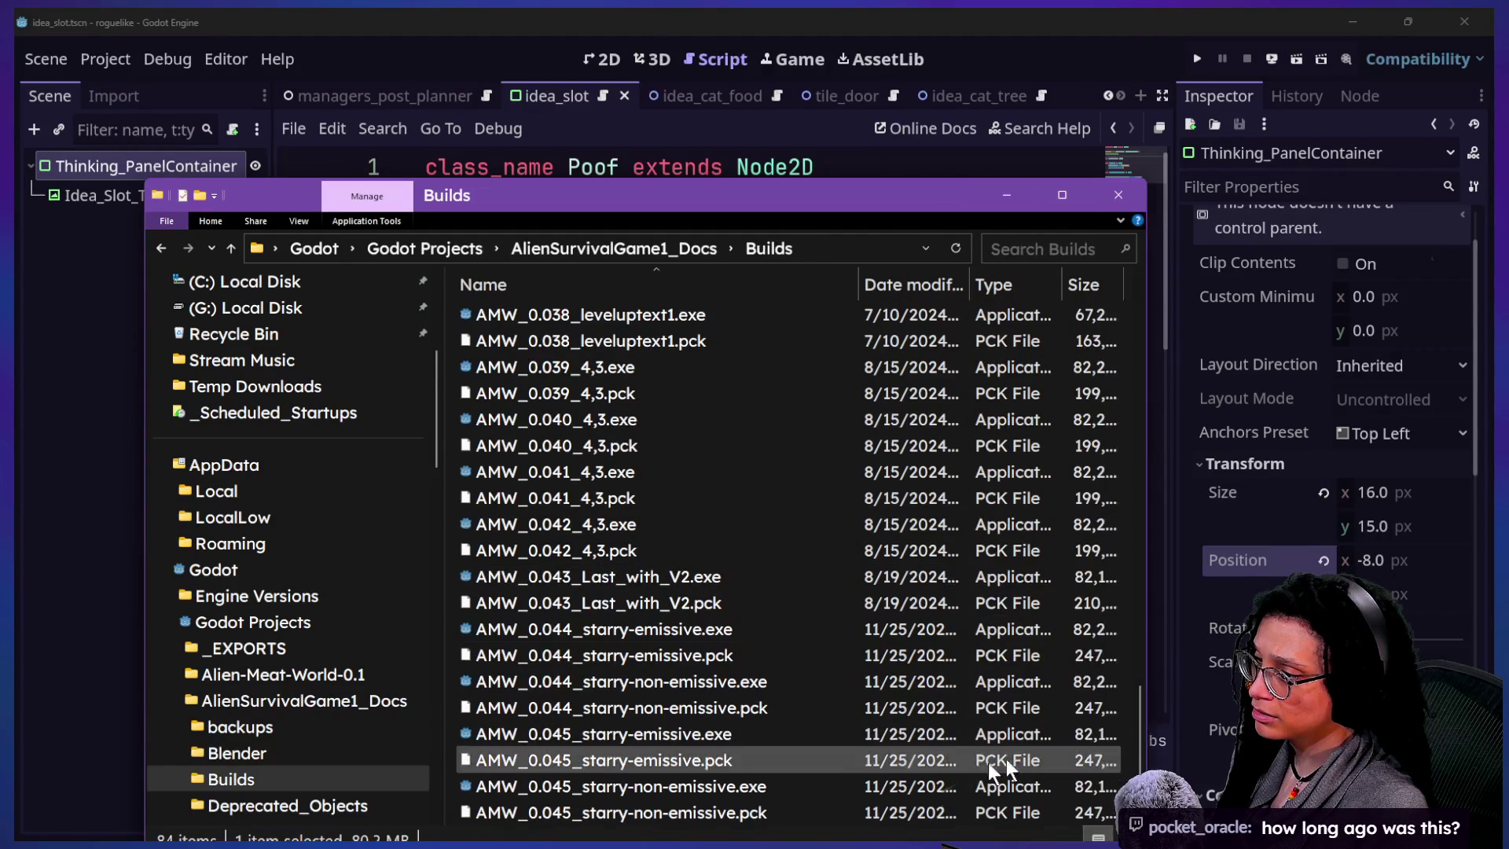
pyautogui.doubleClick(968, 289)
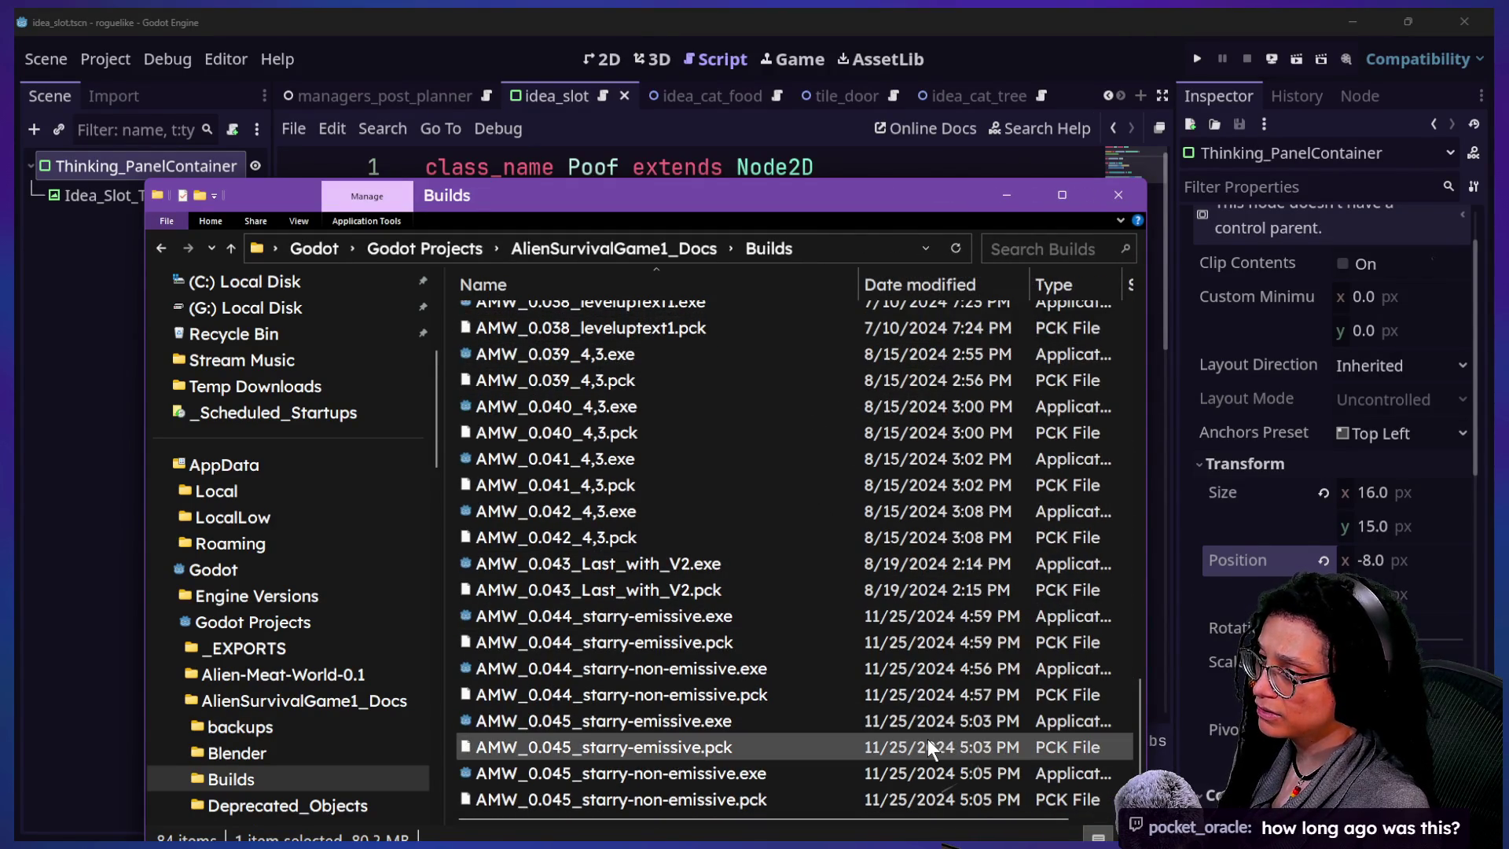
# - Scroll through the Builds file list, then switch over to the web browser
pyautogui.scroll(20, 777, 601)
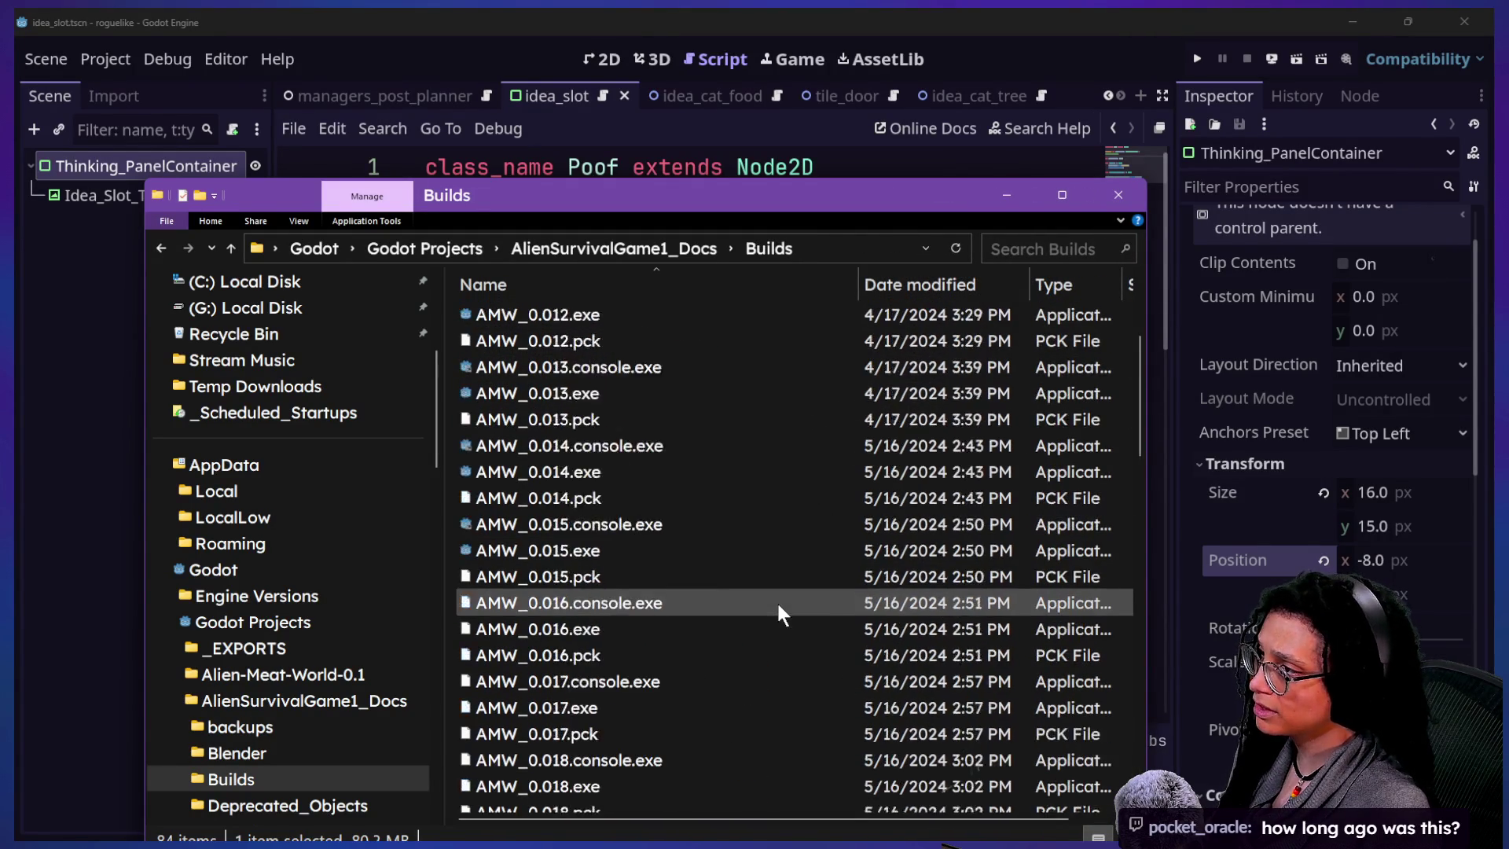
pyautogui.scroll(-12, 979, 375)
pyautogui.scroll(10, 978, 375)
pyautogui.scroll(-12, 978, 375)
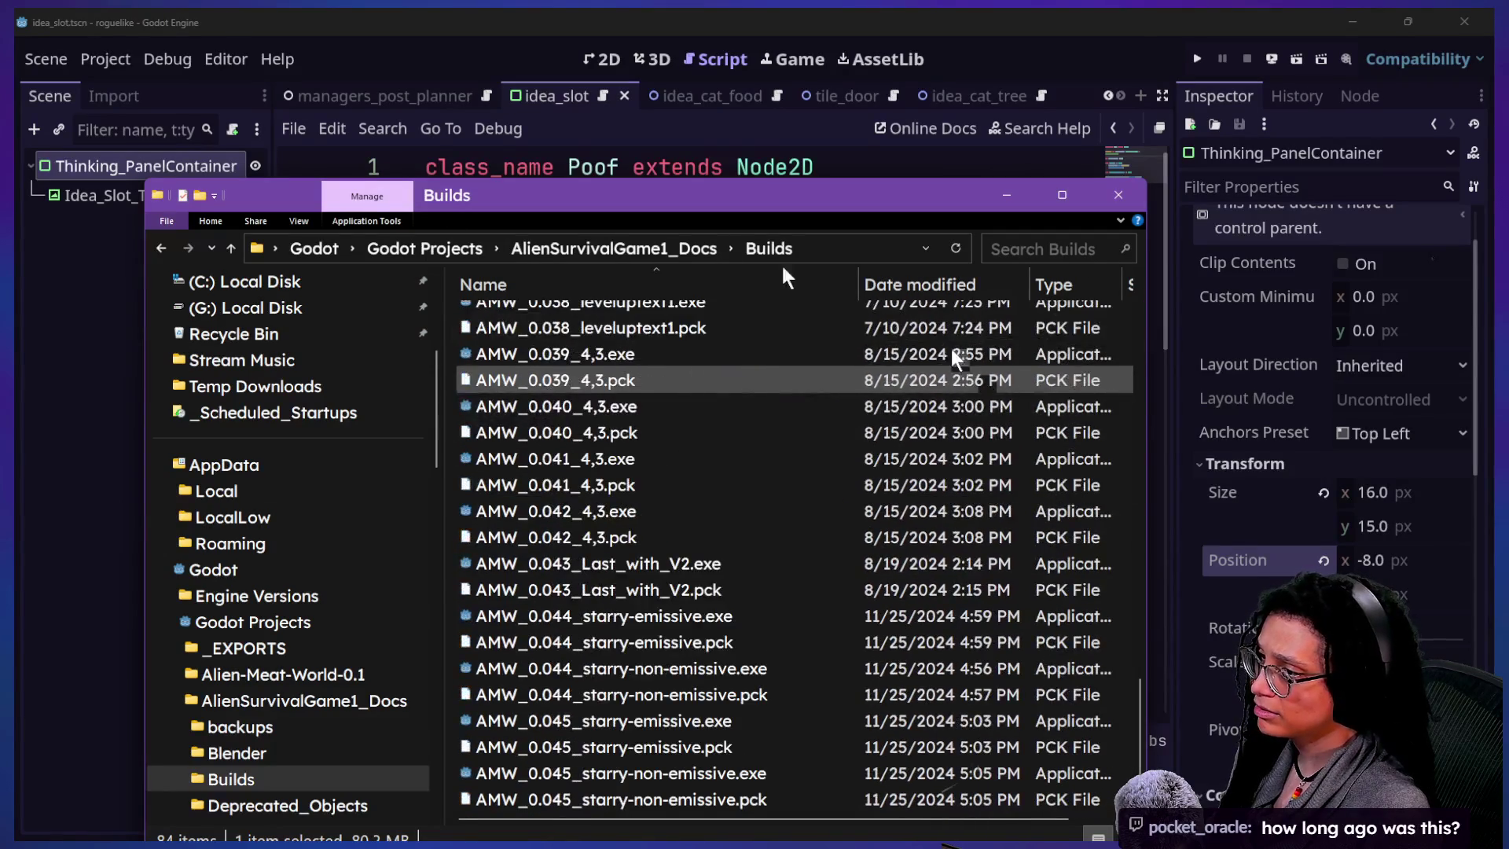
pyautogui.click(781, 170)
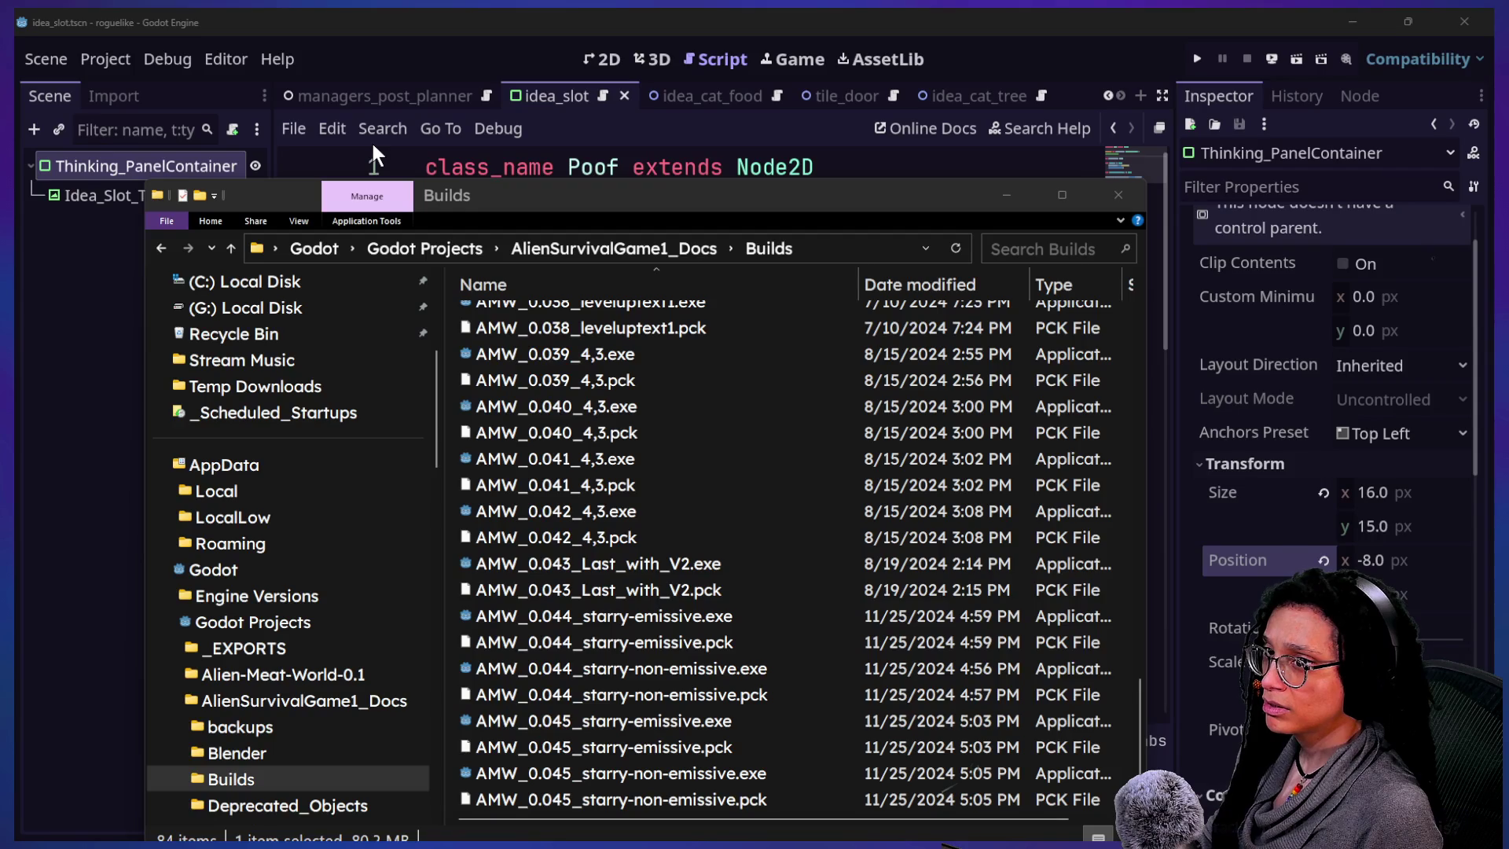
pyautogui.hotkey('alt', 'Tab')
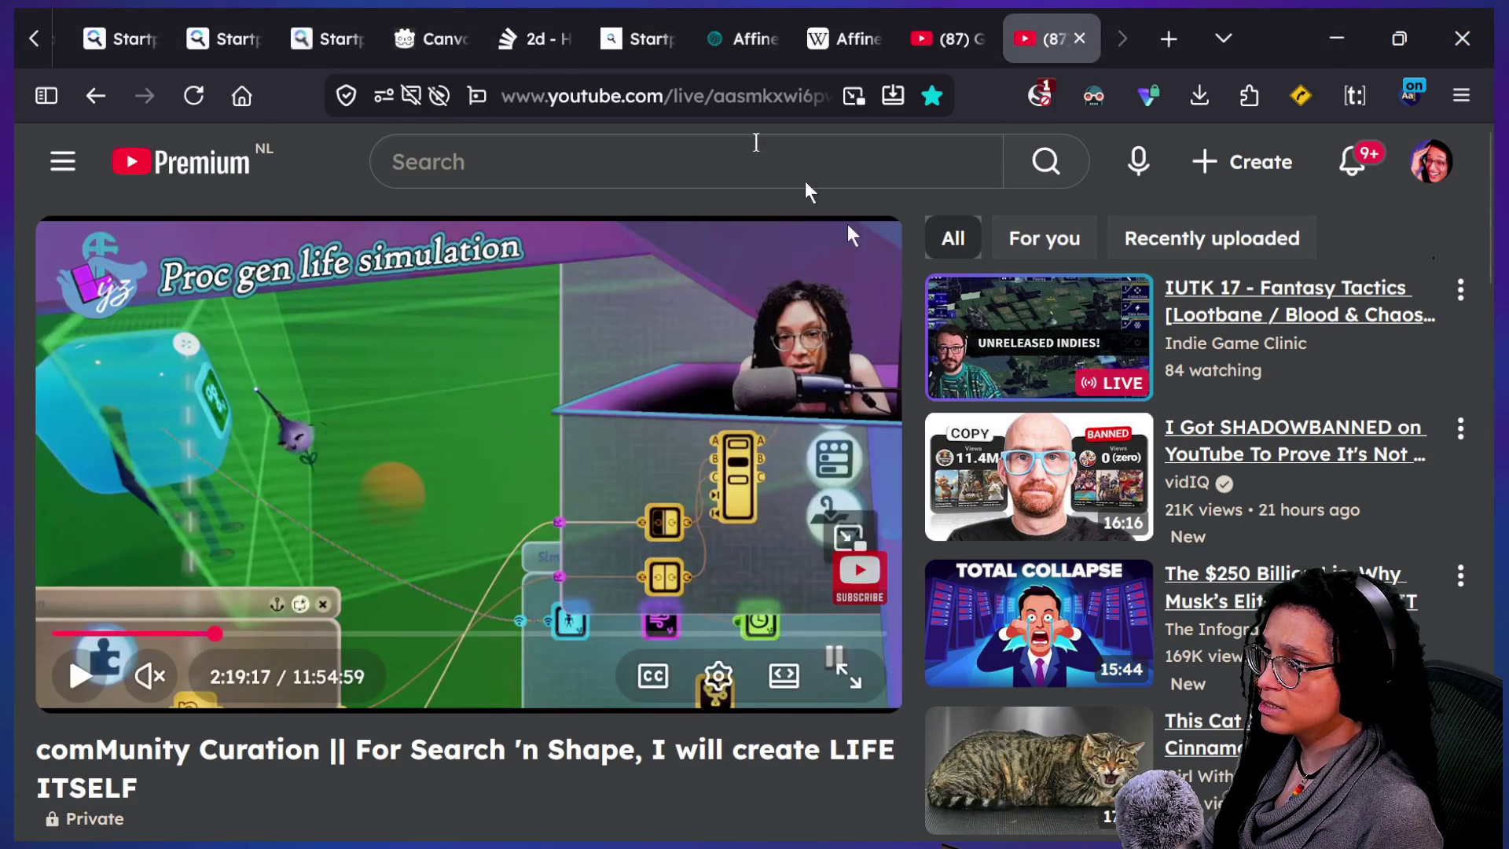
# - Leave the live page, go to the Godot Learn-Along tab and open My Godot Journey playlist video 210
pyautogui.click(95, 96)
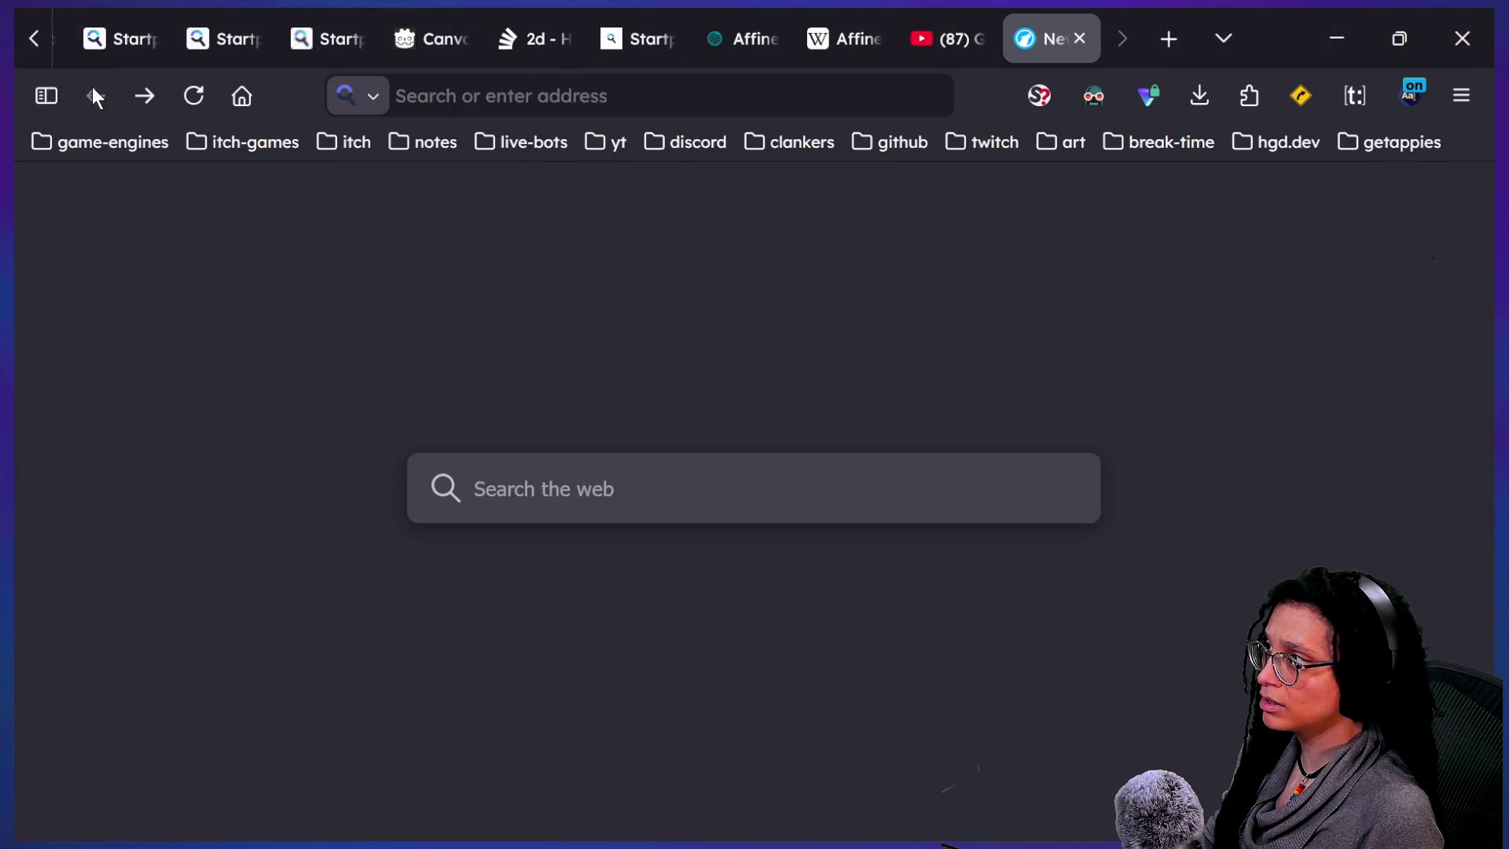
pyautogui.click(960, 38)
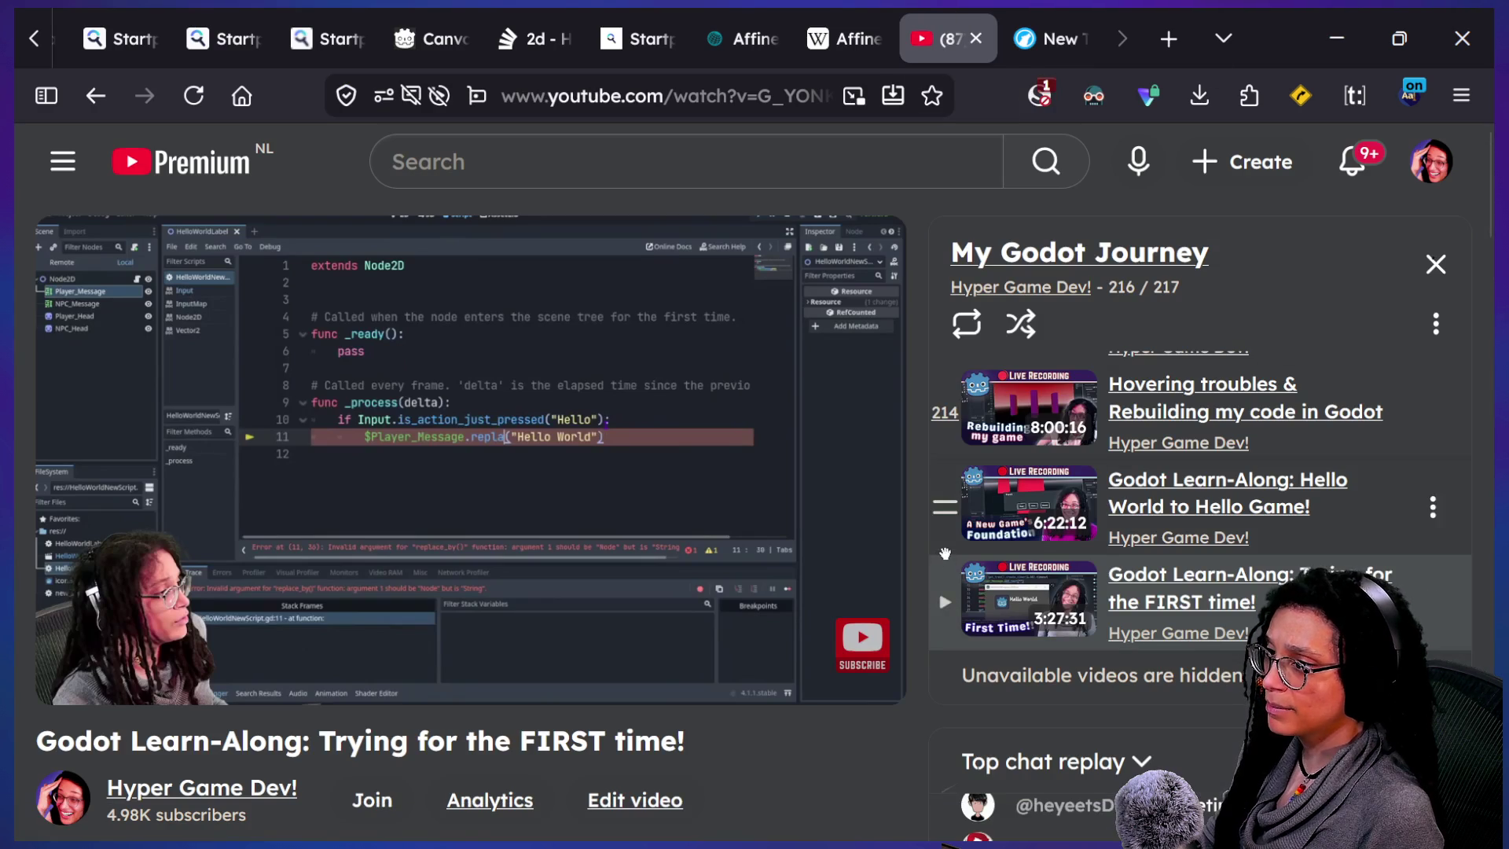
pyautogui.scroll(15, 945, 554)
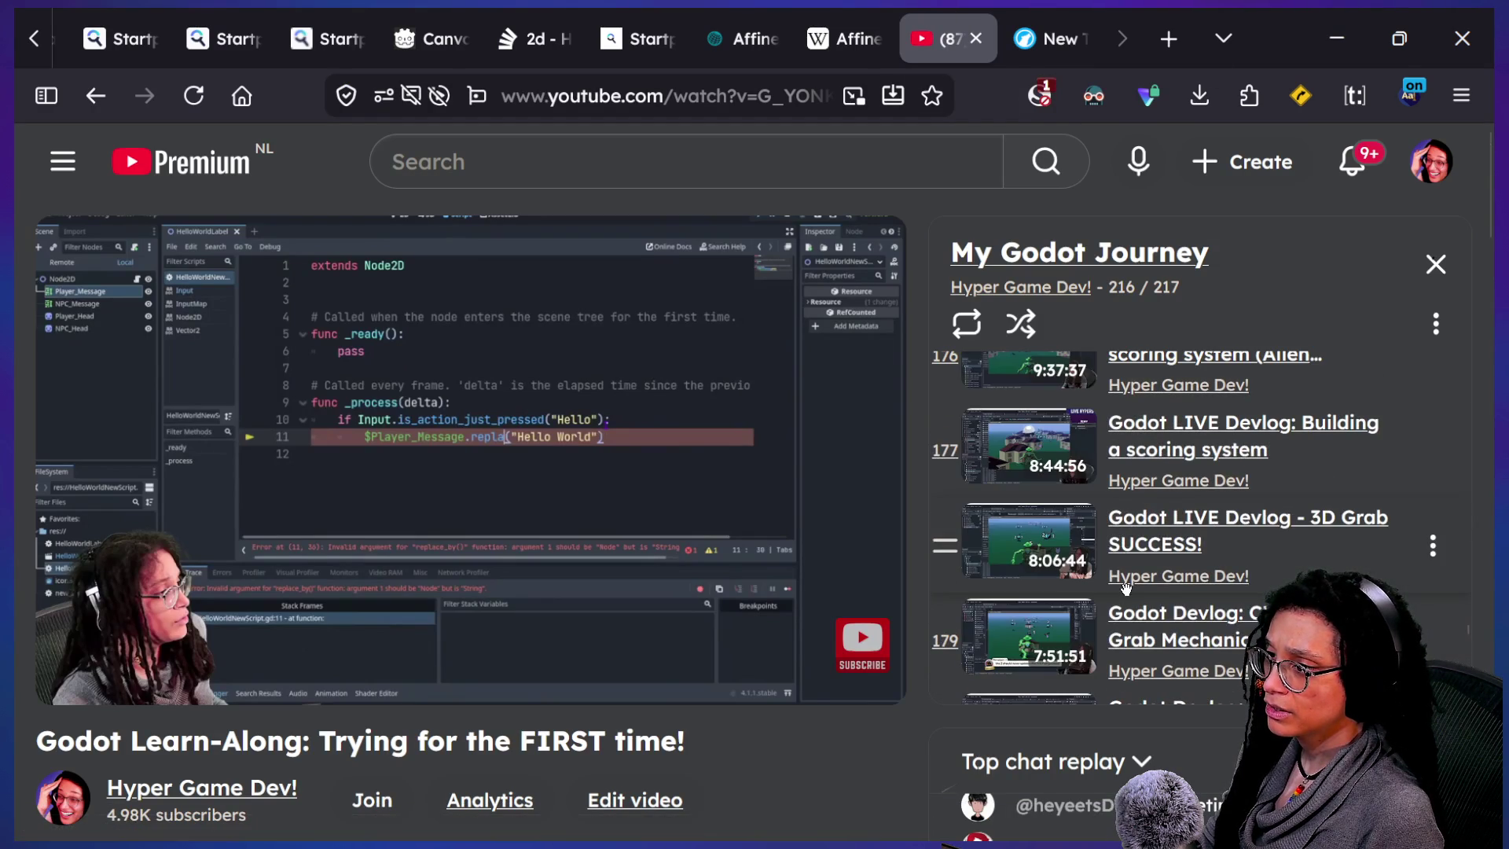
pyautogui.scroll(2, 1125, 590)
pyautogui.scroll(-7, 1128, 593)
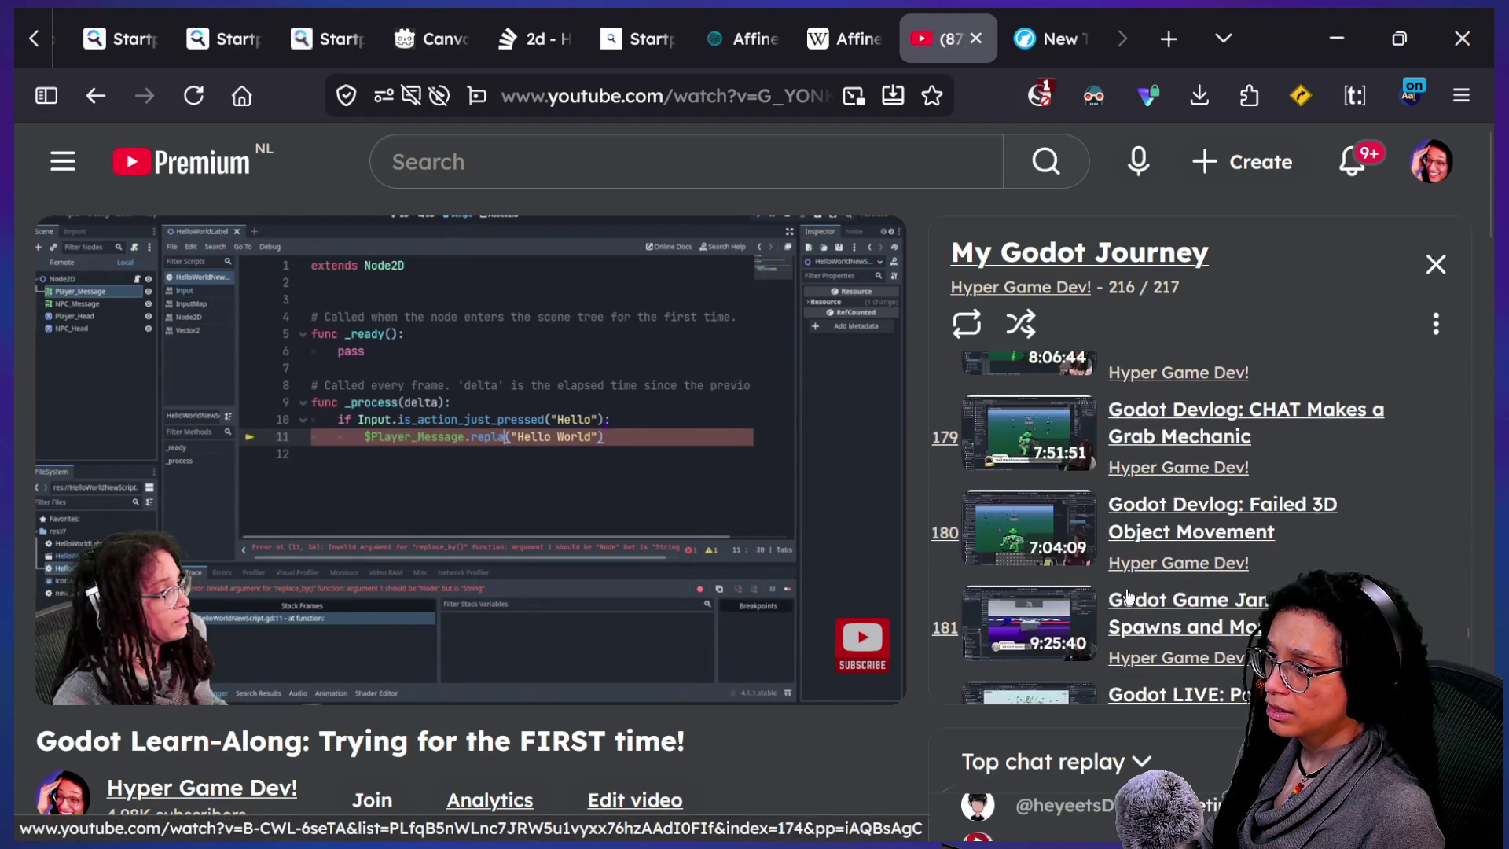
pyautogui.scroll(-10, 1127, 595)
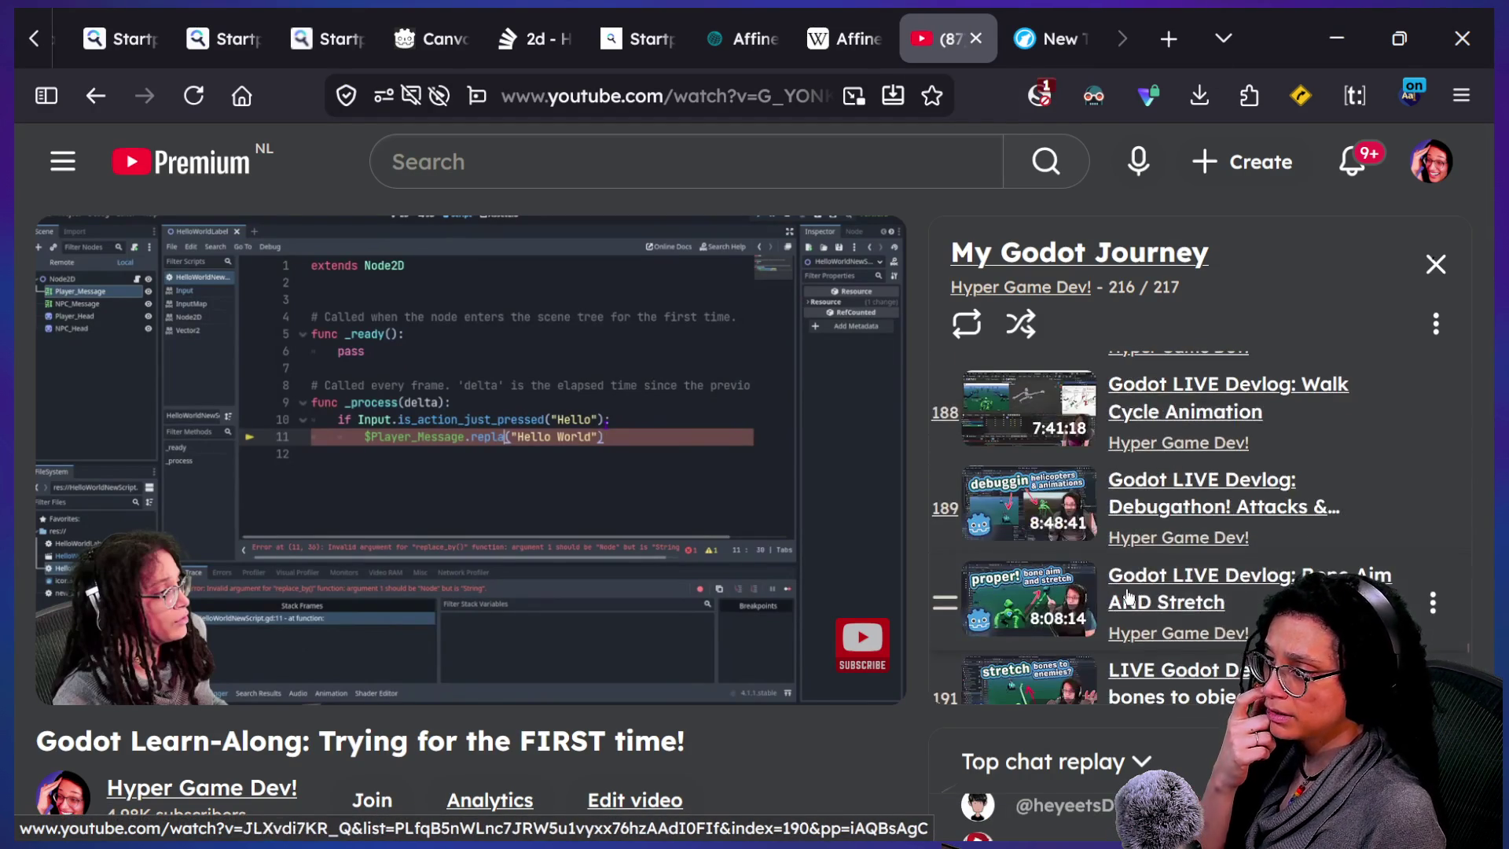
pyautogui.scroll(-10, 1127, 594)
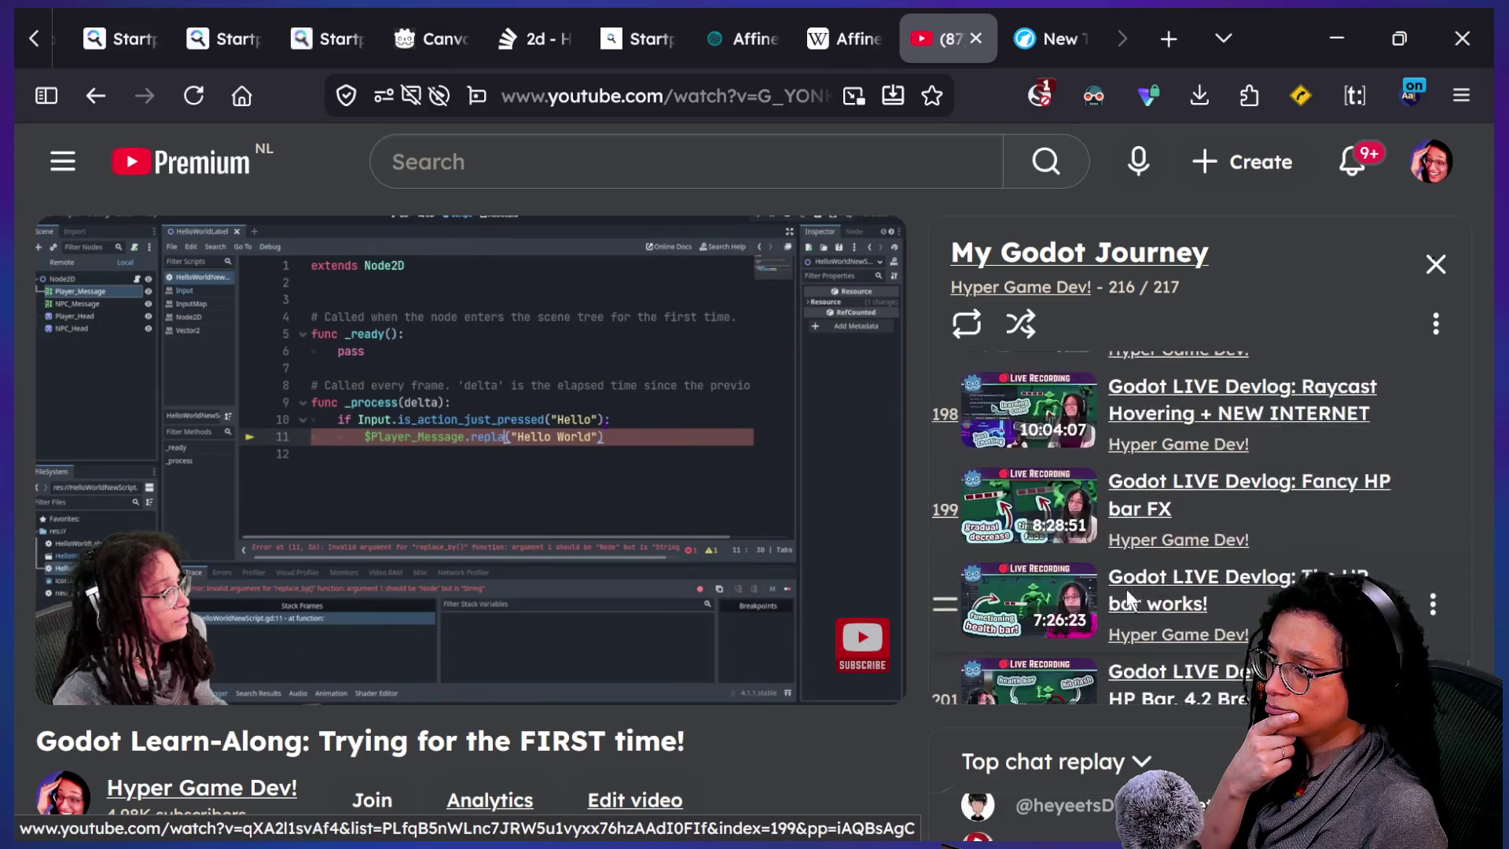
pyautogui.scroll(-4, 1127, 594)
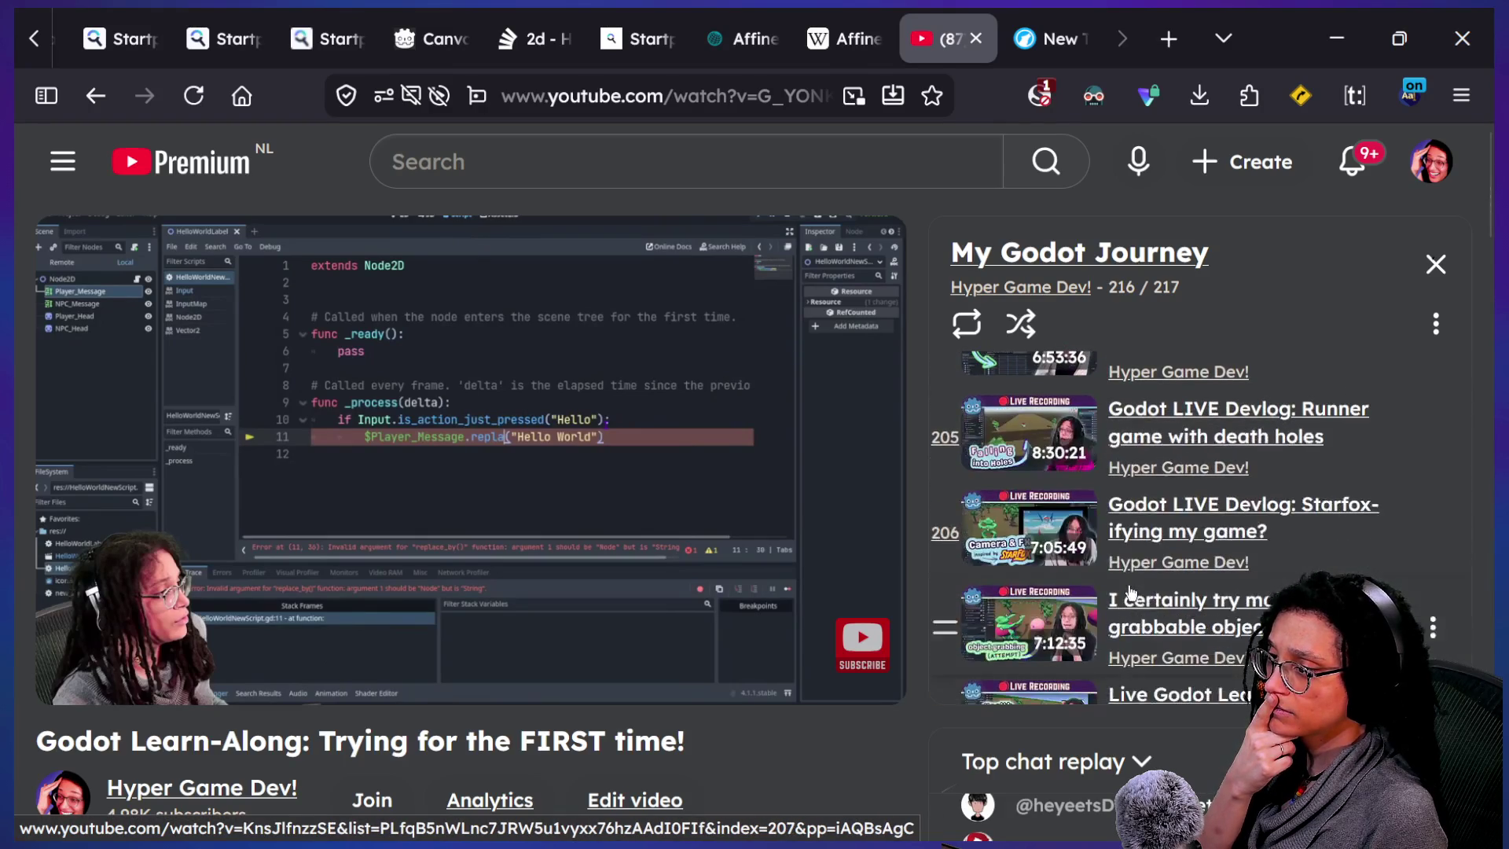
pyautogui.scroll(-6, 1130, 591)
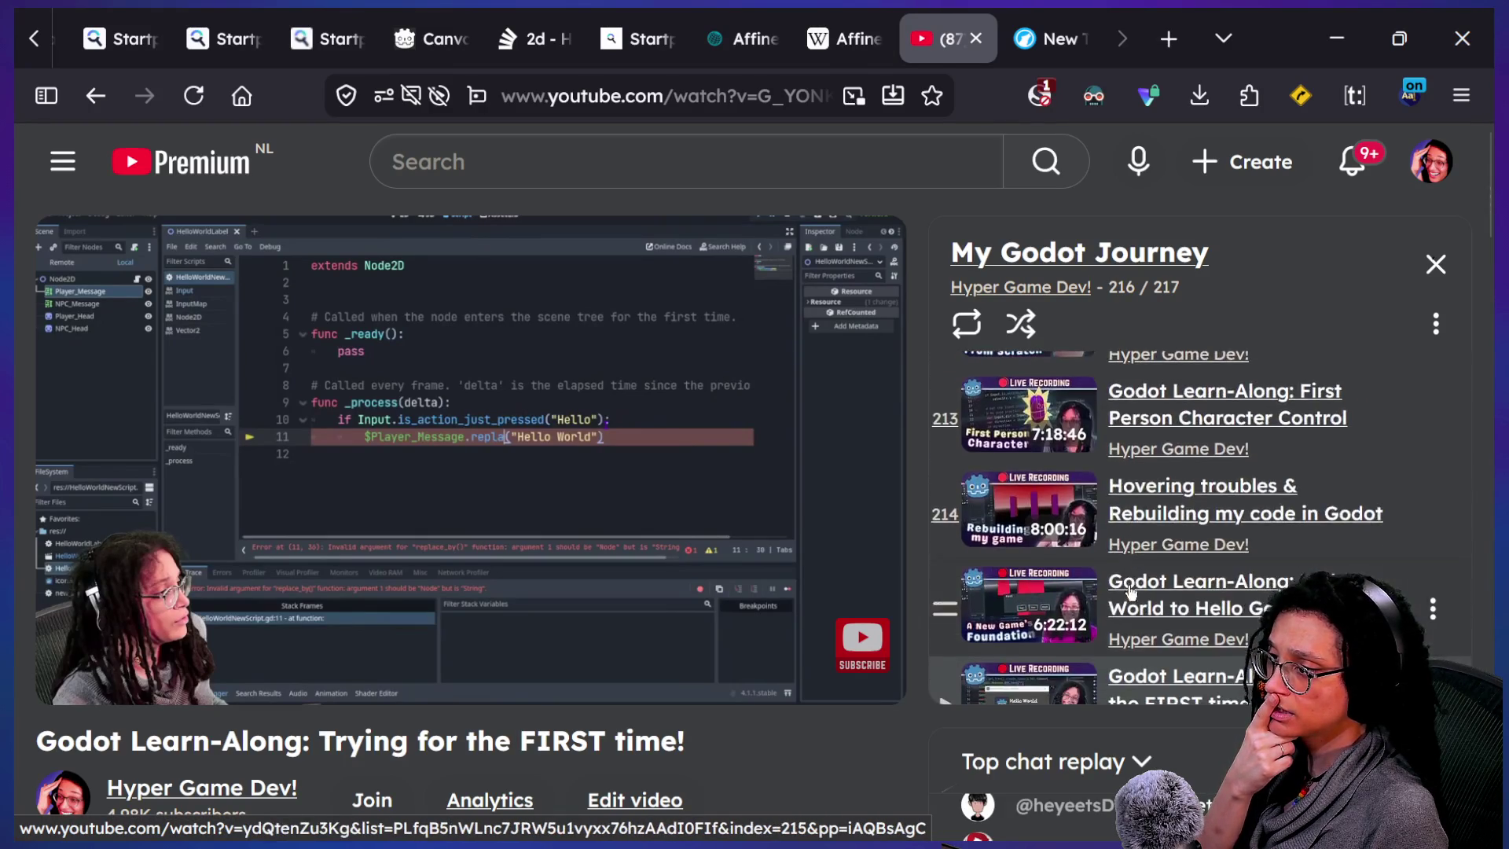
pyautogui.scroll(2, 1130, 595)
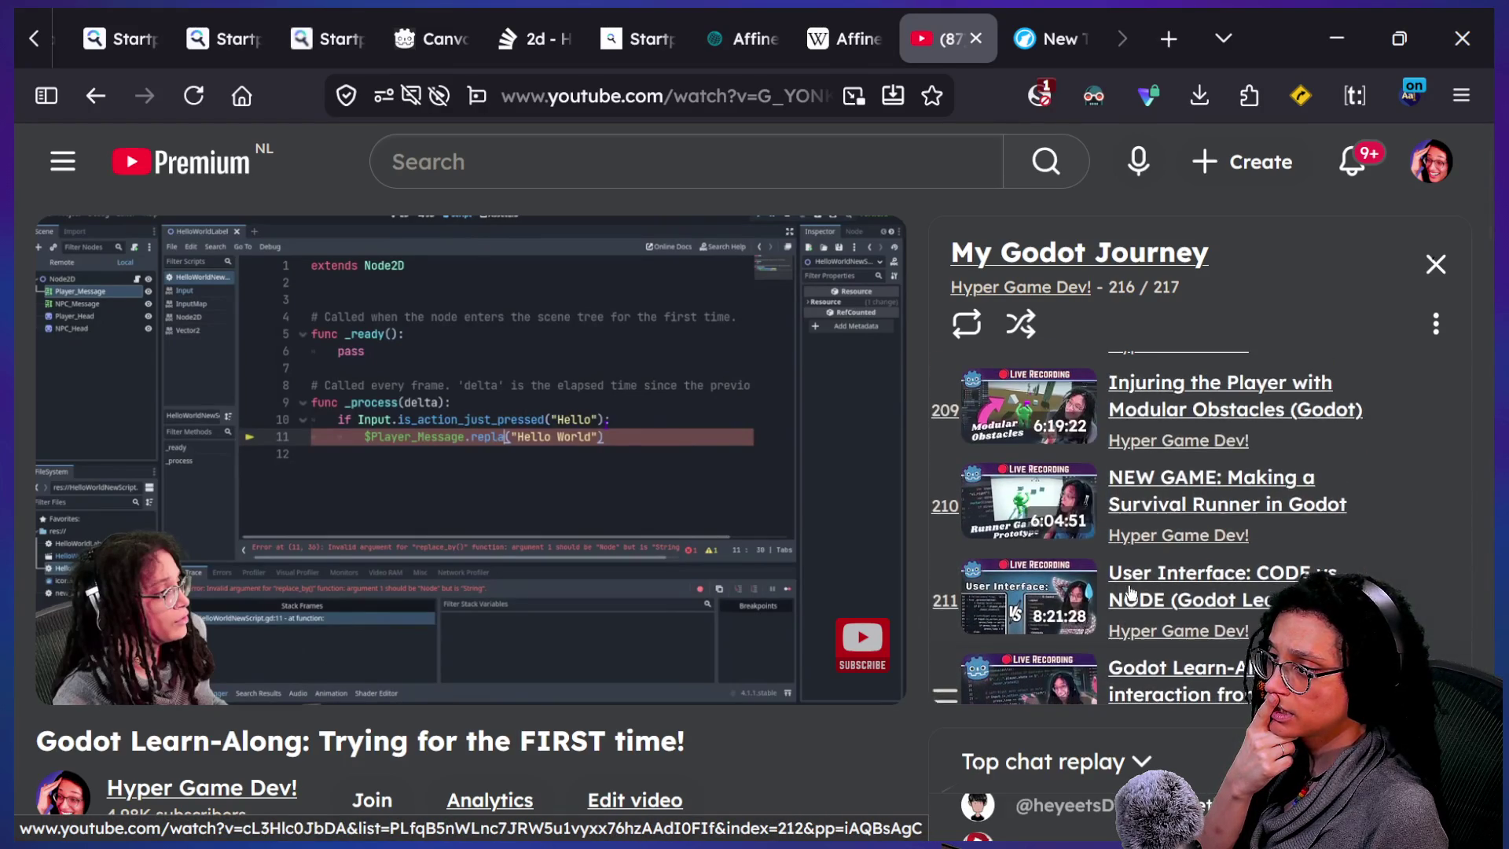
pyautogui.click(1149, 503)
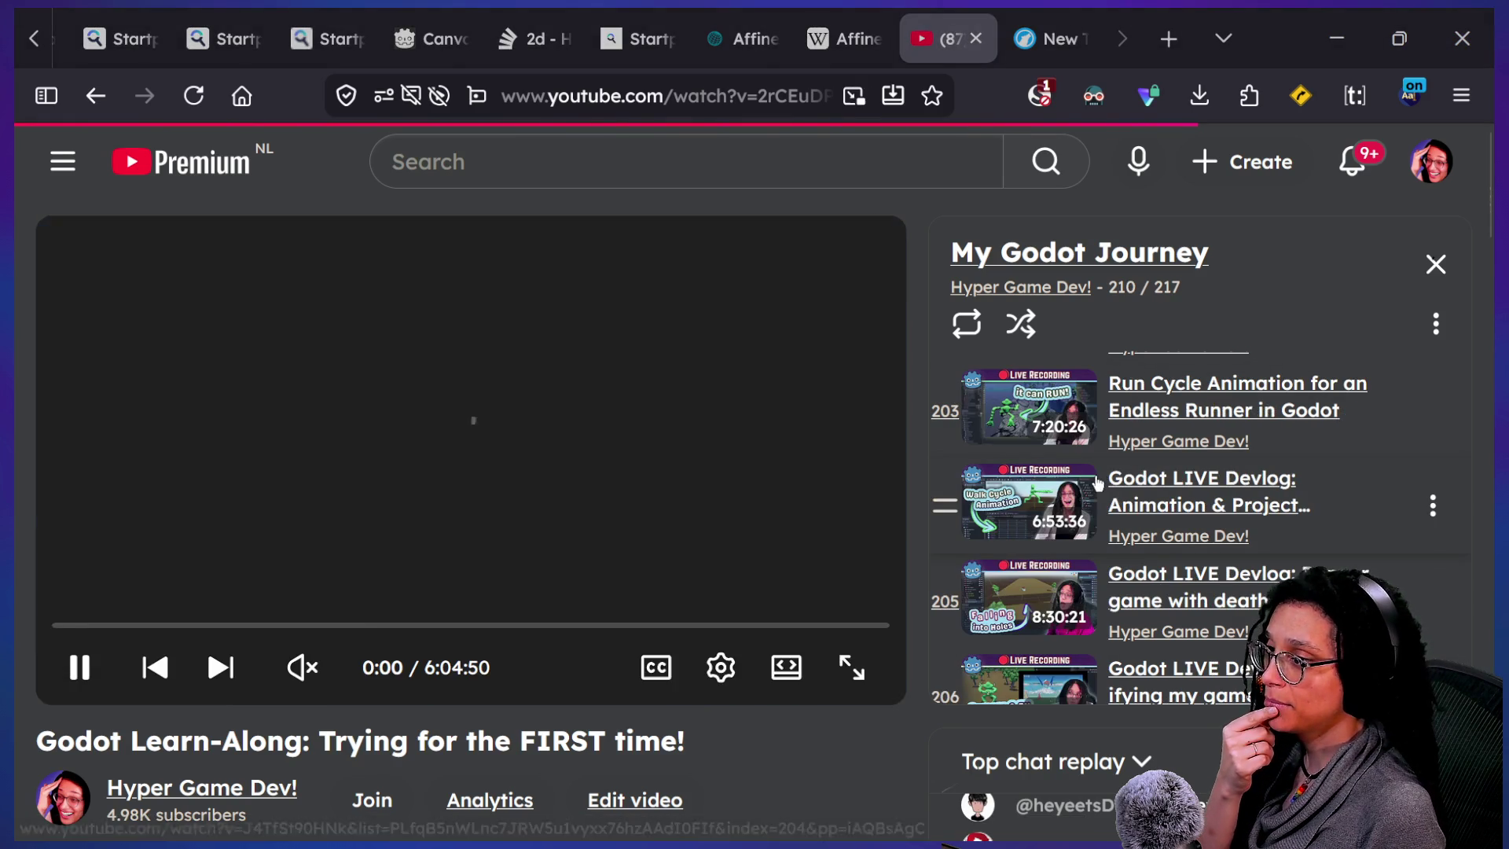
# - Scroll the Survival Runner video page to read its title and description, then bring up the chat
pyautogui.scroll(-1, 275, 750)
pyautogui.scroll(-2, 275, 755)
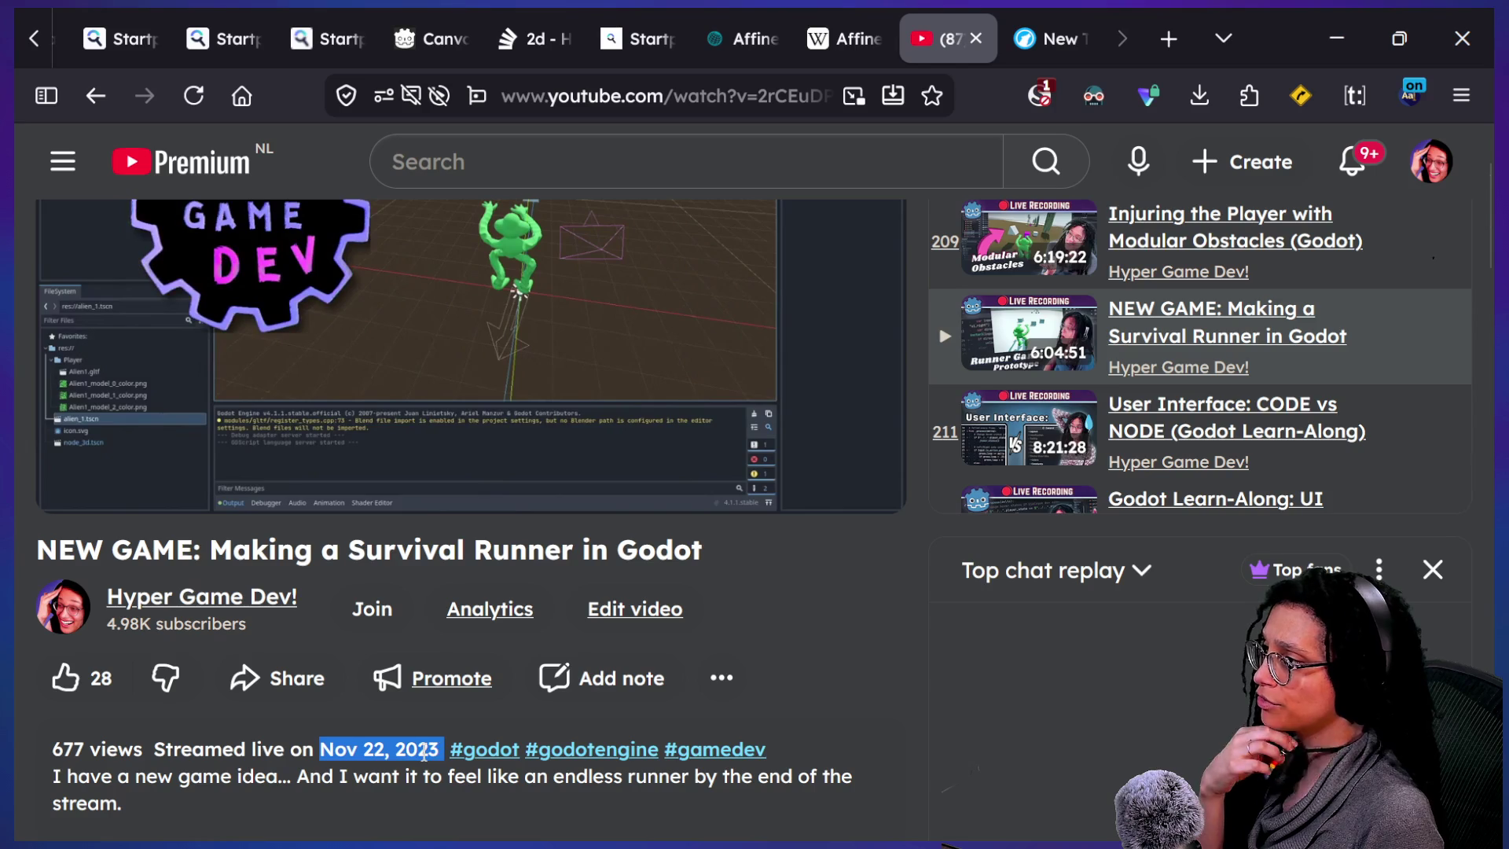
pyautogui.scroll(2, 425, 752)
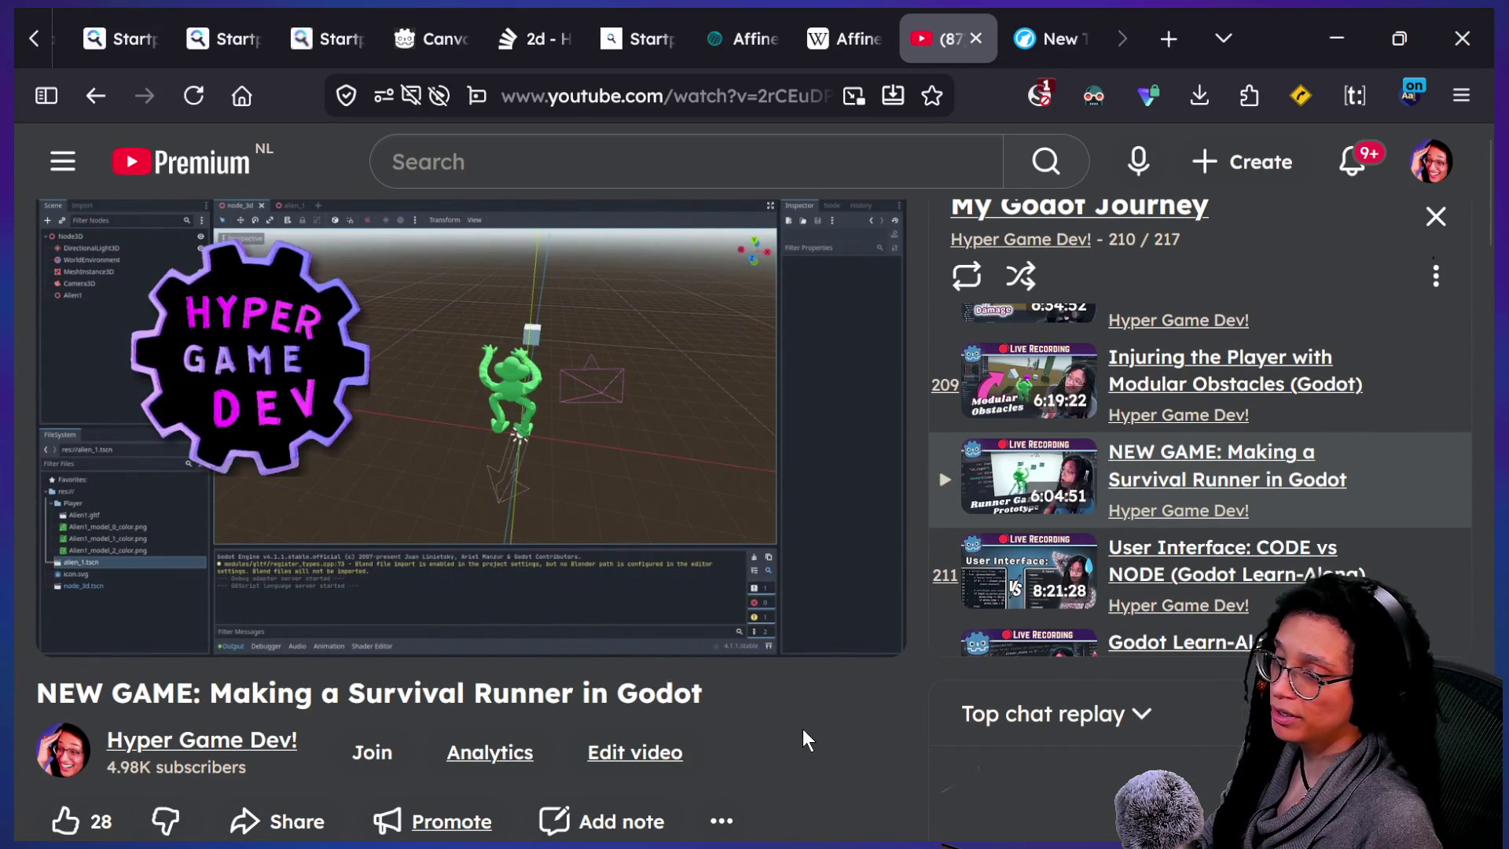
pyautogui.hotkey('alt', 'Tab')
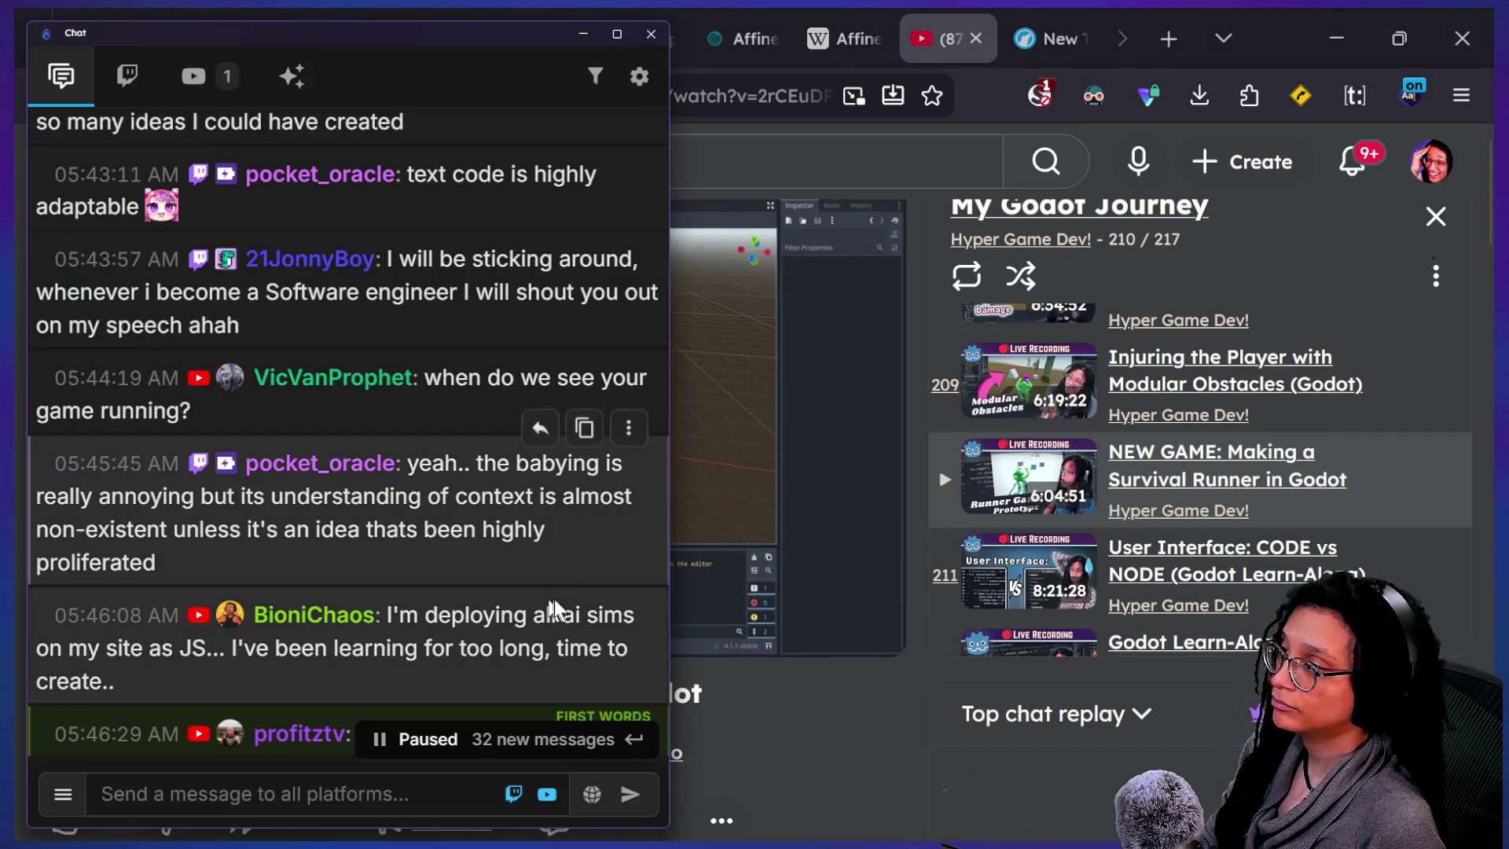
# - Scroll up and down through the paused multistream chat to read older messages
pyautogui.scroll(3, 521, 557)
pyautogui.scroll(10, 521, 558)
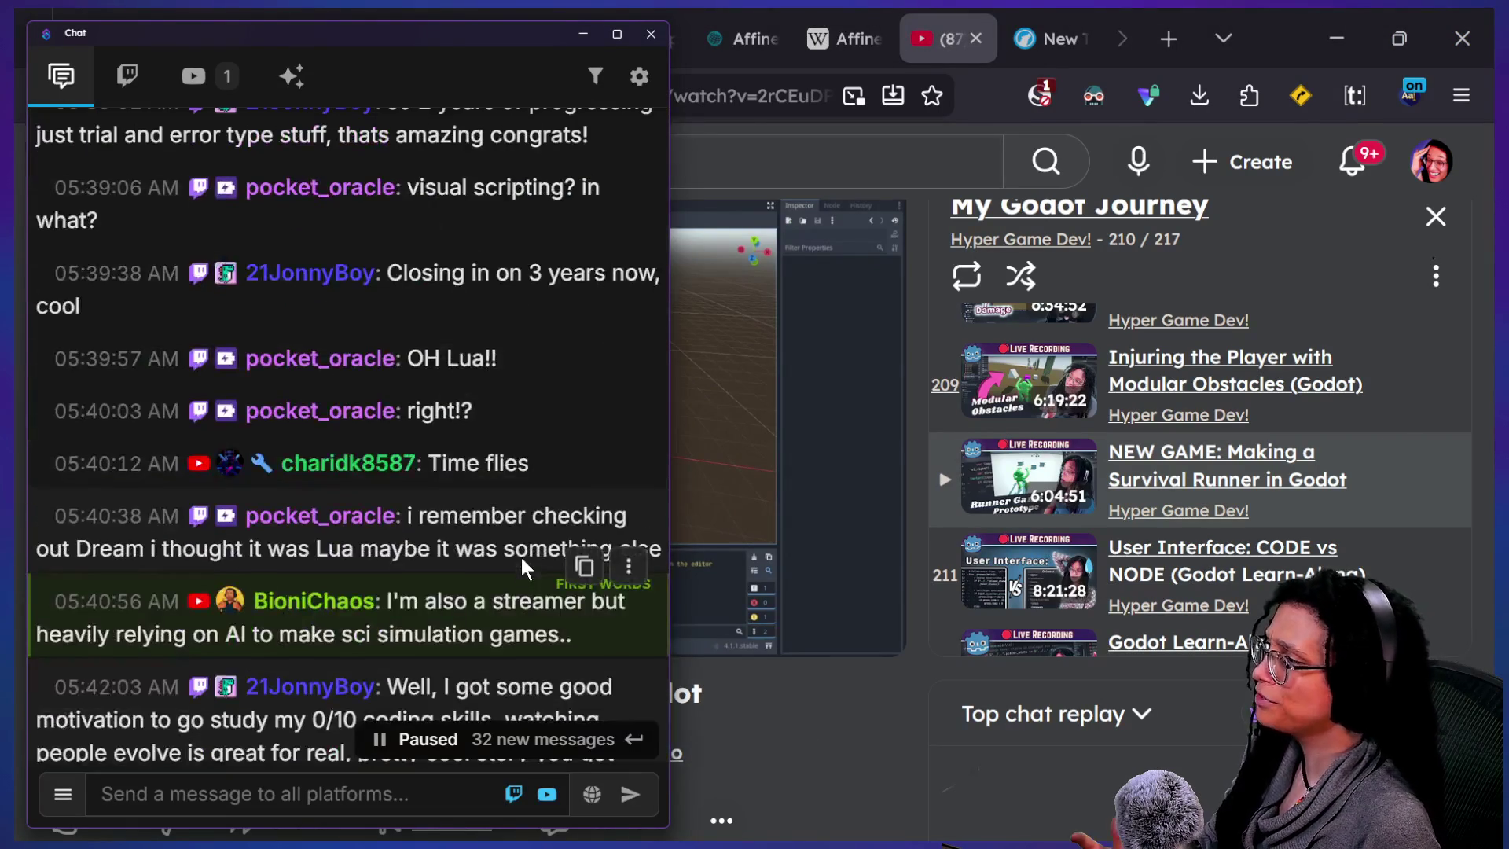
pyautogui.scroll(3, 521, 558)
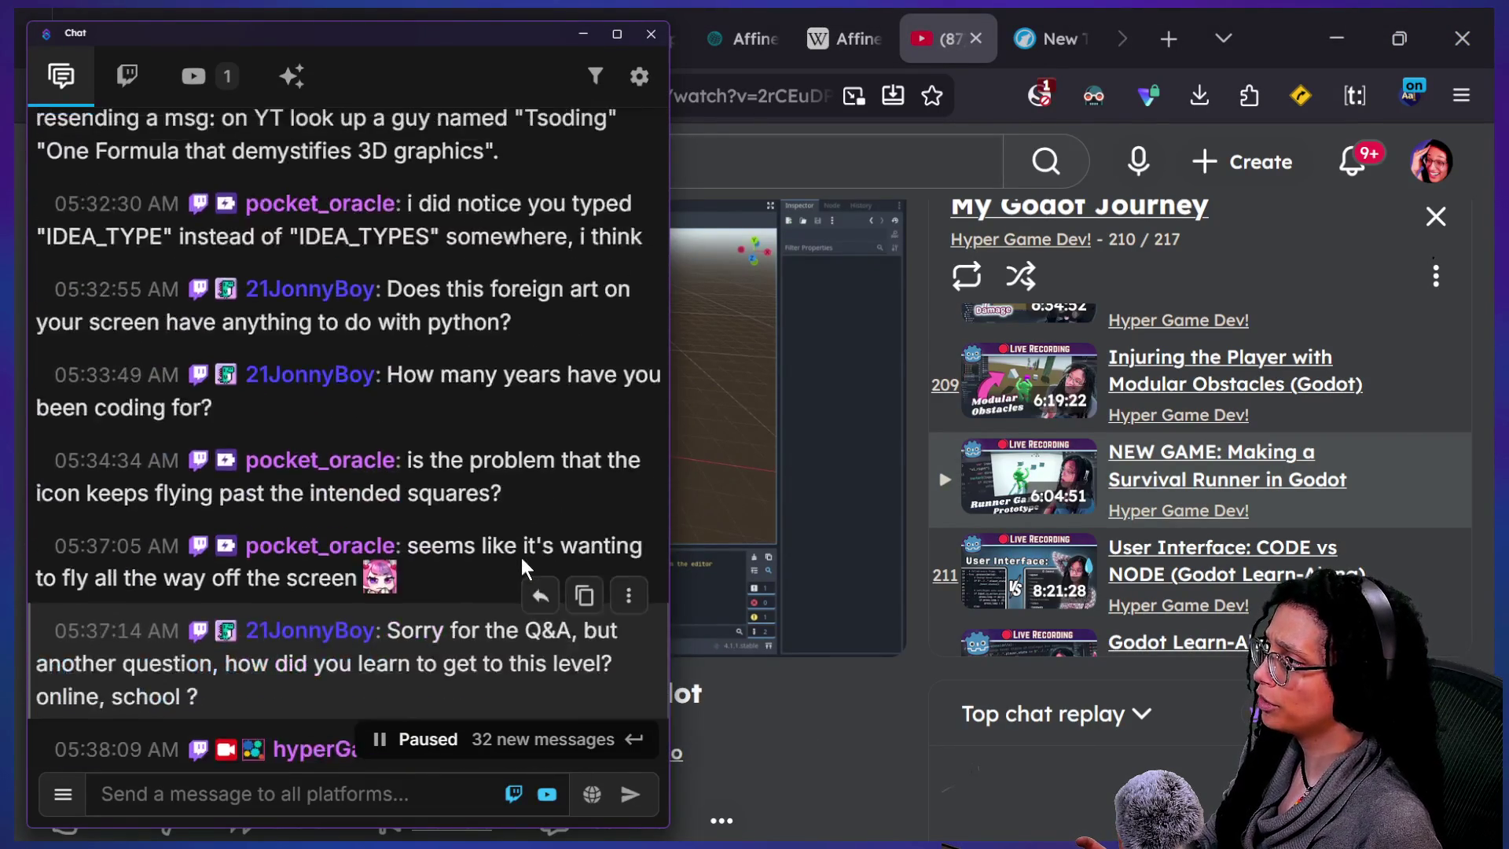
pyautogui.scroll(-8, 521, 558)
pyautogui.scroll(-1, 522, 564)
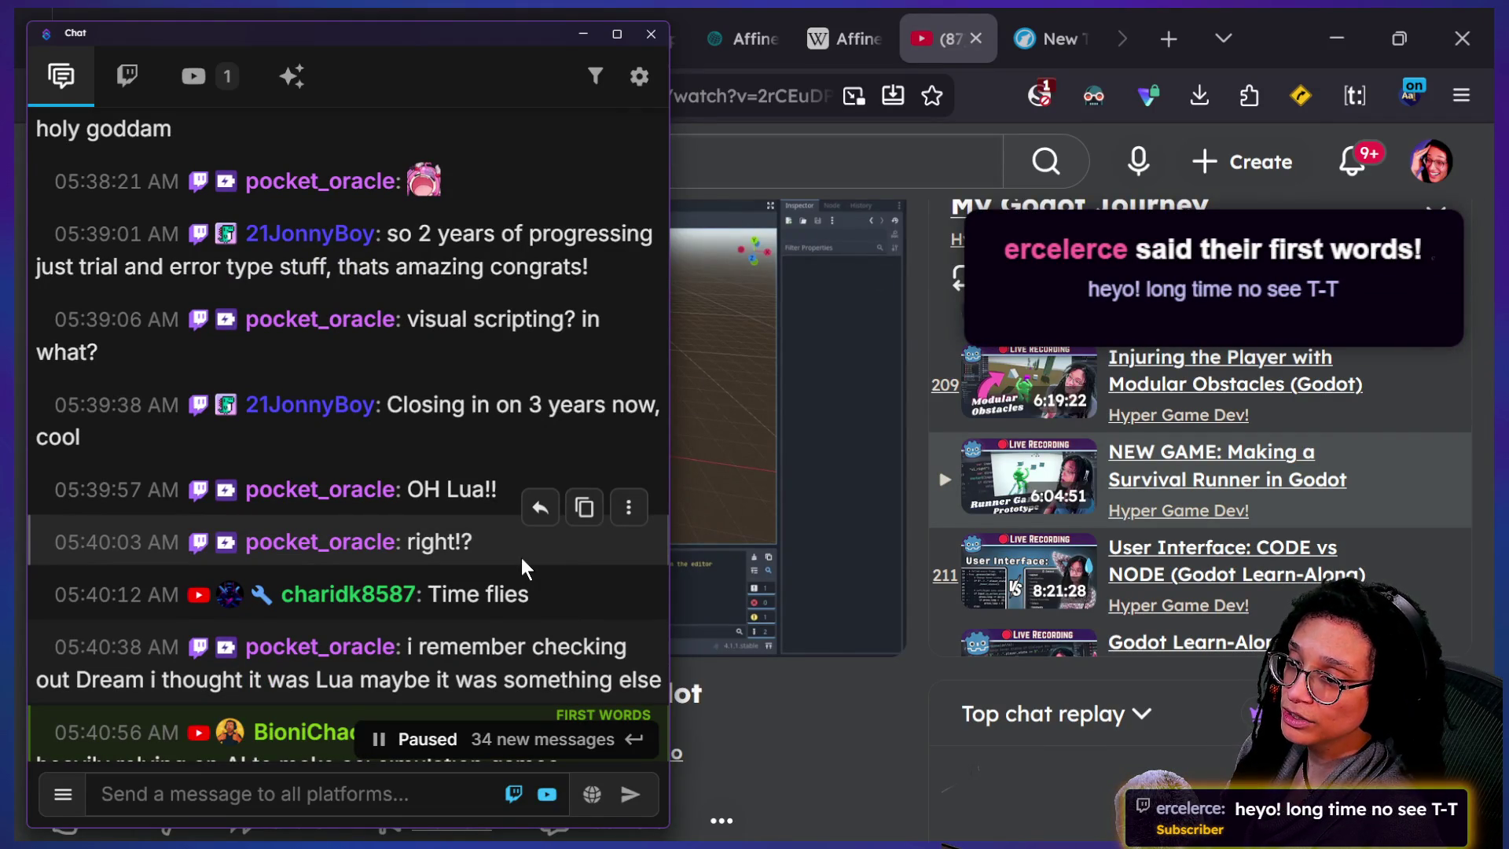
pyautogui.scroll(1, 521, 557)
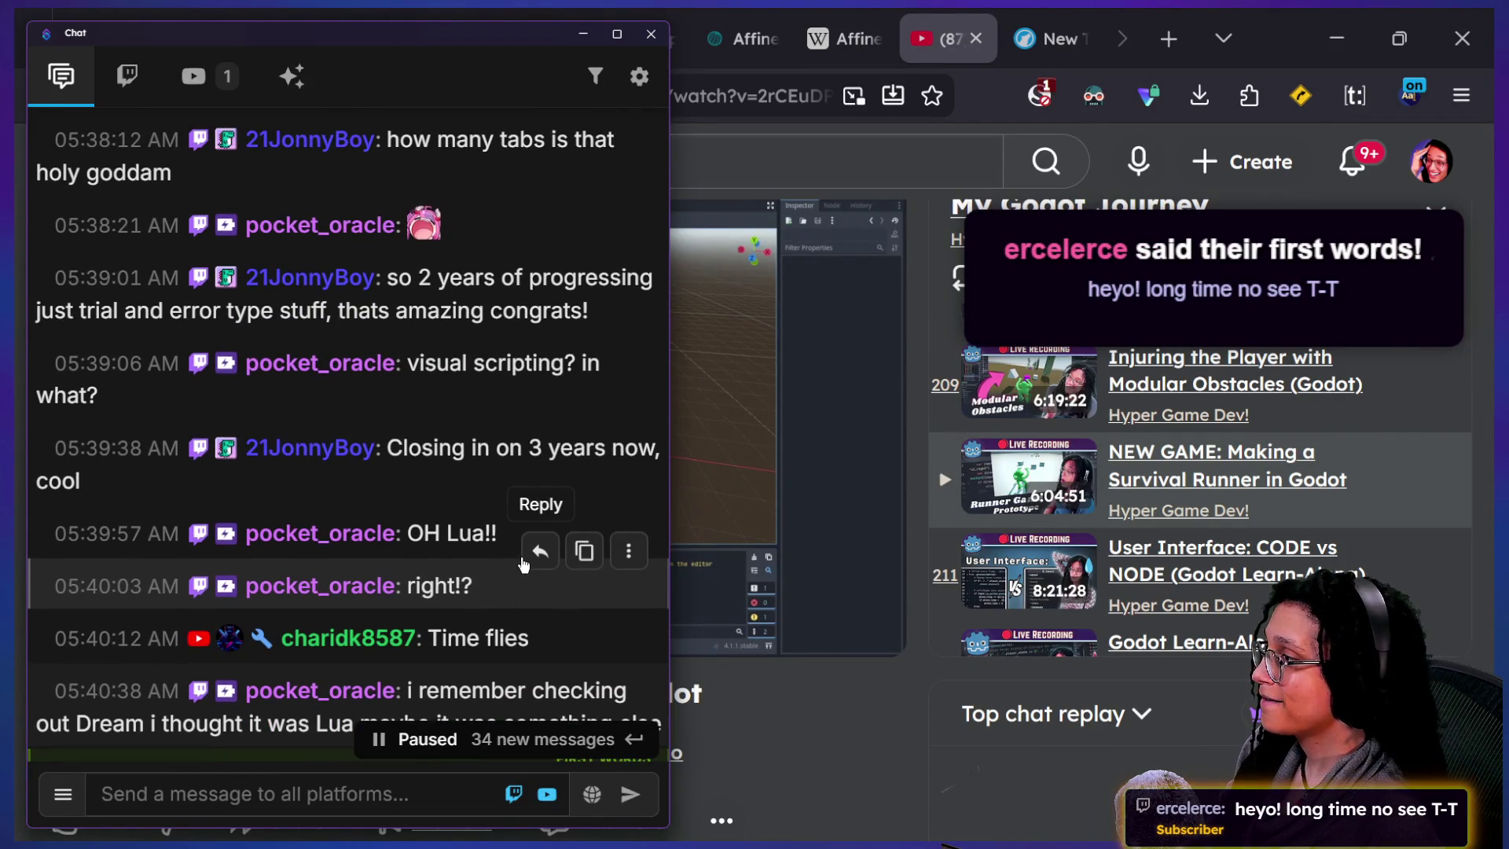
pyautogui.scroll(1, 525, 560)
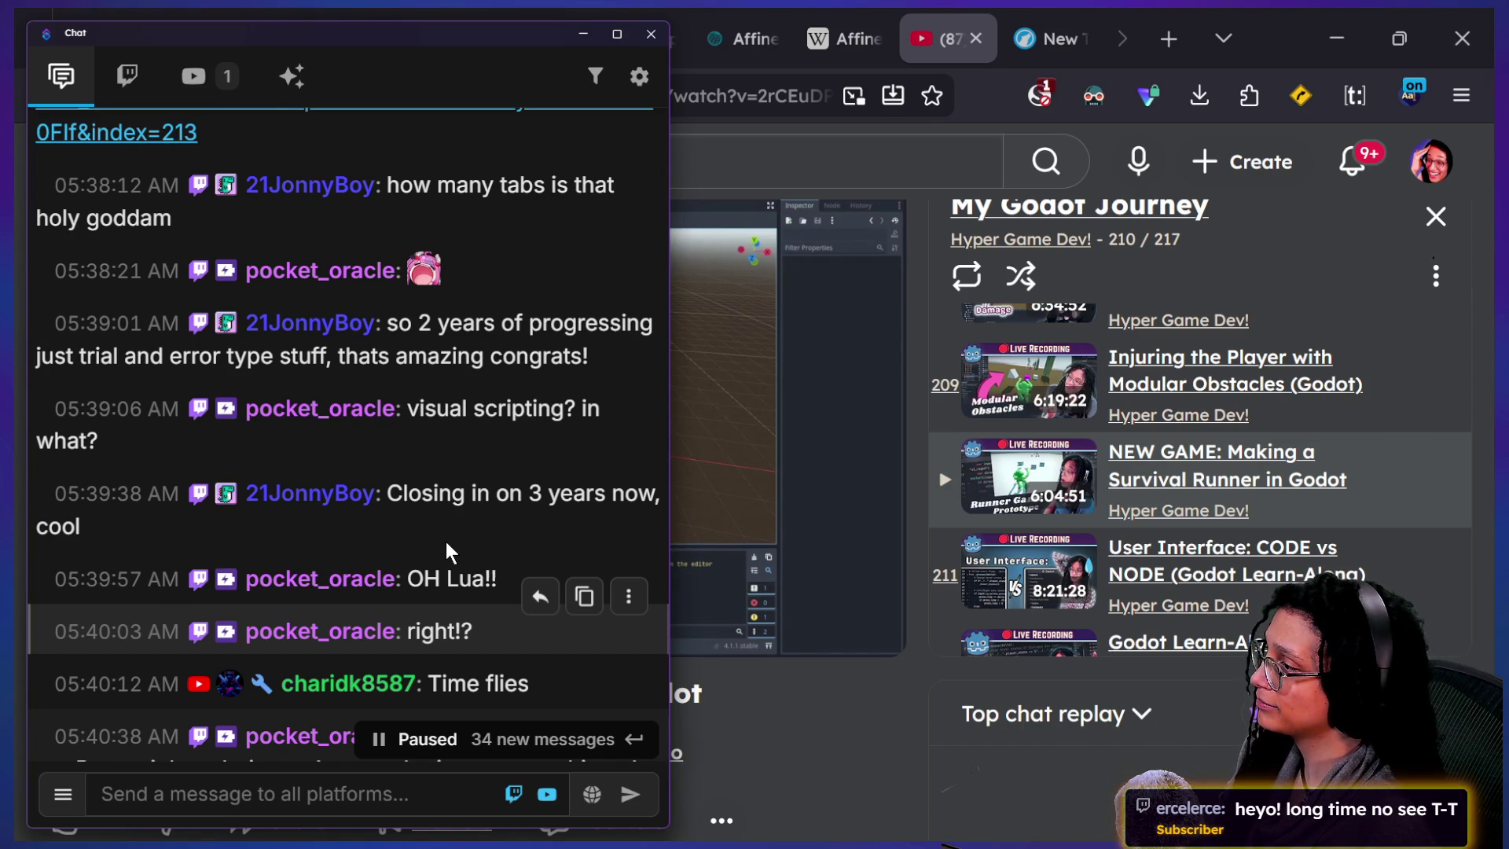
pyautogui.scroll(1, 447, 546)
pyautogui.scroll(-10, 447, 545)
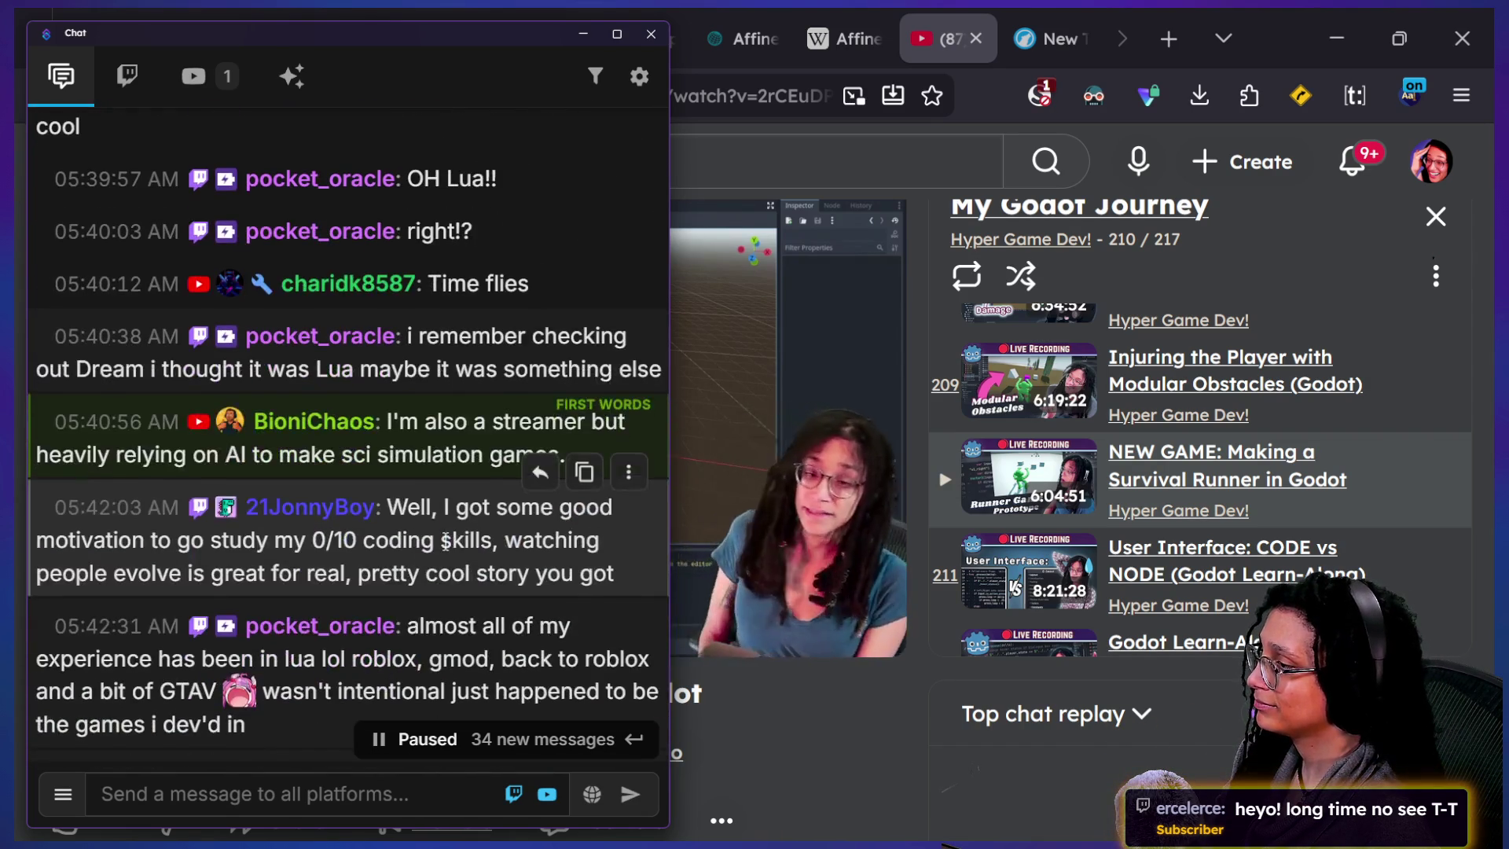
pyautogui.scroll(-4, 445, 541)
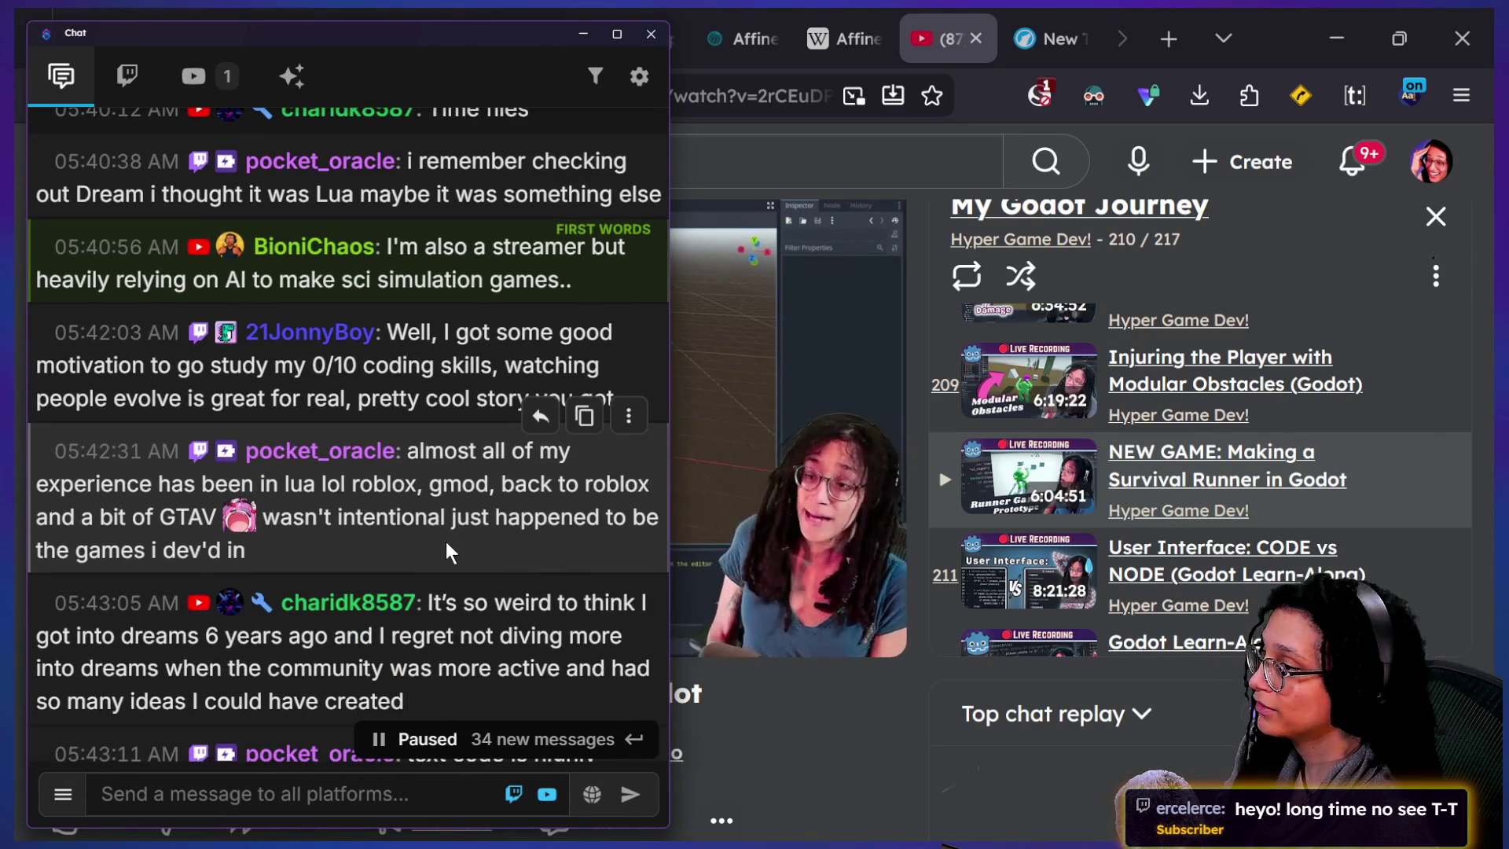
pyautogui.scroll(-1, 445, 540)
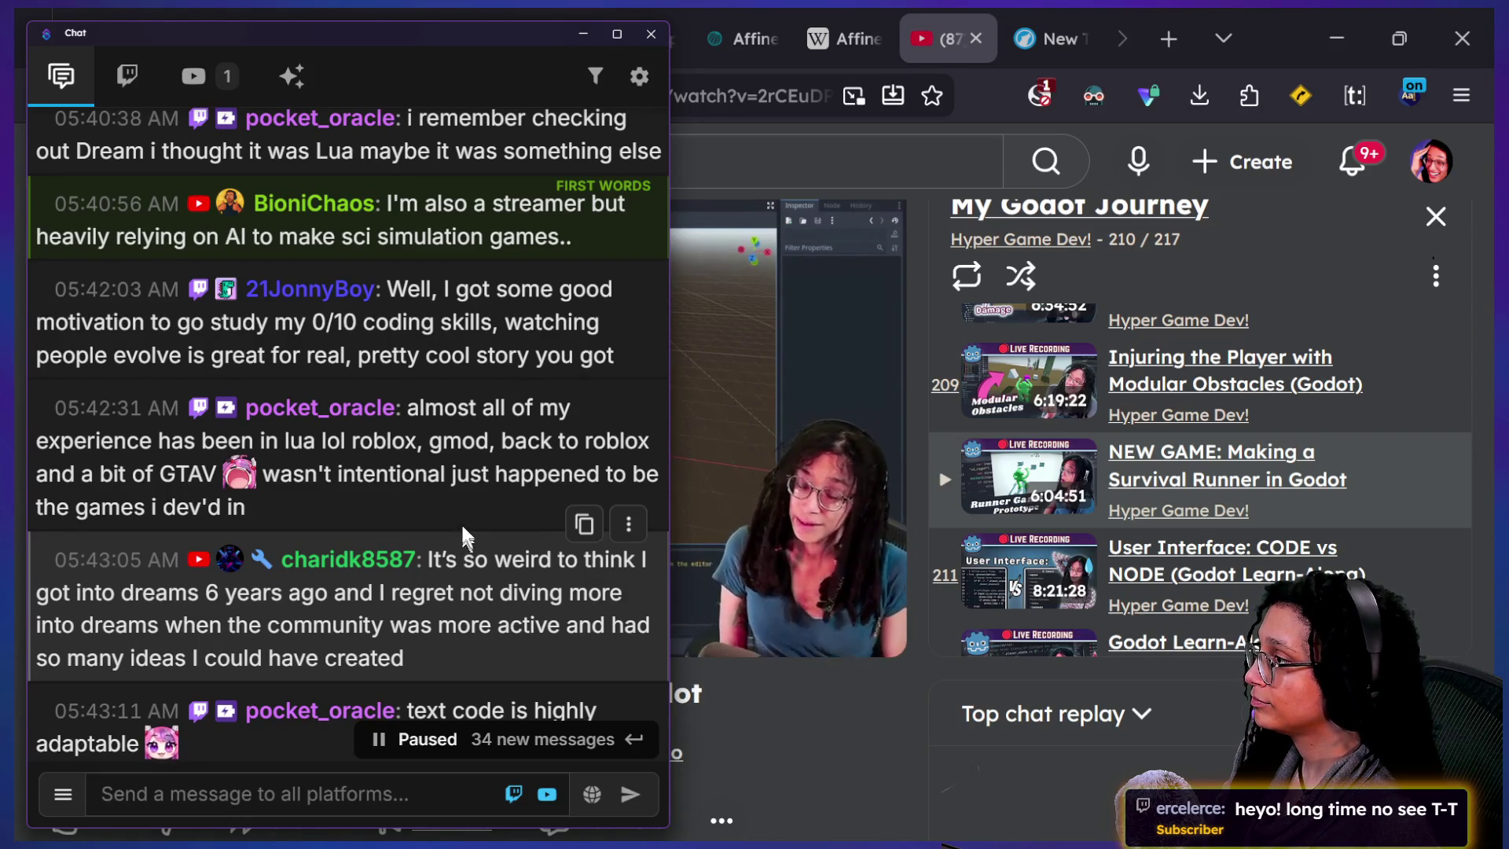
pyautogui.scroll(-4, 431, 498)
pyautogui.scroll(-10, 431, 503)
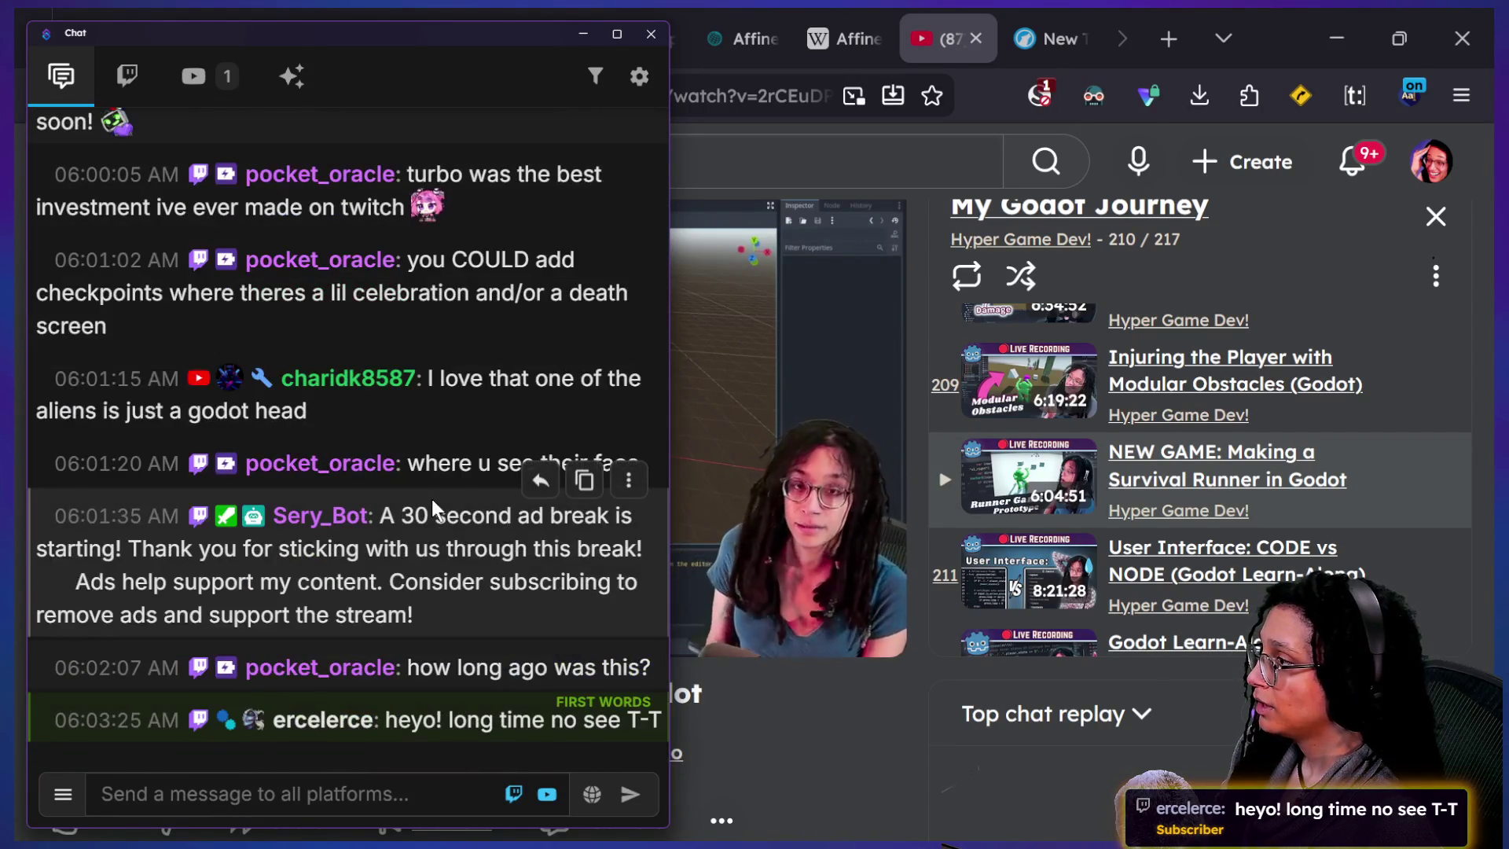
pyautogui.scroll(10, 432, 503)
pyautogui.moveTo(370, 402); pyautogui.dragTo(409, 597)
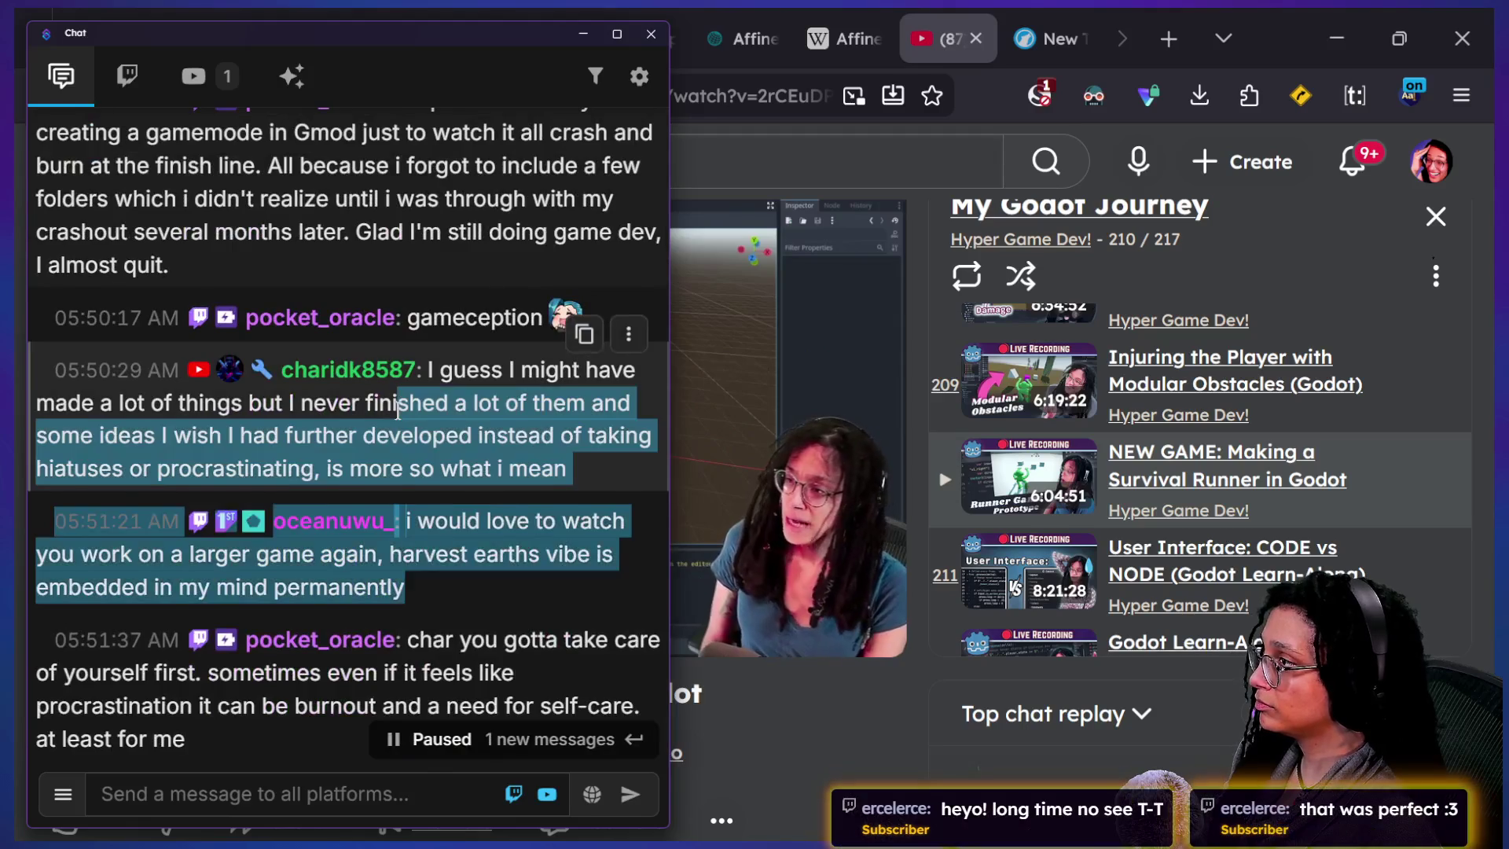
pyautogui.scroll(8, 400, 416)
pyautogui.scroll(8, 399, 417)
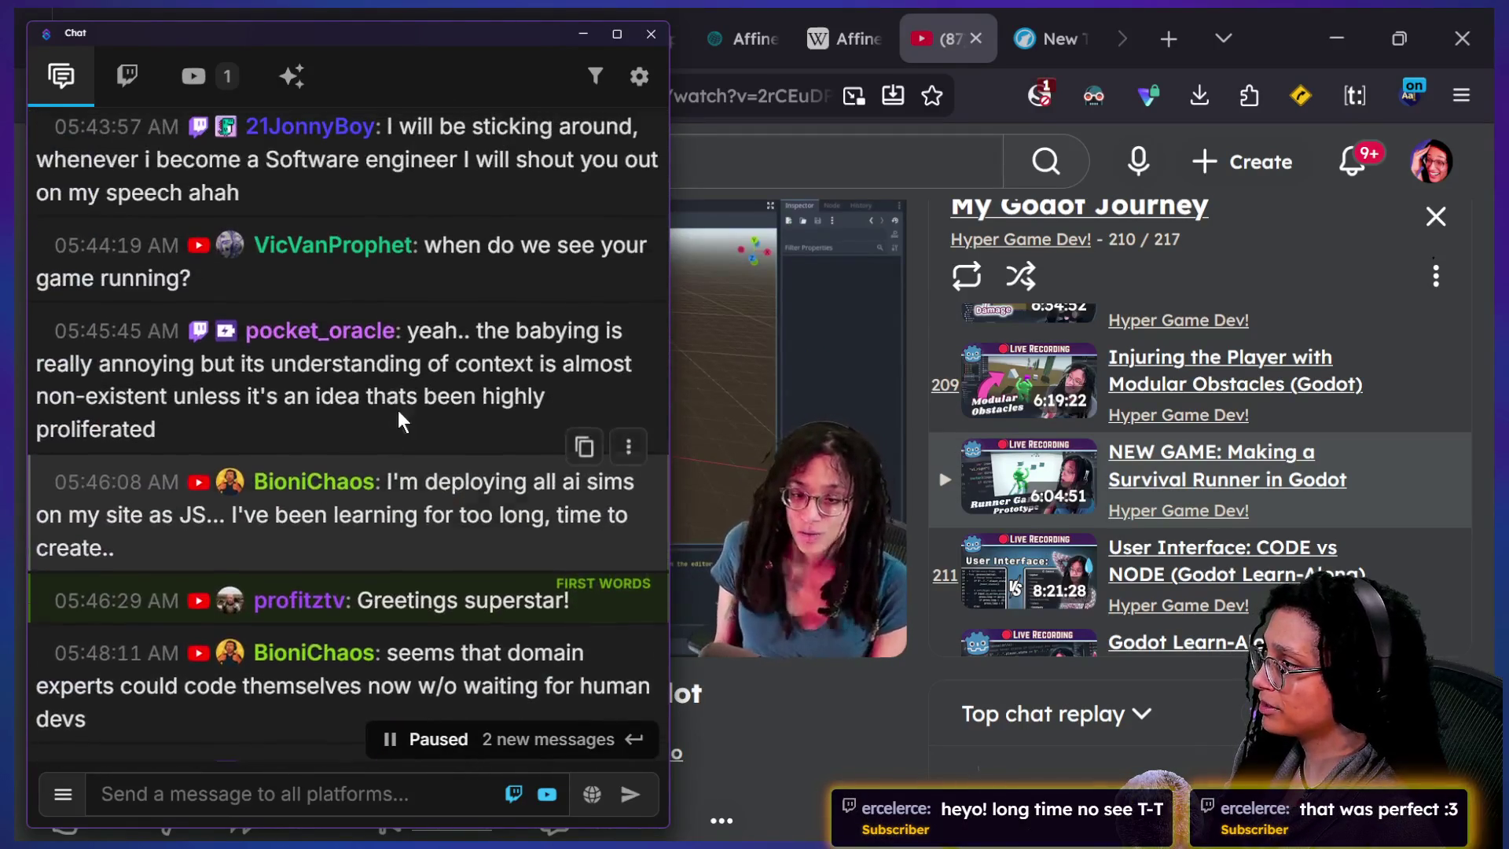
pyautogui.scroll(-5, 400, 416)
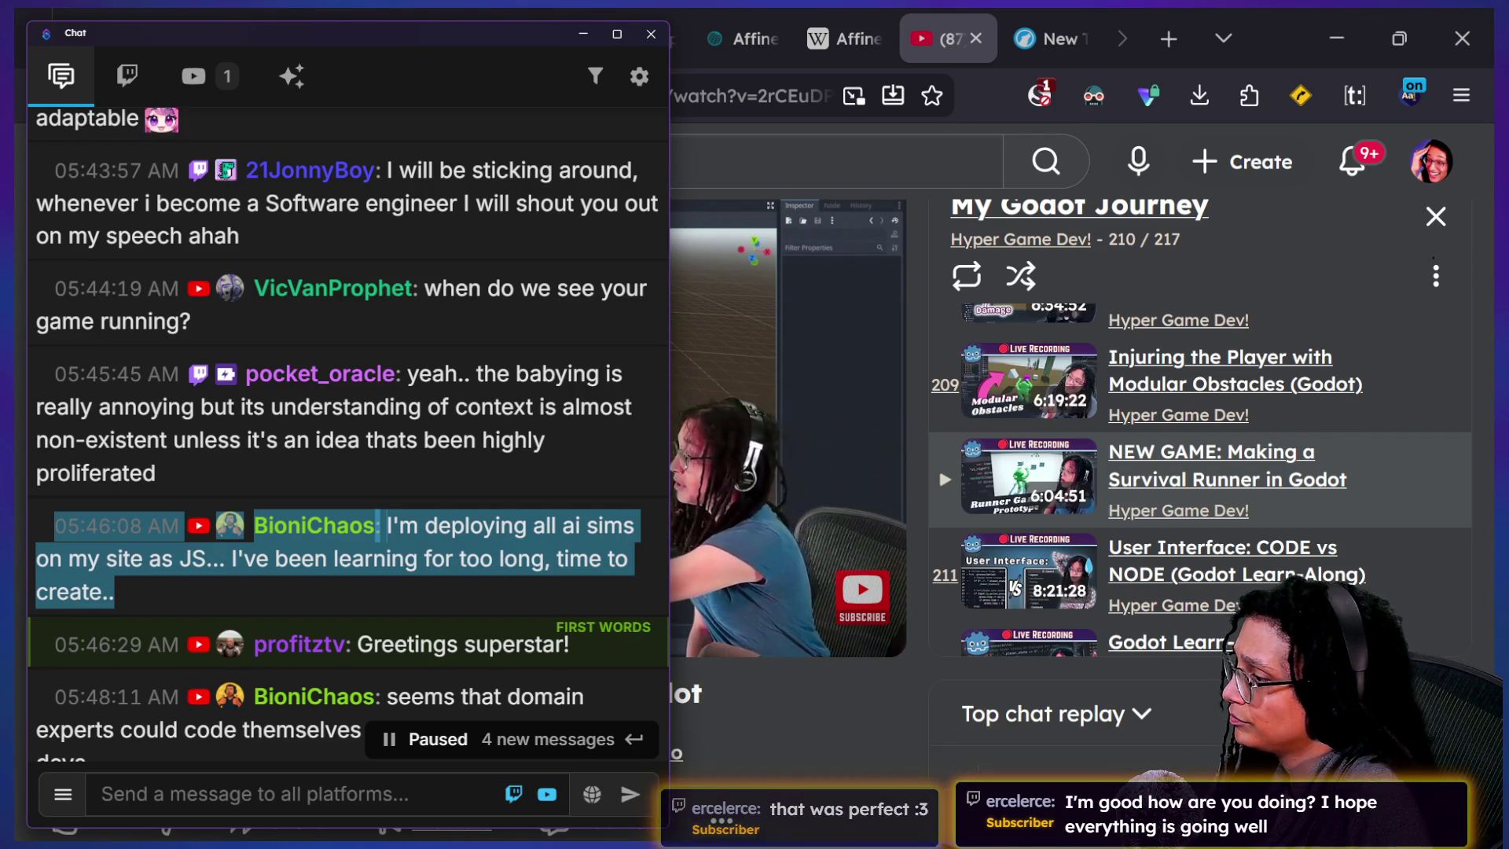
pyautogui.moveTo(425, 544)
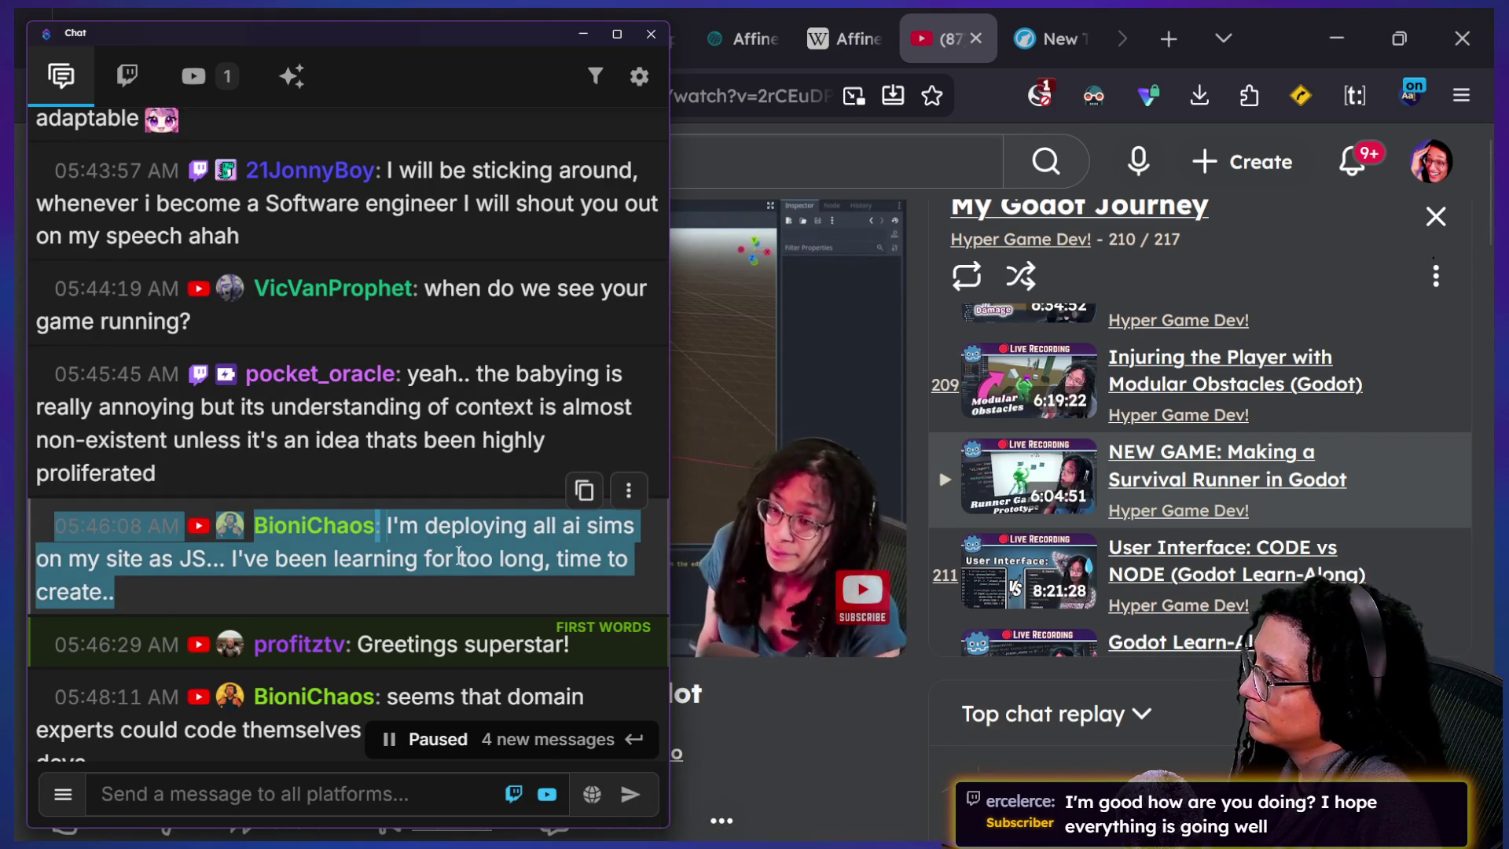
pyautogui.scroll(-1, 471, 550)
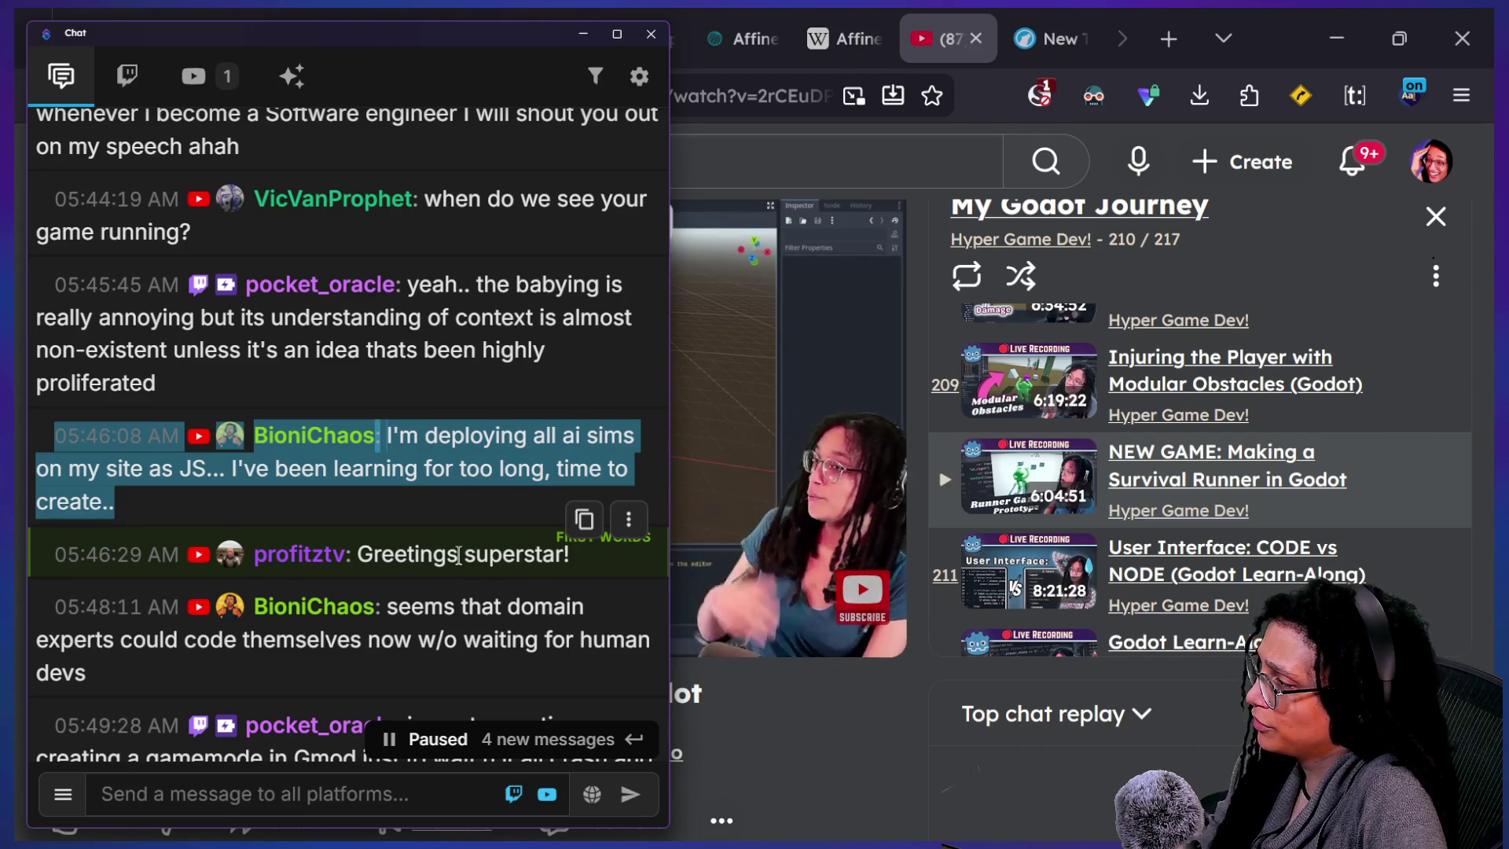
pyautogui.scroll(-3, 349, 515)
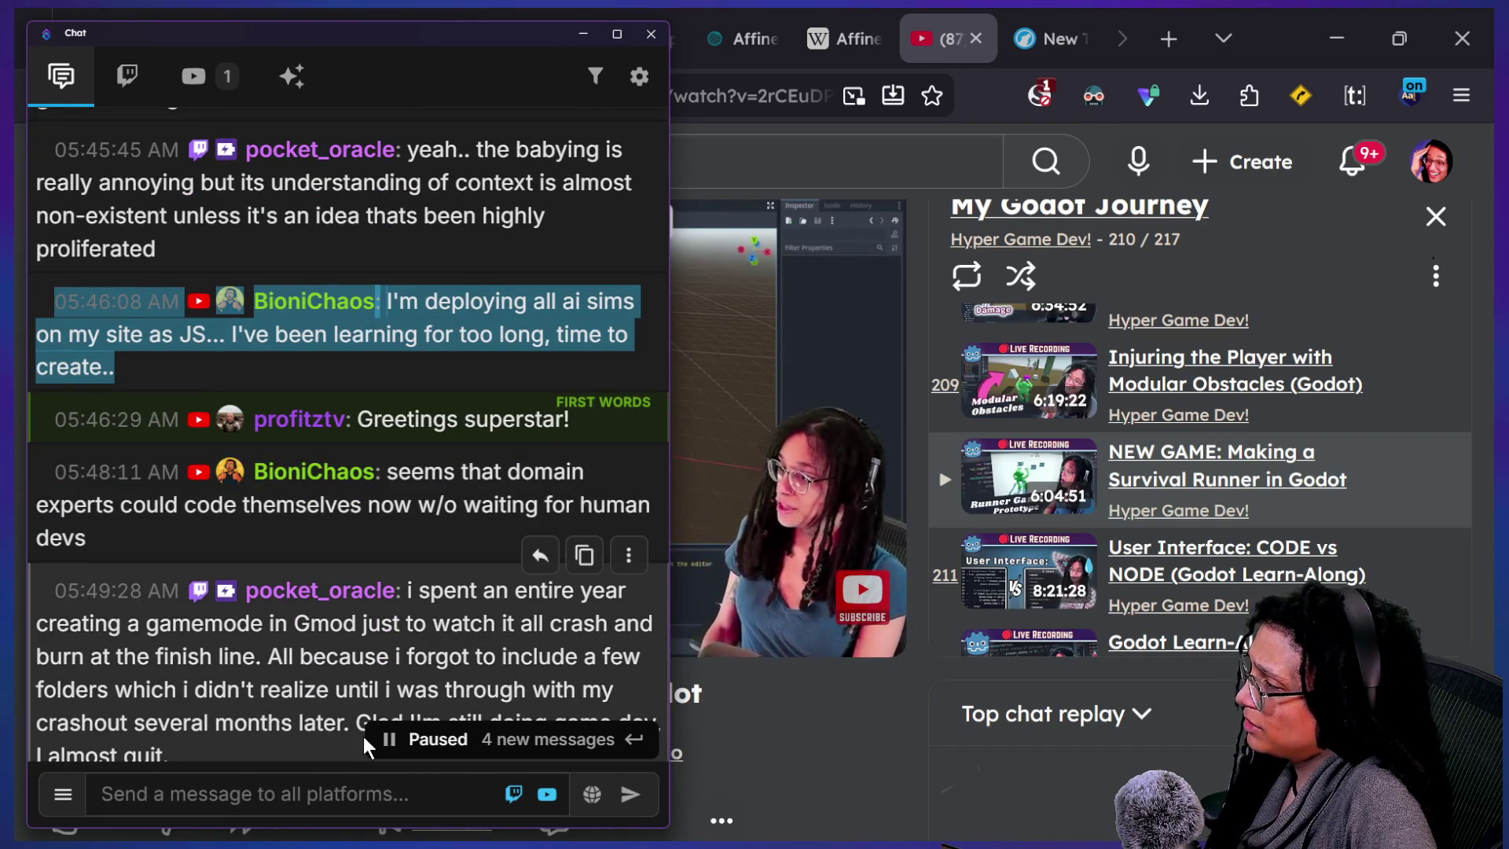
pyautogui.scroll(-2, 383, 739)
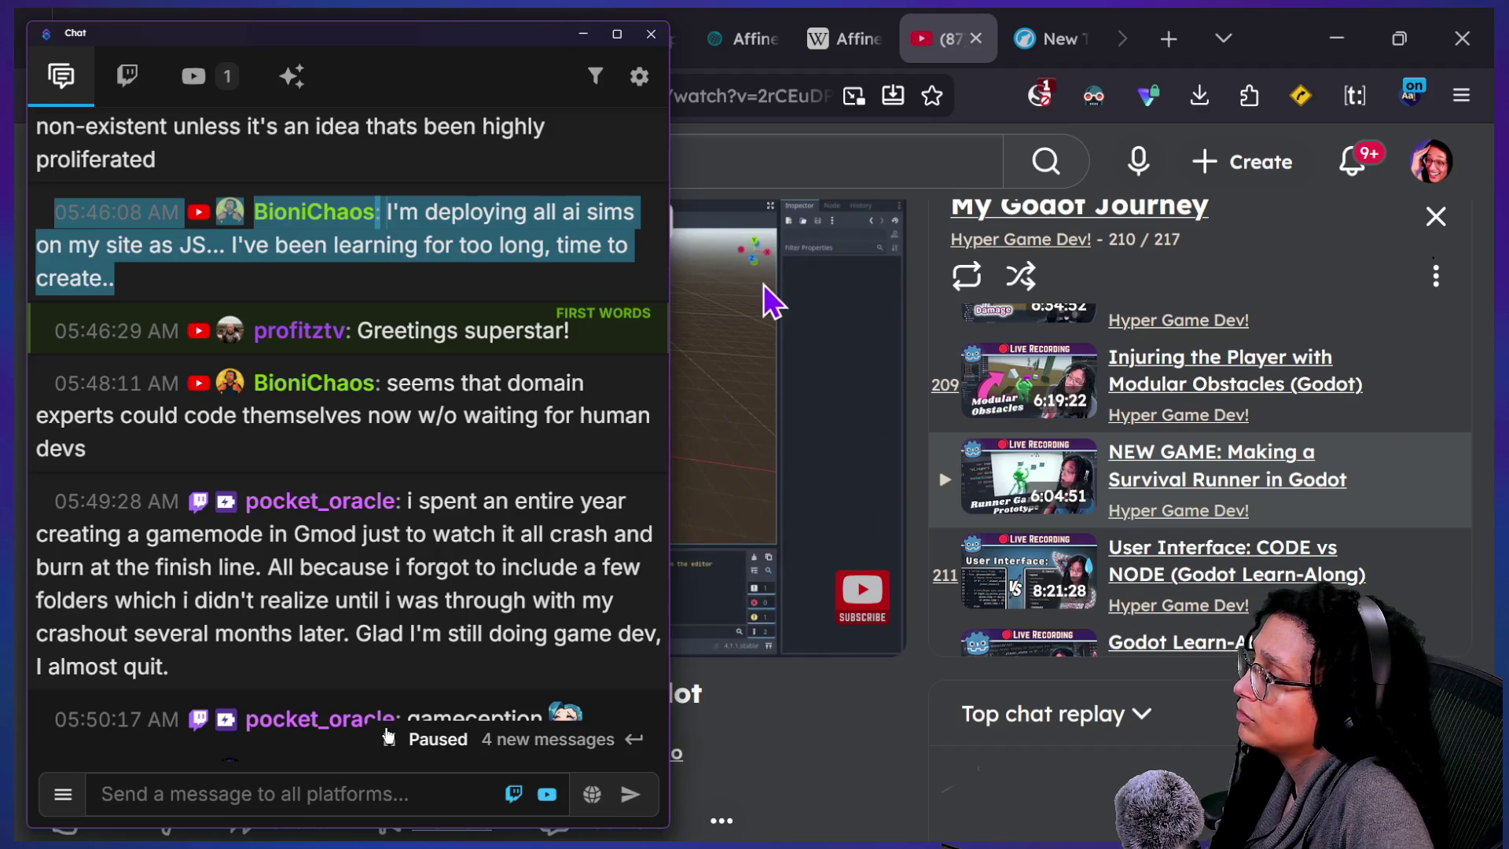
pyautogui.scroll(-3, 334, 739)
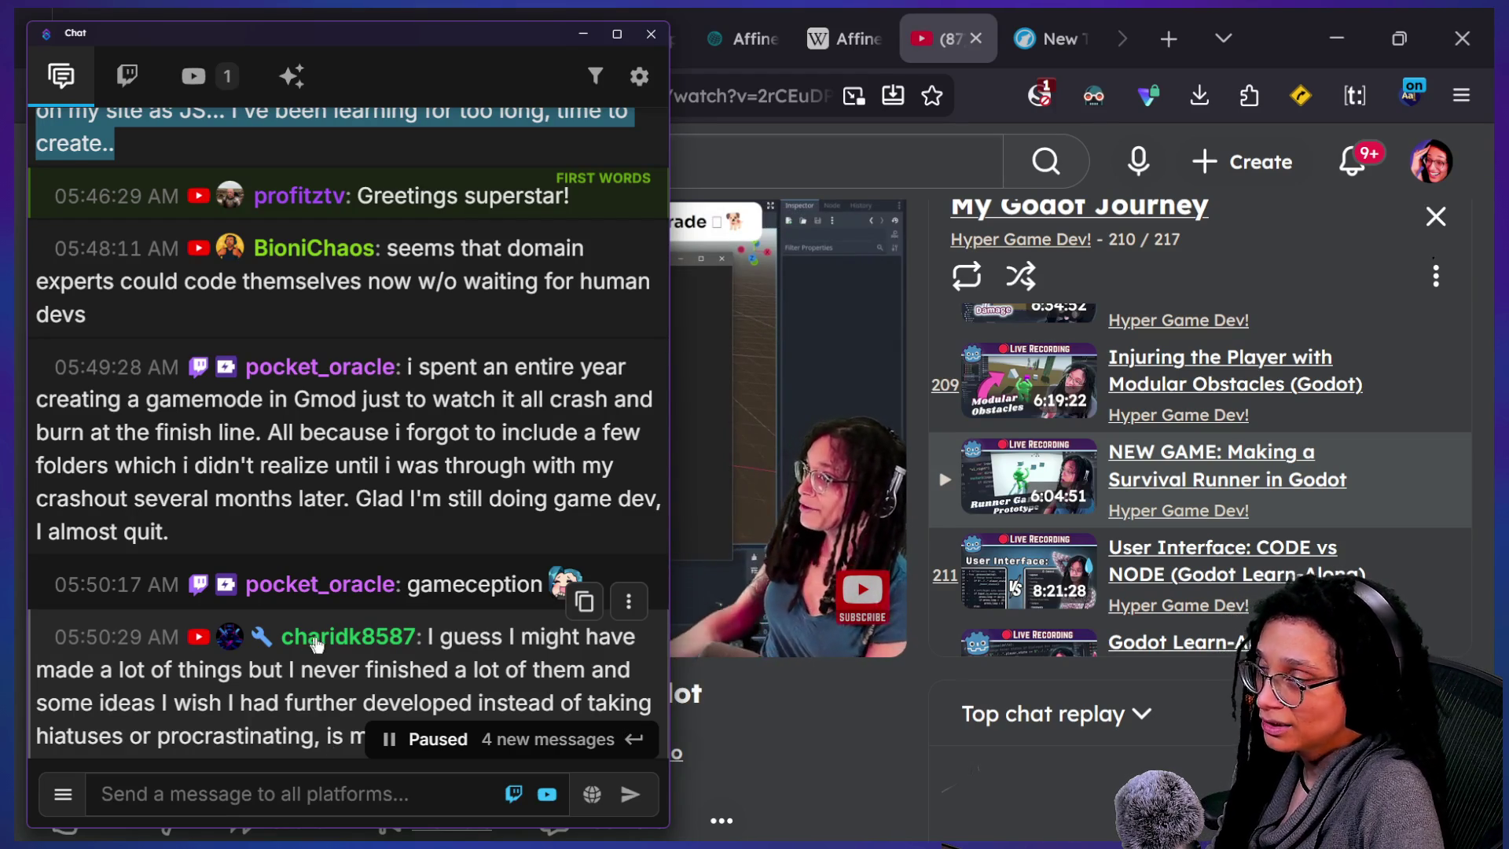
pyautogui.scroll(-3, 326, 472)
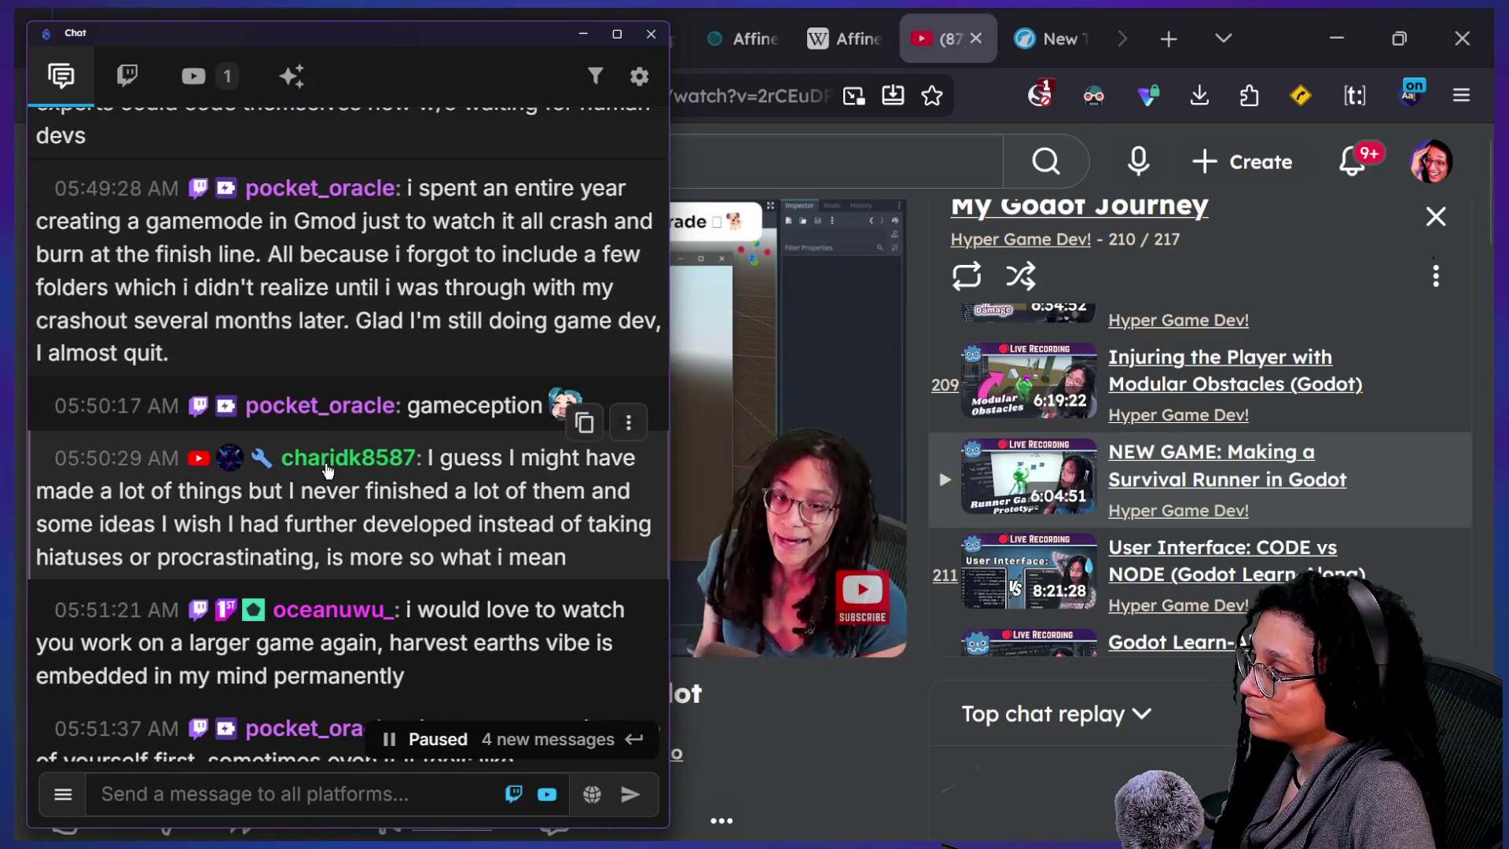
pyautogui.scroll(-2, 328, 470)
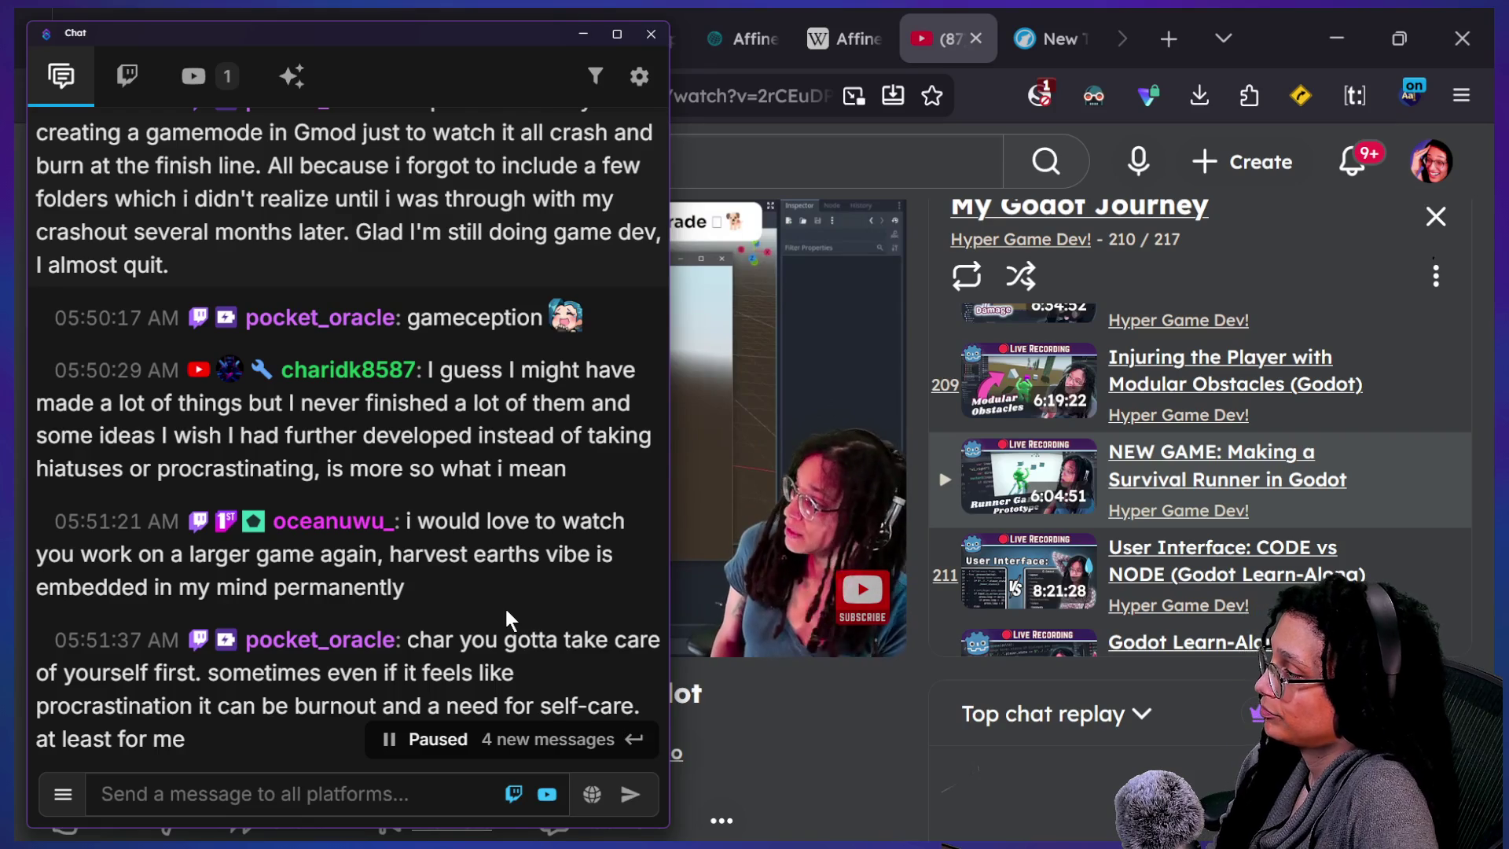
pyautogui.scroll(-4, 507, 612)
pyautogui.scroll(-2, 507, 609)
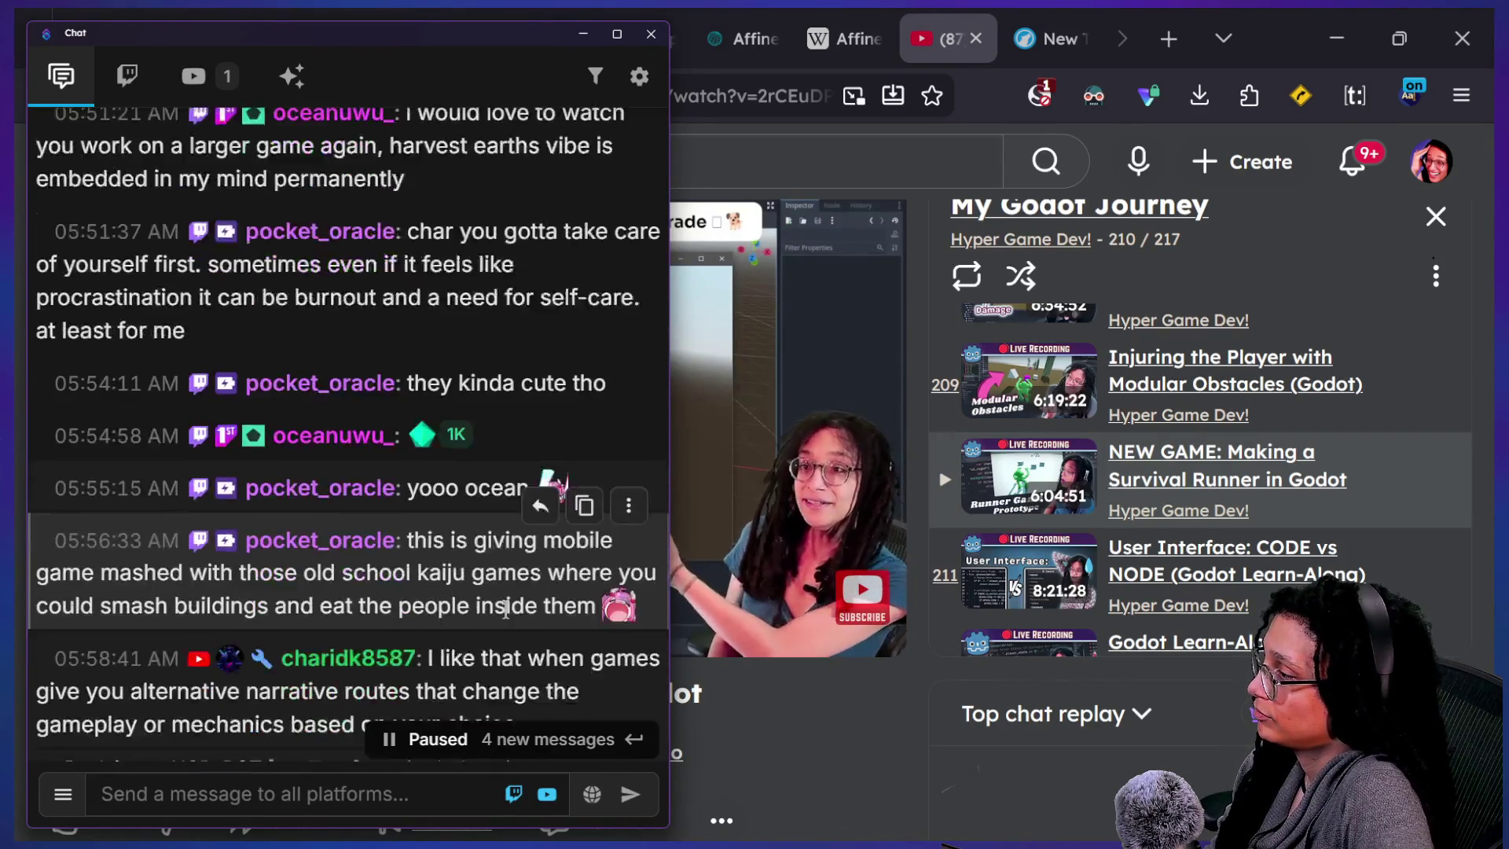
pyautogui.scroll(-1, 429, 581)
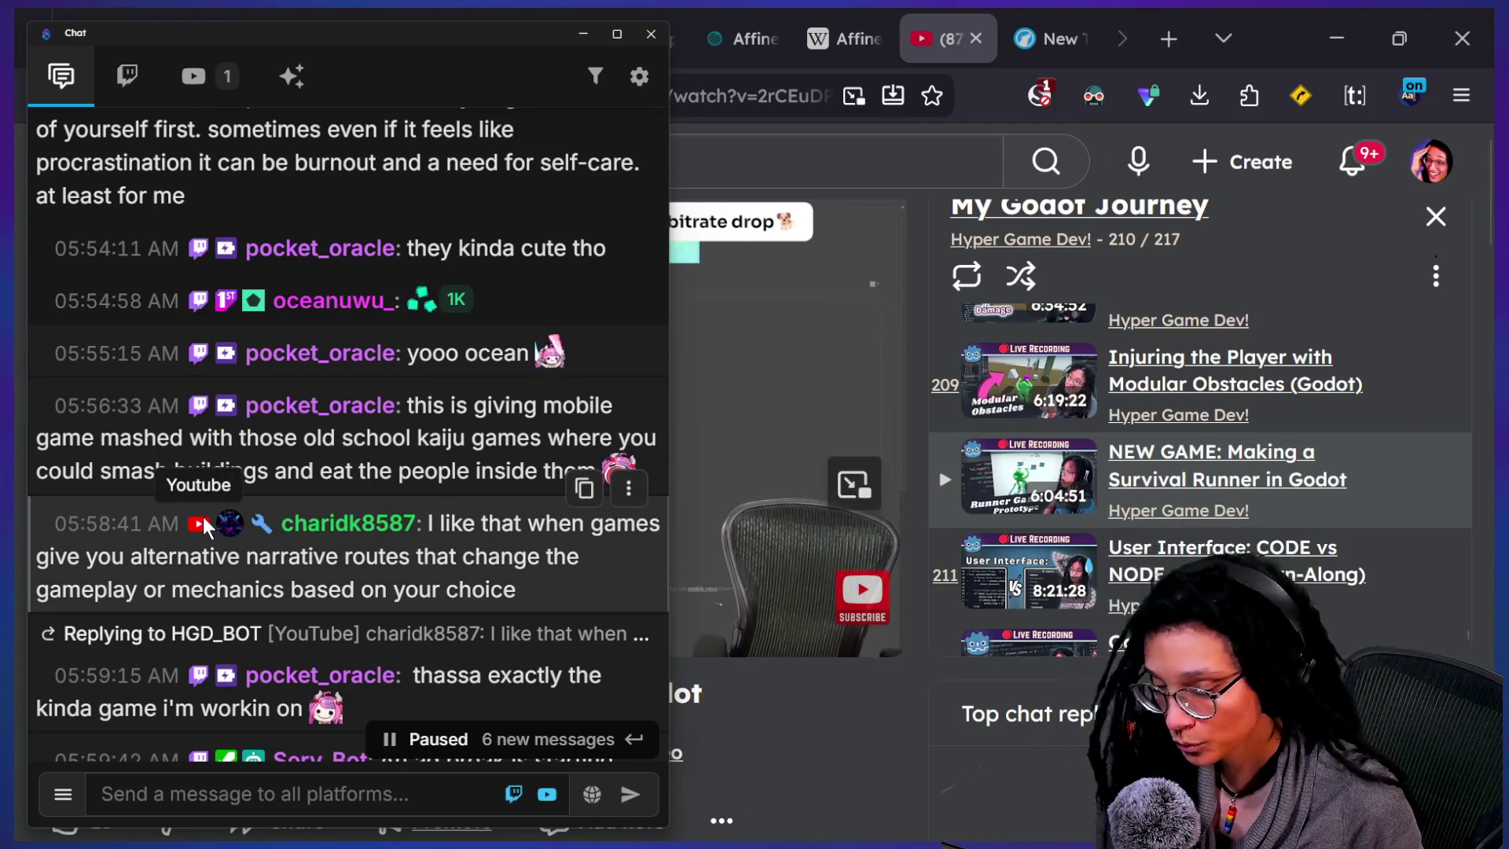
pyautogui.scroll(-1, 240, 493)
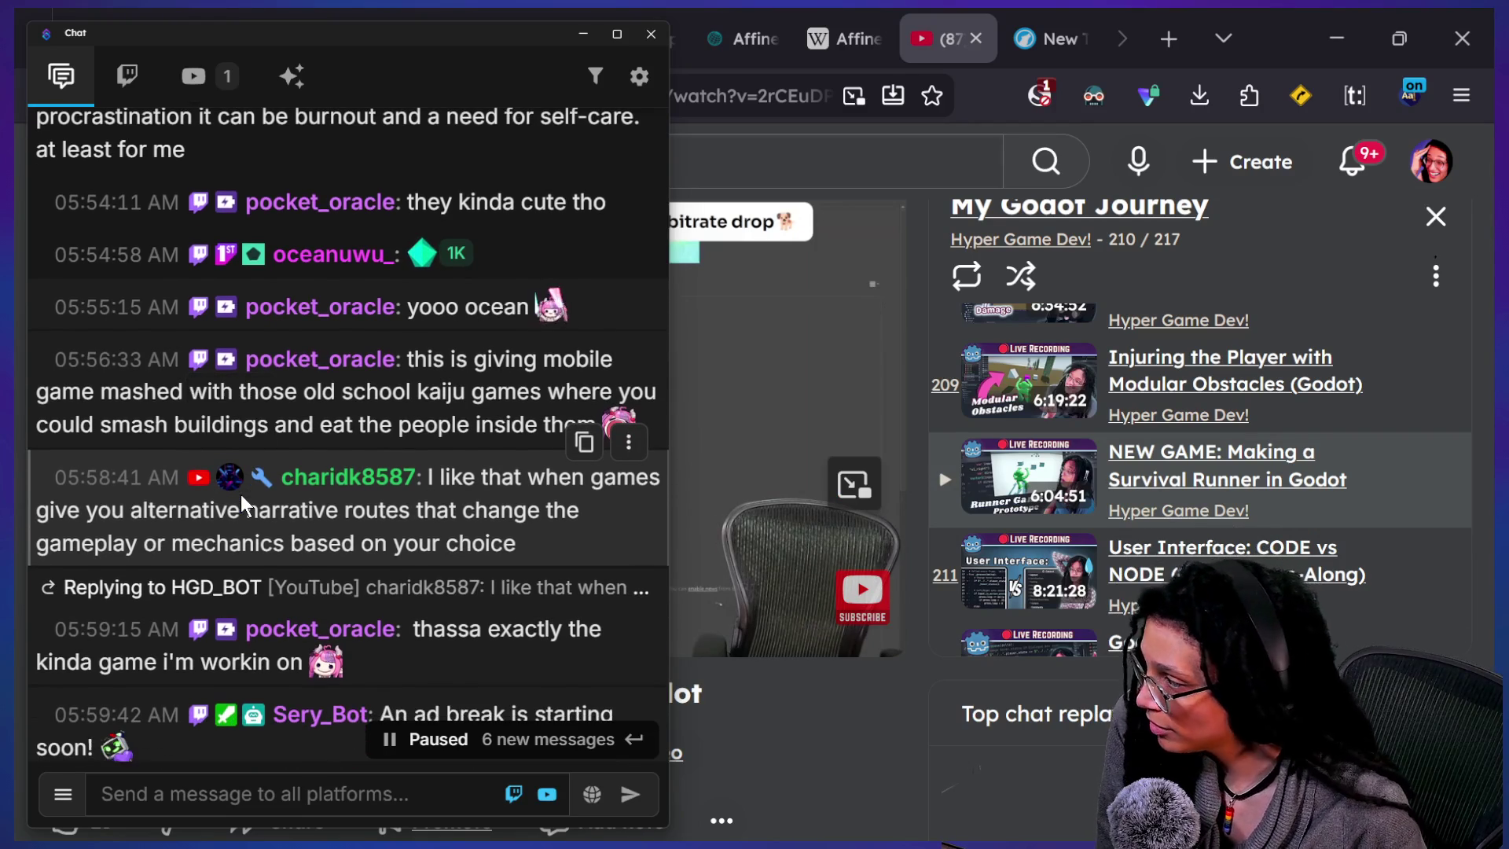
# - Scroll the chat further, then bring the YouTube Survival Runner video forward, paused
pyautogui.scroll(-1, 240, 493)
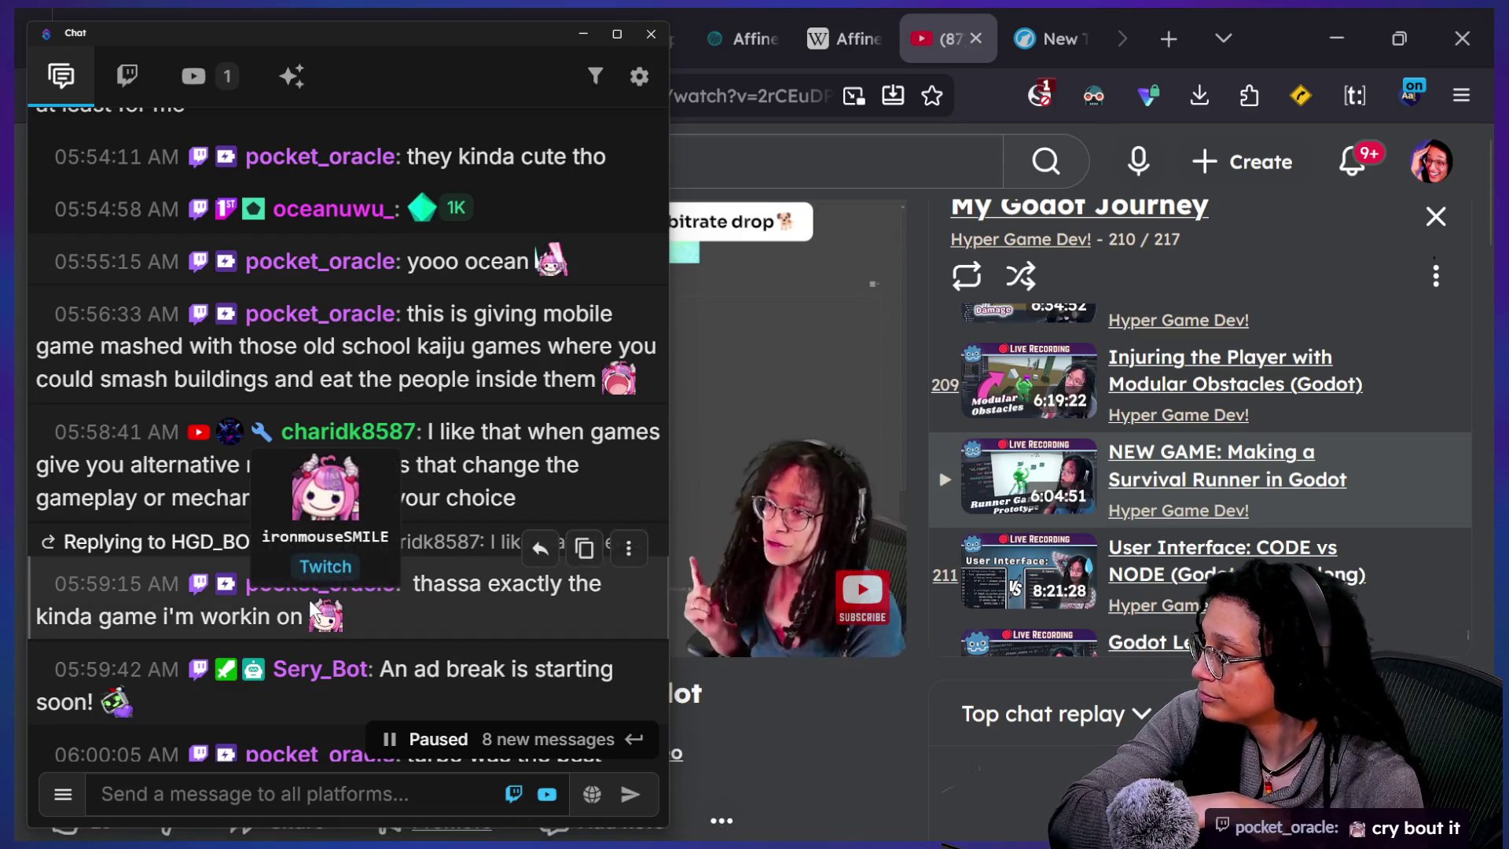
pyautogui.scroll(-1, 311, 607)
pyautogui.scroll(-4, 308, 595)
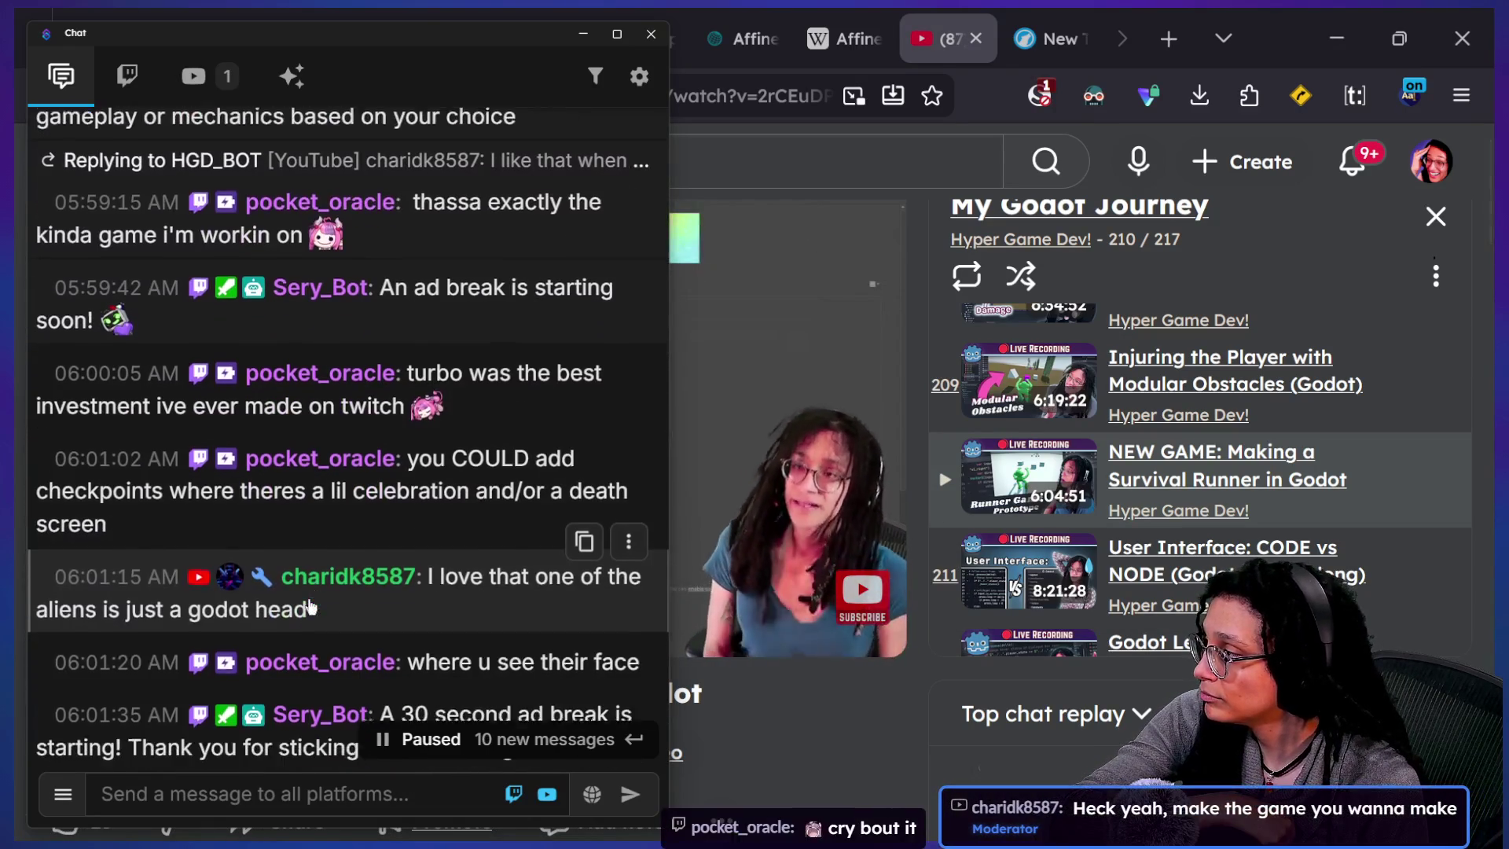
pyautogui.moveTo(420, 346)
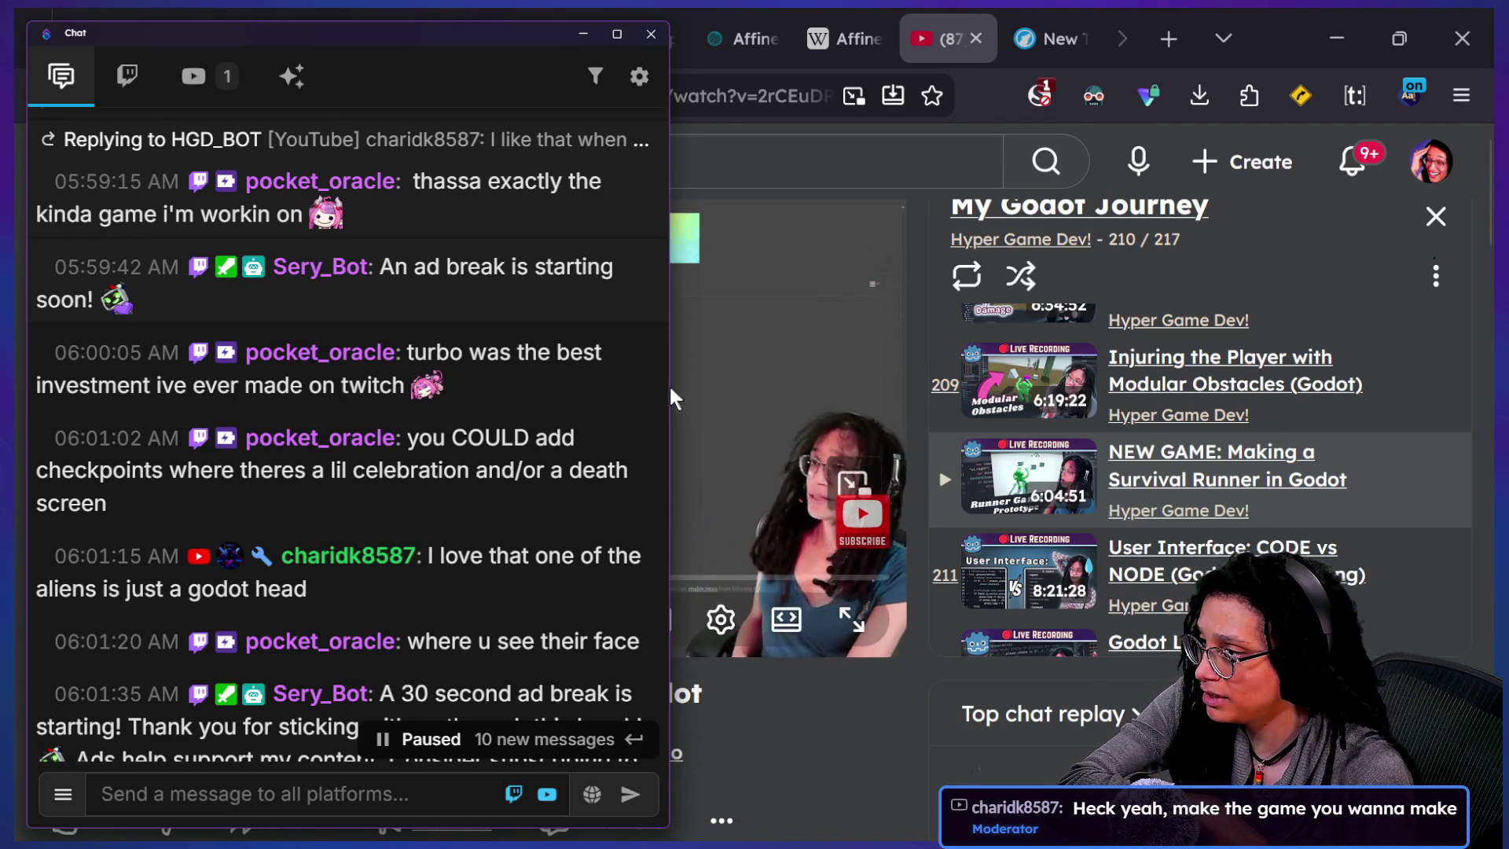
pyautogui.click(813, 404)
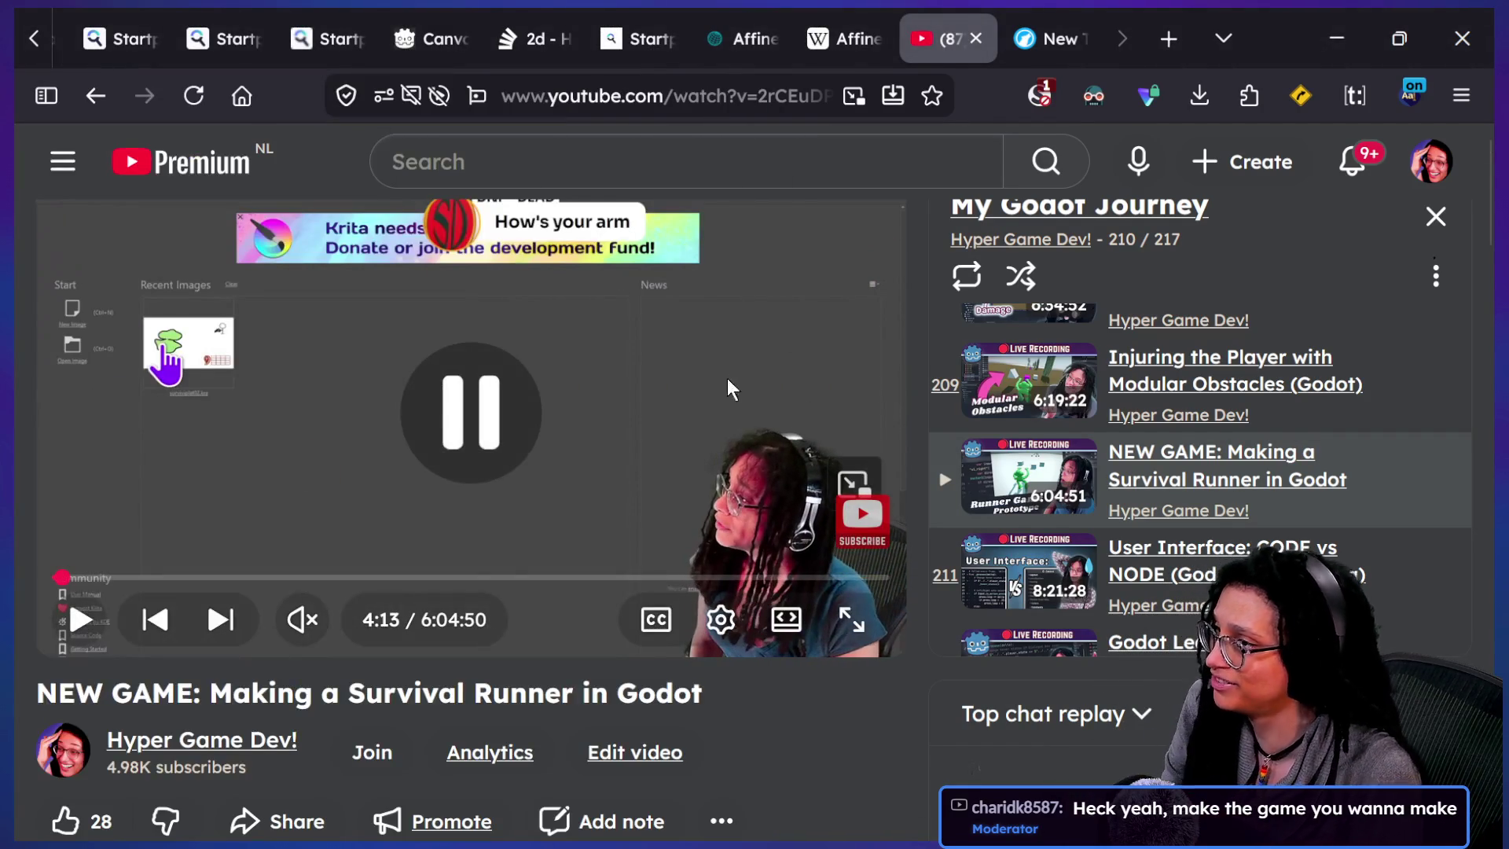
# - Skip the Survival Runner video ahead a few seconds and resume playback
pyautogui.press('space')
pyautogui.press('space')
pyautogui.press('Right')
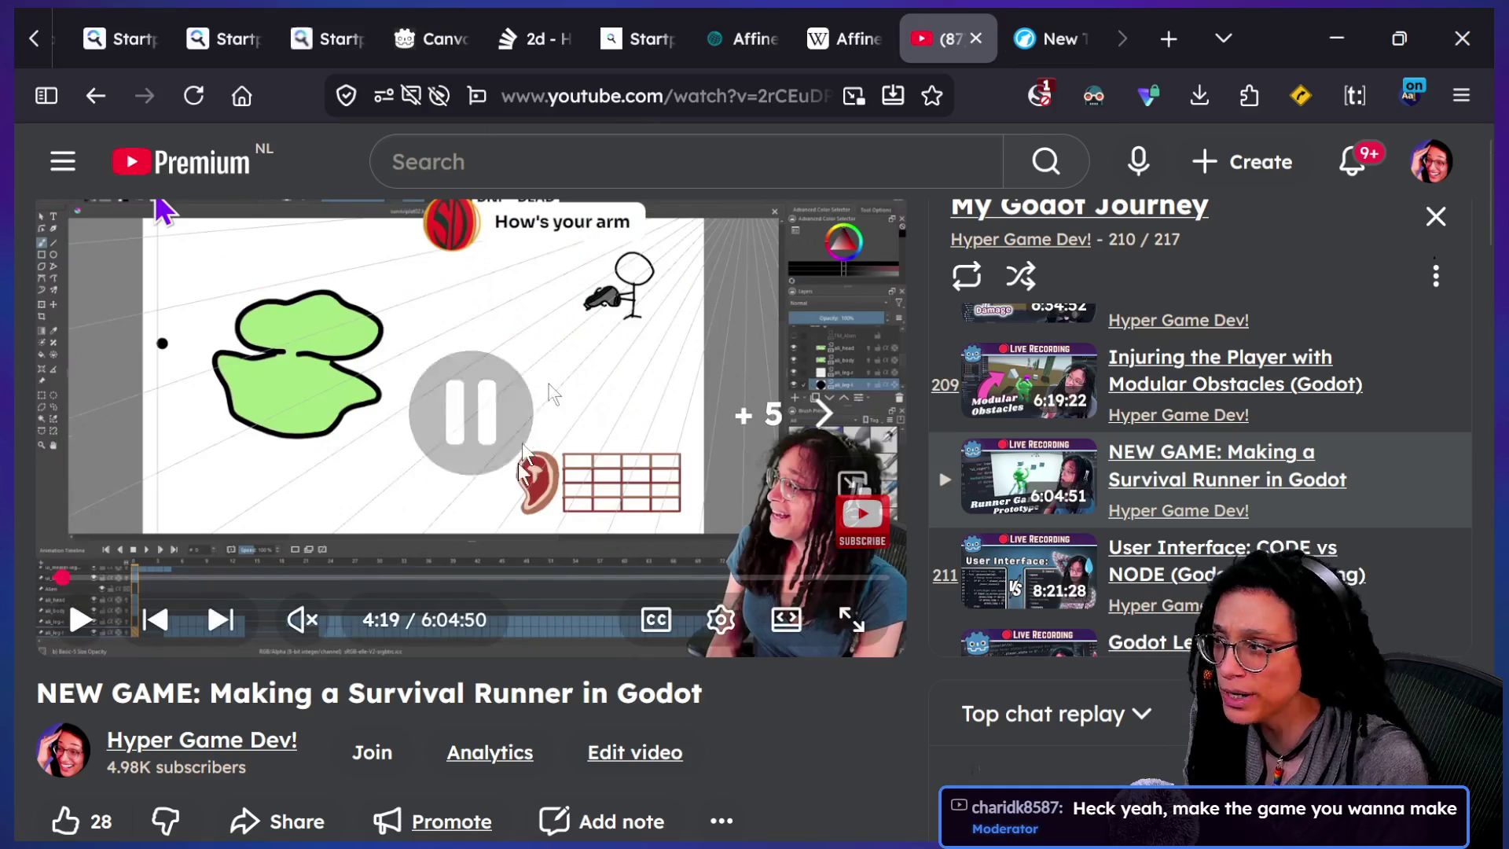
pyautogui.click(528, 440)
pyautogui.press('Right')
pyautogui.press('Right')
pyautogui.press('Right')
pyautogui.press('Right')
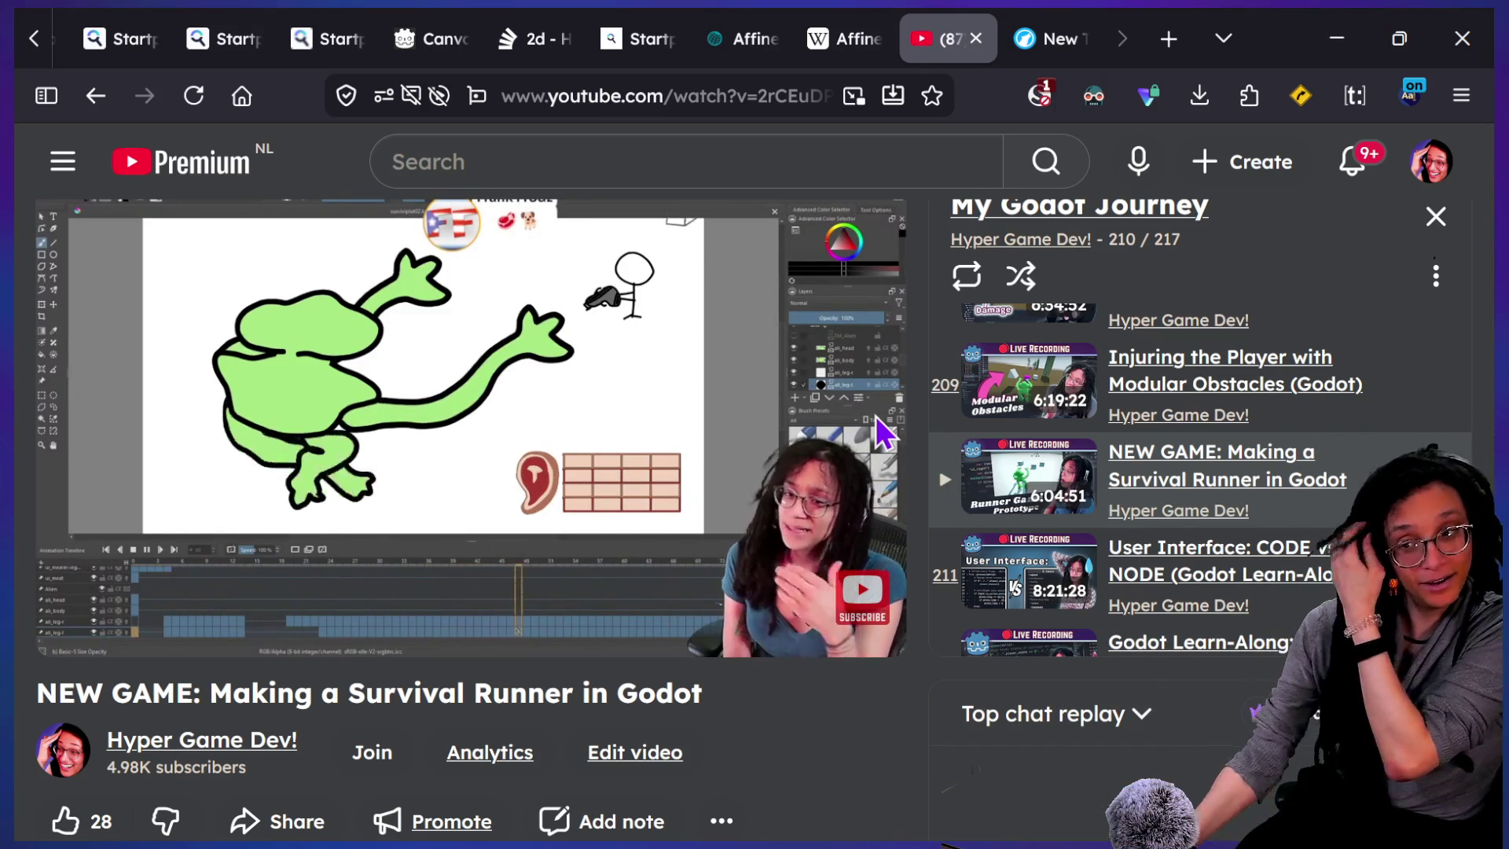
# - Scroll the playlist panel up and bring the multistream chat window back to the front
pyautogui.moveTo(884, 432)
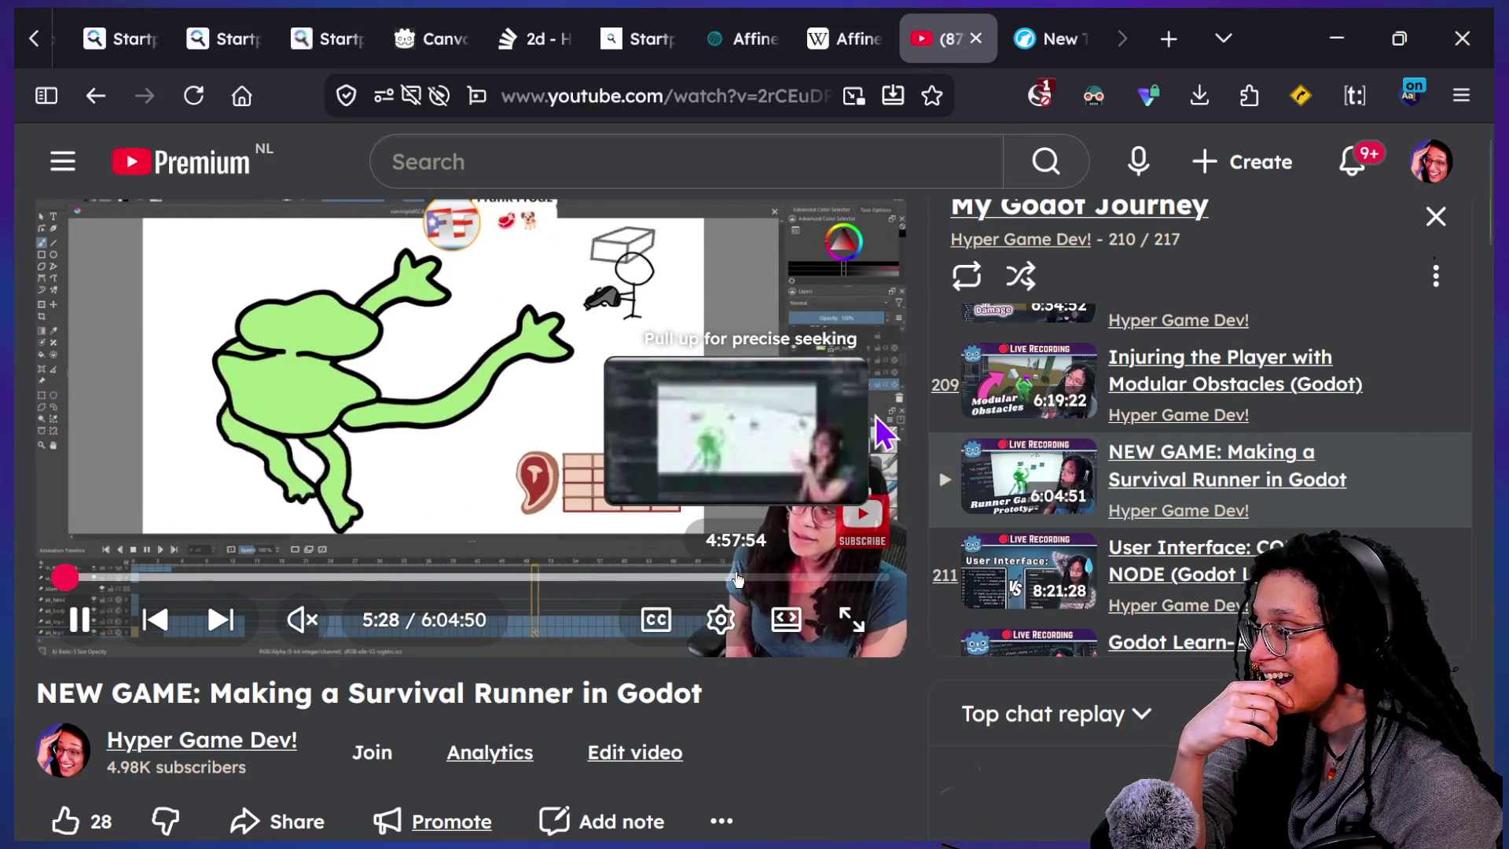
pyautogui.scroll(8, 1192, 498)
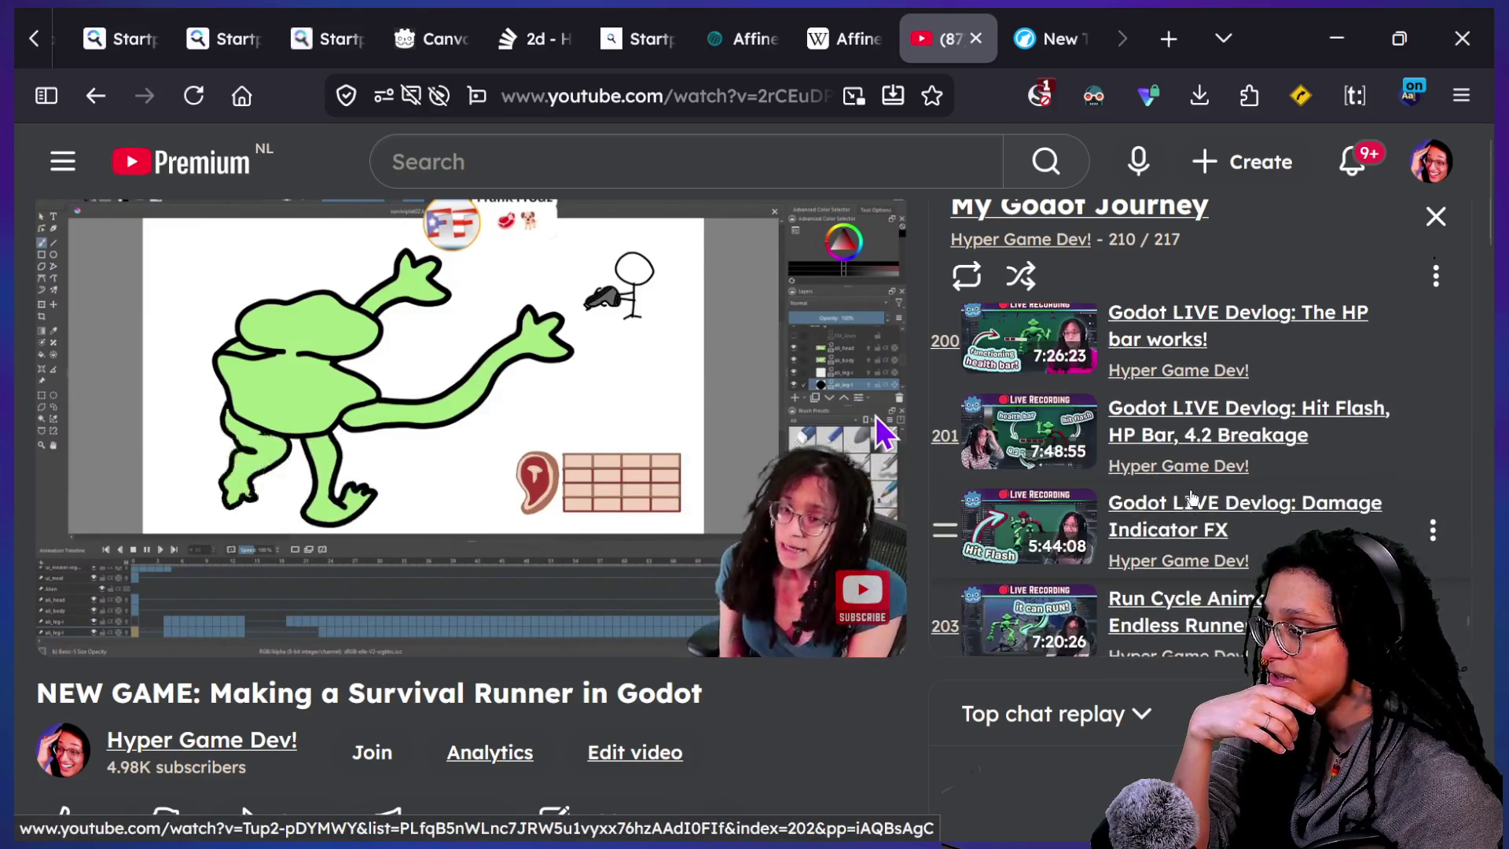
pyautogui.scroll(6, 1192, 497)
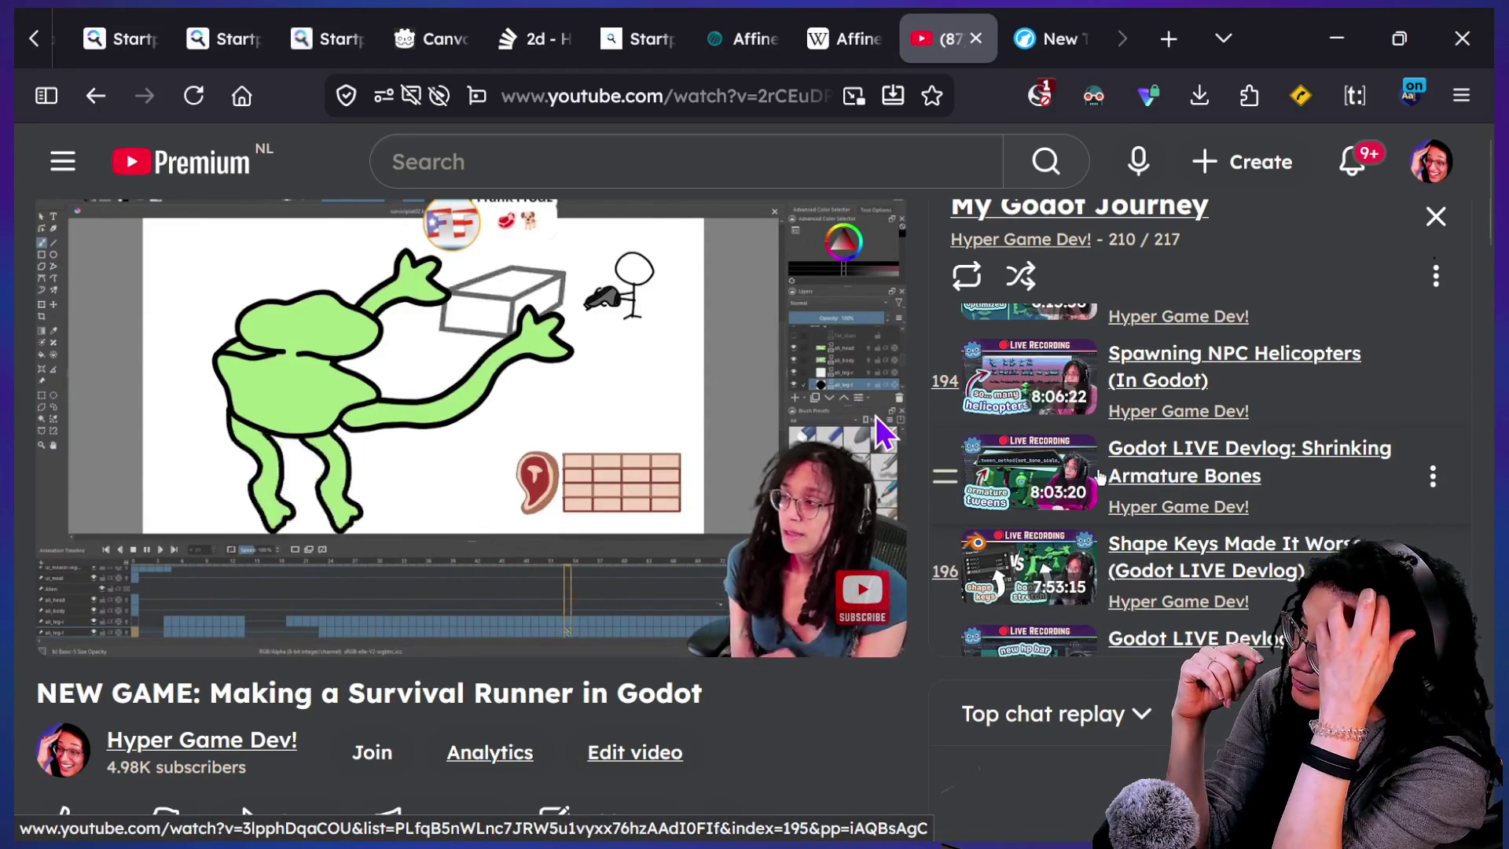
pyautogui.moveTo(625, 512)
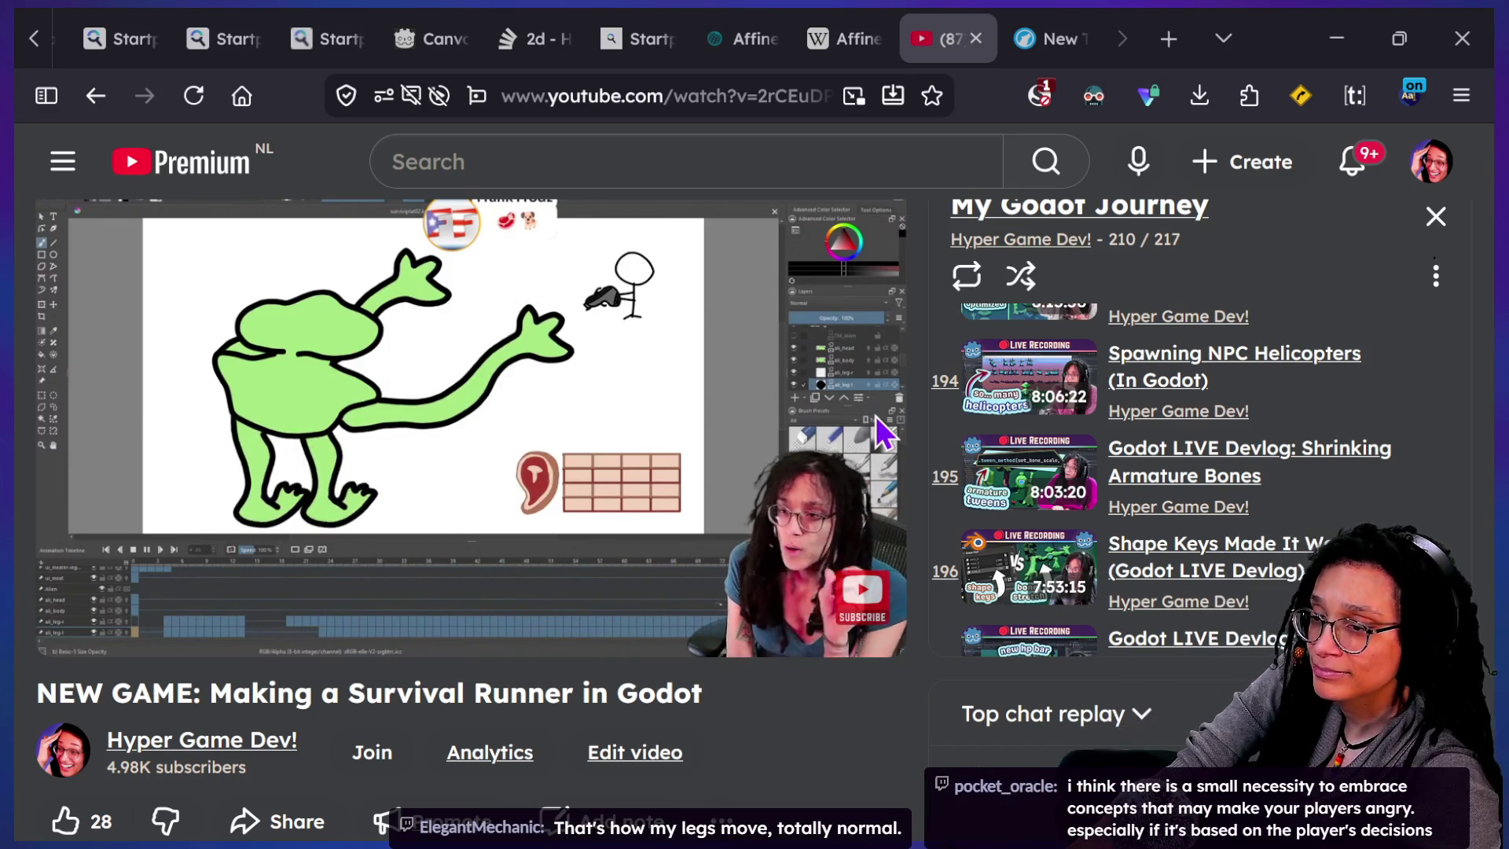
pyautogui.hotkey('alt', 'Tab')
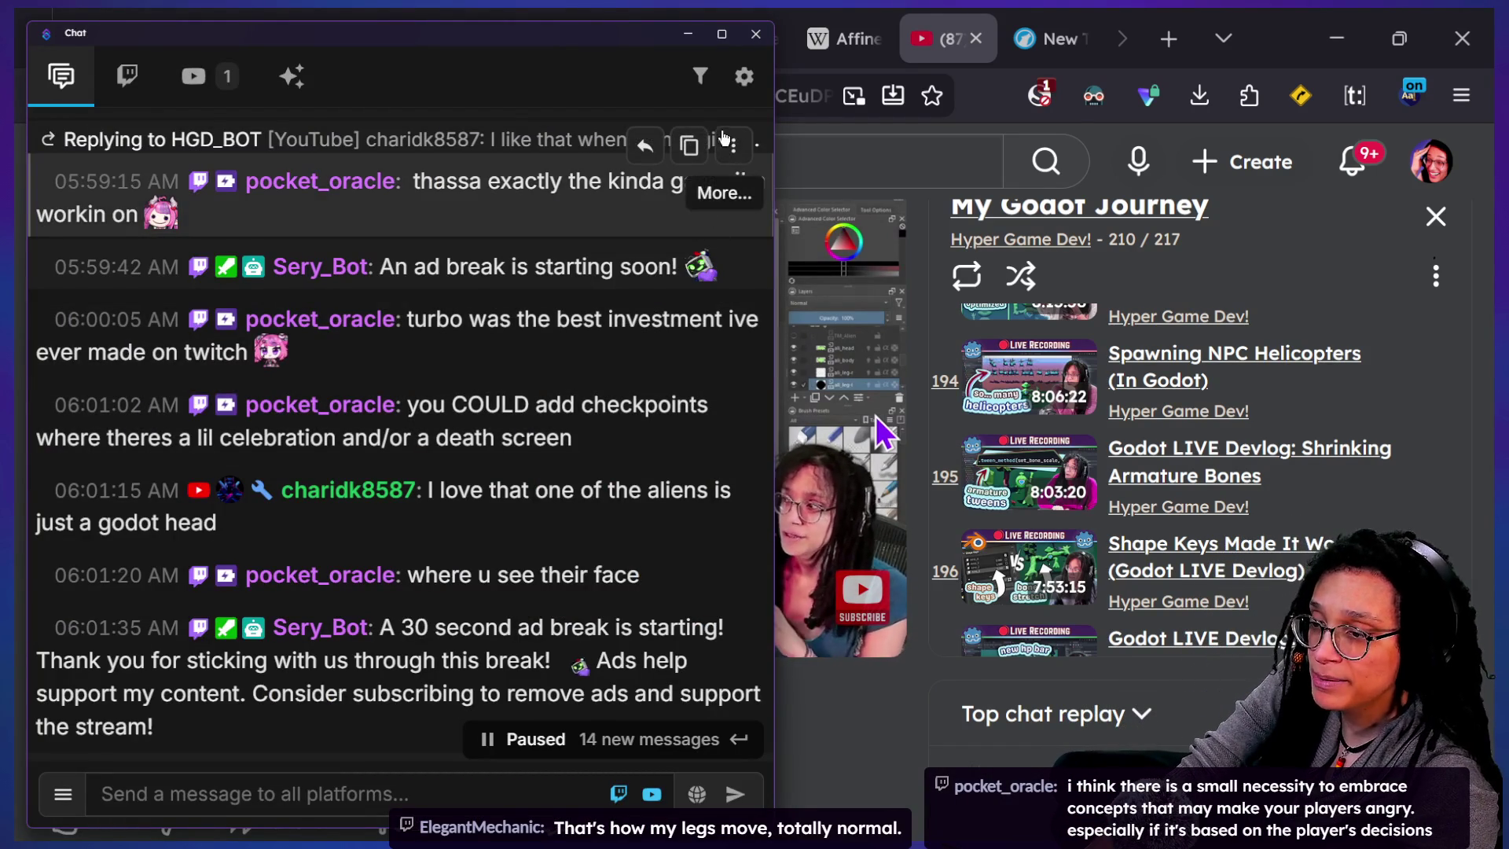
# - Widen the chat window and scroll down to its latest messages
pyautogui.moveTo(773, 111); pyautogui.dragTo(831, 134)
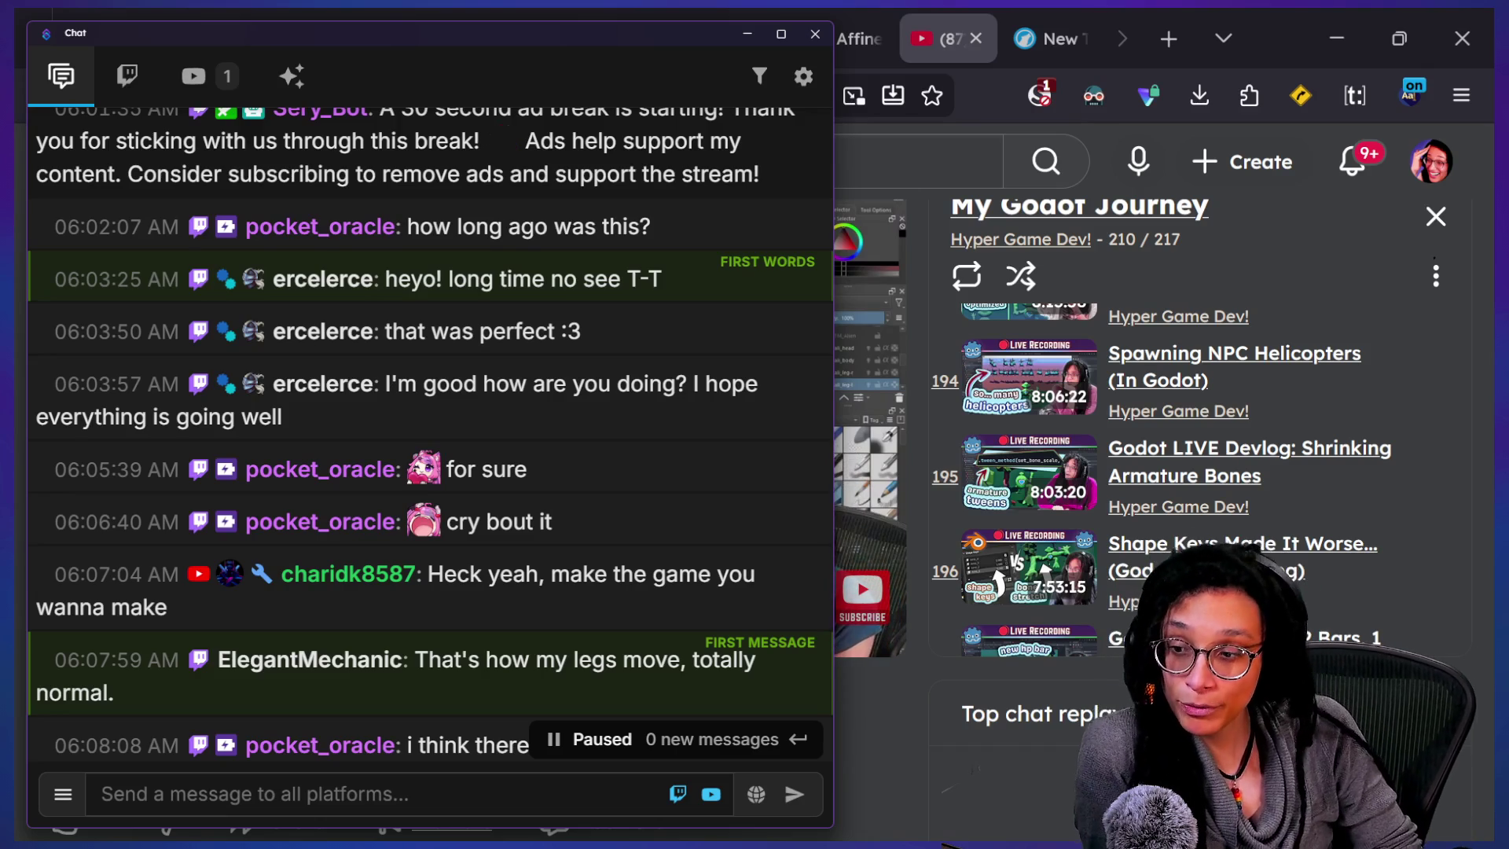
pyautogui.scroll(-2, 508, 620)
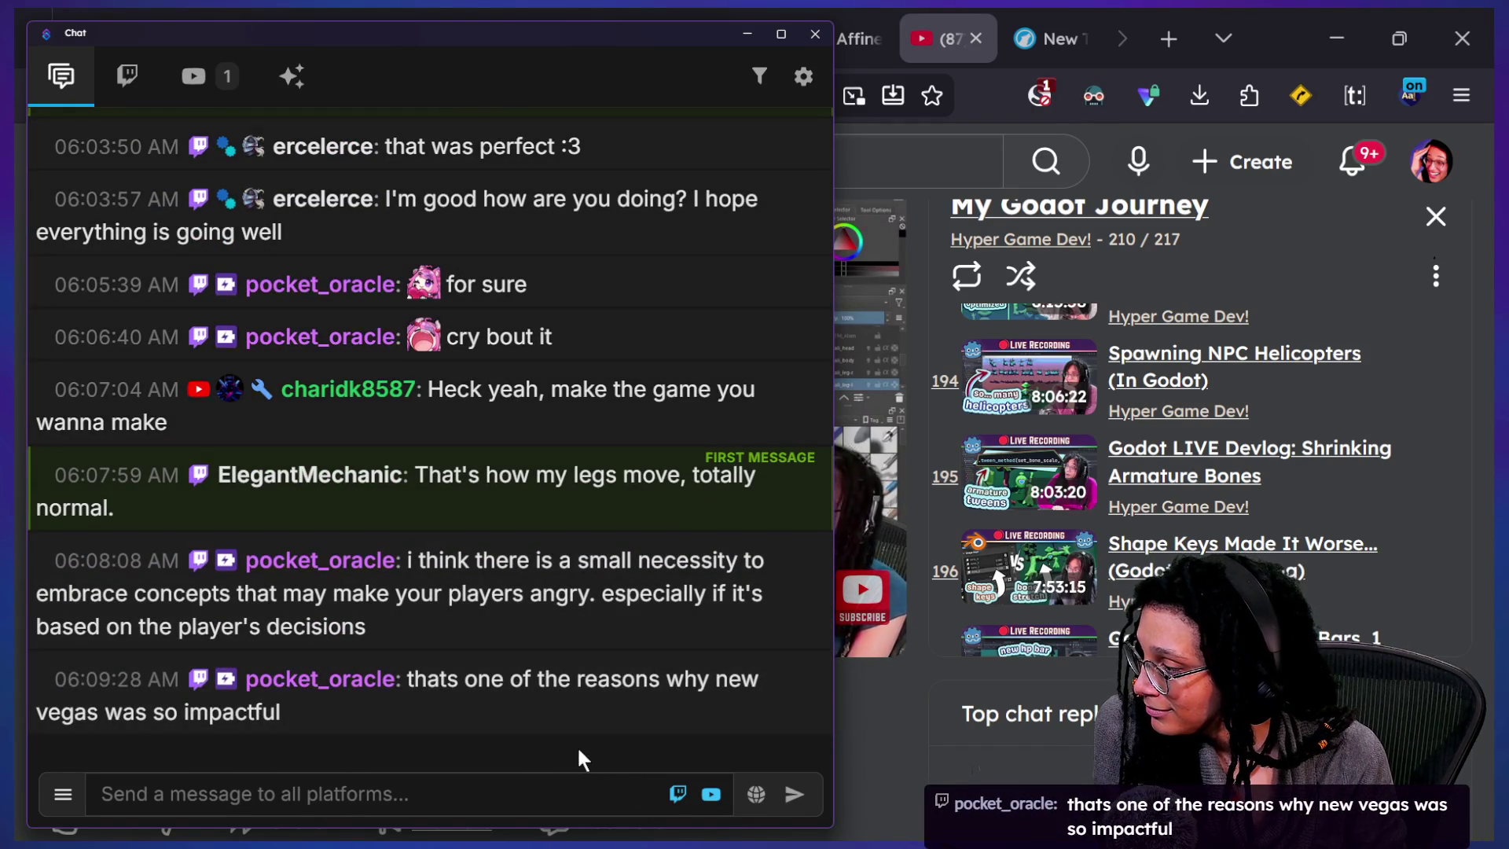
pyautogui.moveTo(561, 733)
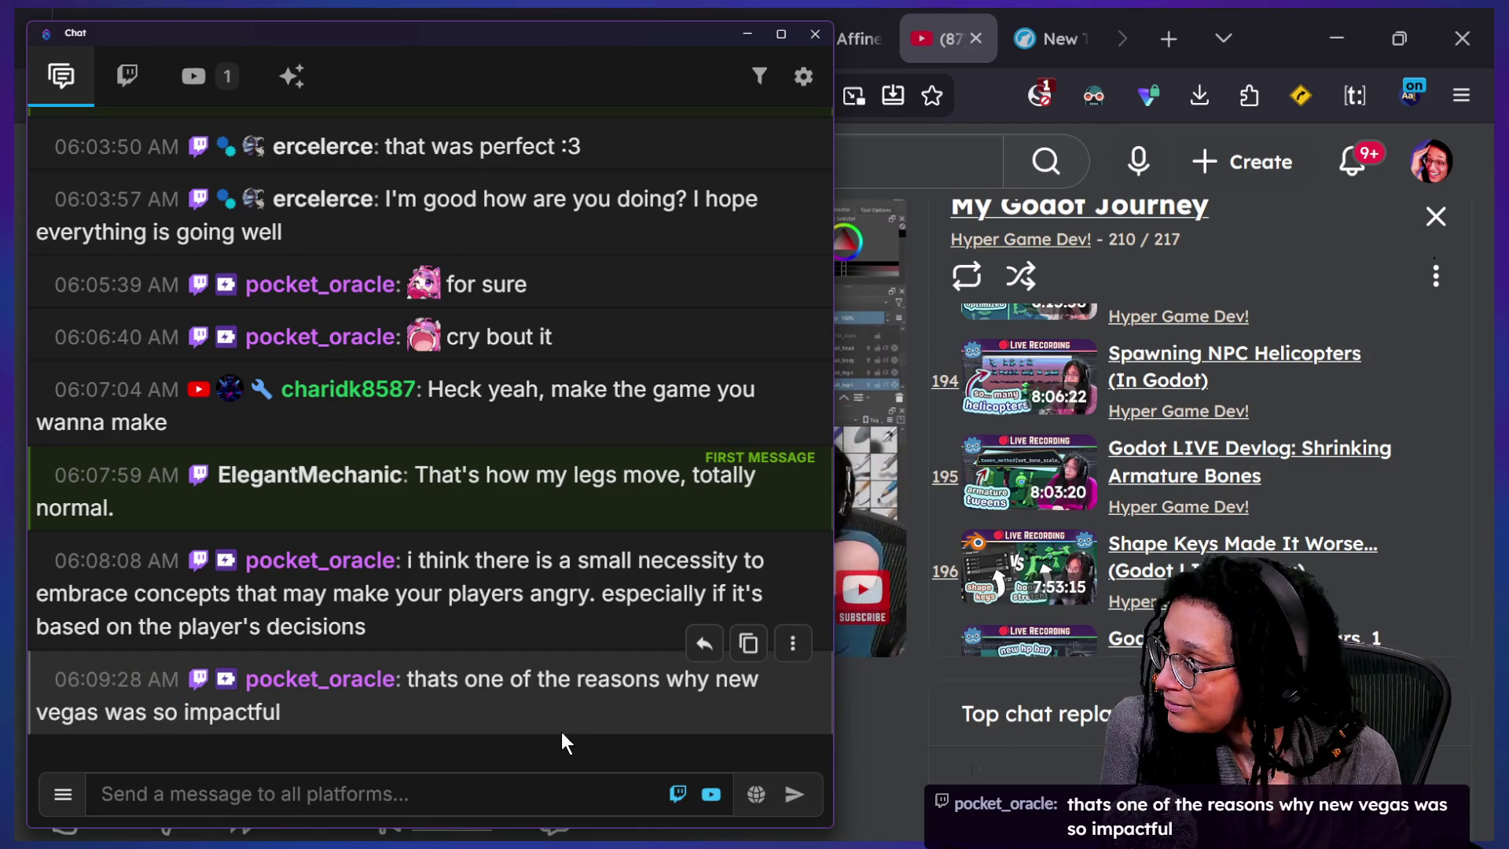
# - Scroll back through the chat history and select the viewer message about narrative routes
pyautogui.scroll(3, 563, 738)
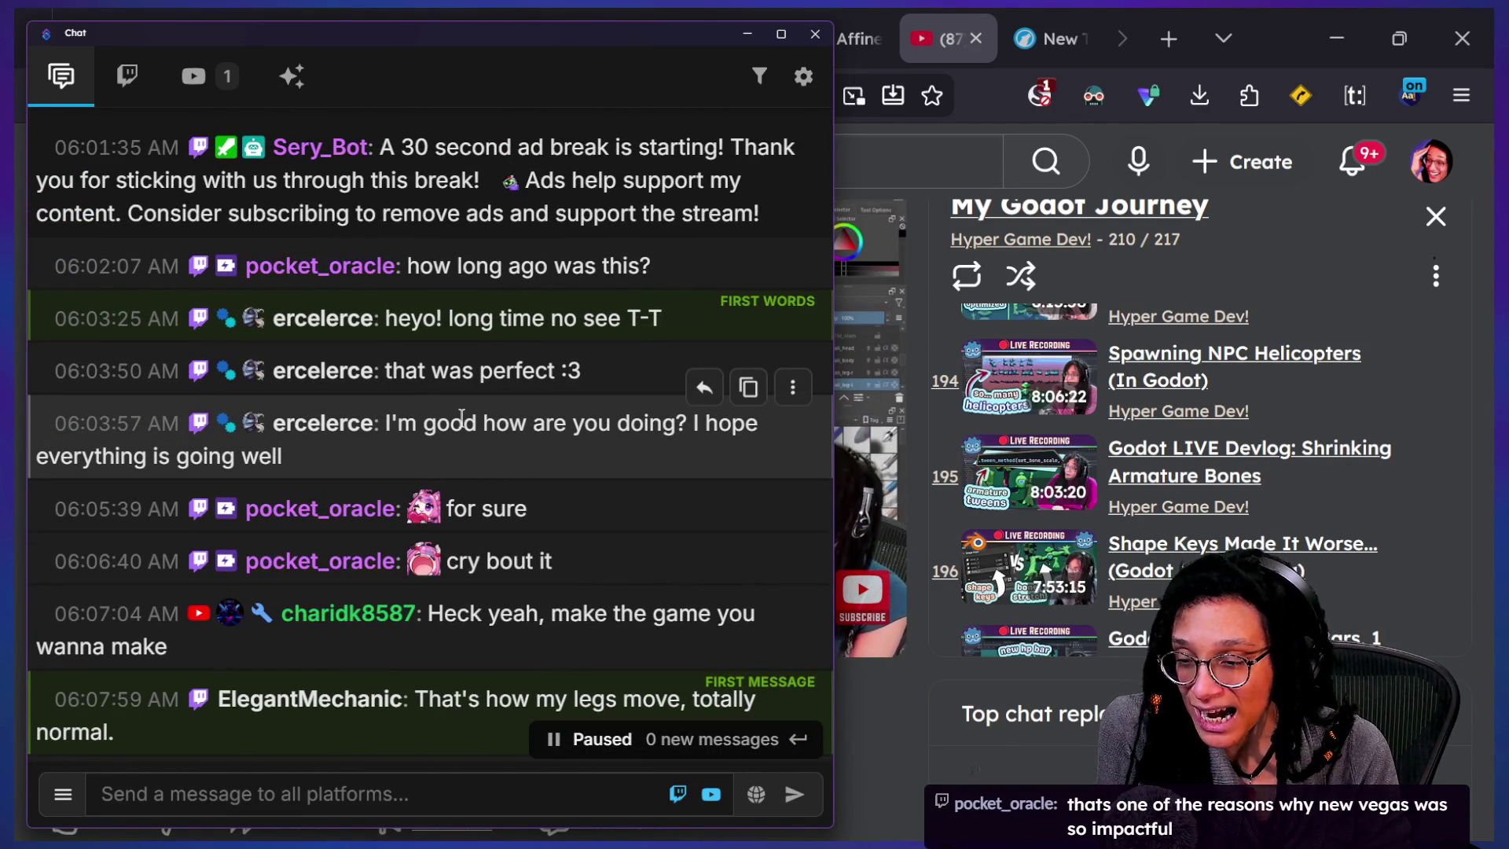
pyautogui.scroll(4, 461, 417)
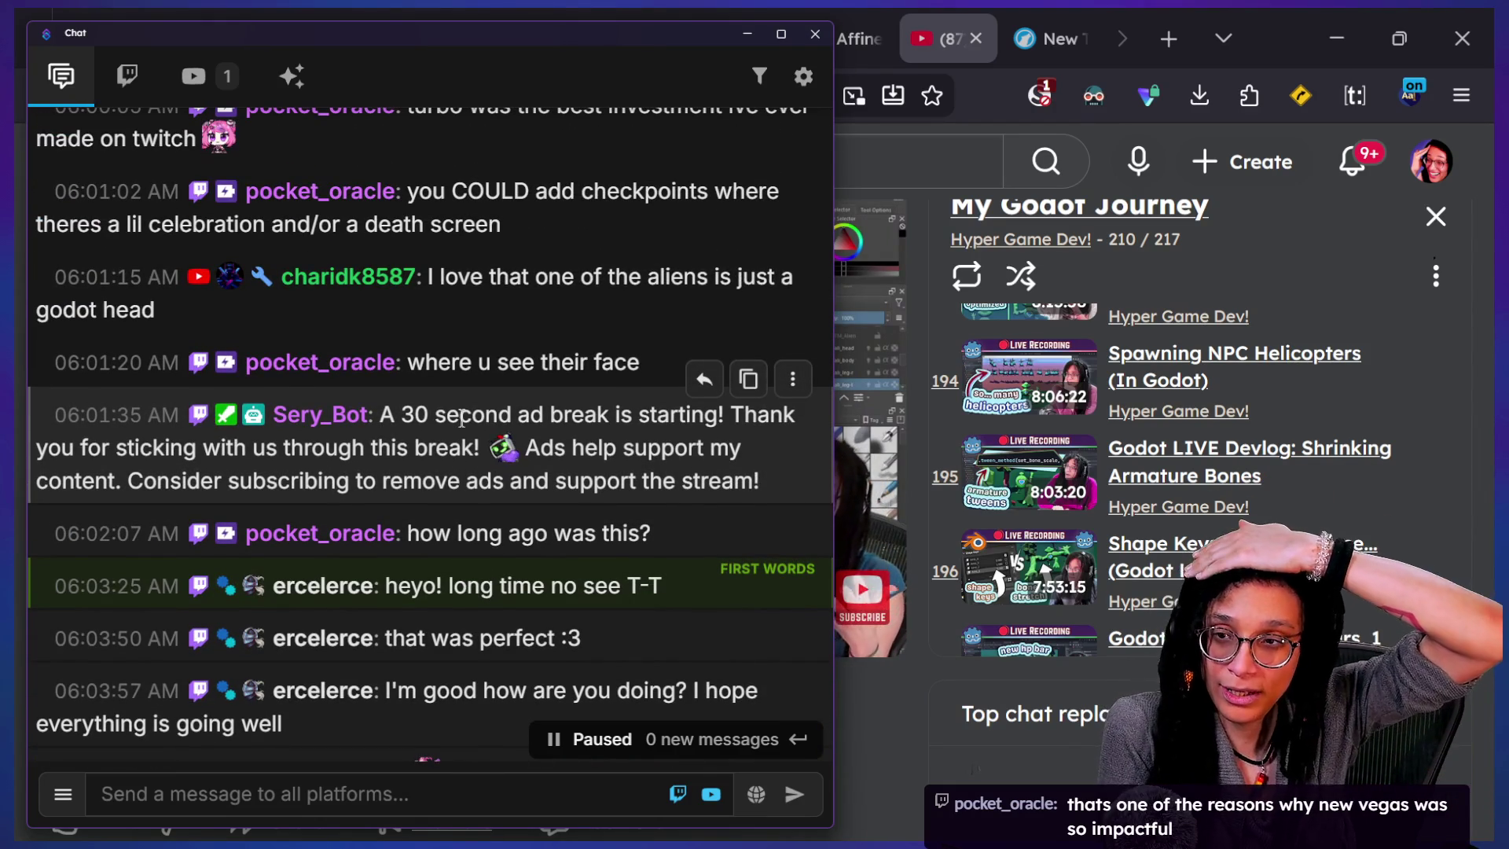
pyautogui.scroll(5, 640, 388)
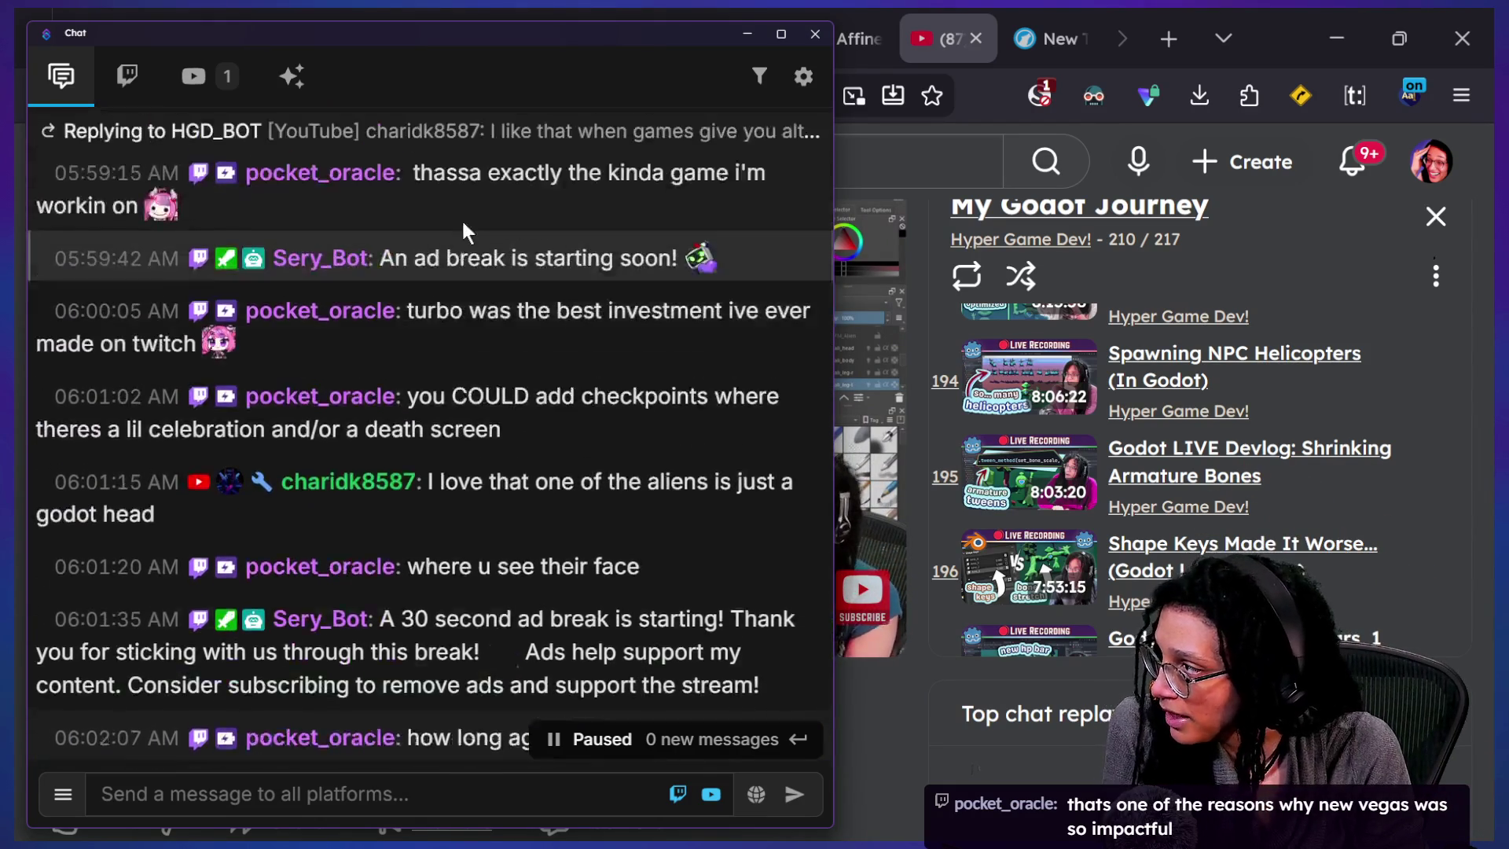
pyautogui.scroll(2, 640, 388)
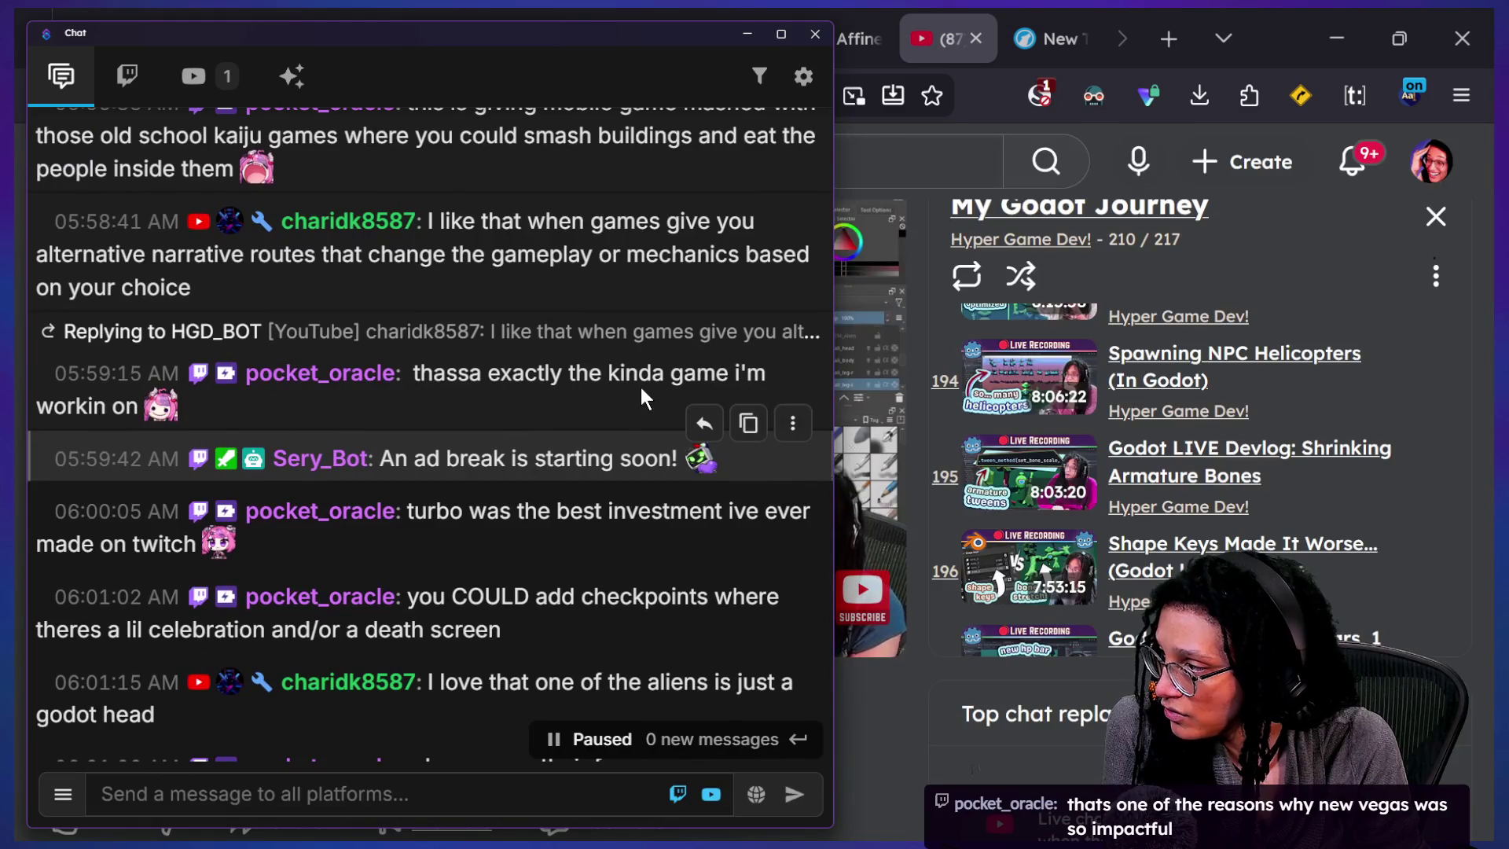
pyautogui.scroll(1, 640, 388)
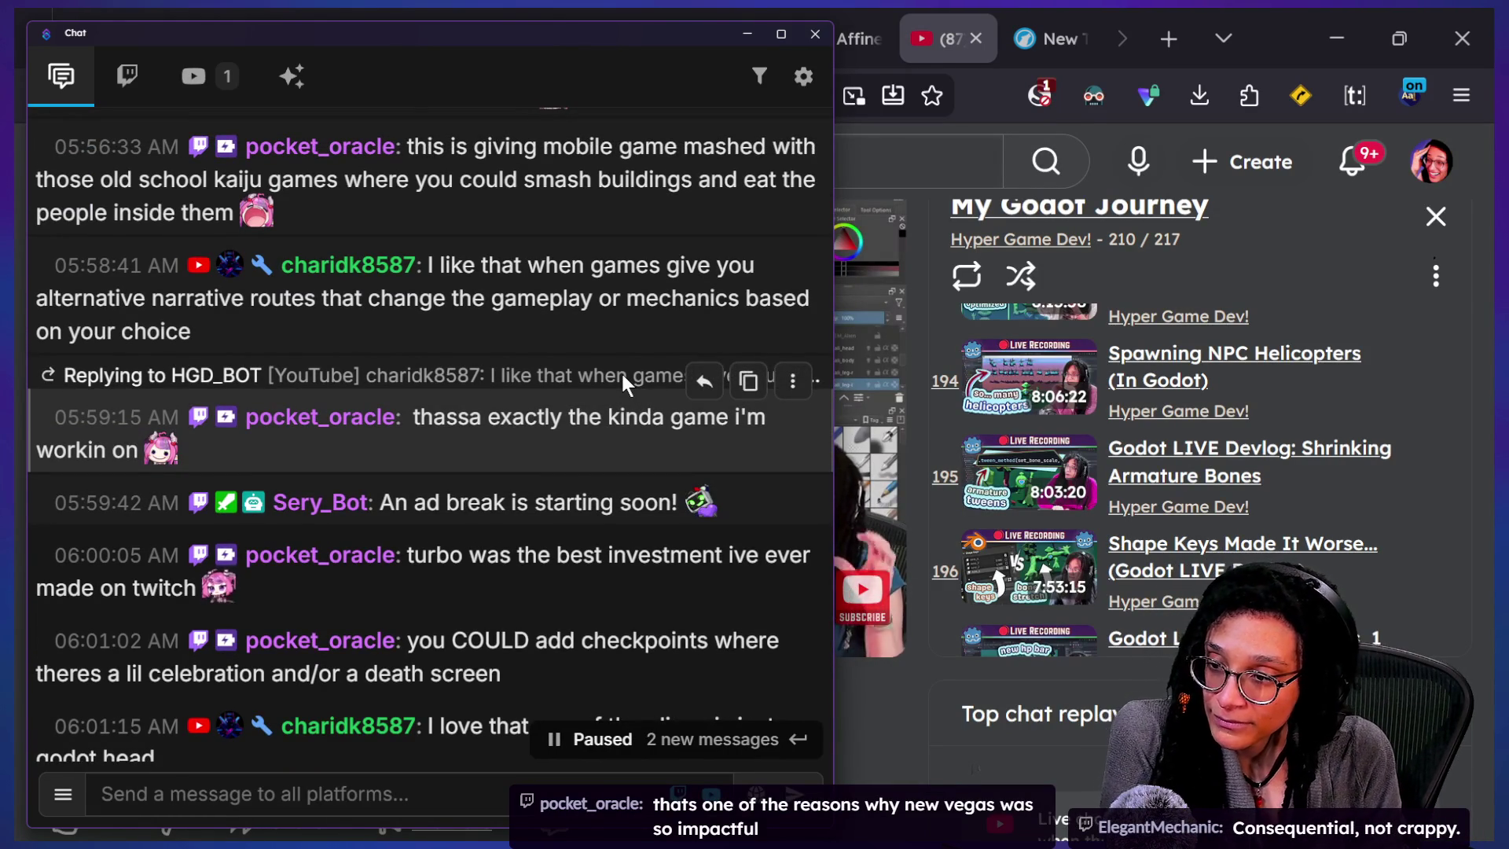
pyautogui.moveTo(610, 341); pyautogui.dragTo(572, 267)
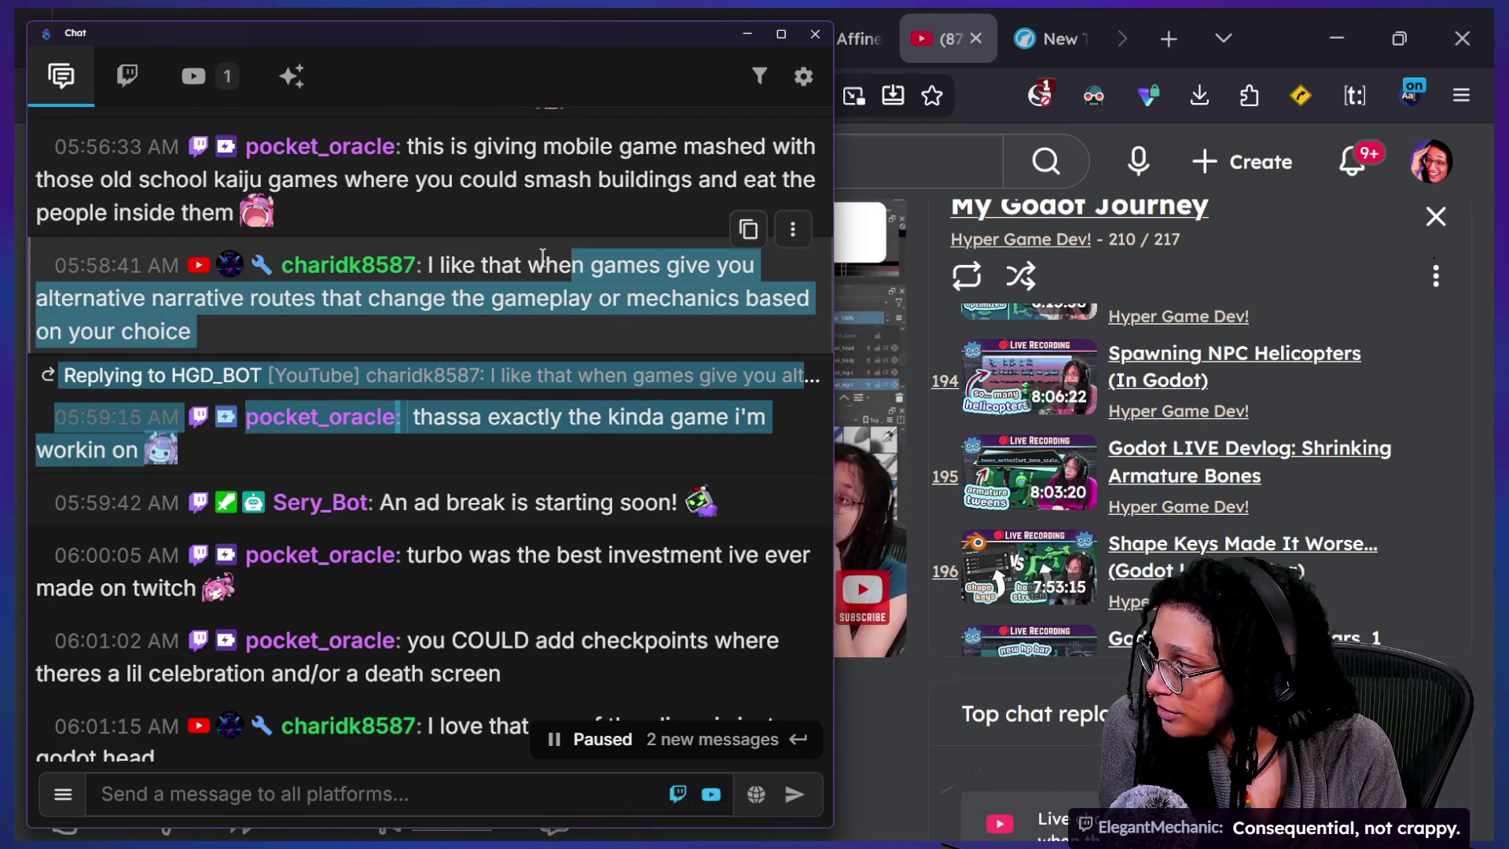
pyautogui.scroll(1, 542, 257)
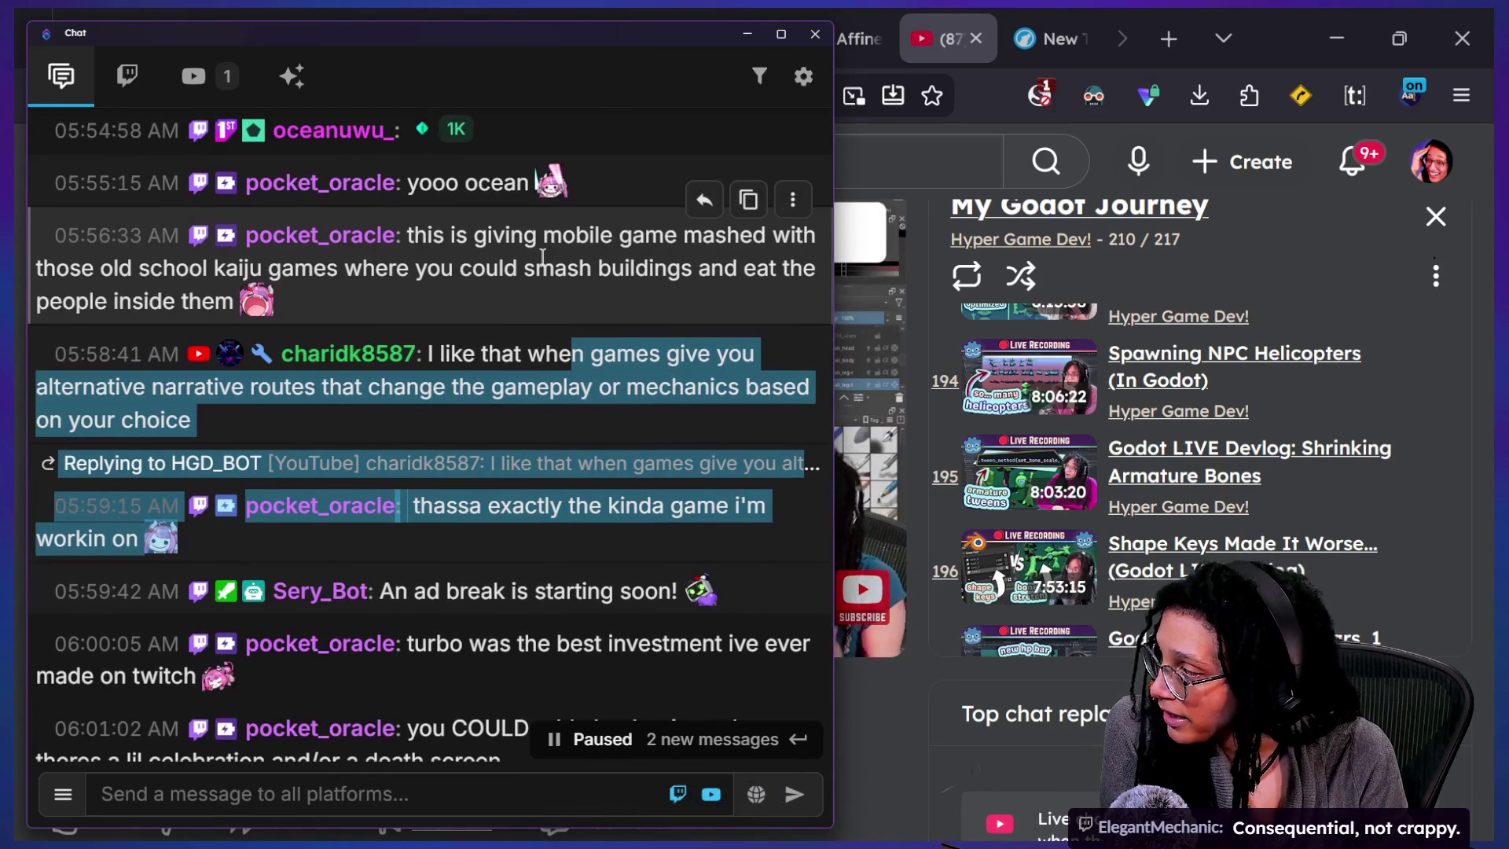
pyautogui.scroll(1, 542, 257)
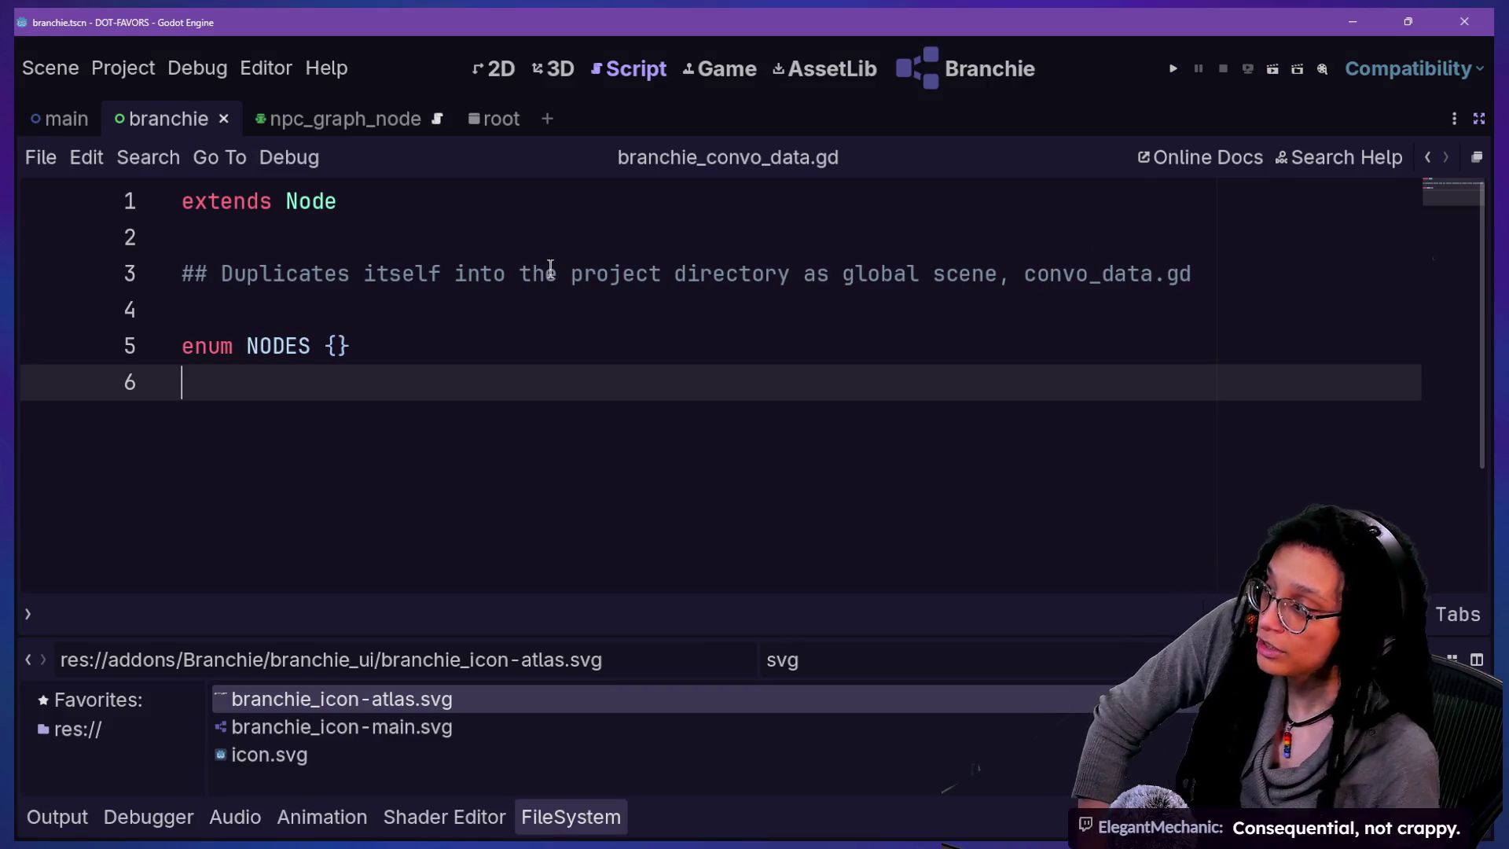
# - Show the Branchie graph editor, zoom in, and move Node 1 right and slightly up
pyautogui.click(958, 69)
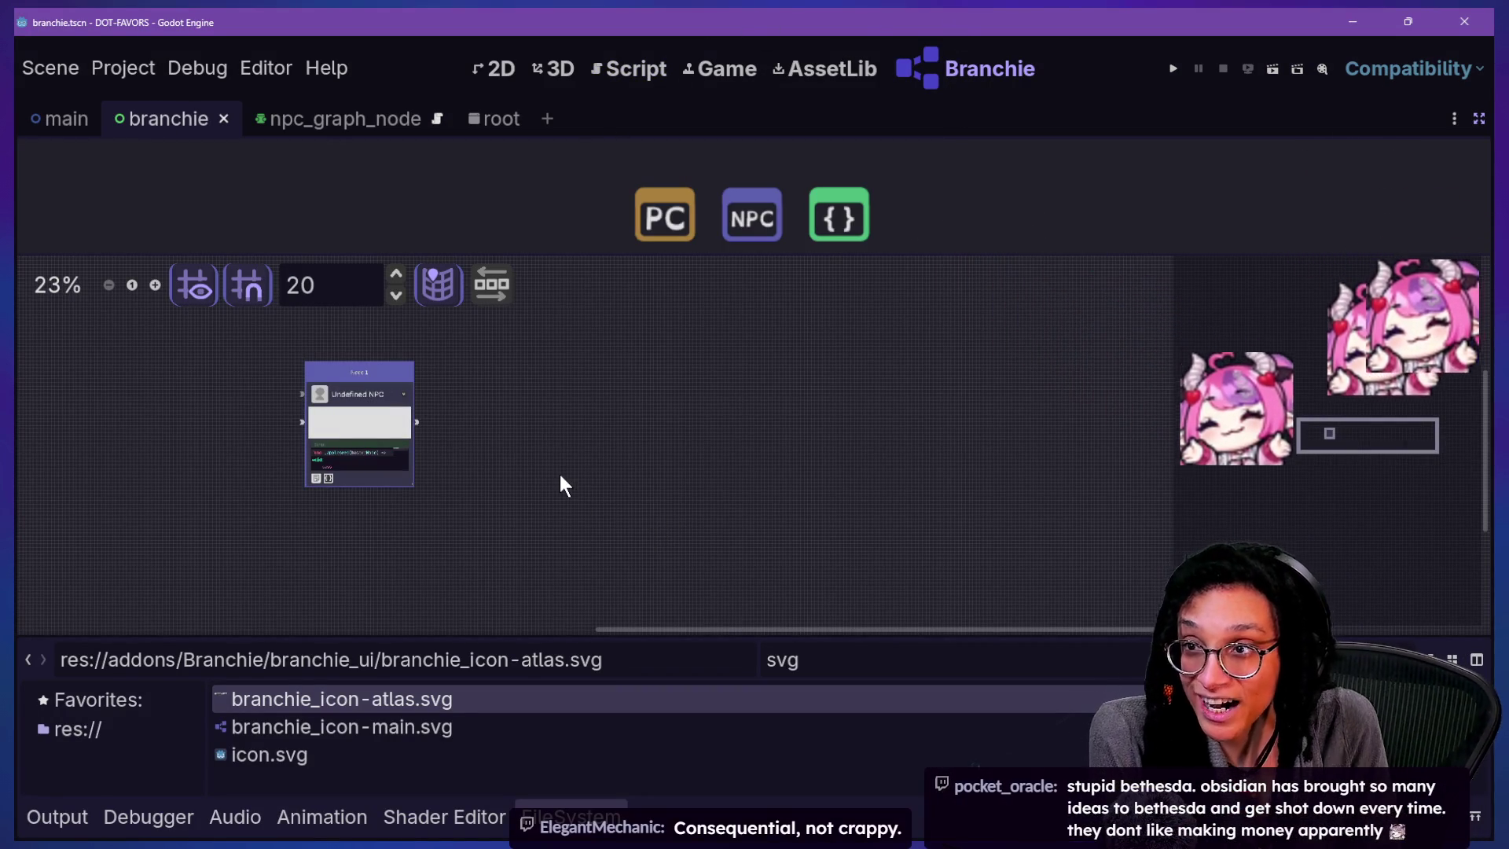
pyautogui.scroll(5, 275, 373)
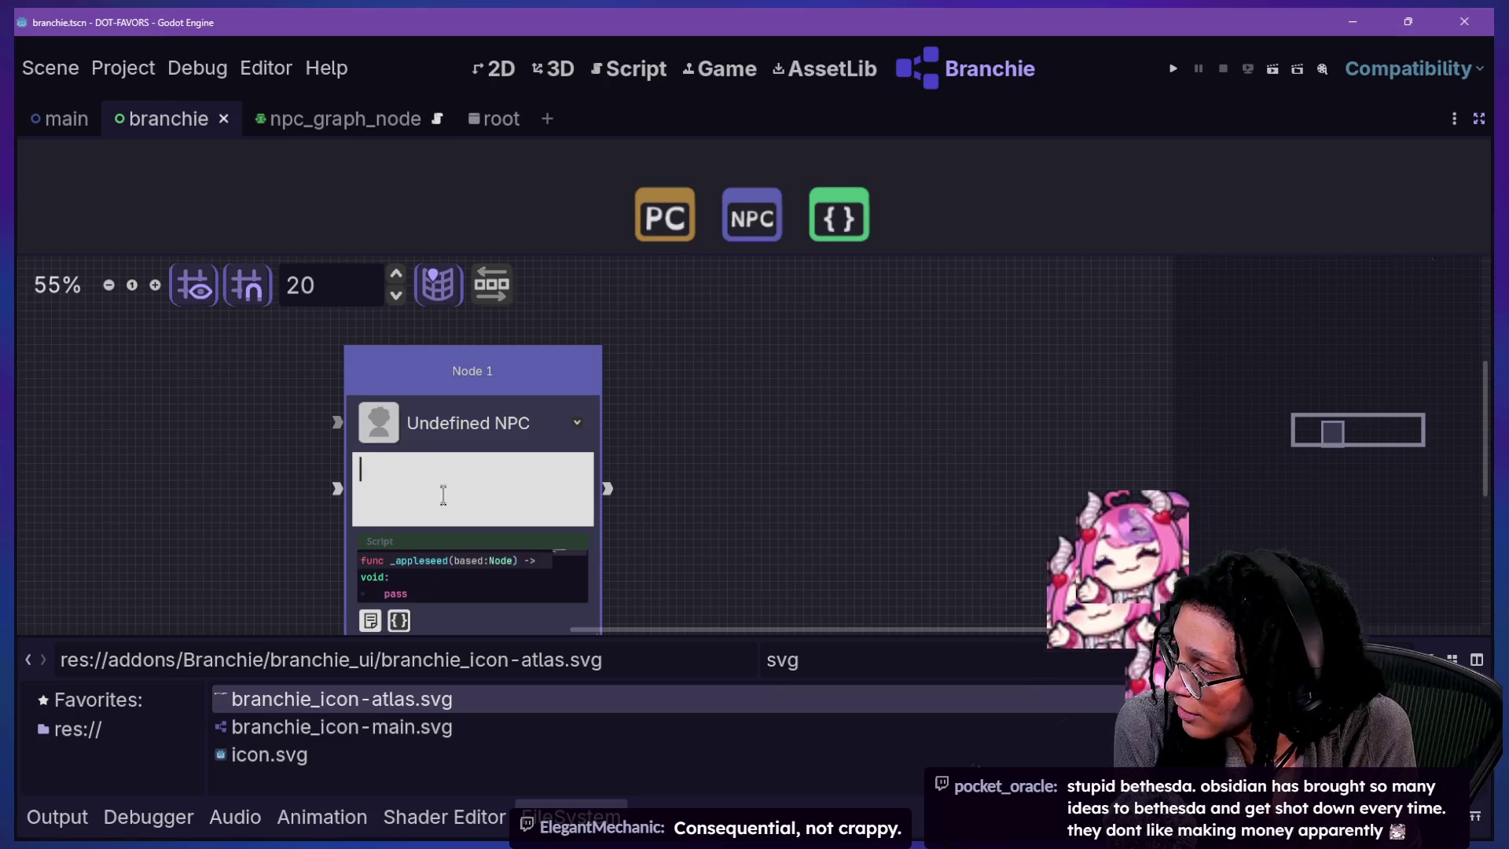
pyautogui.click(445, 481)
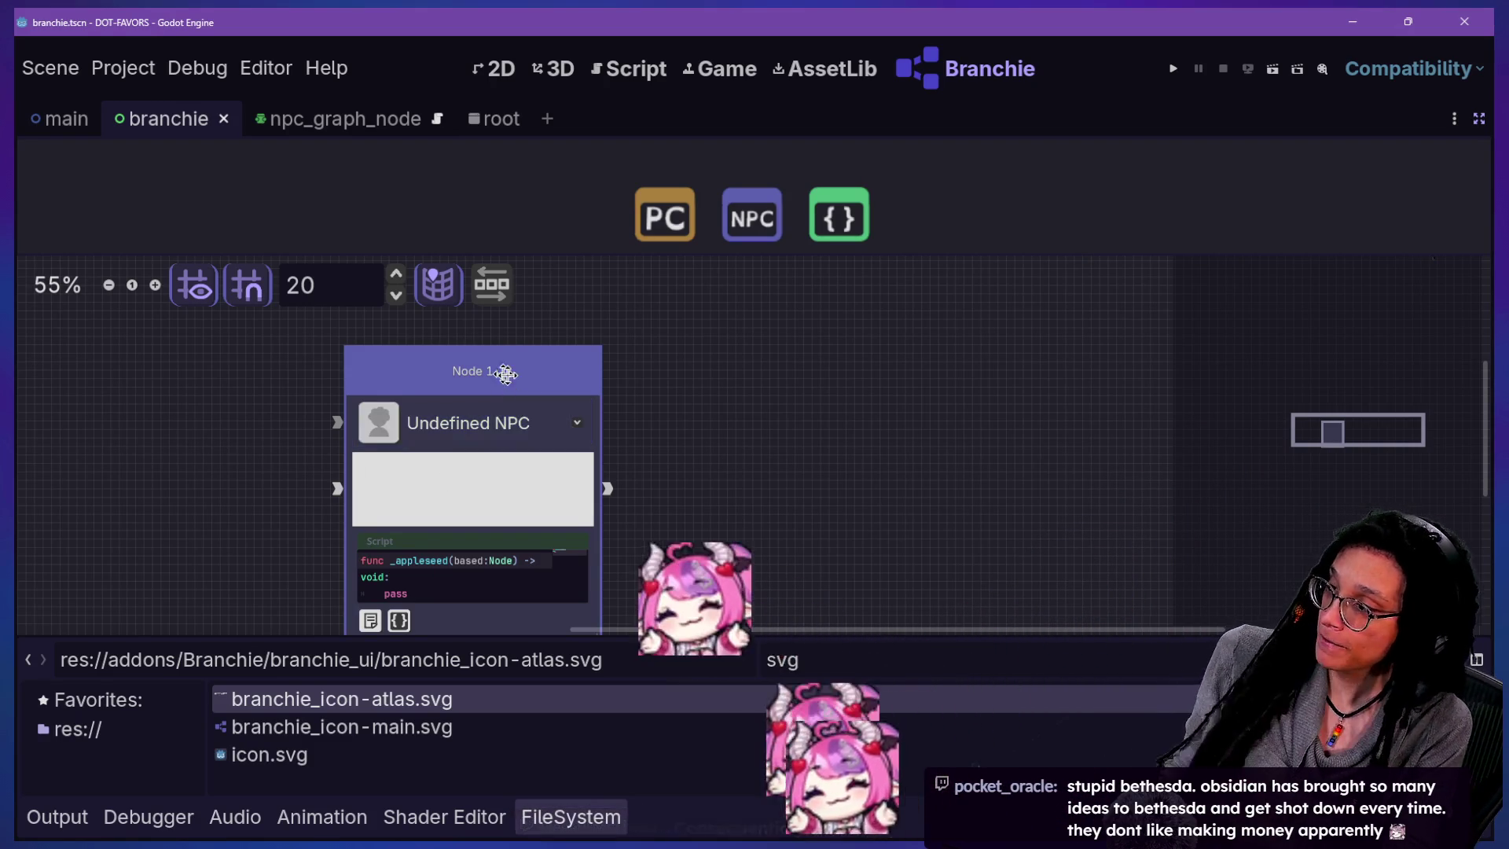
pyautogui.moveTo(503, 374); pyautogui.dragTo(611, 356)
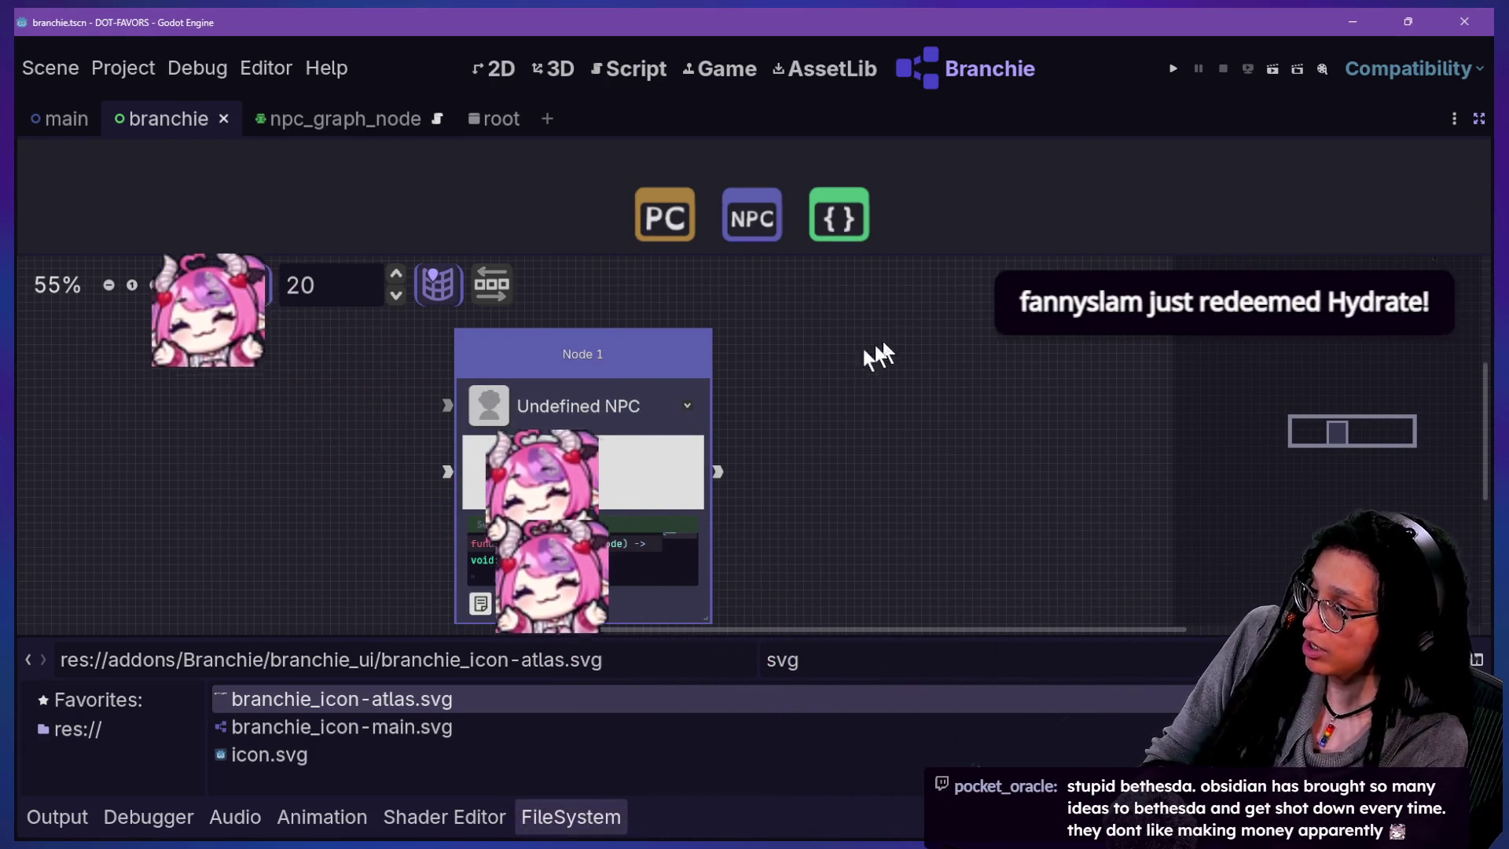
pyautogui.write('f')
pyautogui.click(921, 533)
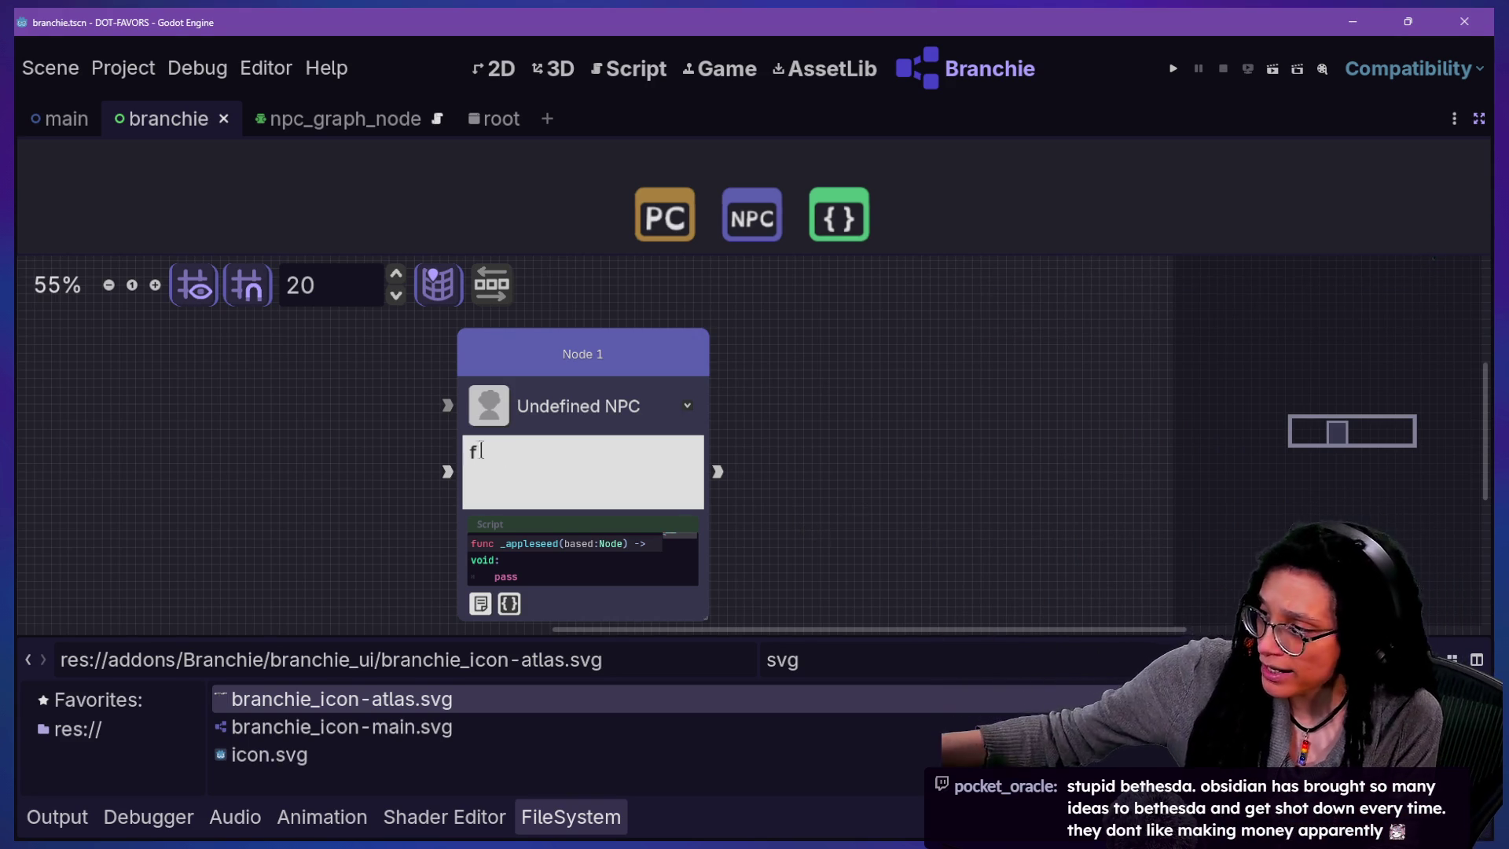
# - Hide the bottom dock, reposition Node 1, and fix its text to read 'So and so says this'
pyautogui.hotkey('alt', 'o')
pyautogui.hotkey('alt', 'o')
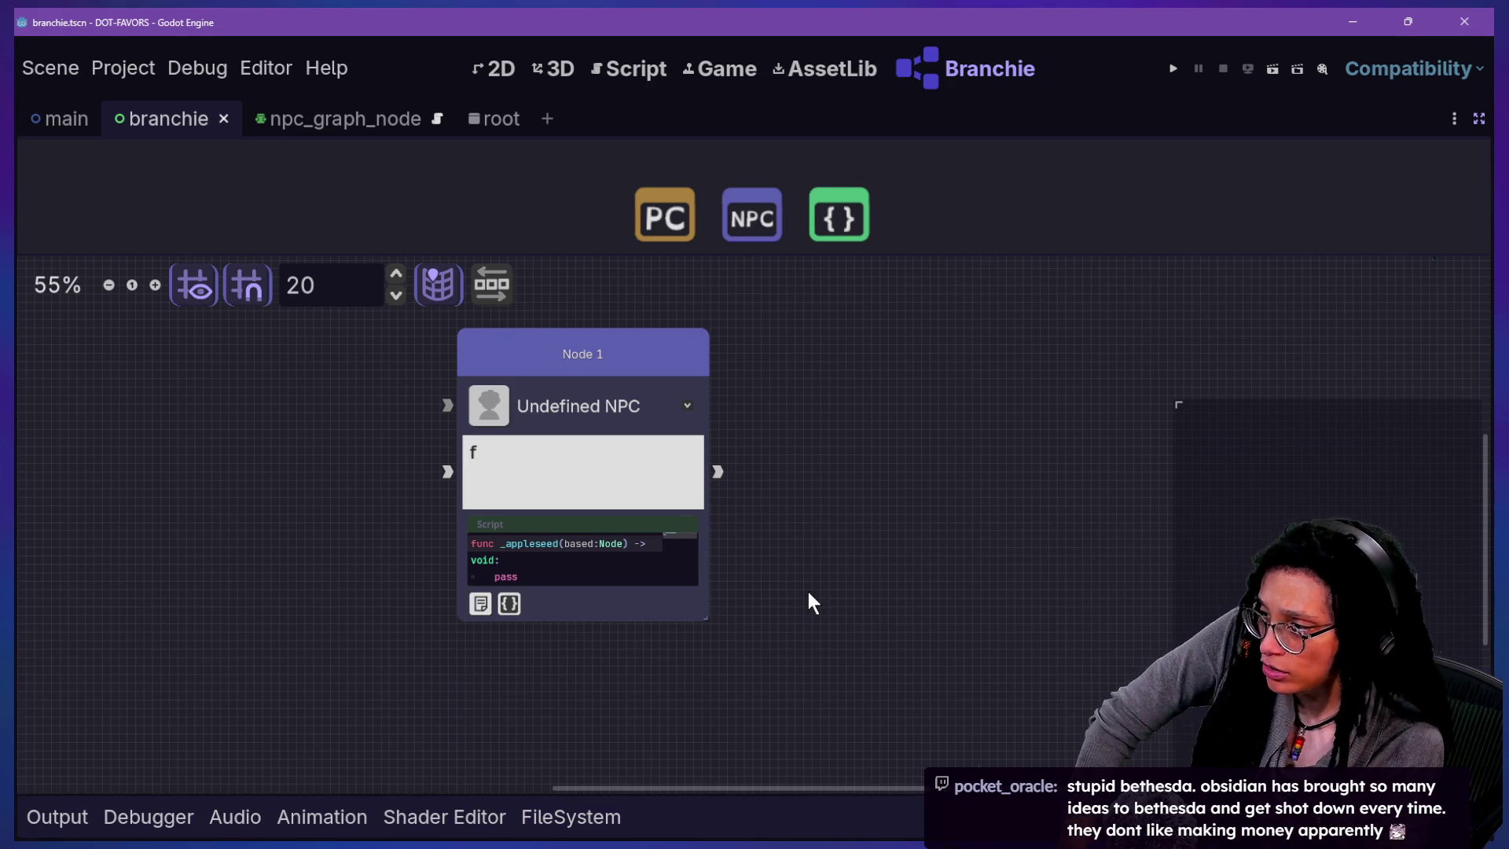
pyautogui.scroll(1, 548, 413)
pyautogui.moveTo(560, 357); pyautogui.dragTo(606, 398)
pyautogui.click(663, 516)
pyautogui.press('BackSpace')
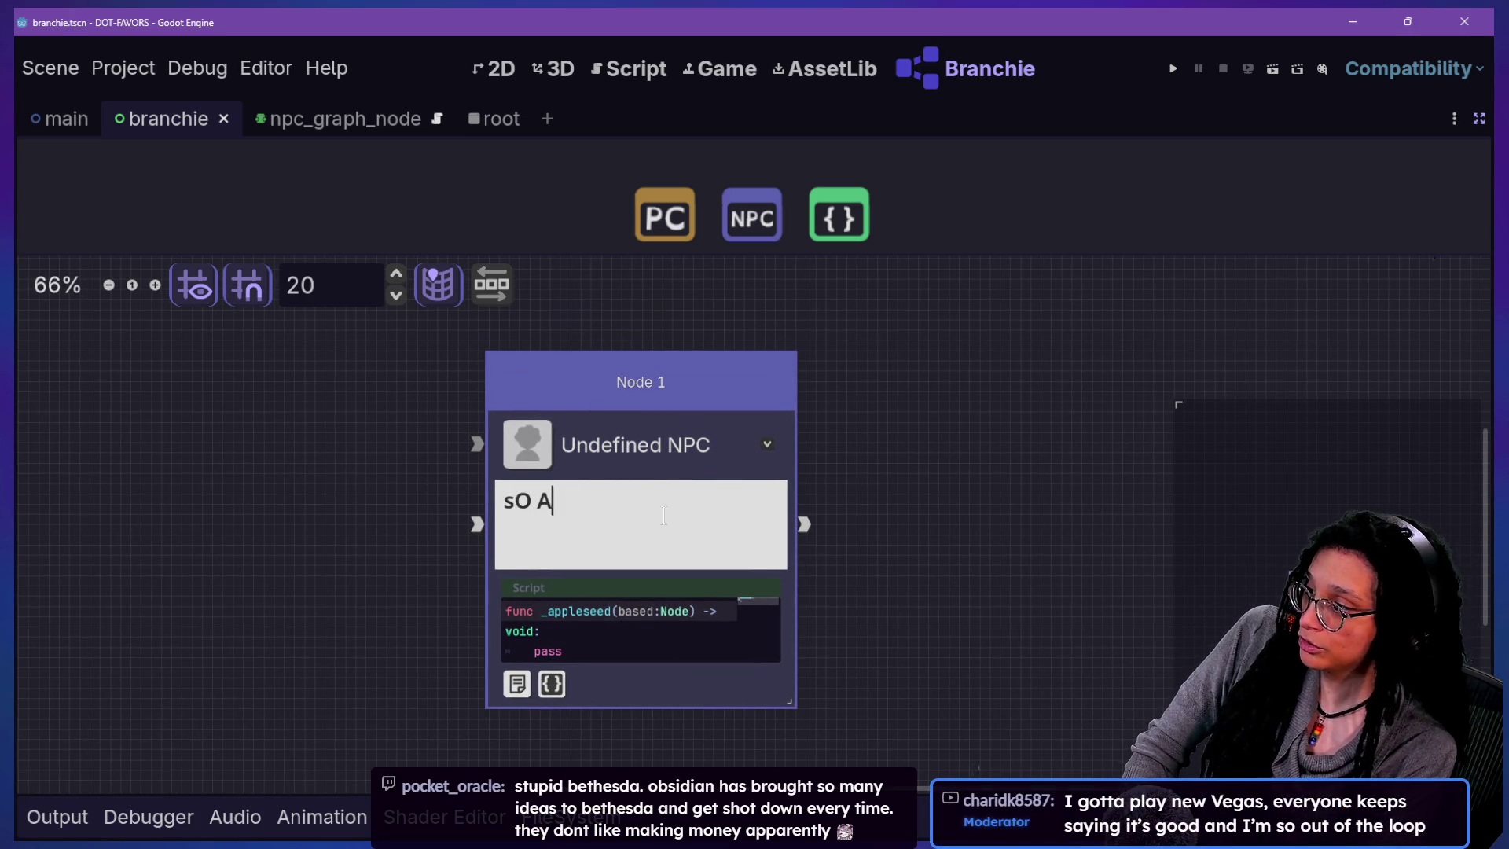
pyautogui.write('and so')
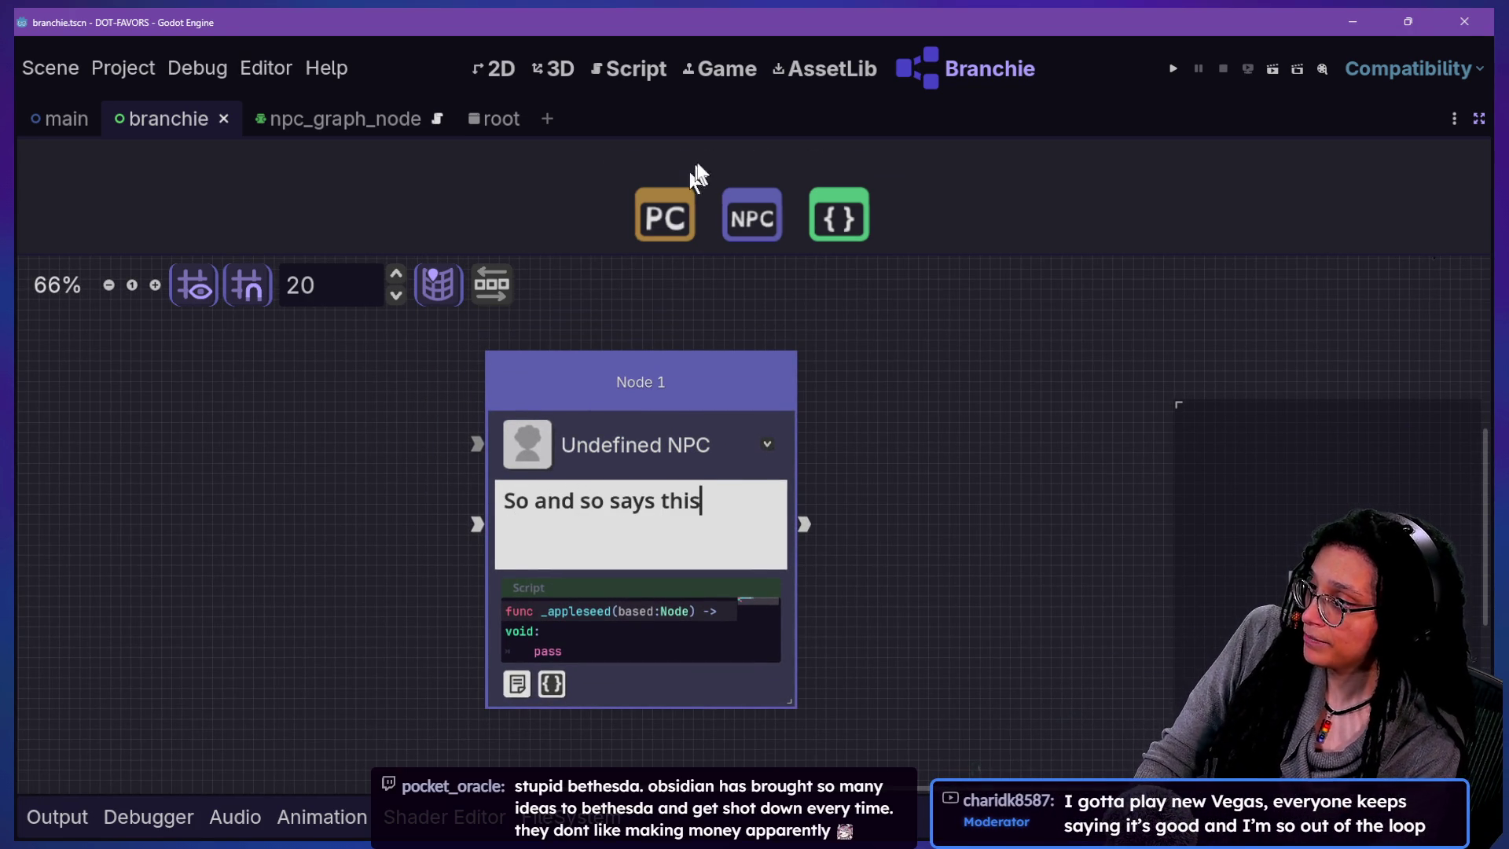
pyautogui.click(748, 203)
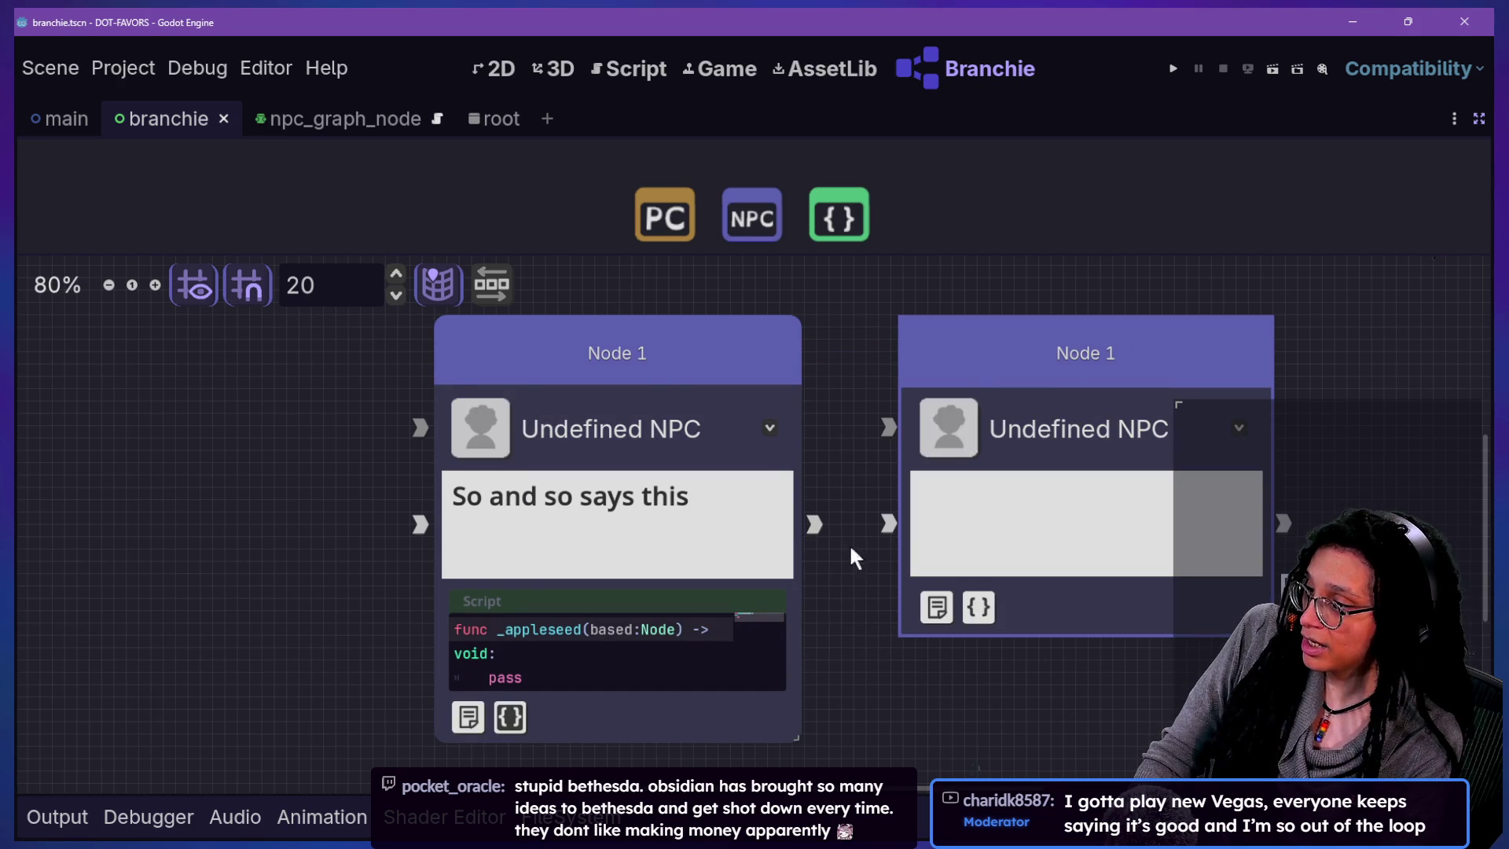
# - Wire Node 1 to the new NPC node, give it 'So and so says that', and arrange both
pyautogui.moveTo(873, 535); pyautogui.dragTo(889, 523)
pyautogui.click(963, 503)
pyautogui.write('and ')
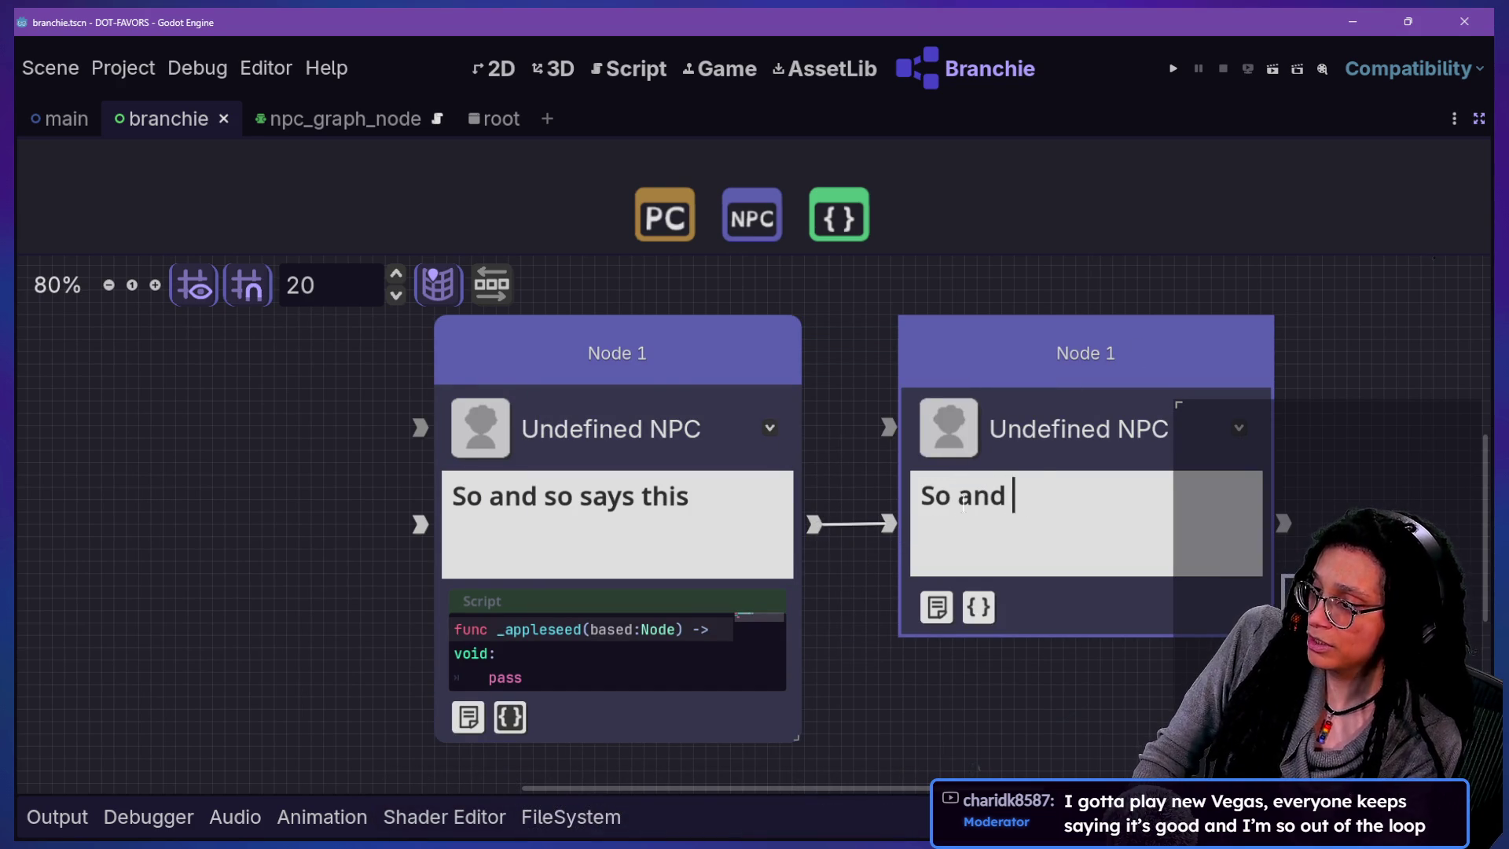
pyautogui.write('so says that')
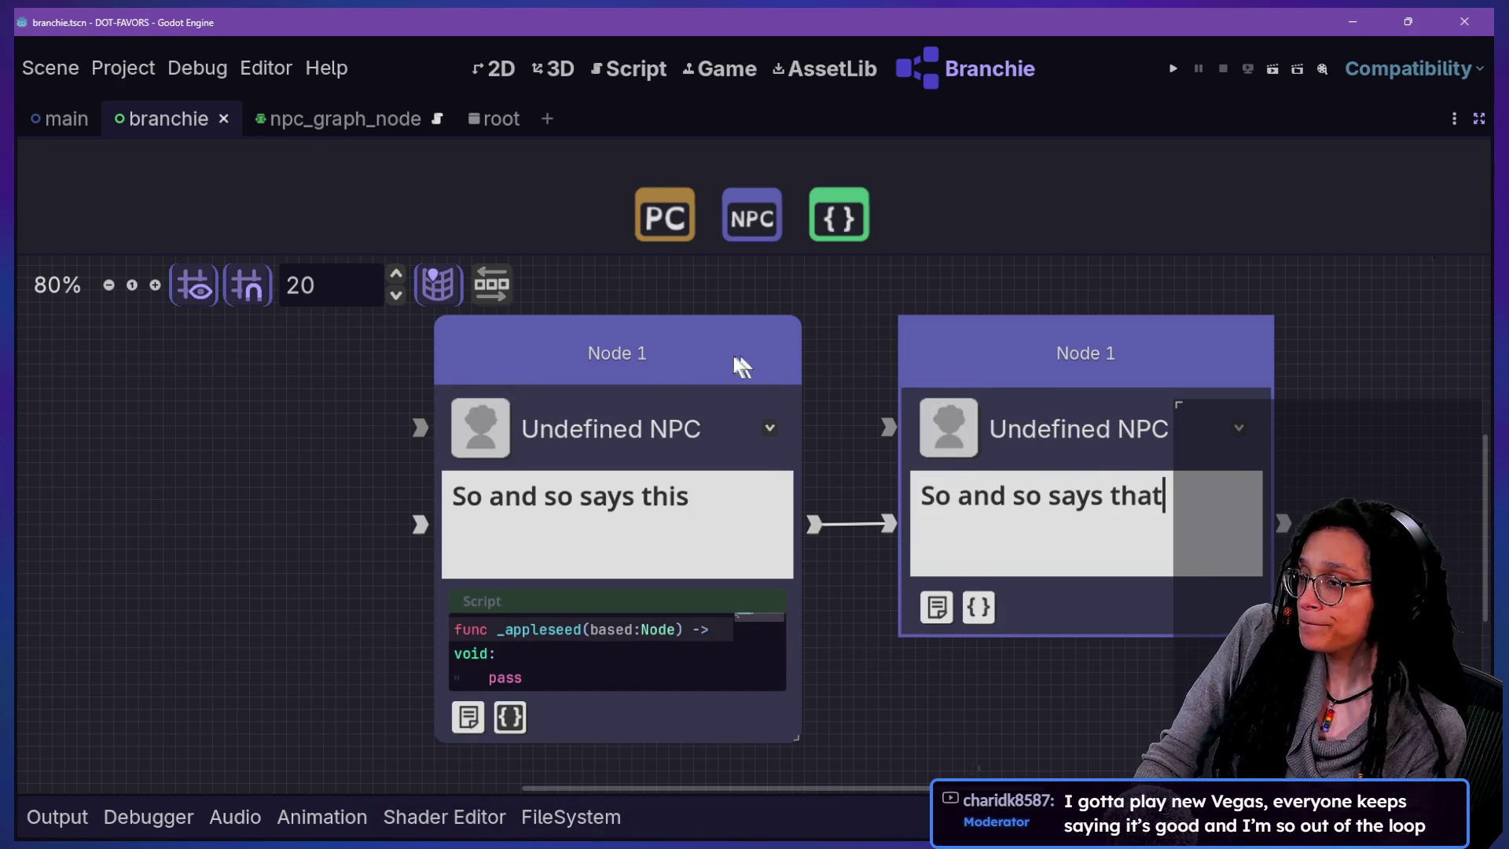
pyautogui.moveTo(756, 360); pyautogui.dragTo(656, 420)
pyautogui.scroll(-4, 761, 400)
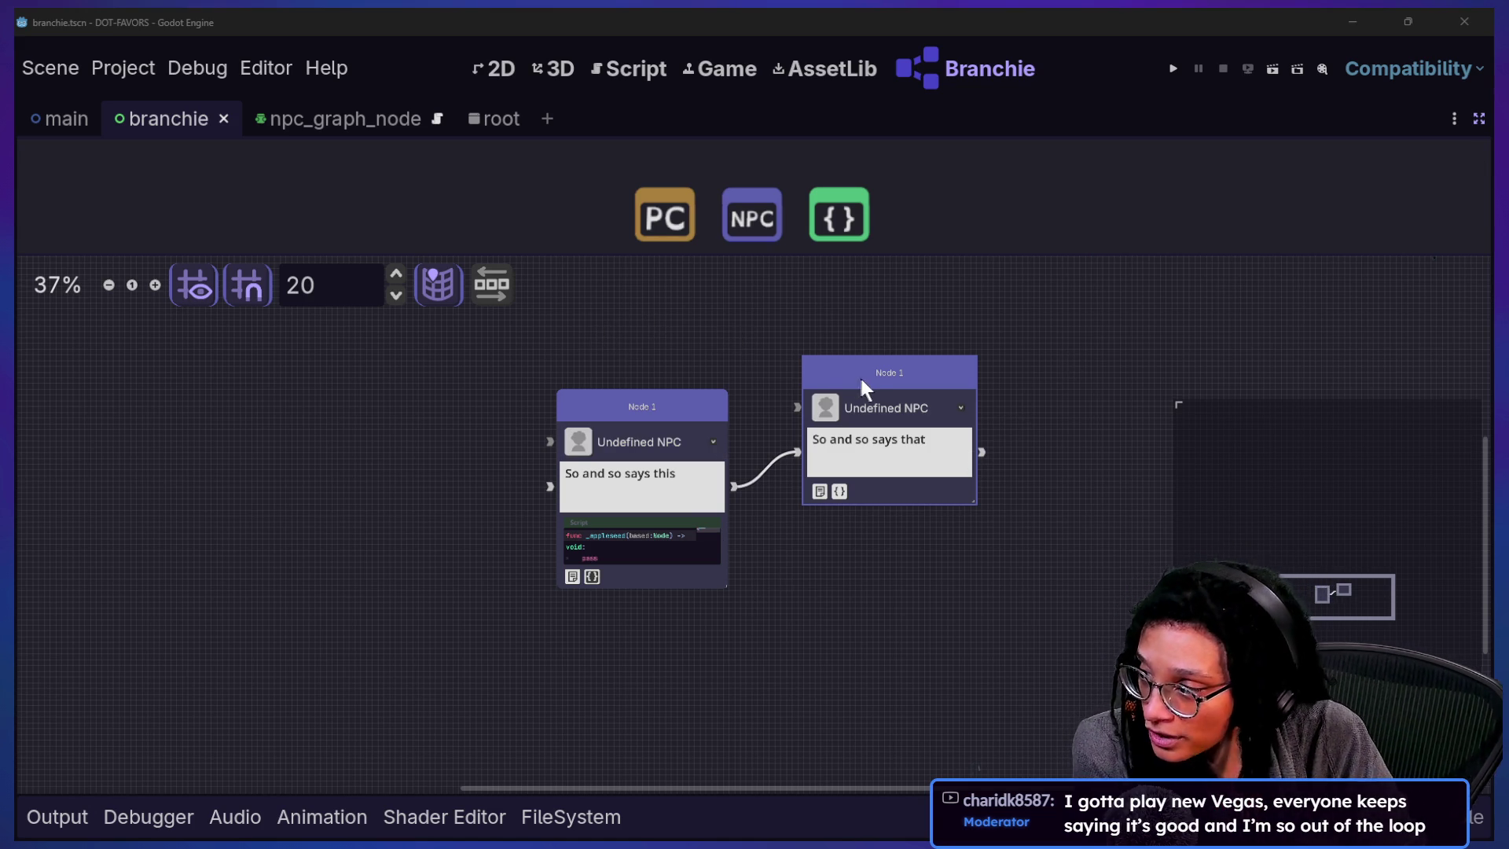
pyautogui.moveTo(871, 372); pyautogui.dragTo(842, 349)
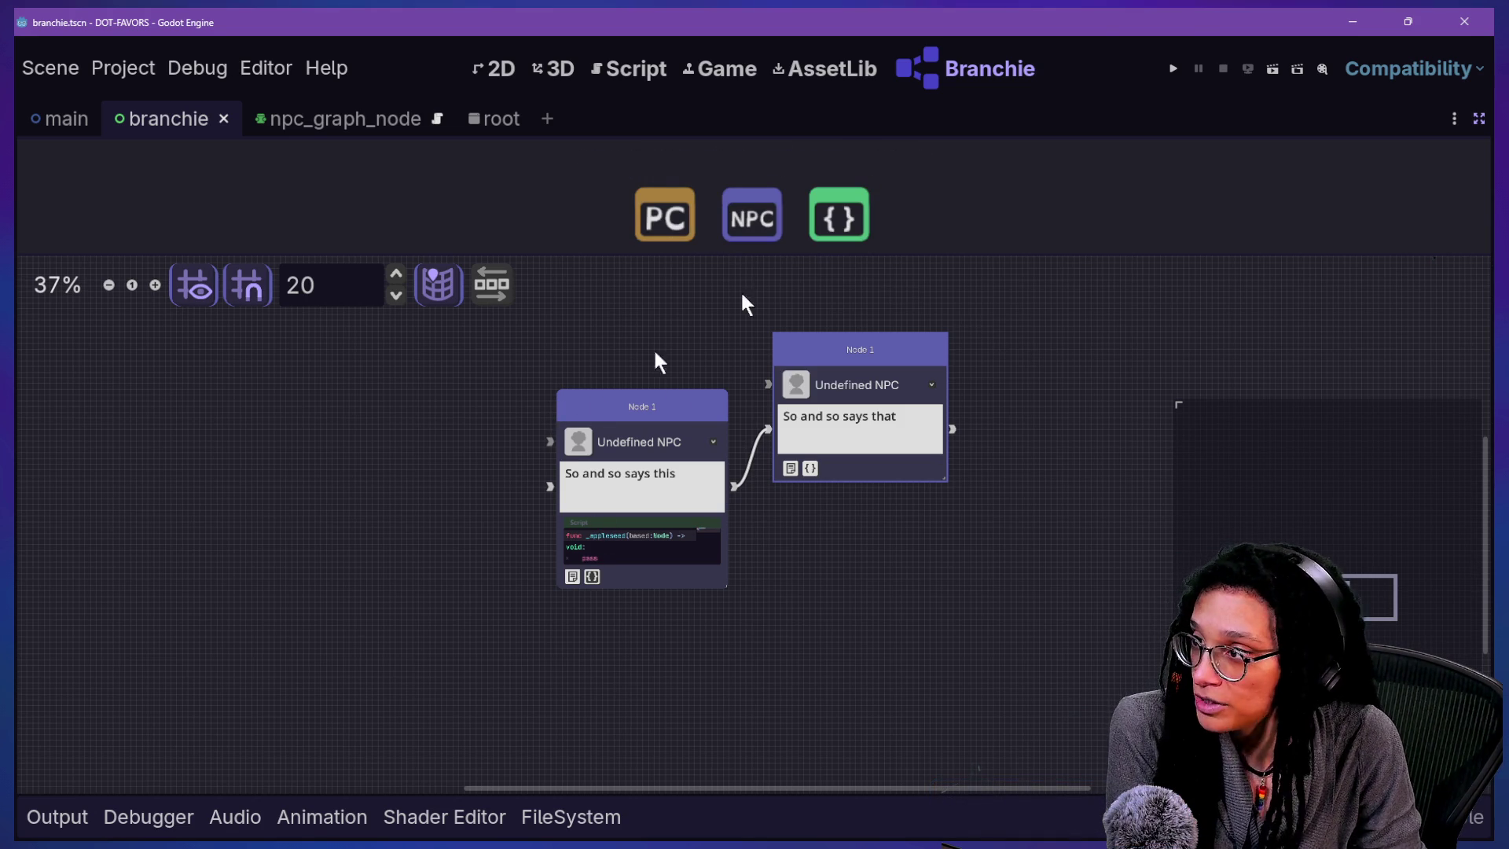
# - Run the project, move the debug window aside, and start the game from Let's Go!
pyautogui.click(1179, 68)
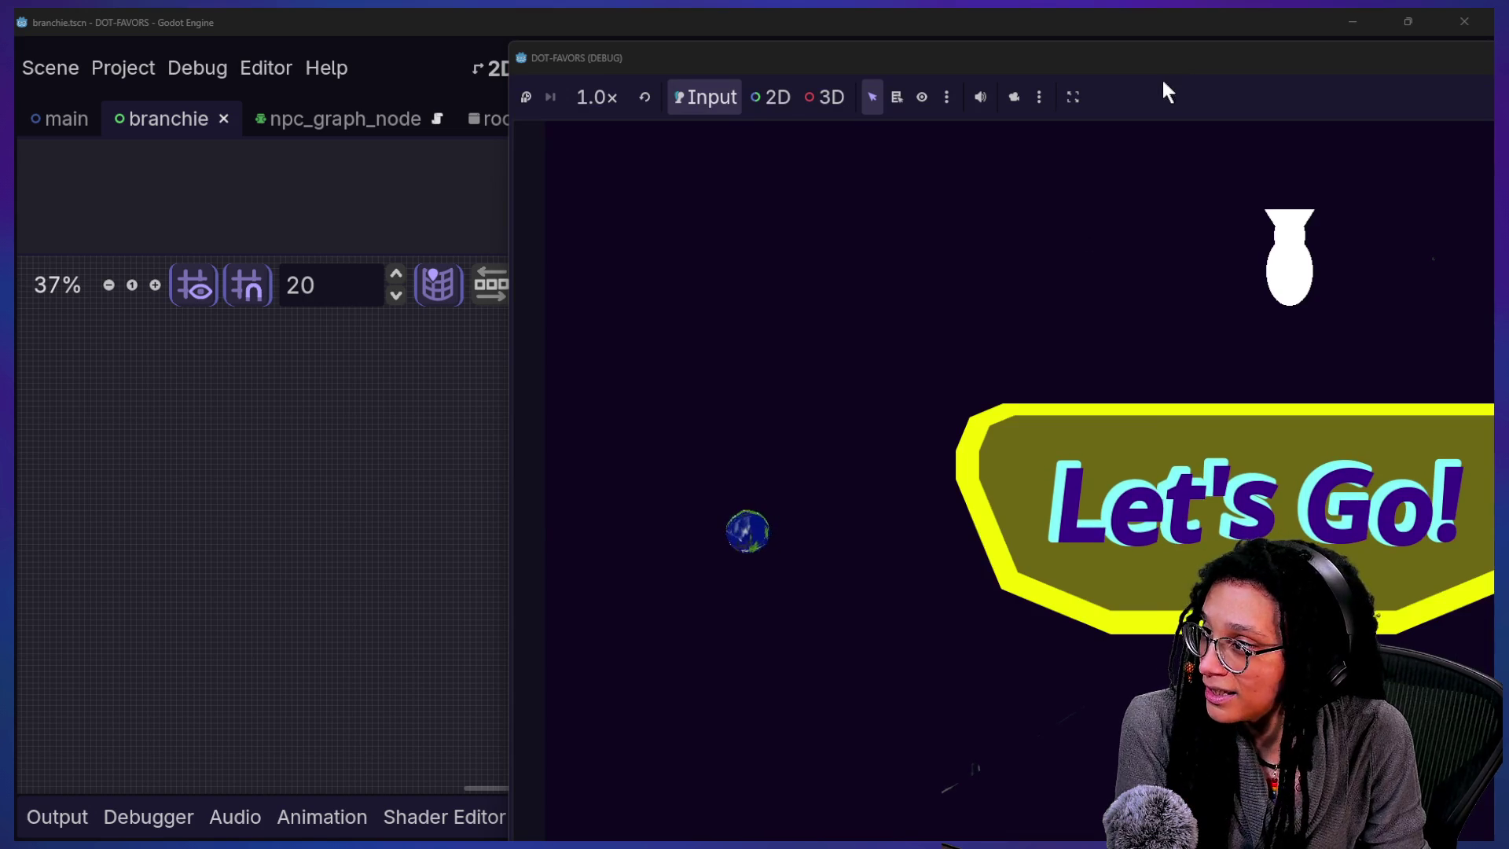
pyautogui.moveTo(1162, 77); pyautogui.dragTo(738, 101)
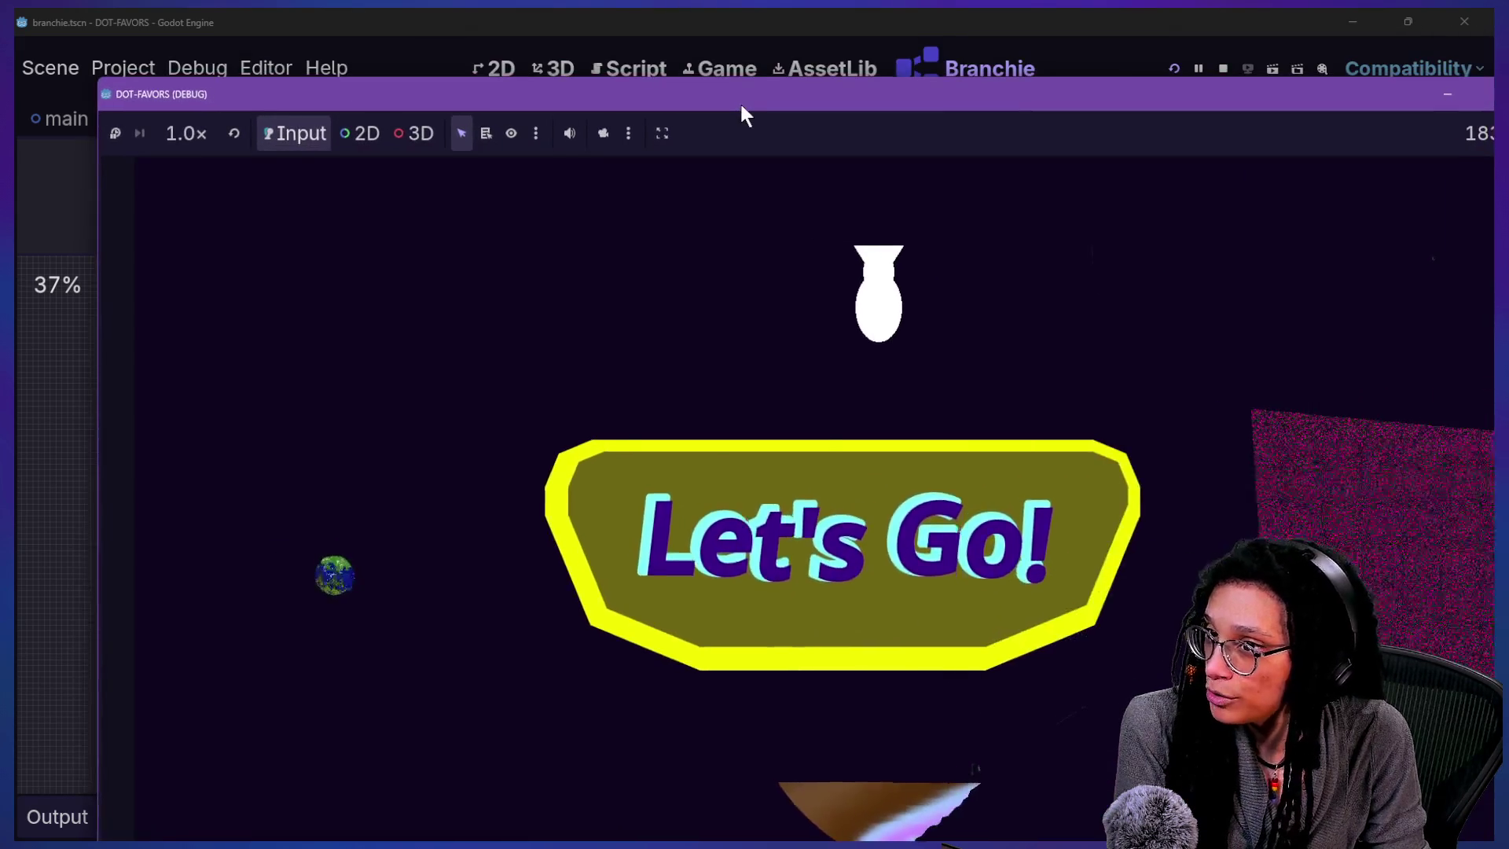
pyautogui.click(885, 377)
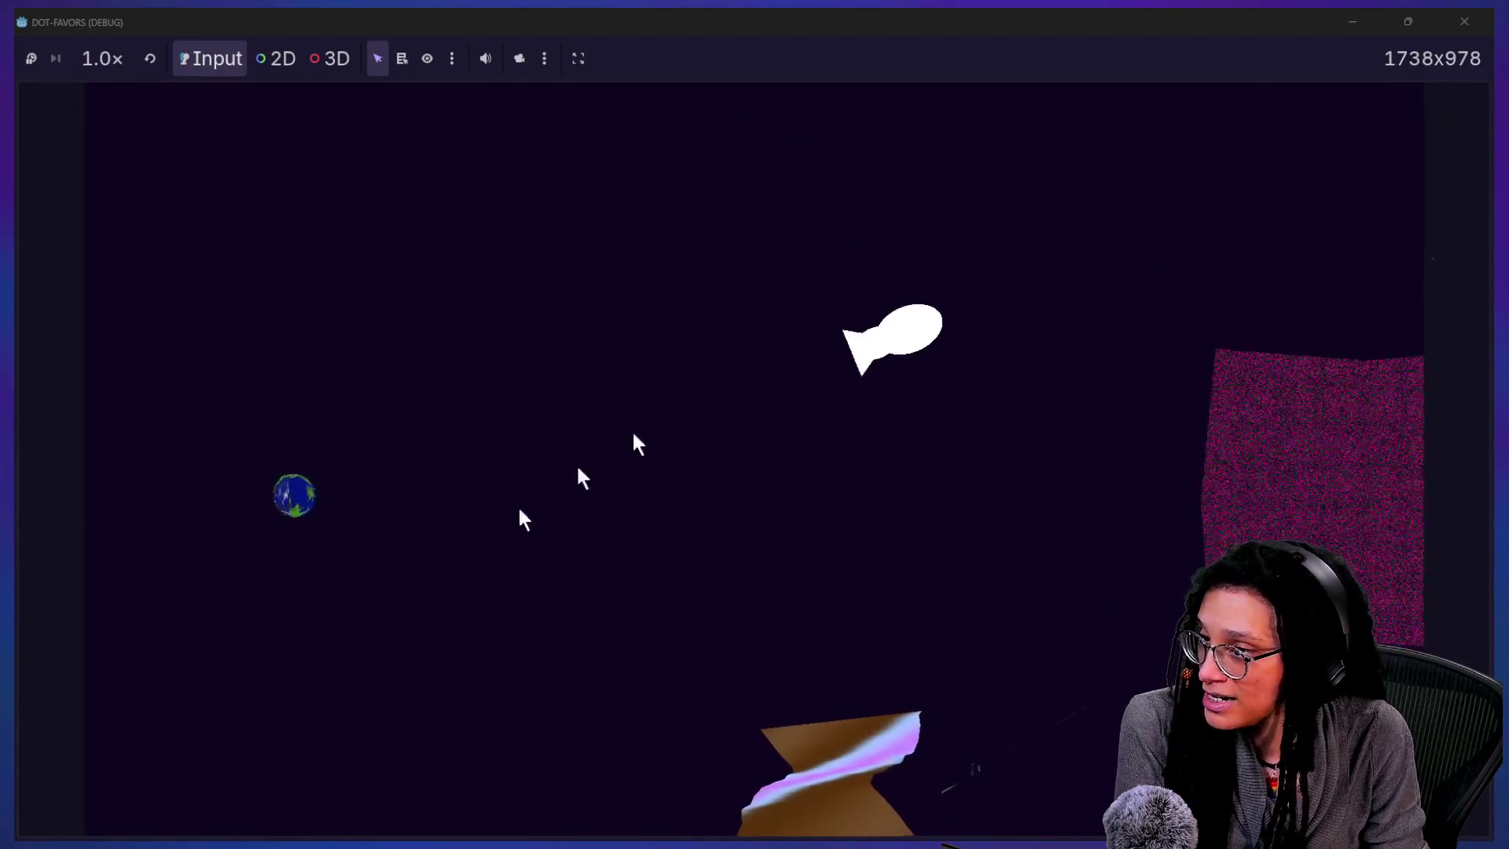
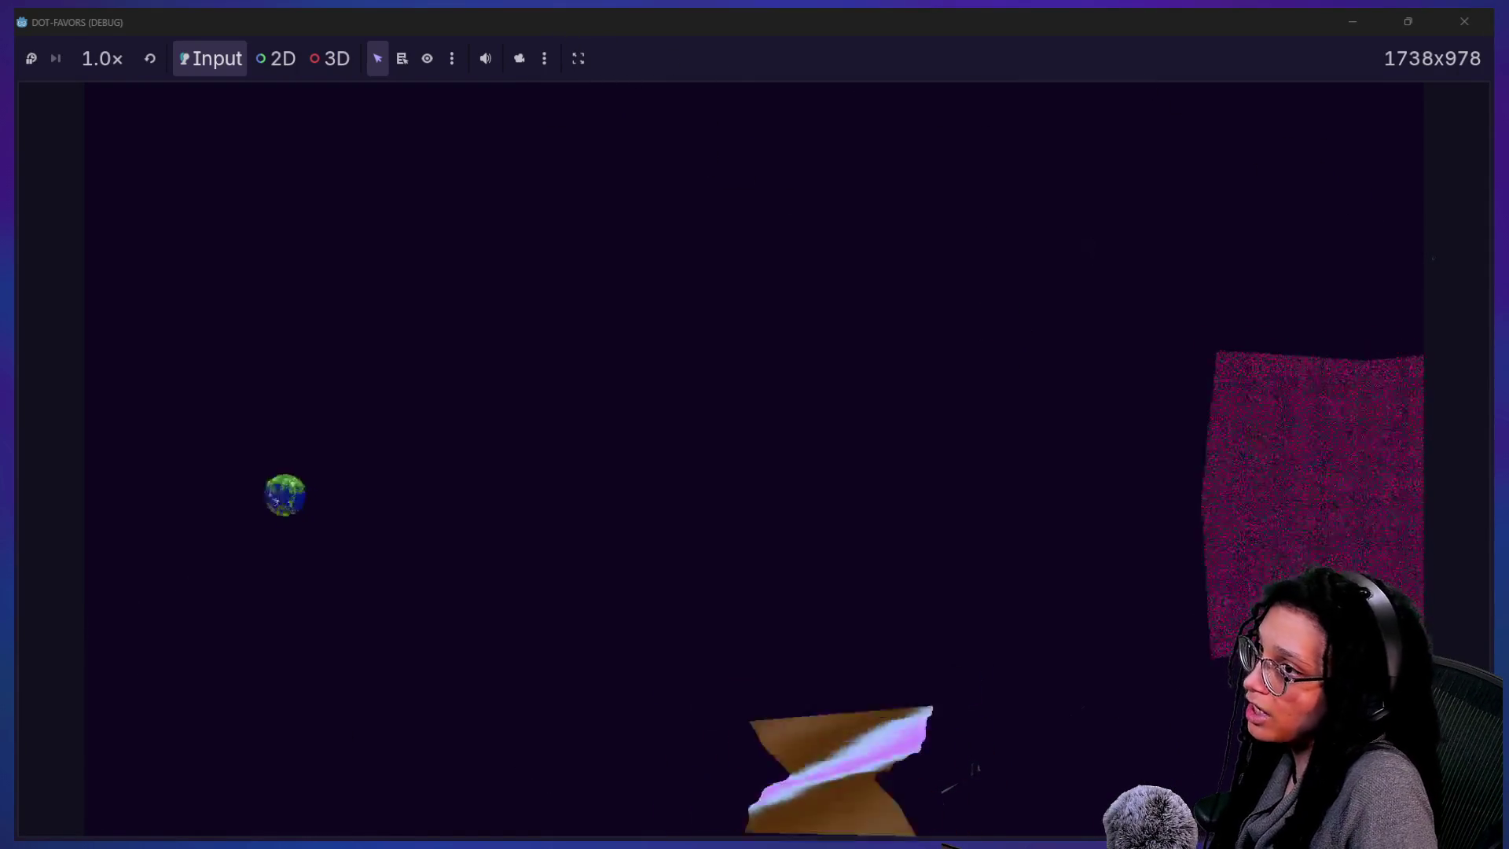
# - Close the running game window and bring the stream chat window to the front
pyautogui.click(1458, 19)
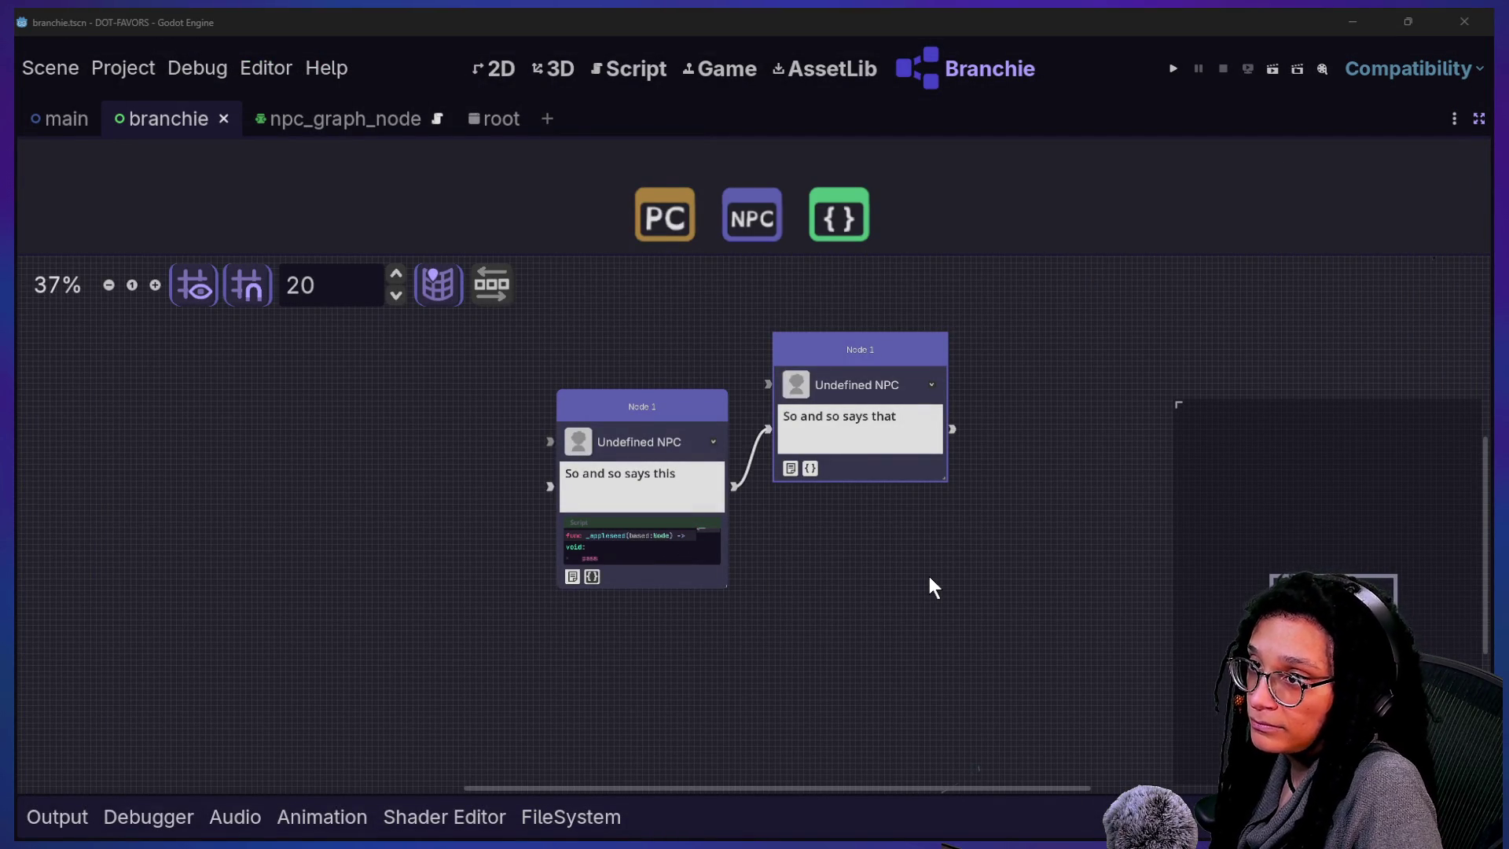
pyautogui.hotkey('alt', 'Tab')
pyautogui.moveTo(741, 616)
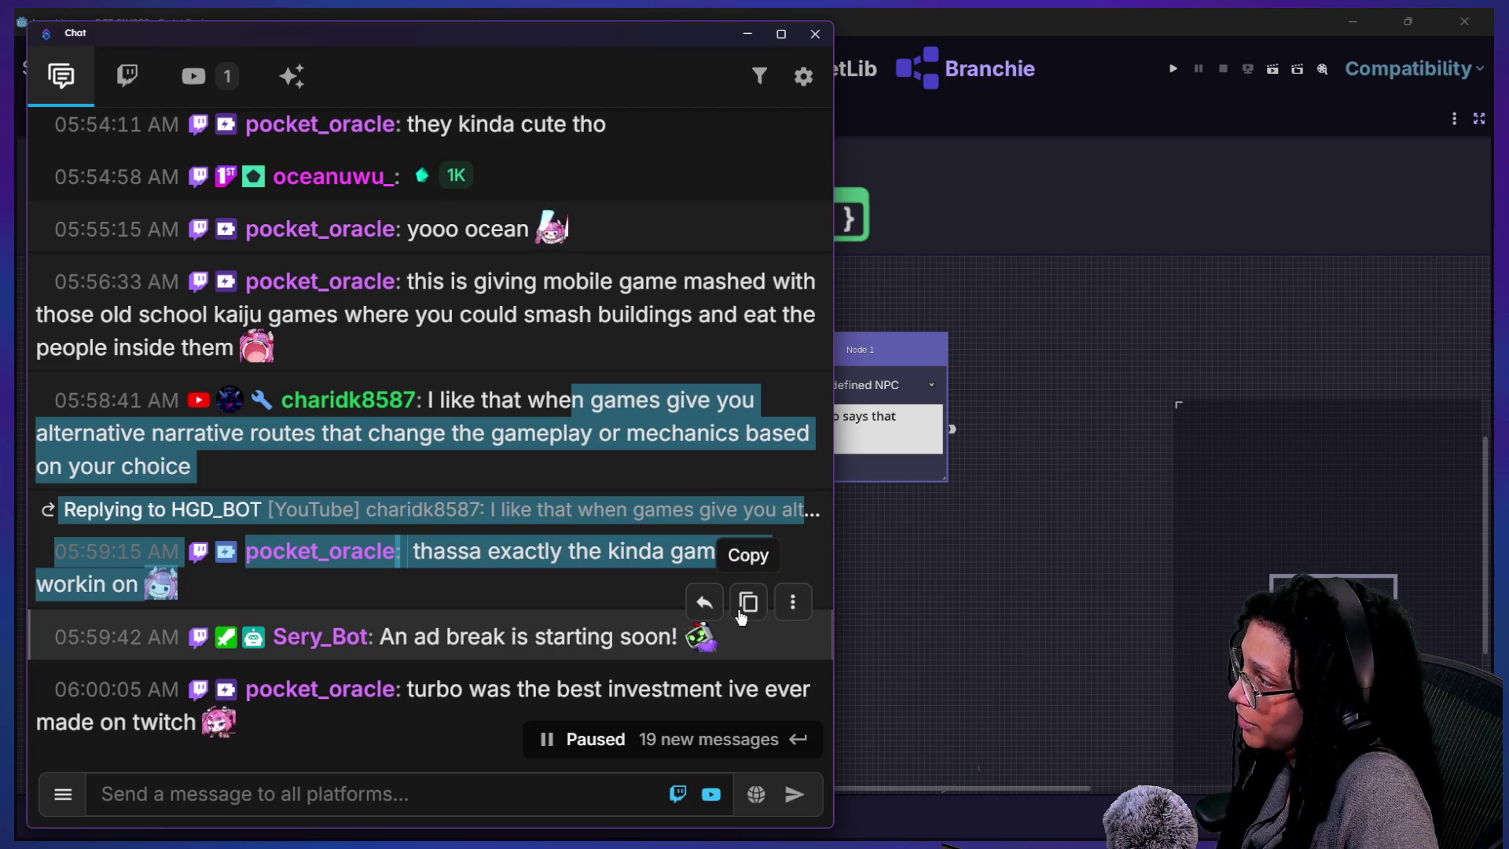
# - Scroll the chat down to the newest messages
pyautogui.scroll(-1, 354, 487)
pyautogui.scroll(-1, 354, 487)
pyautogui.scroll(-2, 523, 582)
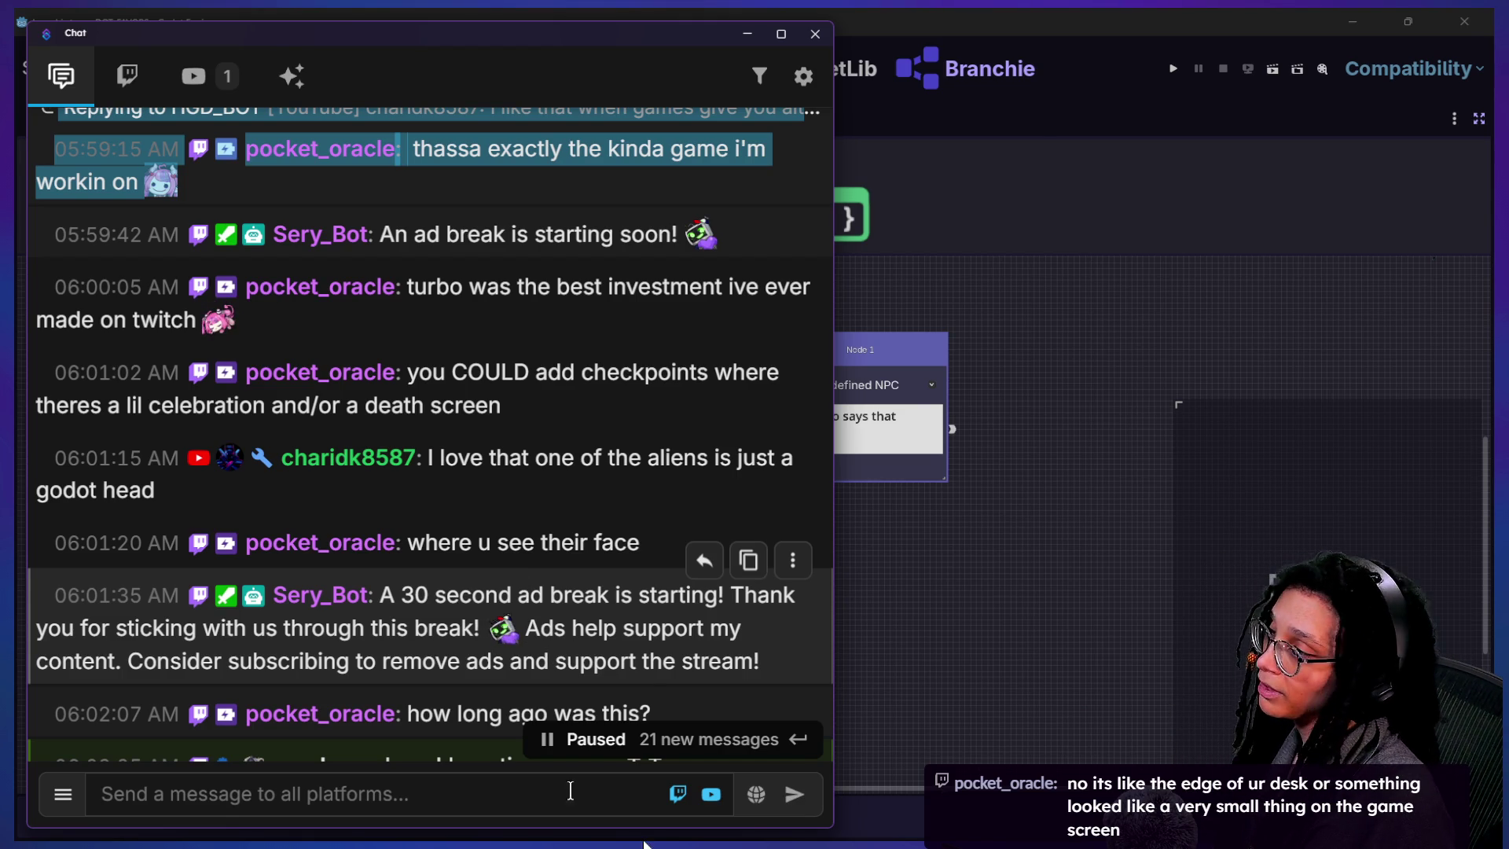
pyautogui.moveTo(151, 449)
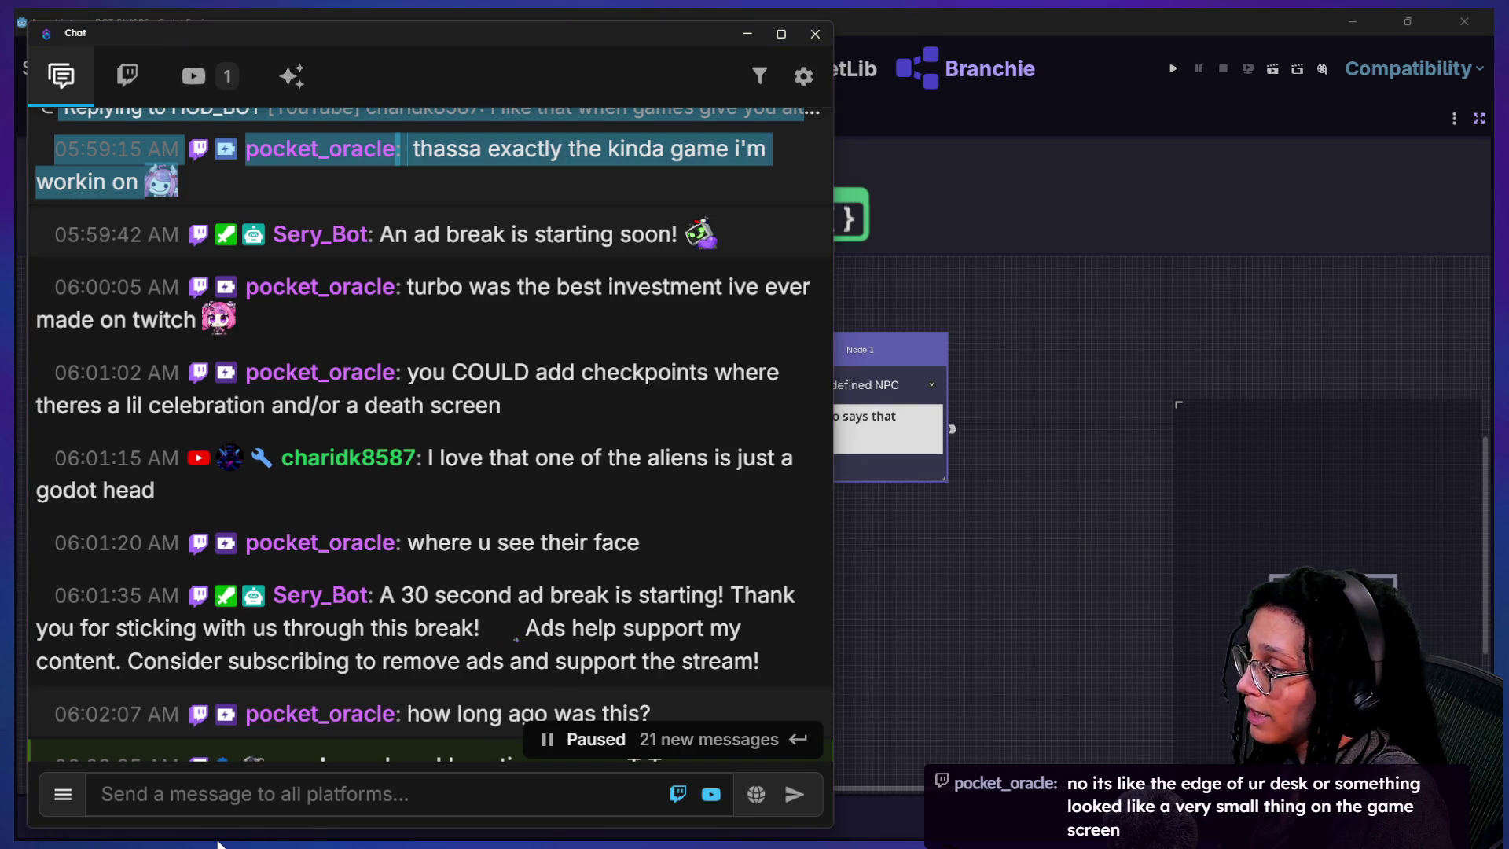
pyautogui.scroll(-5, 512, 695)
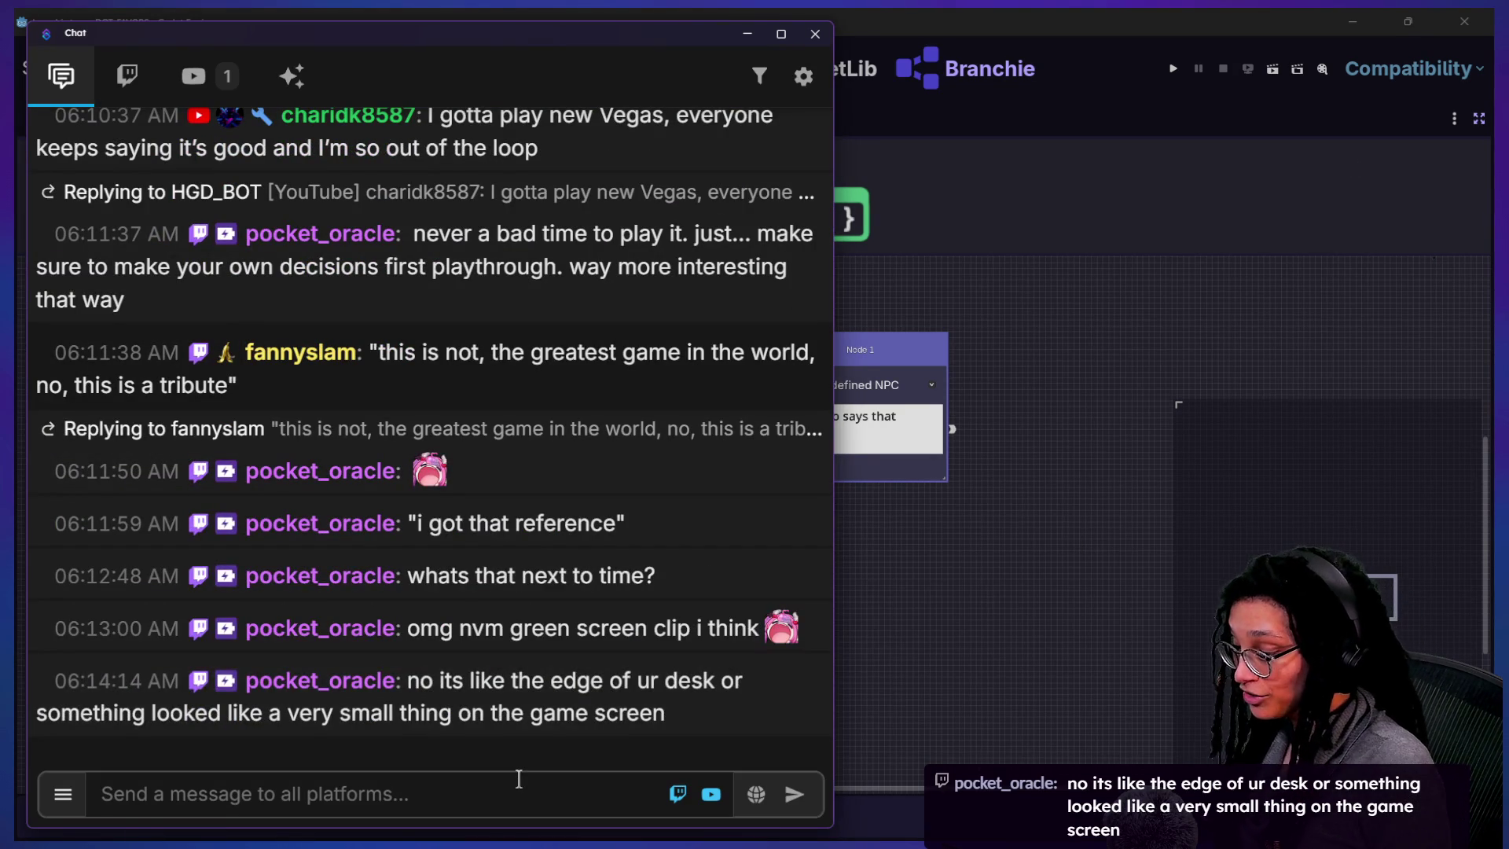
# - Post the !gamelike command in chat, then switch to the YouTube browser
pyautogui.write('!game-')
pyautogui.press('BackSpace')
pyautogui.write('like')
pyautogui.press('Return')
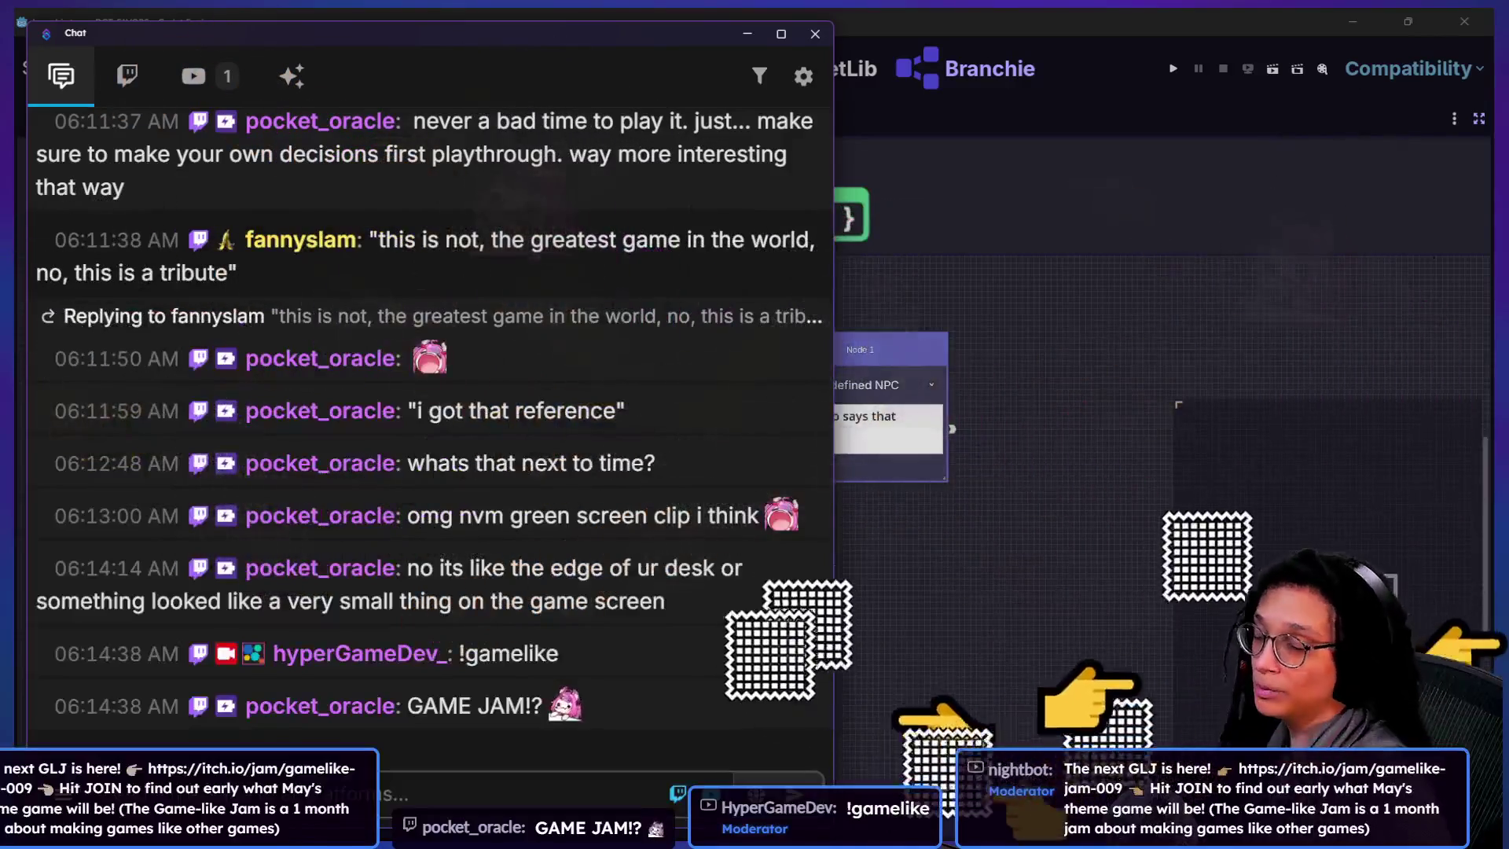
pyautogui.hotkey('alt', 'Tab')
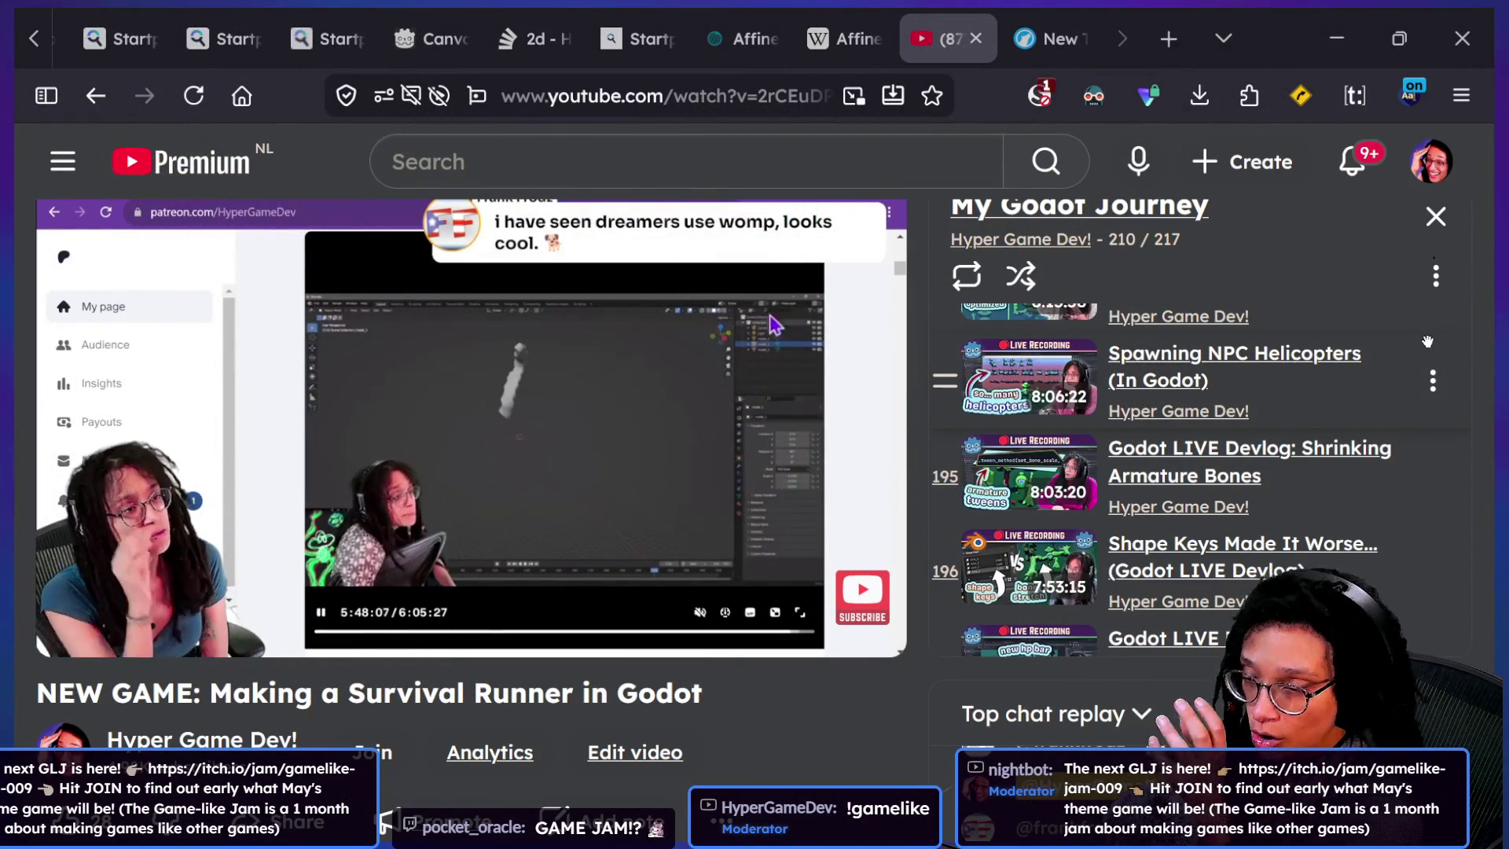
# - In the itch.io browser, go back to the Rogue jam and advance to Game-like Jam 9
pyautogui.hotkey('alt', 'Tab')
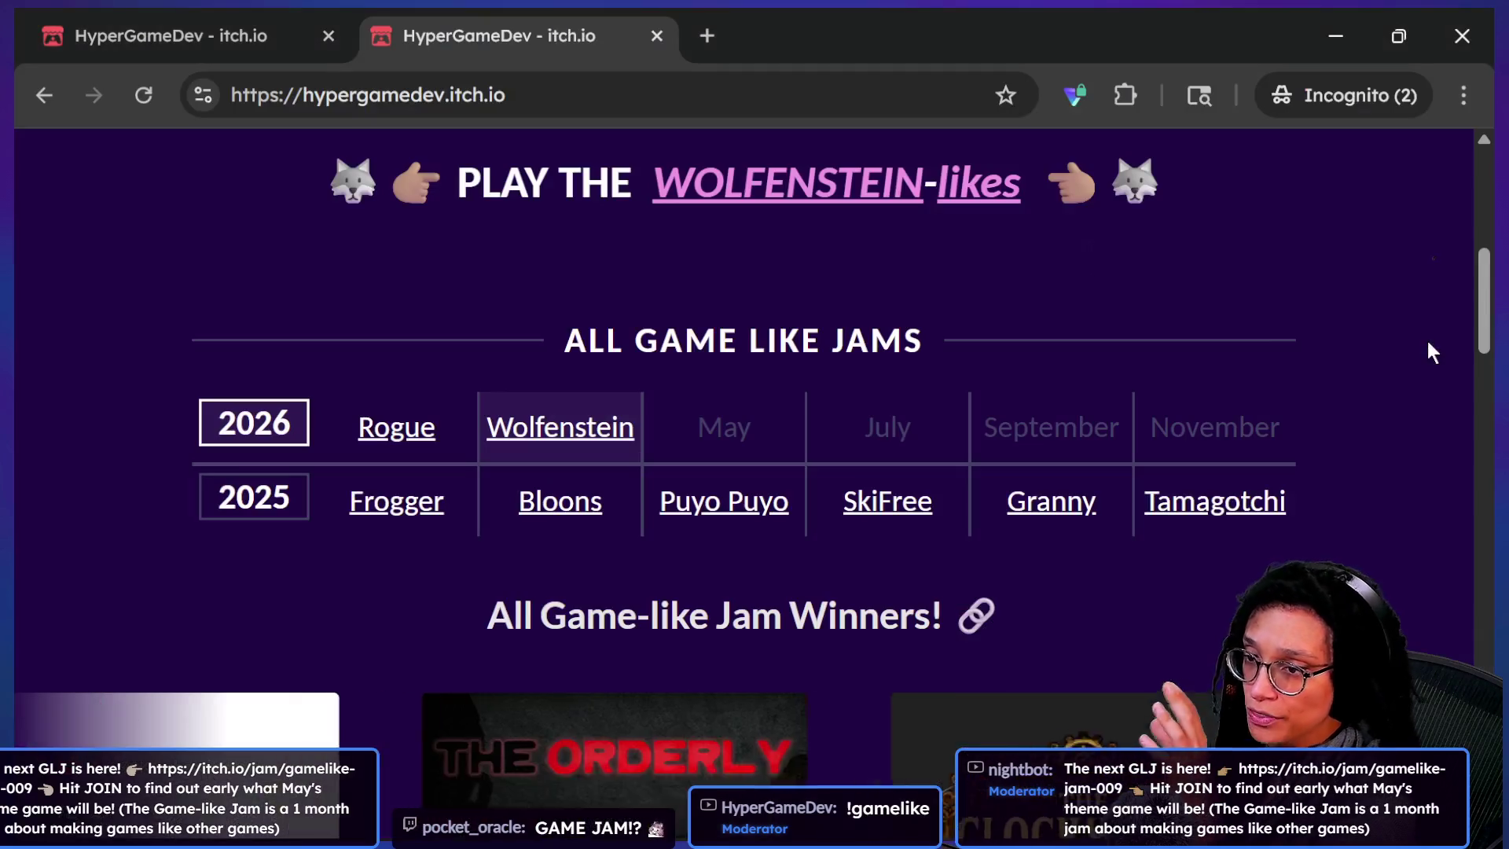
pyautogui.click(231, 16)
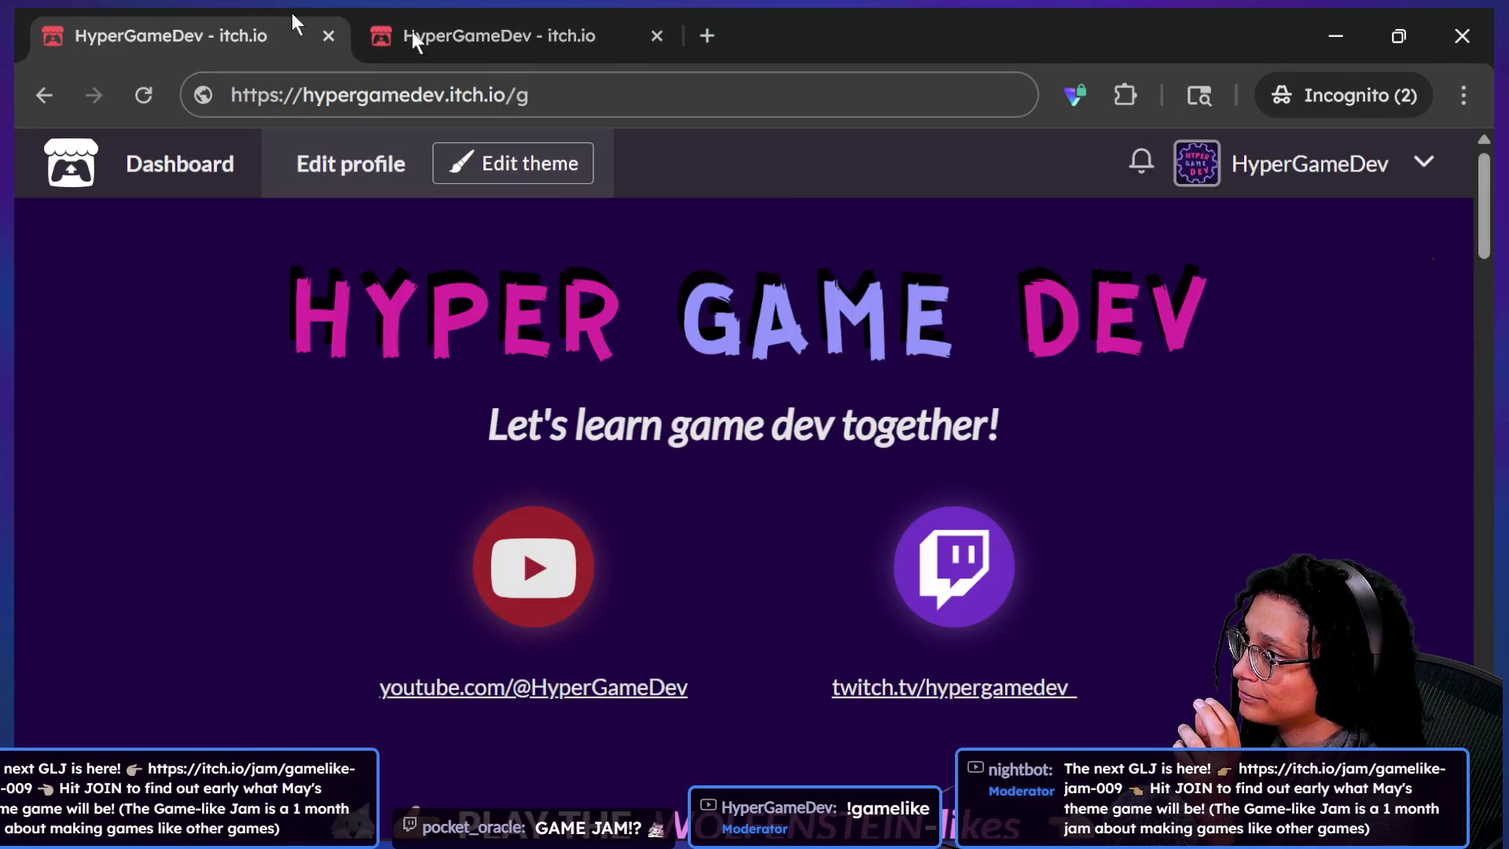
pyautogui.click(536, 26)
pyautogui.click(52, 99)
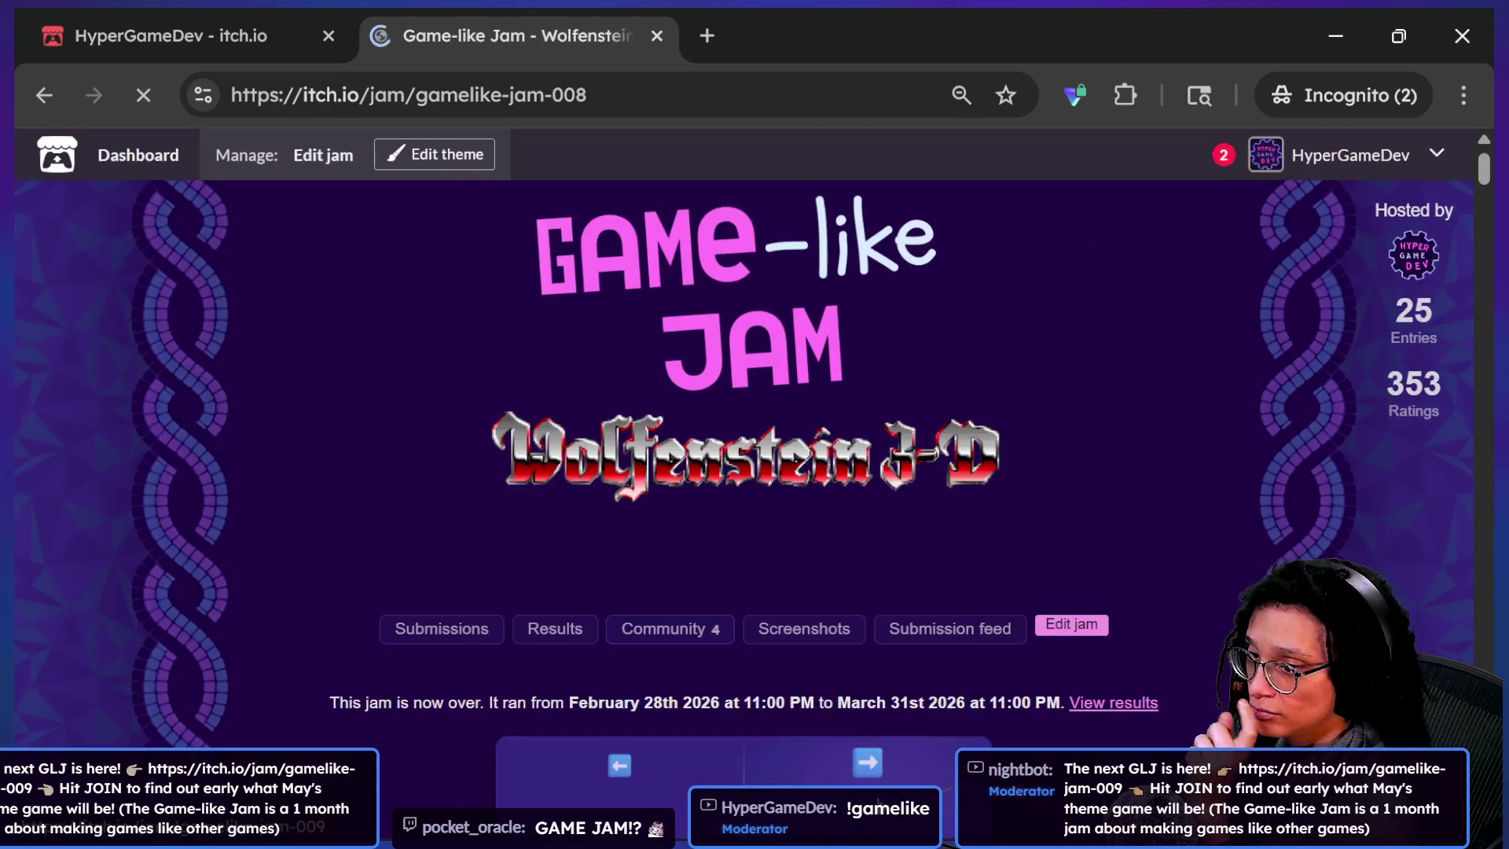
pyautogui.click(880, 771)
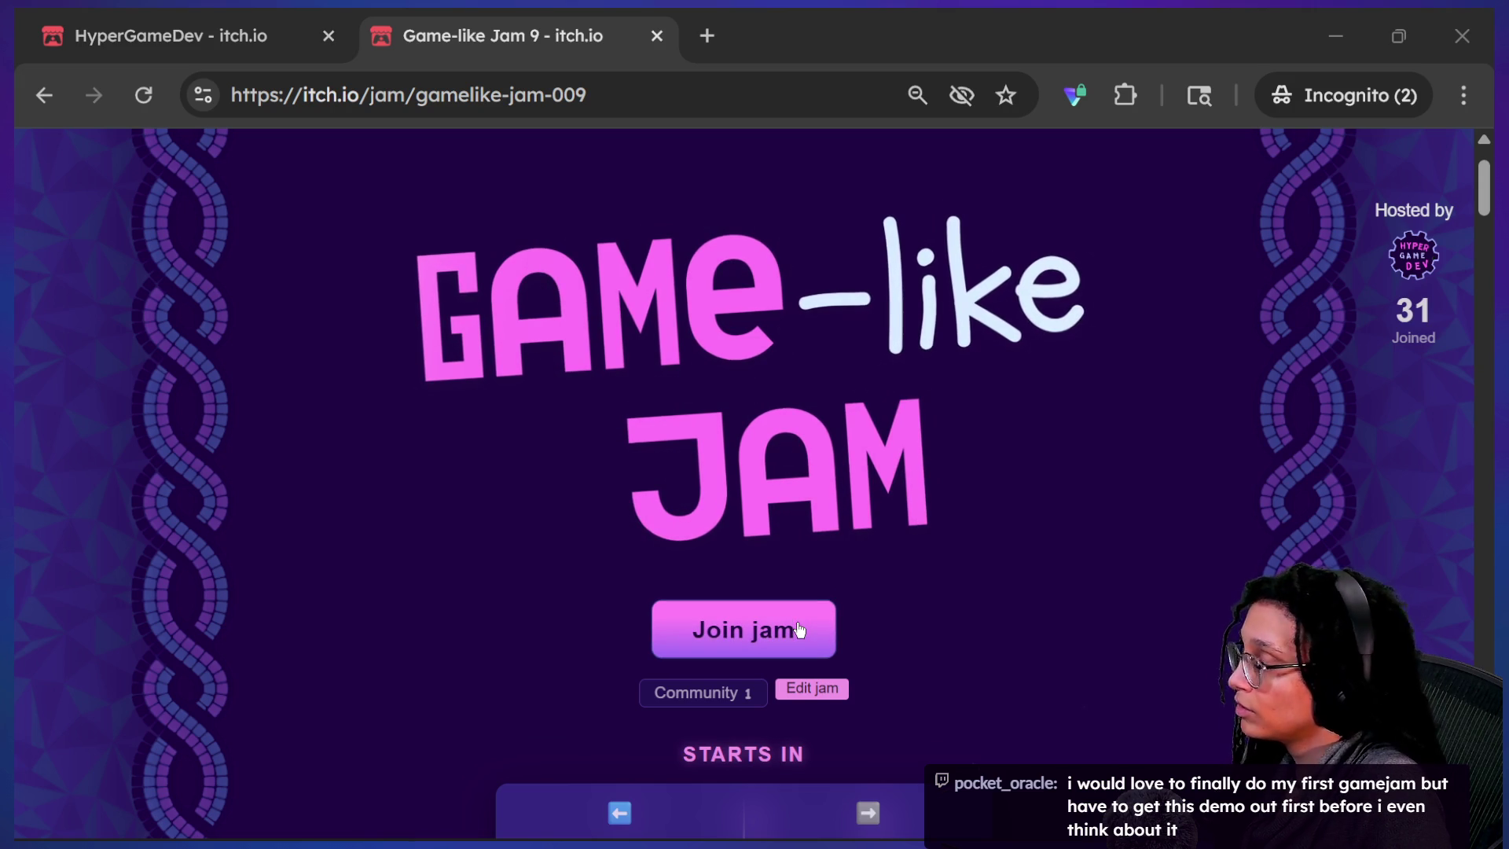
pyautogui.moveTo(576, 808)
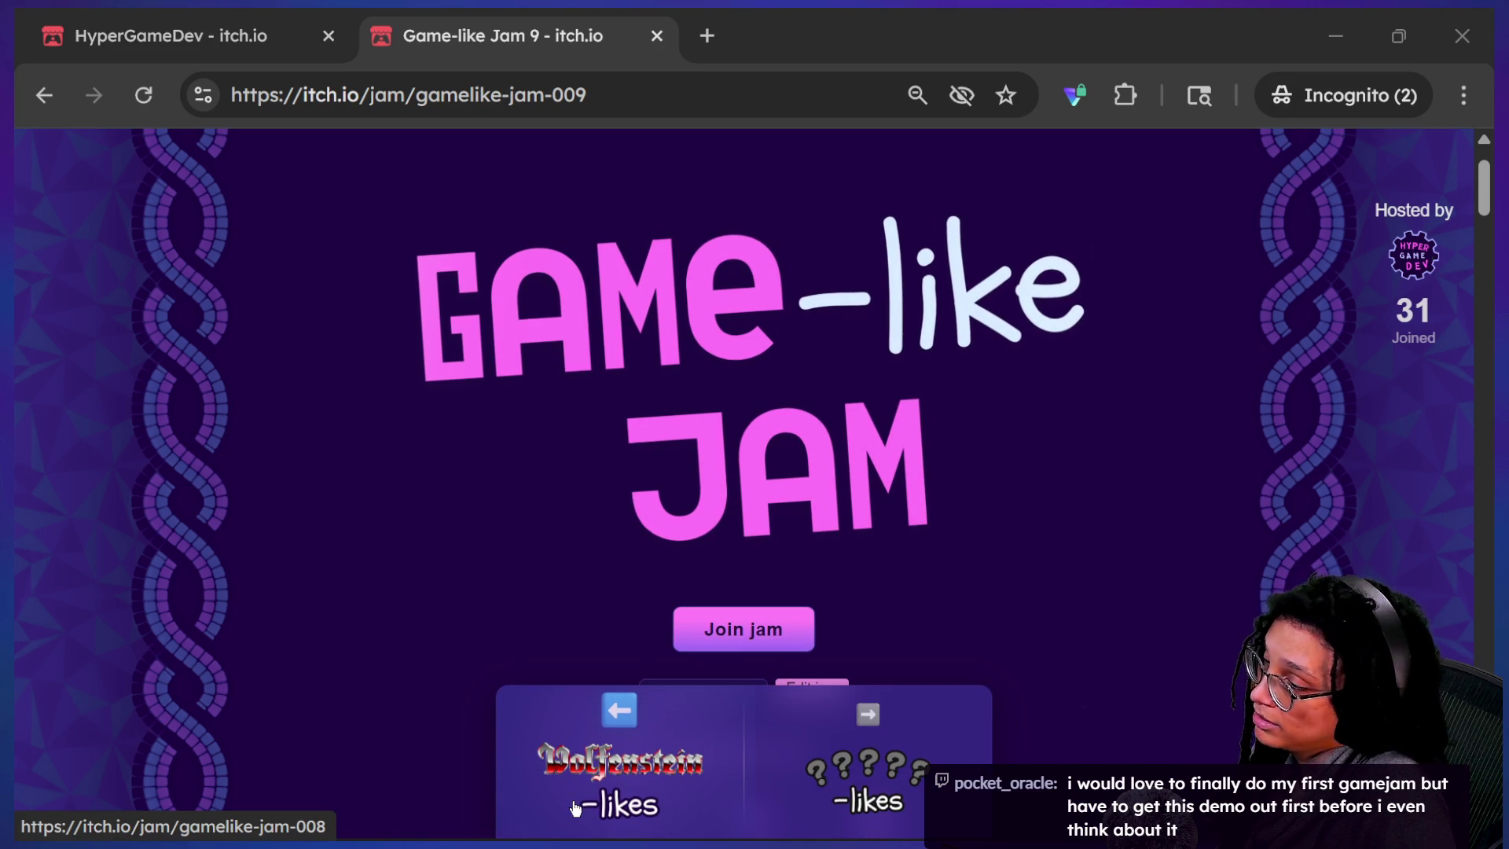
# - Page back through the Wolfenstein, Rogue, Tamagotchi, Granny, SkiFree, Puyo Puyo and Bloons TD jams
pyautogui.click(576, 808)
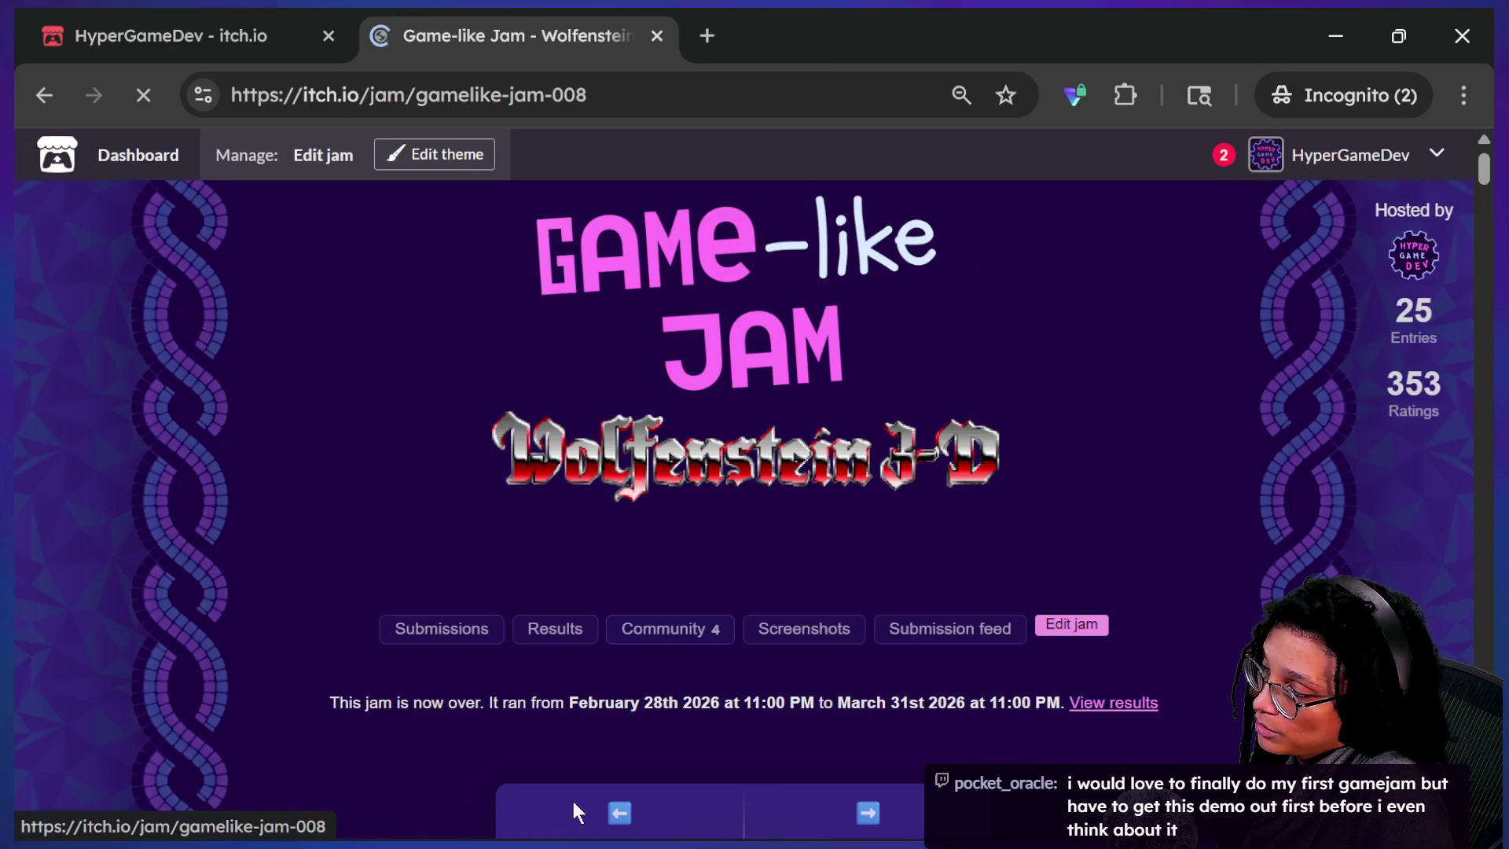
pyautogui.click(606, 796)
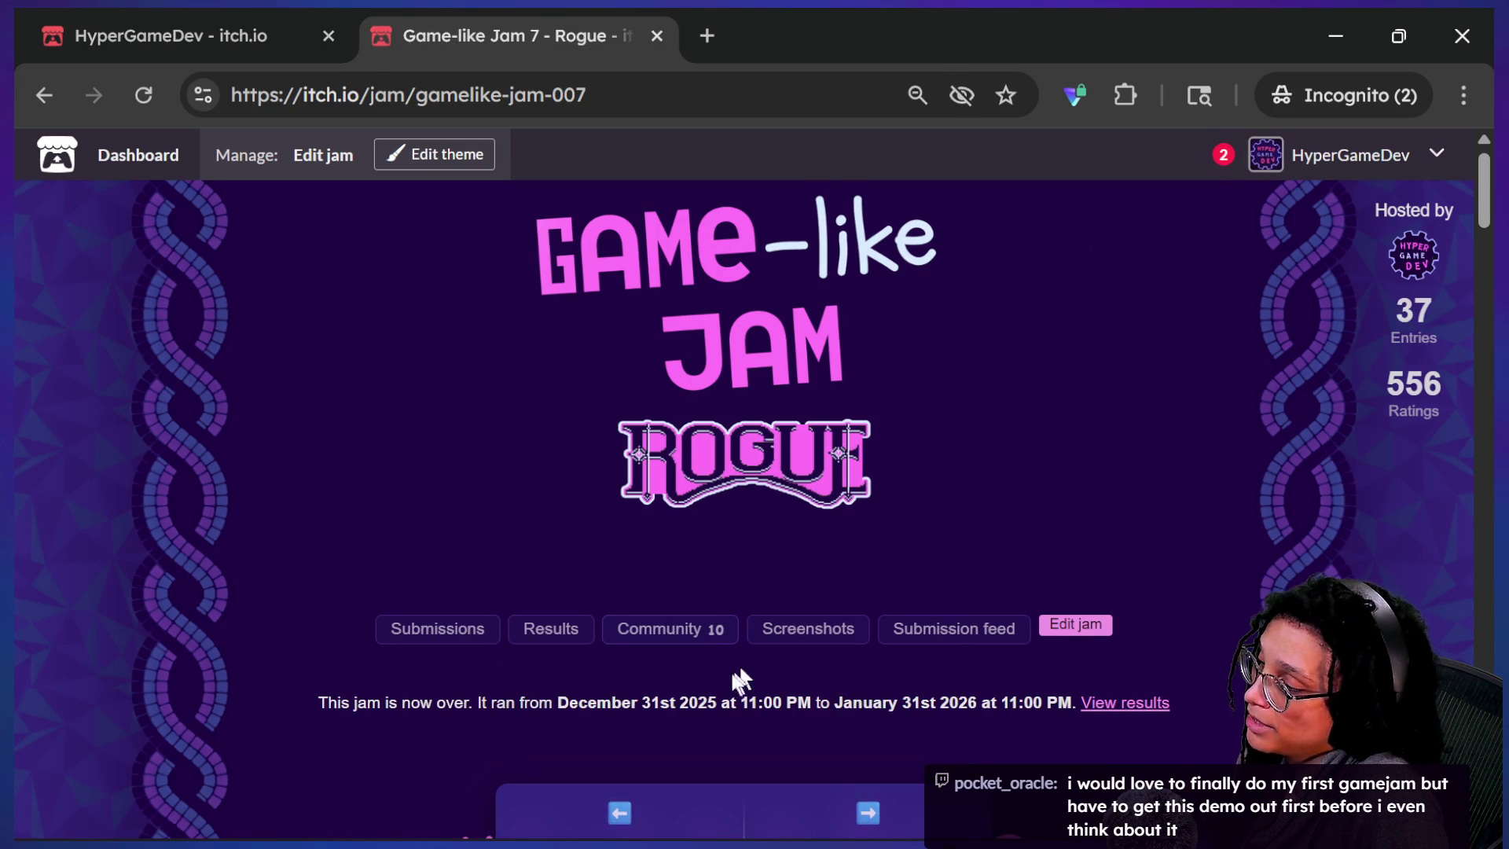
pyautogui.moveTo(628, 778)
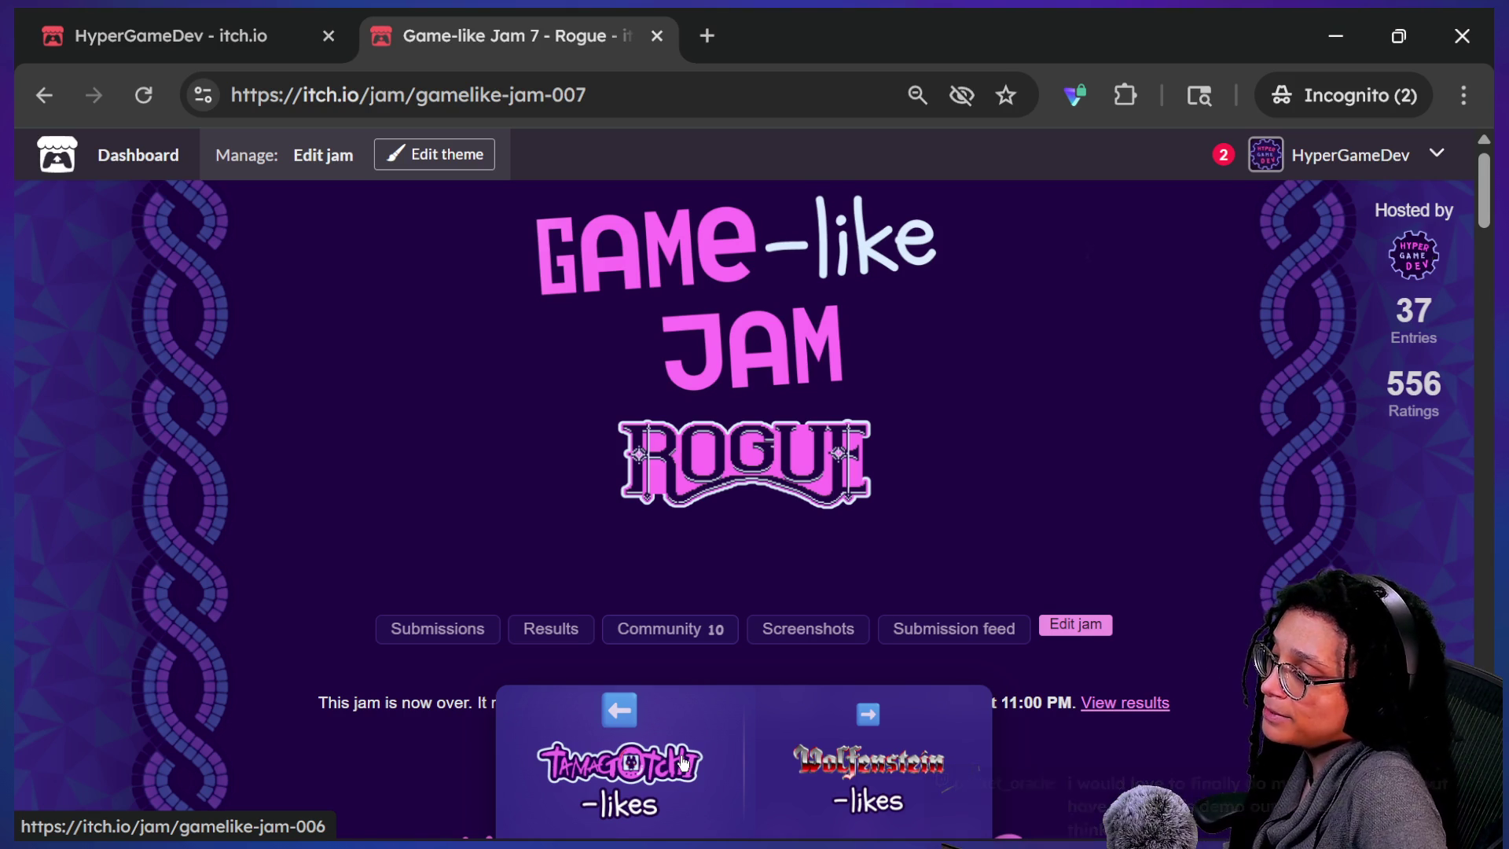
pyautogui.click(688, 756)
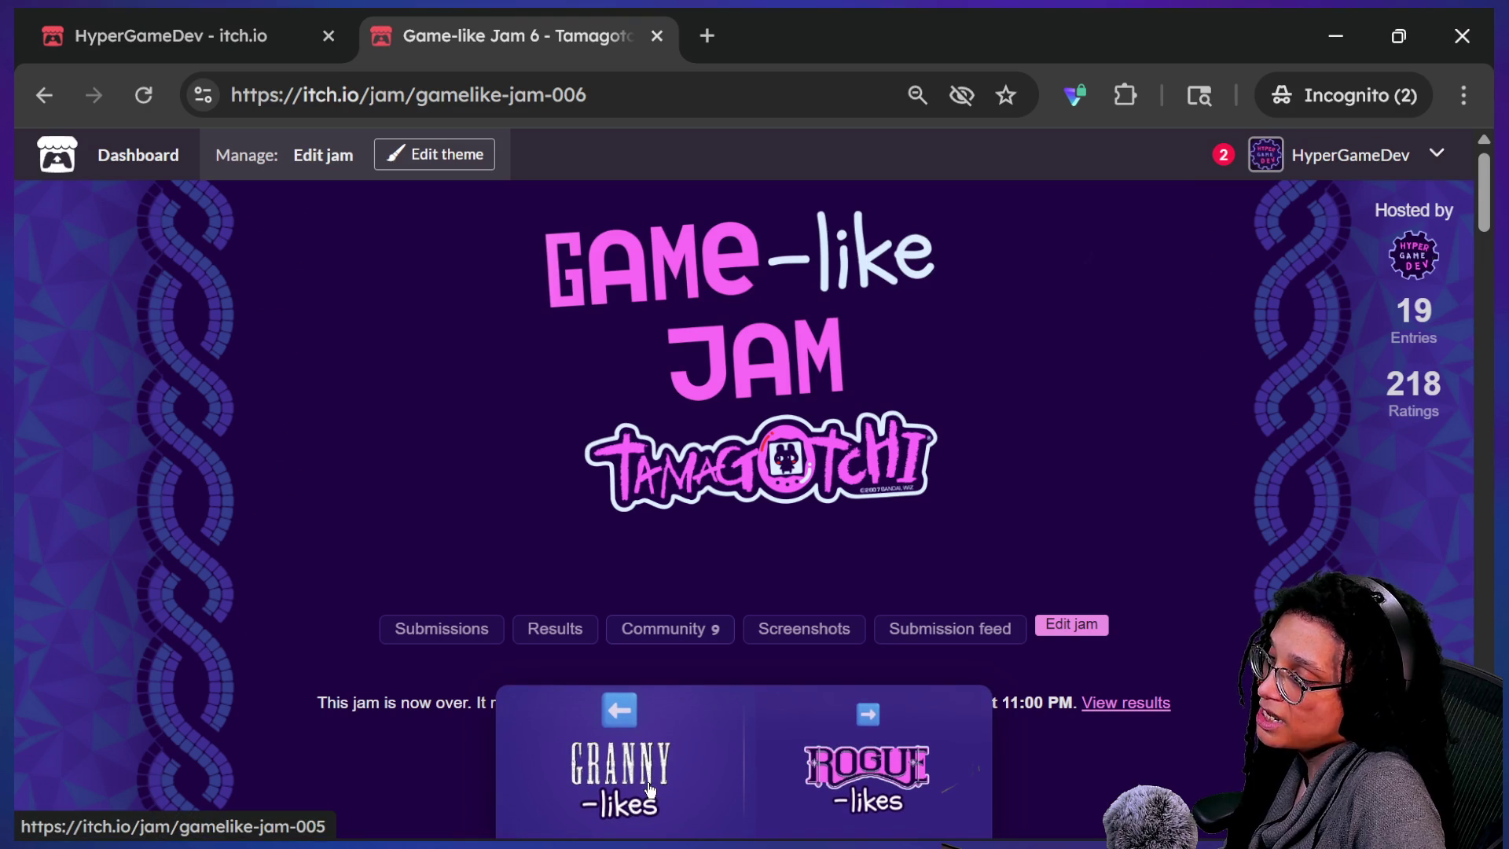
pyautogui.click(649, 788)
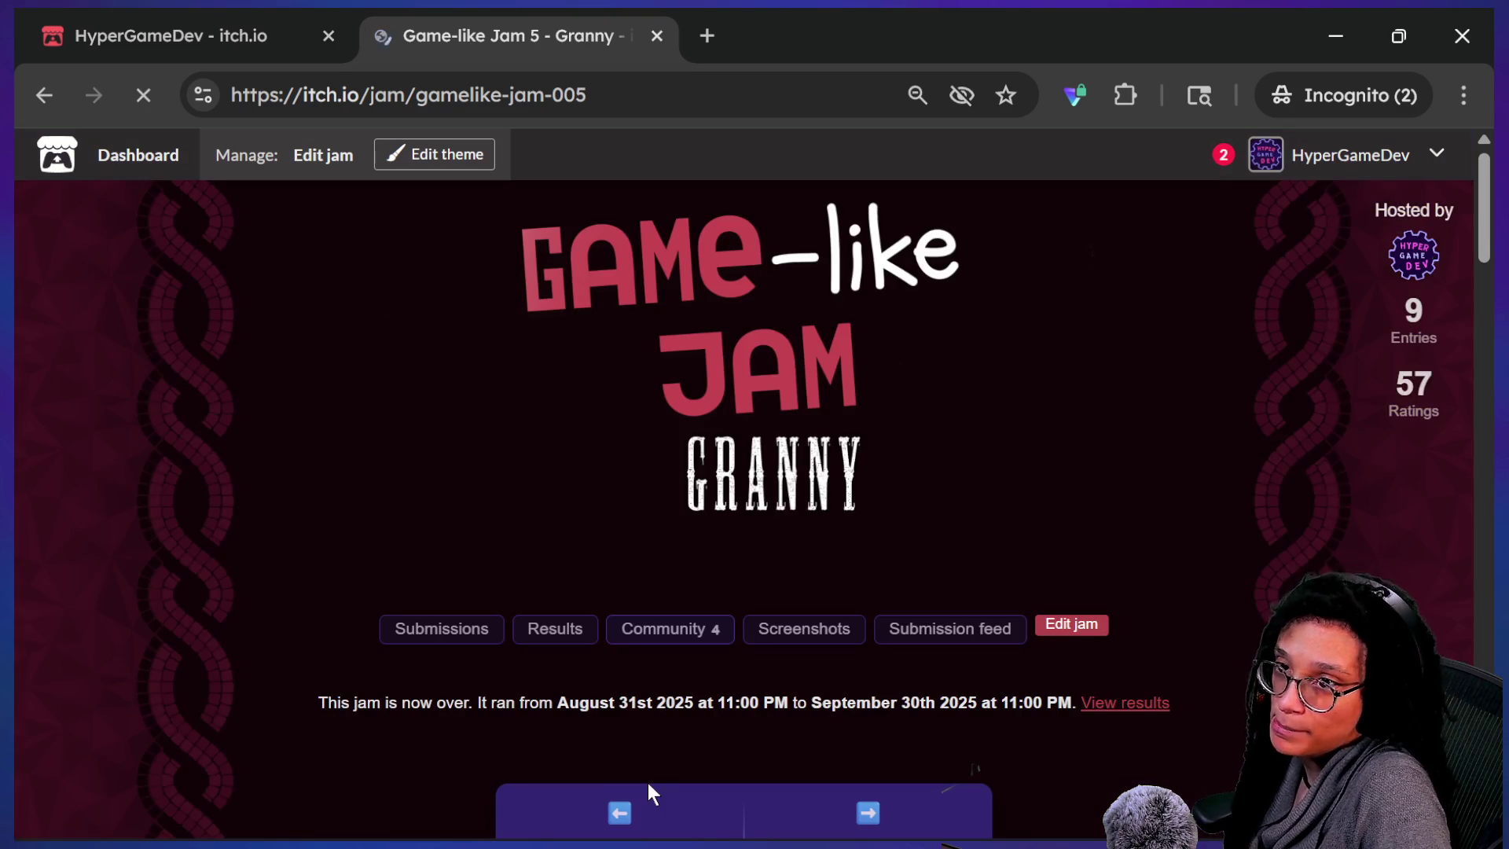
pyautogui.click(647, 782)
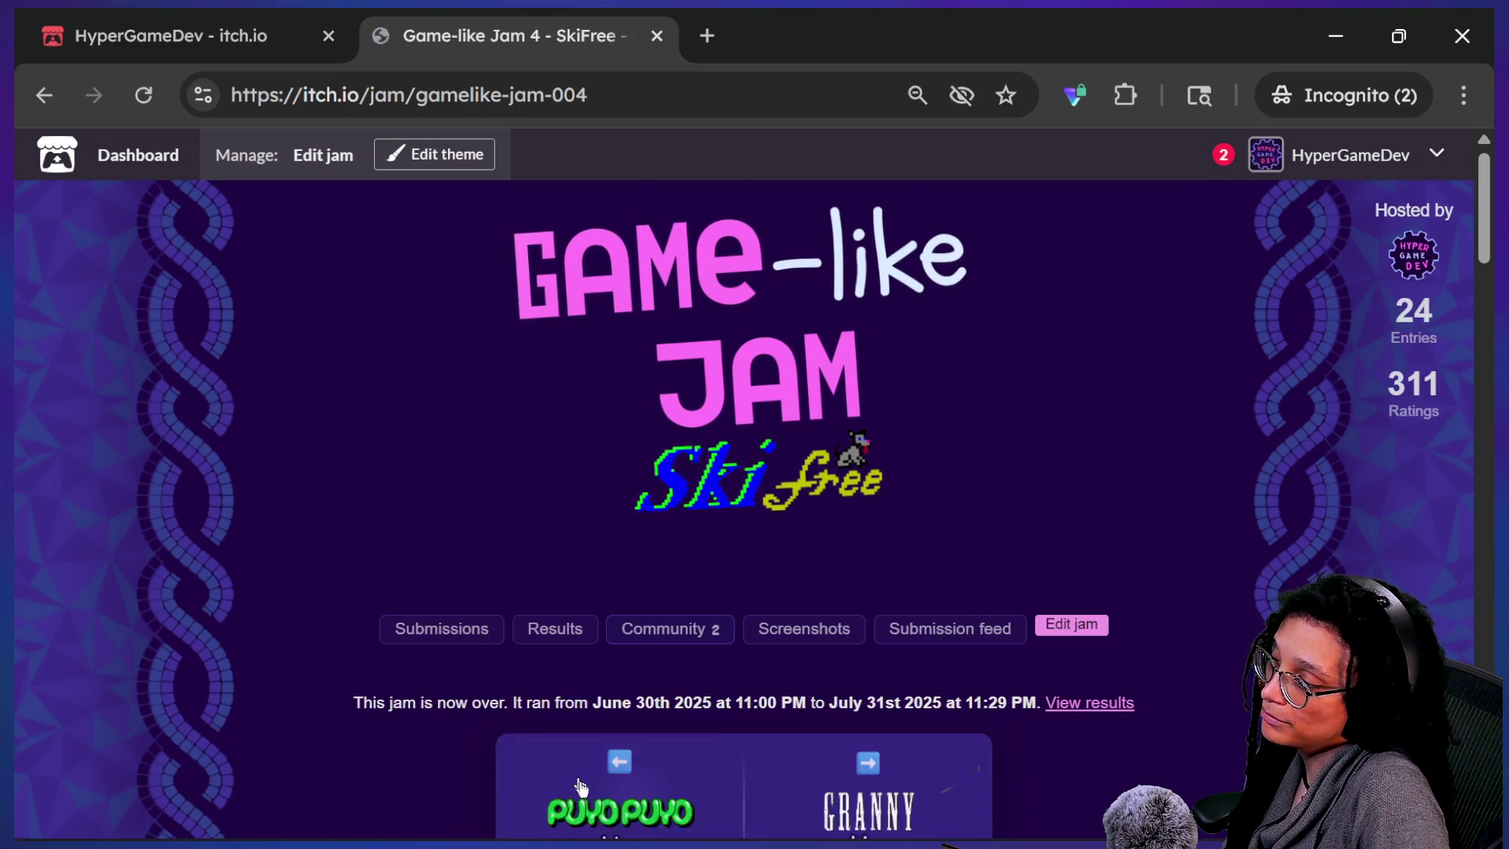
pyautogui.click(609, 821)
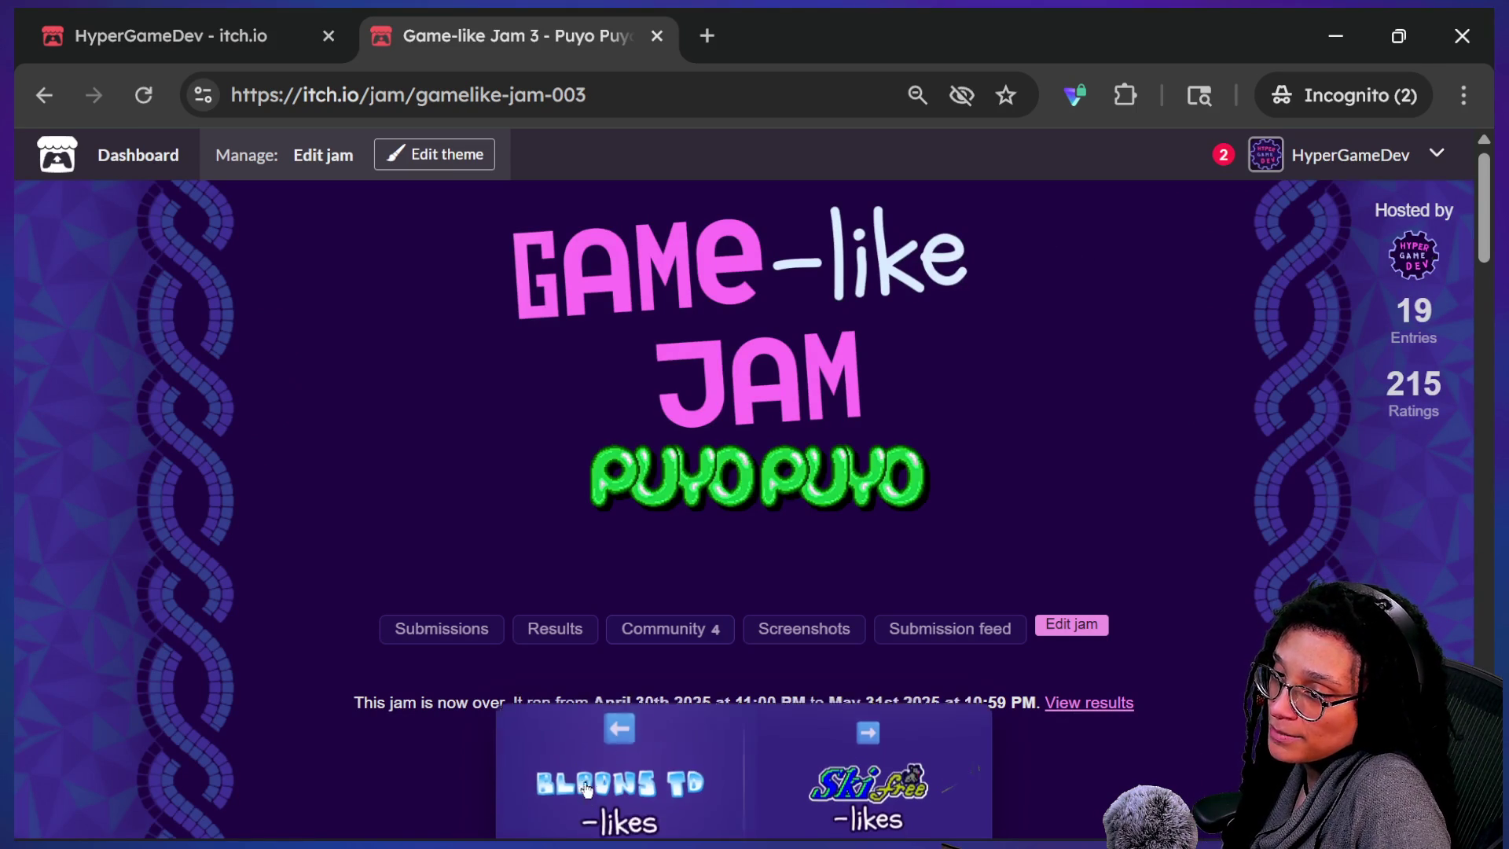
pyautogui.click(602, 776)
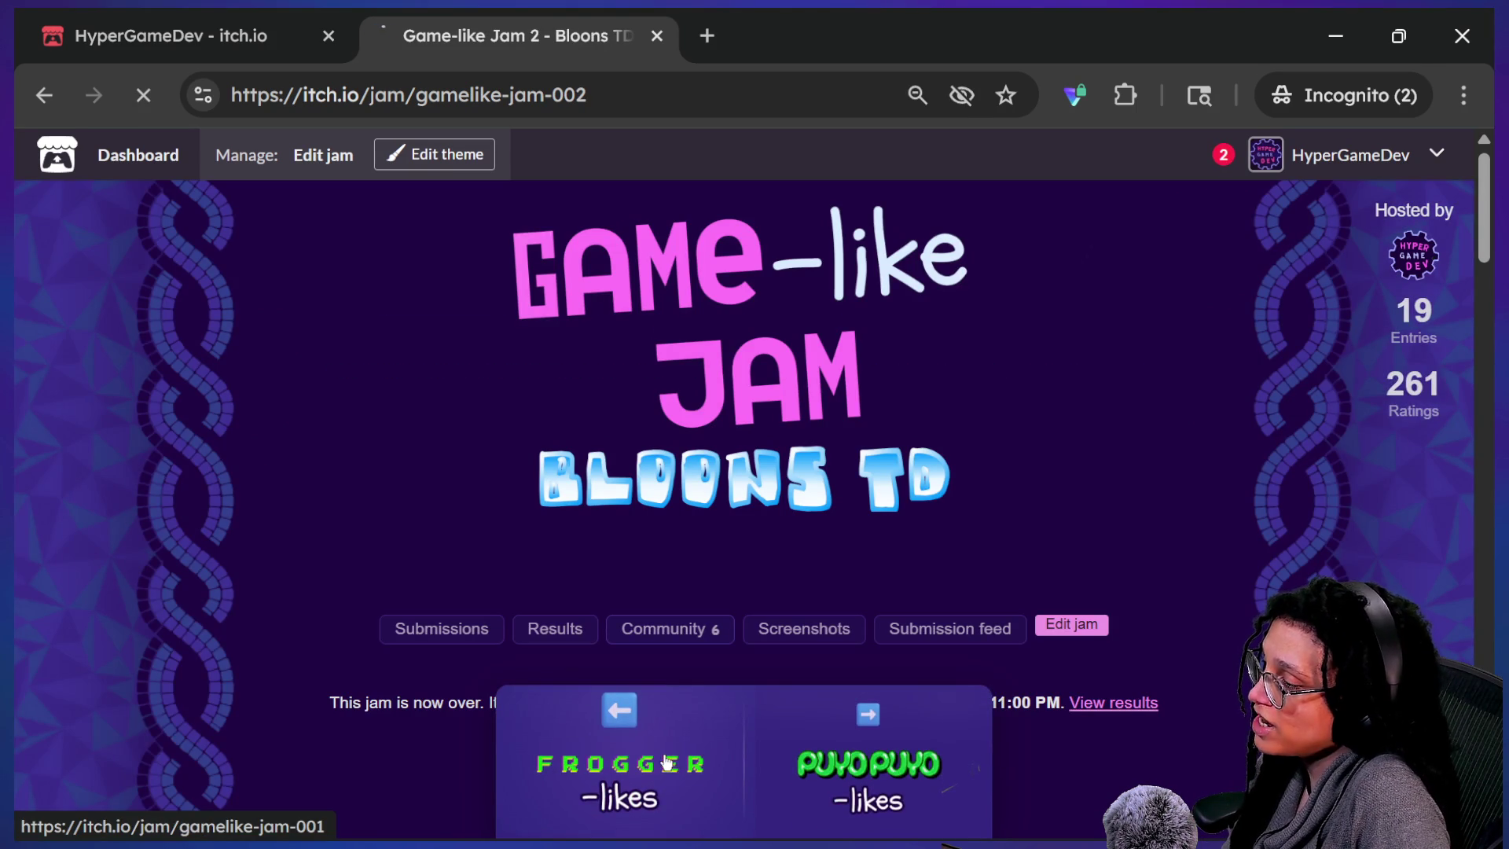
pyautogui.click(666, 762)
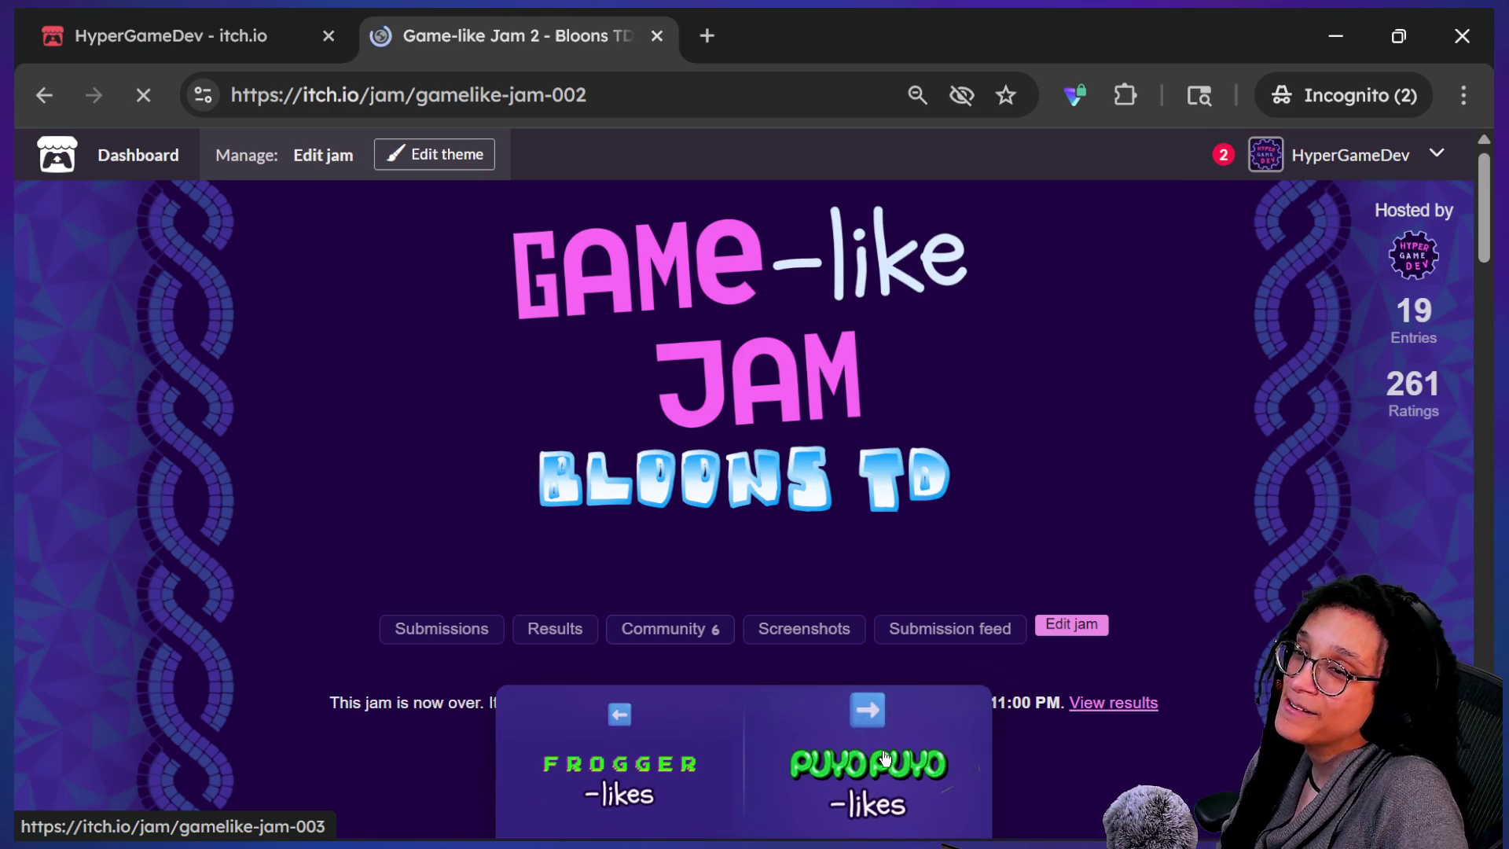
# - Page forward through Puyo Puyo, SkiFree, Granny, Tamagotchi, Rogue and Wolfenstein jams to jam 9
pyautogui.click(884, 757)
pyautogui.click(876, 777)
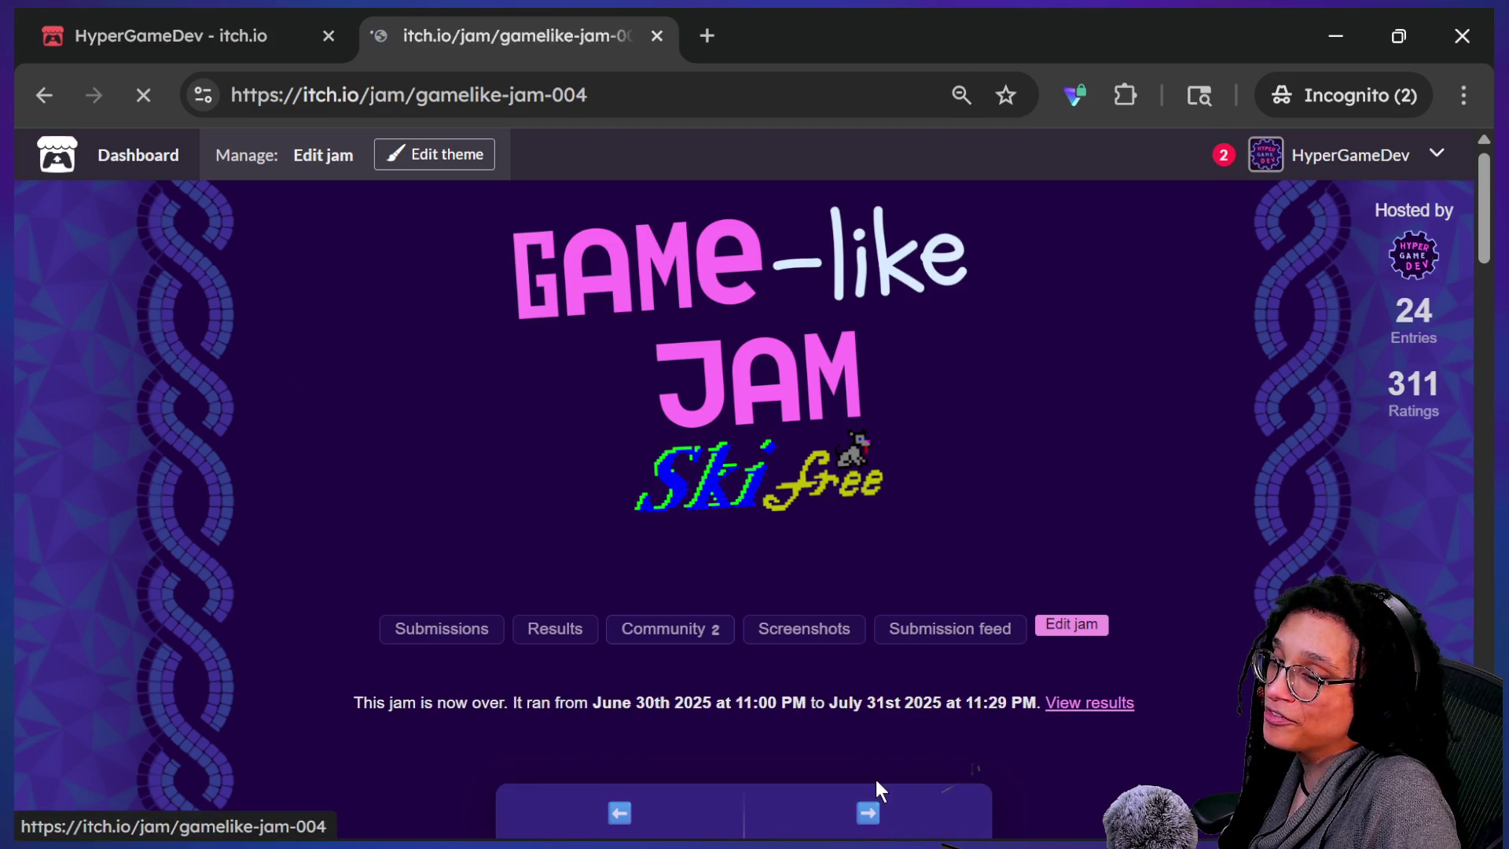
pyautogui.moveTo(872, 793)
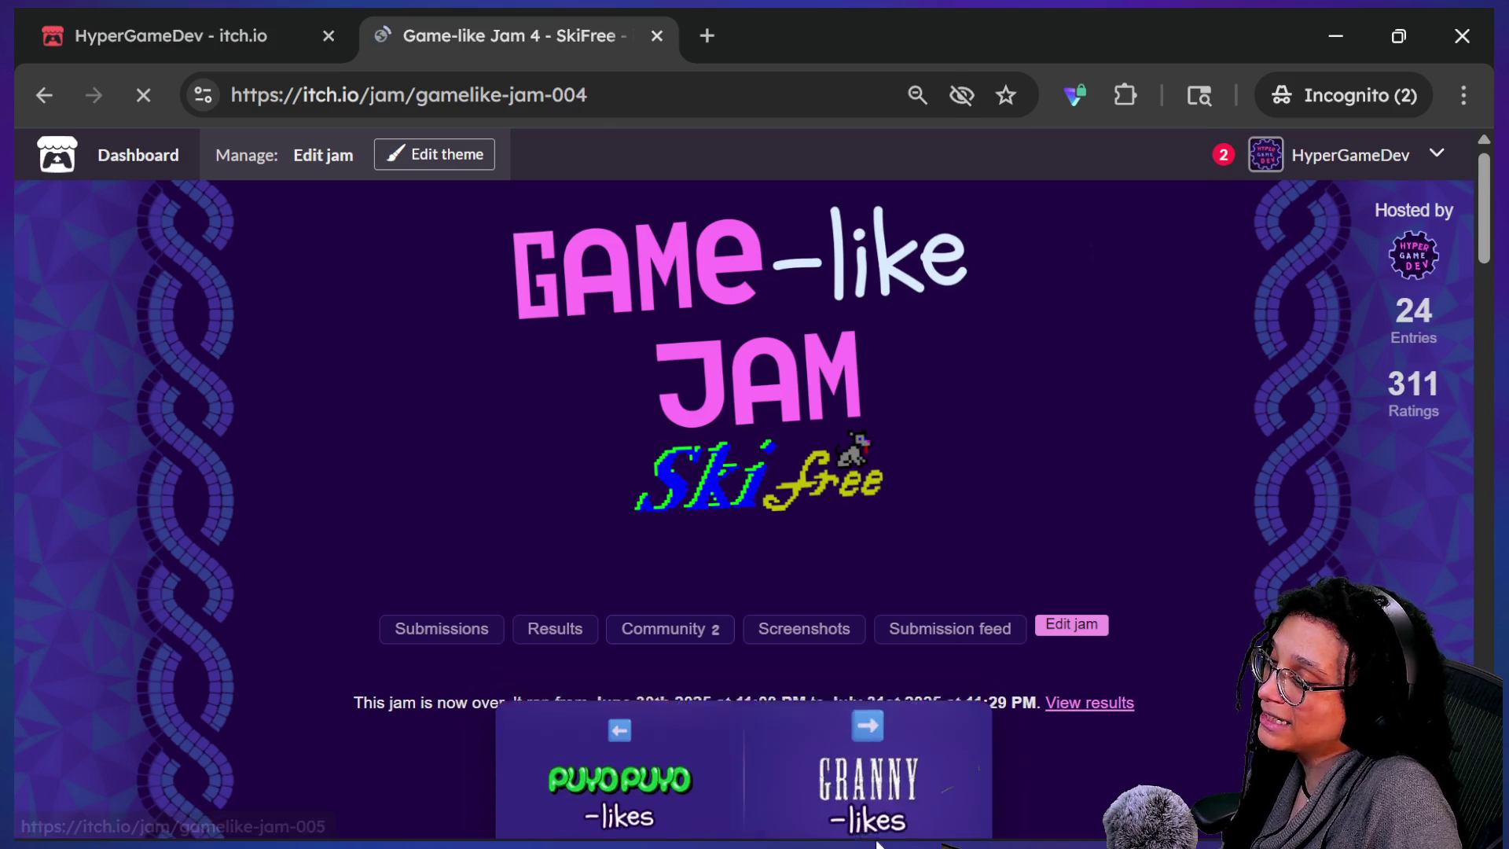
pyautogui.click(895, 801)
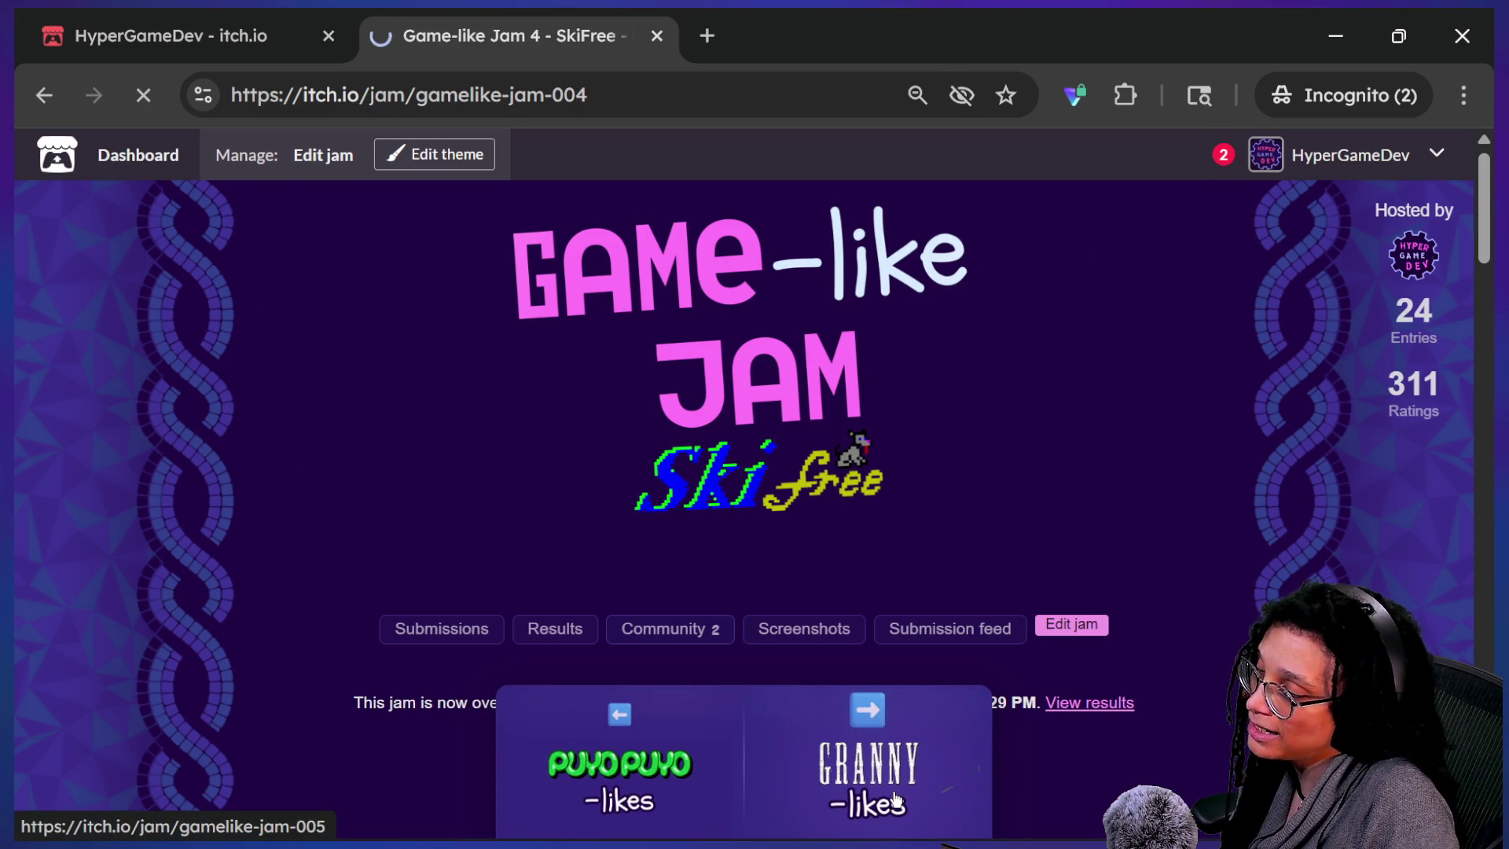
pyautogui.click(877, 799)
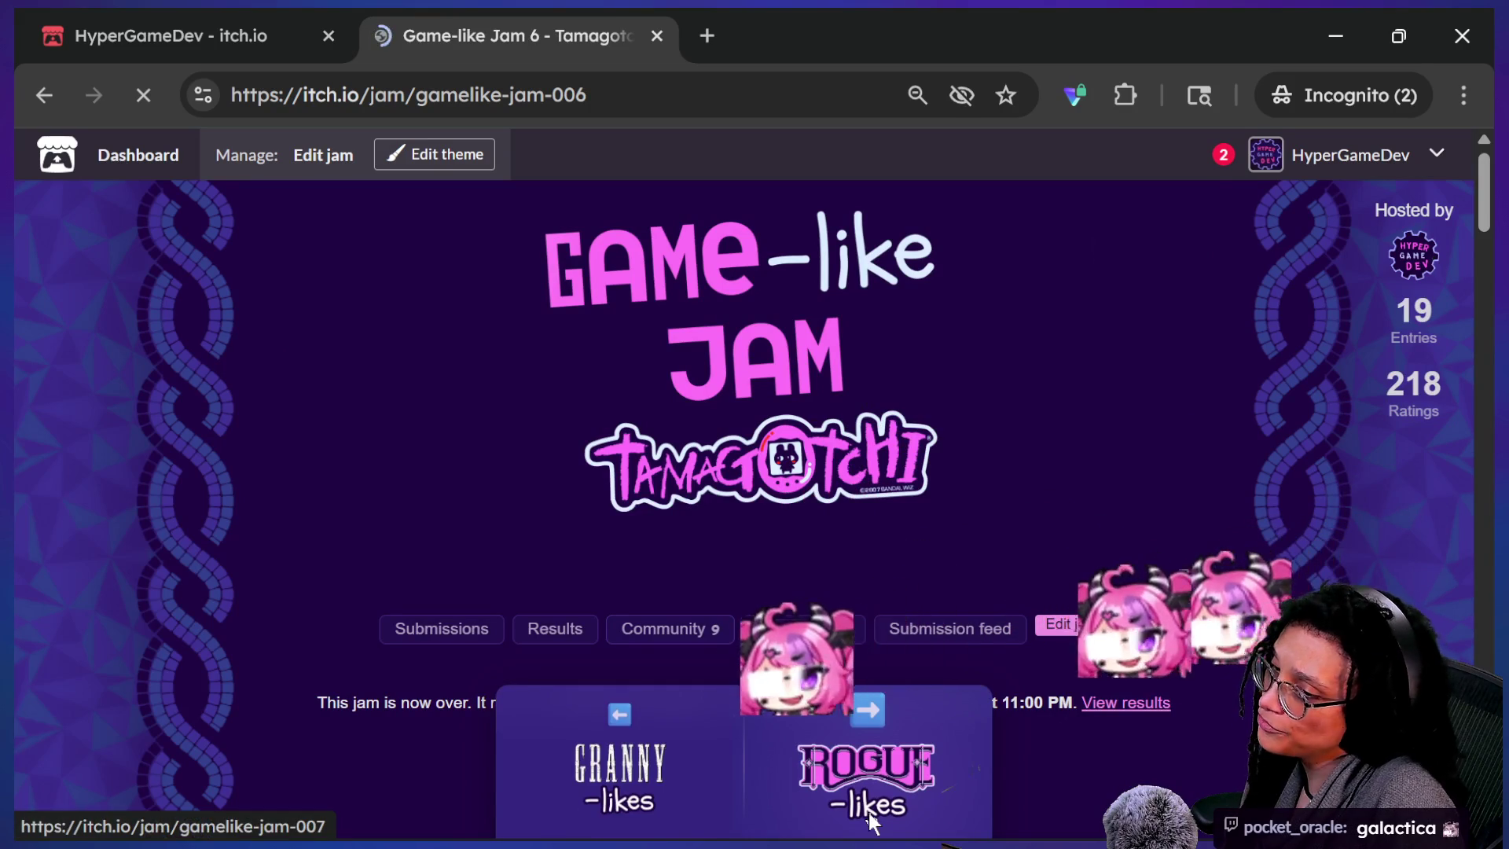
pyautogui.click(870, 815)
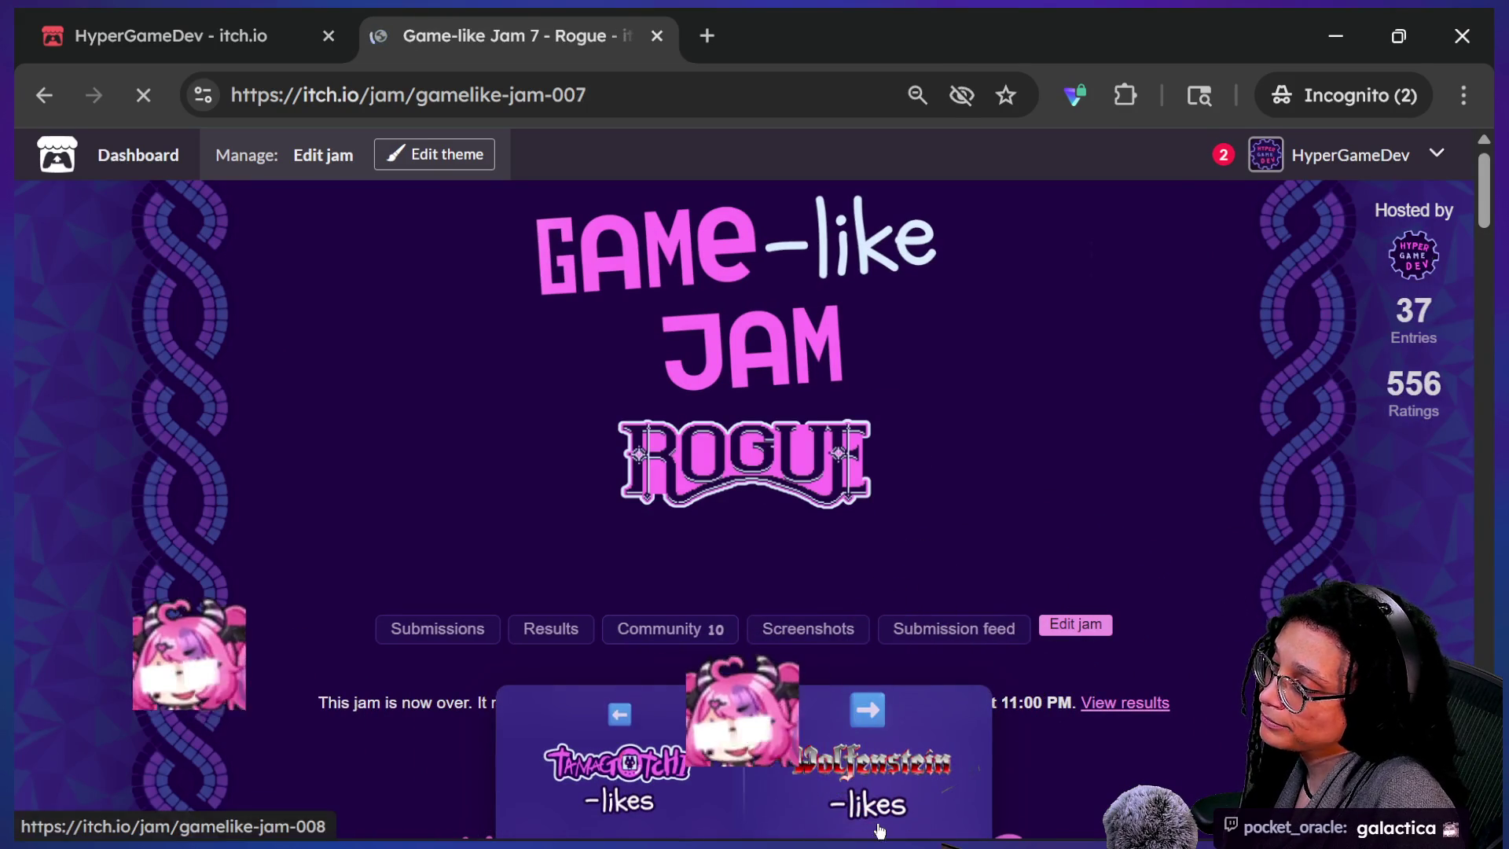
pyautogui.click(877, 825)
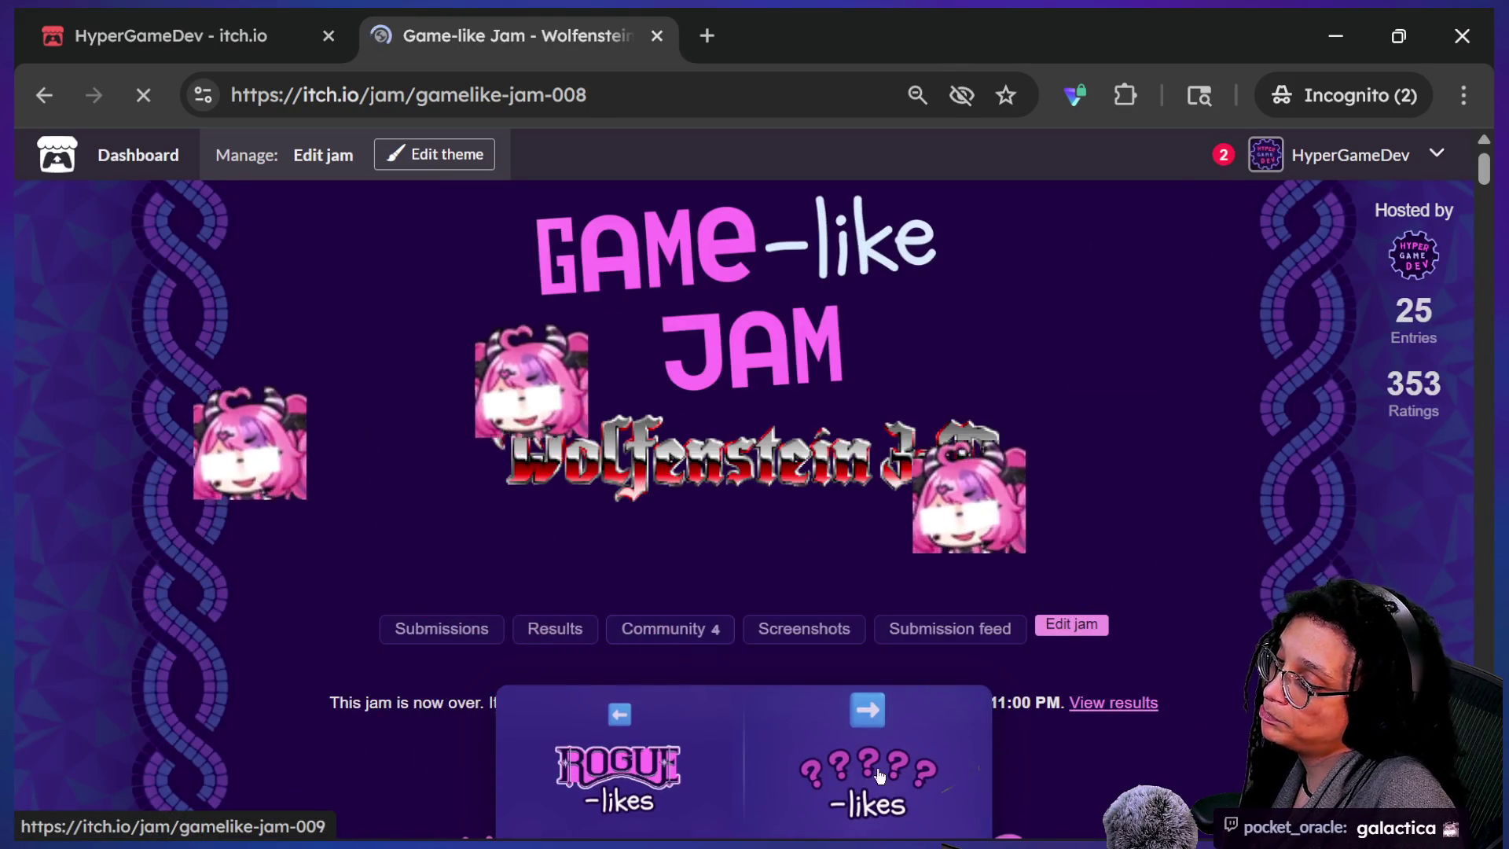
pyautogui.click(879, 774)
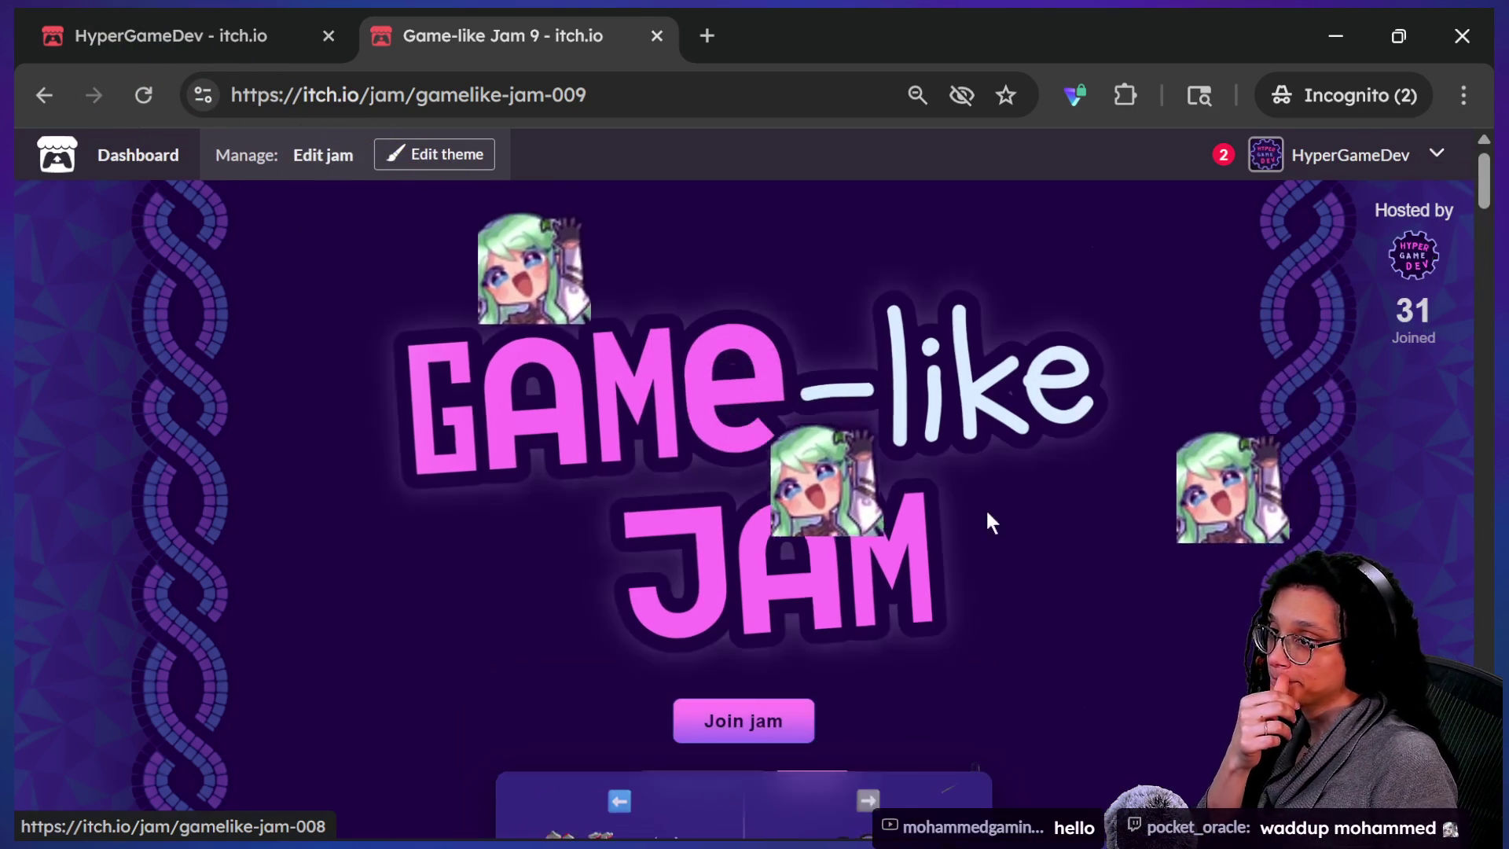
# - Open the HyperGameDev profile's jam table and write 2, 4, 5 under Frogger, Bloons, Puyo Puyo
pyautogui.click(1365, 163)
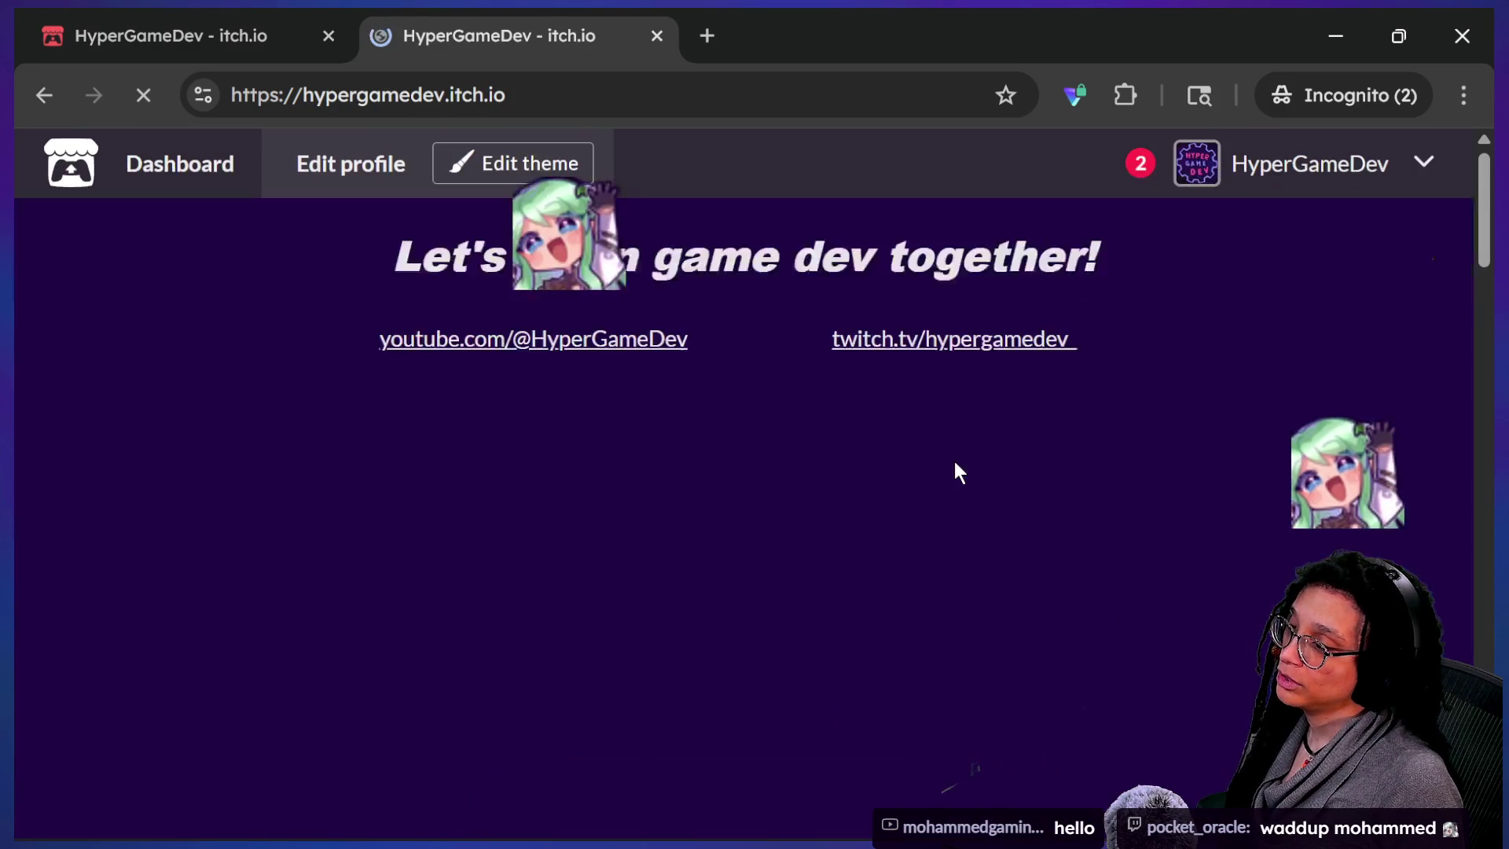
pyautogui.scroll(-7, 955, 471)
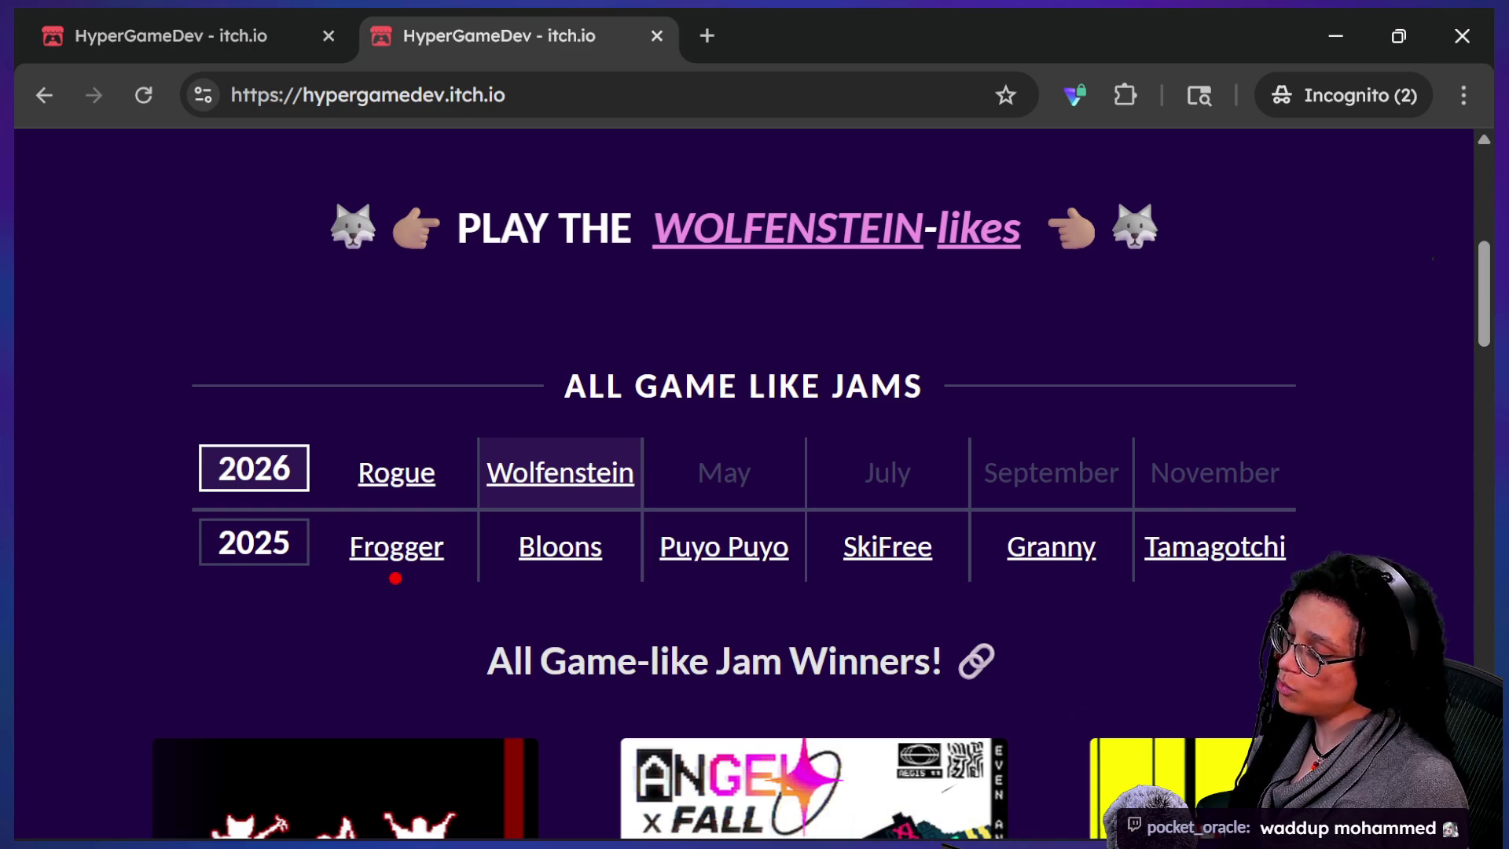
pyautogui.moveTo(413, 602); pyautogui.dragTo(385, 621)
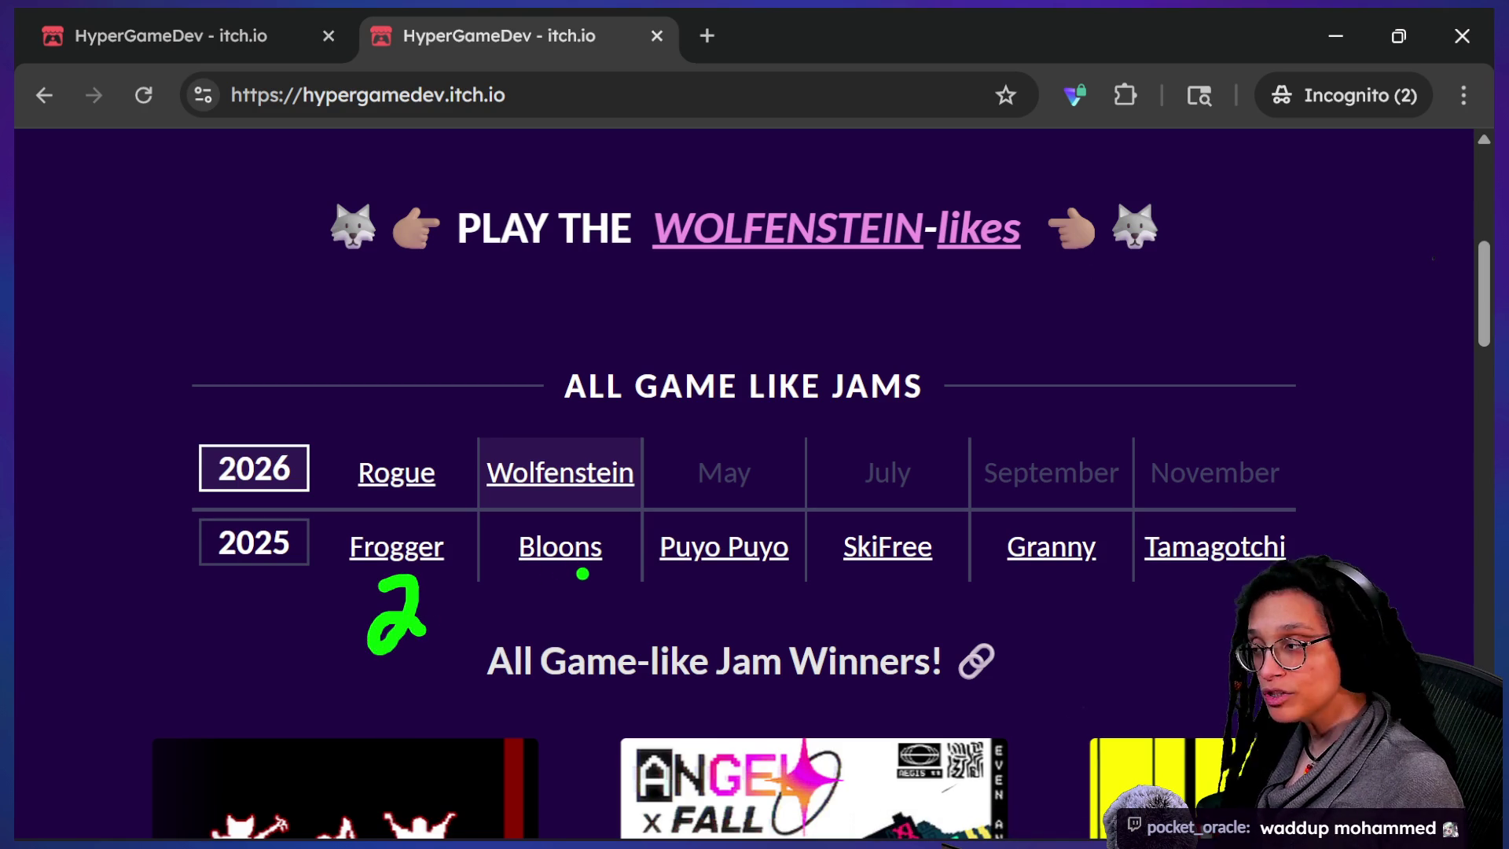
pyautogui.press('r')
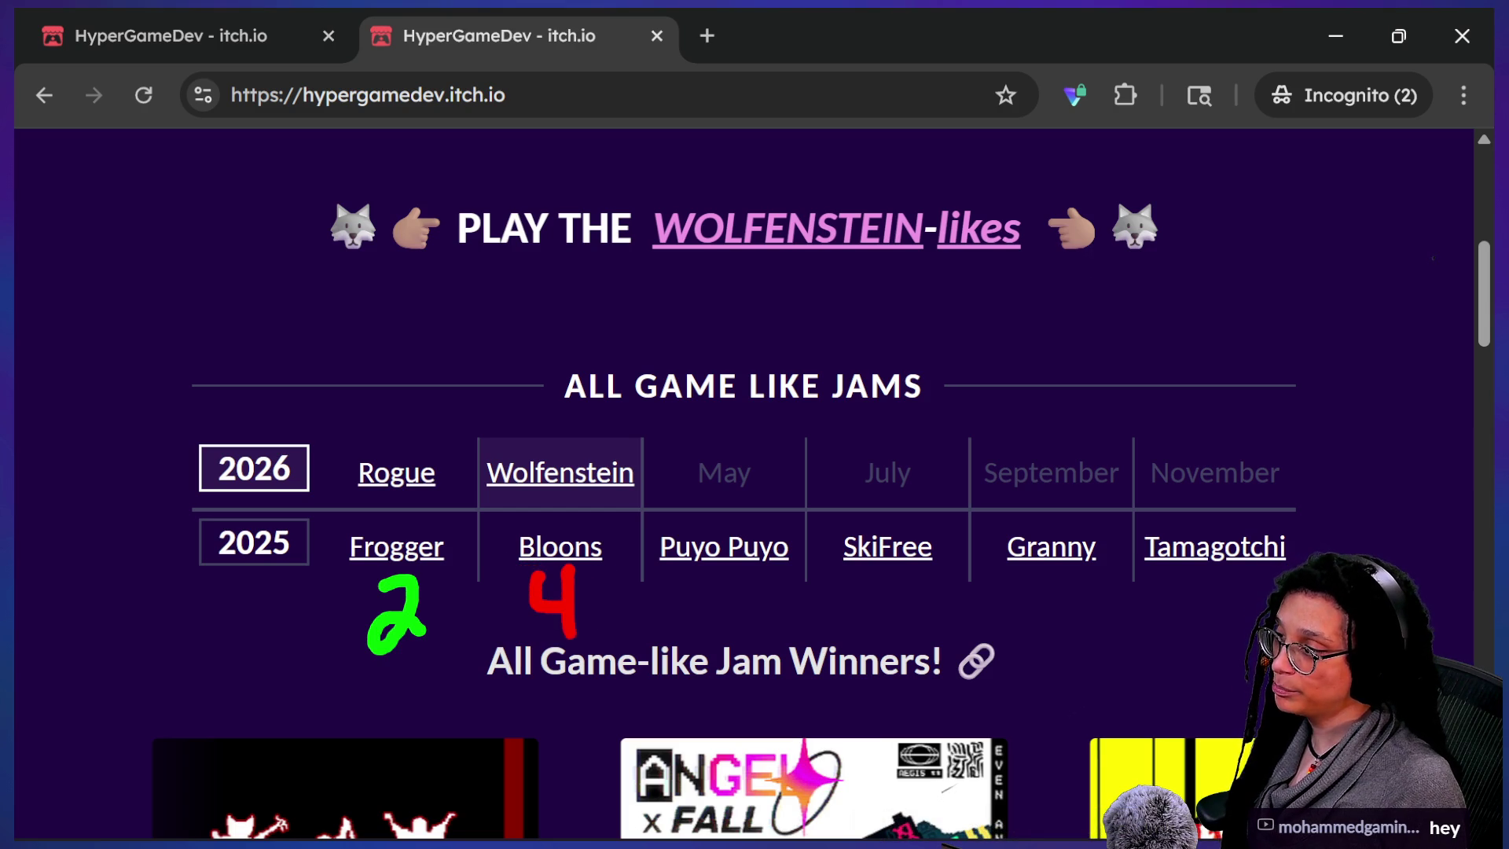
pyautogui.moveTo(528, 518); pyautogui.dragTo(638, 503)
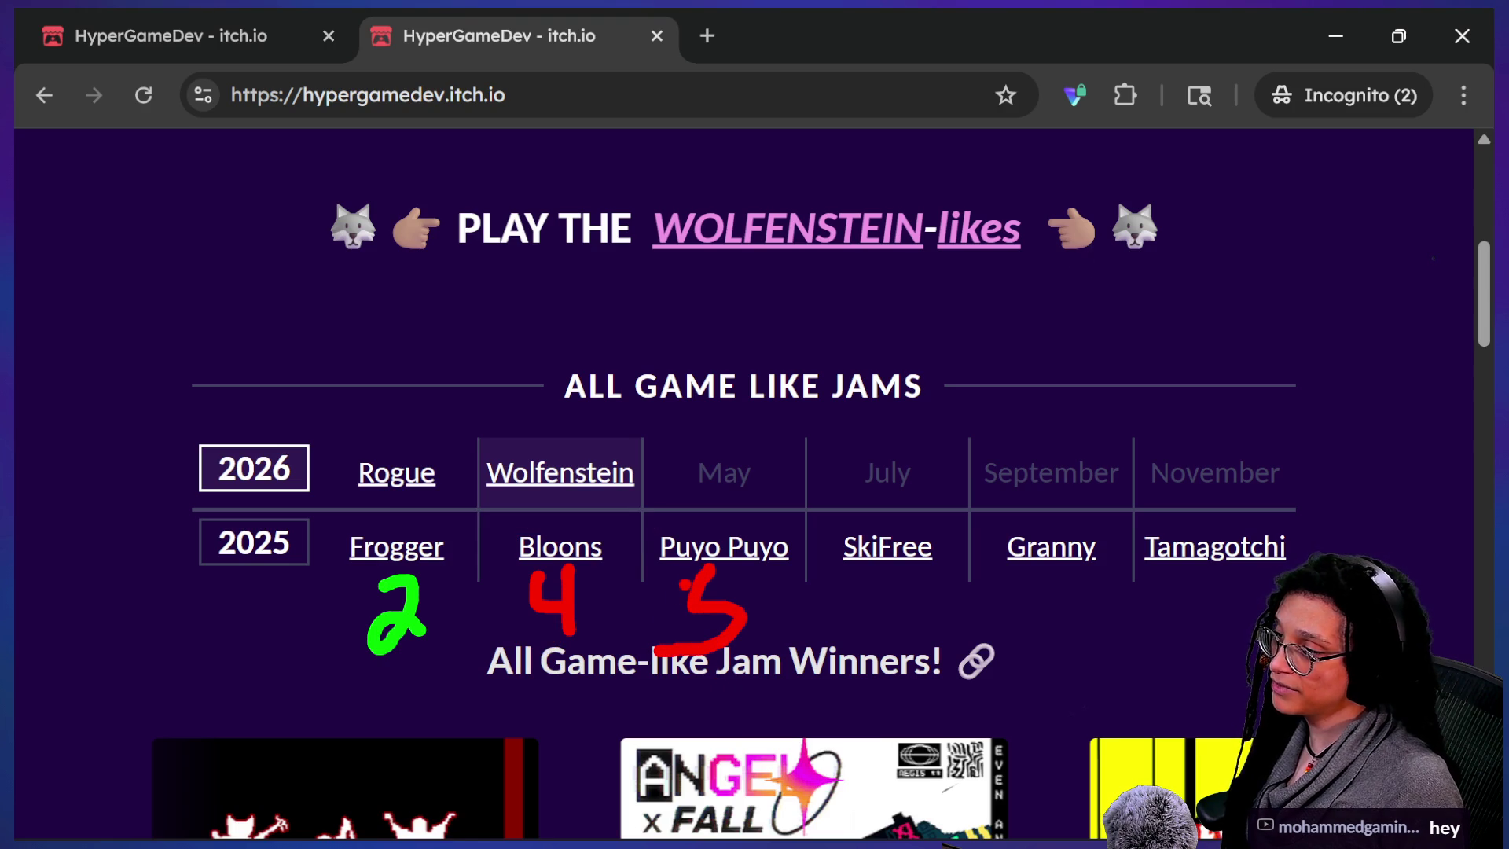
pyautogui.moveTo(684, 586); pyautogui.dragTo(806, 567)
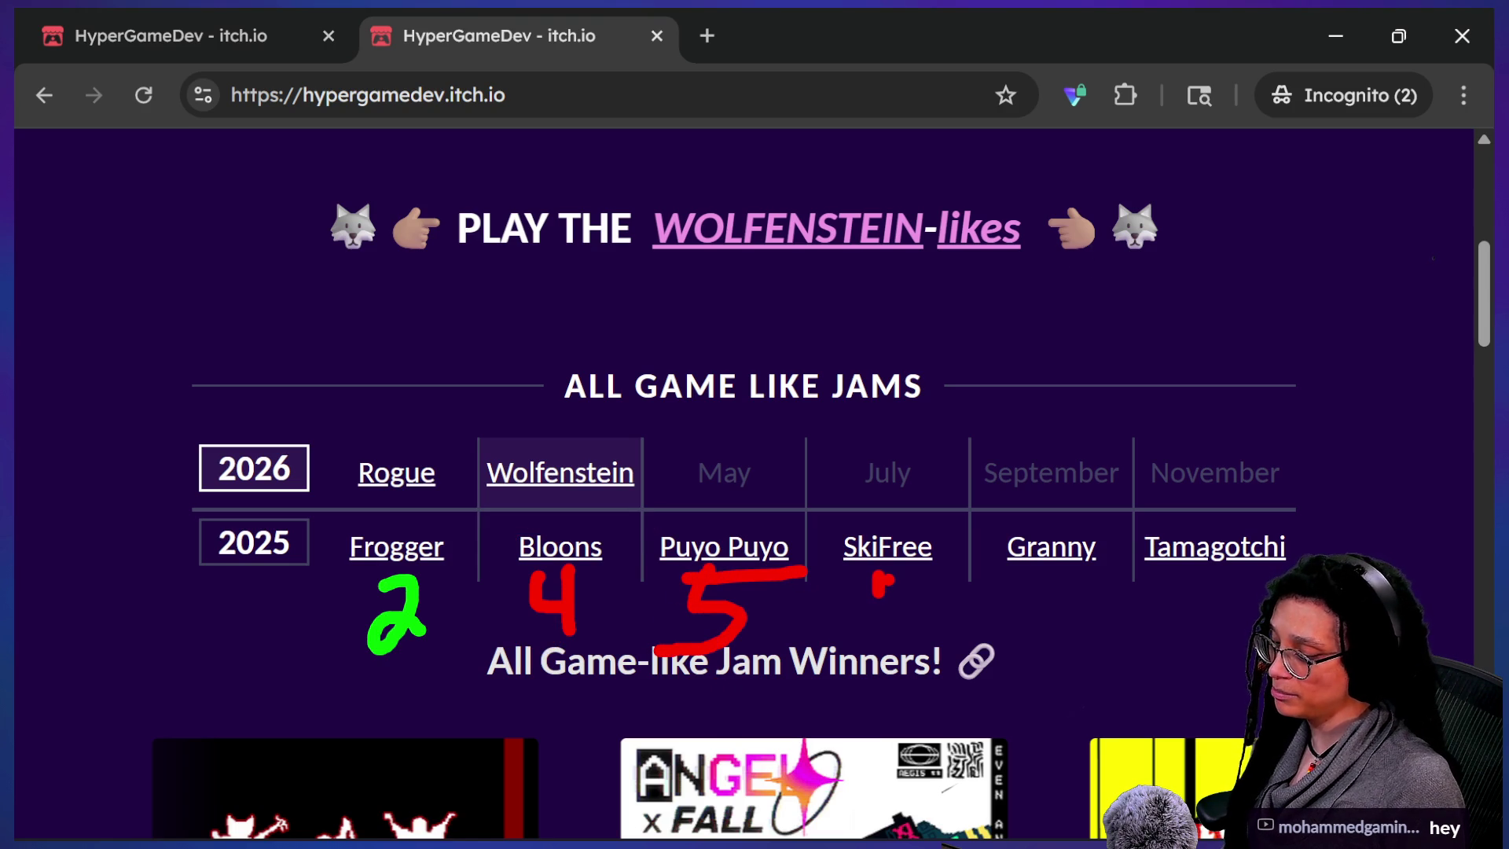
# - Write a green 1 under SkiFree, undo the Granny strokes, and mark the empty May slot
pyautogui.moveTo(884, 574); pyautogui.dragTo(878, 640)
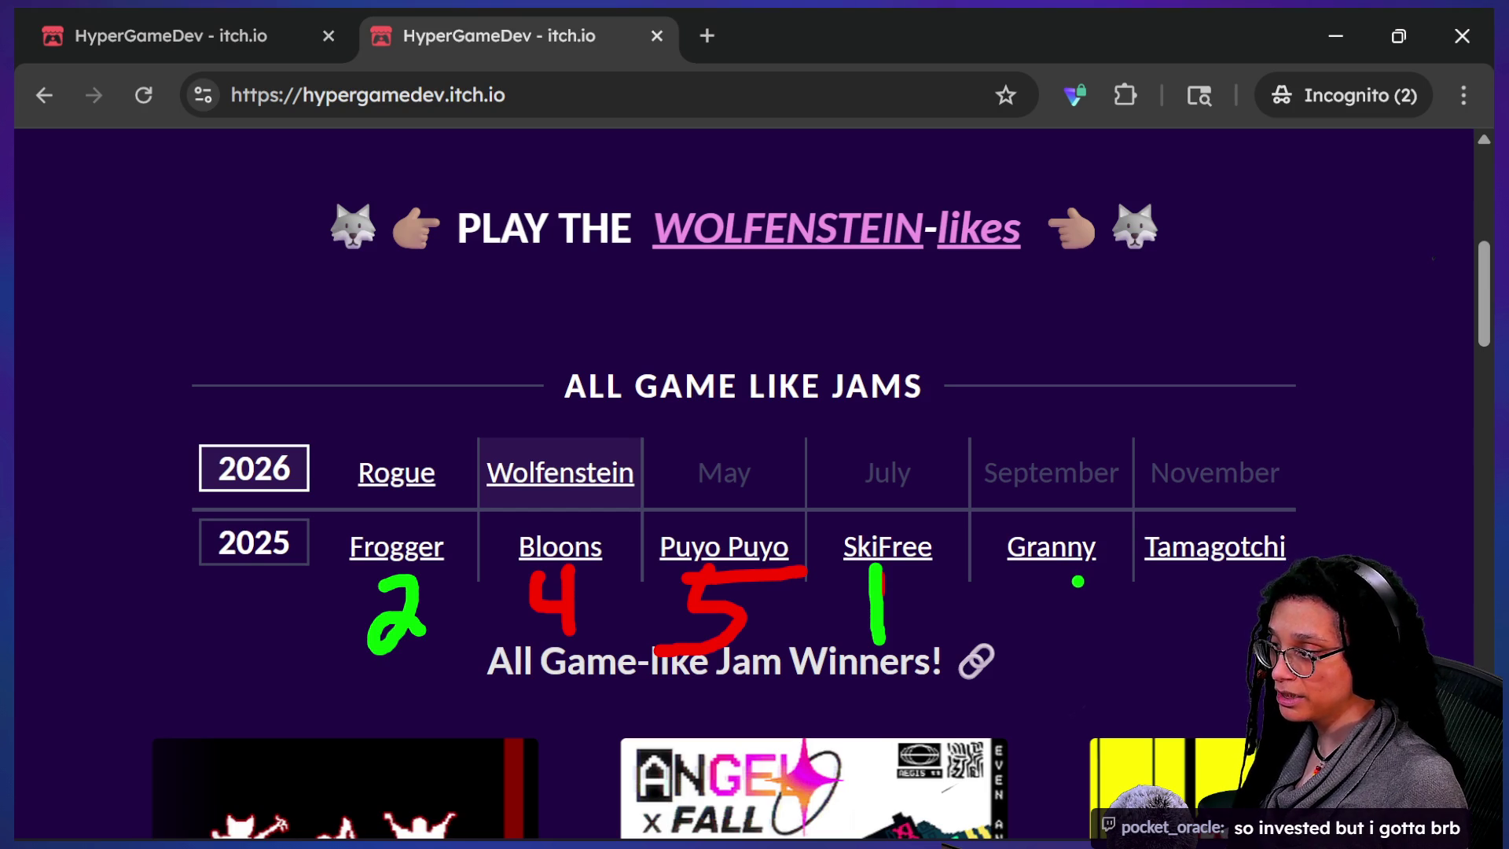
pyautogui.moveTo(1053, 588); pyautogui.dragTo(1069, 582)
pyautogui.moveTo(1083, 558); pyautogui.dragTo(1082, 615)
pyautogui.hotkey('ctrl', 'z')
pyautogui.hotkey('ctrl', 'z')
pyautogui.hotkey('ctrl', 'z')
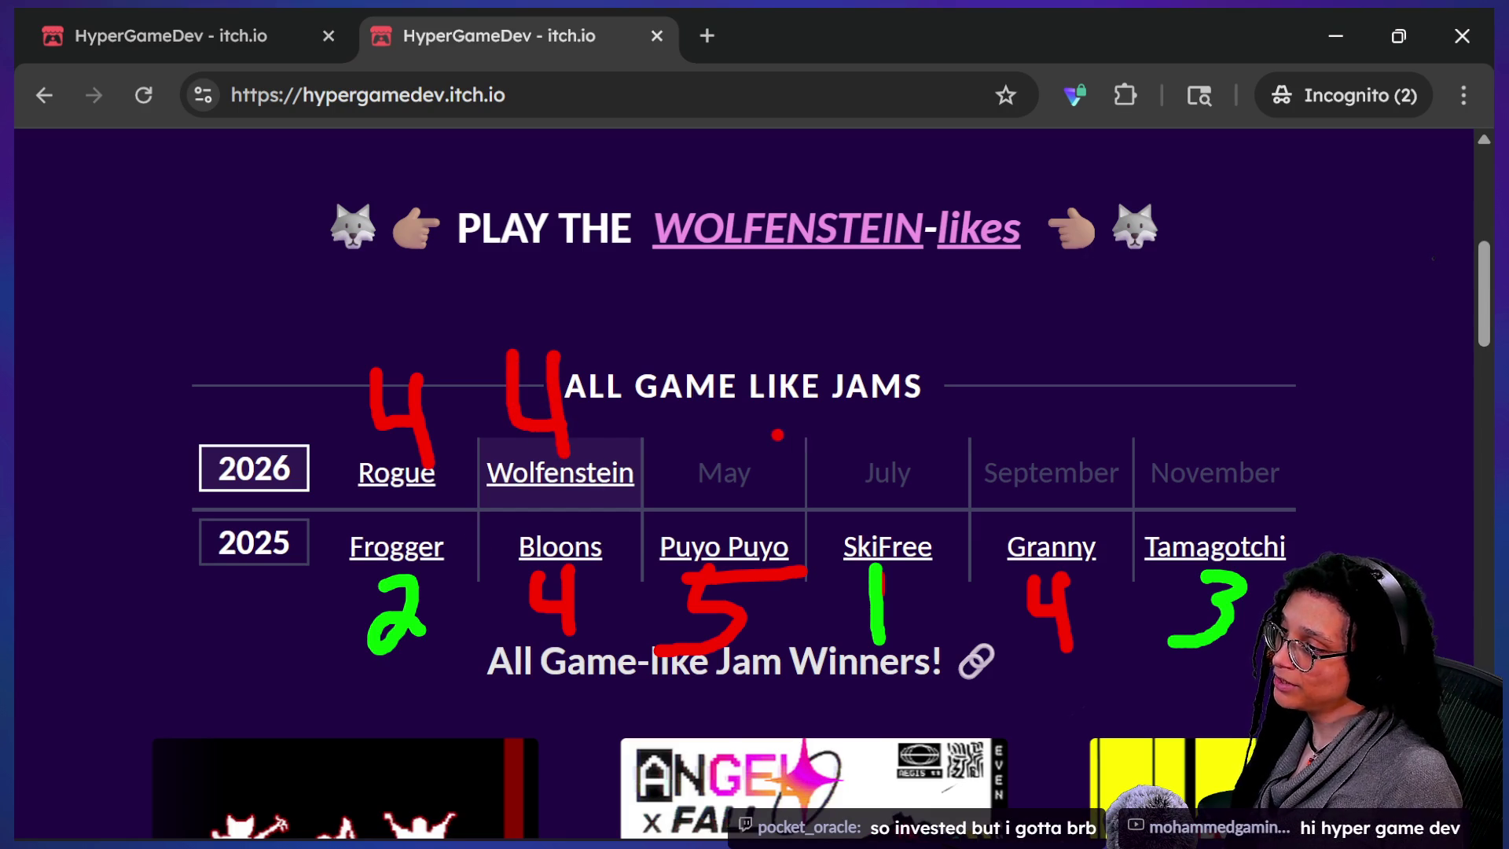
pyautogui.moveTo(644, 492); pyautogui.dragTo(746, 444)
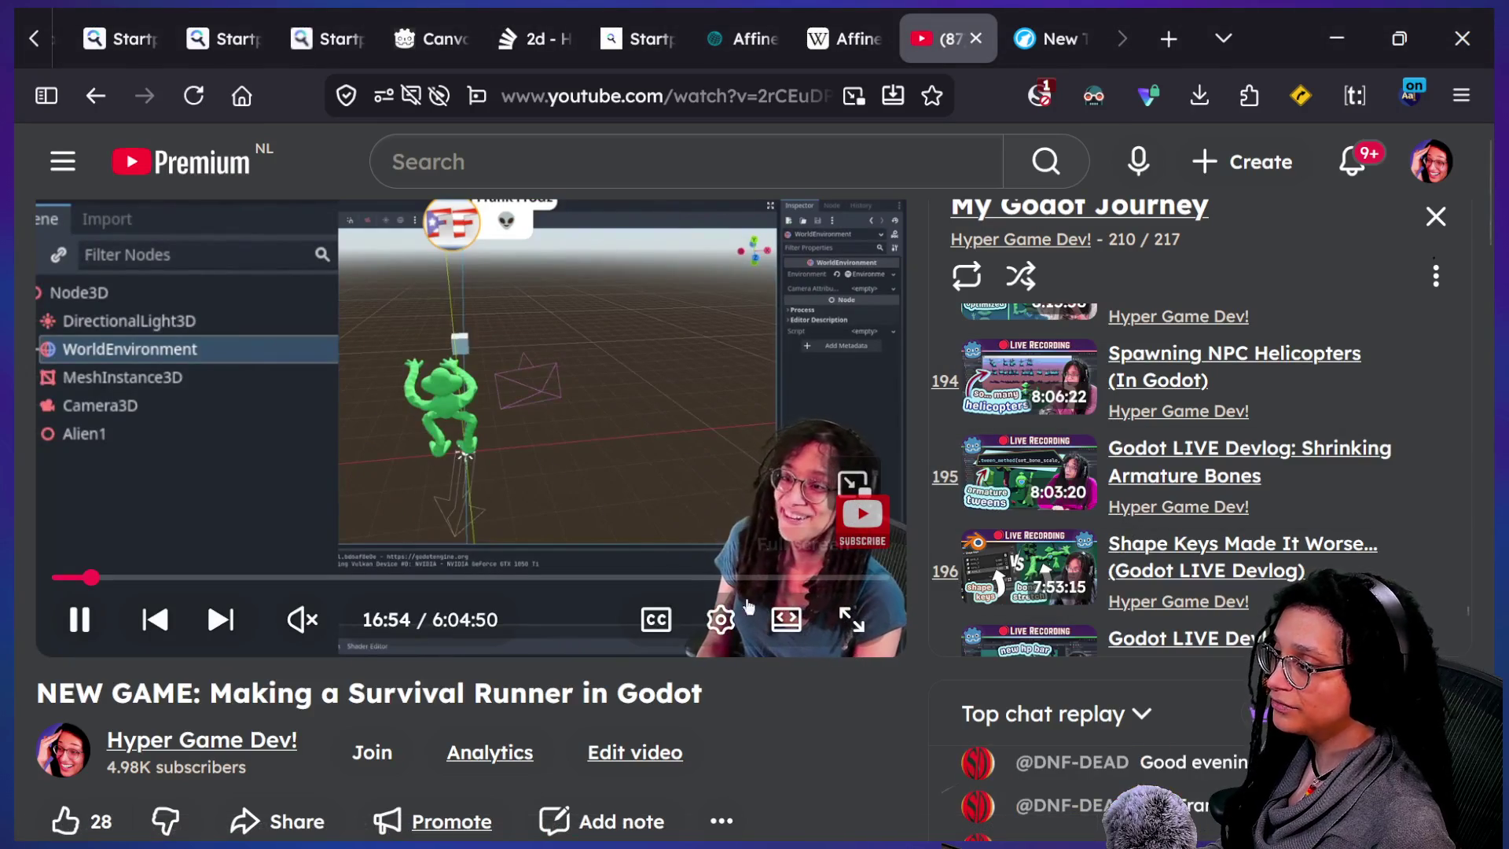
# - Pause YouTube, run Post Planner with Cubstack, walk to the top door, then switch to chat
pyautogui.press('space')
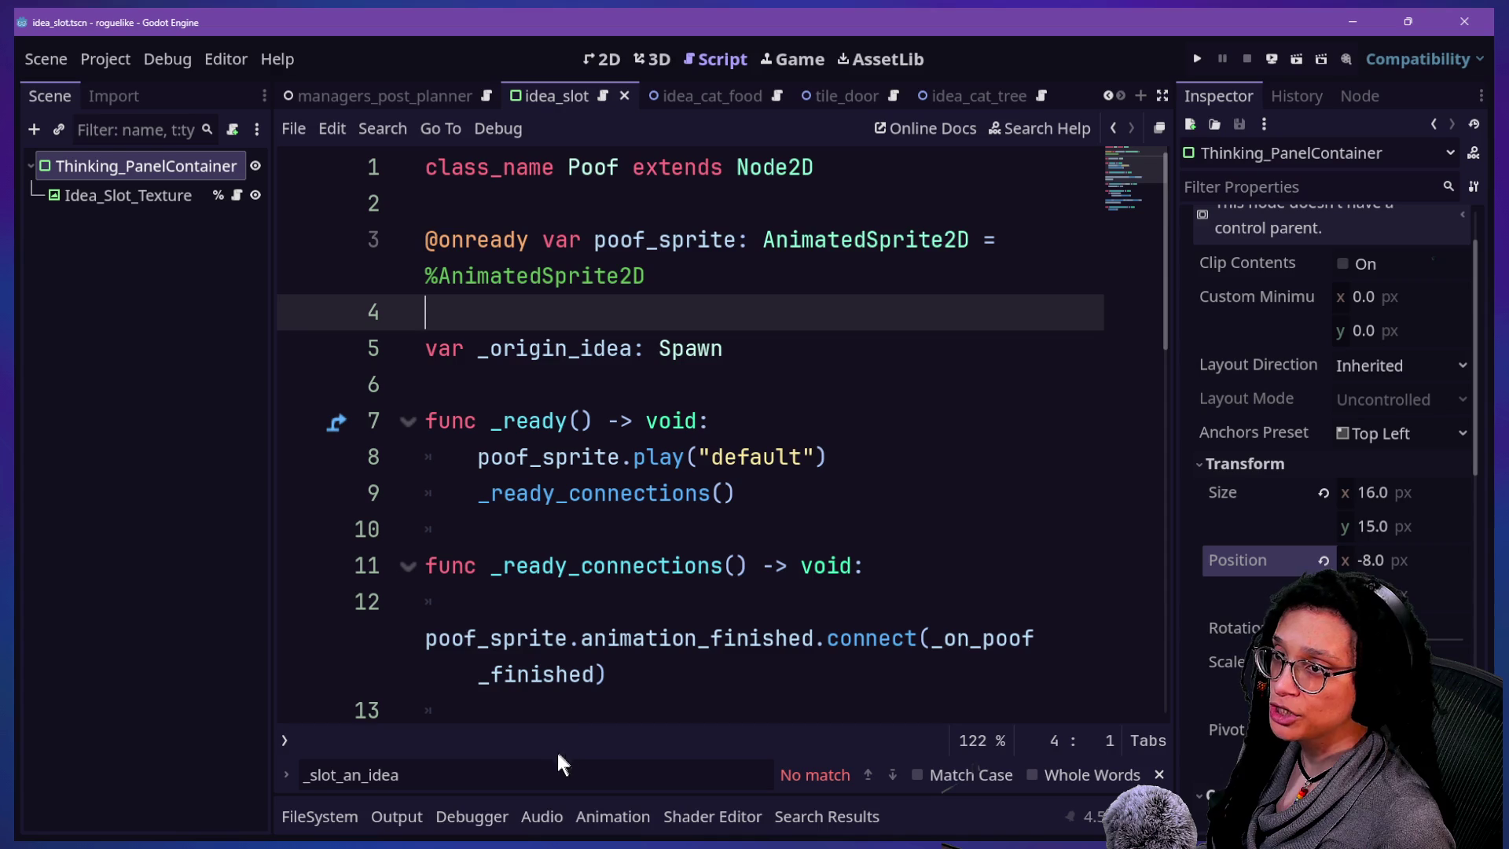
pyautogui.click(1197, 58)
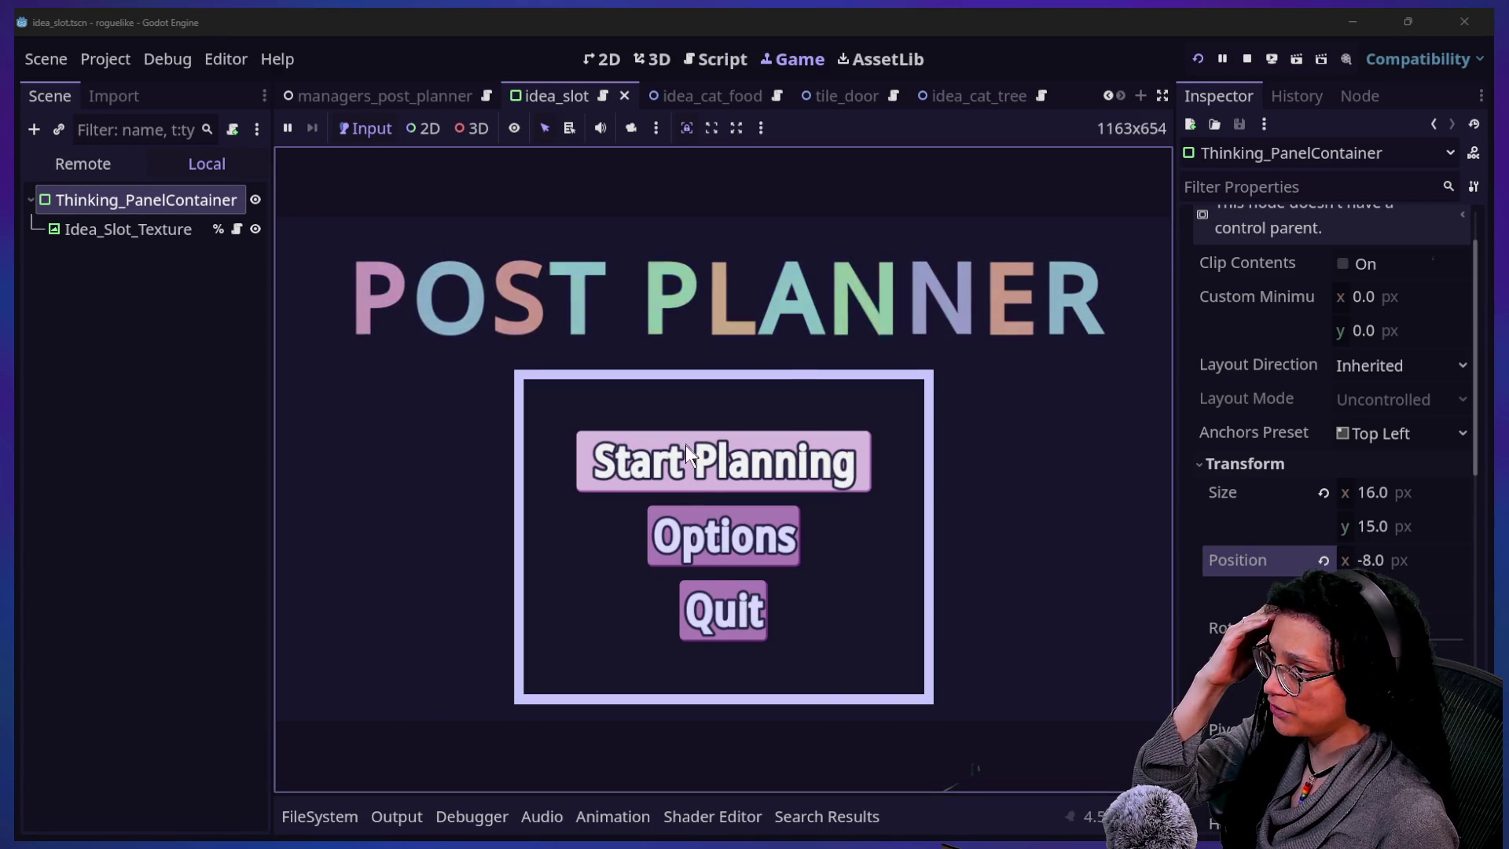
pyautogui.click(682, 454)
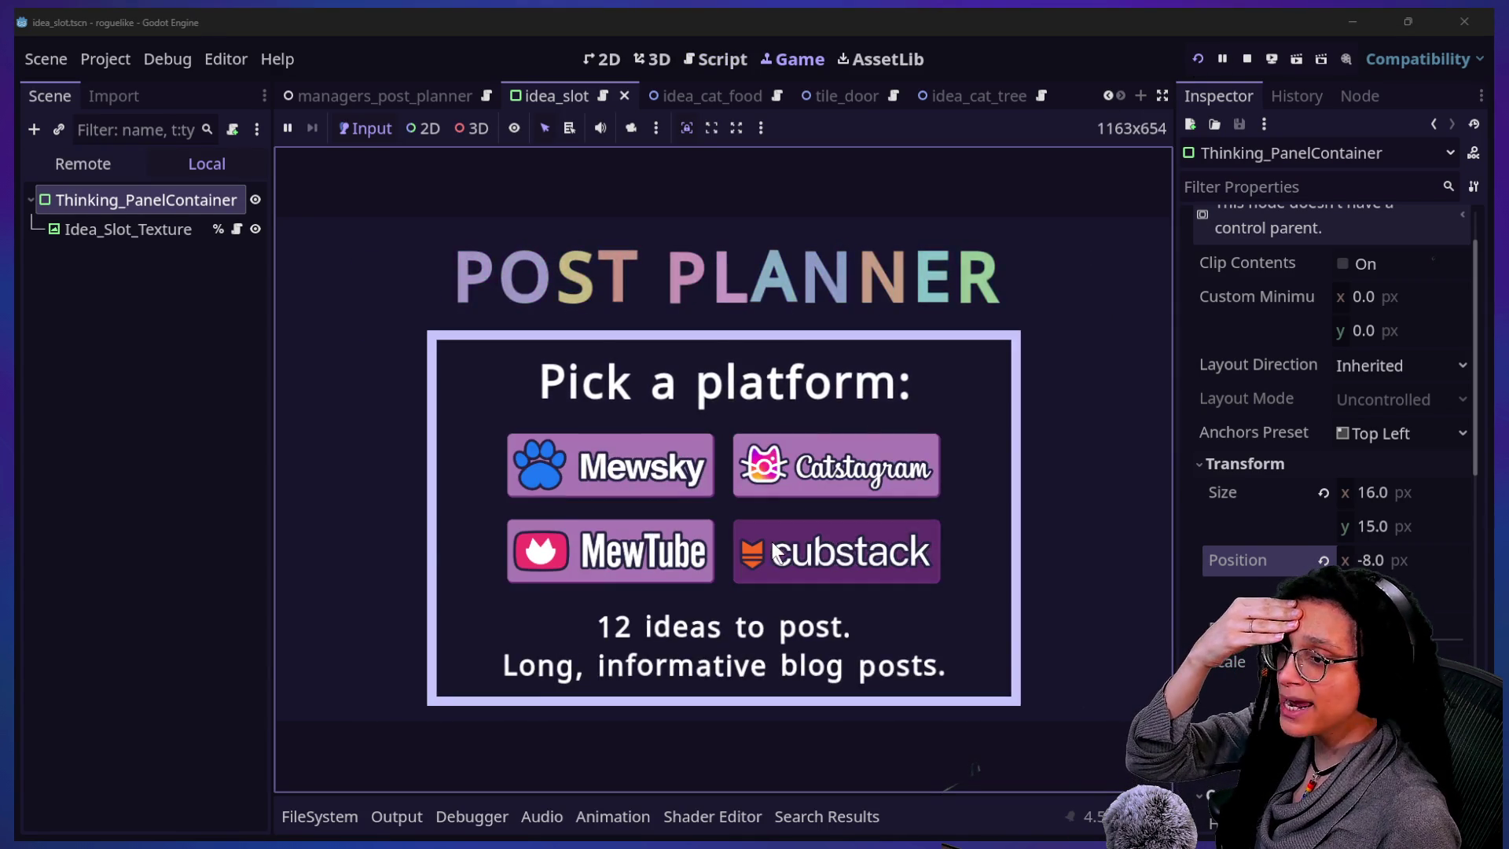
pyautogui.click(770, 538)
pyautogui.click(888, 429)
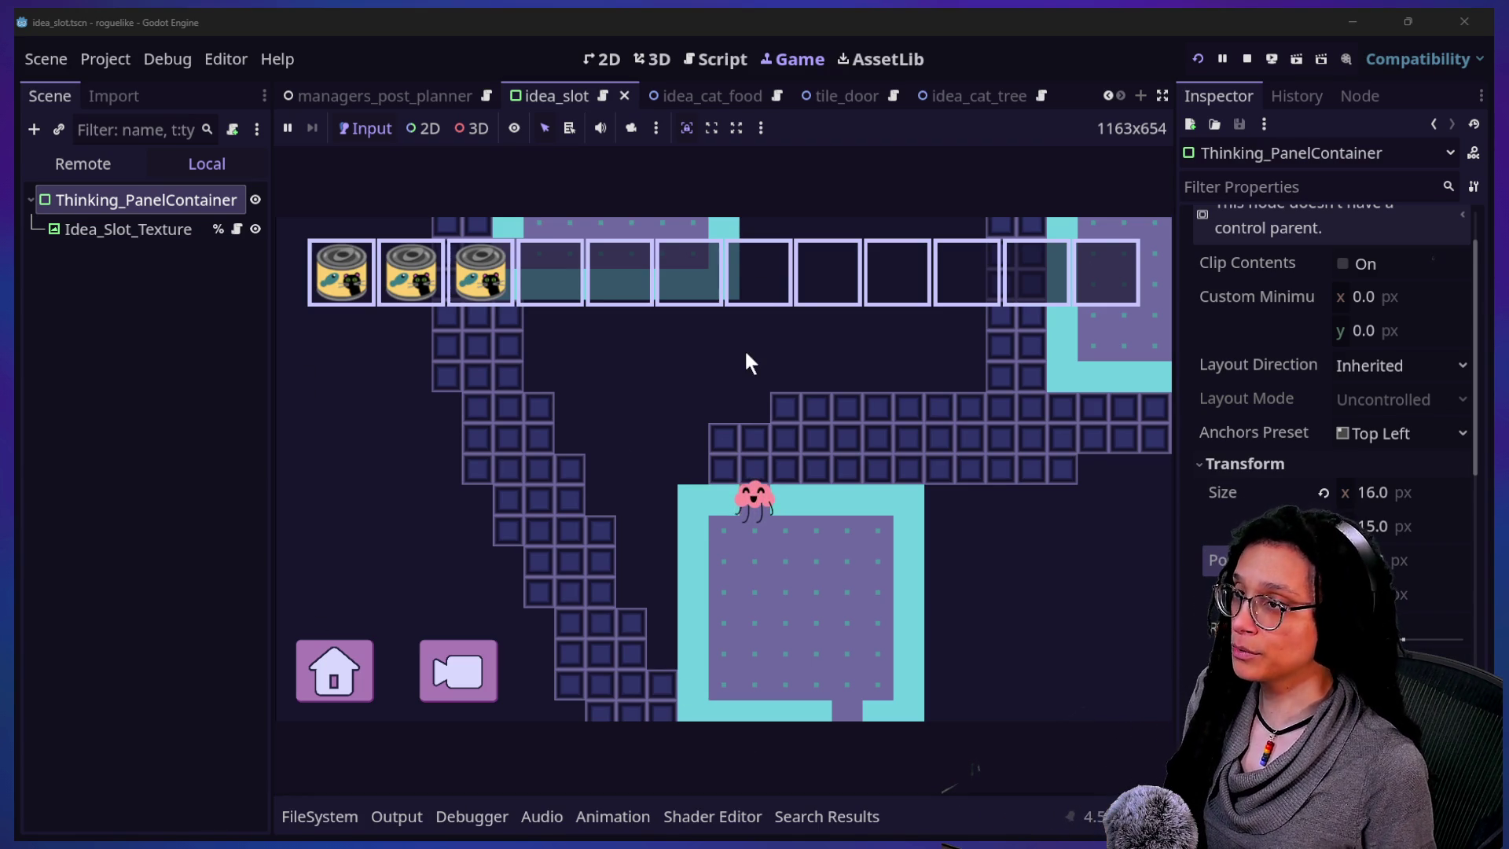
pyautogui.hotkey('alt', 'Tab')
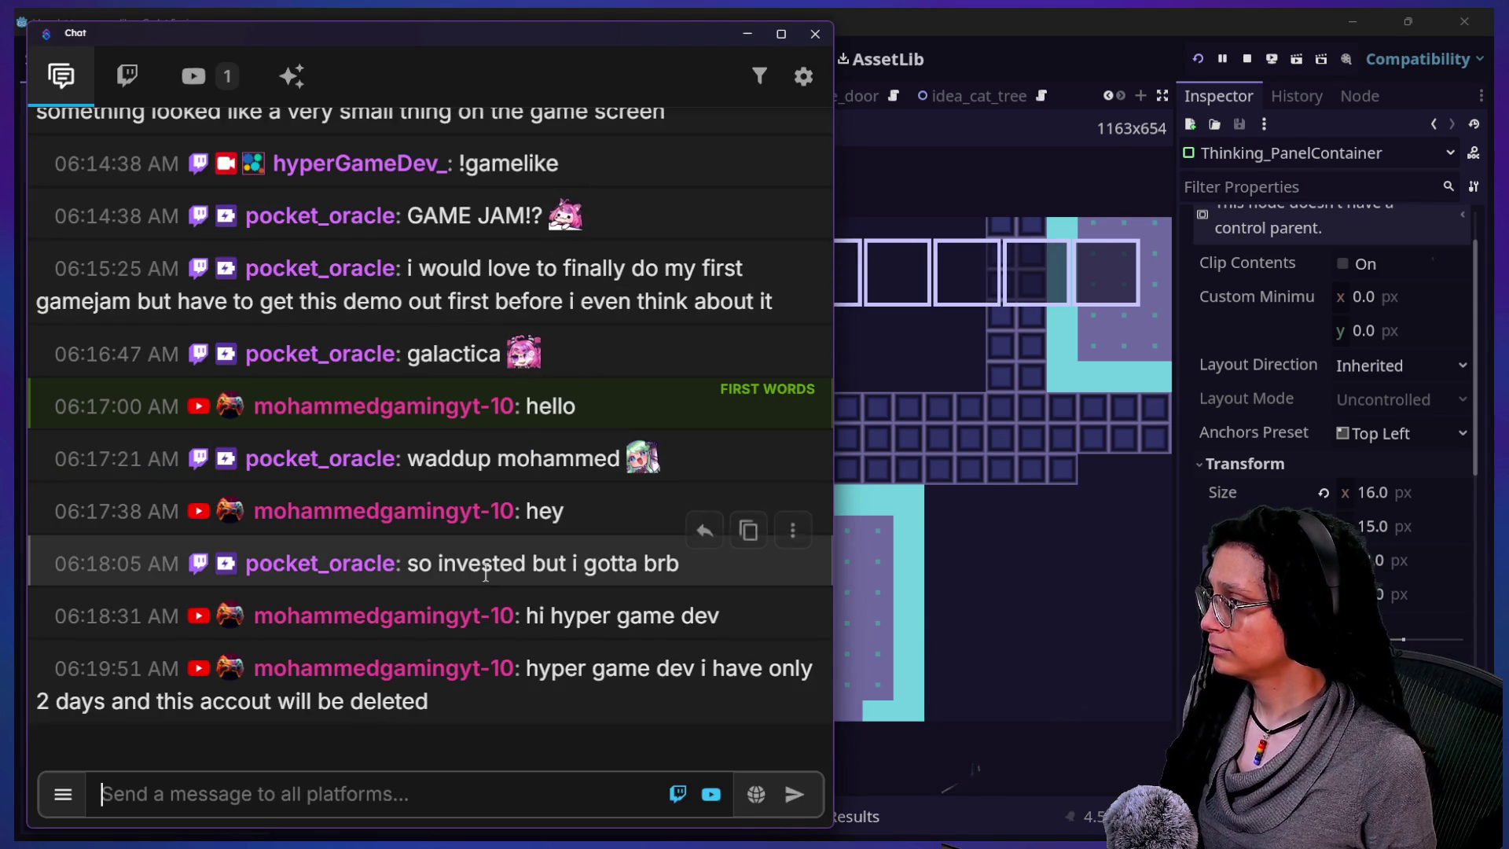
pyautogui.scroll(3, 486, 575)
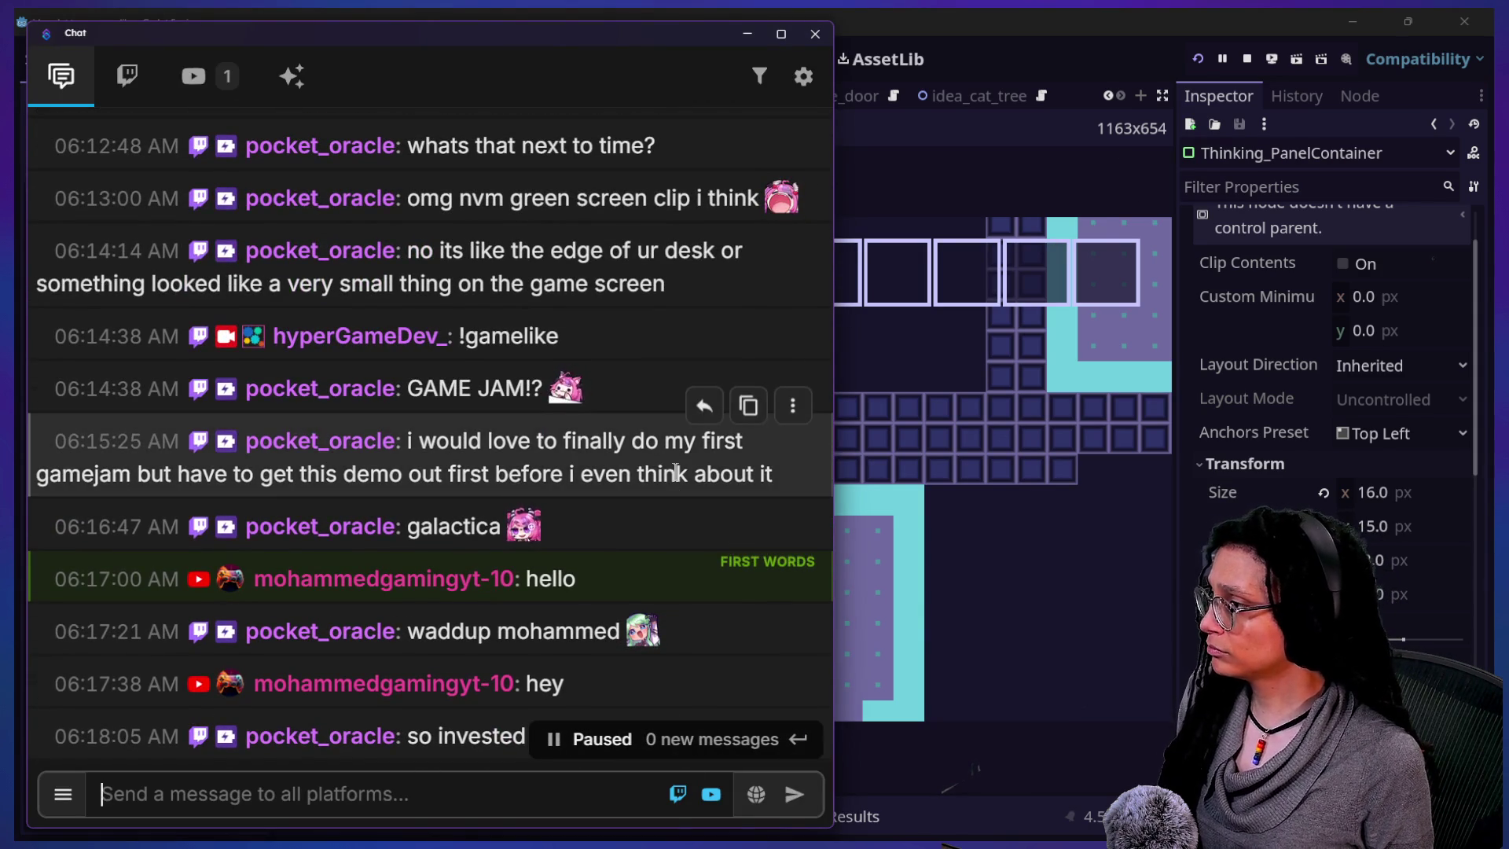
pyautogui.scroll(-3, 675, 471)
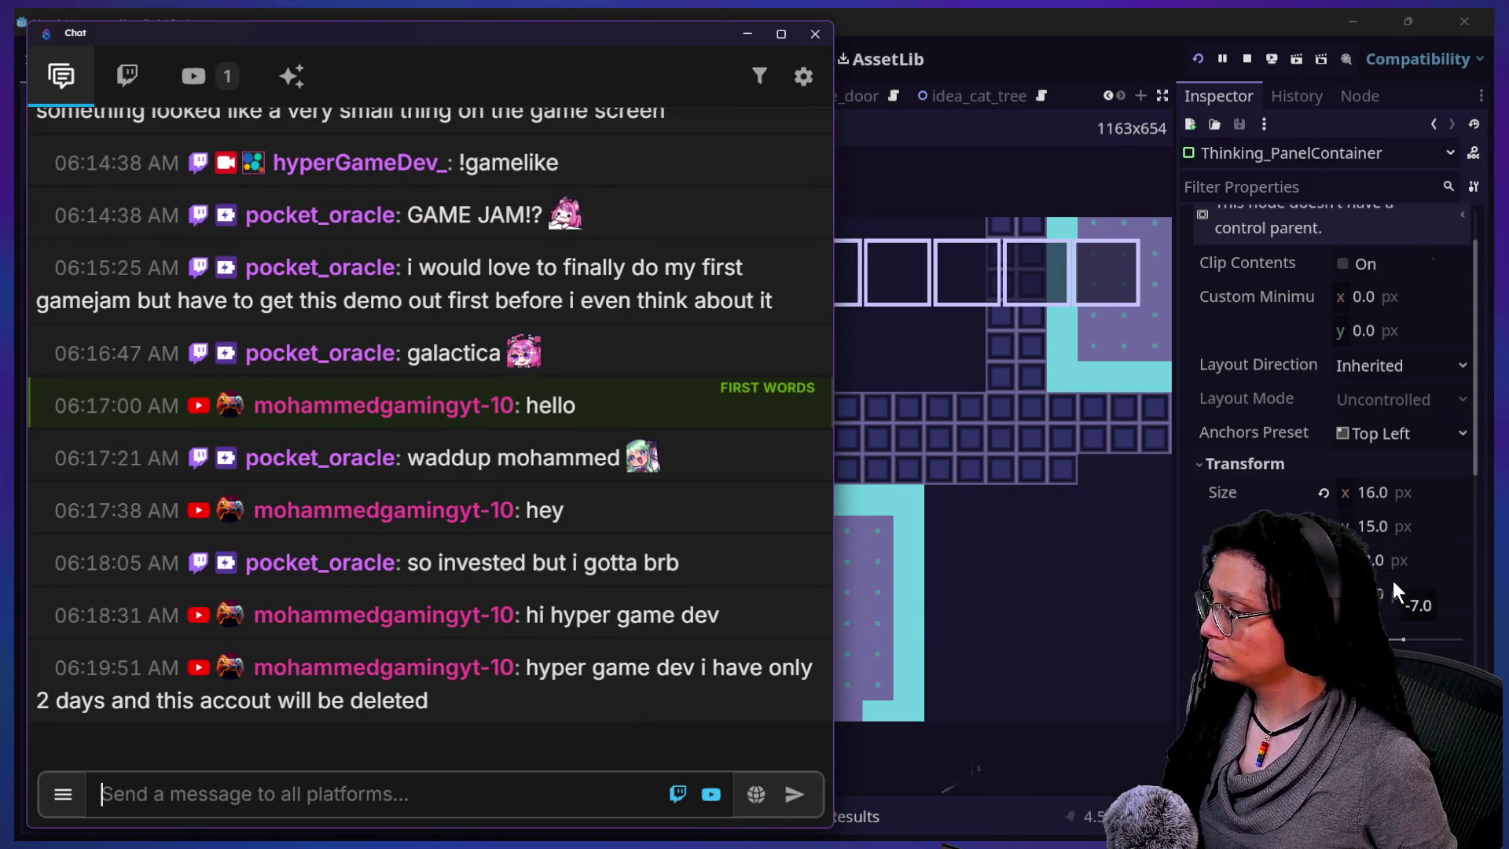
pyautogui.moveTo(1393, 583)
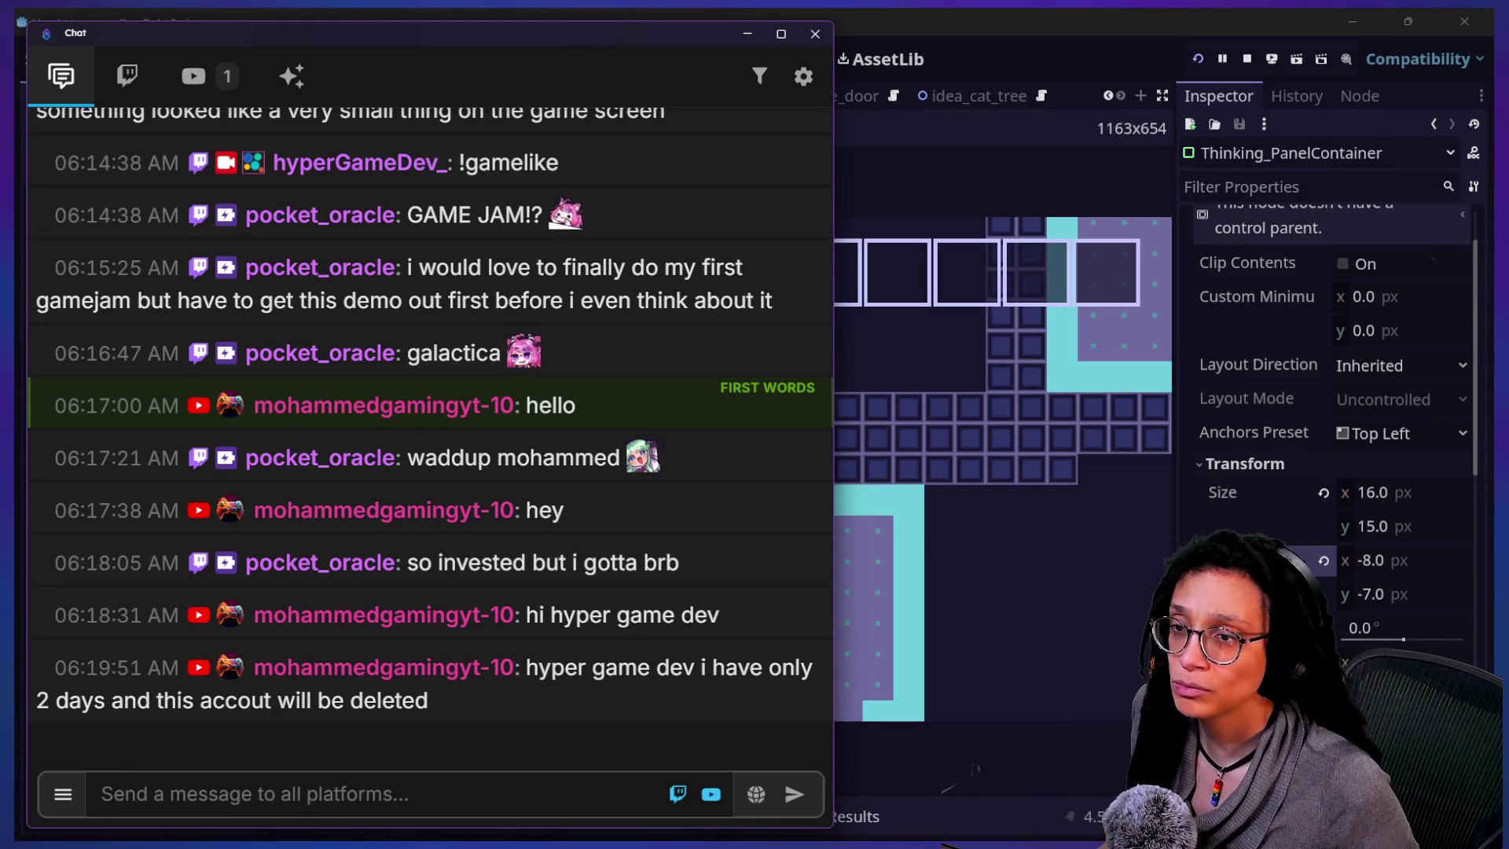
pyautogui.click(1020, 692)
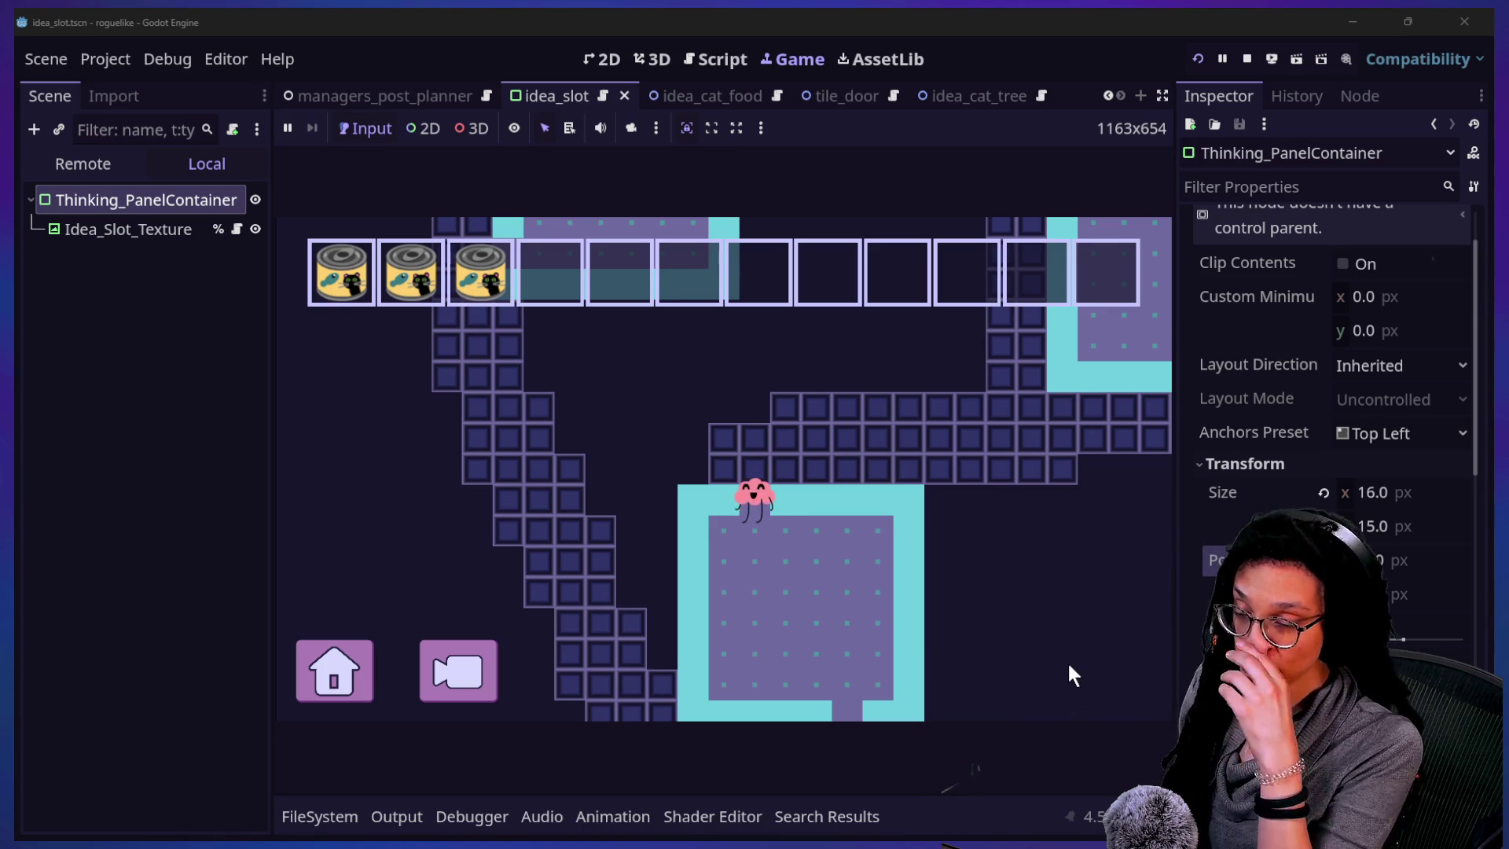
pyautogui.hotkey('alt', 'Tab')
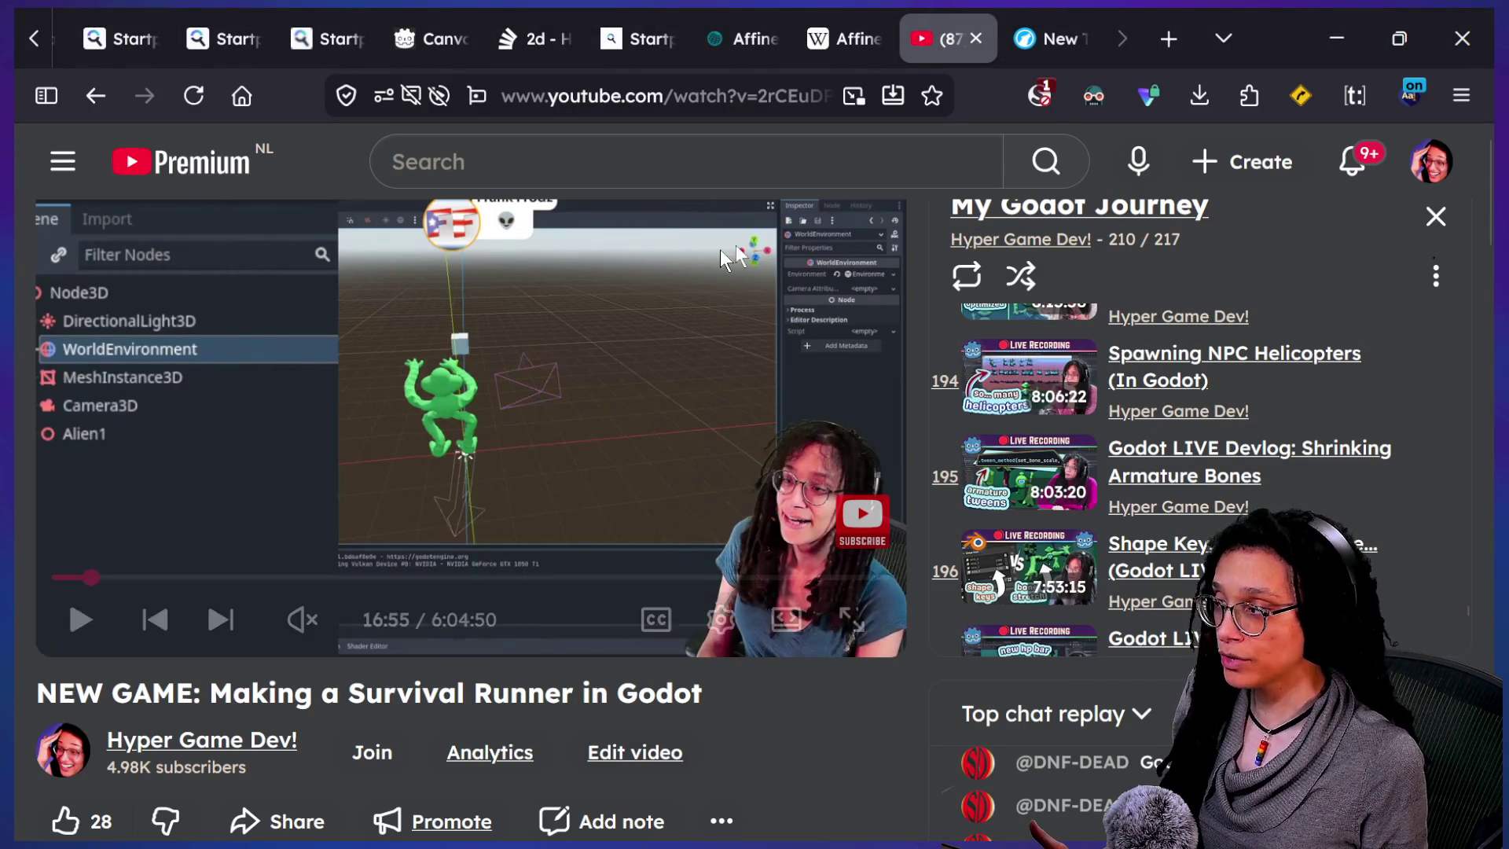
# - Open the Subscriptions feed and scroll down through the latest videos
pyautogui.click(47, 163)
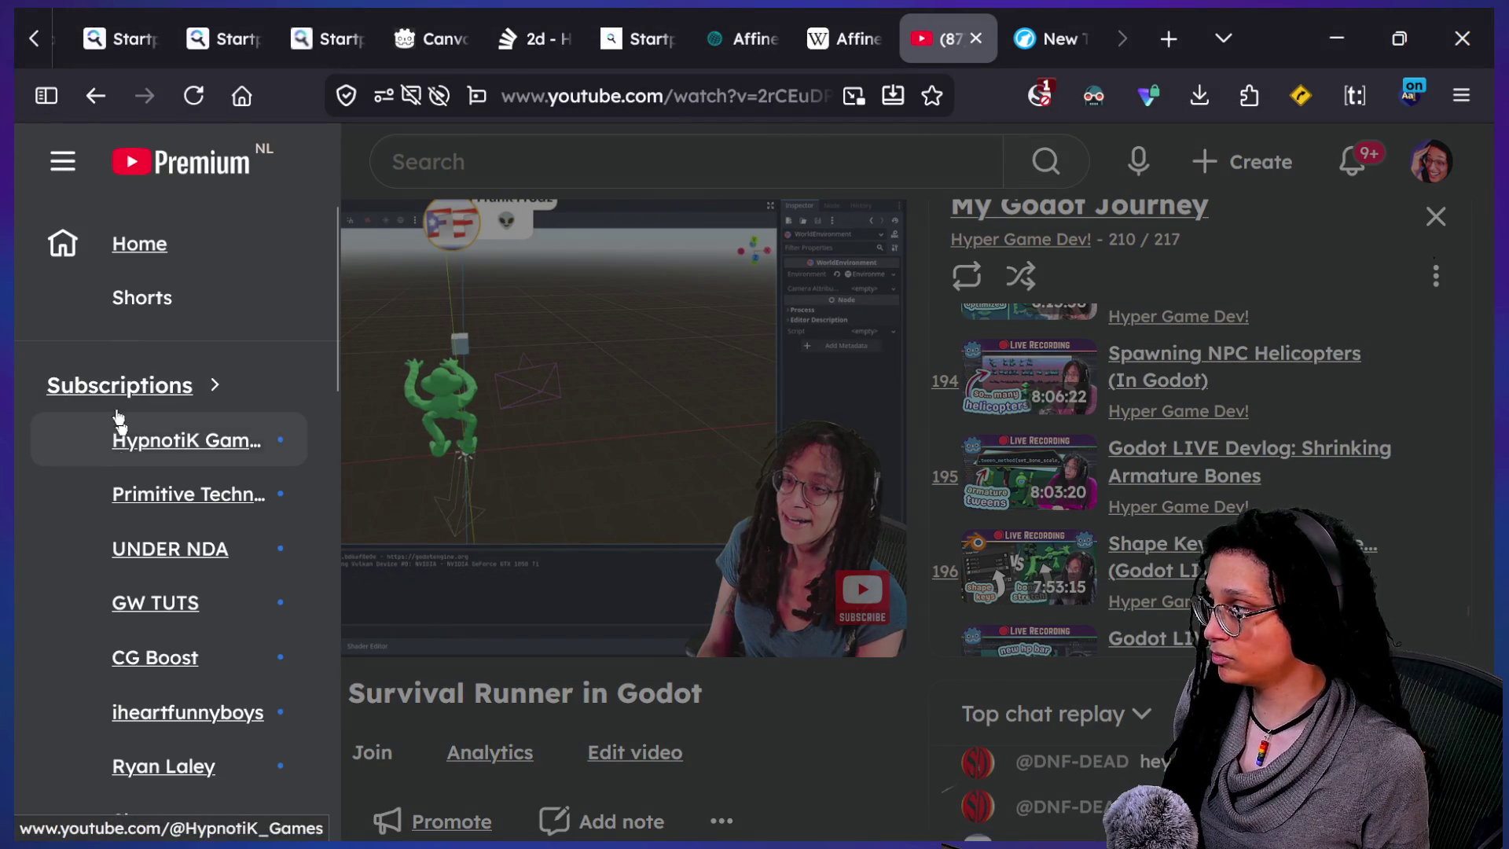
pyautogui.click(114, 386)
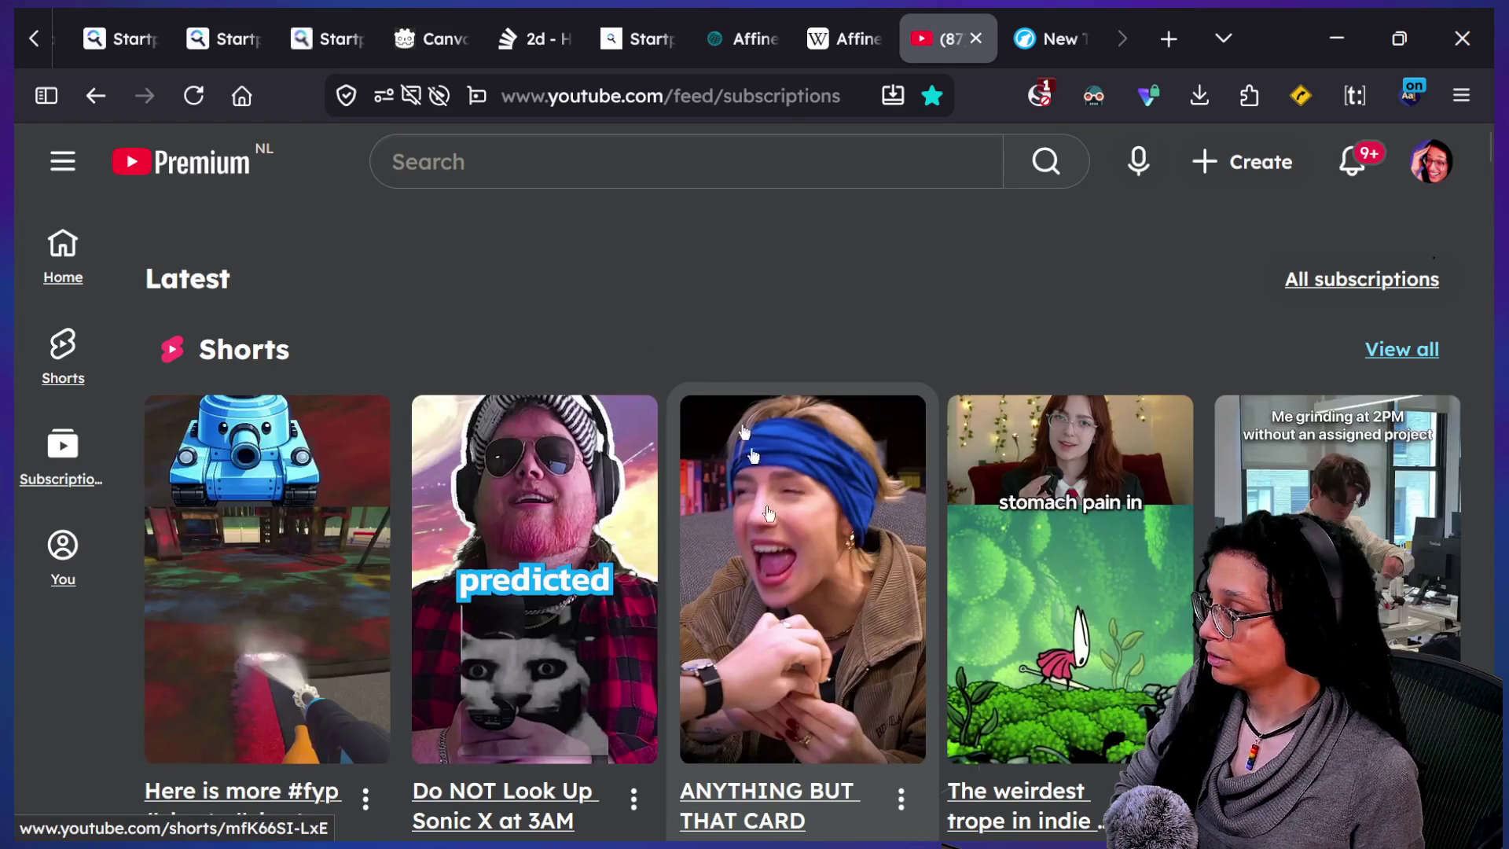
pyautogui.scroll(-10, 709, 375)
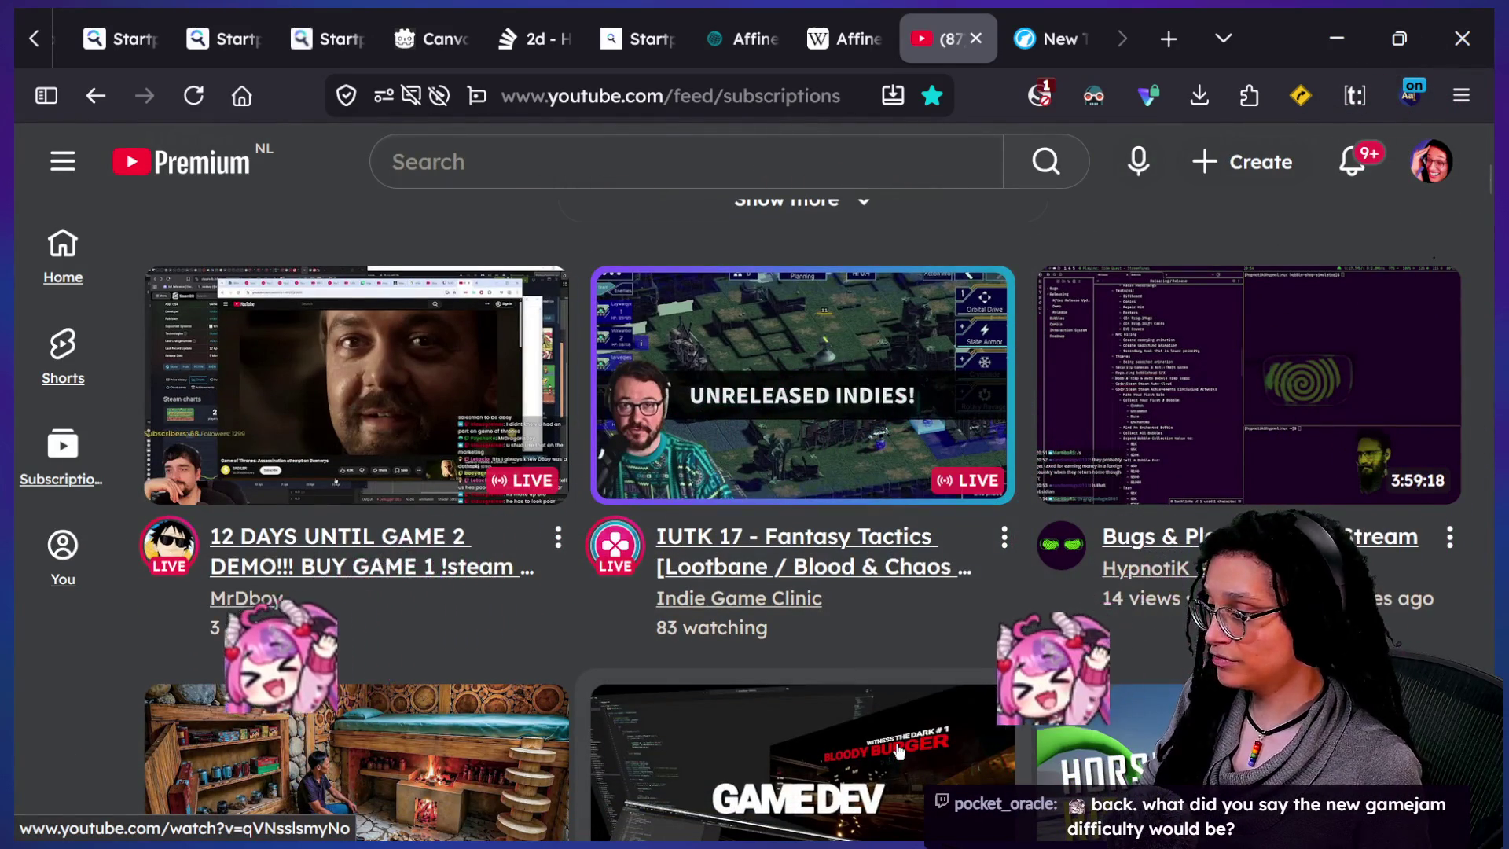
pyautogui.moveTo(885, 727)
pyautogui.scroll(-1, 886, 727)
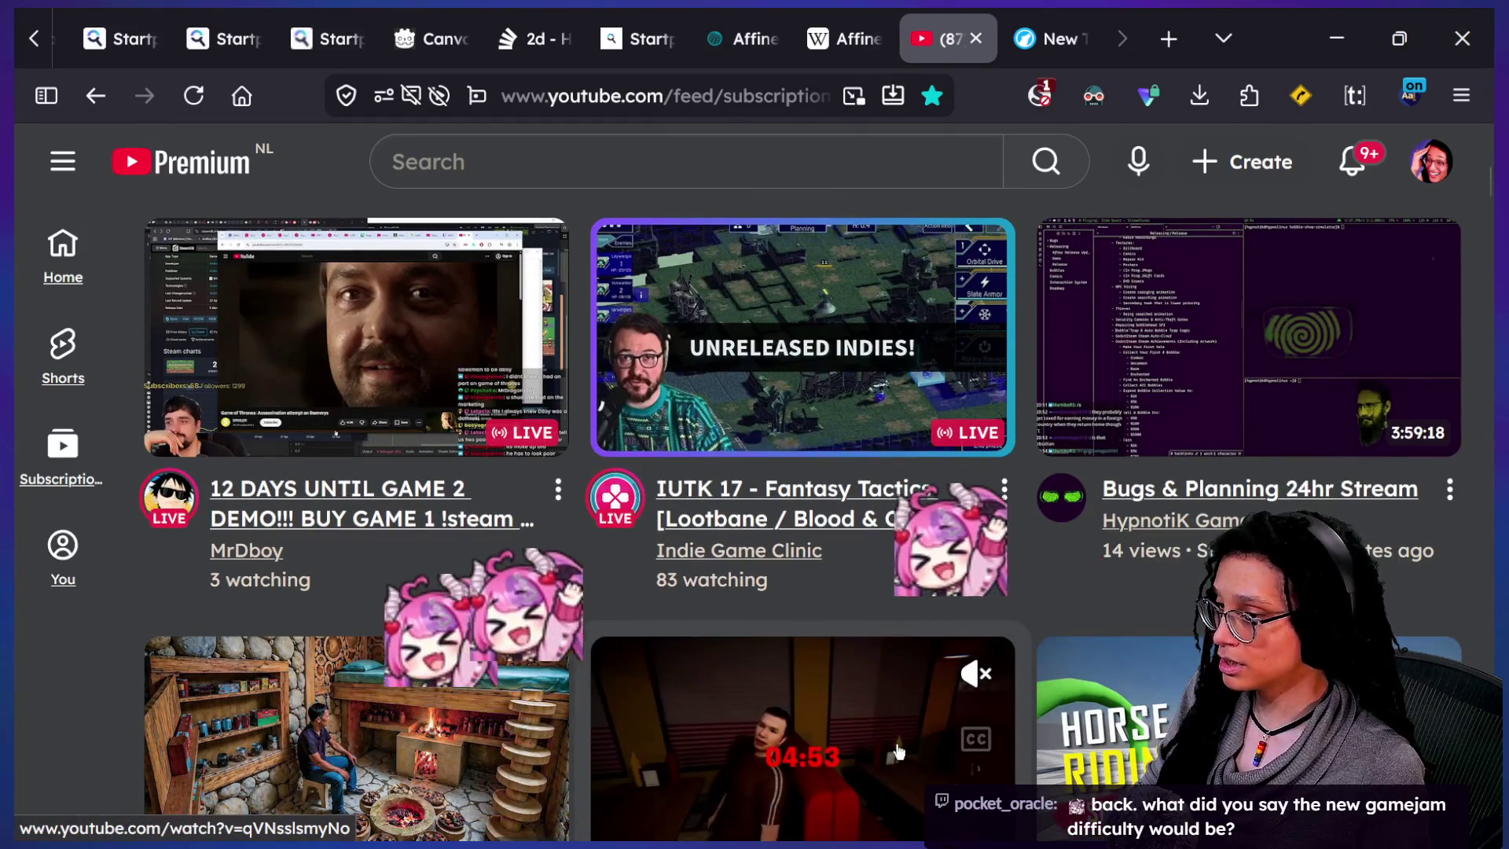
pyautogui.moveTo(894, 646)
pyautogui.scroll(-4, 893, 645)
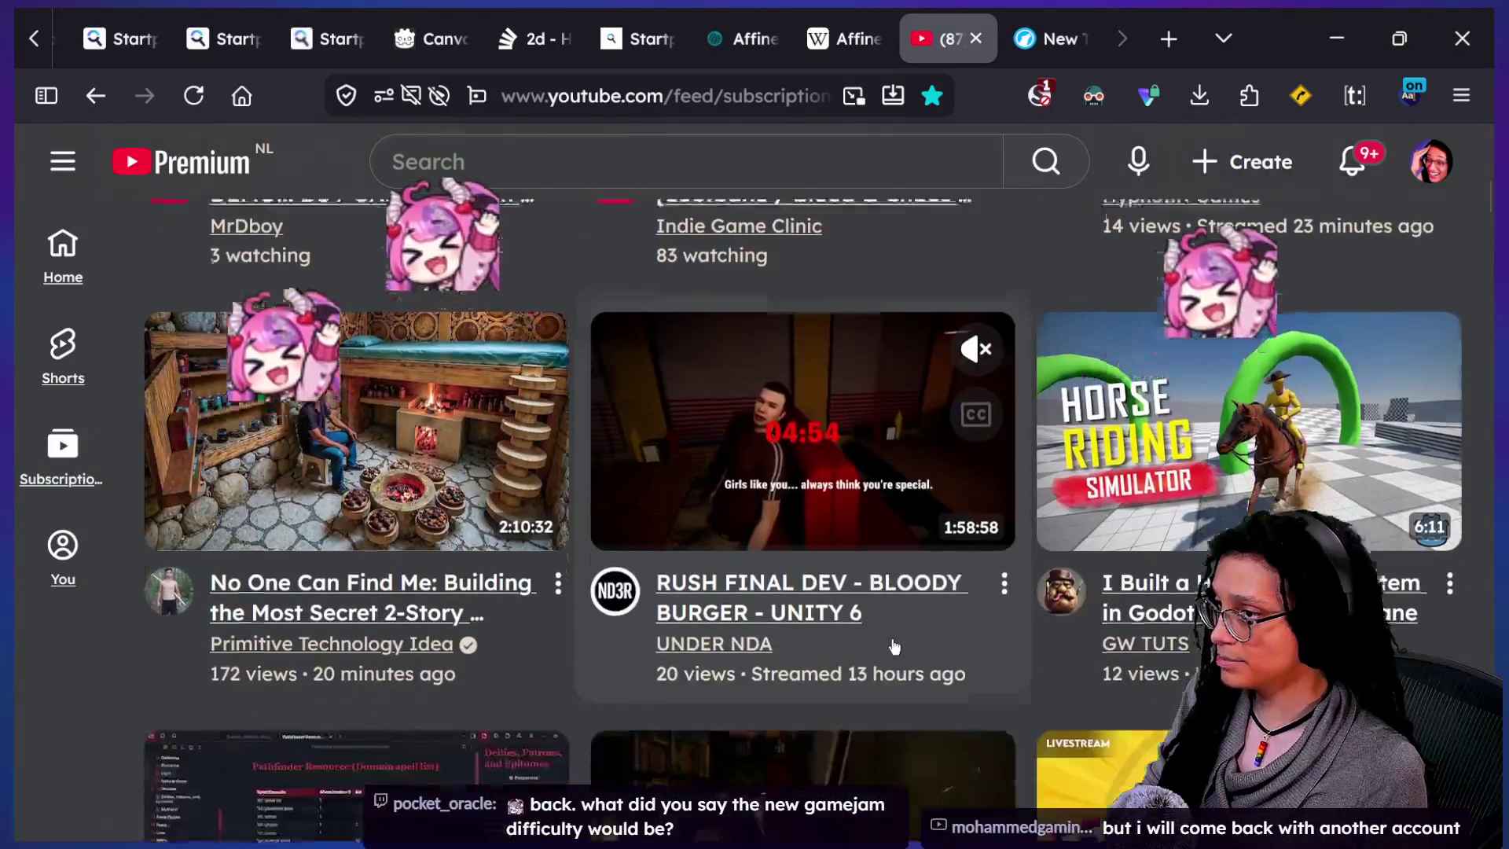
pyautogui.scroll(3, 893, 646)
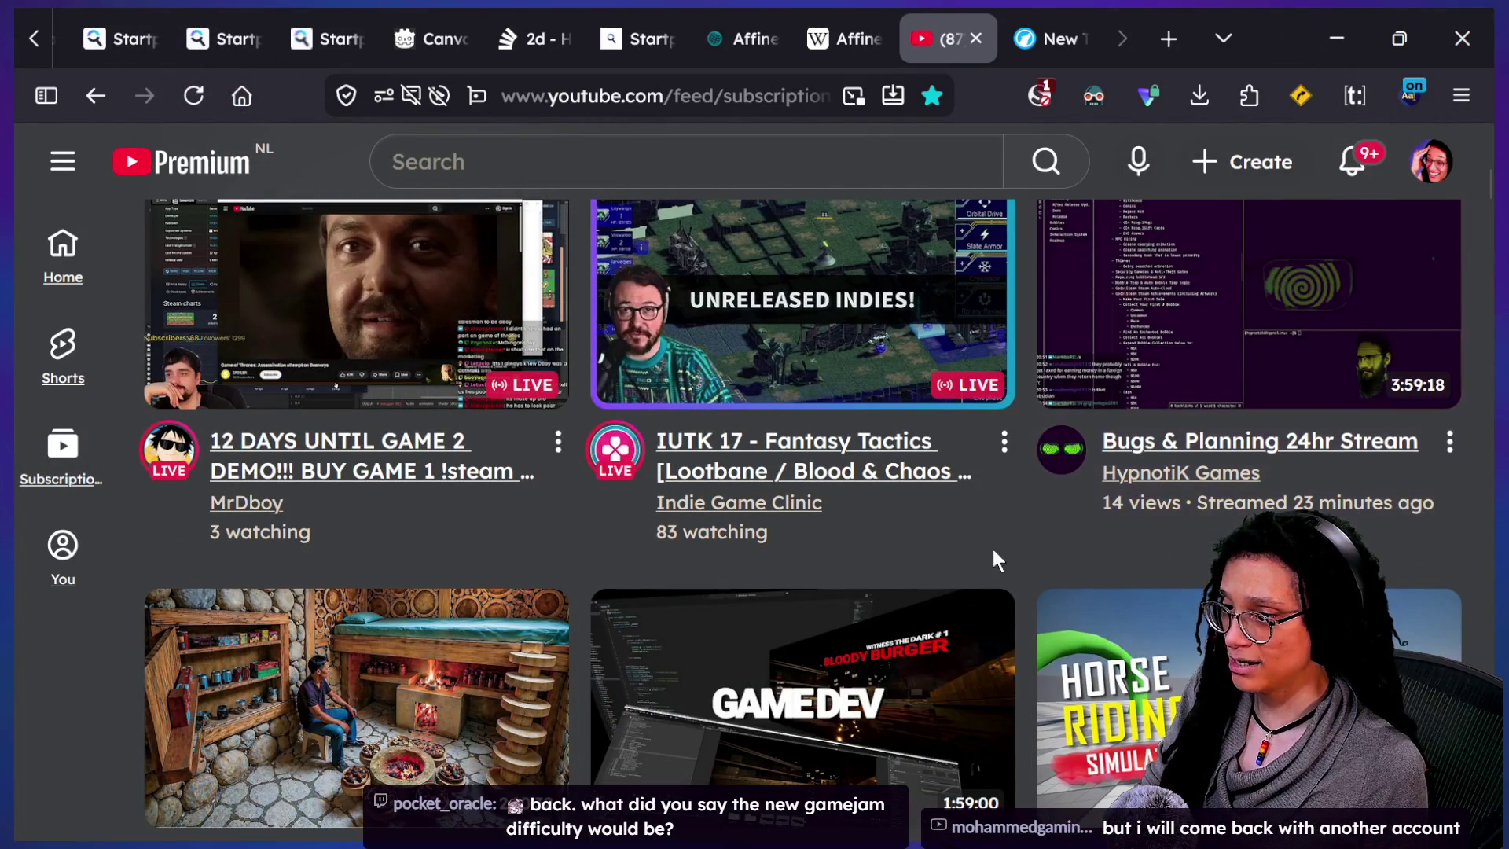
# - Browse the feed and open the '12 DAYS UNTIL GAME 2 DEMO' live stream
pyautogui.scroll(-1, 993, 549)
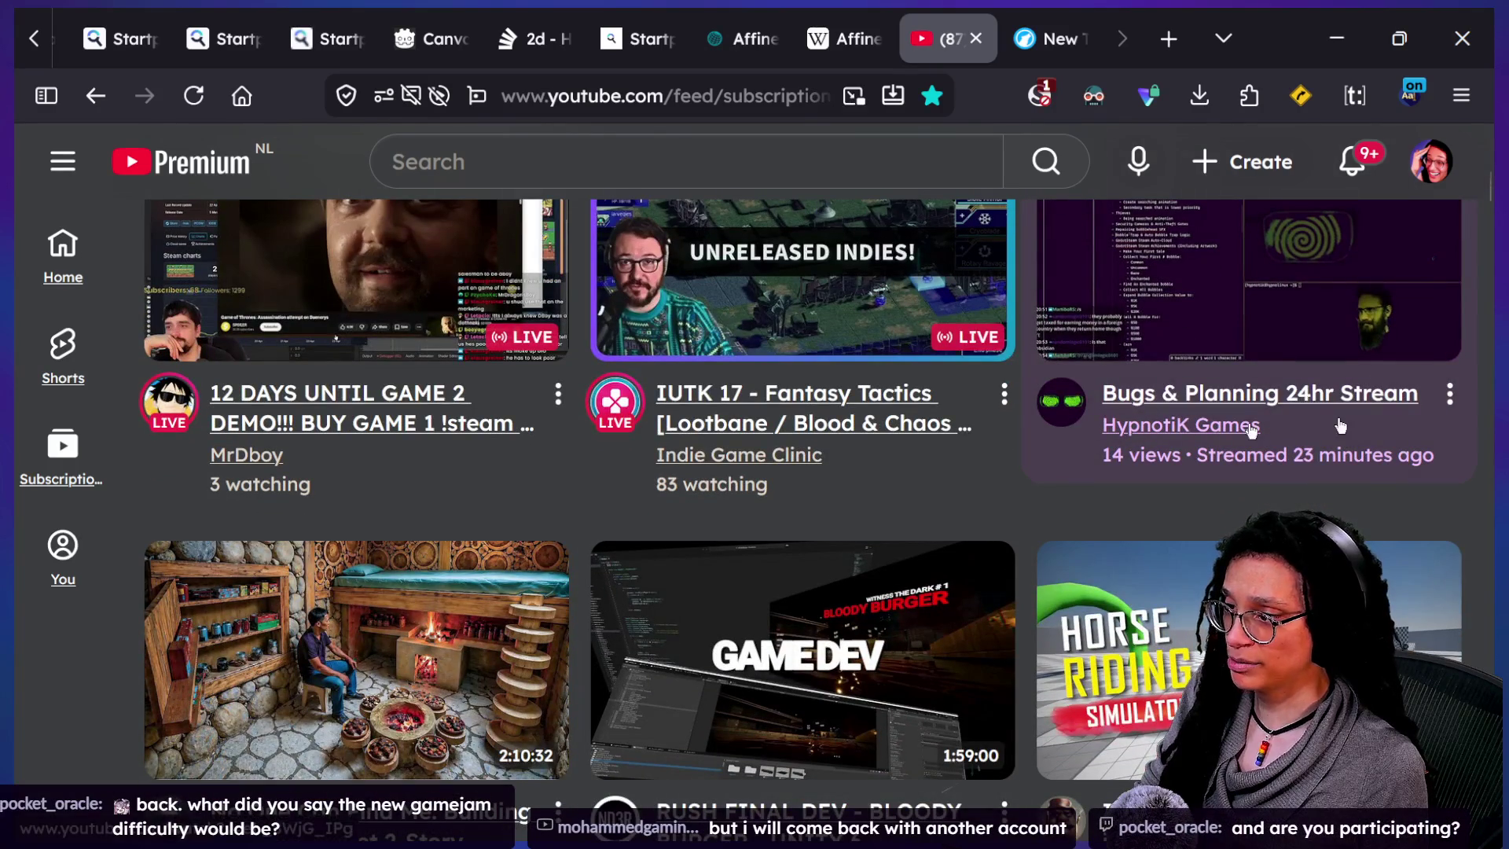
pyautogui.scroll(-5, 736, 562)
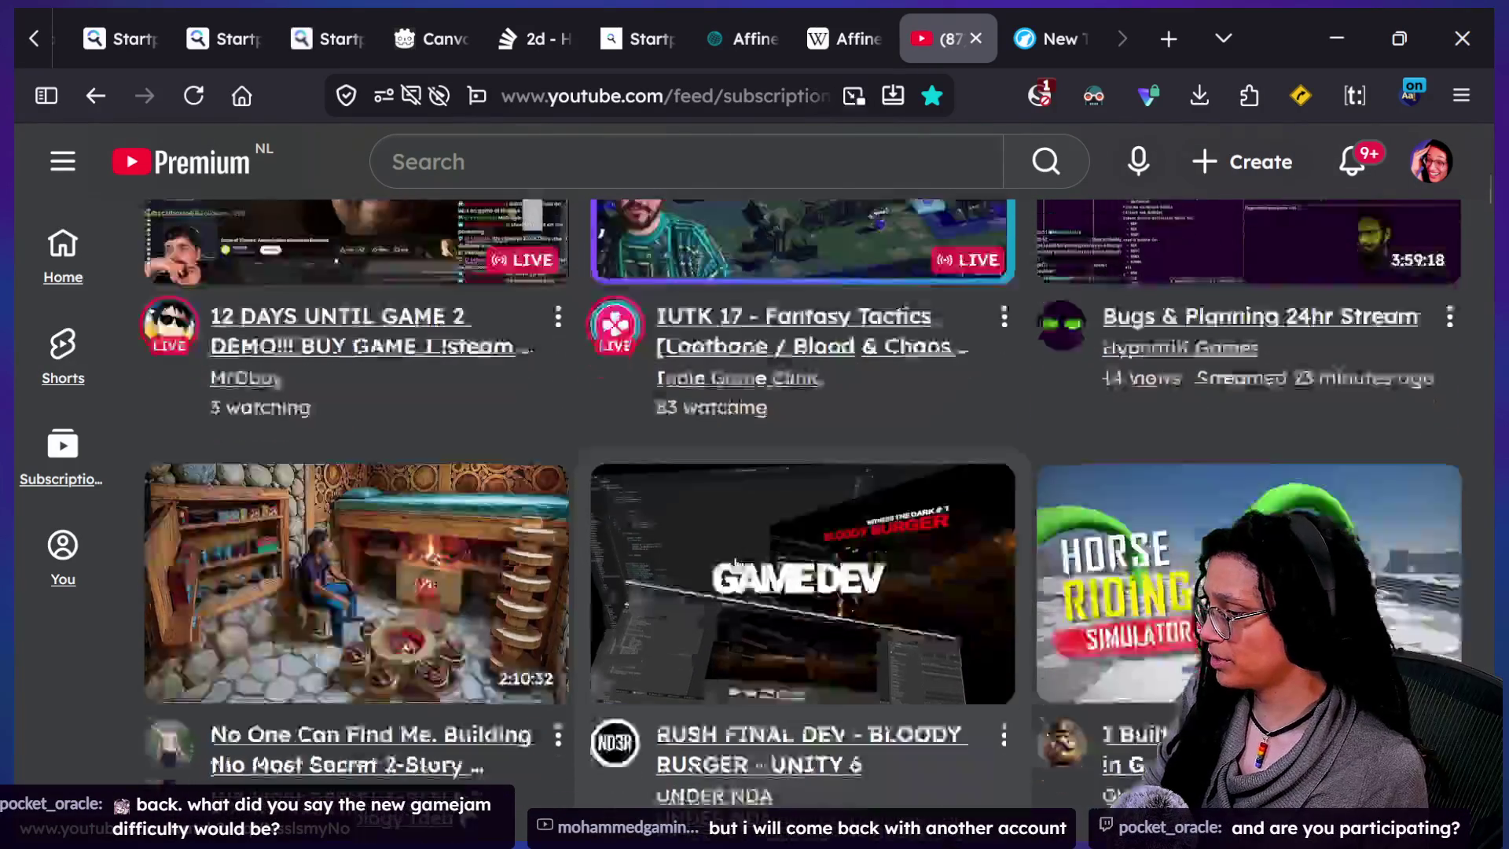
pyautogui.scroll(7, 735, 559)
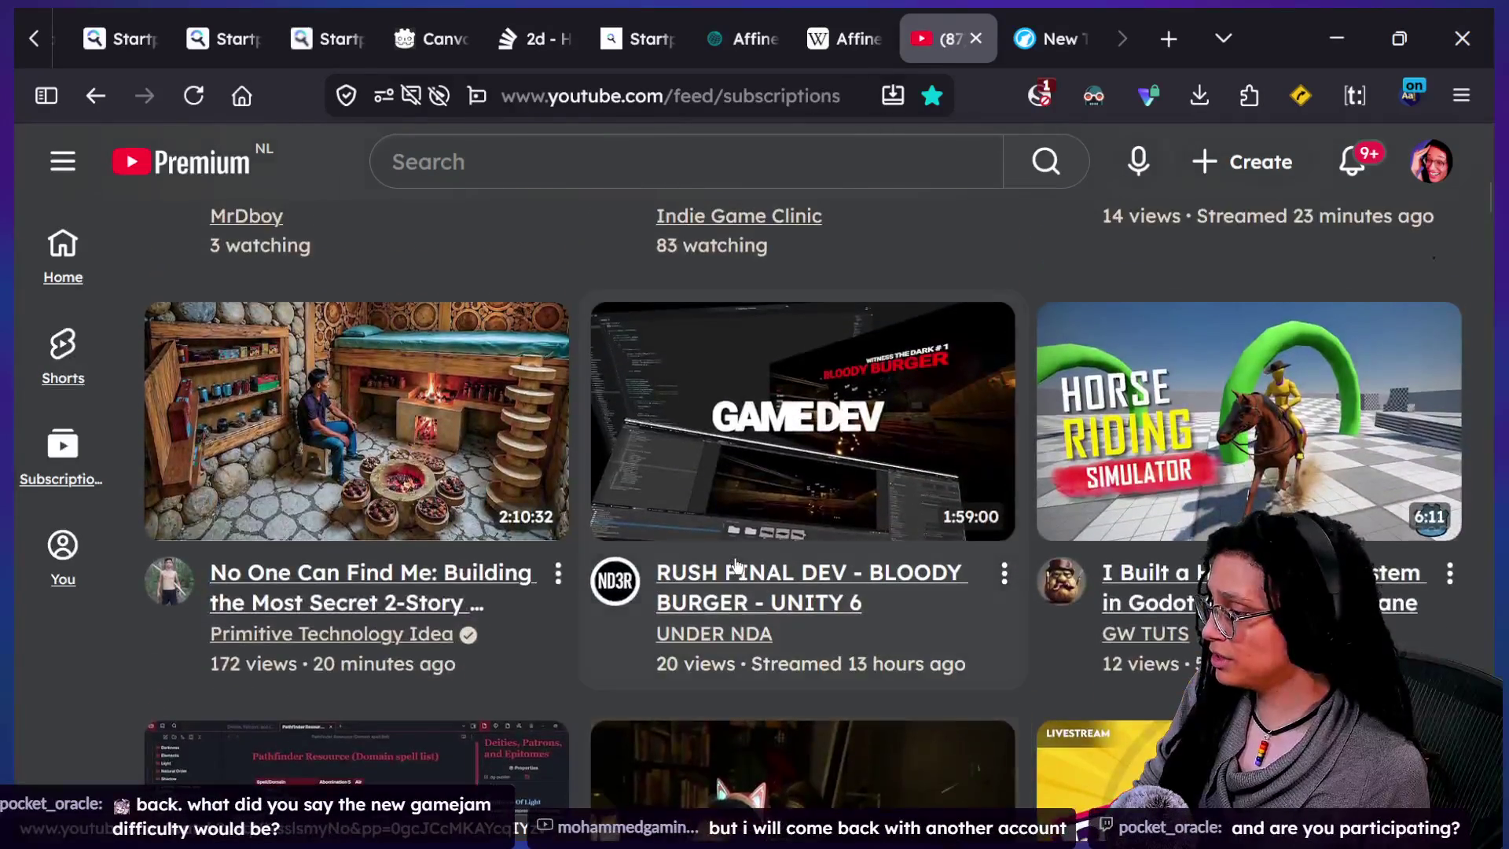
pyautogui.scroll(1, 736, 565)
pyautogui.scroll(1, 582, 506)
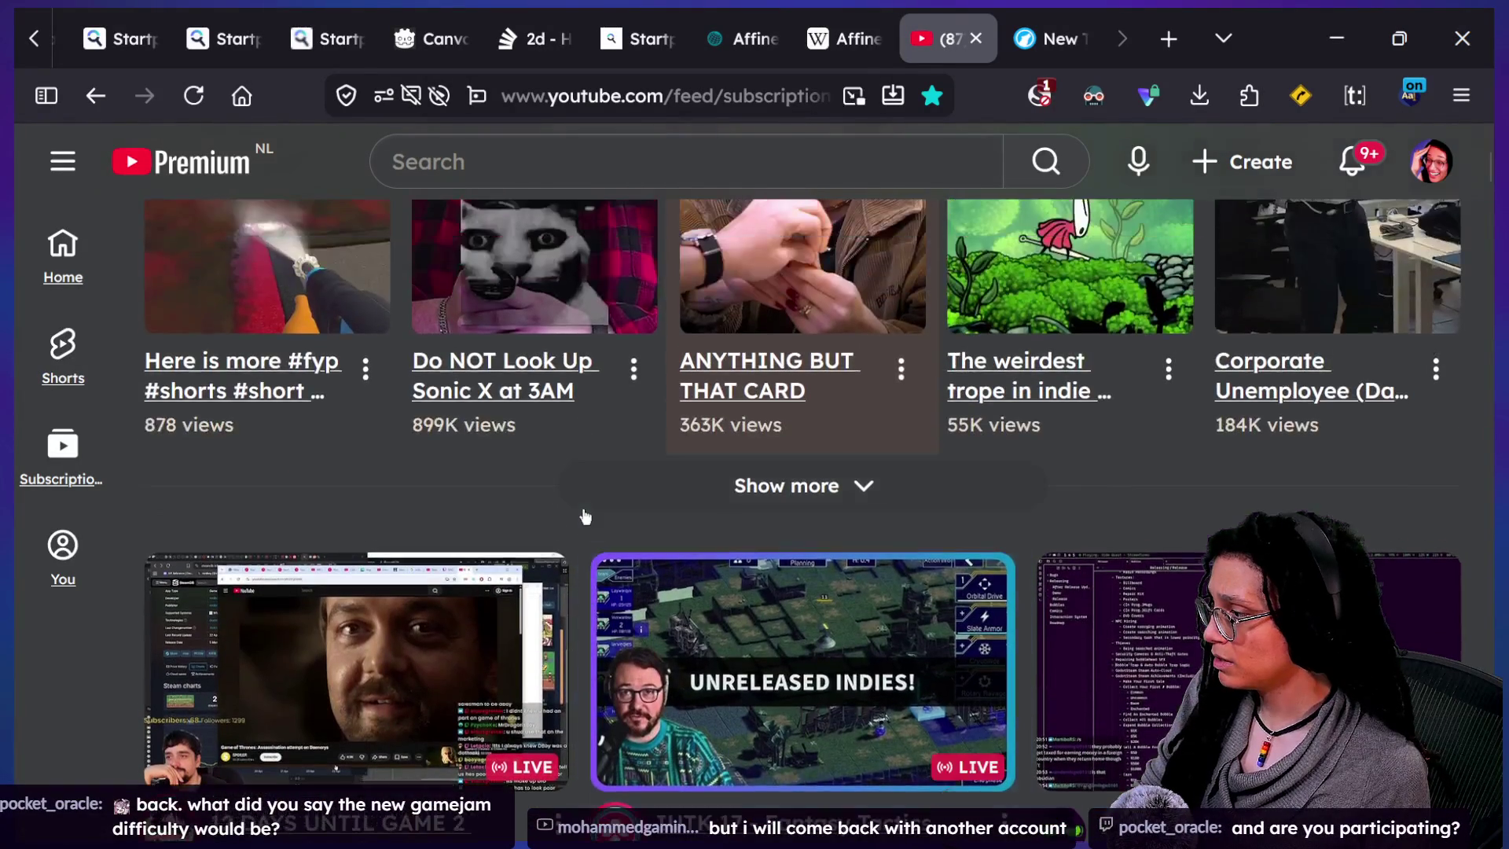
pyautogui.scroll(-2, 585, 515)
pyautogui.scroll(-1, 585, 515)
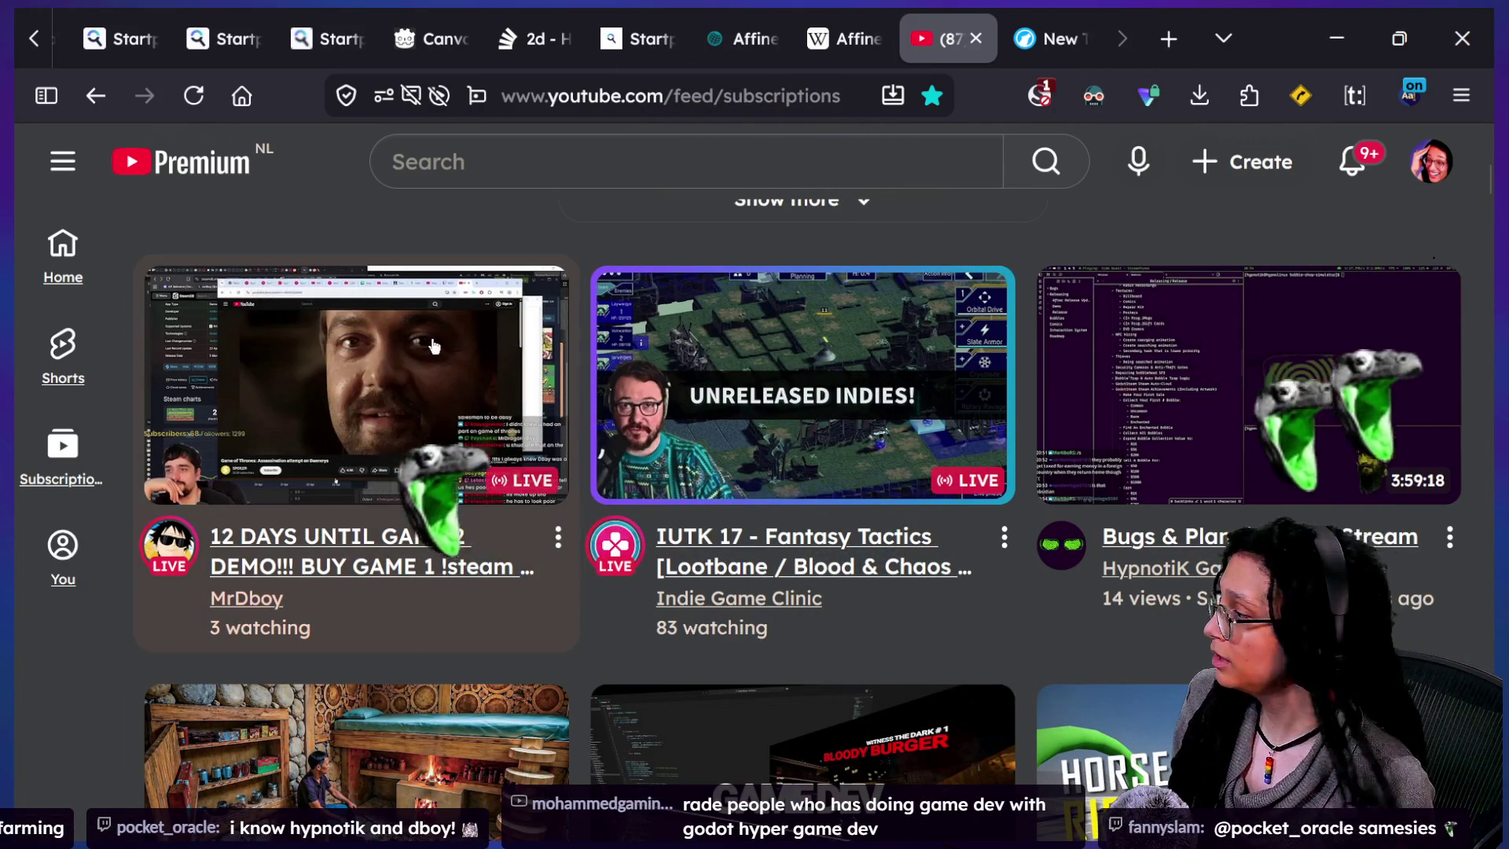
pyautogui.click(377, 402)
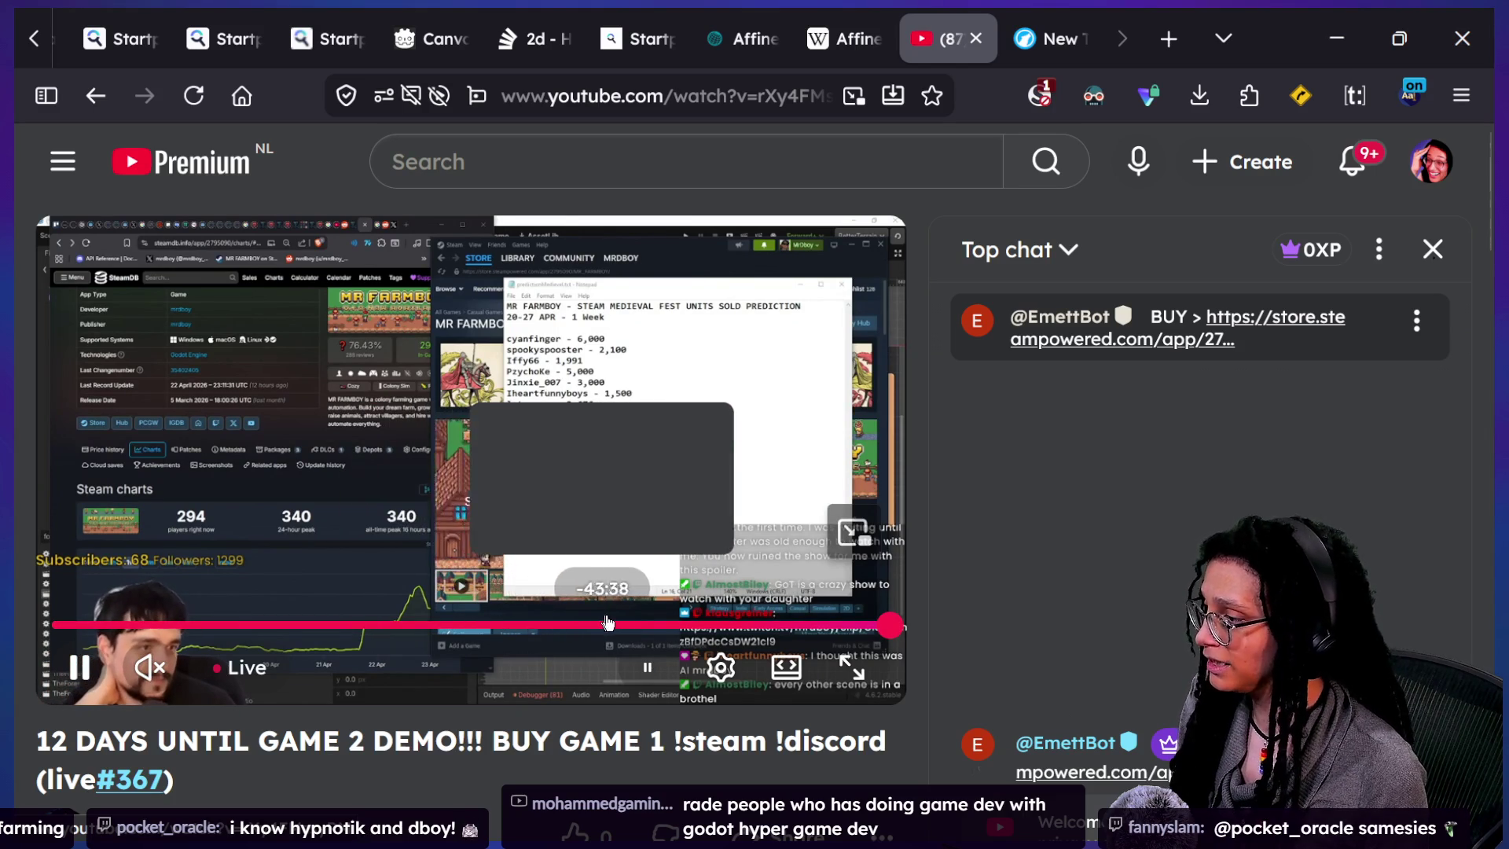
# - Rewind the game 2 demo stream to an earlier point and show the Create options
pyautogui.click(695, 623)
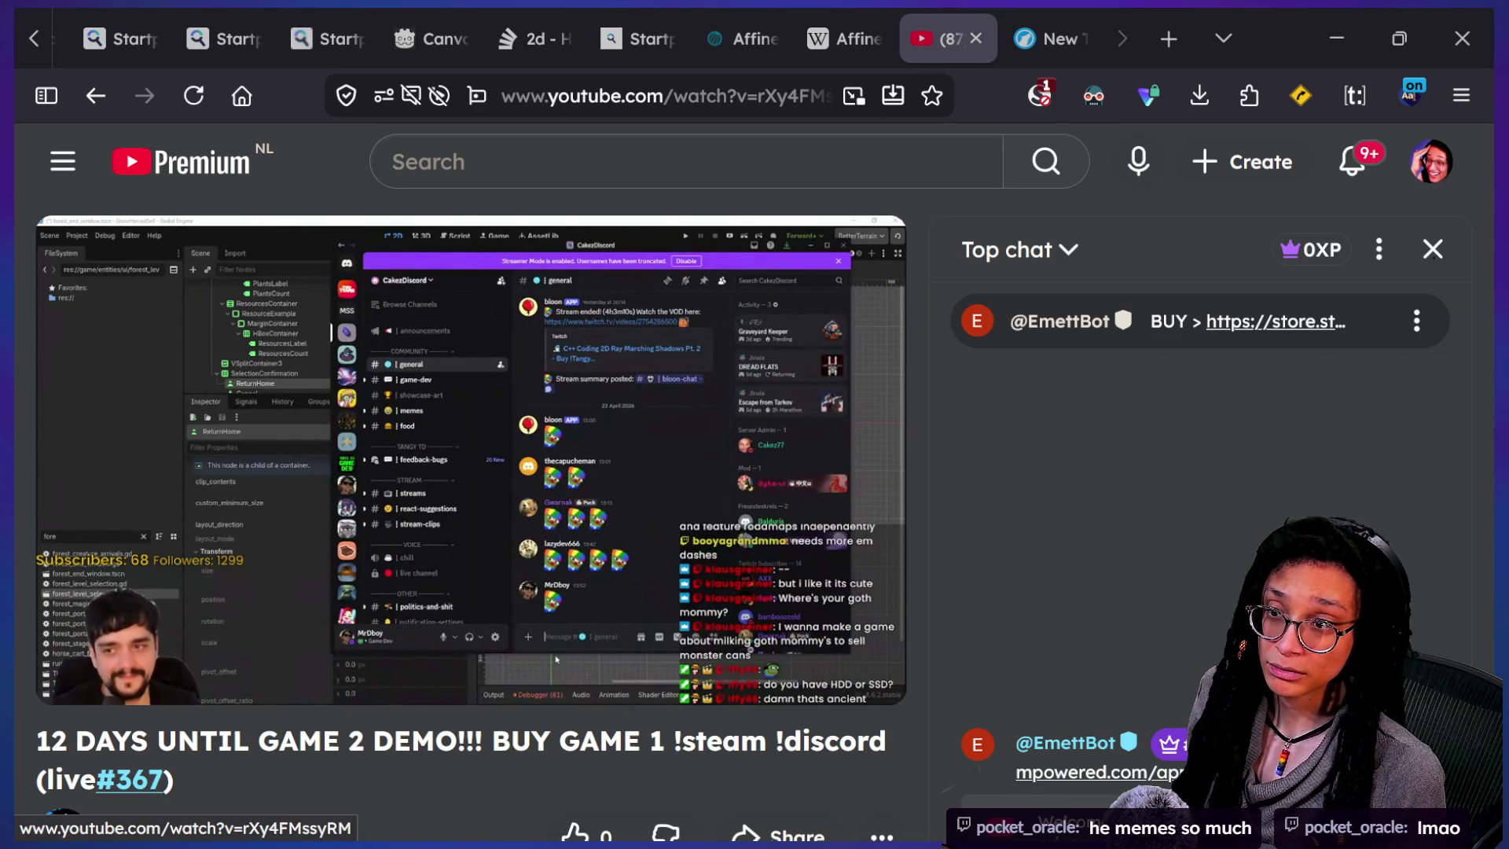
pyautogui.click(1226, 175)
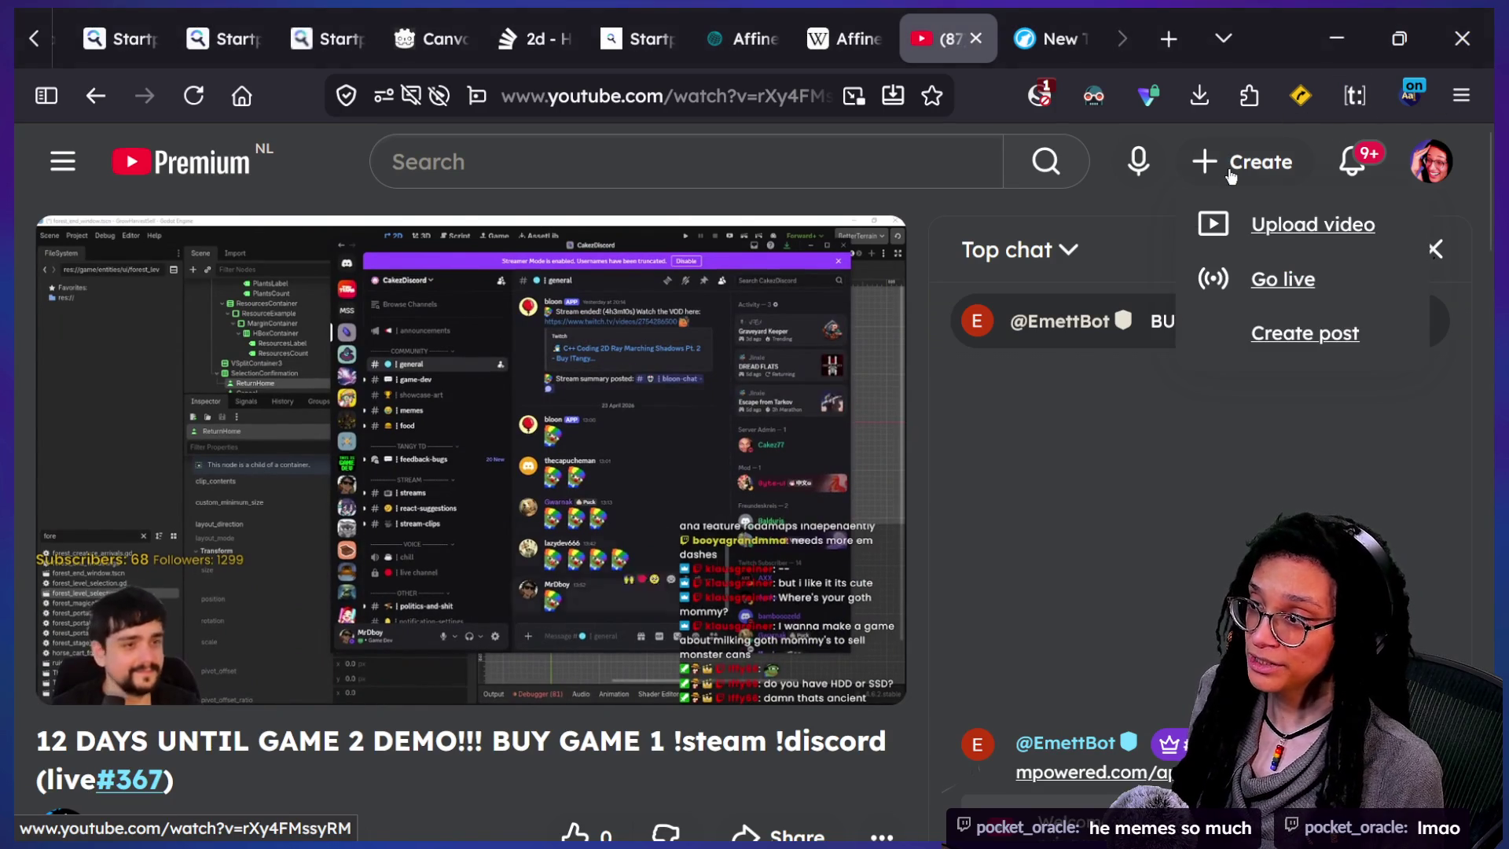
# - Go live via Studio, zoom in, and open the 'My game is like Rogue but cute' stream
pyautogui.click(1261, 280)
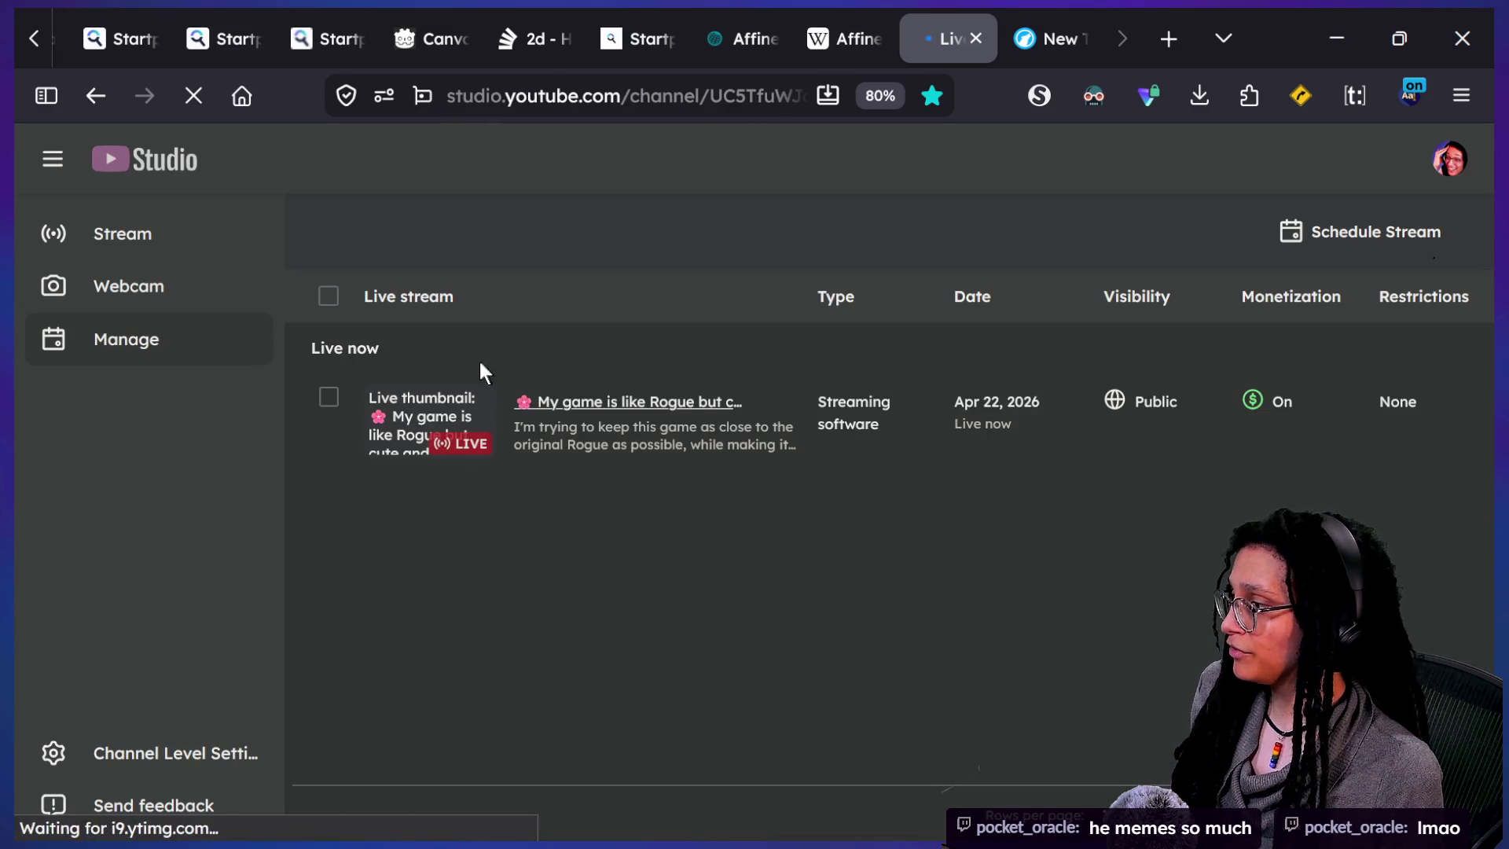
pyautogui.hotkey('ctrl', '+')
pyautogui.hotkey('ctrl', '+')
pyautogui.hotkey('ctrl', '+')
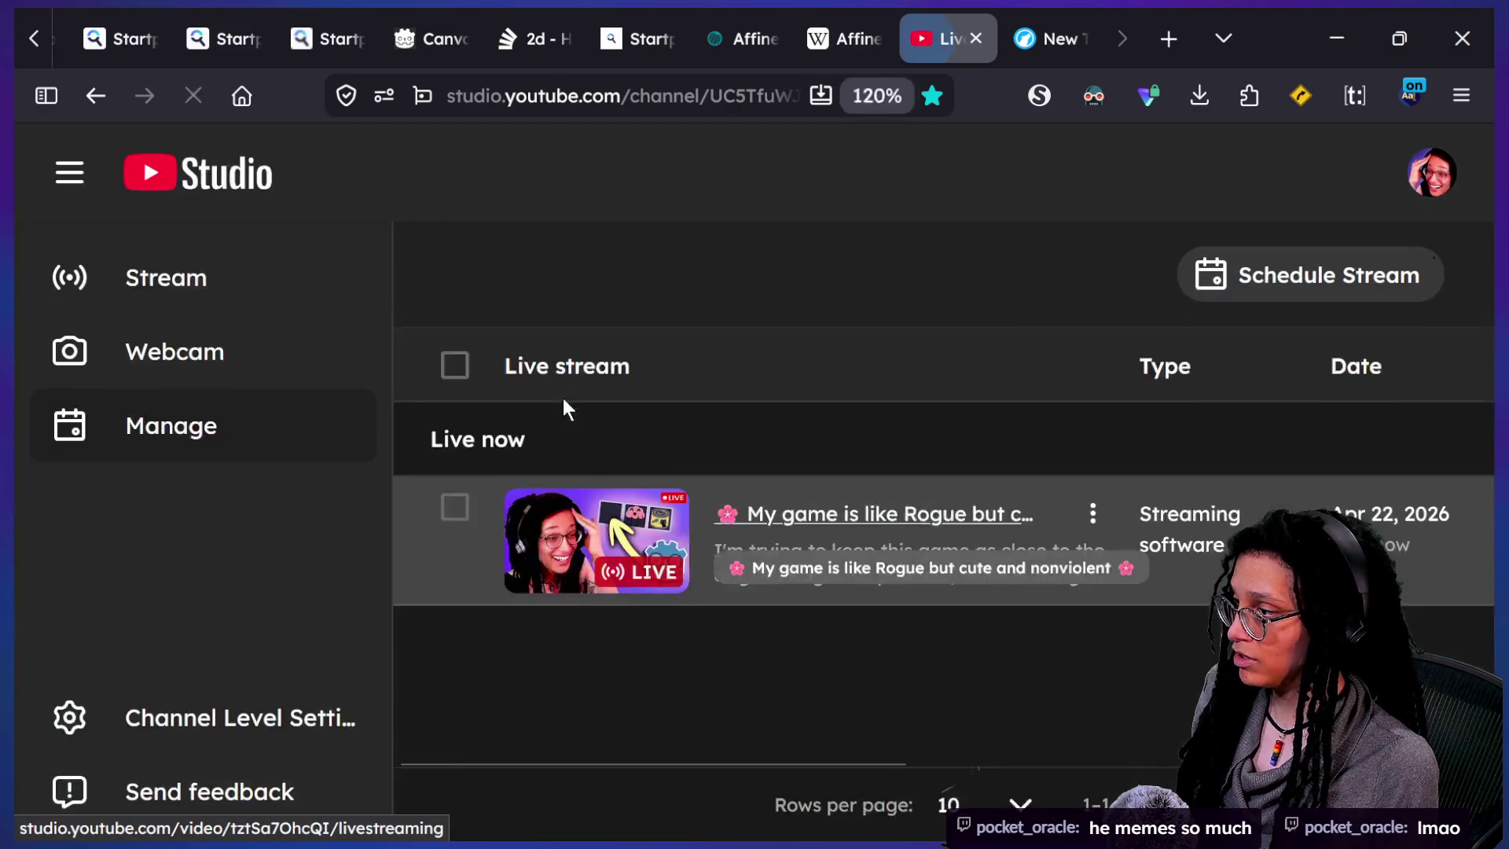
pyautogui.click(868, 557)
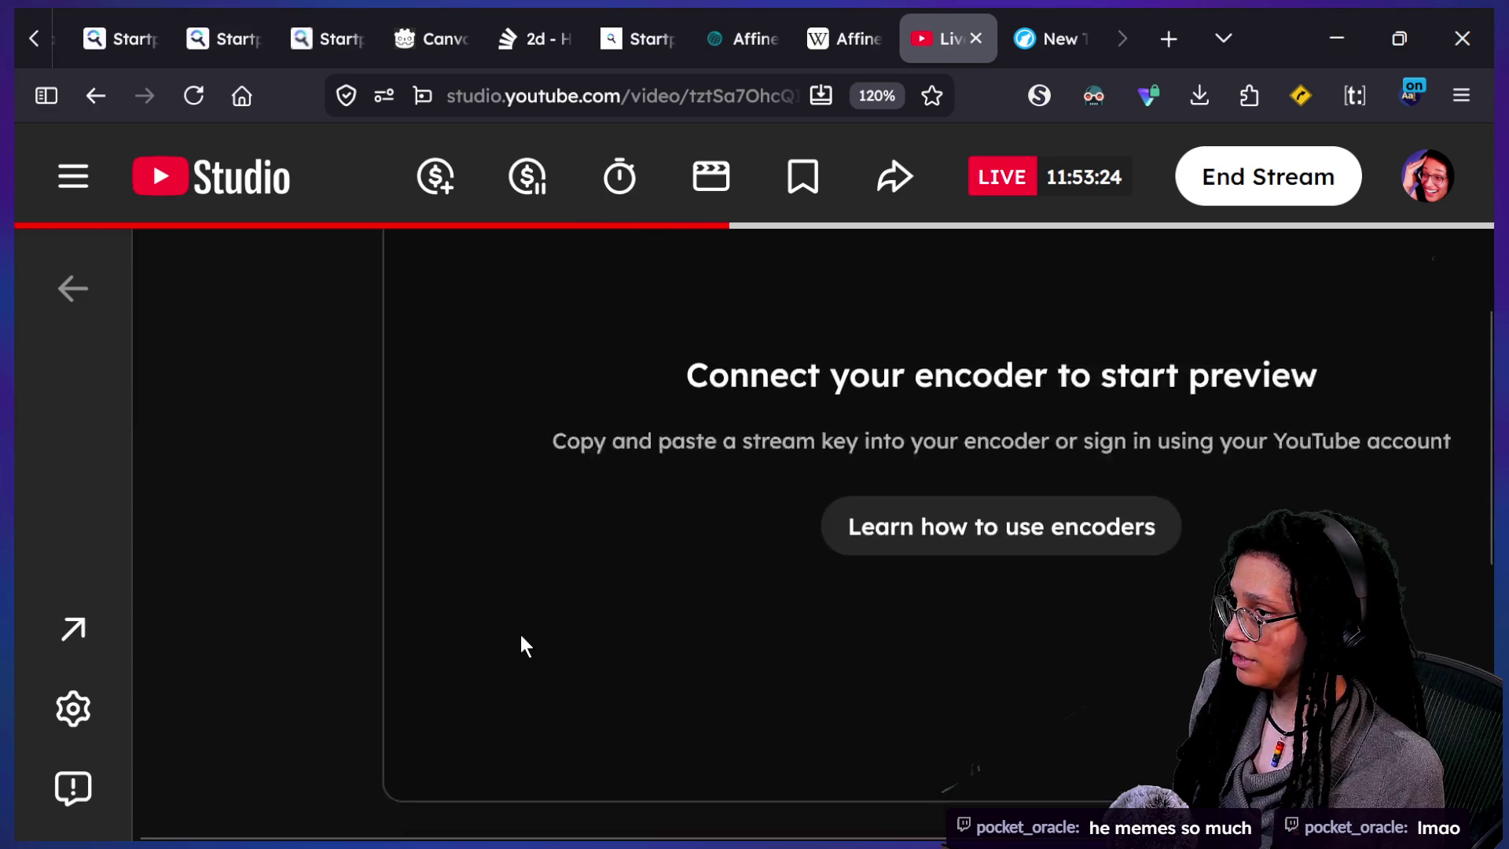
# - Scroll around the stream's control page and open its edit settings
pyautogui.scroll(-2, 522, 643)
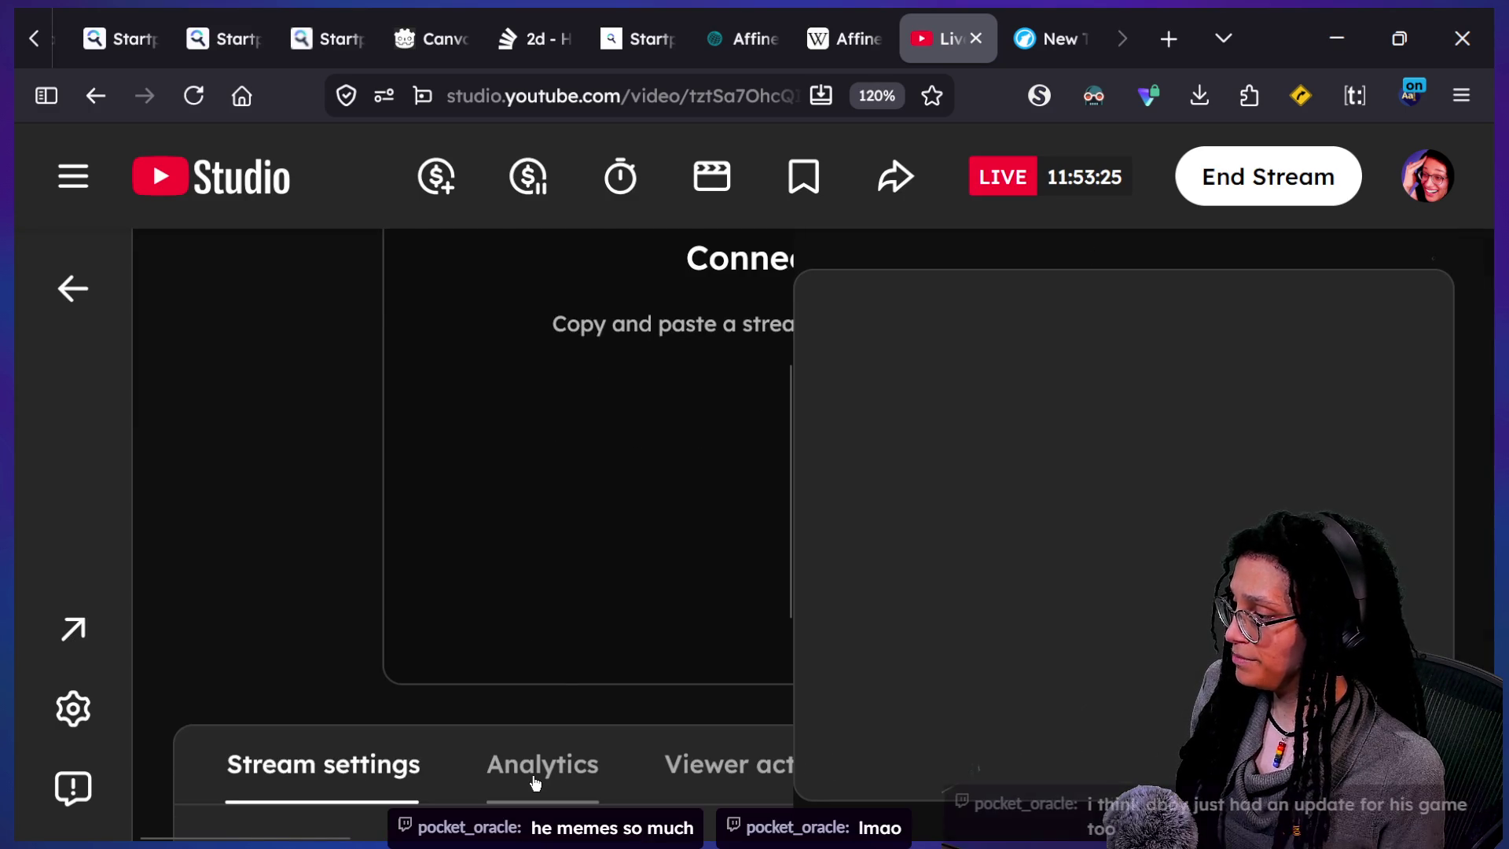
pyautogui.hscroll(5, 539, 781)
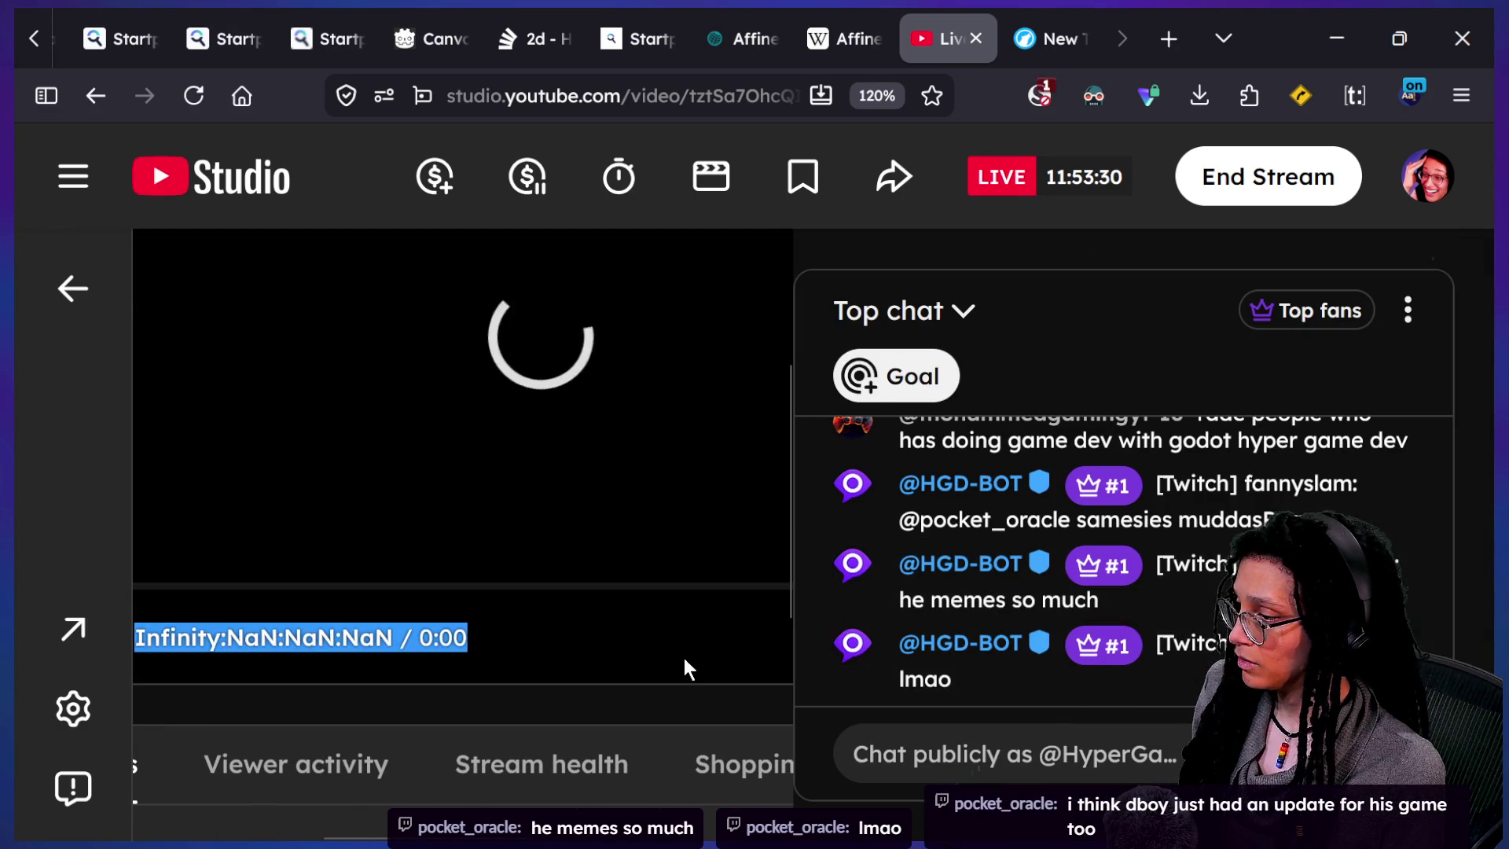
pyautogui.scroll(-2, 684, 664)
pyautogui.hscroll(5, 559, 734)
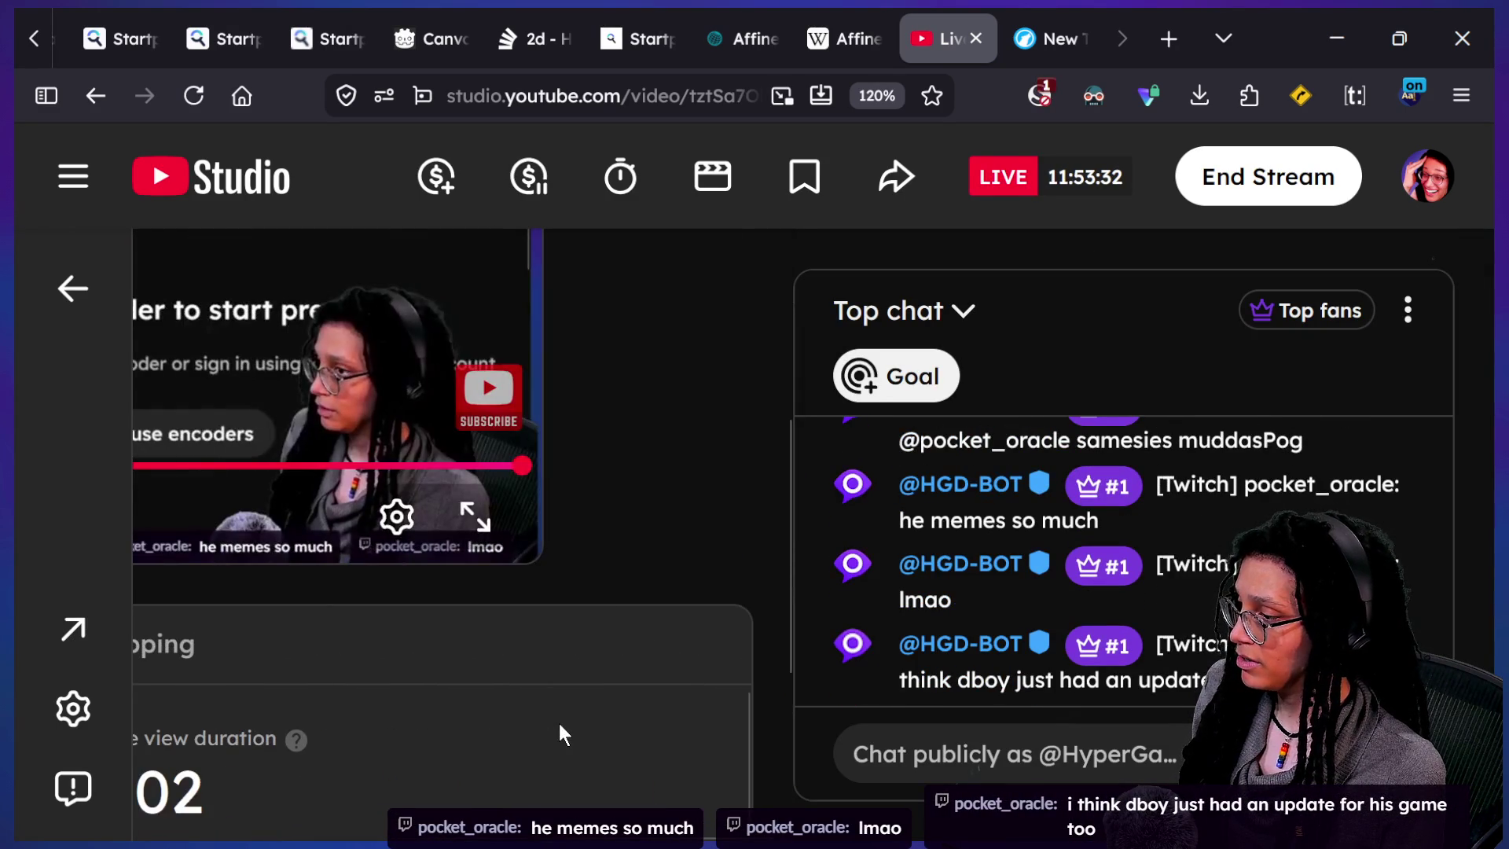
pyautogui.scroll(2, 513, 722)
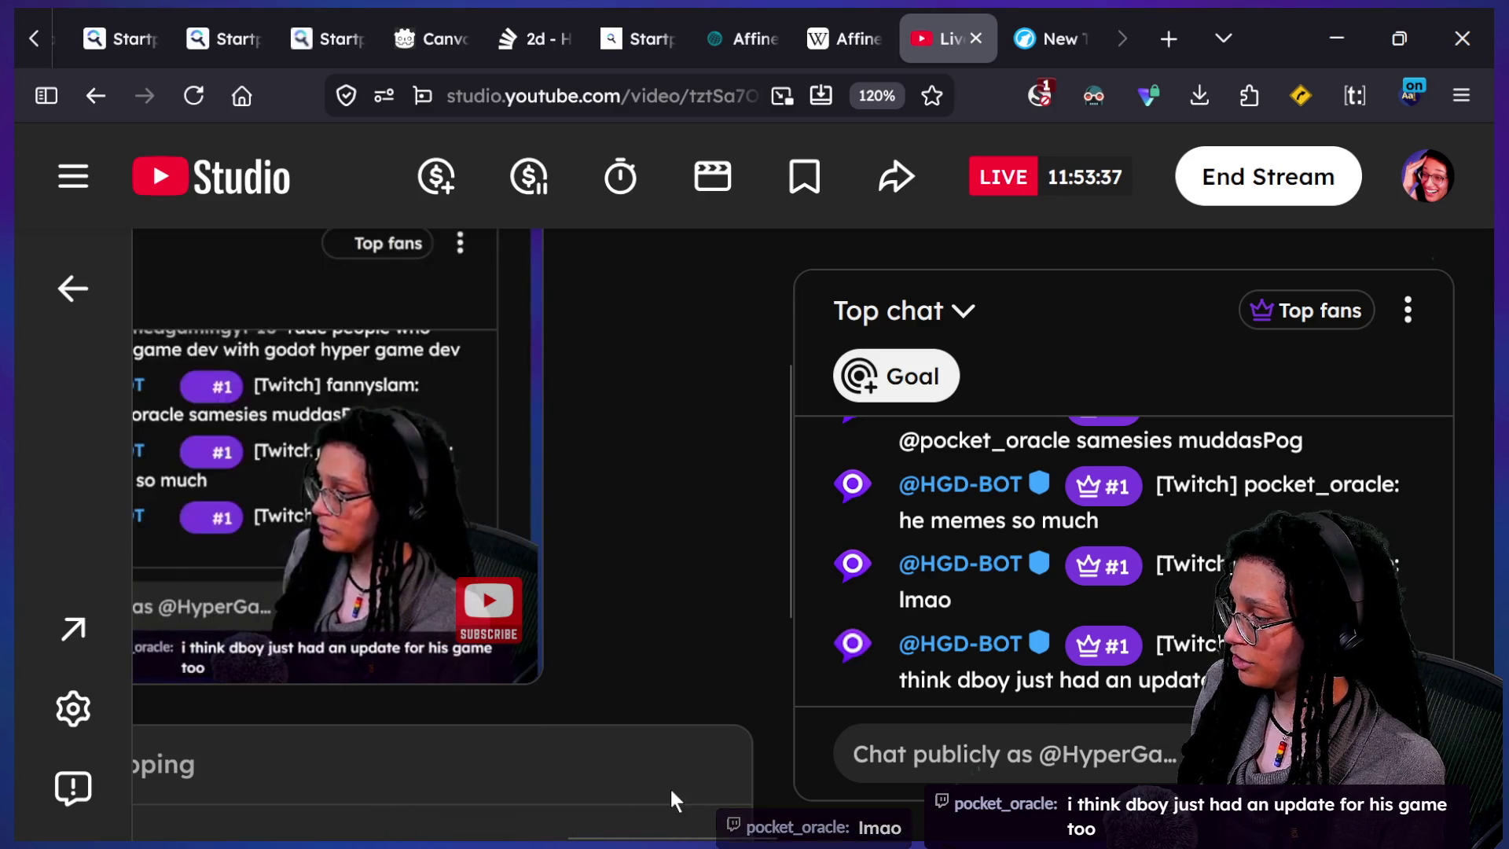
pyautogui.hscroll(-5, 649, 803)
pyautogui.hscroll(5, 333, 803)
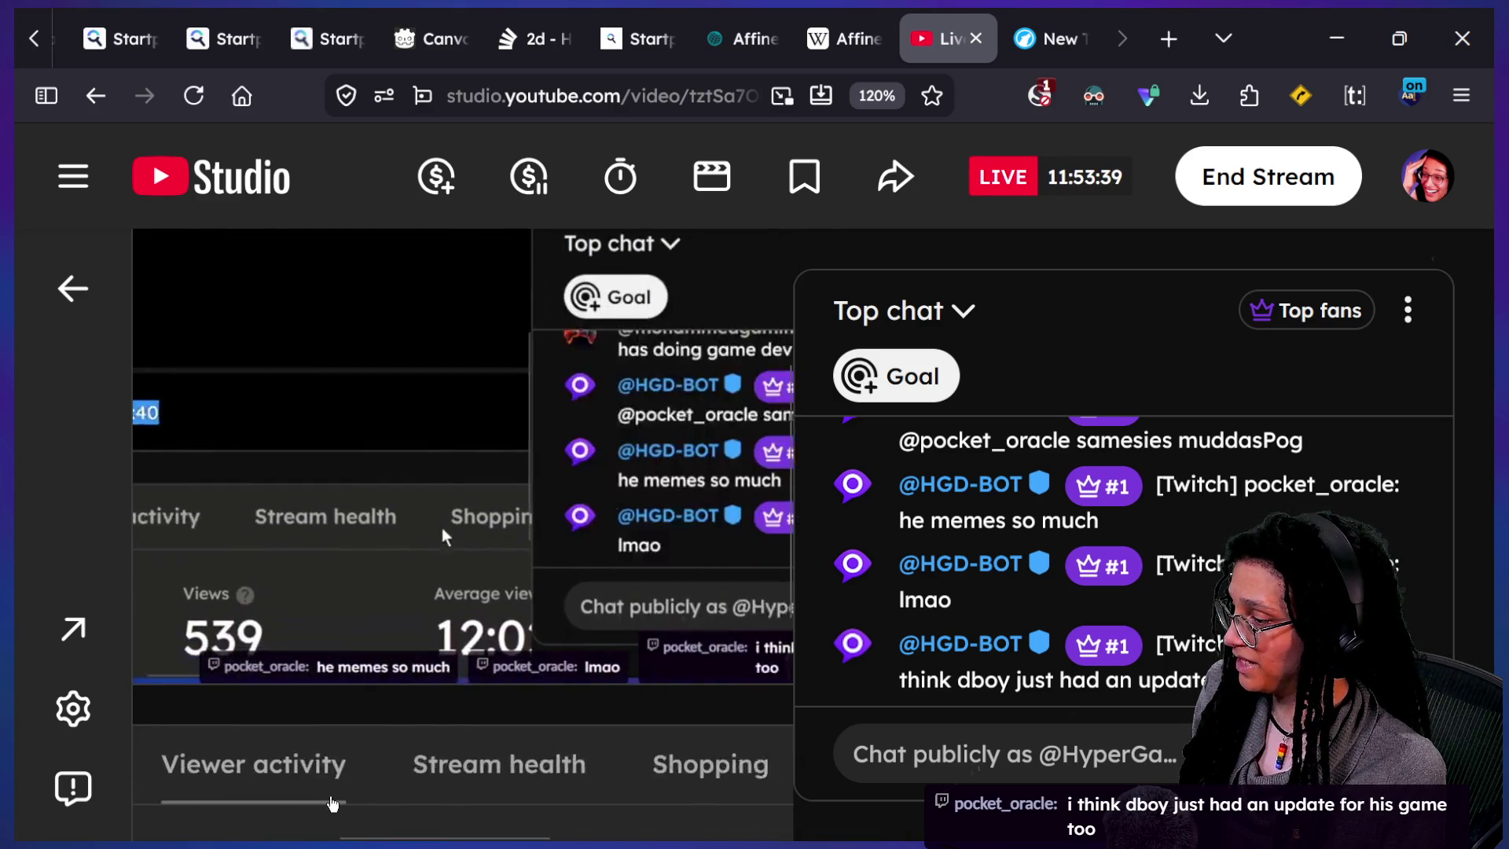
pyautogui.scroll(-1, 334, 808)
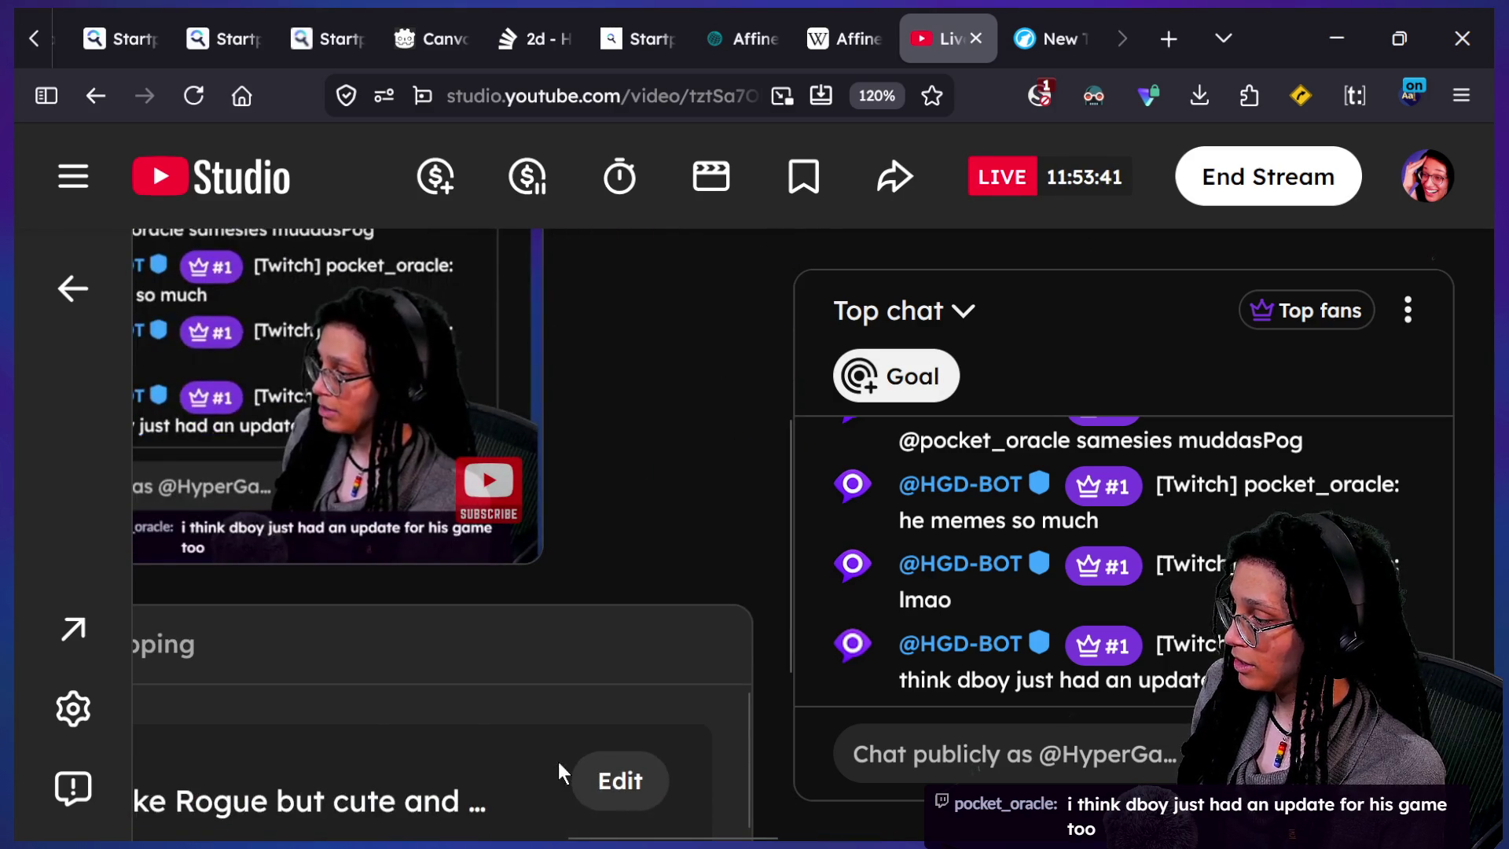
pyautogui.click(610, 782)
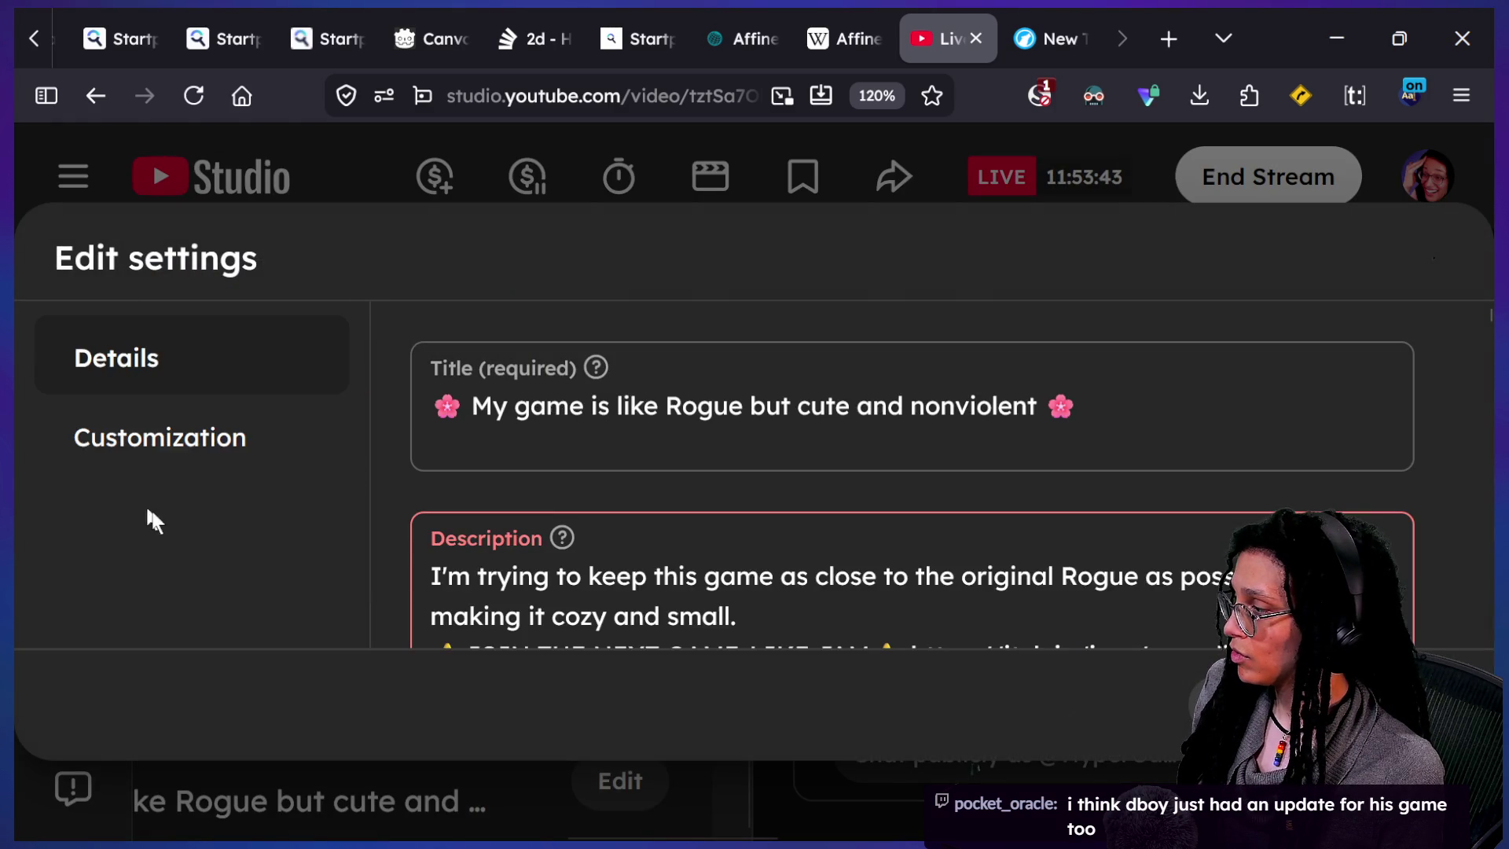
# - In the stream's customization settings, pick IUTK 18 from other channels as the redirect video
pyautogui.click(181, 465)
pyautogui.scroll(-4, 629, 364)
pyautogui.scroll(-6, 631, 364)
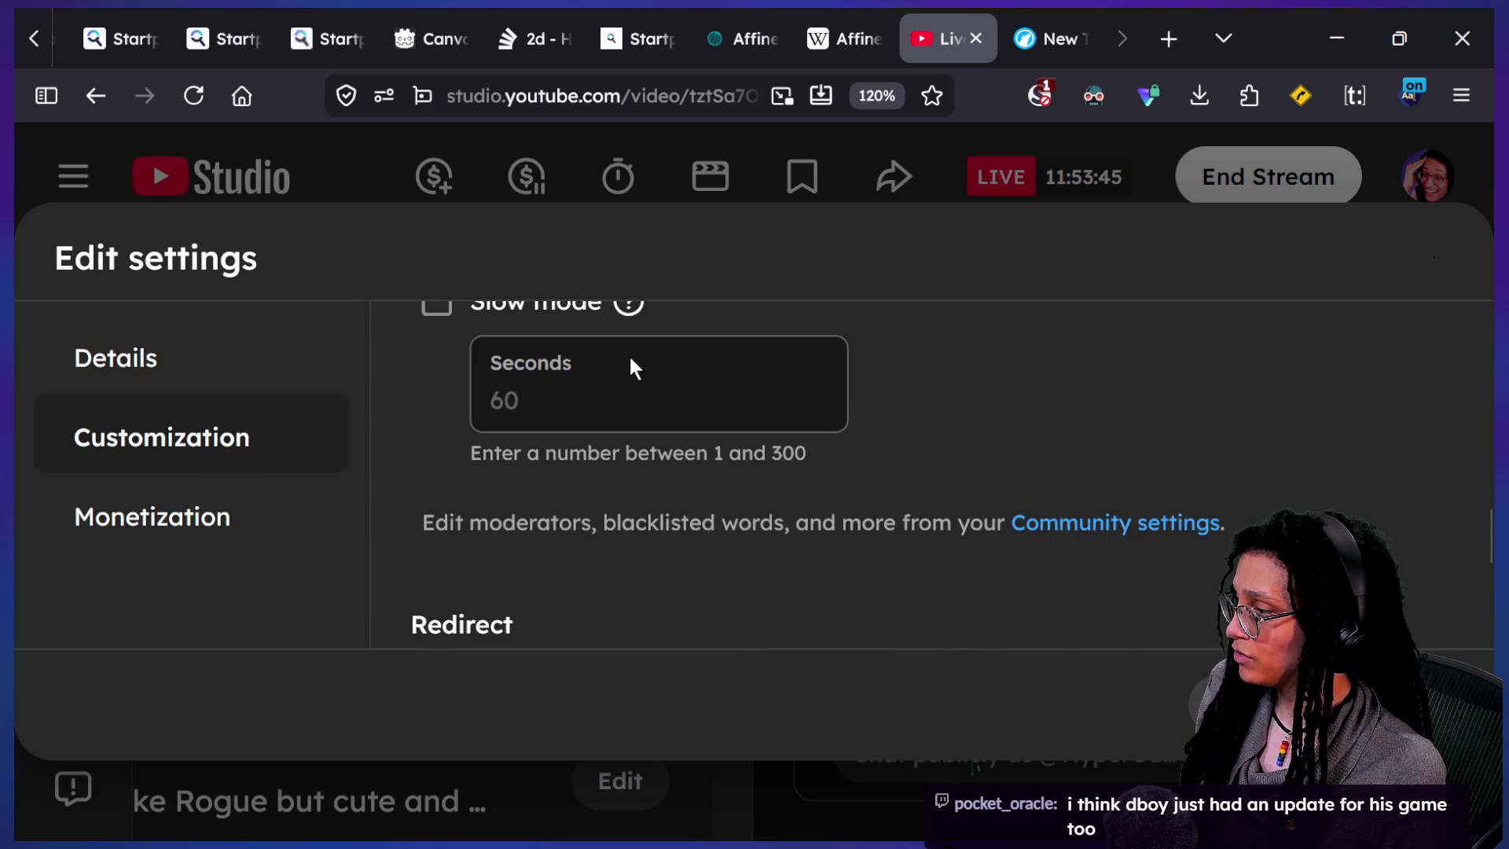
pyautogui.click(446, 410)
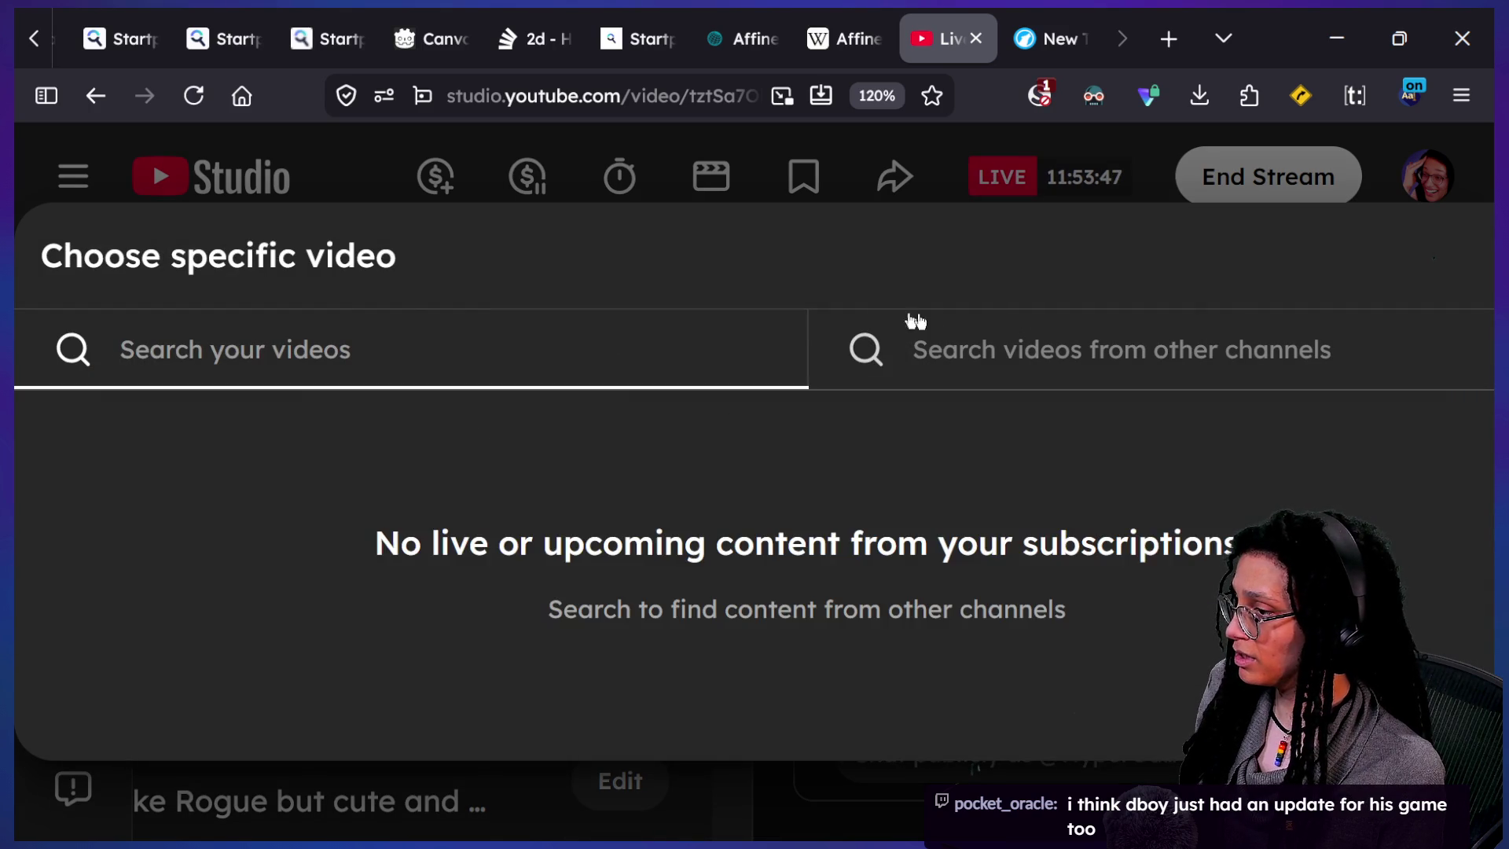
pyautogui.click(949, 351)
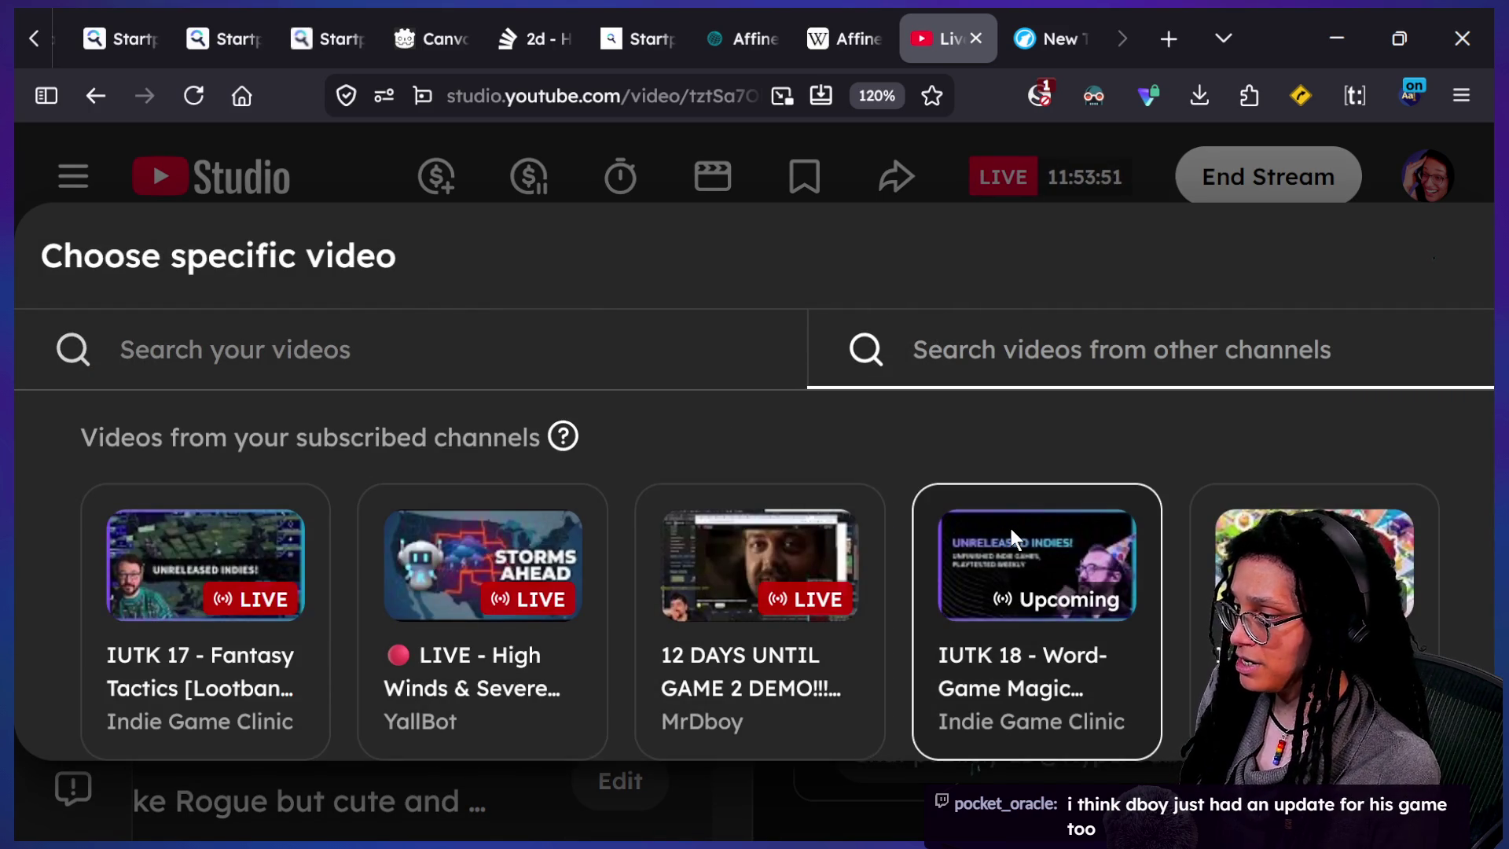
pyautogui.click(1014, 538)
# - Replace the old redirect with the 12 DAYS UNTIL GAME 2 DEMO live stream
pyautogui.click(1277, 480)
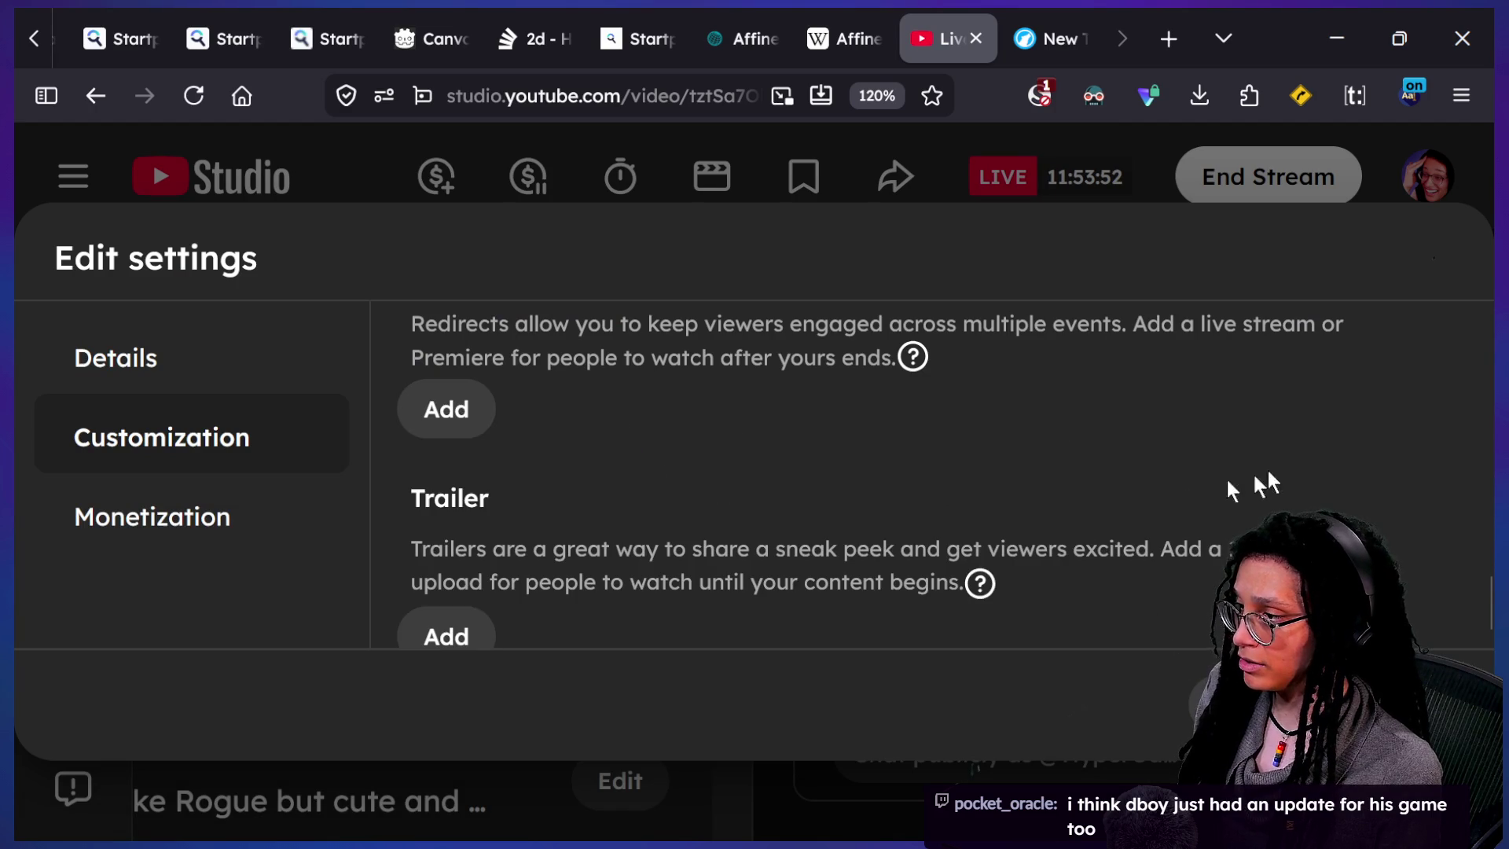
pyautogui.click(448, 427)
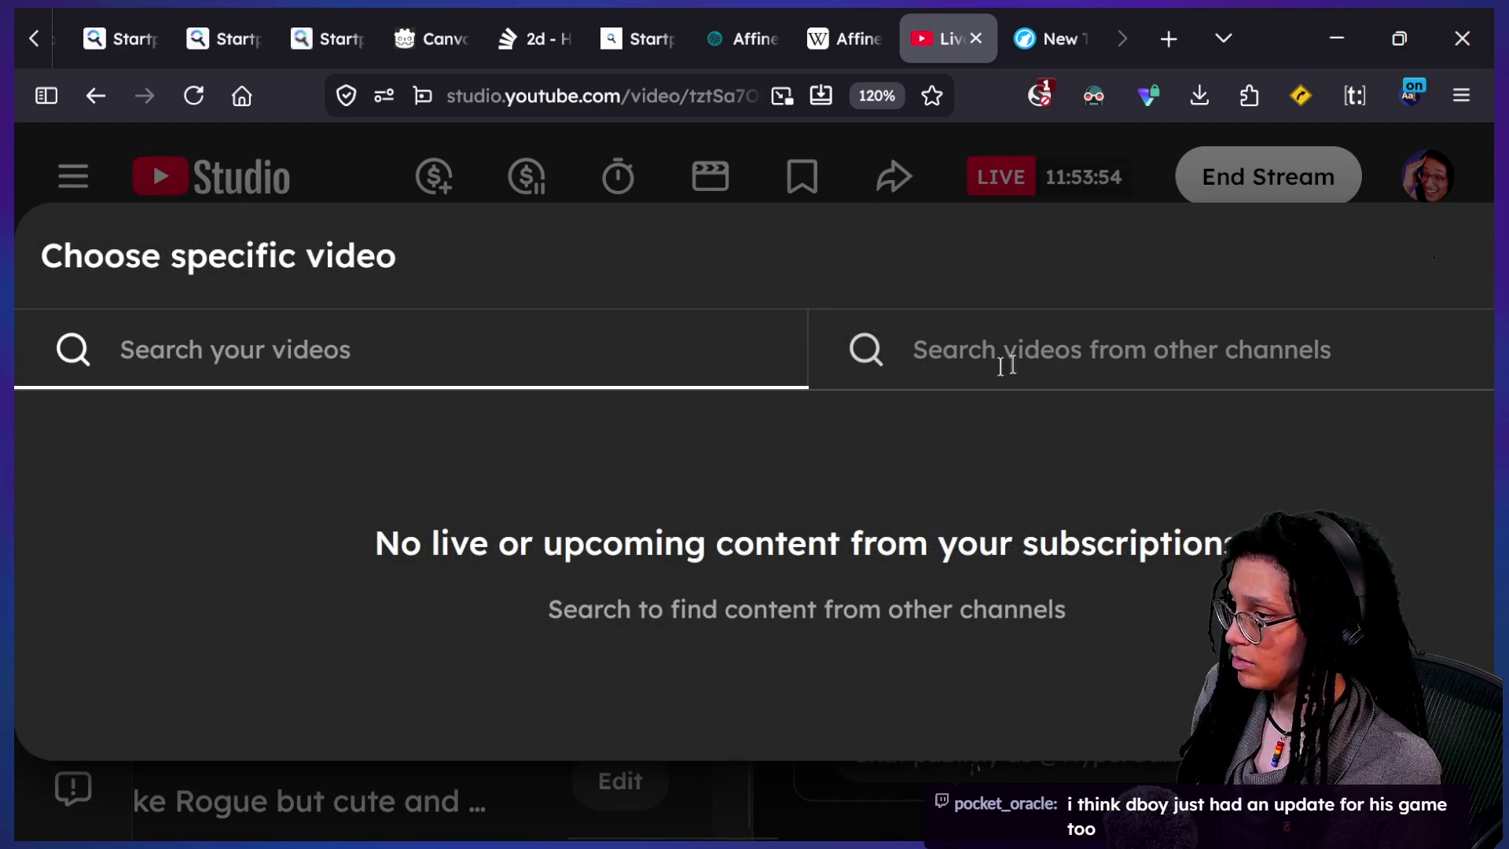
pyautogui.click(1026, 359)
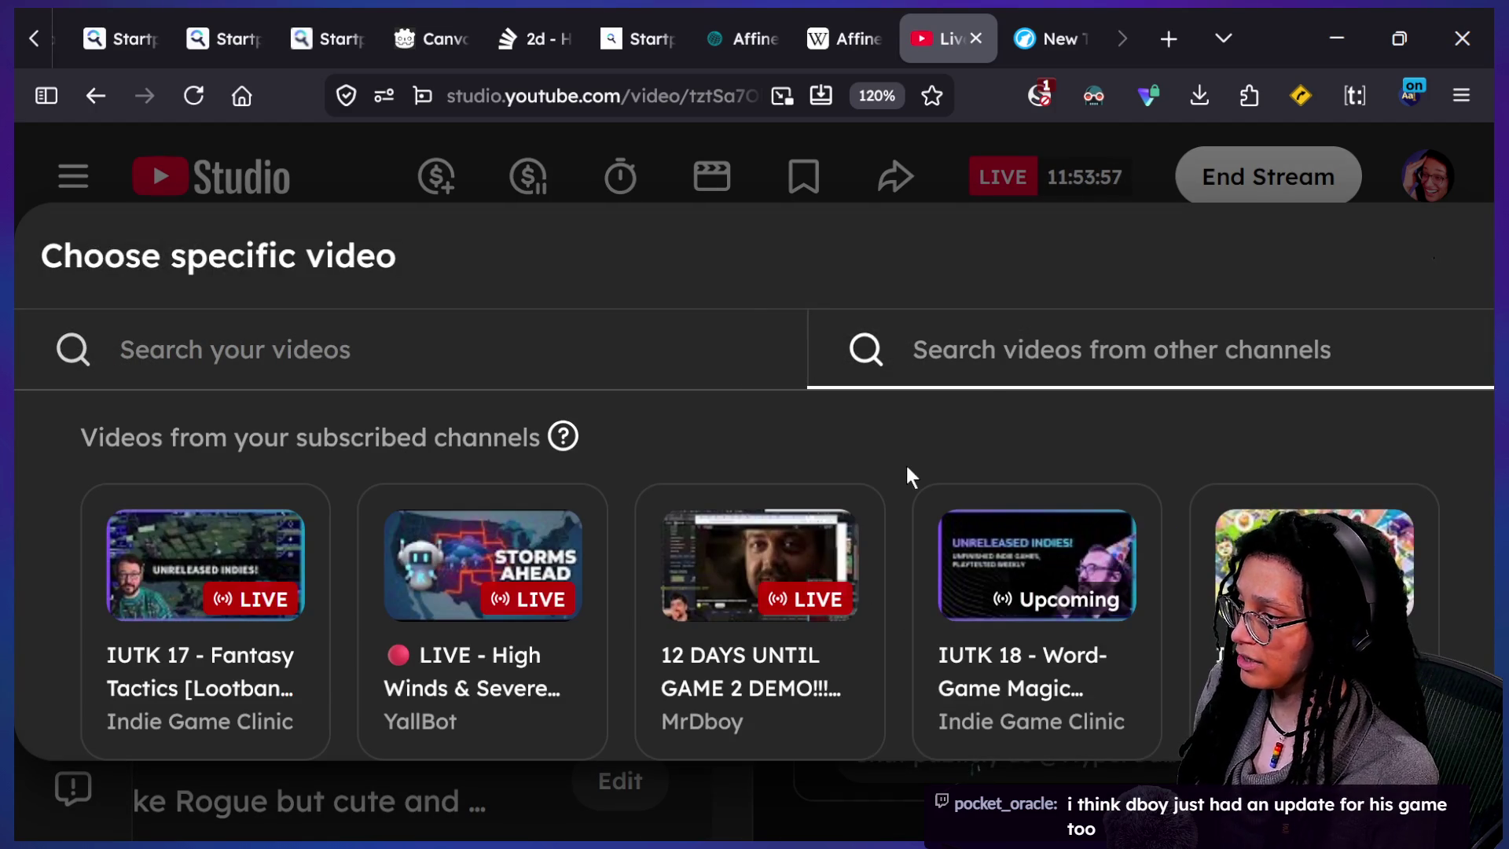
pyautogui.click(789, 582)
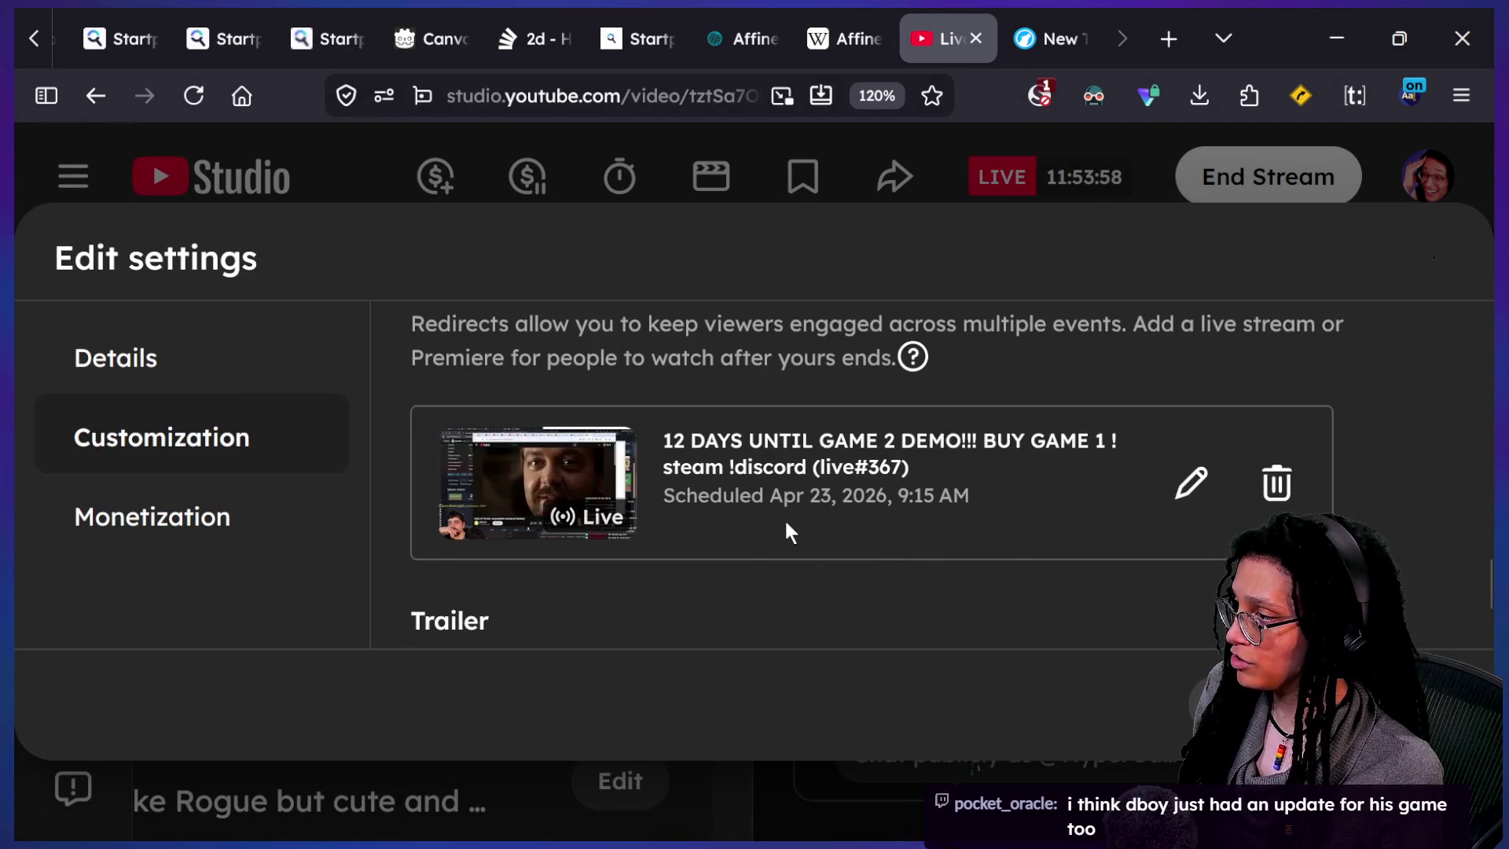
# - Look over the redirect description, reset the page zoom, and save the stream settings
pyautogui.scroll(3, 789, 533)
pyautogui.moveTo(408, 509)
pyautogui.mouseDown()
pyautogui.moveTo(824, 588)
pyautogui.moveTo(1014, 599)
pyautogui.mouseUp()
pyautogui.click(516, 587)
pyautogui.moveTo(733, 548); pyautogui.dragTo(972, 568)
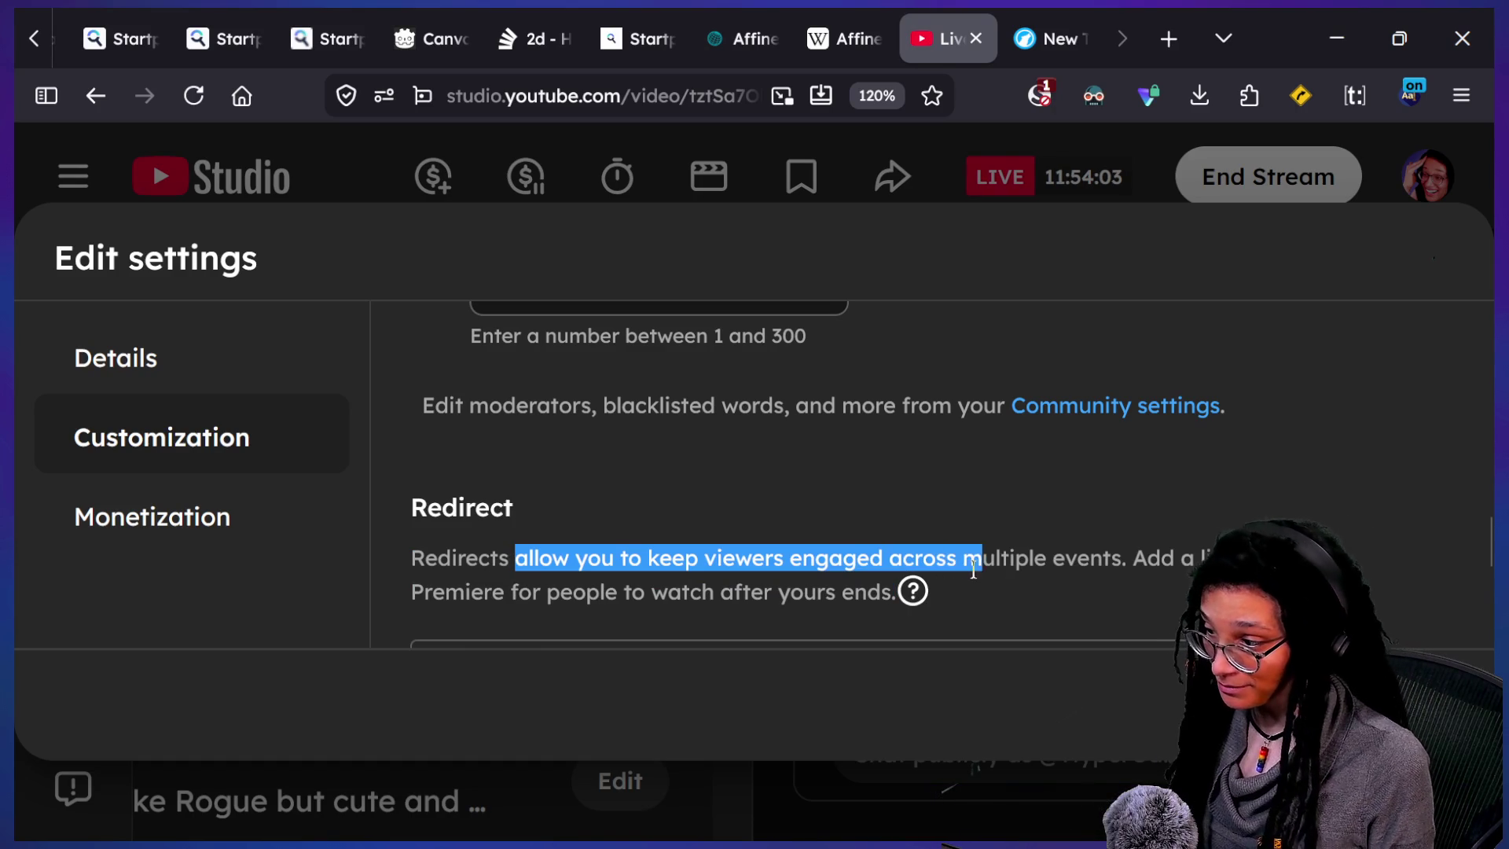
pyautogui.scroll(-1, 1155, 619)
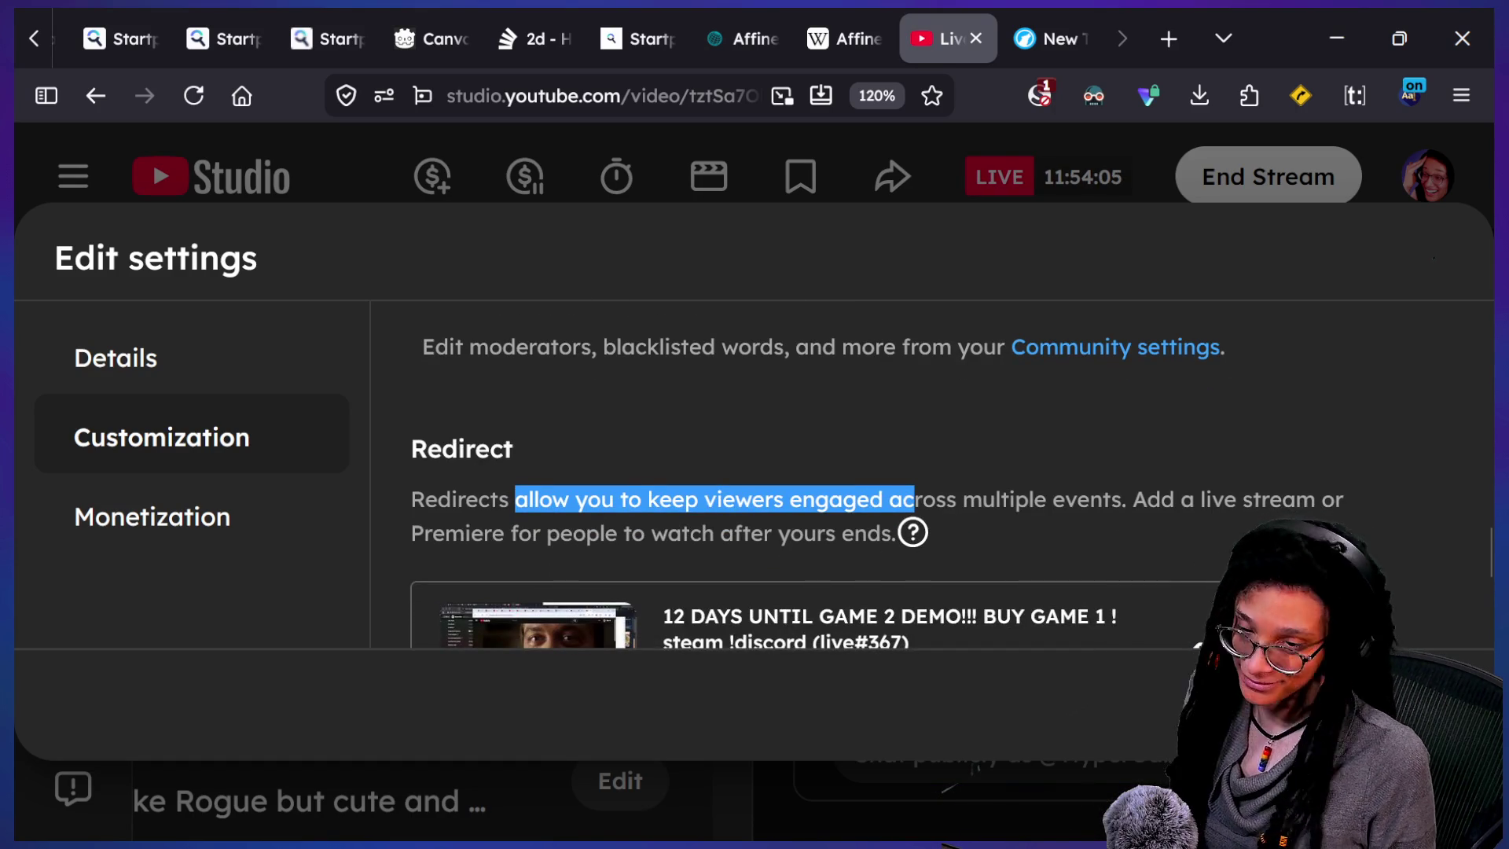
pyautogui.scroll(-2, 1156, 619)
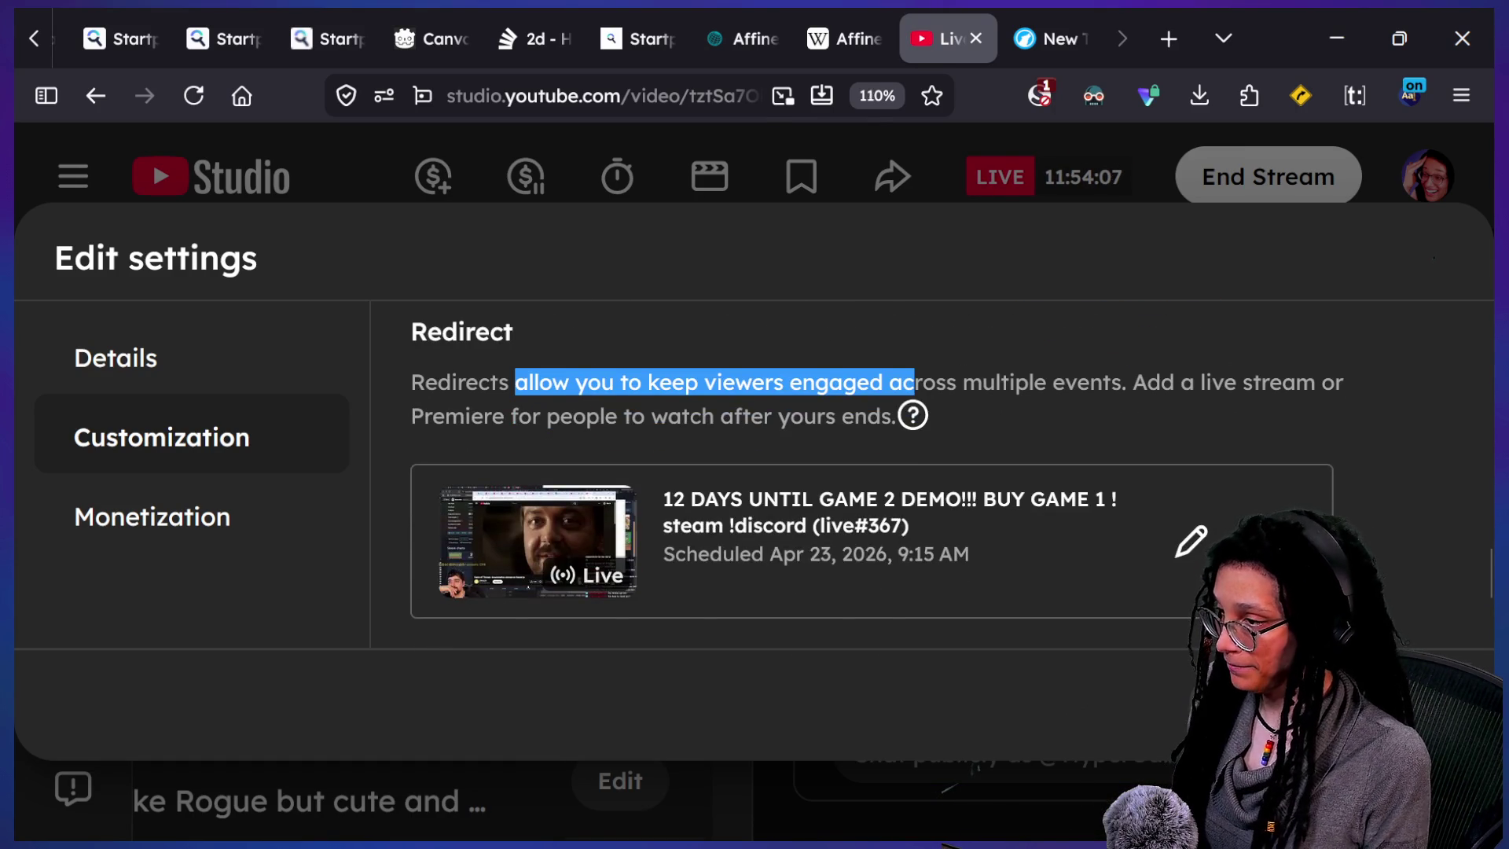
pyautogui.hotkey('ctrl', '-')
pyautogui.press('Escape')
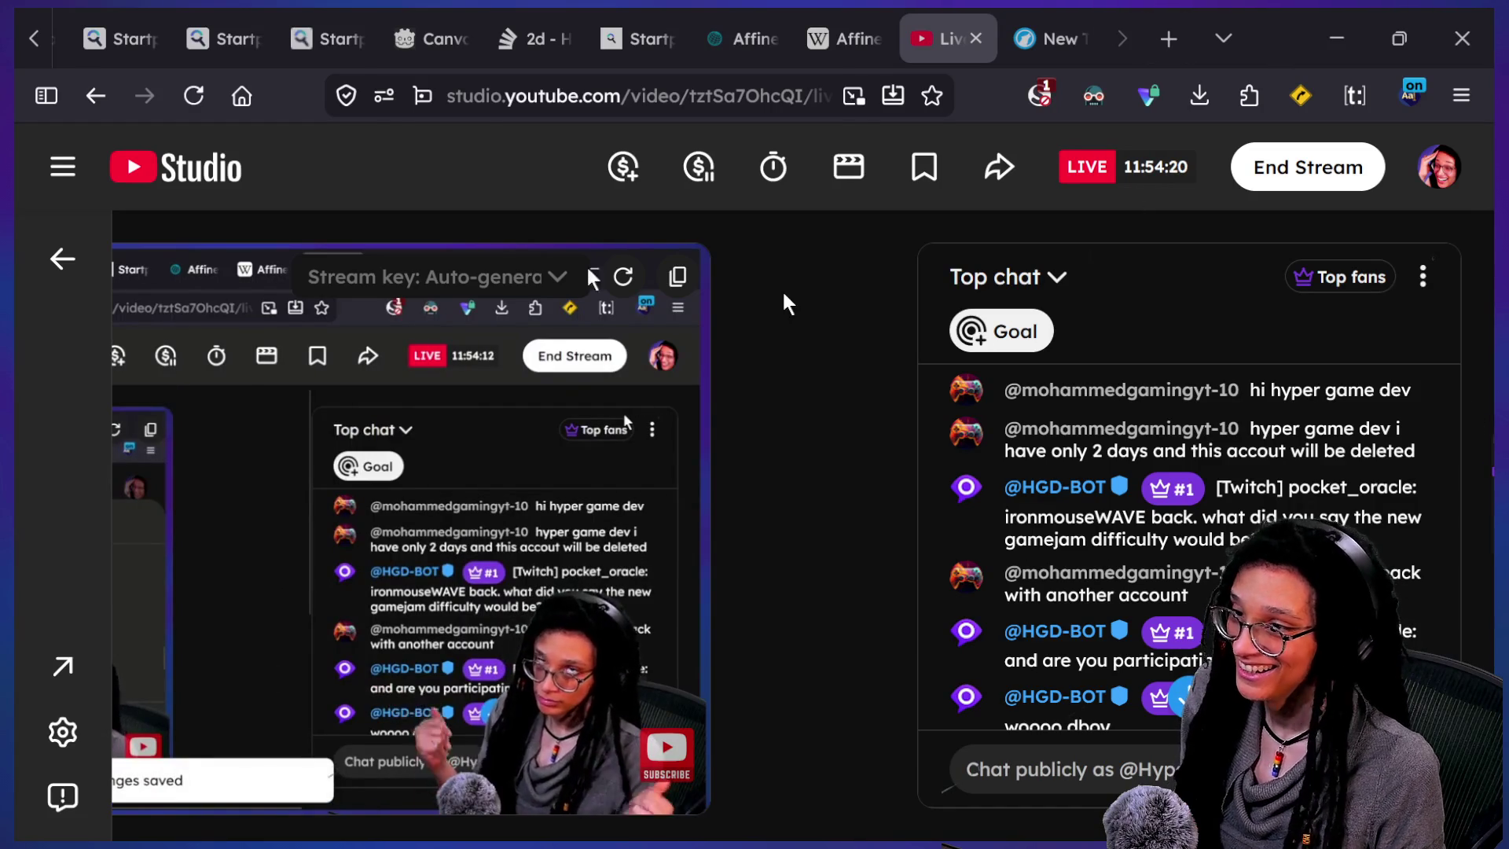
# - Send a /raid to the redirect stream's channel in Twitch chat, then minimize the browser to show Godot
pyautogui.hotkey('alt', 'Tab')
pyautogui.moveTo(835, 738); pyautogui.dragTo(1105, 739)
pyautogui.write('/raid mrs')
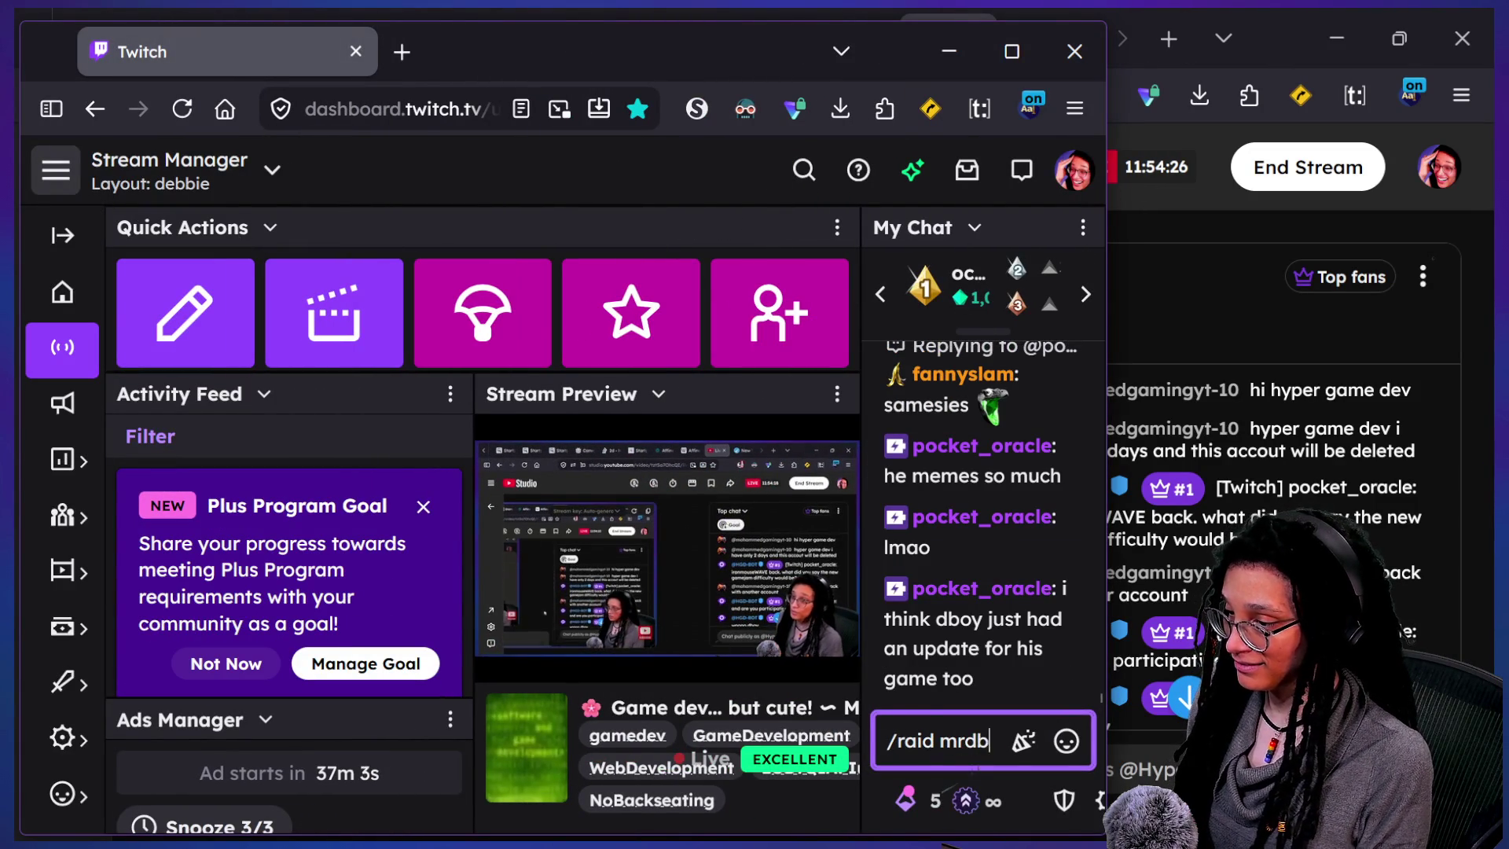
pyautogui.write('y')
pyautogui.press('Return')
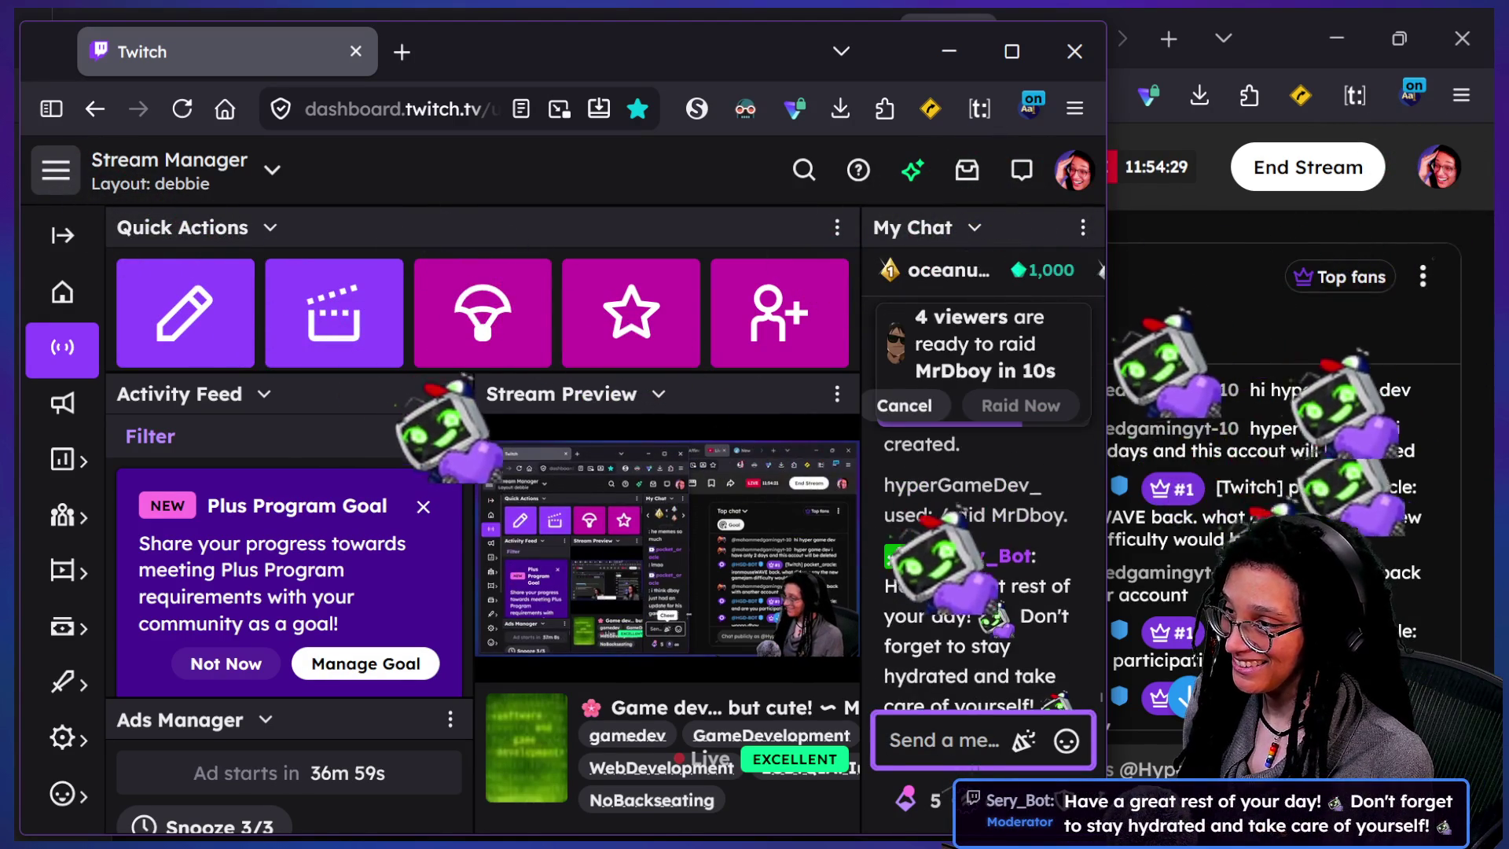
pyautogui.moveTo(654, 71); pyautogui.dragTo(1508, 90)
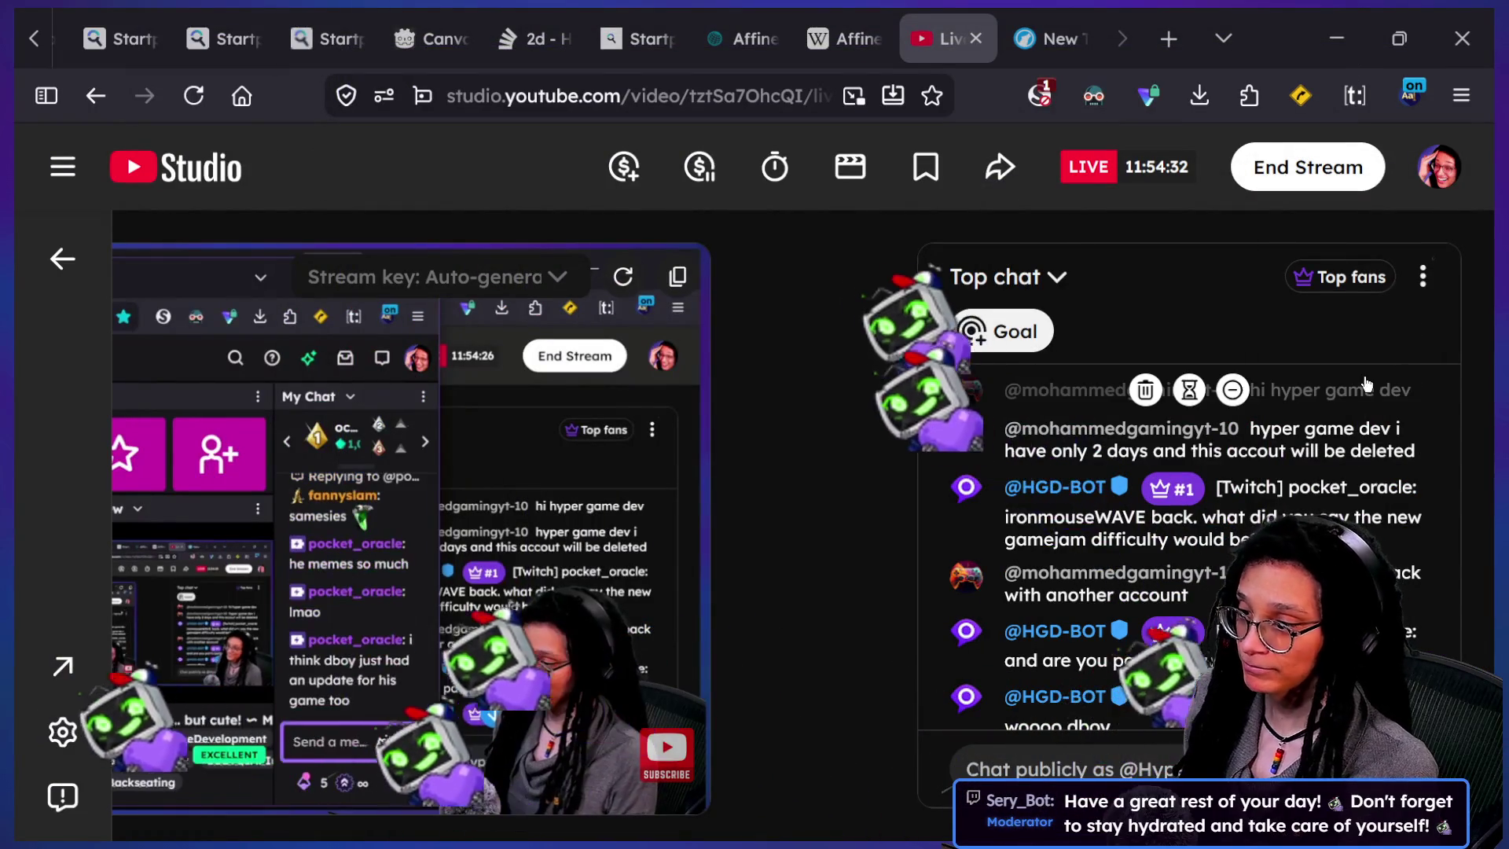
pyautogui.click(1338, 32)
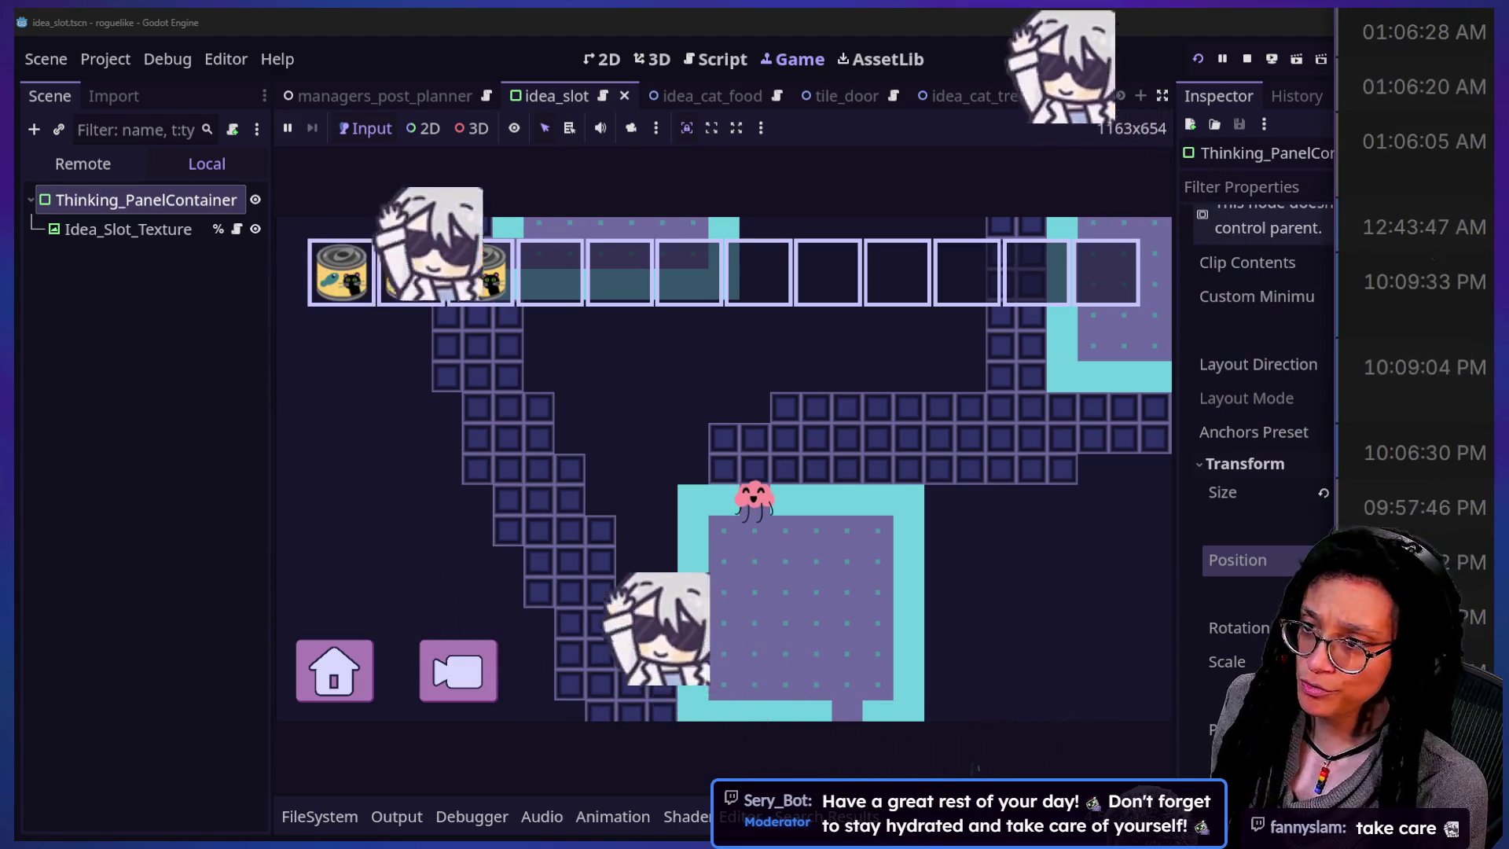
pyautogui.moveTo(1505, 87)
pyautogui.mouseDown()
pyautogui.moveTo(610, 87)
pyautogui.moveTo(540, 3)
pyautogui.mouseUp()
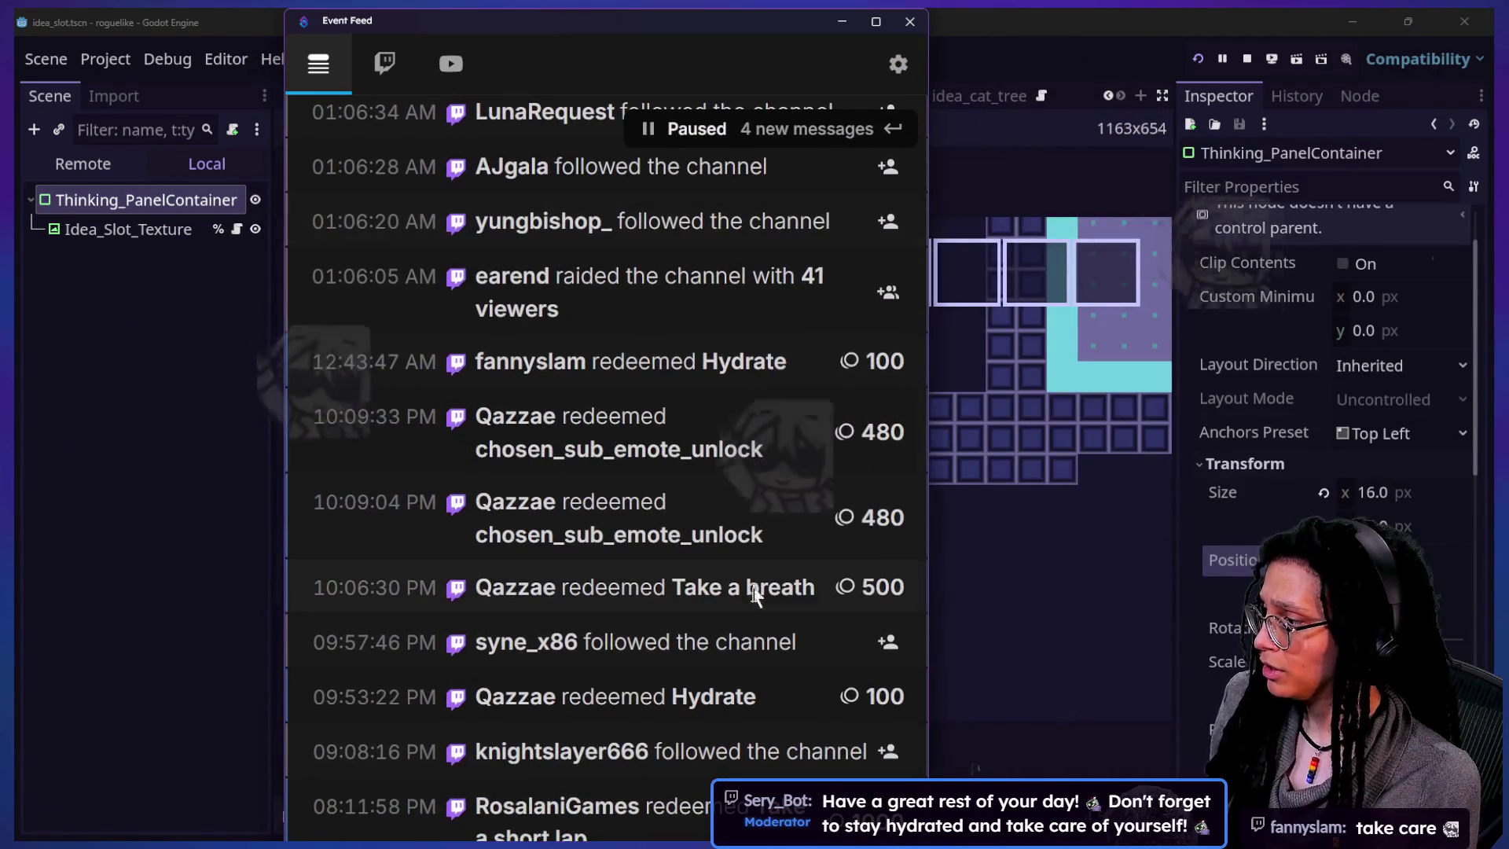
pyautogui.scroll(7, 752, 593)
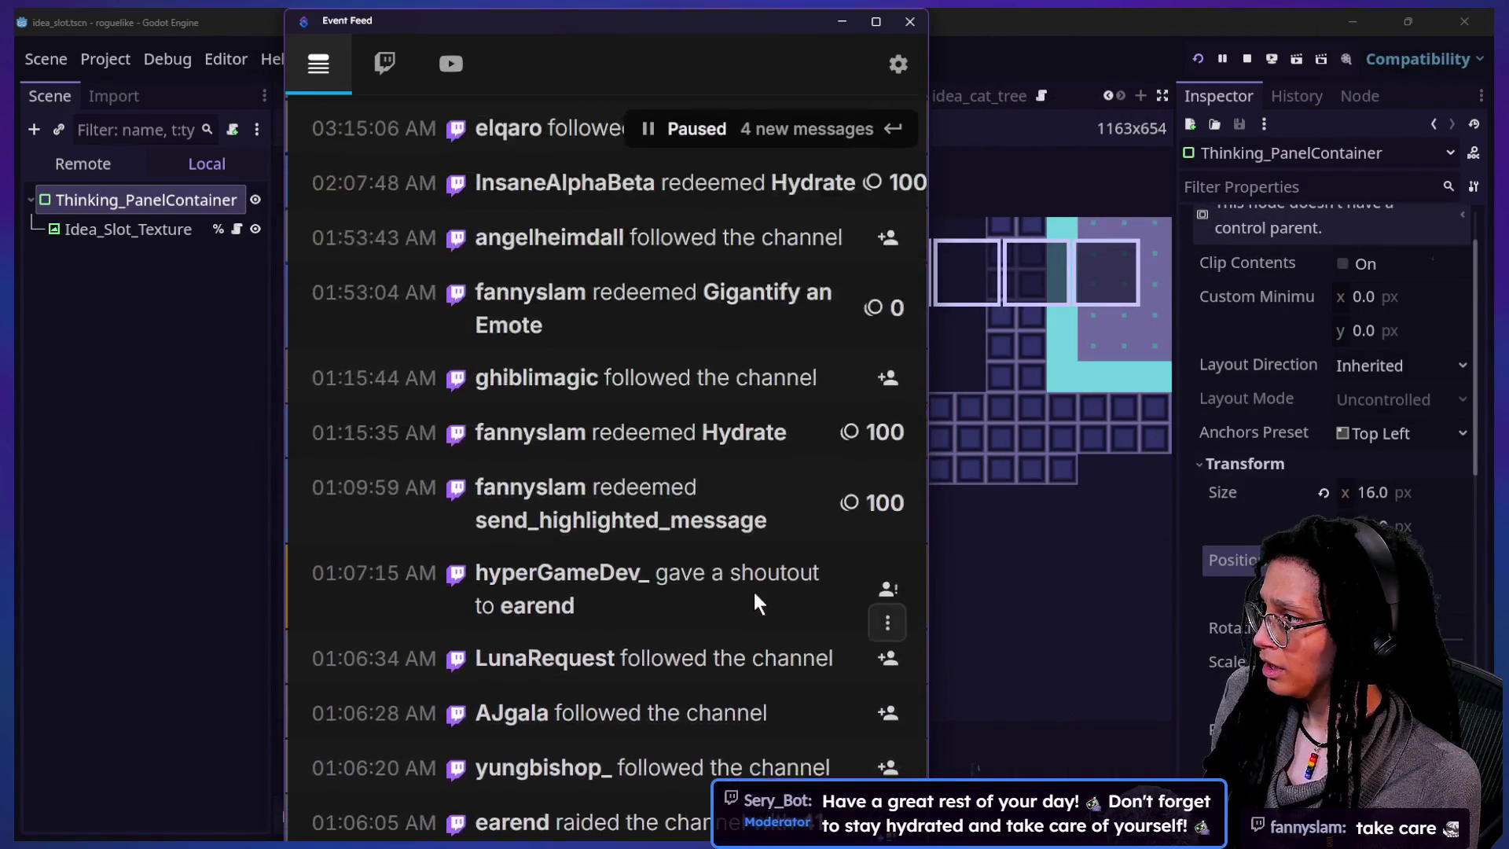
pyautogui.scroll(-7, 753, 593)
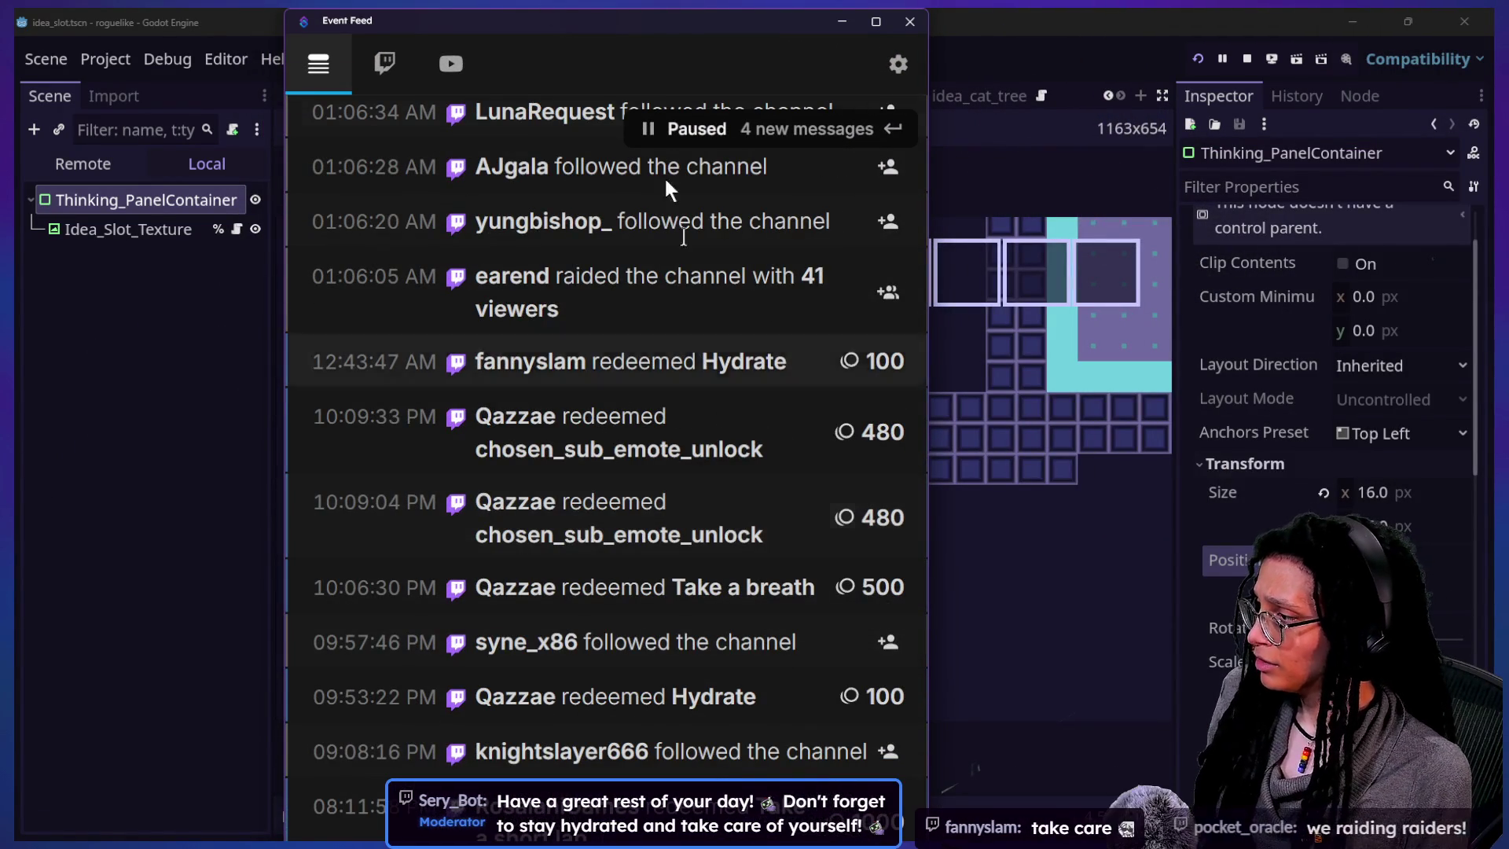
pyautogui.moveTo(585, 9)
pyautogui.mouseDown()
pyautogui.moveTo(586, 158)
pyautogui.moveTo(541, 60)
pyautogui.mouseUp()
pyautogui.scroll(-3, 613, 354)
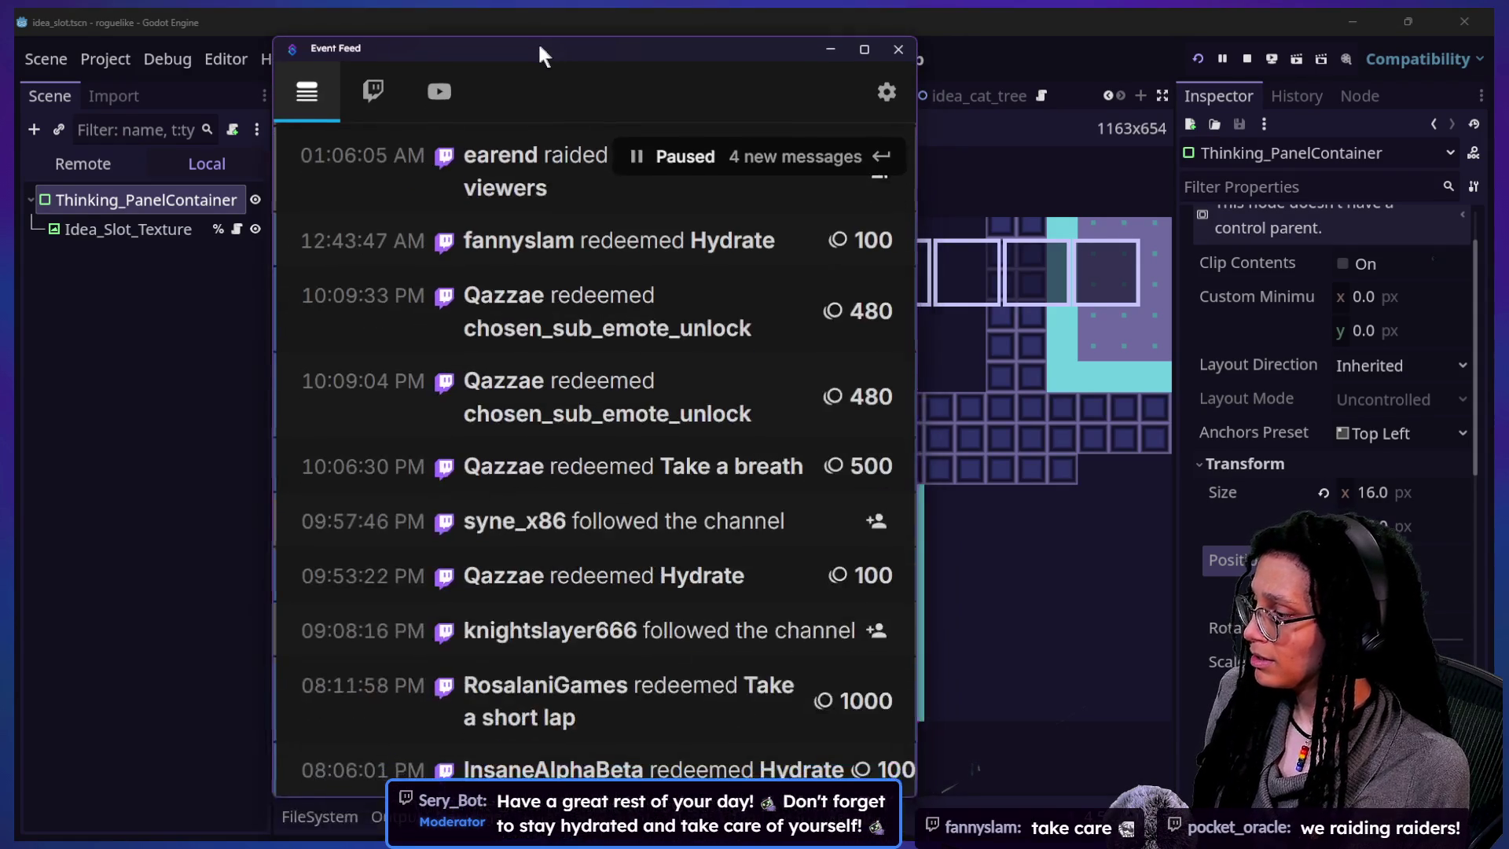
pyautogui.scroll(5, 668, 455)
pyautogui.scroll(10, 669, 458)
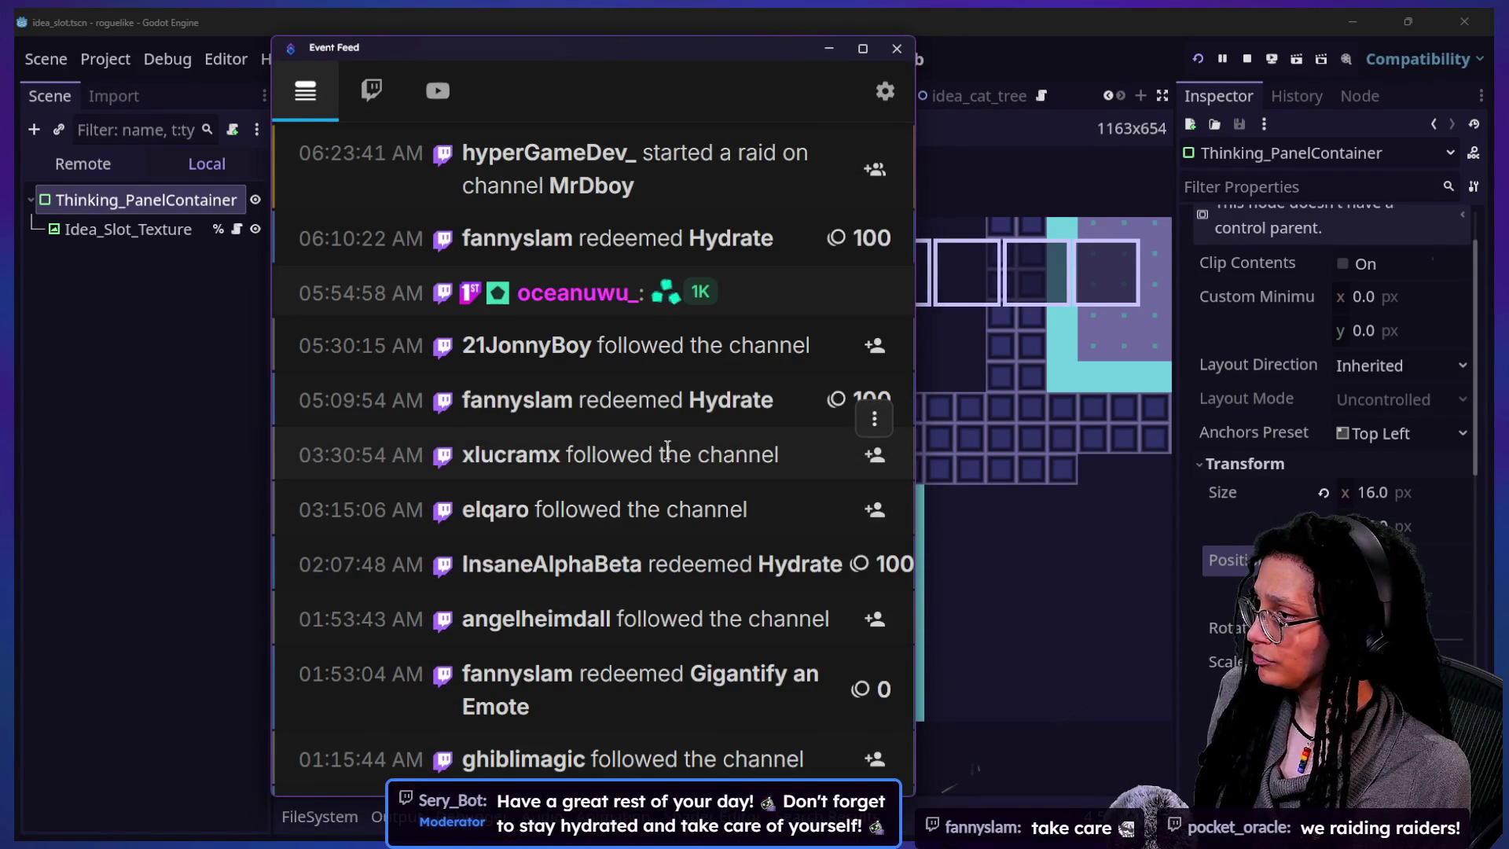
pyautogui.scroll(-5, 745, 525)
pyautogui.scroll(5, 702, 495)
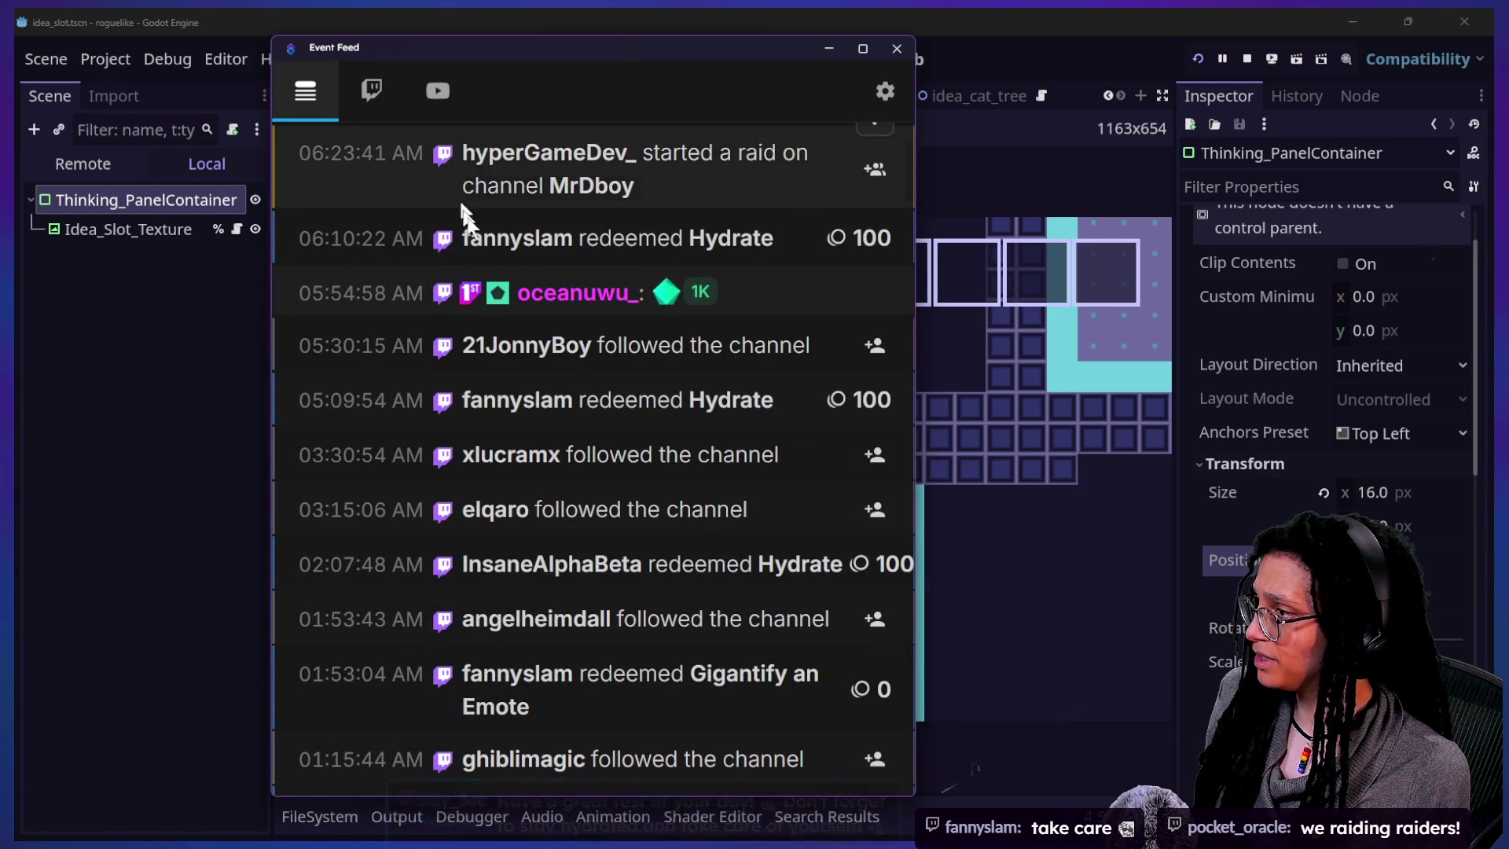
pyautogui.scroll(-10, 680, 302)
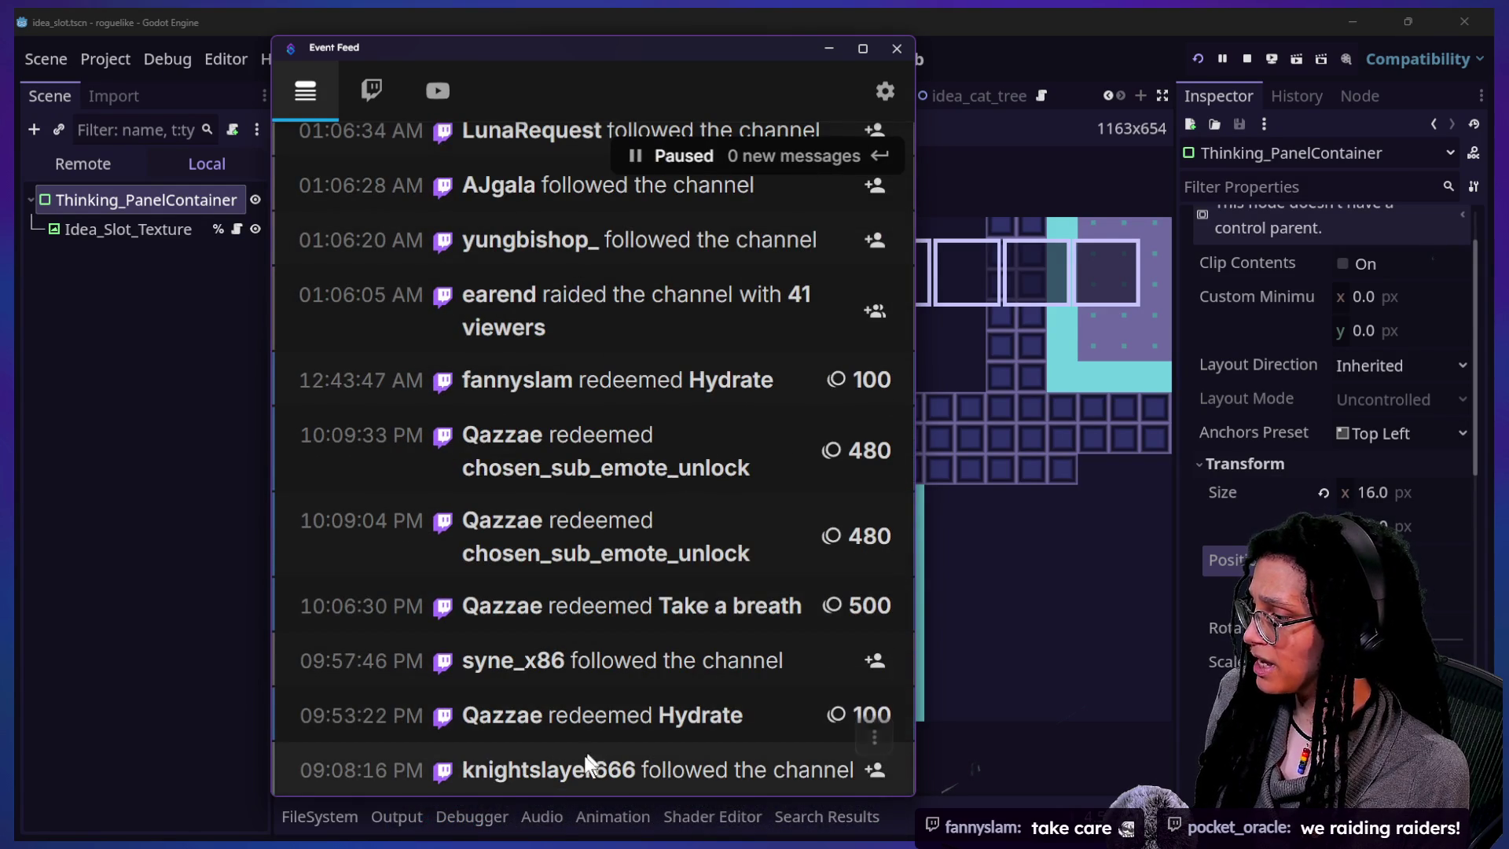
pyautogui.scroll(5, 548, 624)
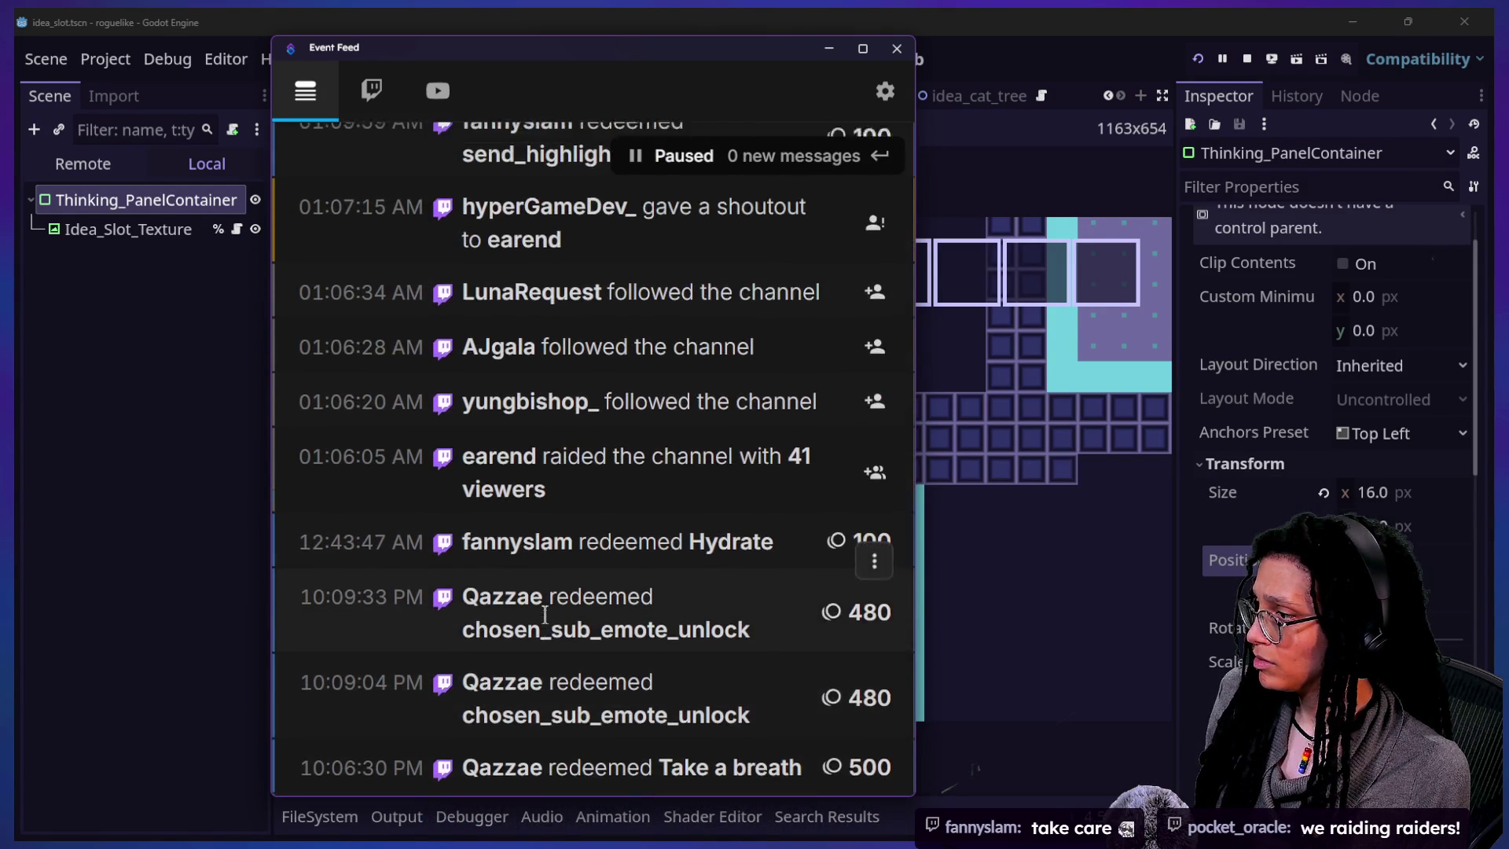
pyautogui.scroll(-5, 545, 613)
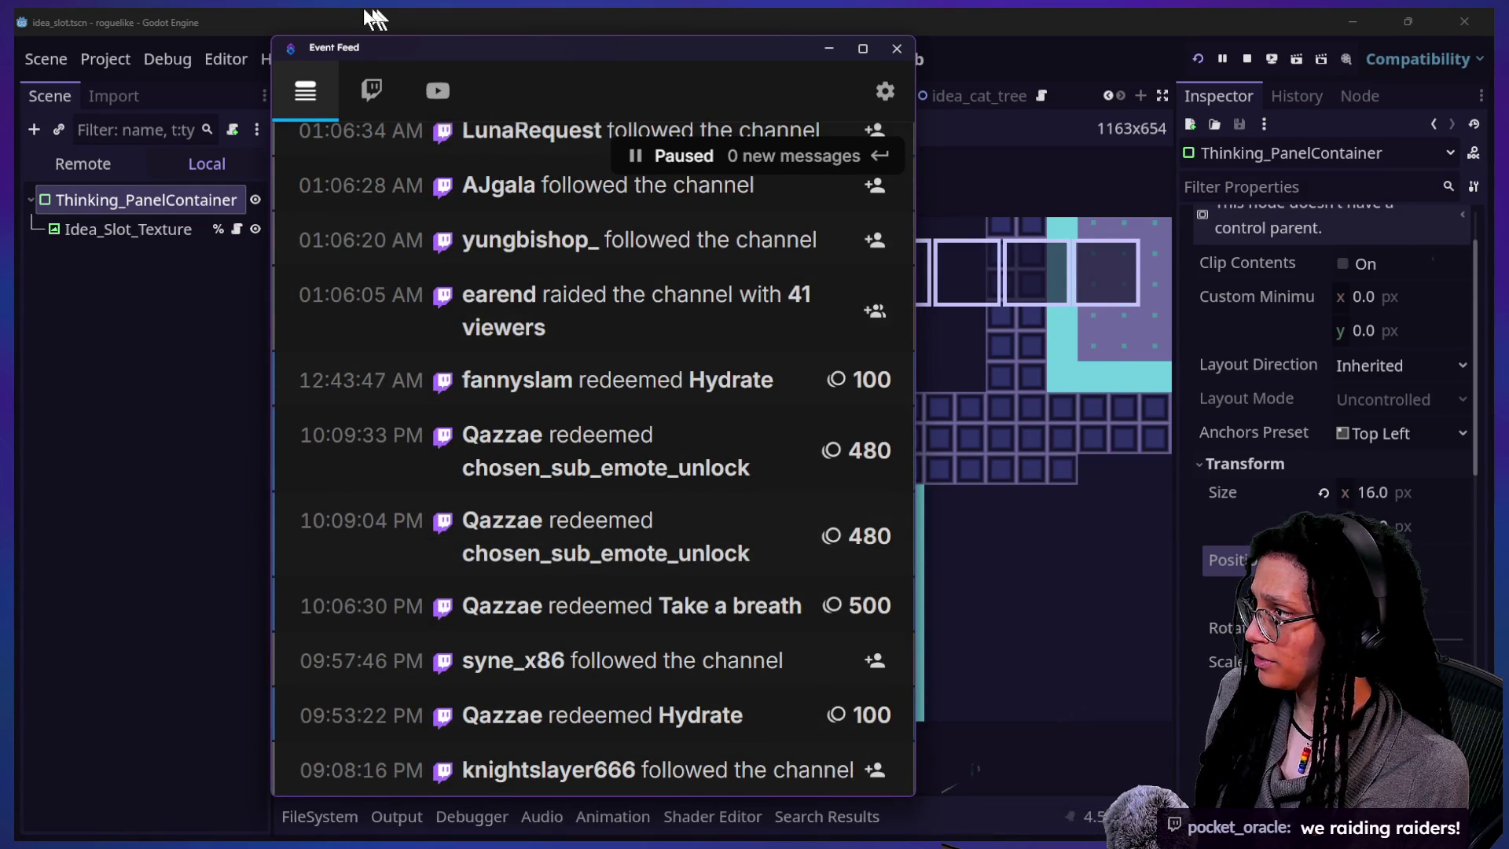
pyautogui.click(387, 89)
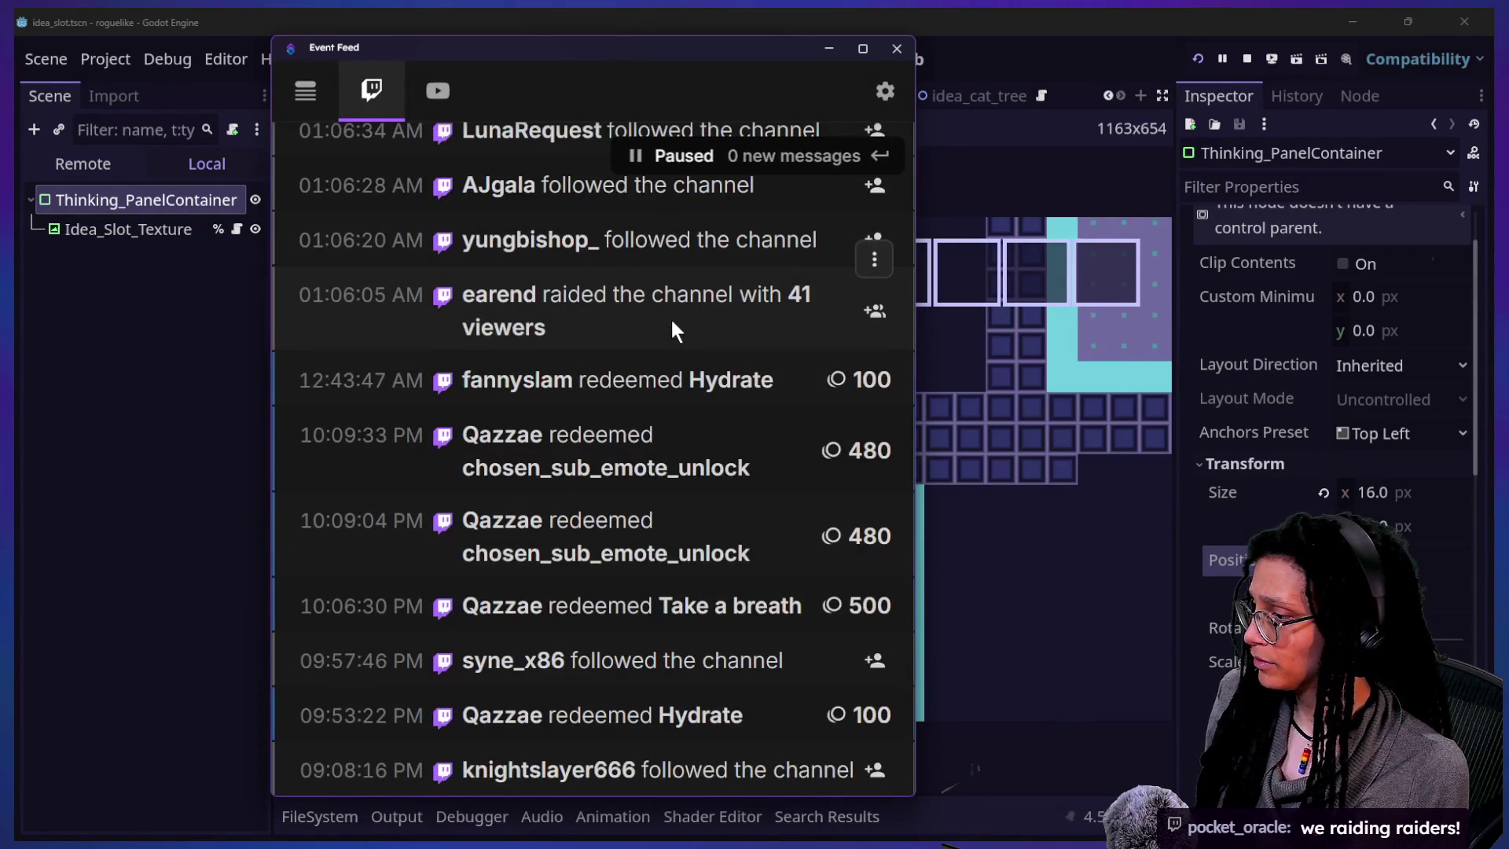
pyautogui.click(828, 48)
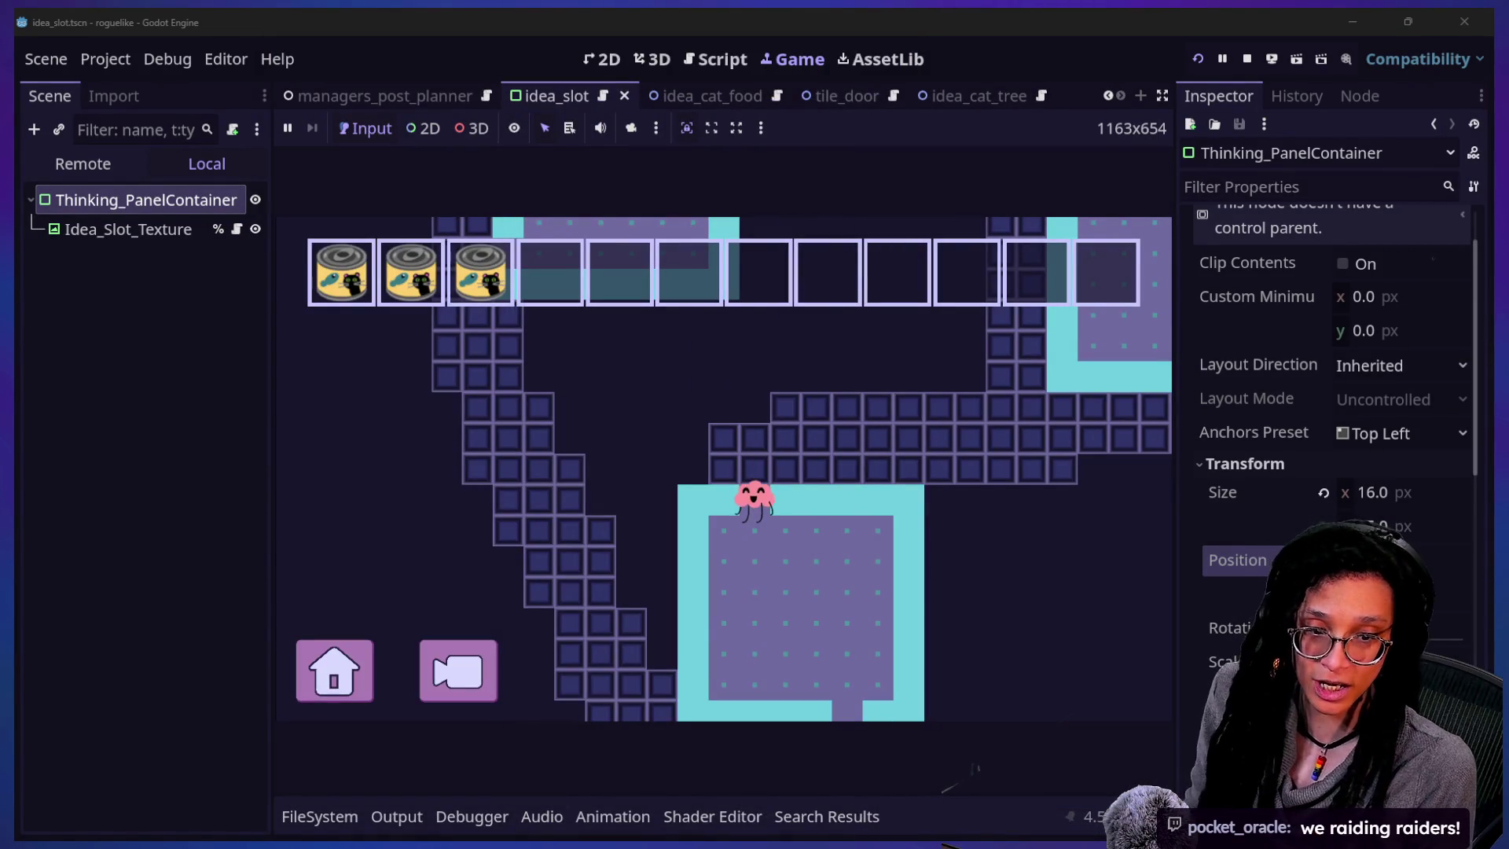